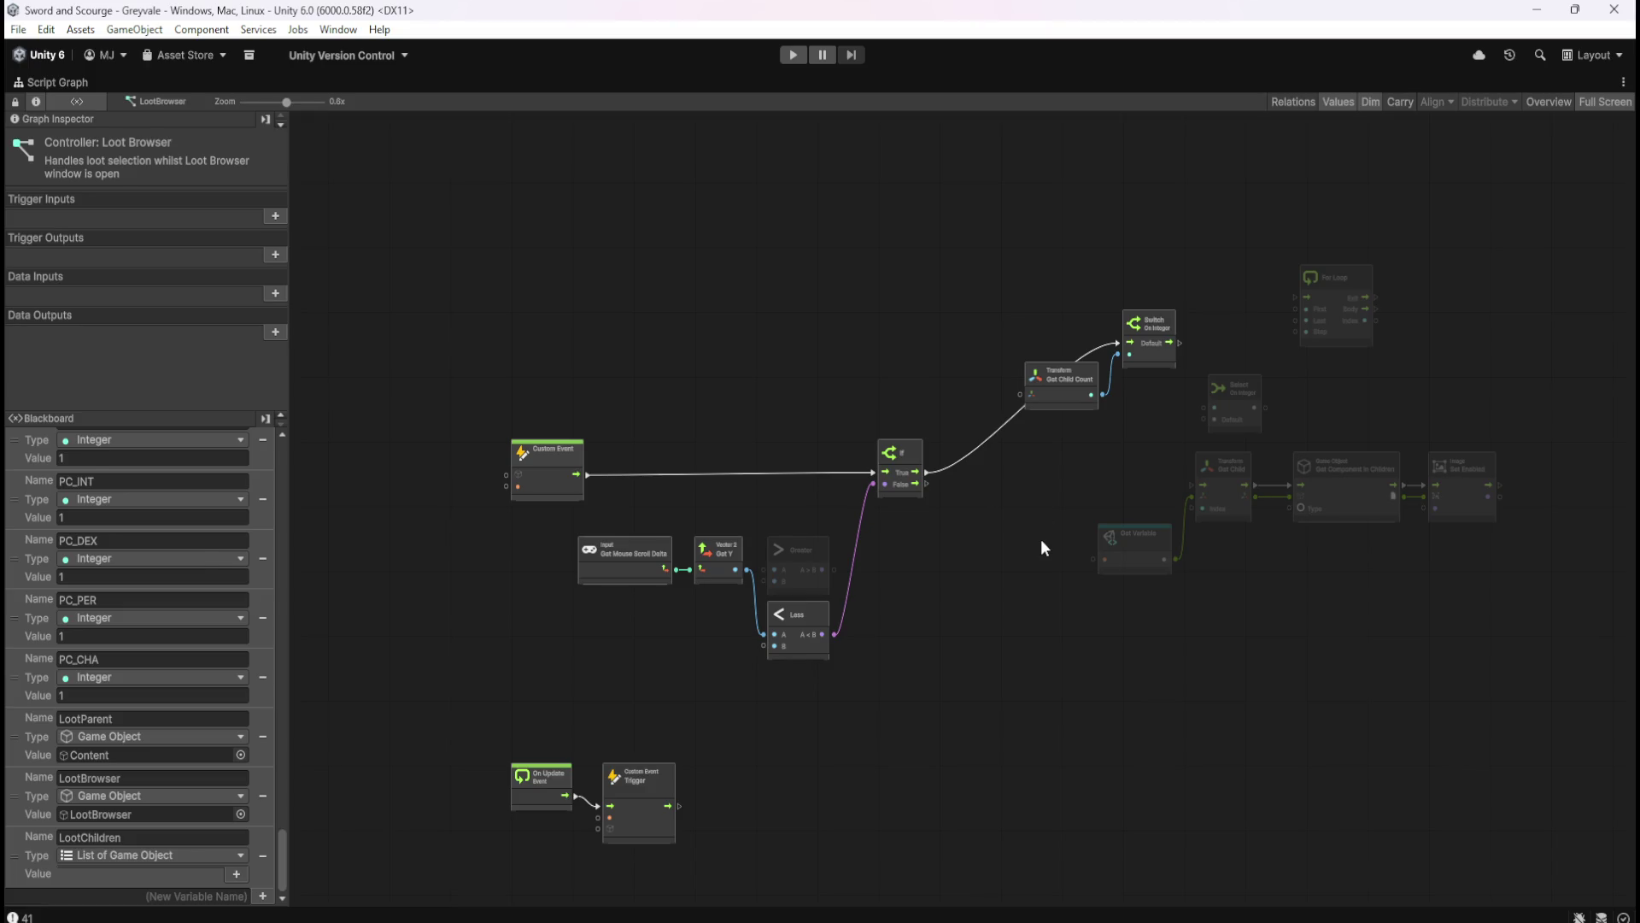
- Switch the Loot Browser graph from full-window view back to the docked editor layout
key(shift+space)
key(shift+space)
key(shift+space)
key(shift+space)
key(shift+space)
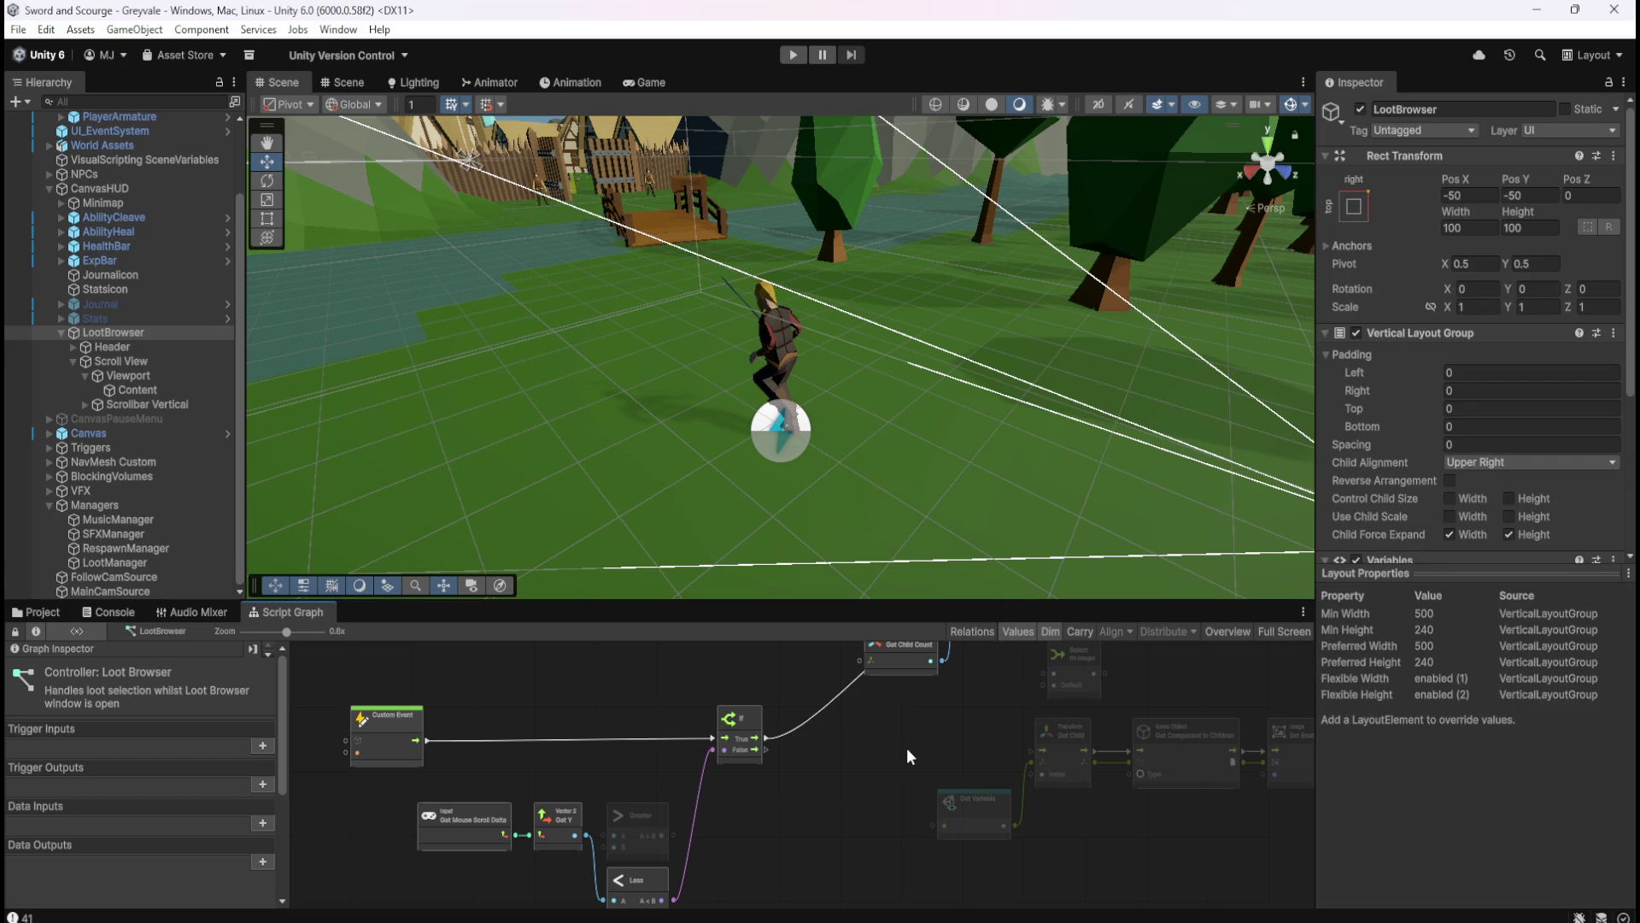
key(shift+space)
key(shift+space)
key(shift+space)
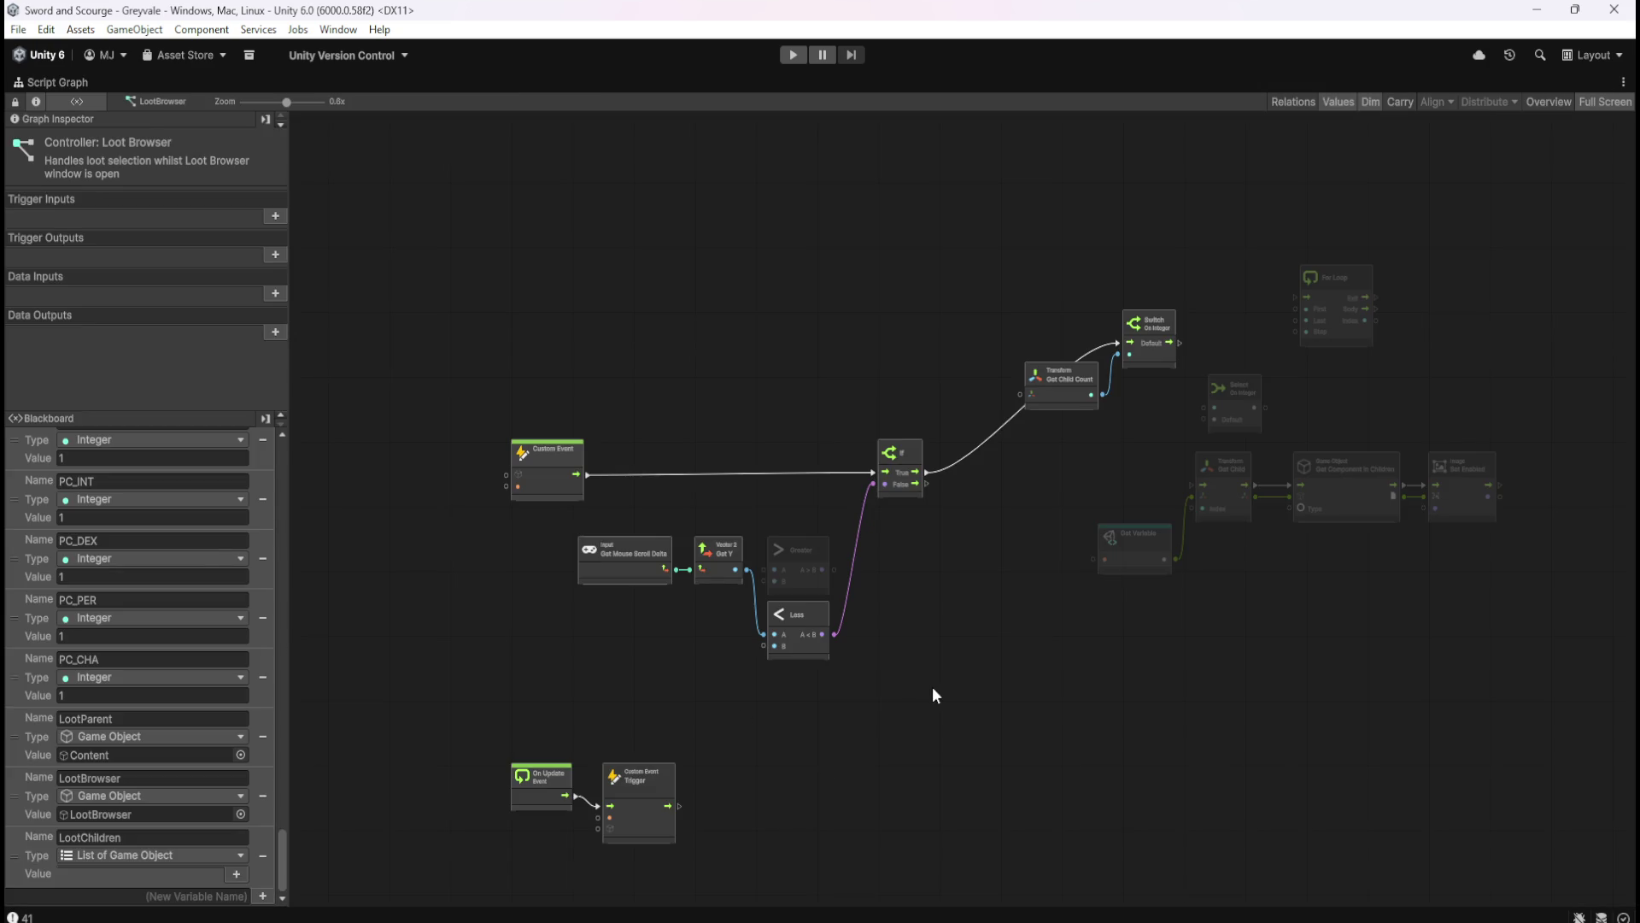
key(shift+space)
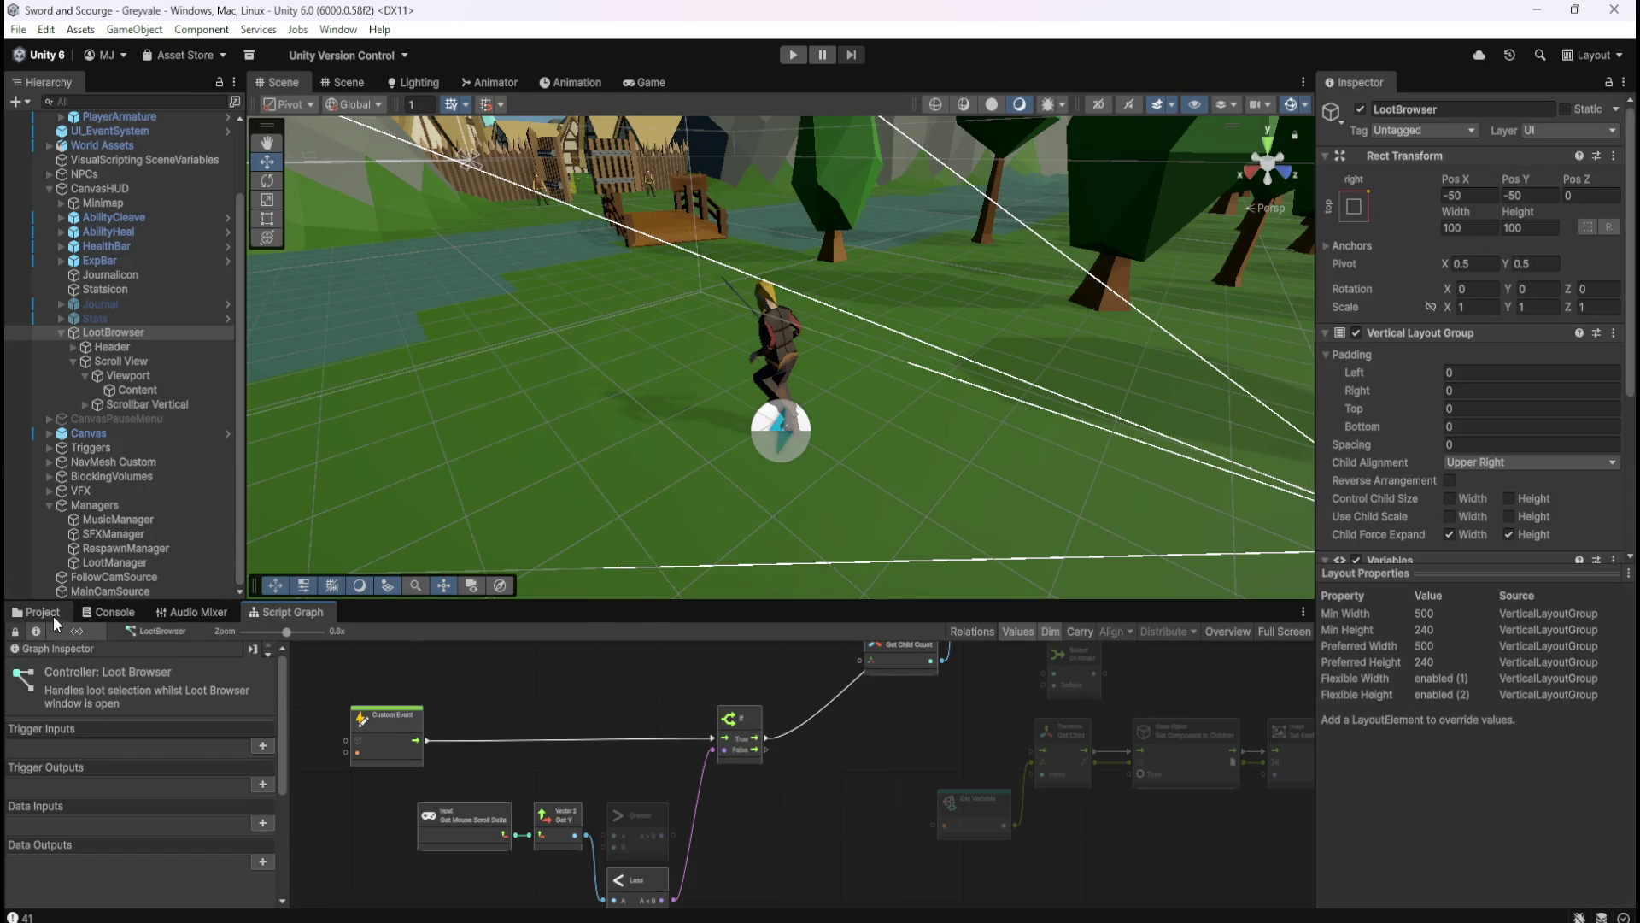
- Select the Bone Stack prefab and open its script graph full-window
click(53, 614)
click(227, 705)
click(291, 613)
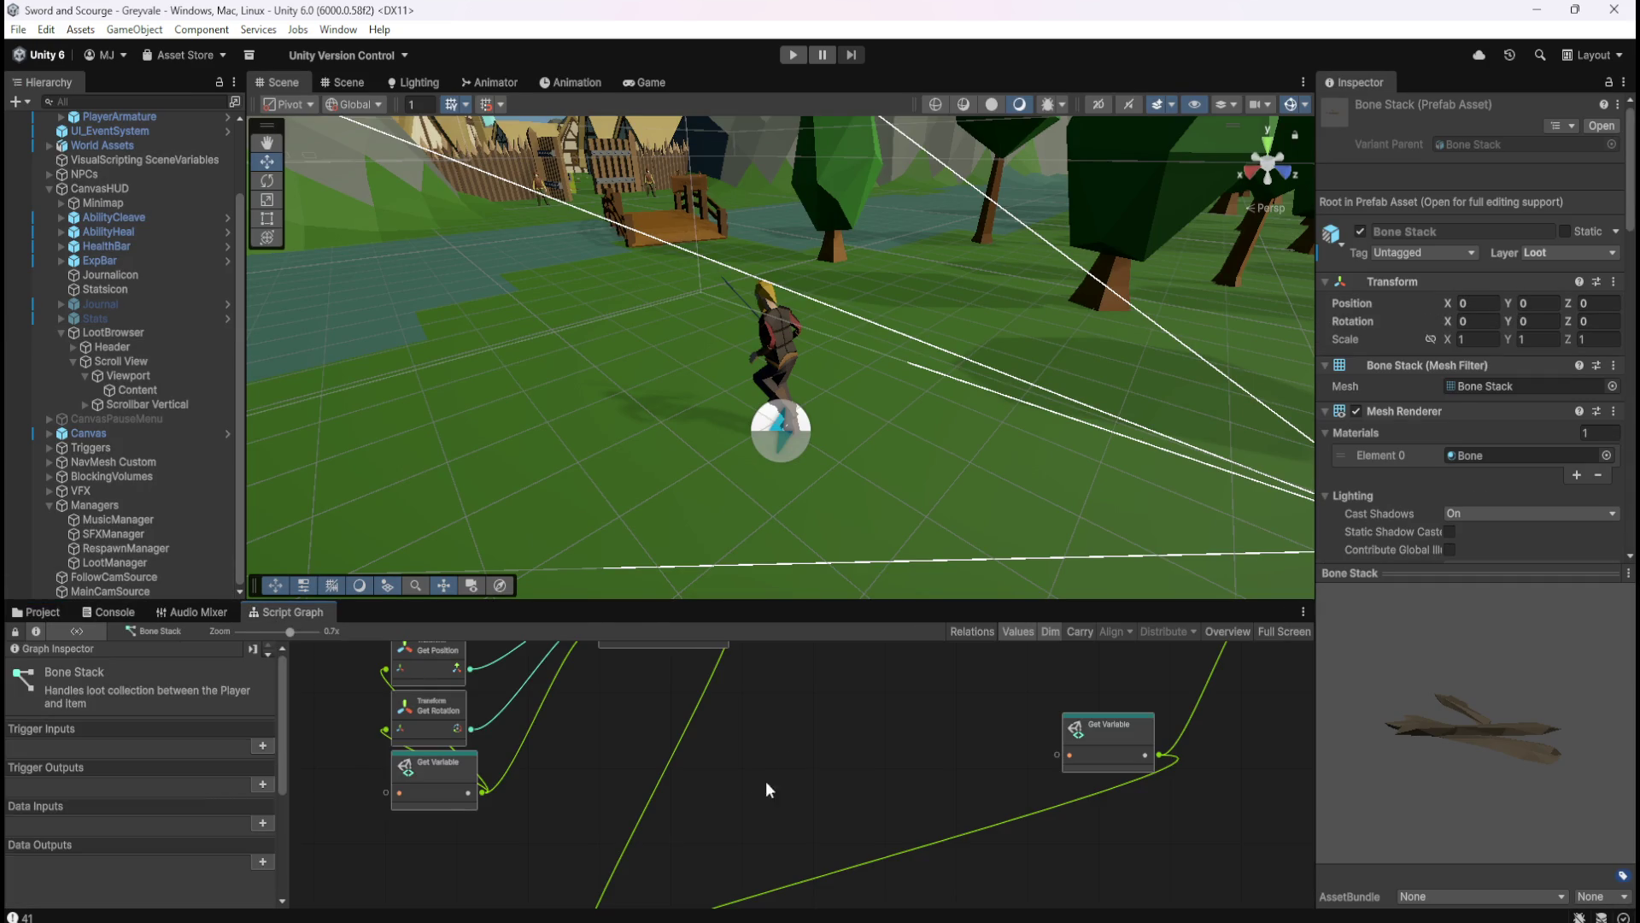
key(shift+space)
- Bring the On Trigger Stay inventory-check row into view and box-select it
drag(1282, 628, 1039, 784)
scroll(1198, 697, up, 2)
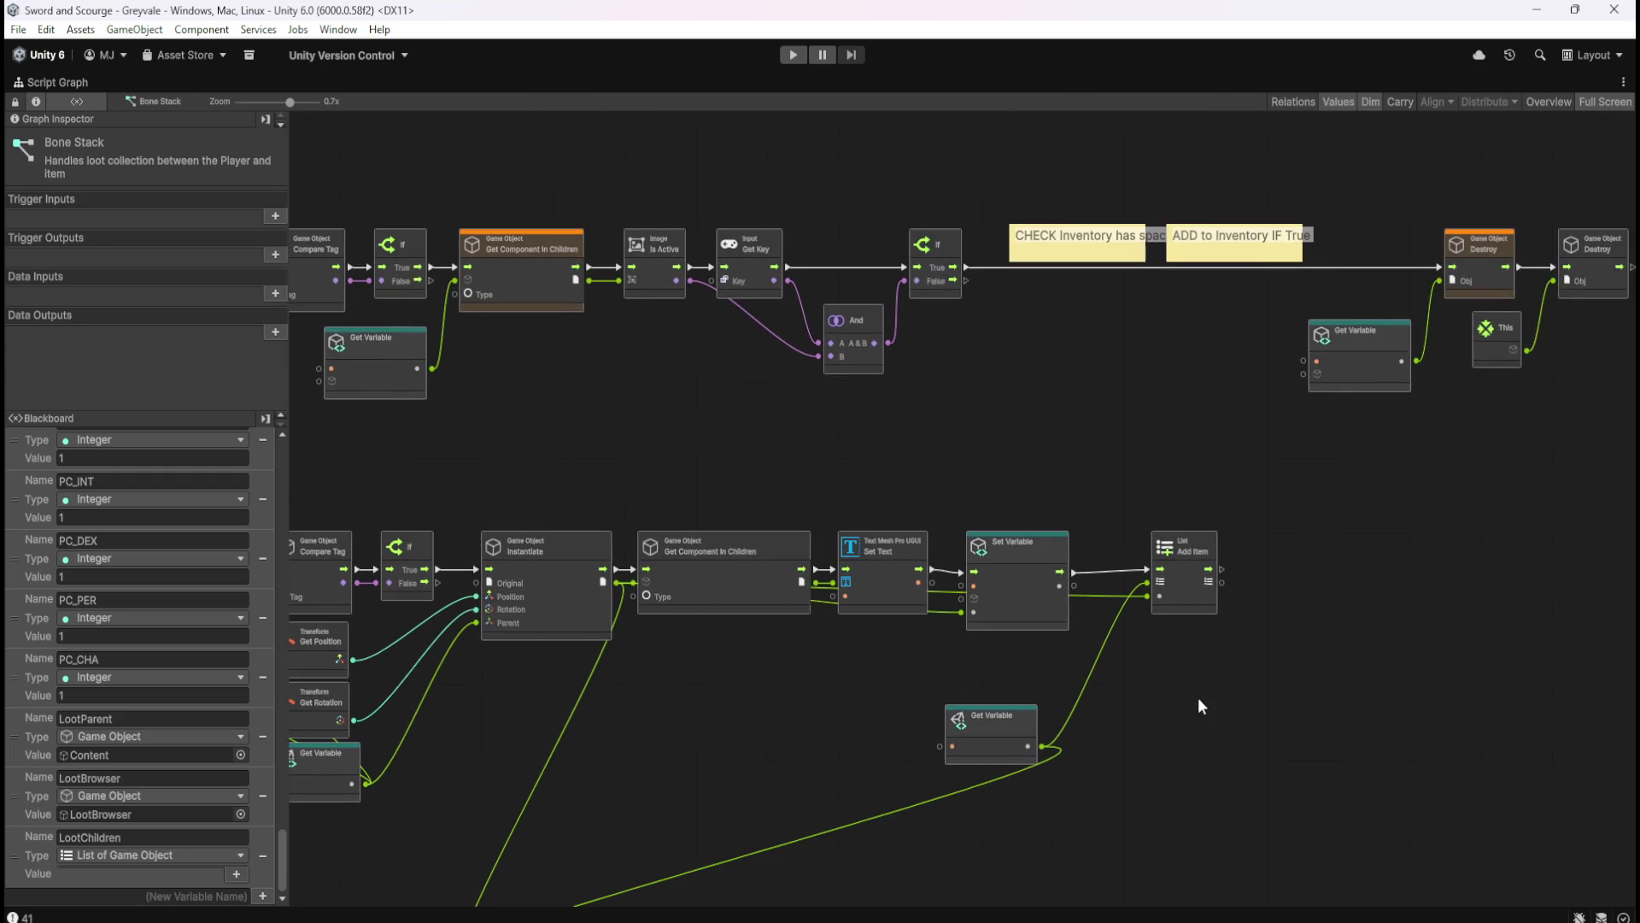
mouse_move(1193, 413)
mouse_down()
mouse_move(1145, 442)
mouse_move(1327, 458)
mouse_up()
scroll(676, 336, up, 2)
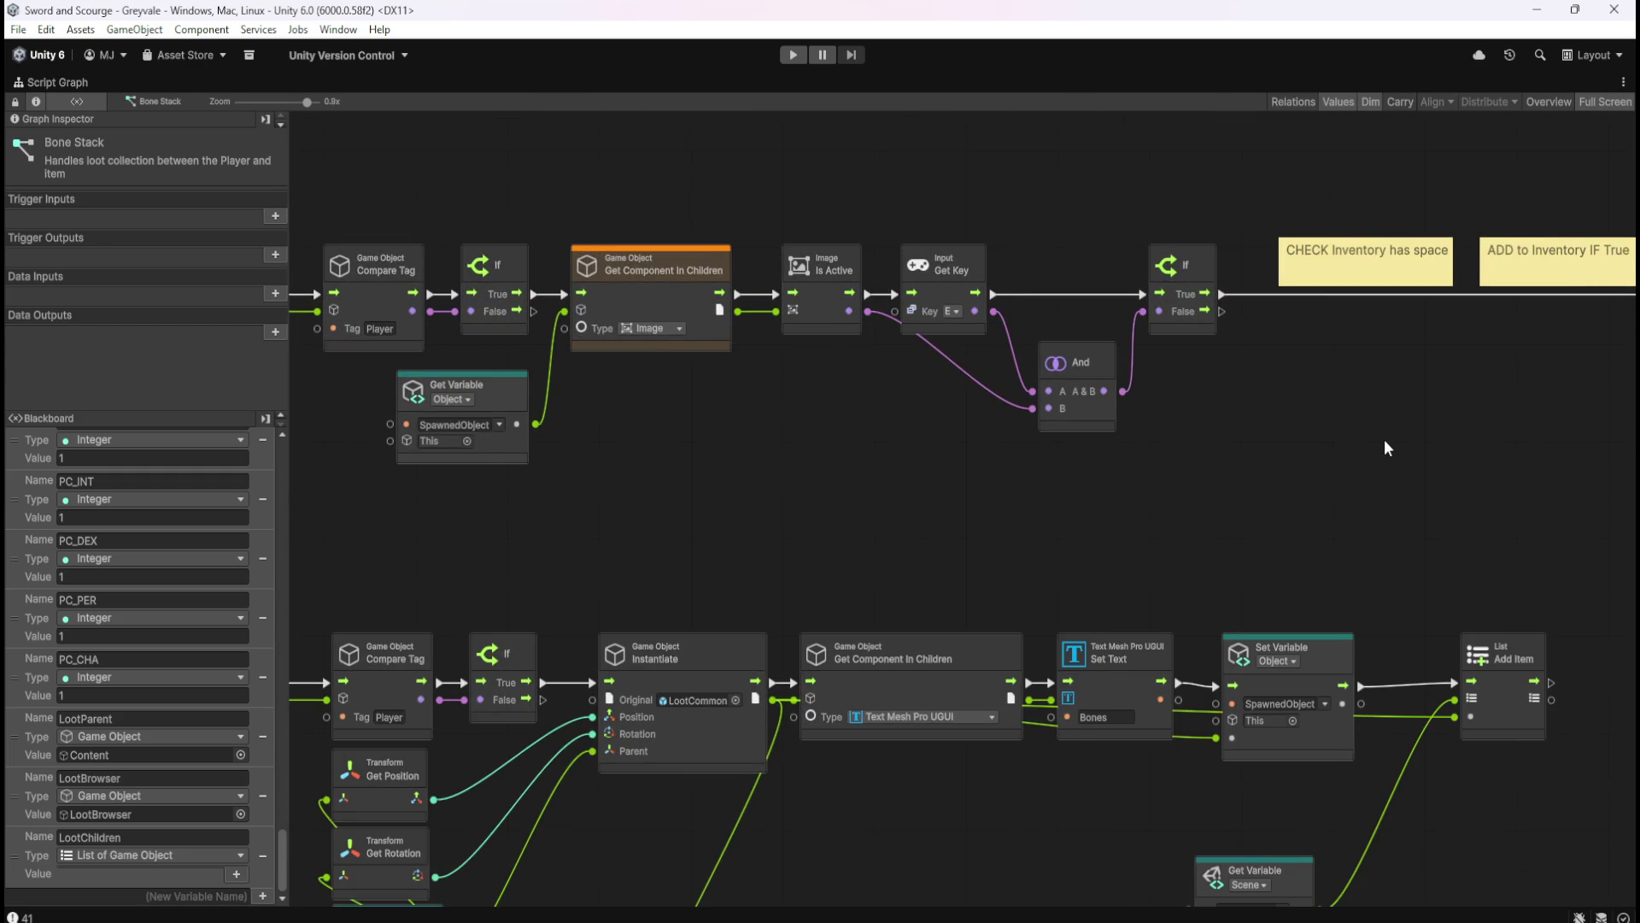
scroll(1384, 444, down, 1)
scroll(809, 318, up, 2)
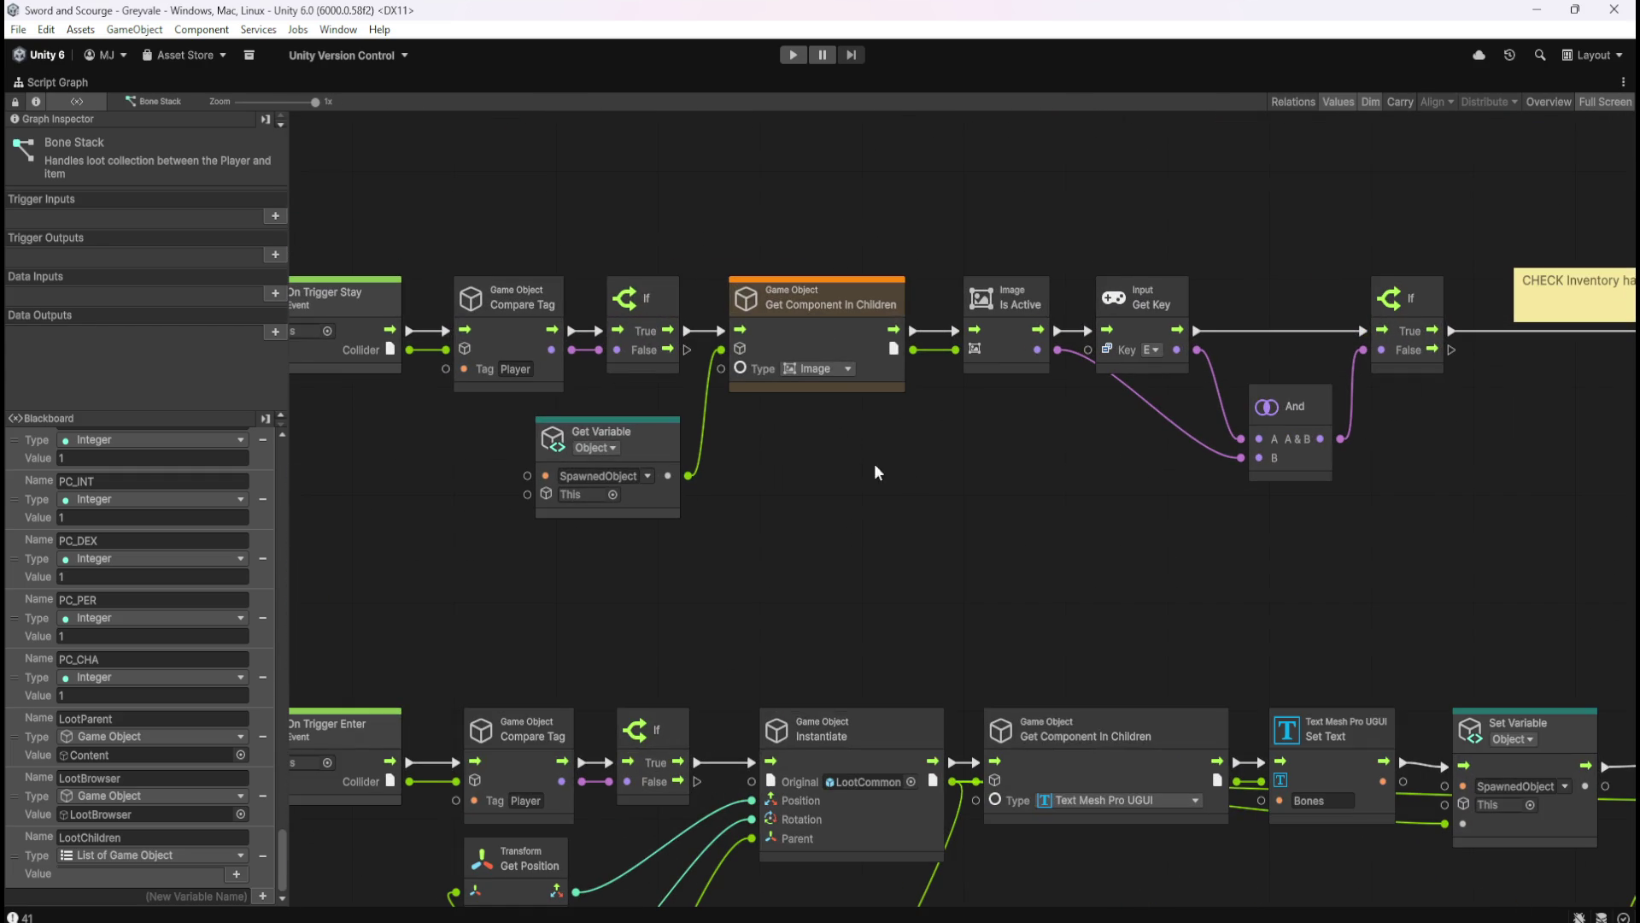
scroll(952, 467, down, 2)
scroll(1063, 483, down, 1)
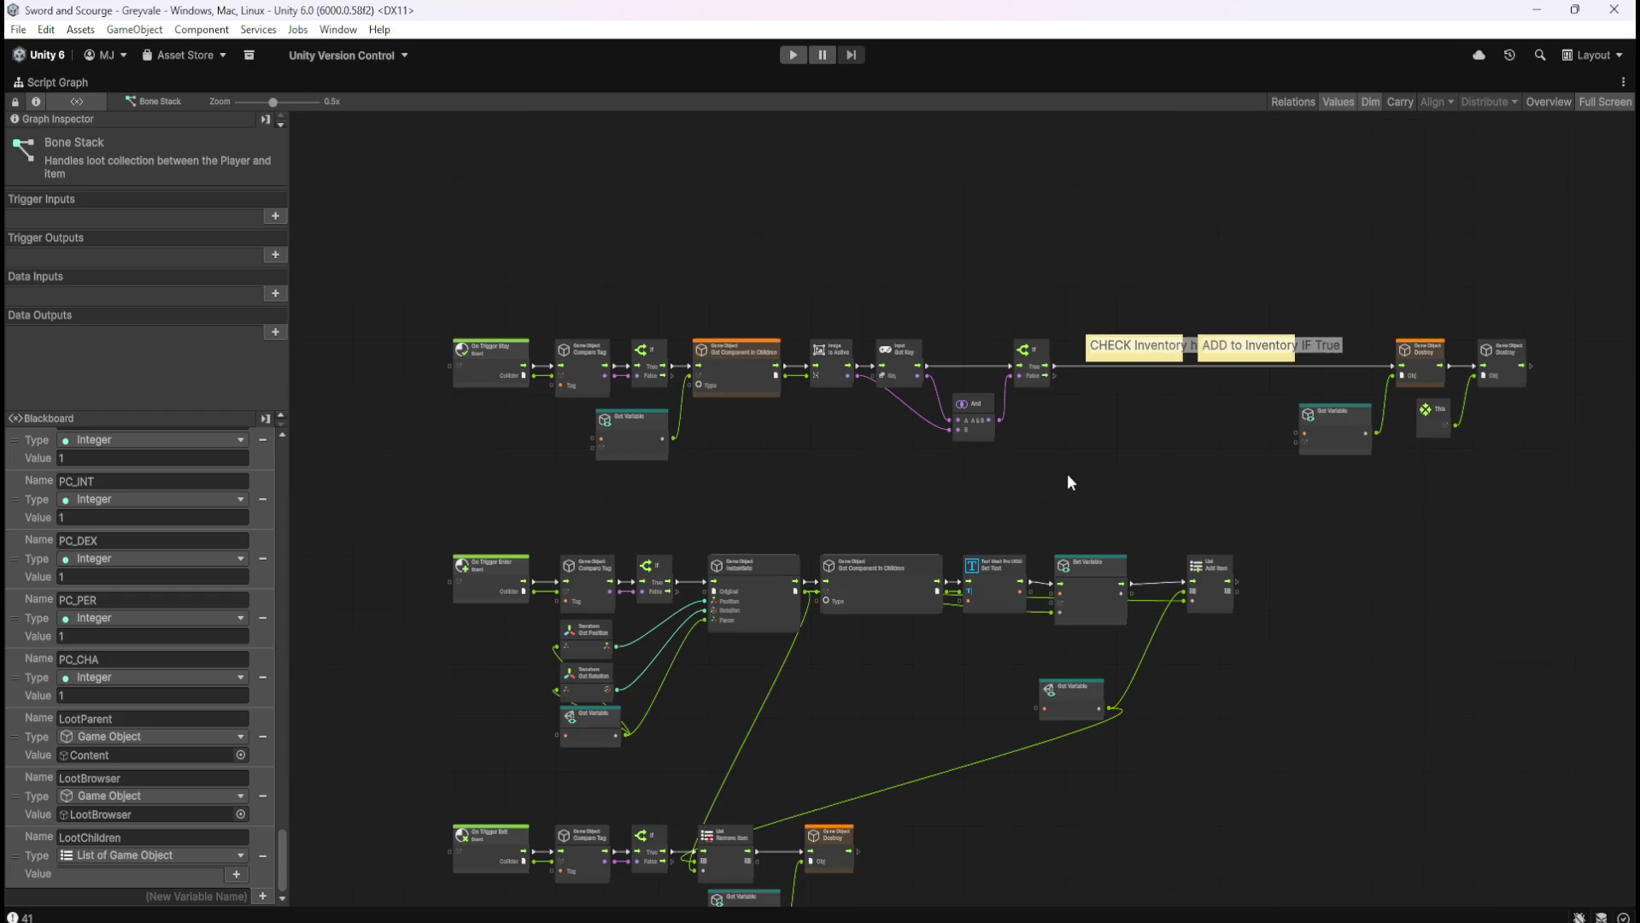
mouse_move(418, 244)
mouse_down()
mouse_move(1159, 357)
mouse_move(1571, 488)
mouse_up()
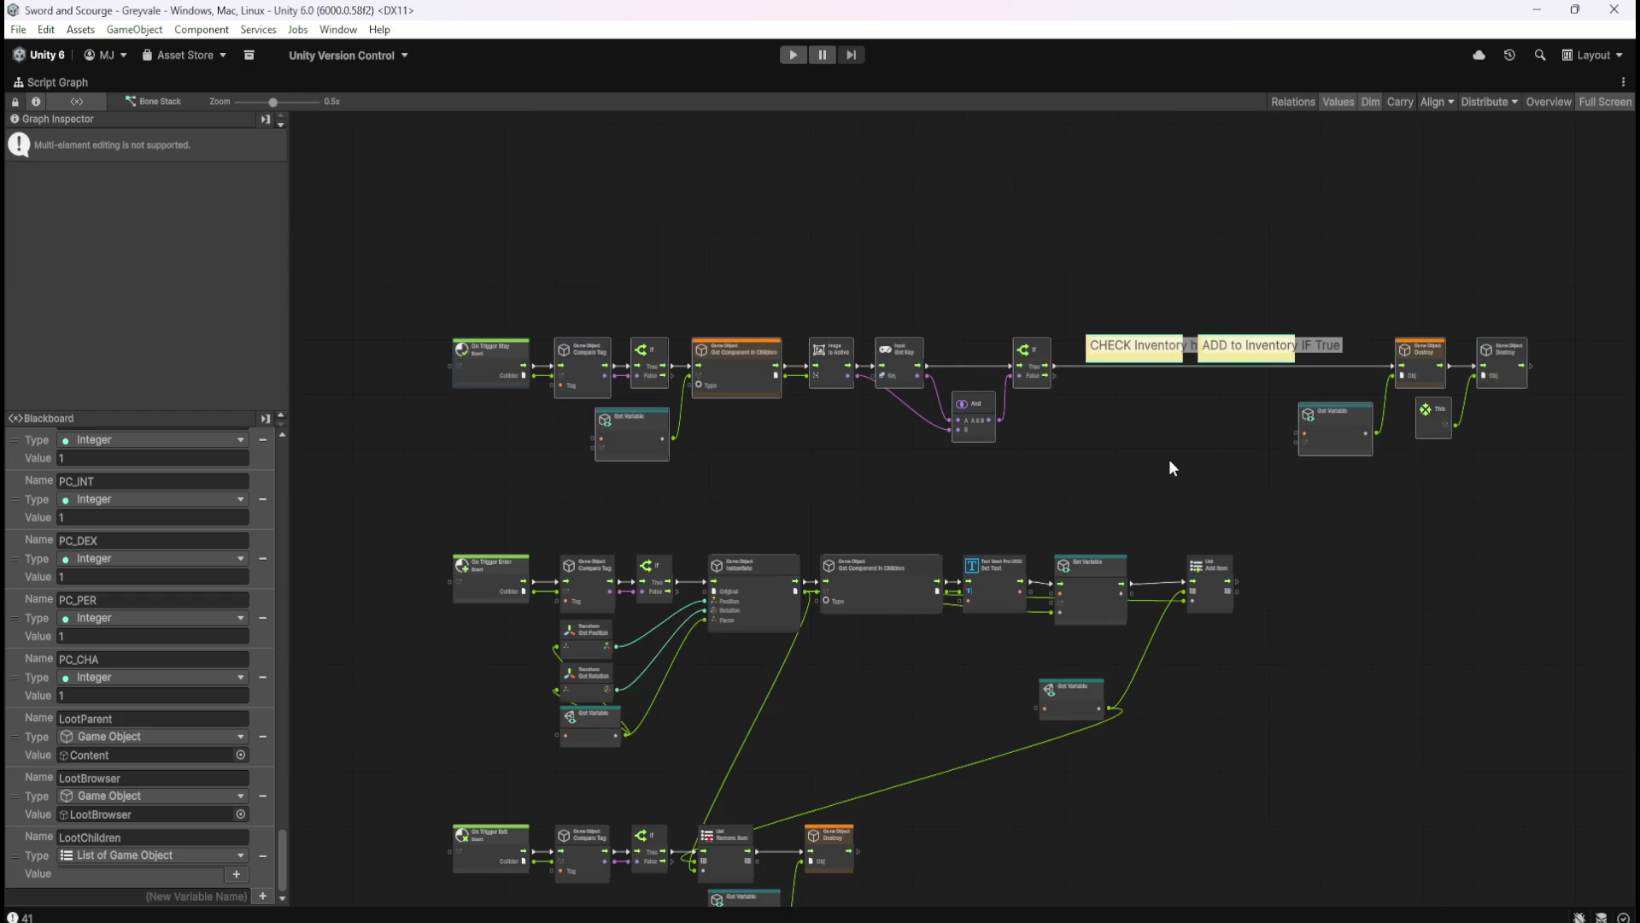
- Clear the node selection, restore the docked layout and show the Loot prefabs folder
click(1111, 455)
key(shift+space)
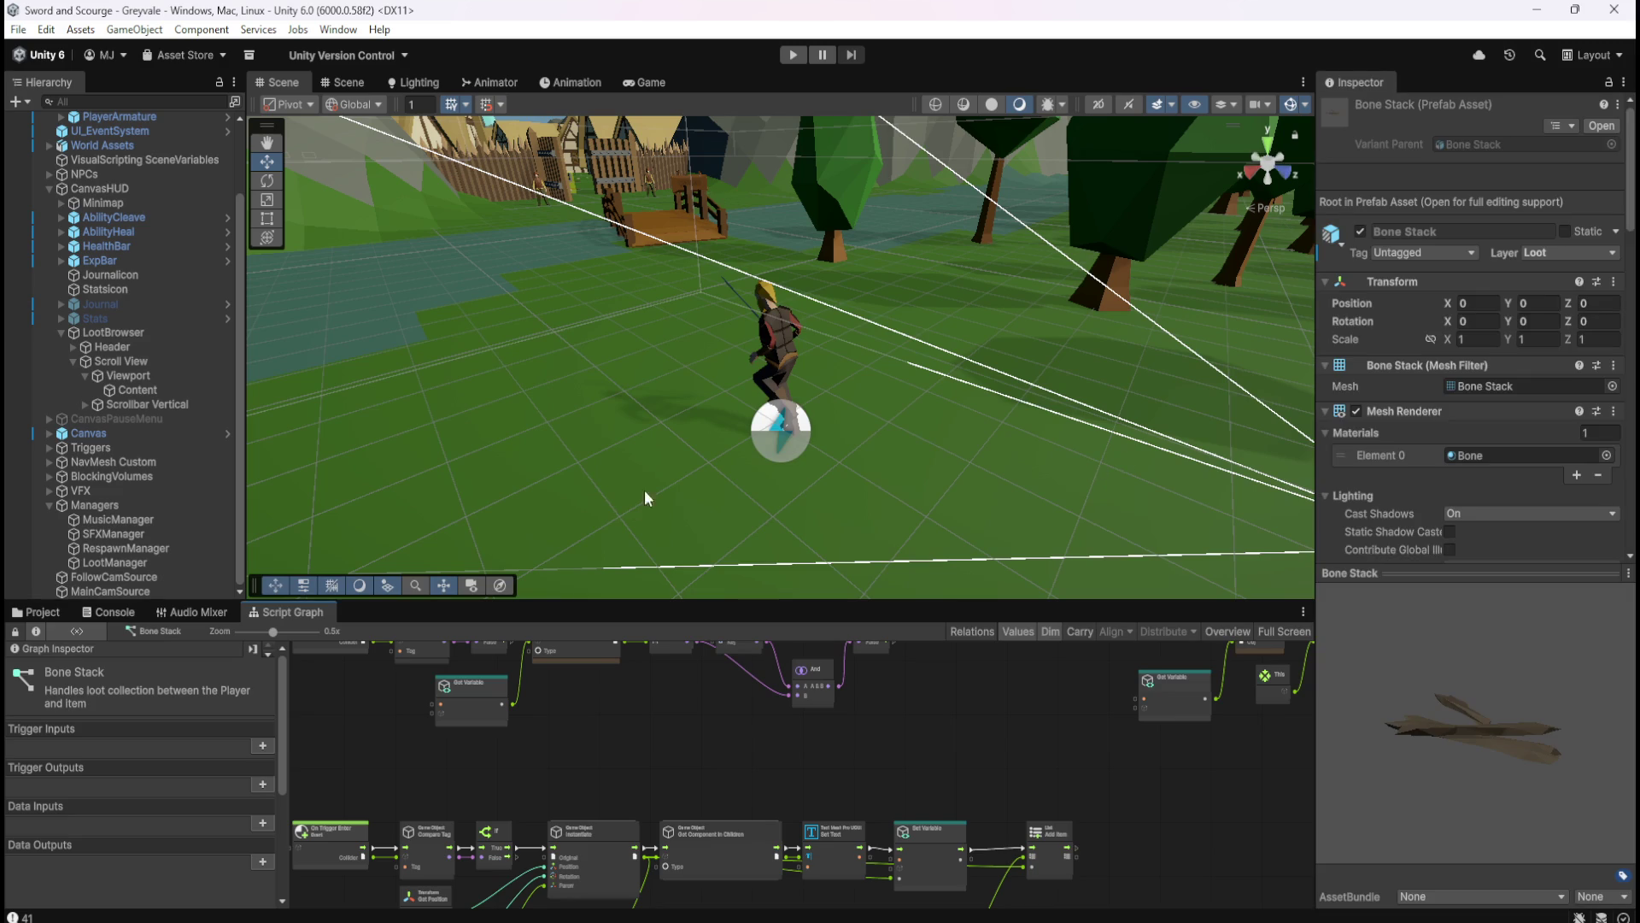
click(58, 611)
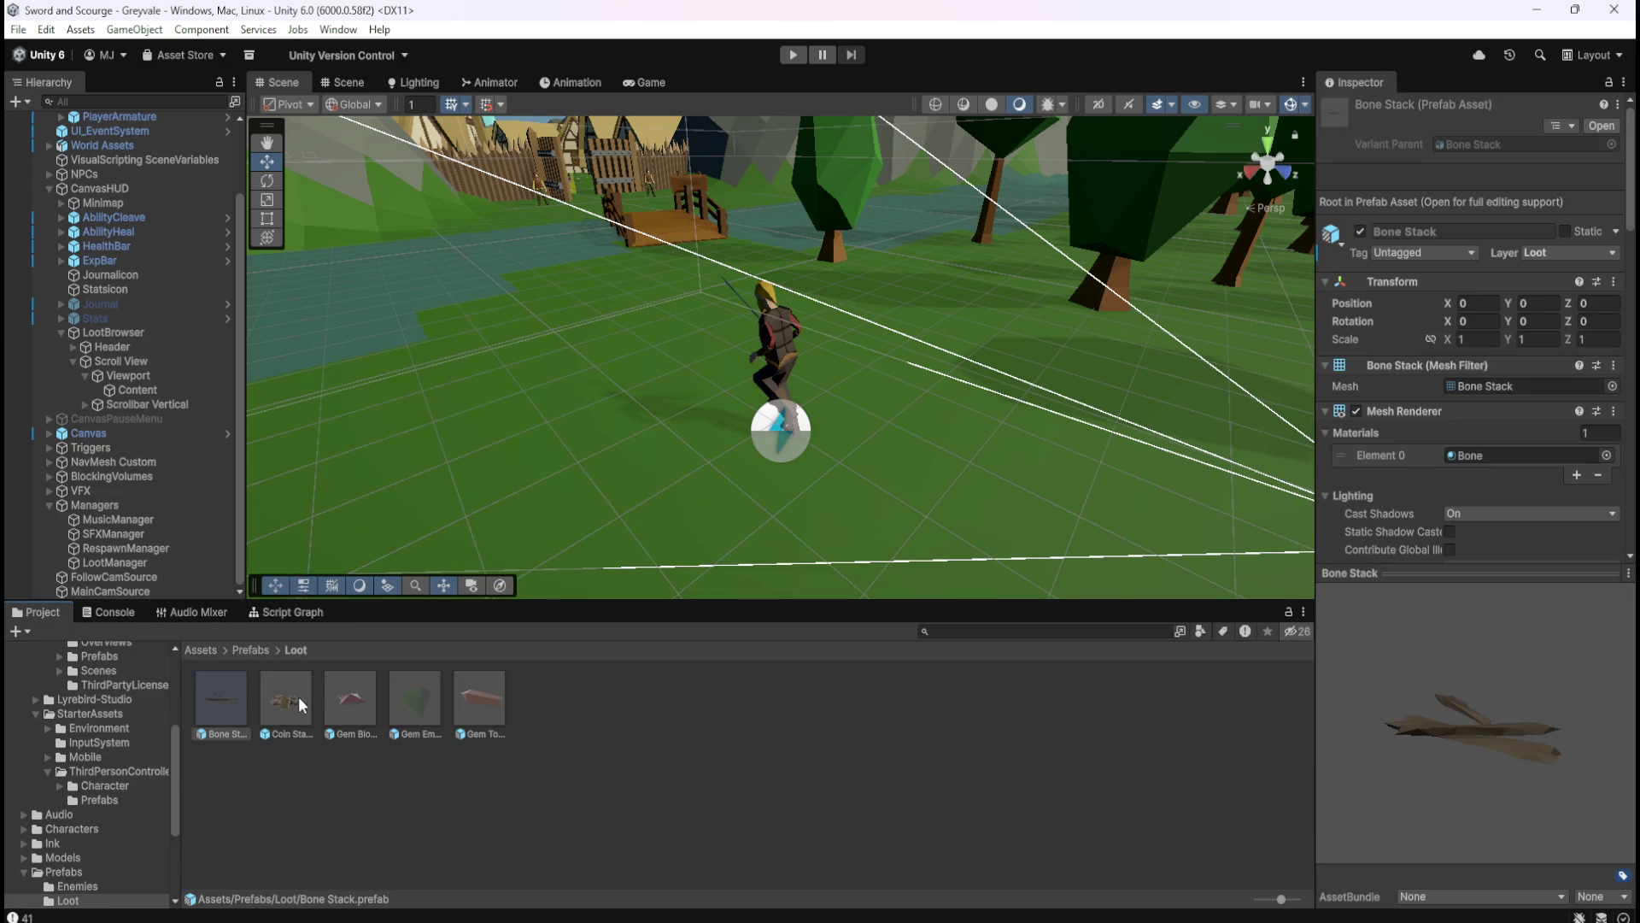
- Open Coin Stack, review its gold-pickup graph full-window, then open Gem Blood Ruby
double_click(289, 696)
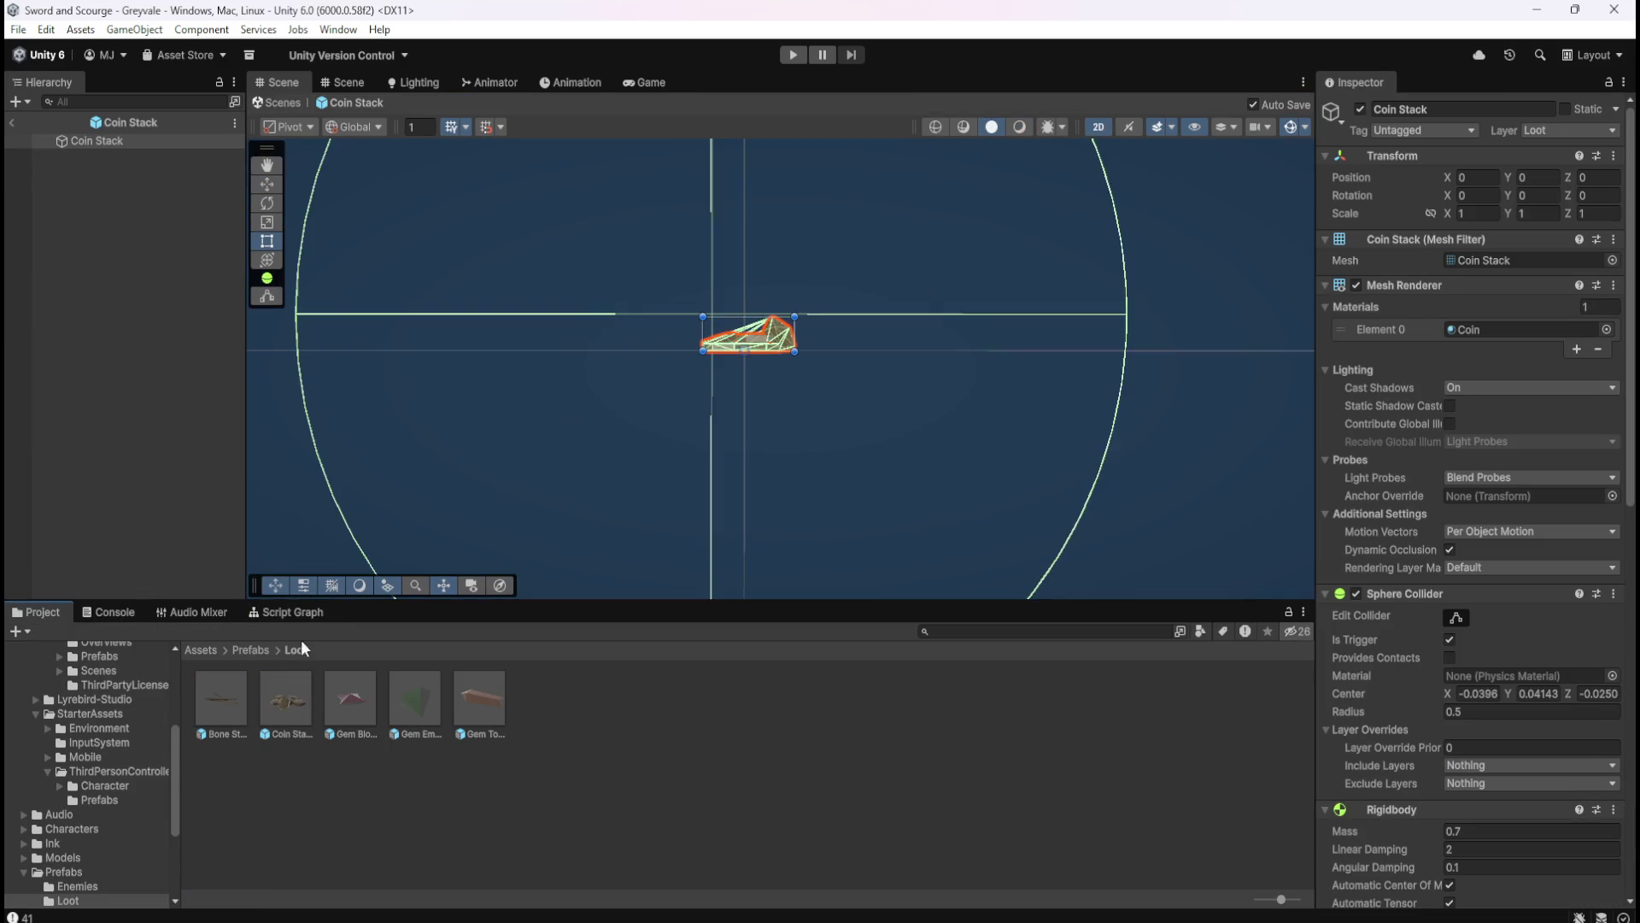
click(293, 613)
key(shift+space)
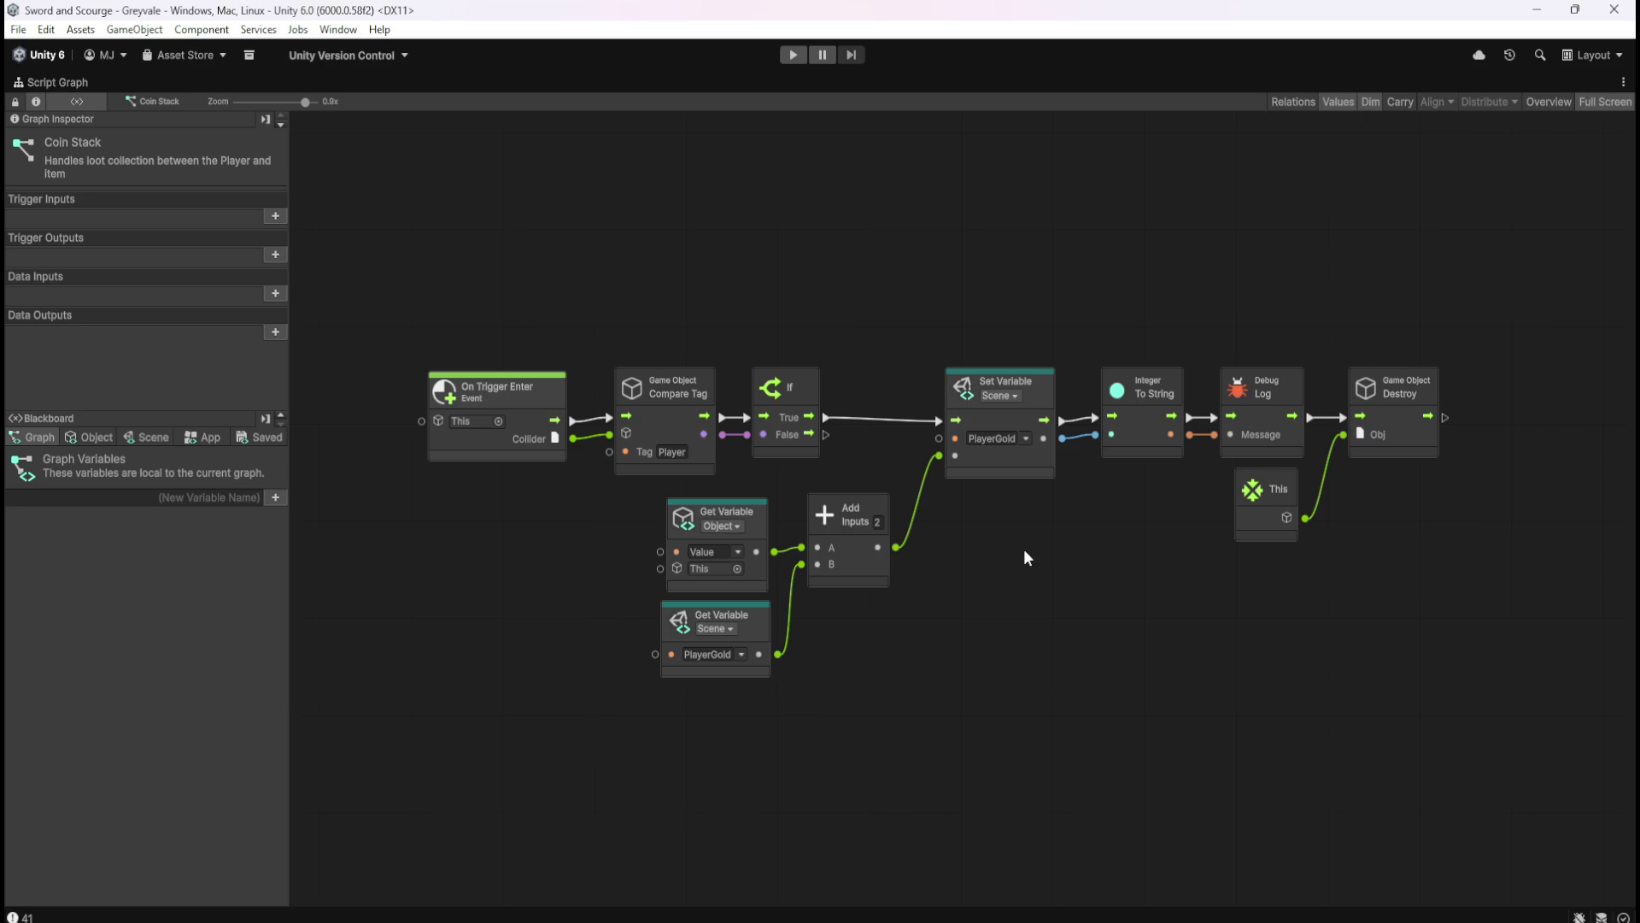
key(shift+space)
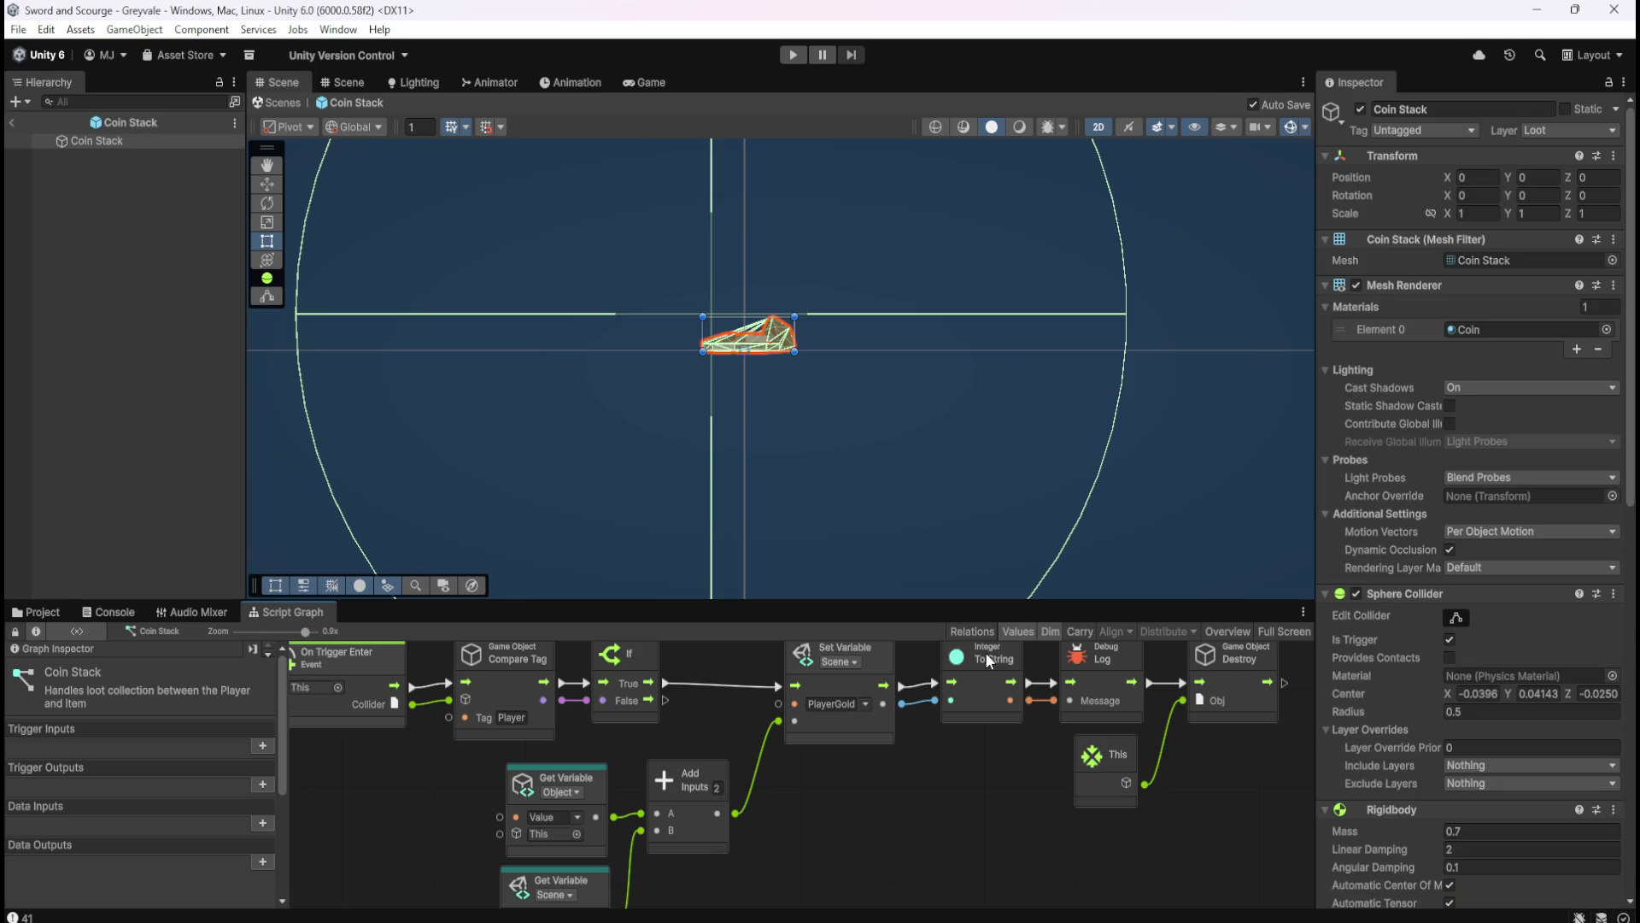
click(43, 613)
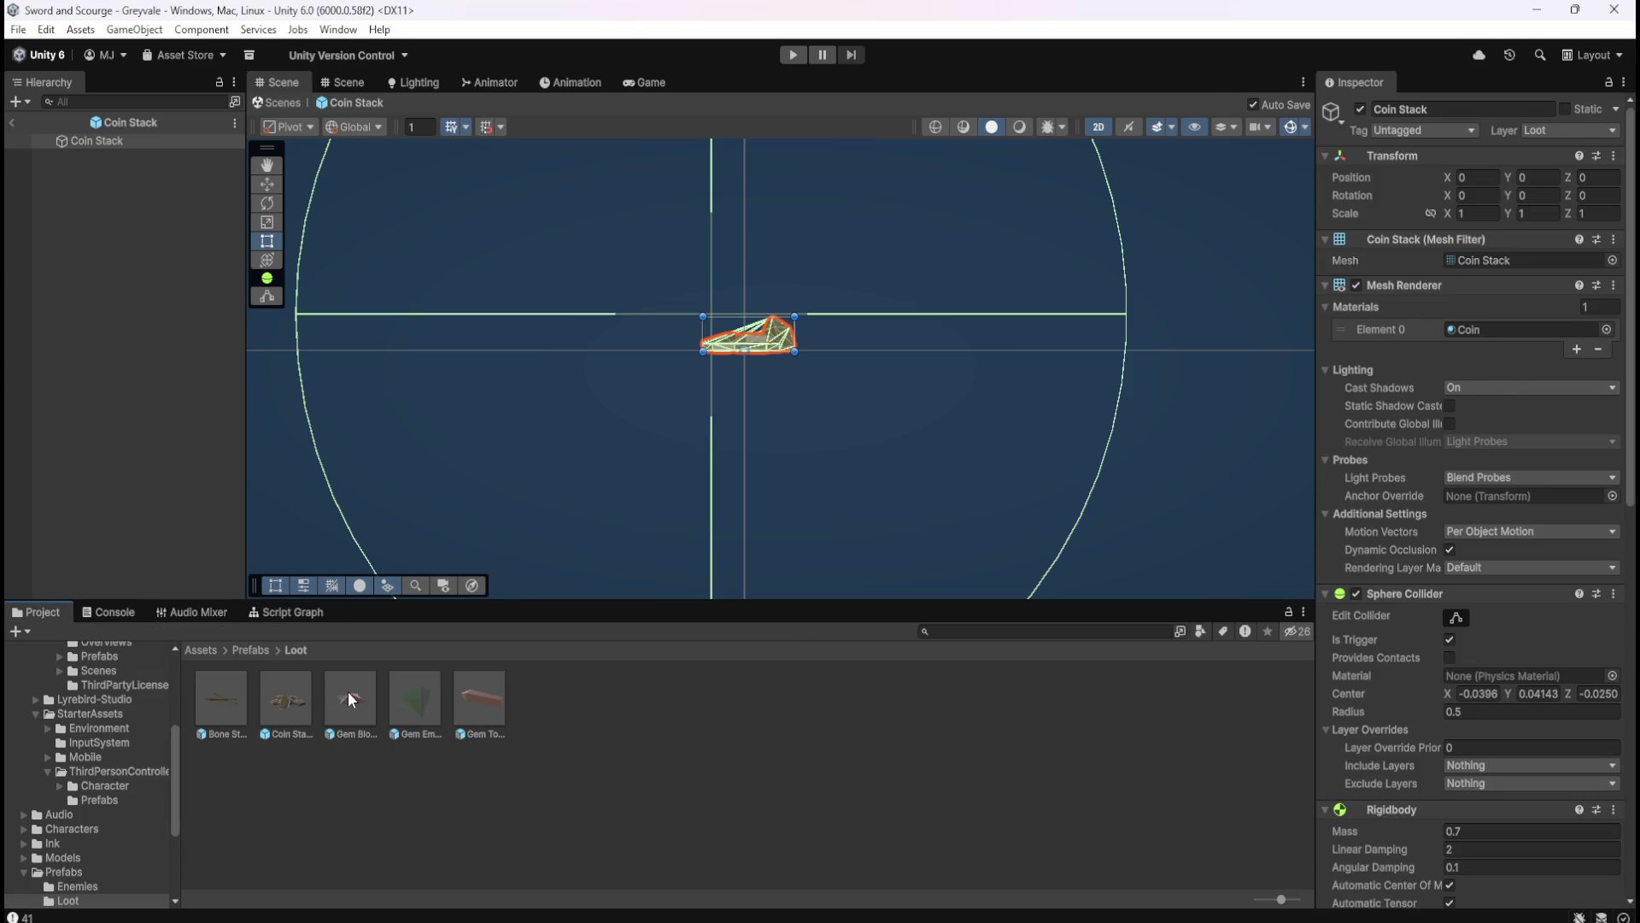
double_click(346, 690)
- Paste the inventory-check node row into the Blood Ruby graph and place it above the others
click(292, 612)
key(shift+space)
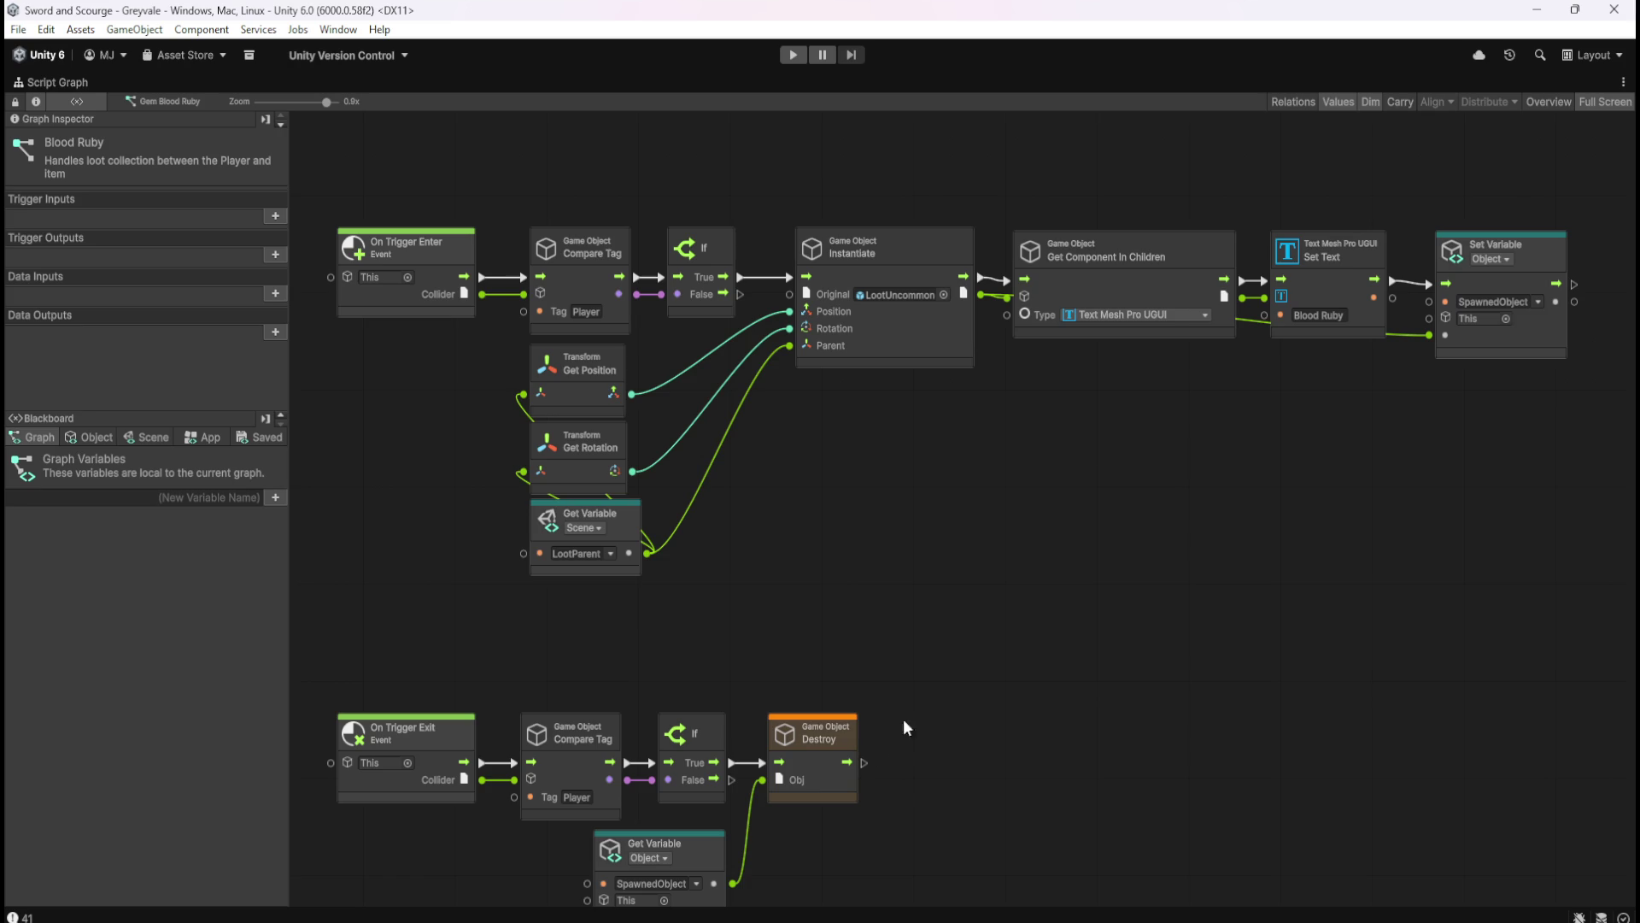
scroll(1120, 584, down, 3)
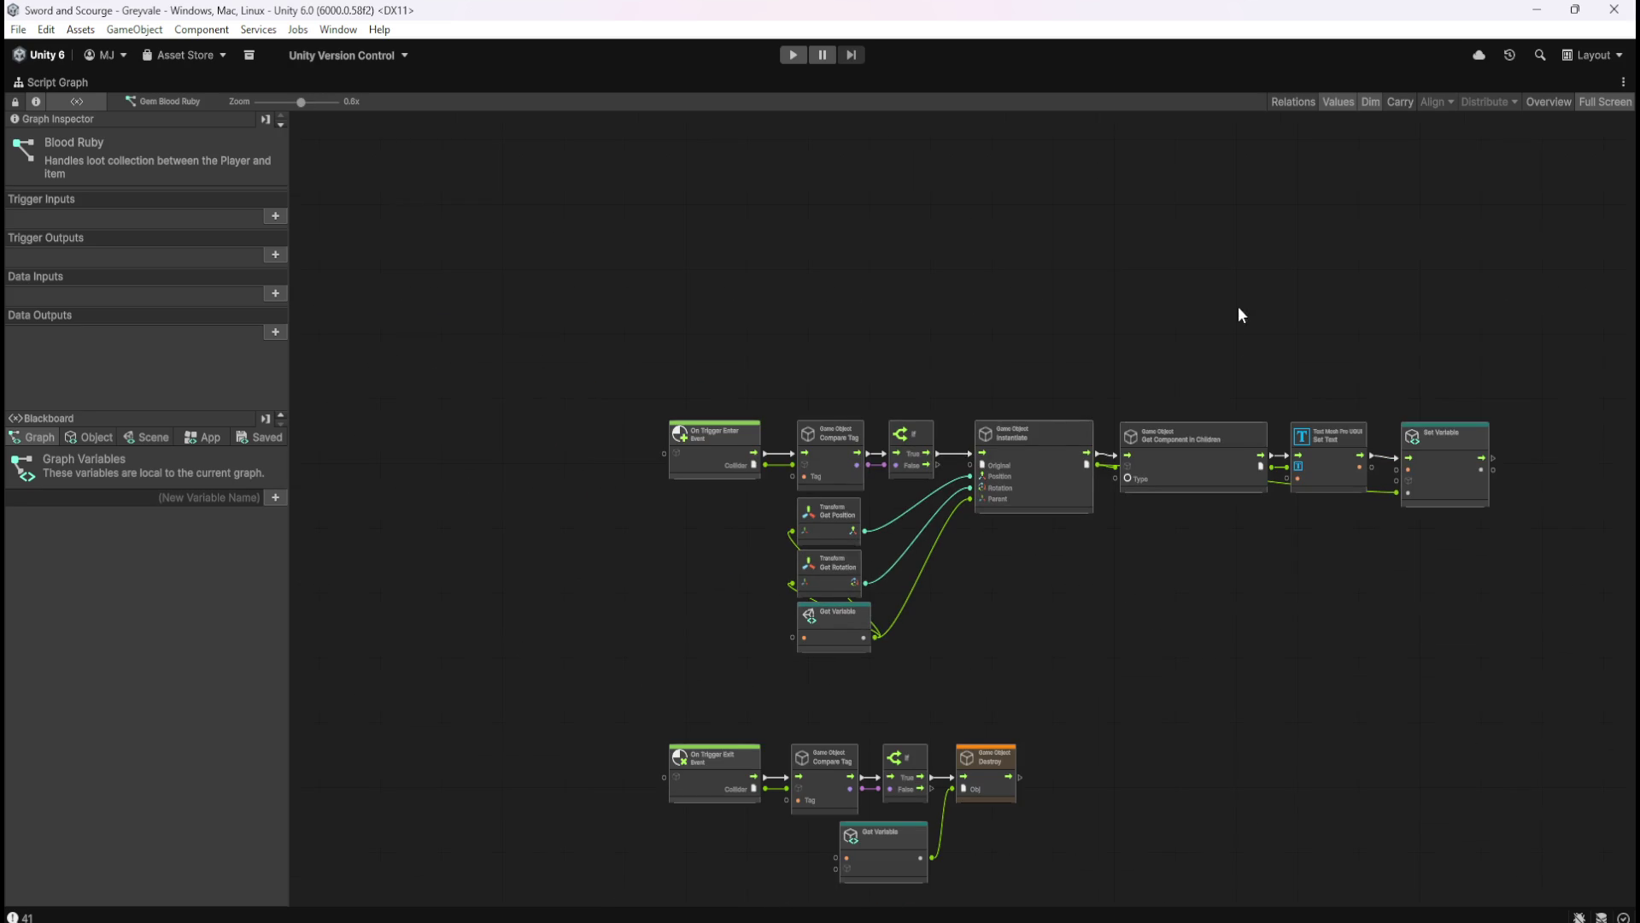
key(Home)
mouse_move(652, 469)
mouse_down()
mouse_move(905, 484)
mouse_move(889, 441)
mouse_up()
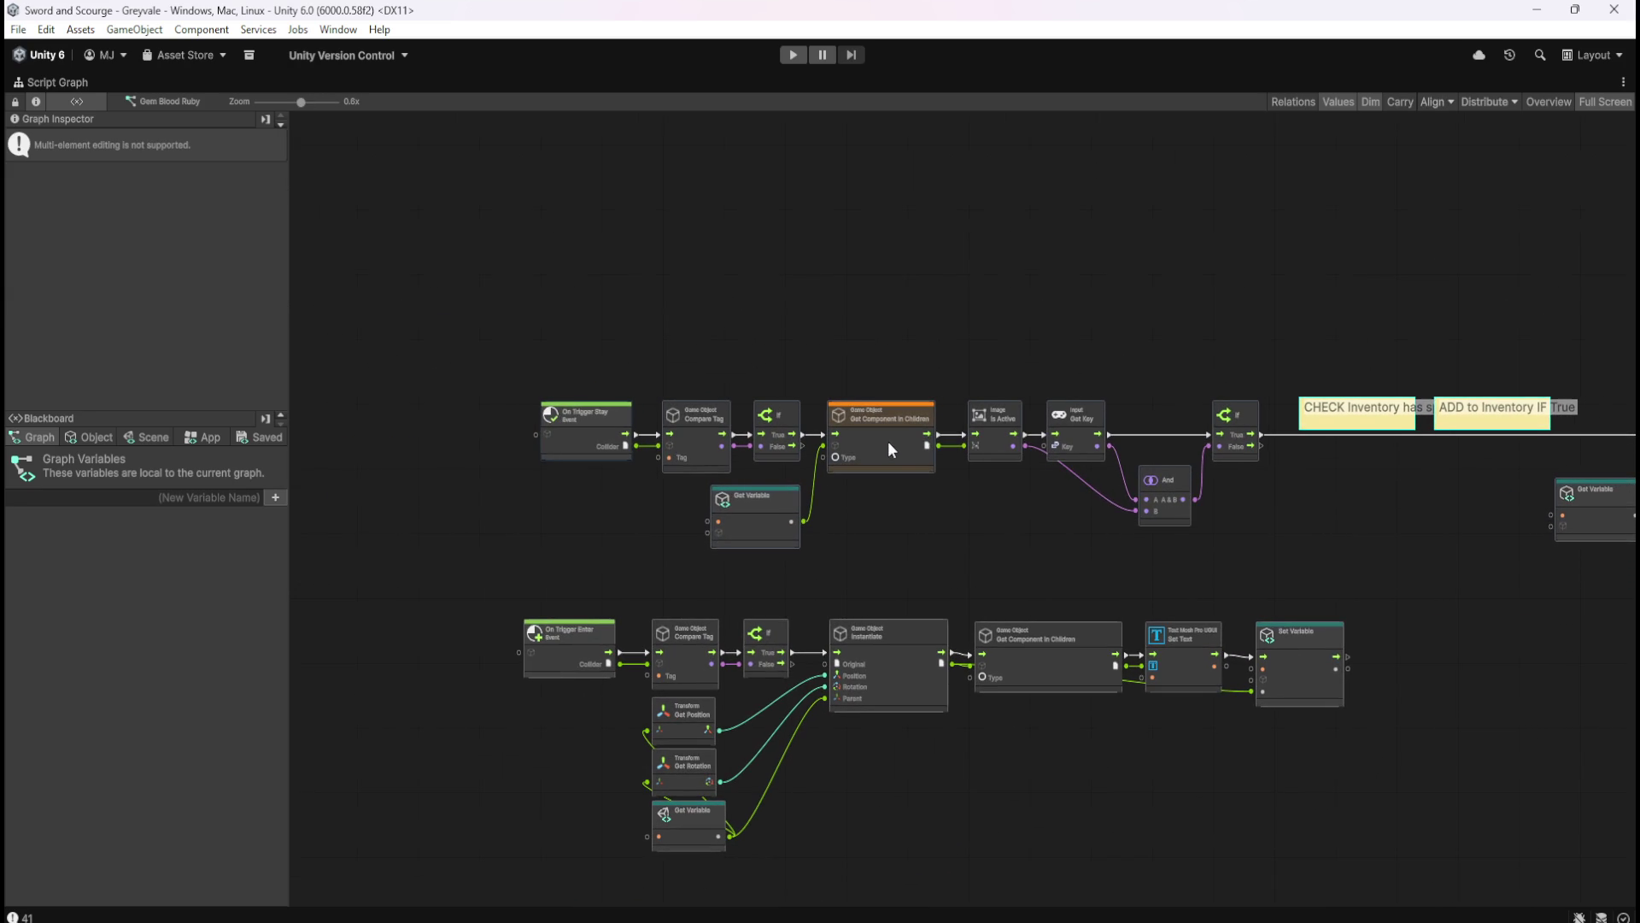
- Move the On Trigger Enter row up and right below the pasted row
scroll(1006, 787, down, 3)
drag(464, 459, 1385, 717)
scroll(485, 591, up, 3)
mouse_move(627, 458)
mouse_down()
mouse_move(663, 465)
mouse_move(663, 434)
mouse_up()
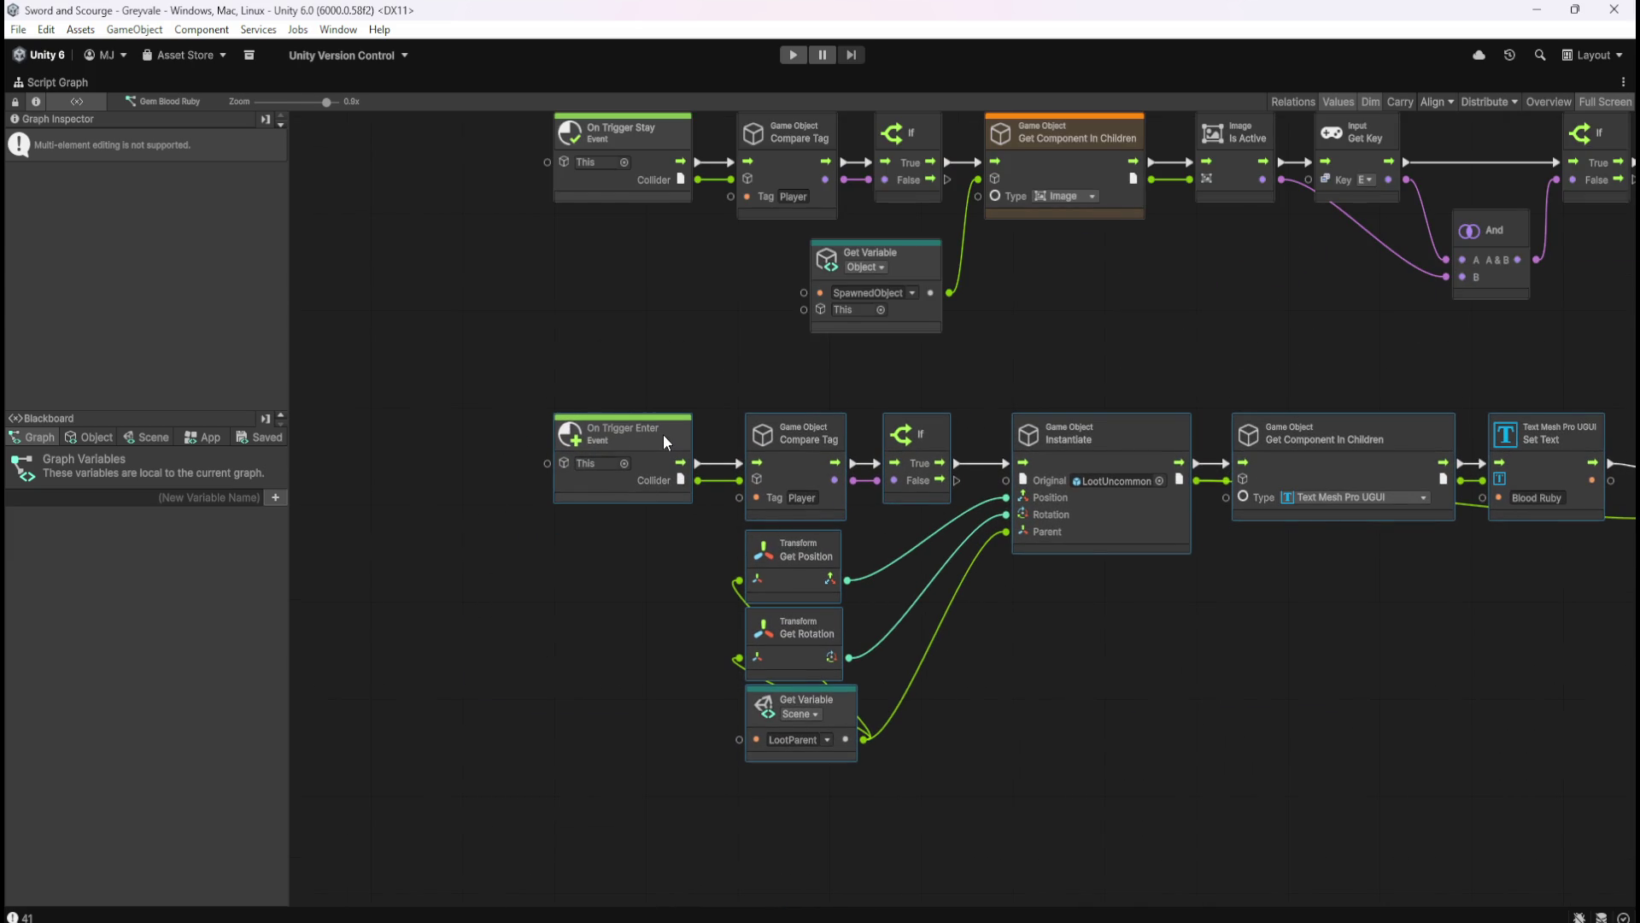
click(1279, 707)
drag(1279, 707, 900, 695)
scroll(955, 646, down, 2)
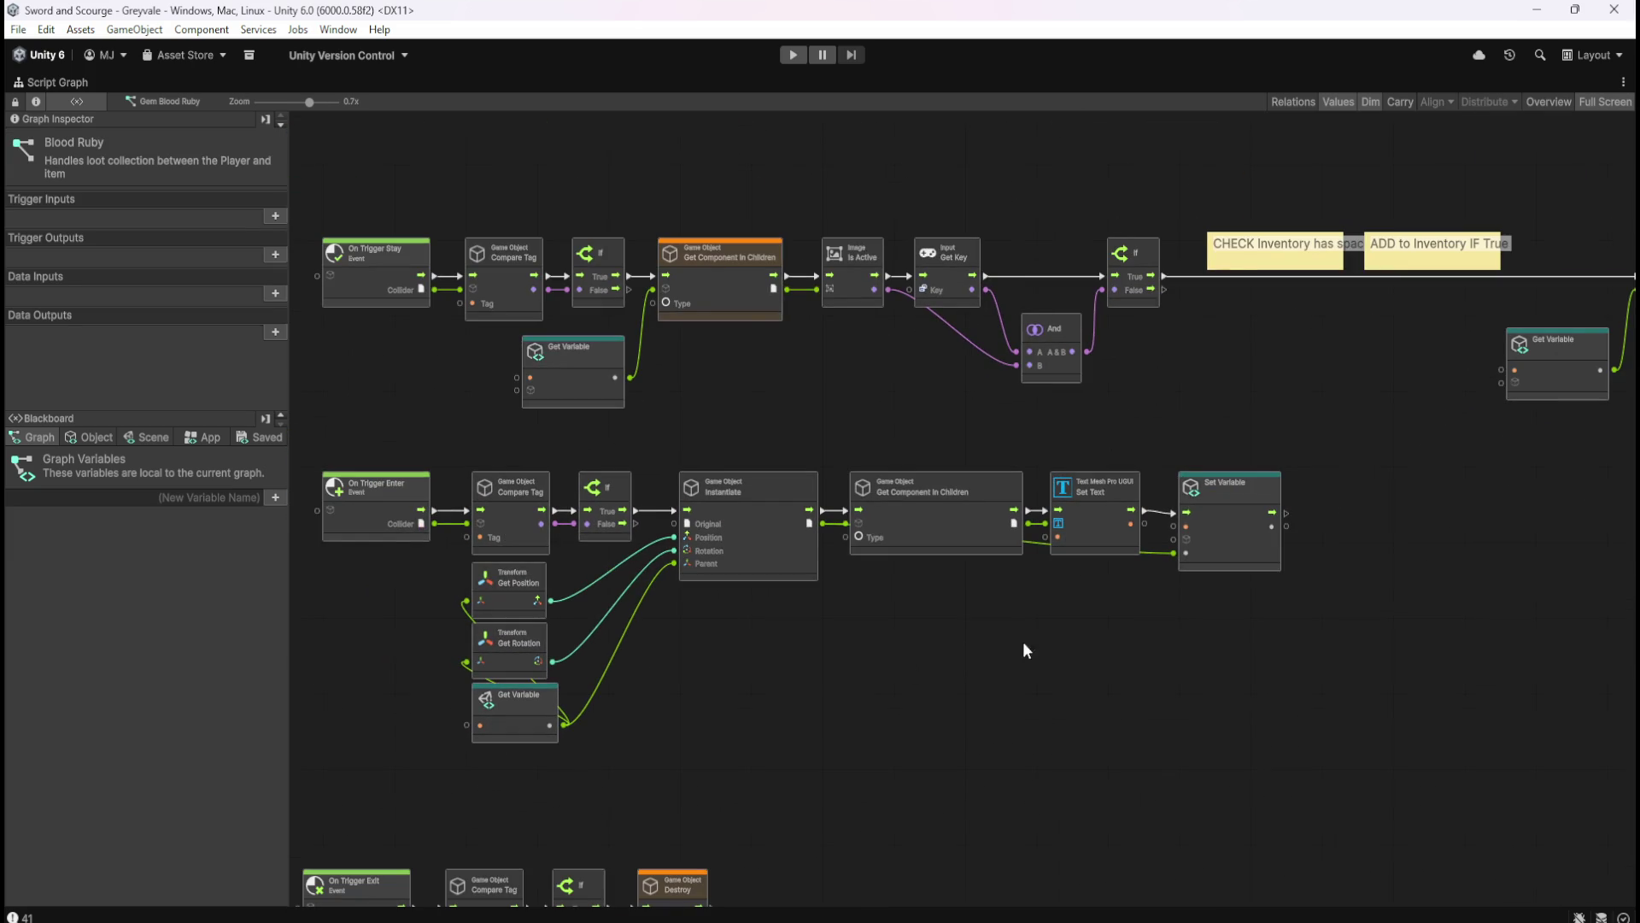
scroll(784, 274, up, 3)
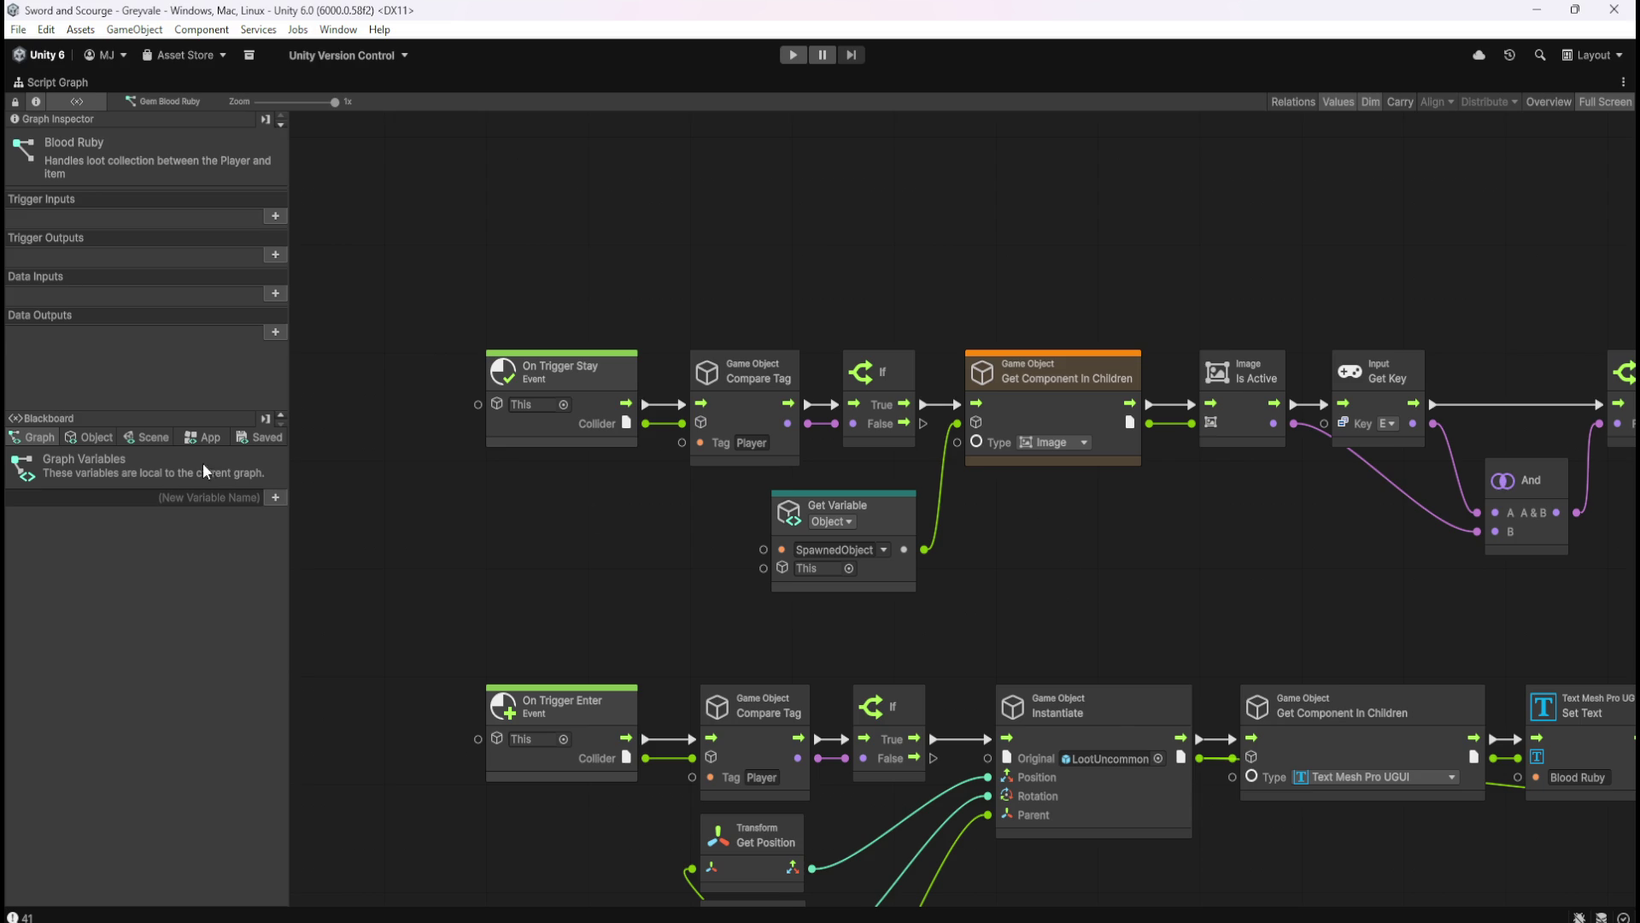
- Check the graph's object variables and remaining nodes, then restore the docked layout
click(105, 443)
click(34, 437)
drag(1199, 564, 1024, 537)
mouse_move(1256, 542)
mouse_down()
mouse_move(1189, 516)
mouse_move(919, 545)
mouse_move(1027, 535)
mouse_up()
scroll(1027, 535, down, 6)
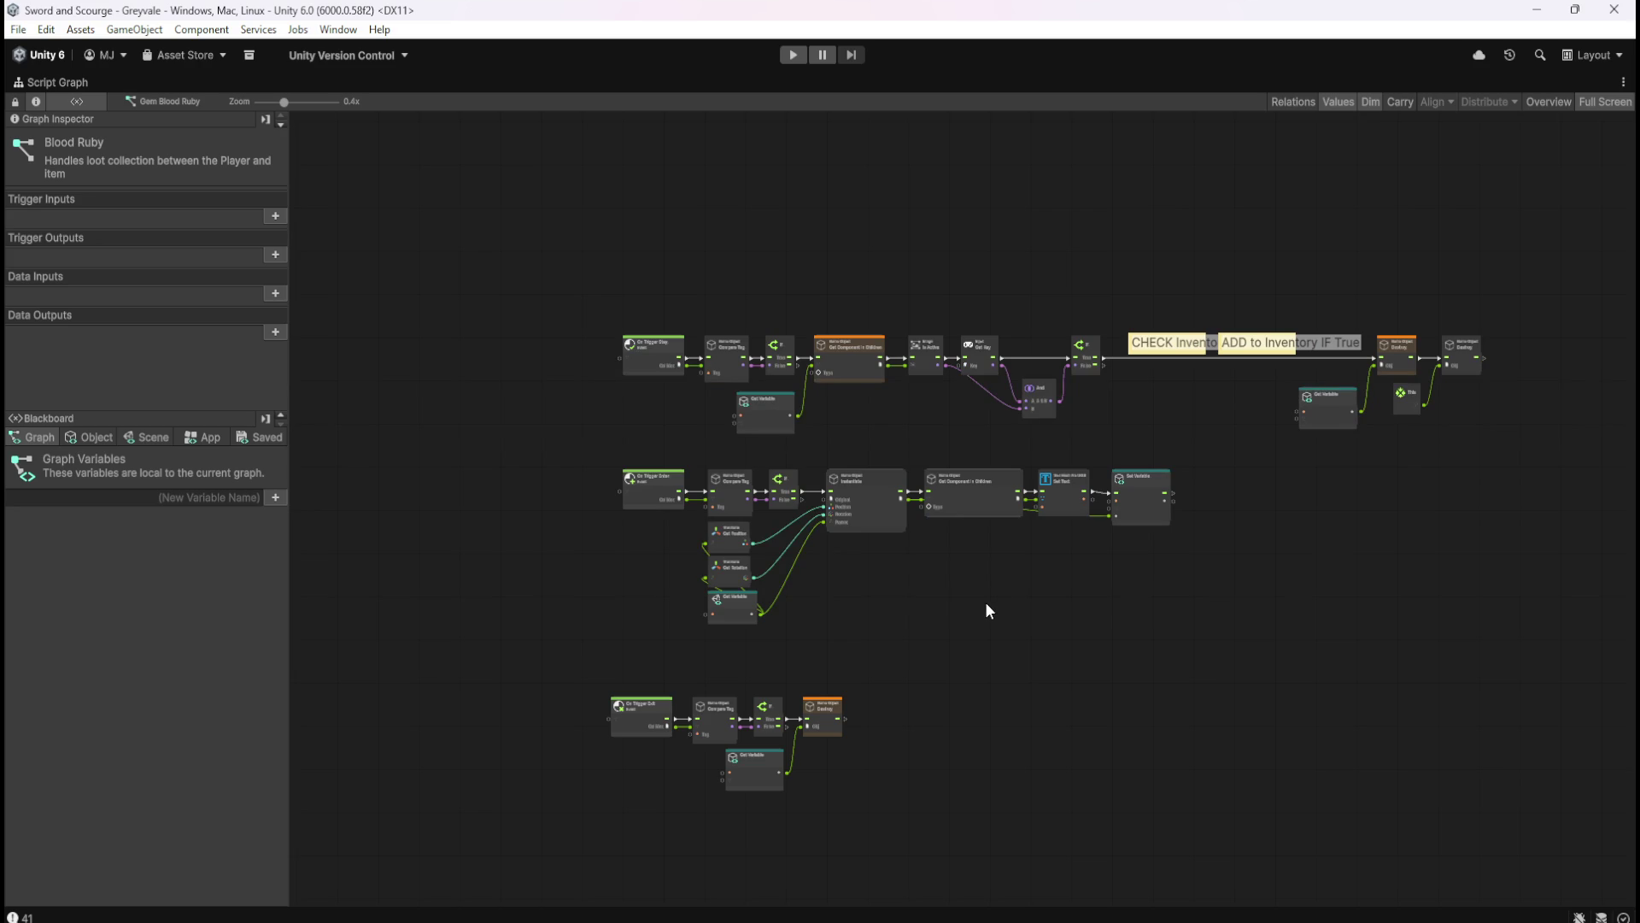
key(shift+space)
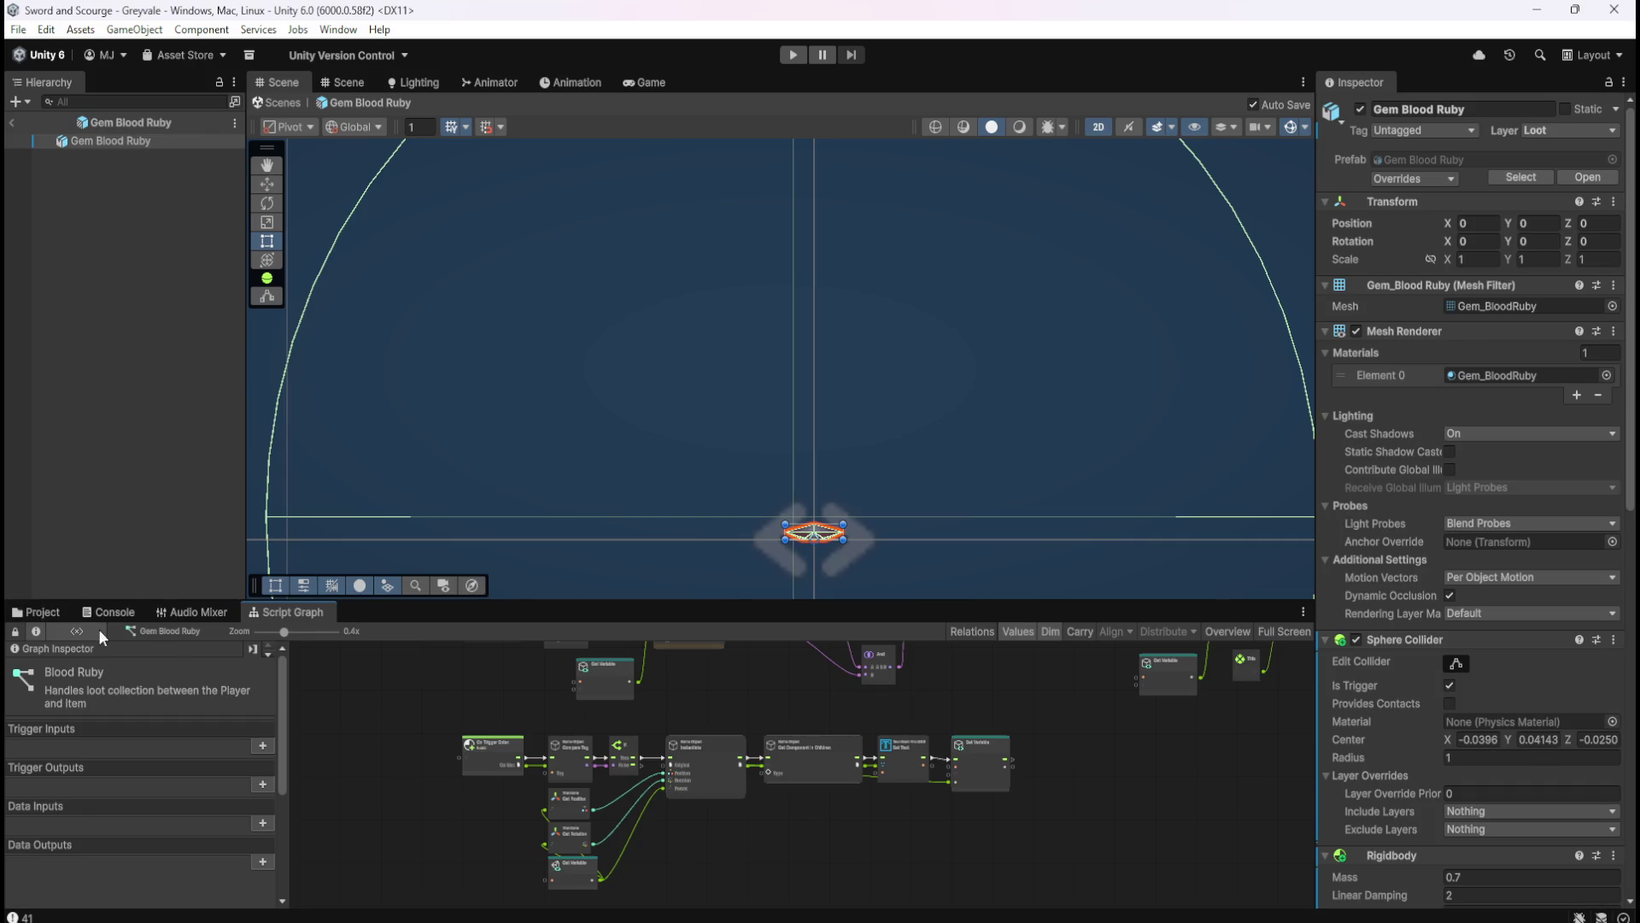
- Open Gem Emerald's graph full-window, paste the inventory-check row and move it up-right
click(37, 612)
double_click(422, 698)
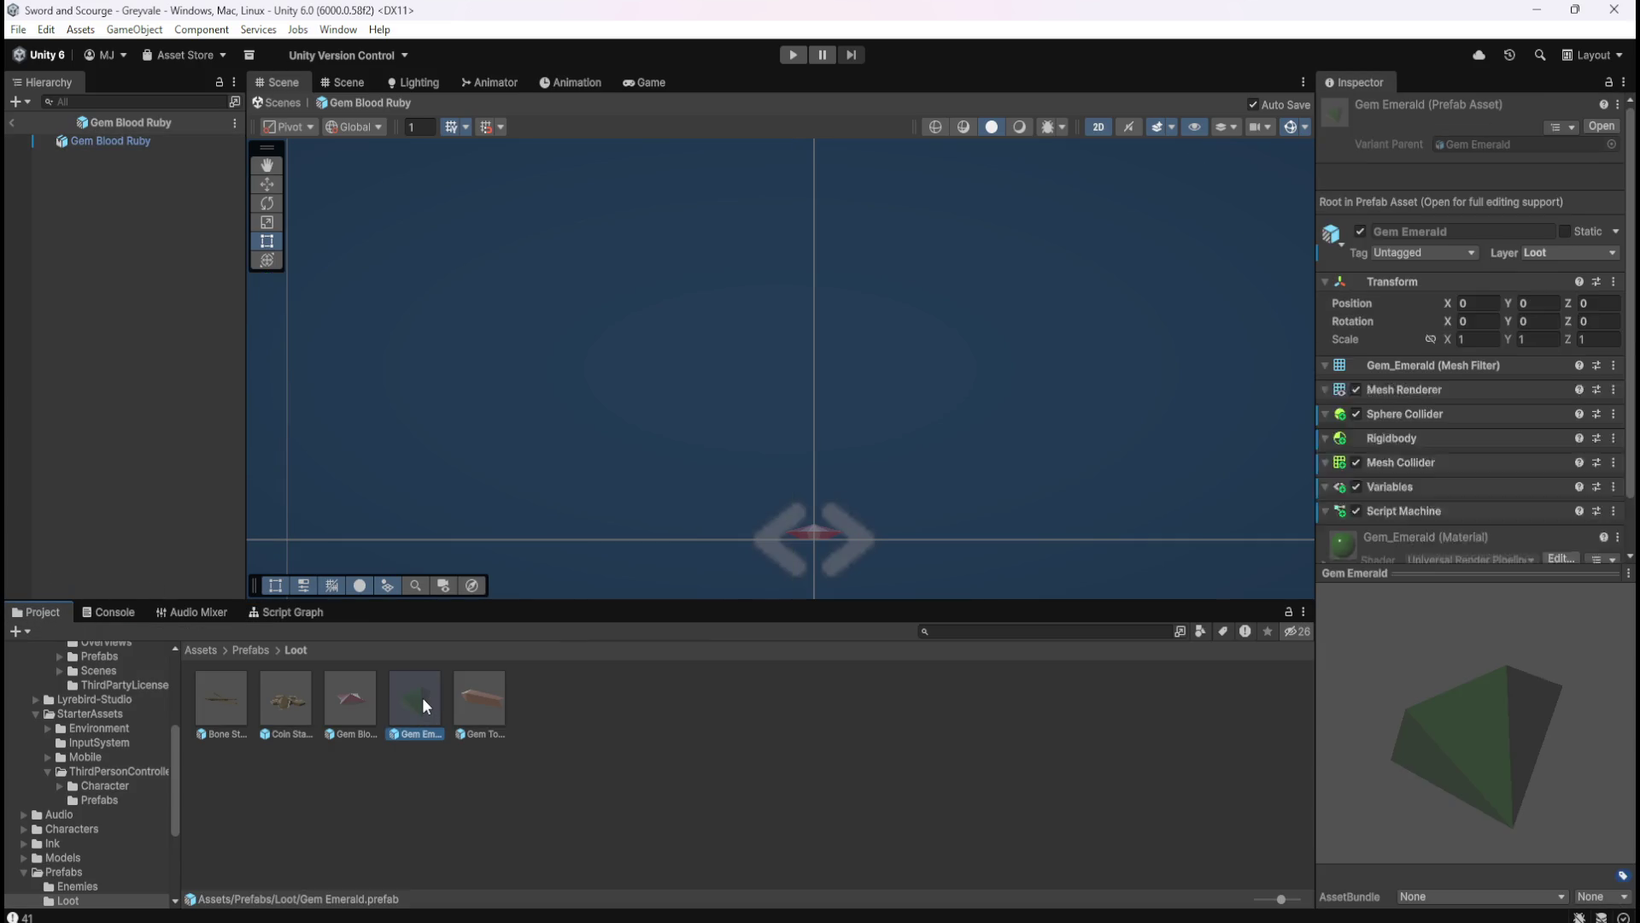
click(300, 614)
key(shift+space)
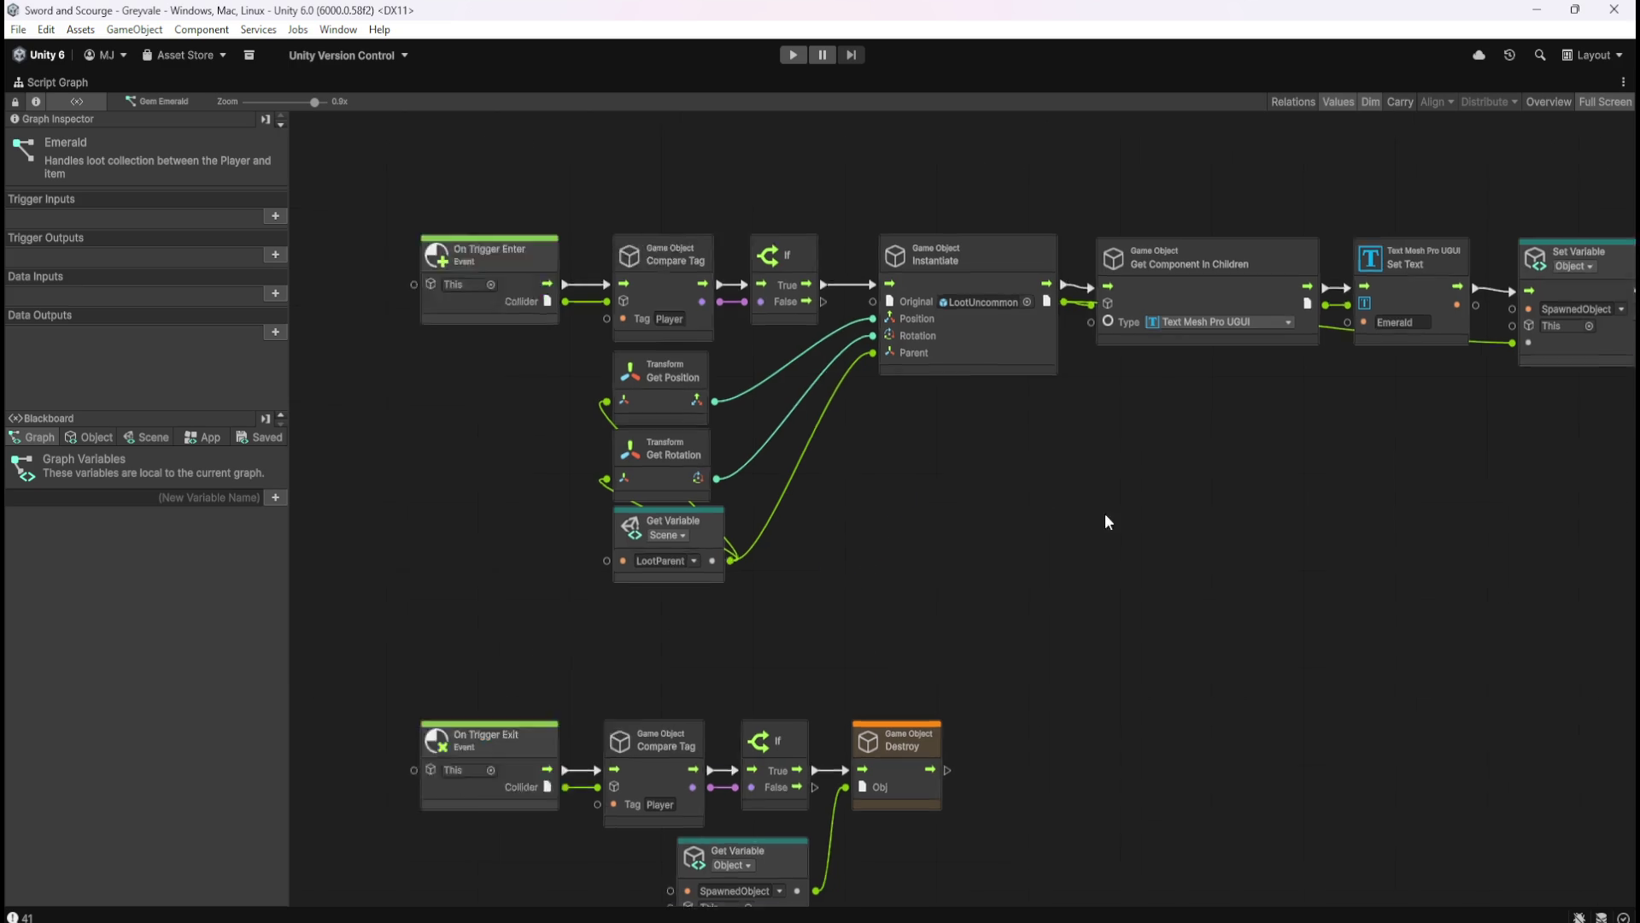
key(ctrl+v)
mouse_move(638, 370)
mouse_down()
mouse_move(731, 480)
mouse_move(930, 448)
mouse_move(934, 425)
mouse_up()
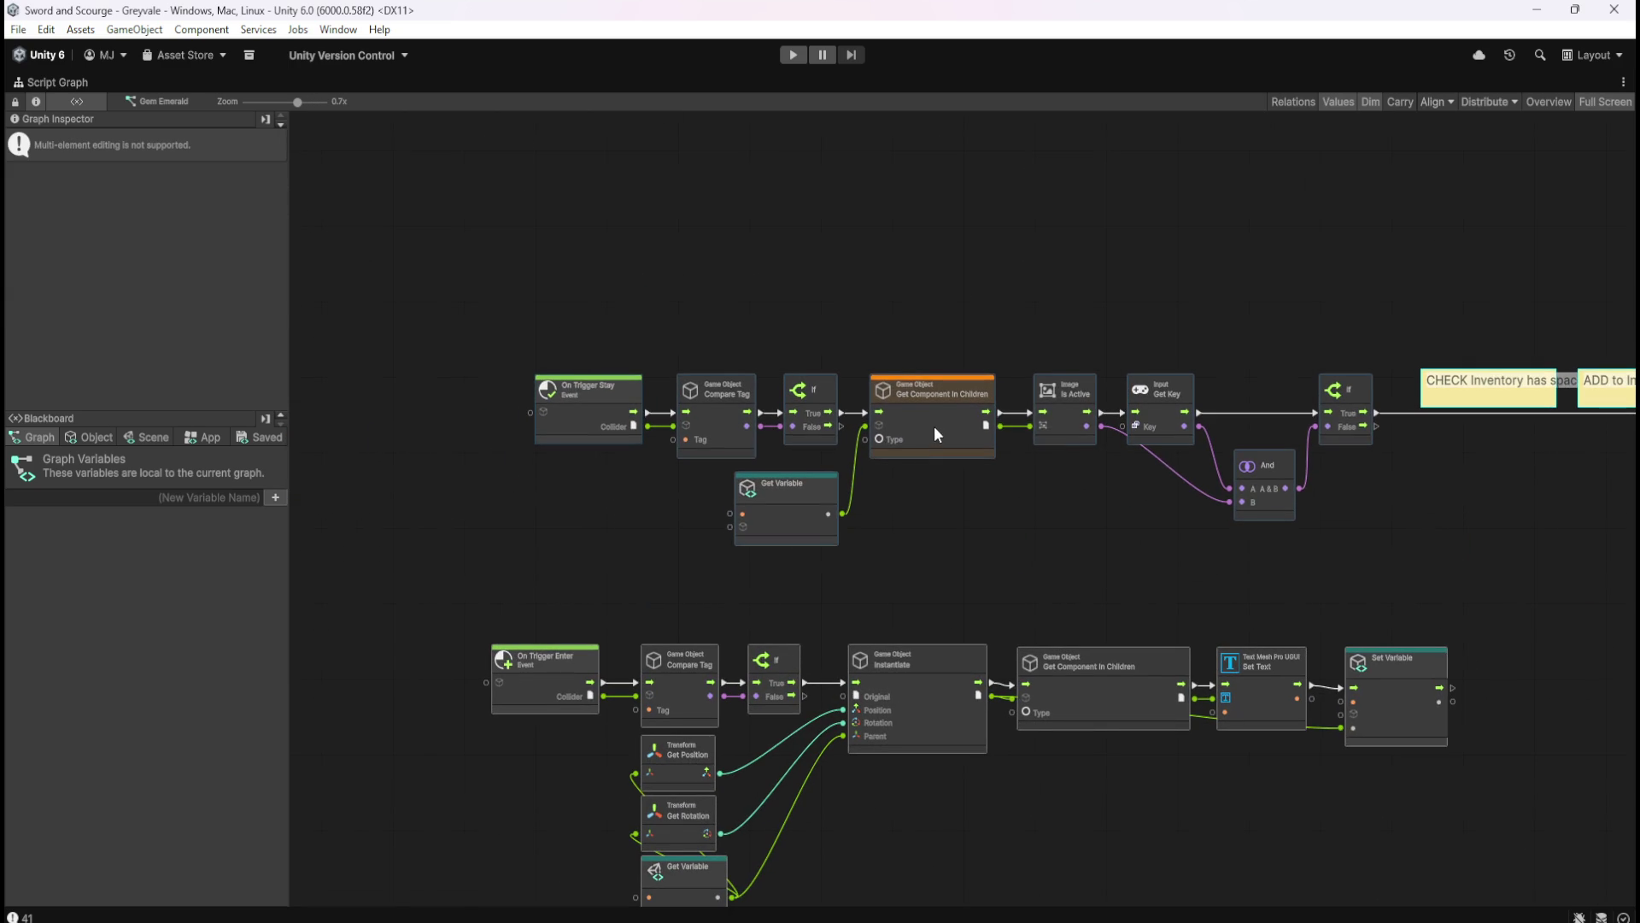
- Nudge the On Trigger Enter row up and right
scroll(949, 561, down, 5)
drag(443, 452, 1465, 706)
mouse_move(556, 494)
mouse_down()
mouse_move(603, 485)
mouse_move(602, 455)
mouse_up()
click(1028, 723)
- Select the On Trigger Exit row and move it up and right
scroll(1028, 723, down, 3)
mouse_move(441, 667)
mouse_down()
mouse_move(1013, 833)
mouse_move(1031, 897)
mouse_move(1025, 835)
mouse_up()
scroll(637, 669, up, 3)
mouse_move(638, 669)
mouse_down()
mouse_move(603, 664)
mouse_move(617, 643)
mouse_up()
click(1097, 474)
- Reposition the On Trigger Exit row further down, undoing one misplaced move
mouse_move(1097, 473)
mouse_down()
mouse_move(1009, 717)
mouse_move(1068, 592)
mouse_move(1072, 492)
mouse_up()
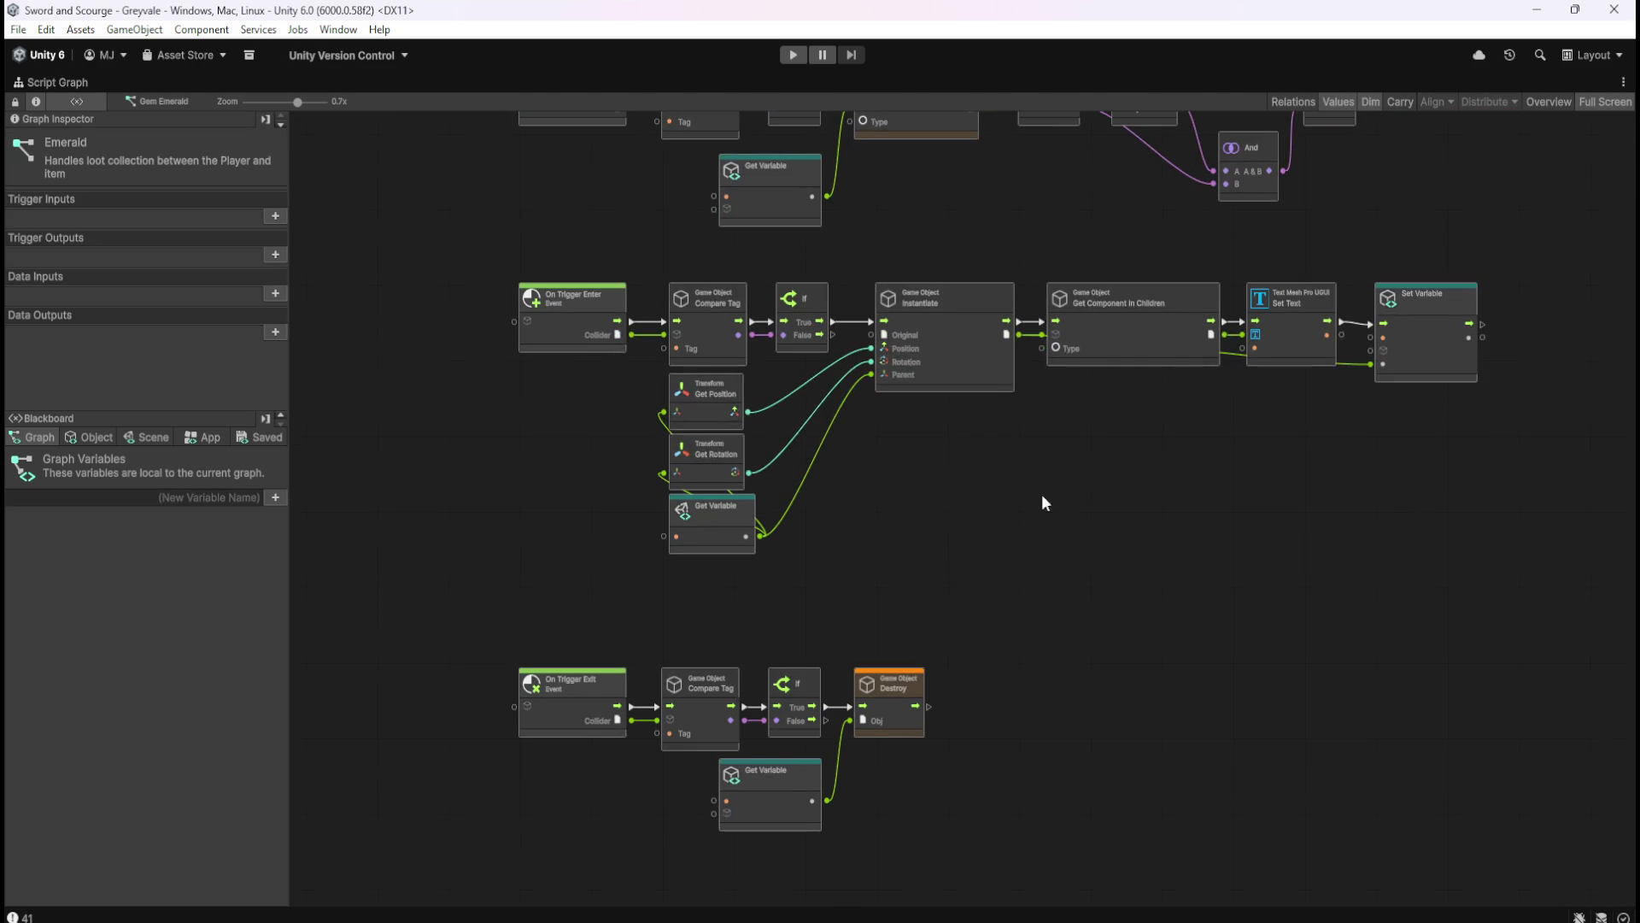
drag(966, 561, 993, 479)
drag(466, 561, 1039, 767)
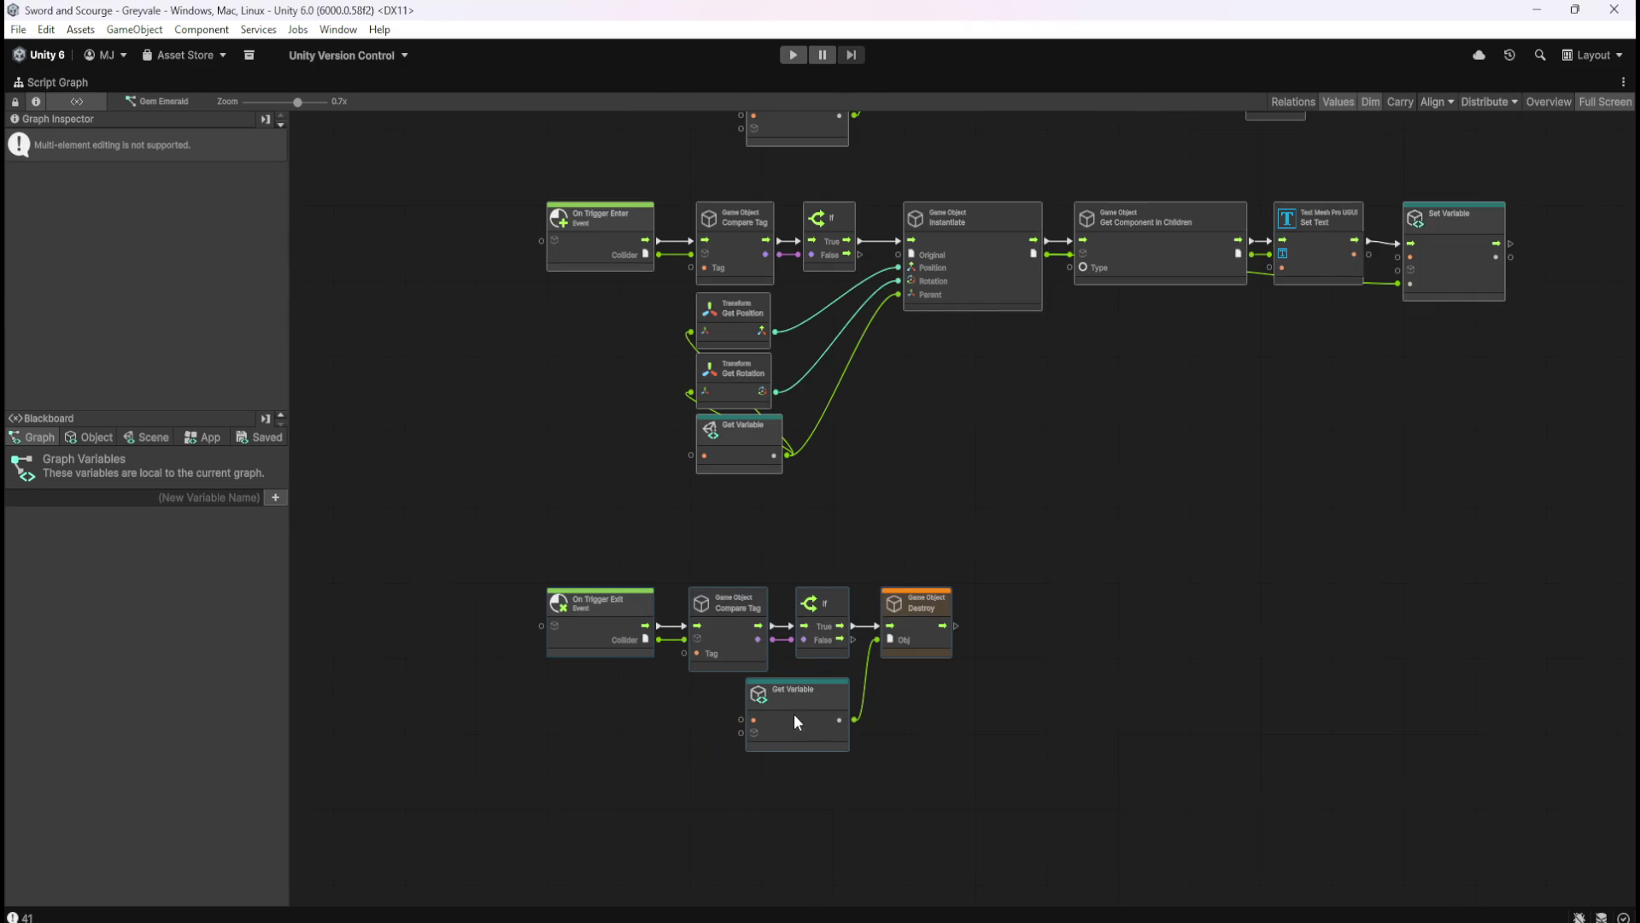
drag(786, 736, 804, 736)
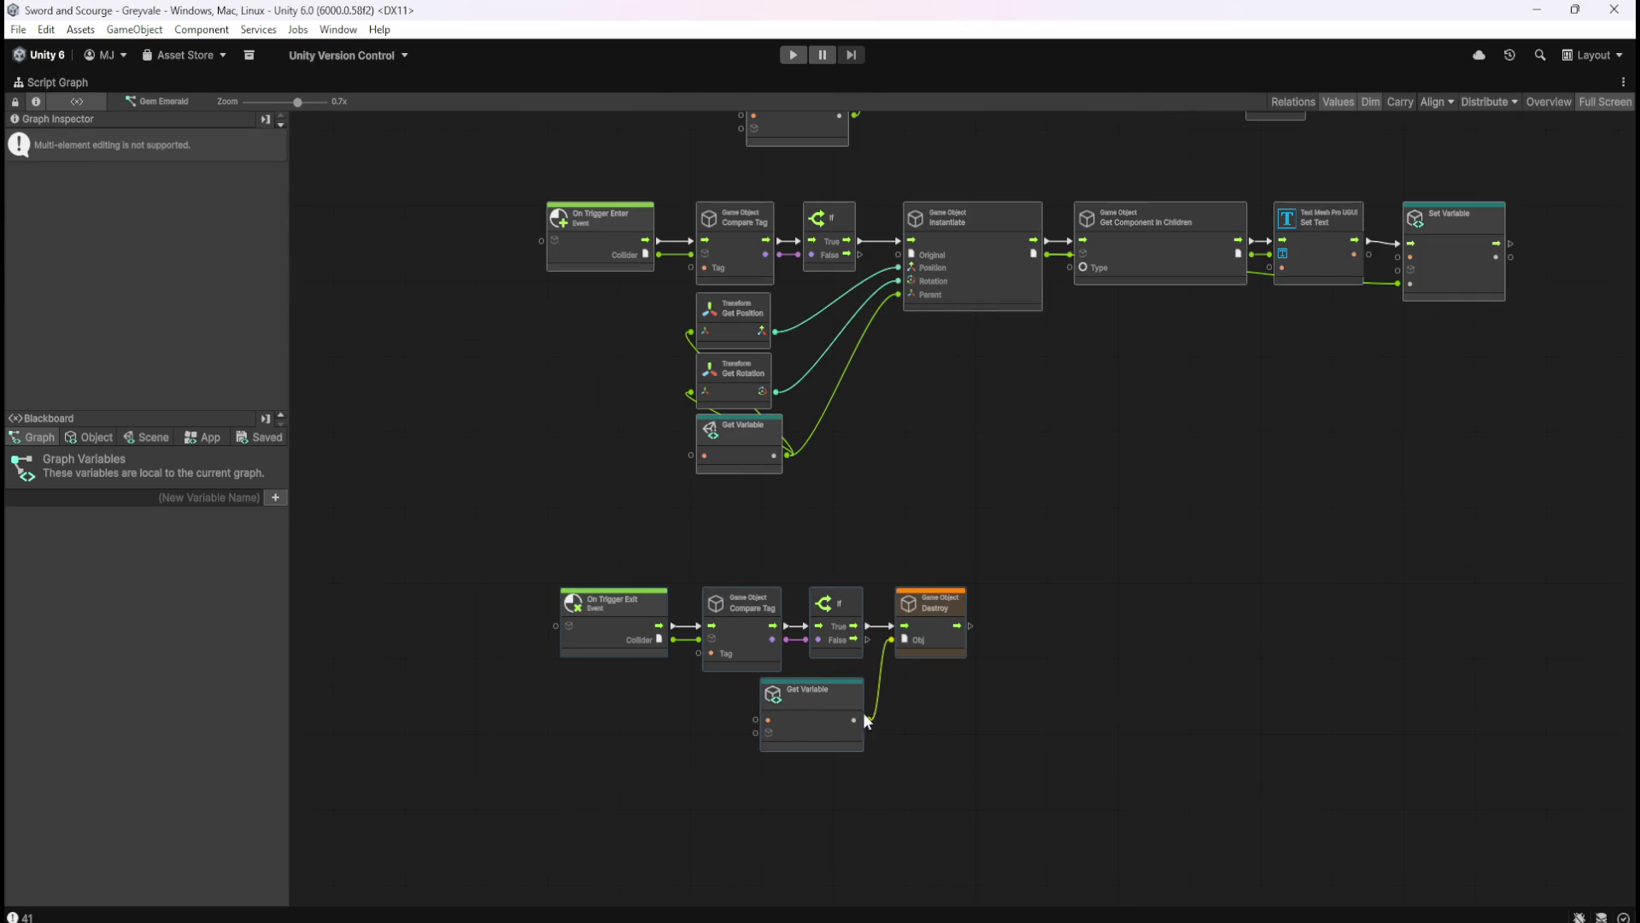
key(ctrl+z)
click(466, 542)
drag(467, 542, 930, 733)
drag(634, 608, 644, 688)
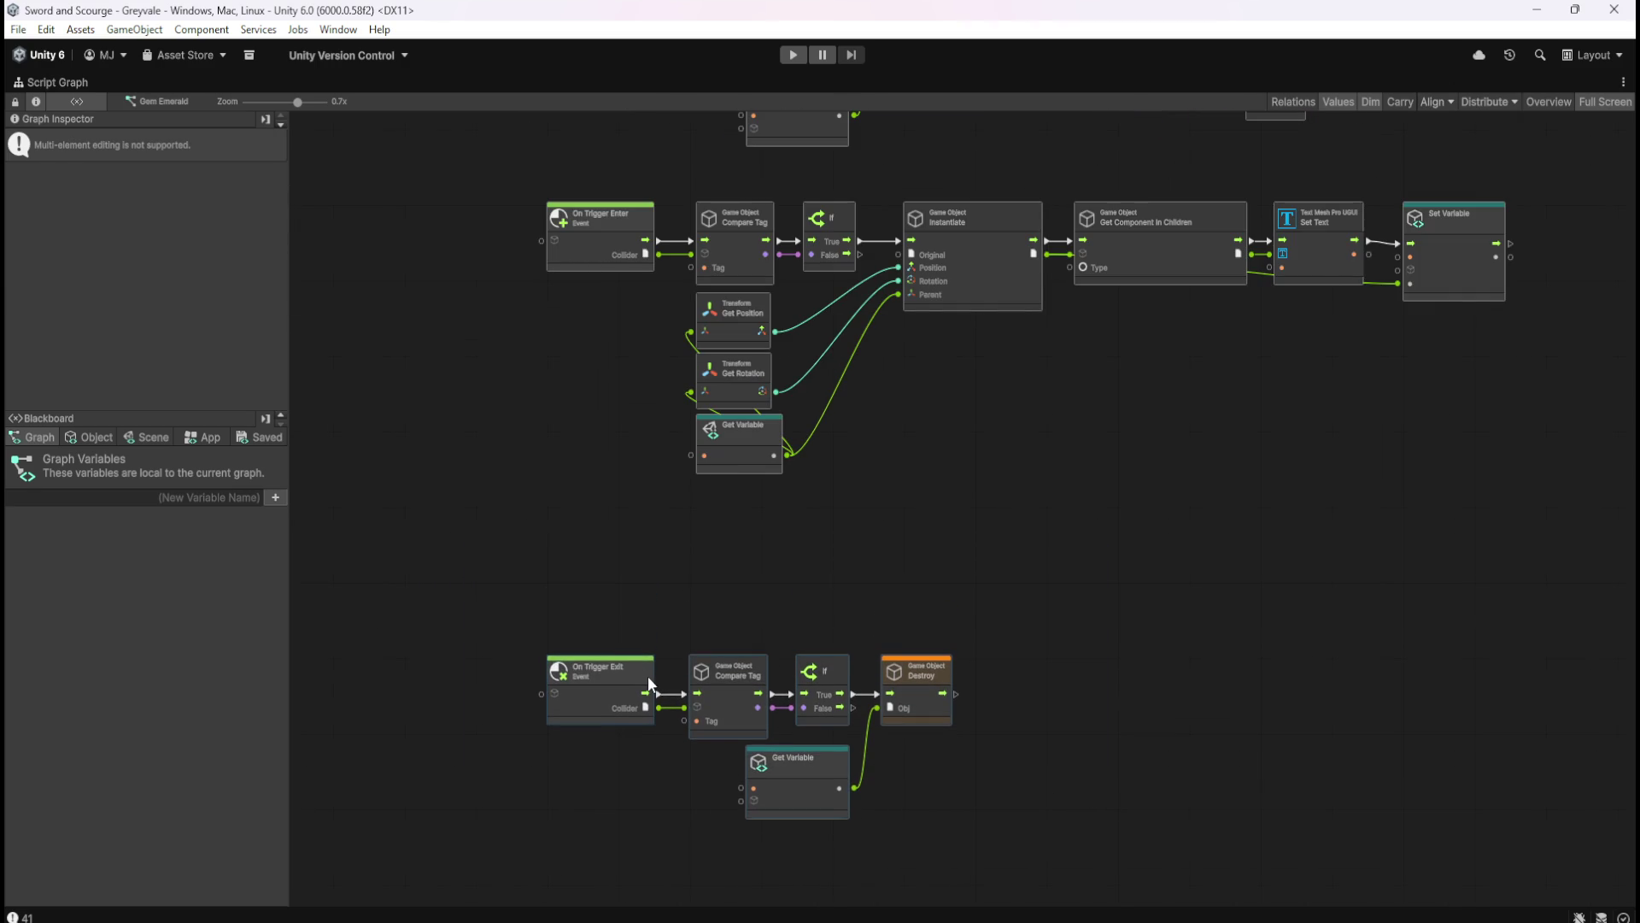
click(932, 536)
- Move the middle row of trigger nodes lower down
mouse_move(473, 259)
mouse_down()
mouse_move(1417, 515)
mouse_move(1500, 577)
mouse_up()
drag(566, 322, 570, 388)
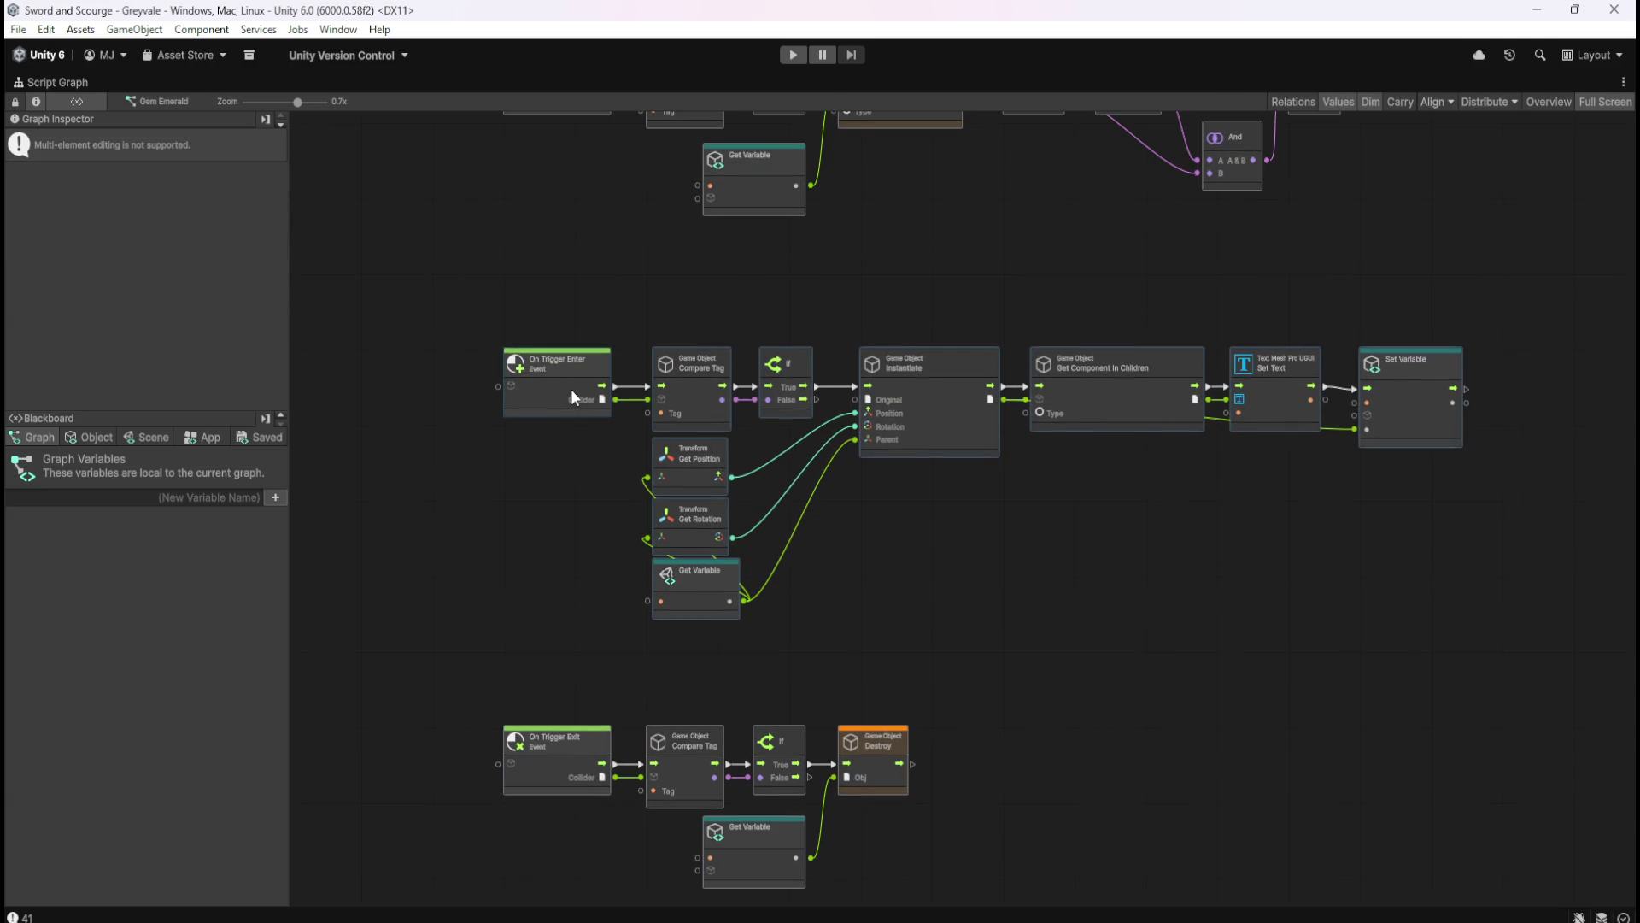
click(1035, 275)
mouse_move(1036, 275)
mouse_down()
mouse_move(864, 434)
mouse_move(1088, 538)
mouse_up()
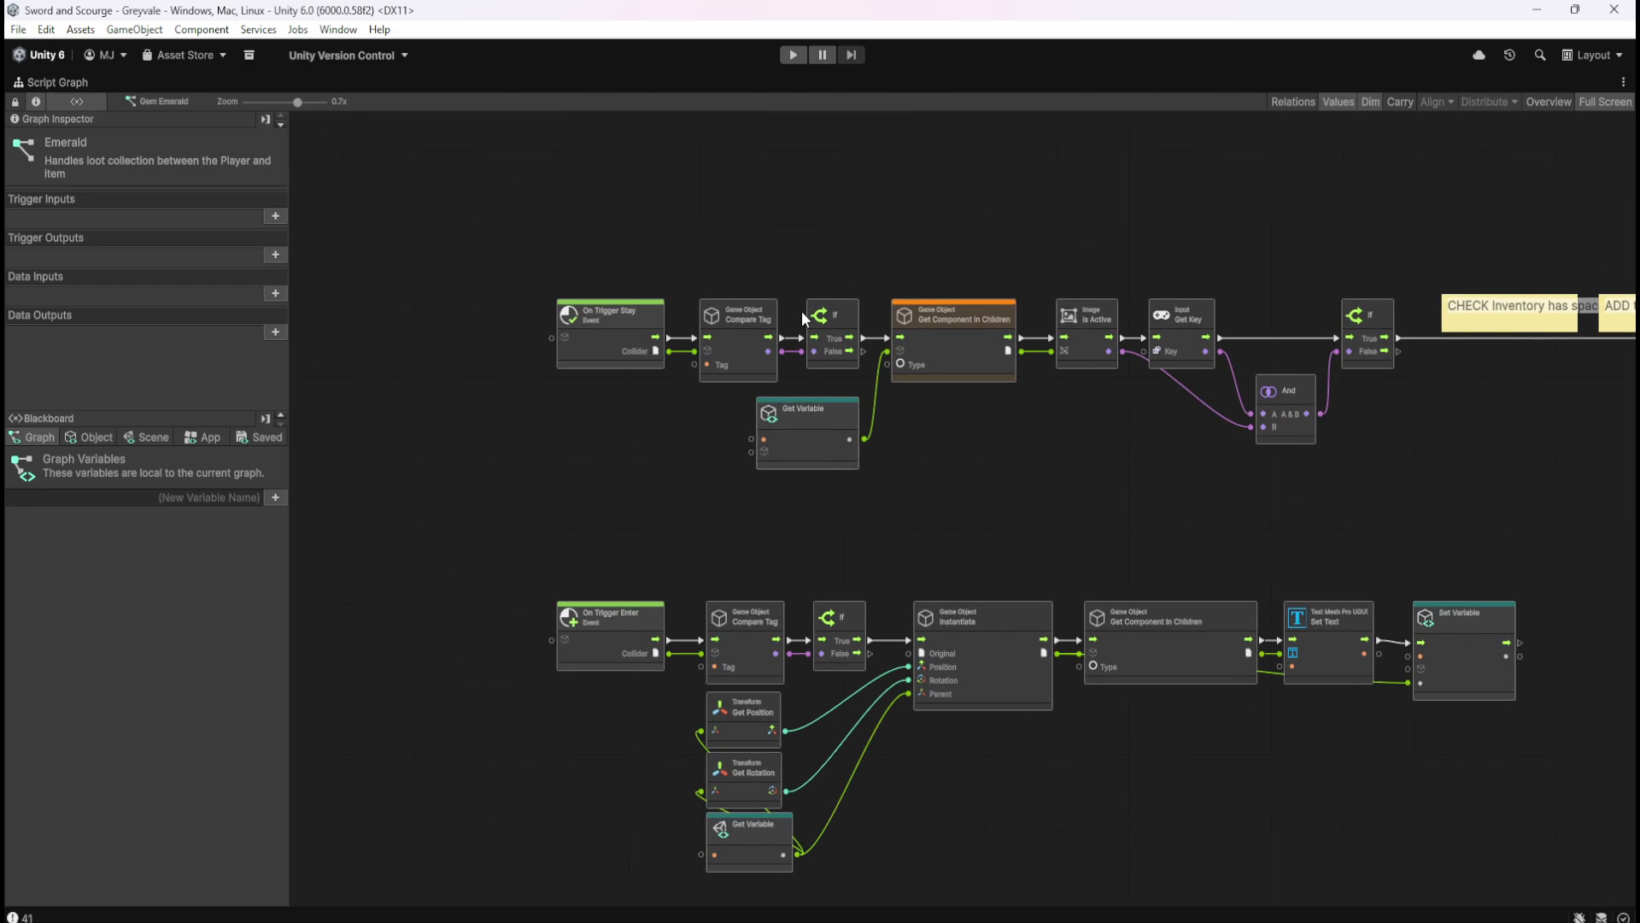
- Review the Destroy nodes and trigger rows, restore the layout and show the Loot folder
scroll(1289, 487, up, 1)
mouse_move(1289, 487)
mouse_down()
mouse_move(678, 493)
mouse_move(724, 528)
mouse_move(1336, 523)
mouse_up()
mouse_move(813, 495)
mouse_down()
mouse_move(1128, 243)
mouse_move(886, 256)
mouse_move(912, 524)
mouse_move(981, 472)
mouse_up()
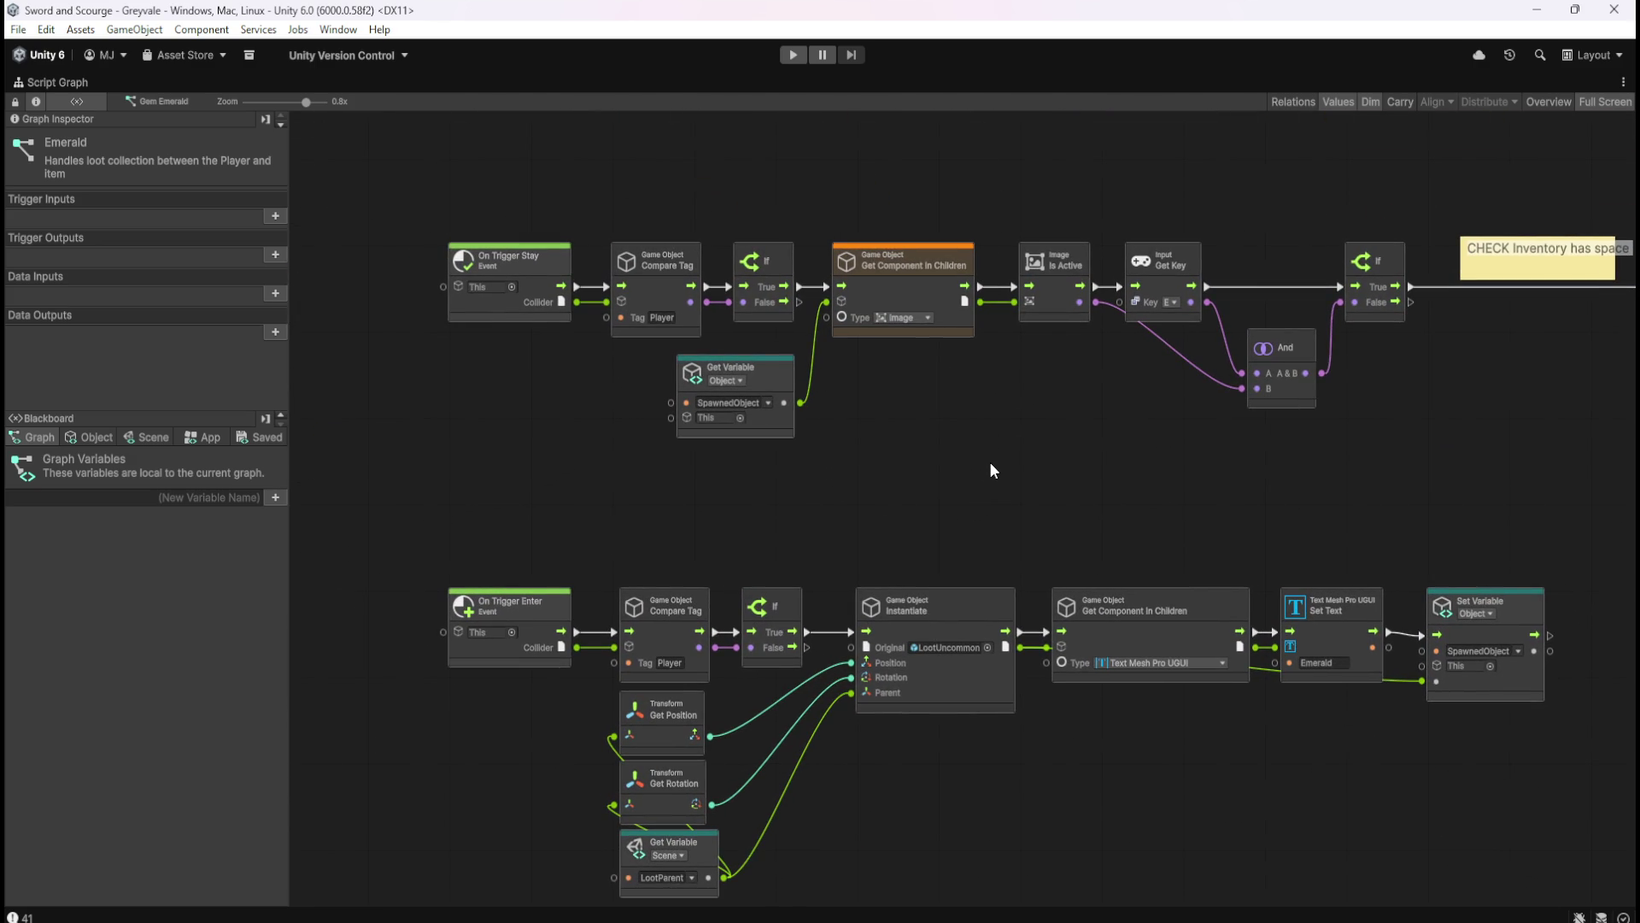
key(shift+space)
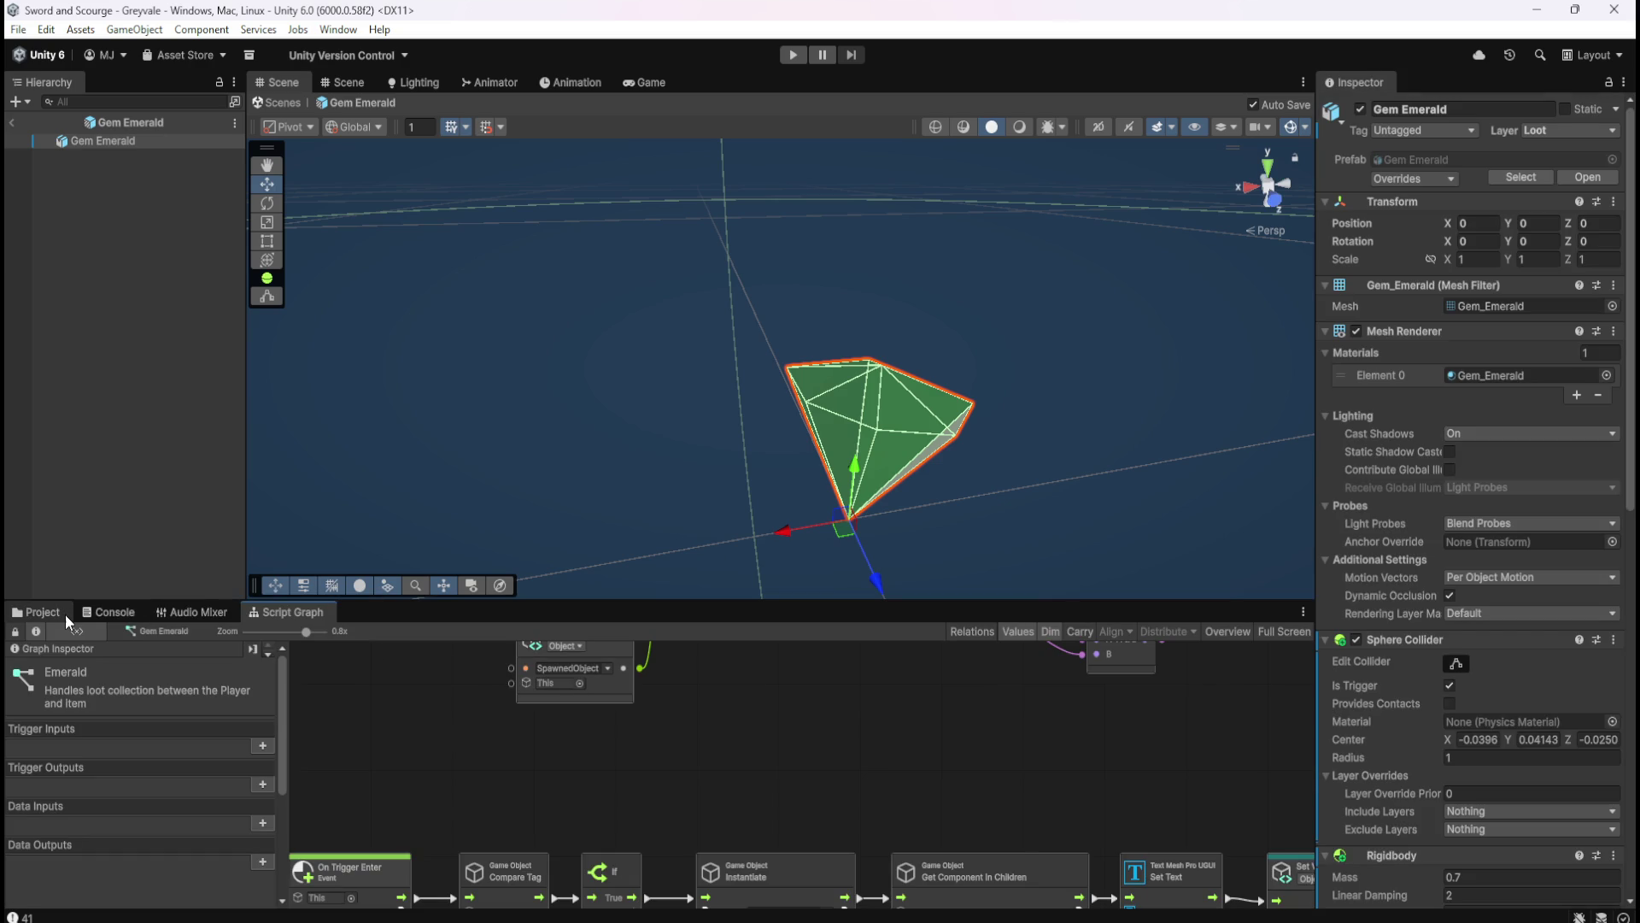
click(68, 613)
- Open Gem Topaz's graph full-window and paste the On Trigger Stay group above the others
double_click(464, 689)
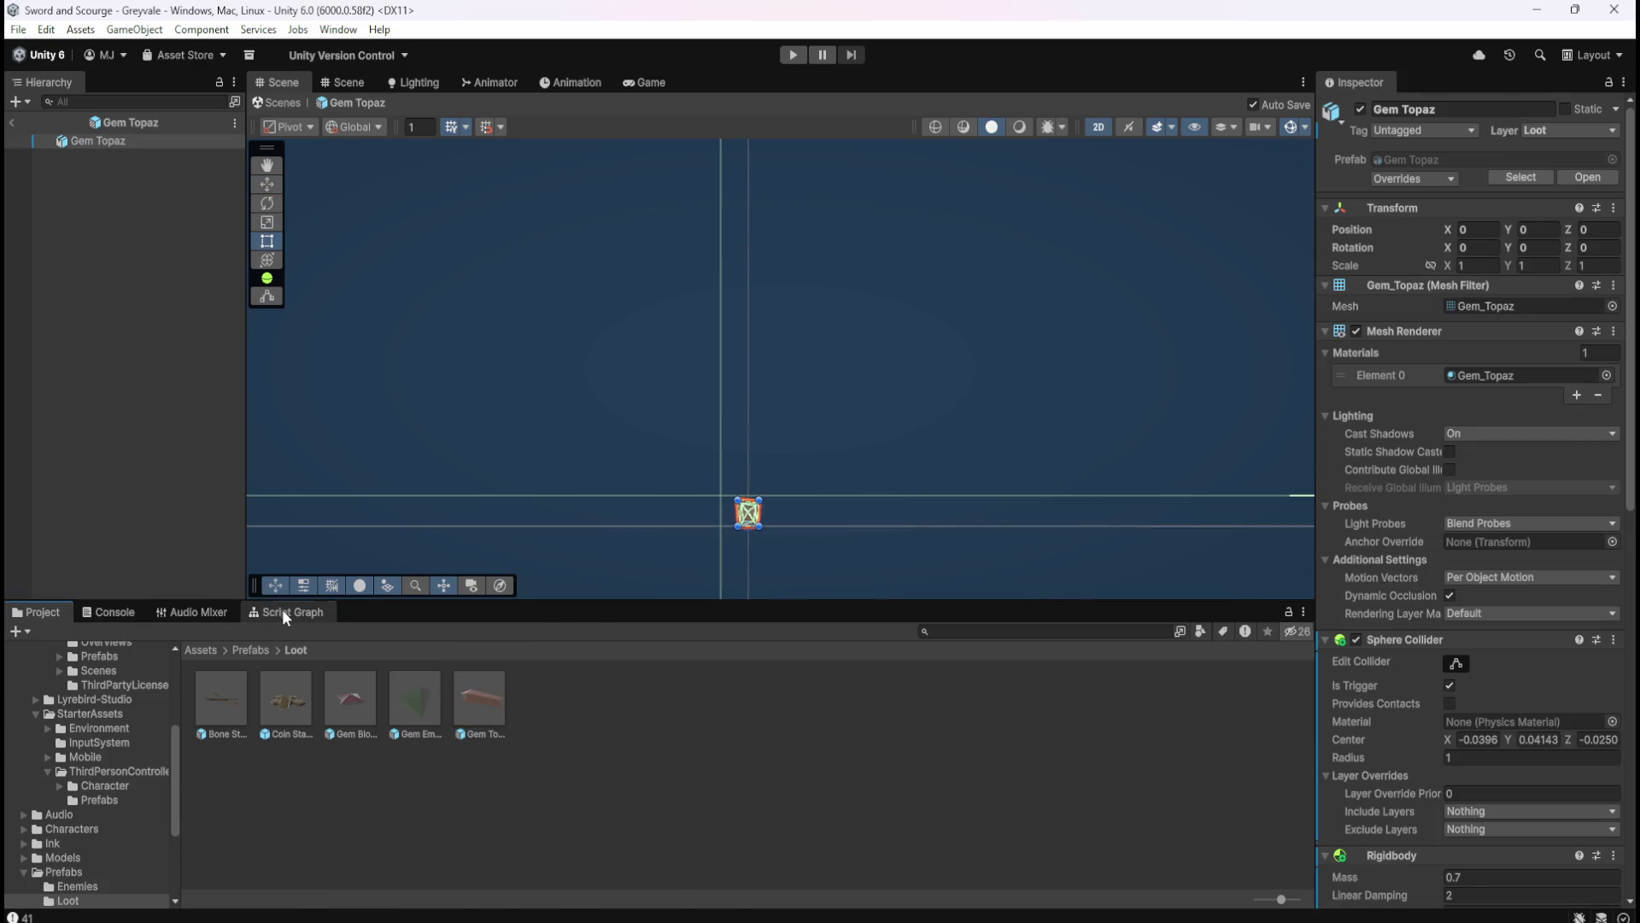
click(282, 611)
key(shift+space)
scroll(1058, 483, down, 2)
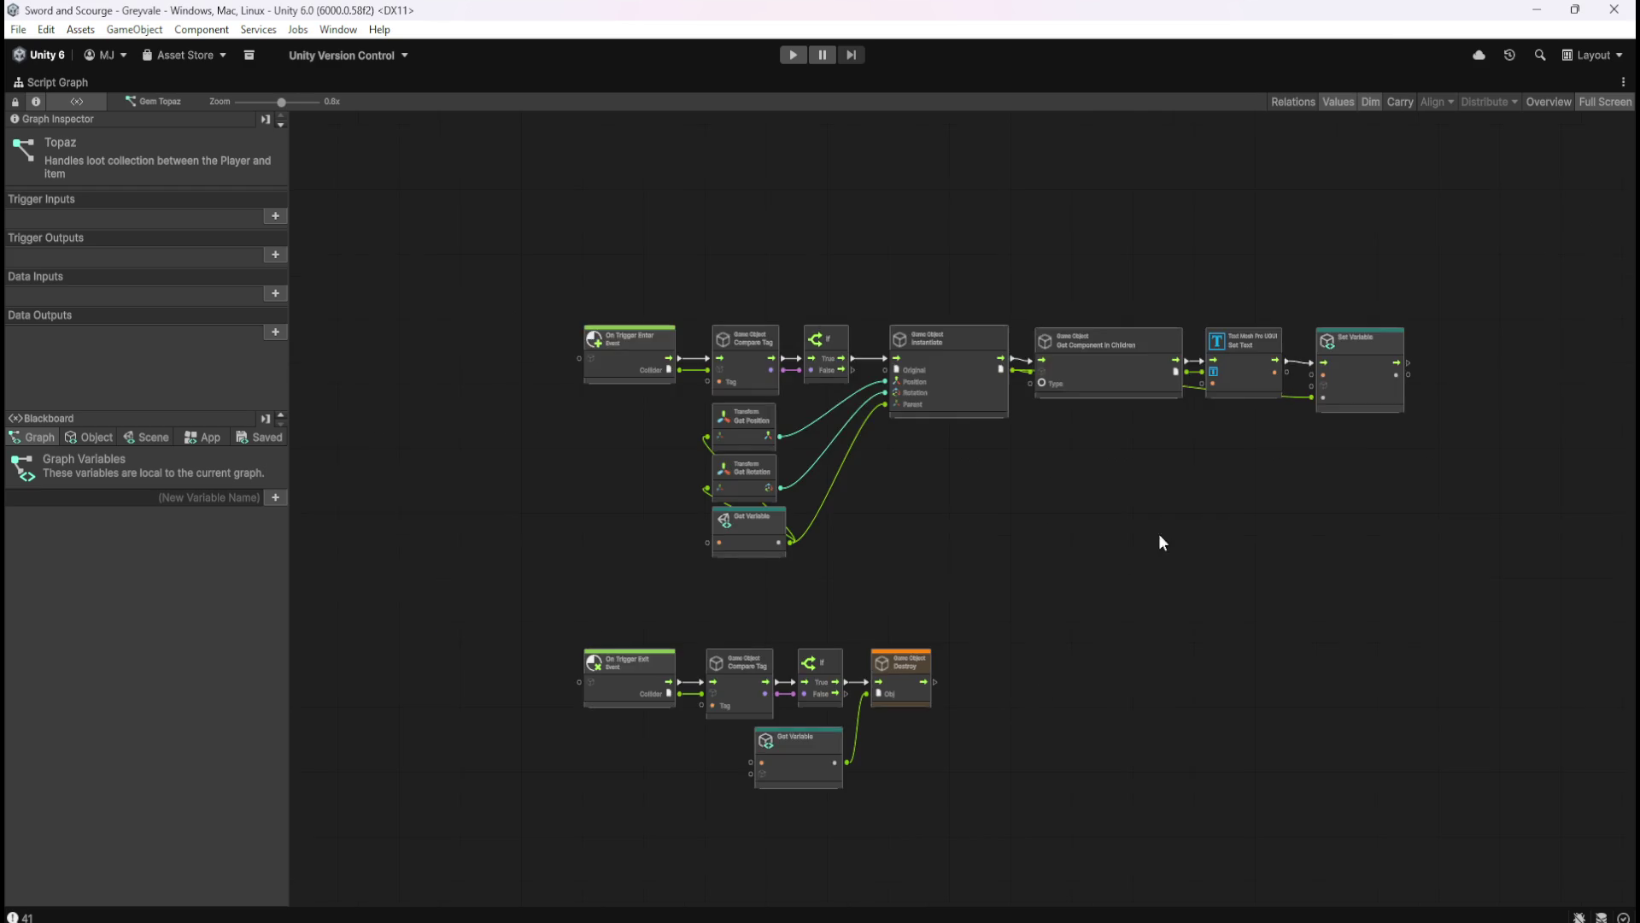
scroll(1126, 575, up, 5)
key(ctrl+v)
mouse_move(702, 468)
mouse_down()
mouse_move(930, 460)
mouse_move(915, 451)
mouse_up()
- Move the On Trigger Exit node group lower
scroll(1052, 694, down, 3)
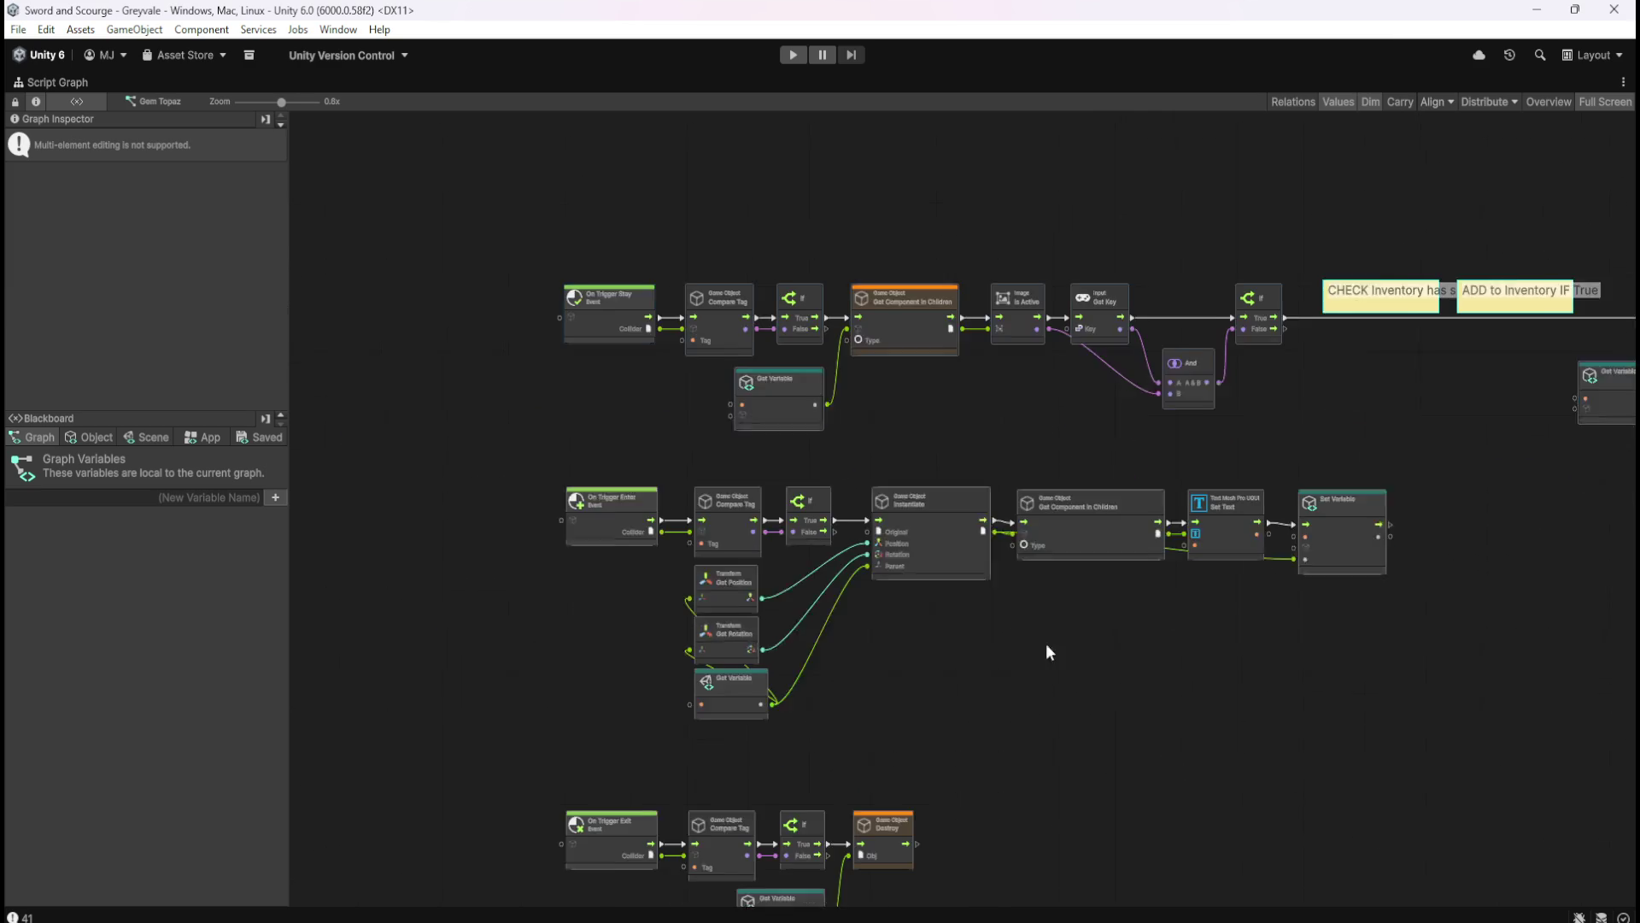
mouse_move(518, 375)
mouse_down()
mouse_move(1458, 630)
mouse_move(1468, 659)
mouse_up()
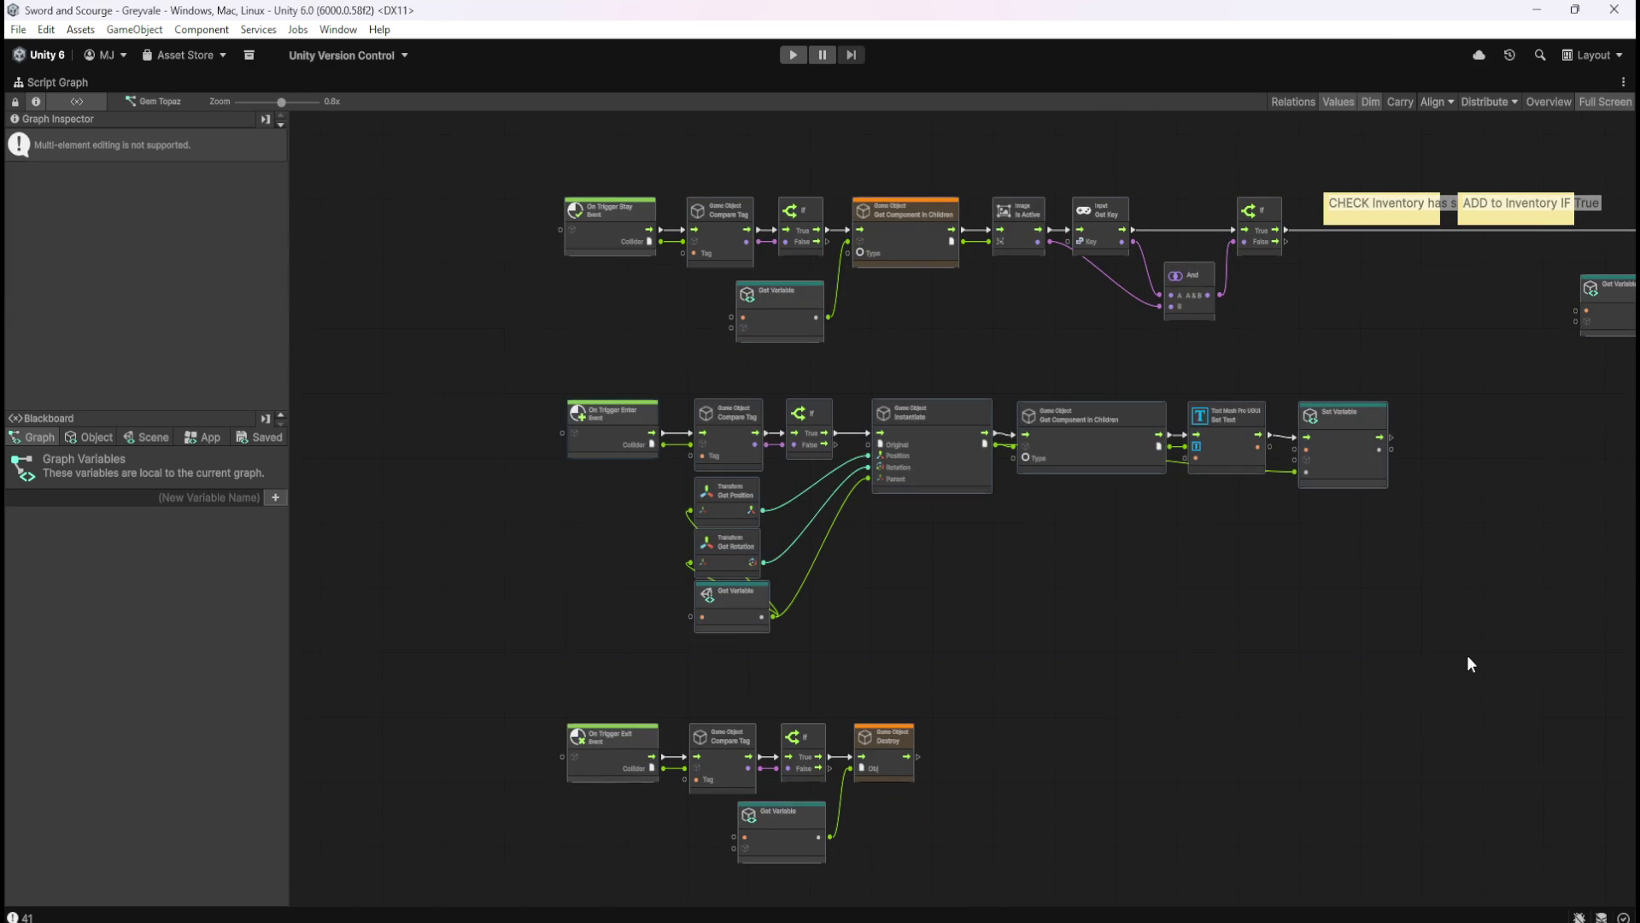
scroll(812, 632, down, 2)
drag(531, 640, 1017, 804)
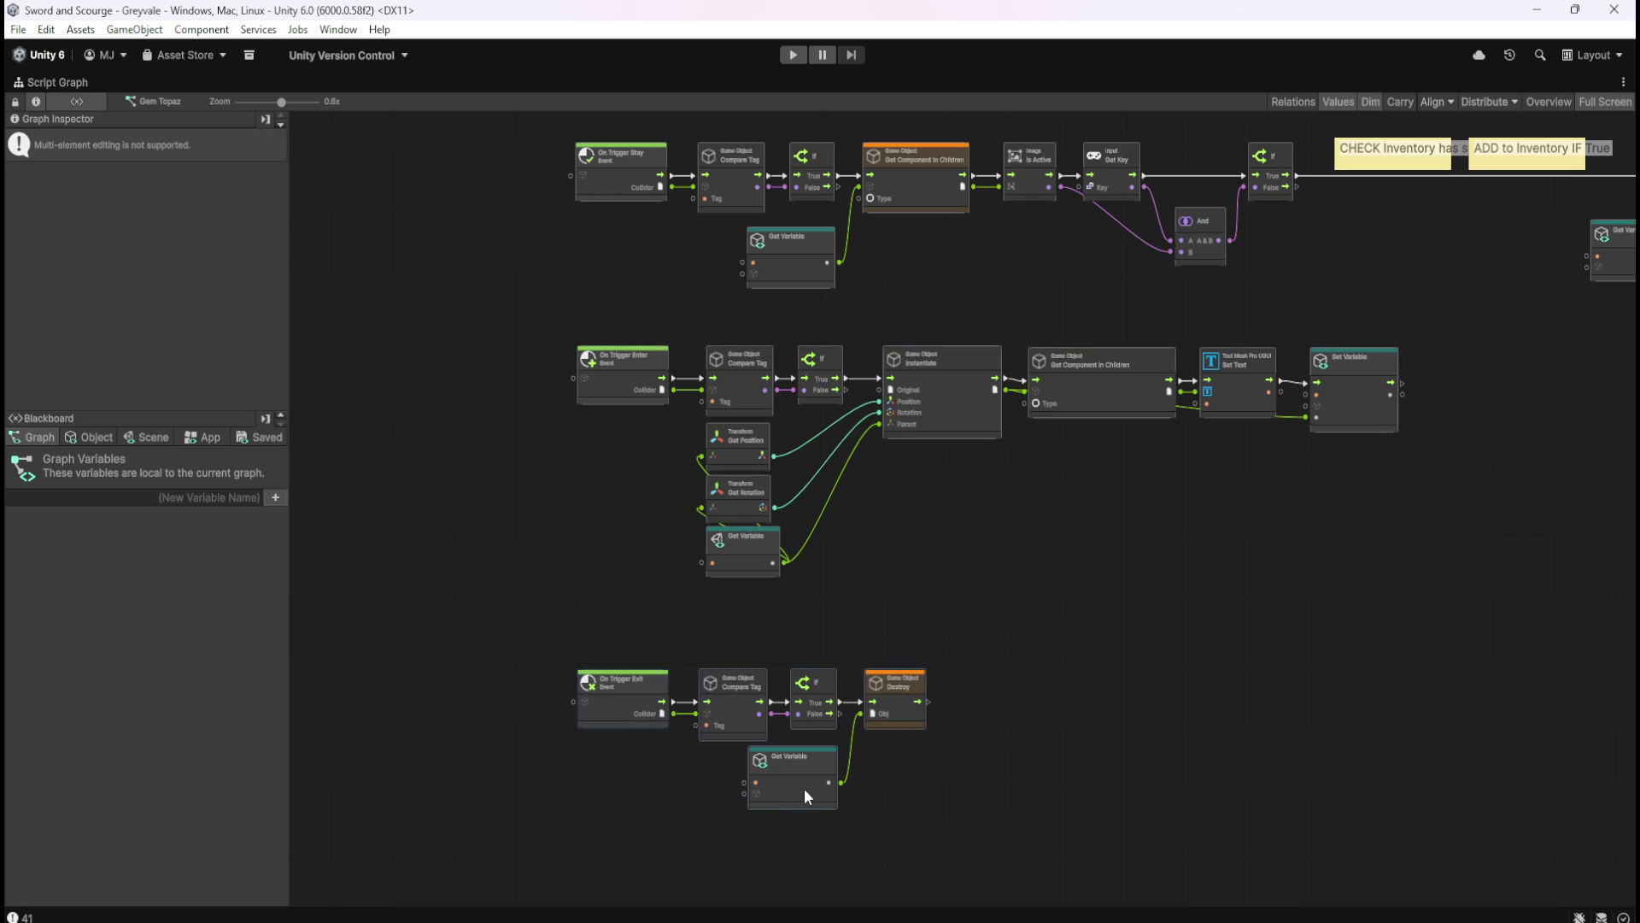
drag(792, 772, 807, 833)
click(931, 550)
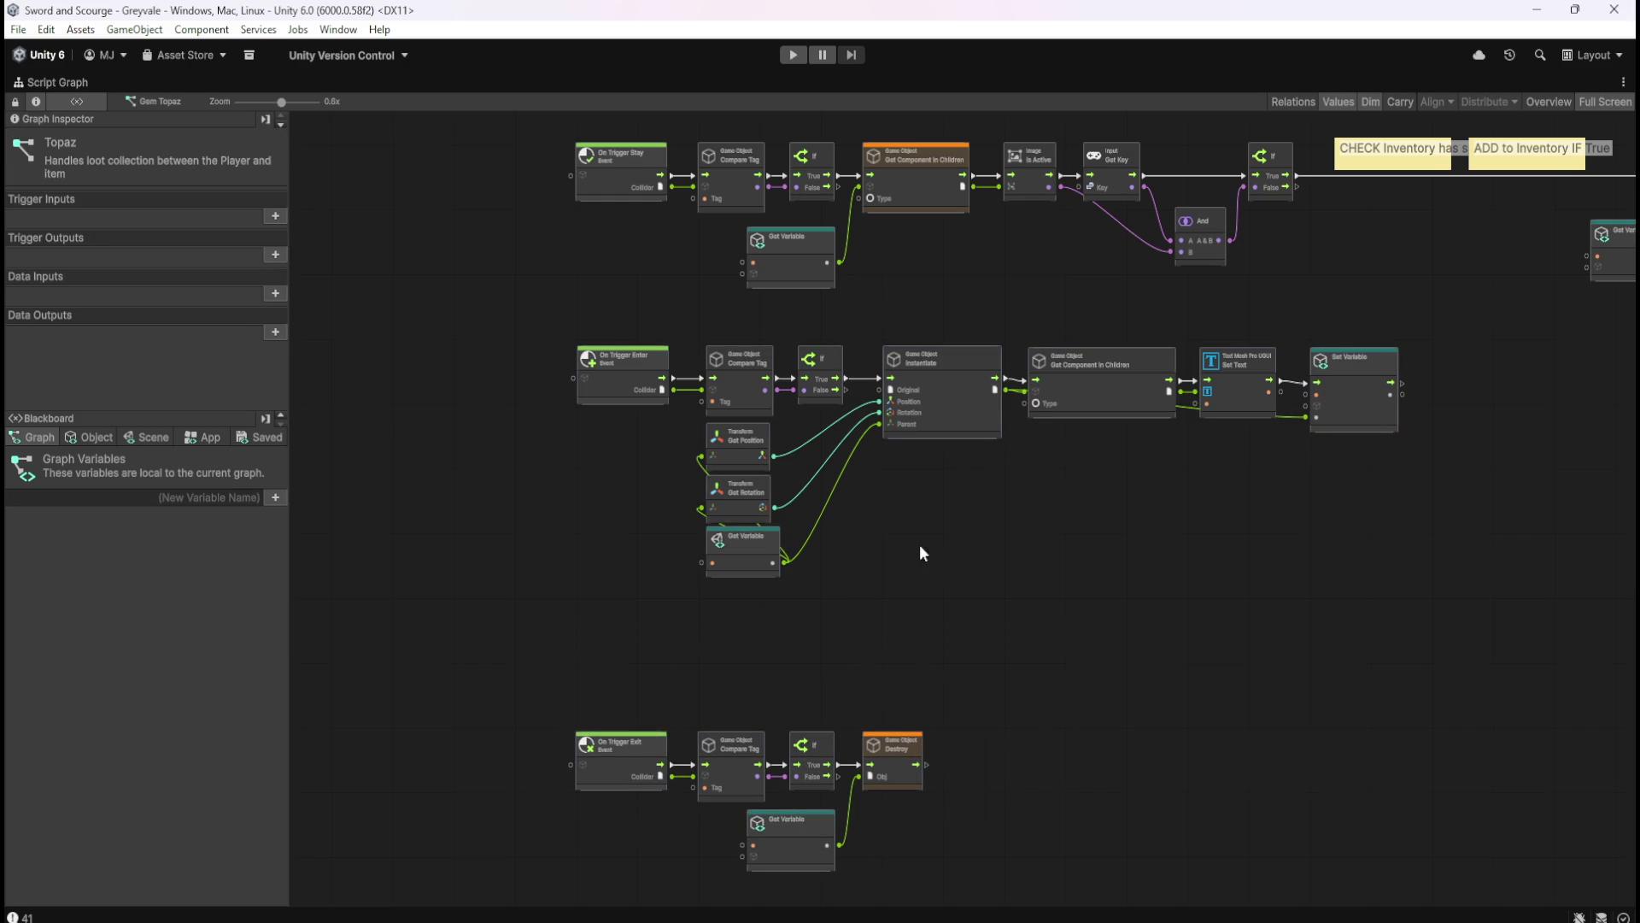
- Move the On Trigger Enter node group down beneath the Stay group
drag(522, 313, 1472, 637)
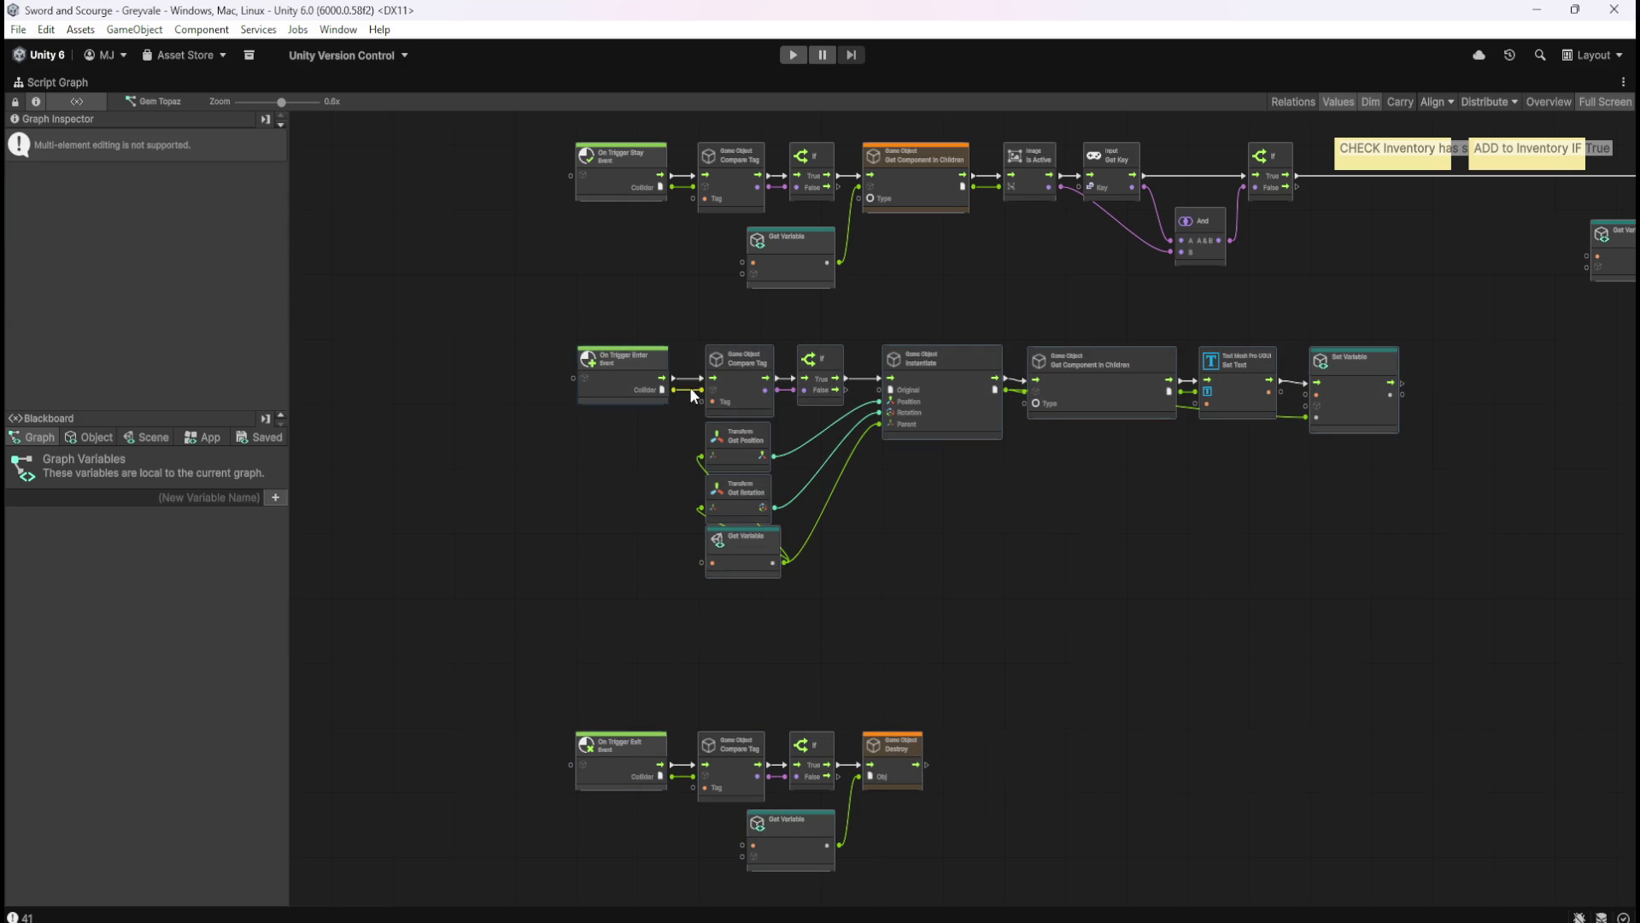
drag(633, 377, 642, 434)
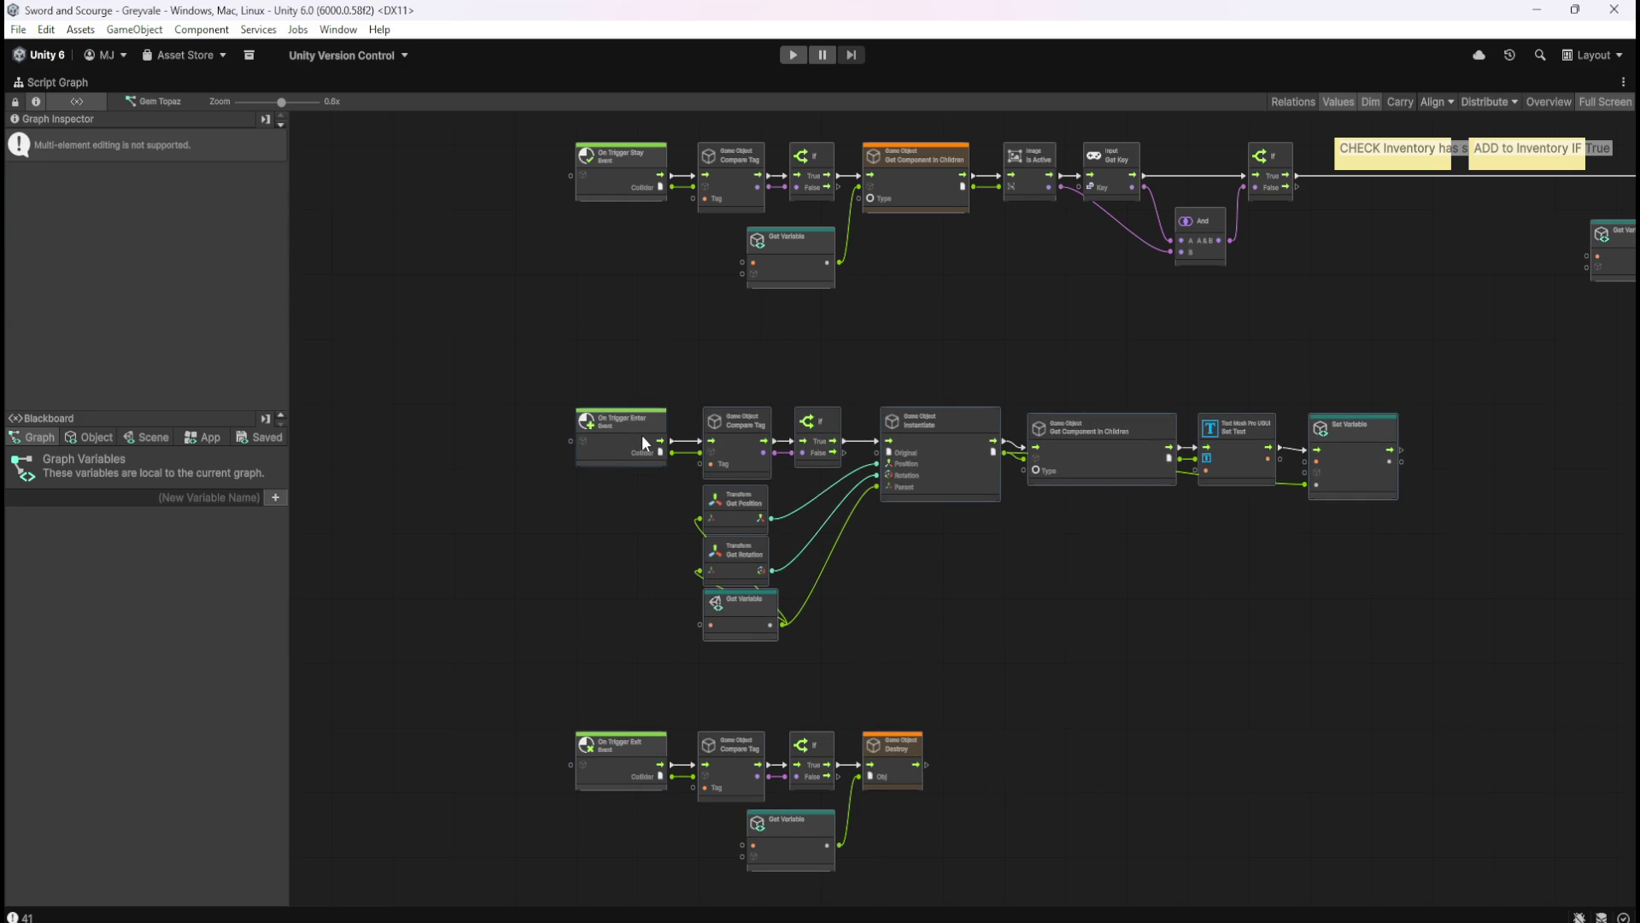
mouse_move(977, 323)
mouse_down()
mouse_move(1015, 401)
mouse_move(984, 488)
mouse_up()
- Restore the docked layout and open the Bone Stack prefab
key(shift+space)
click(55, 612)
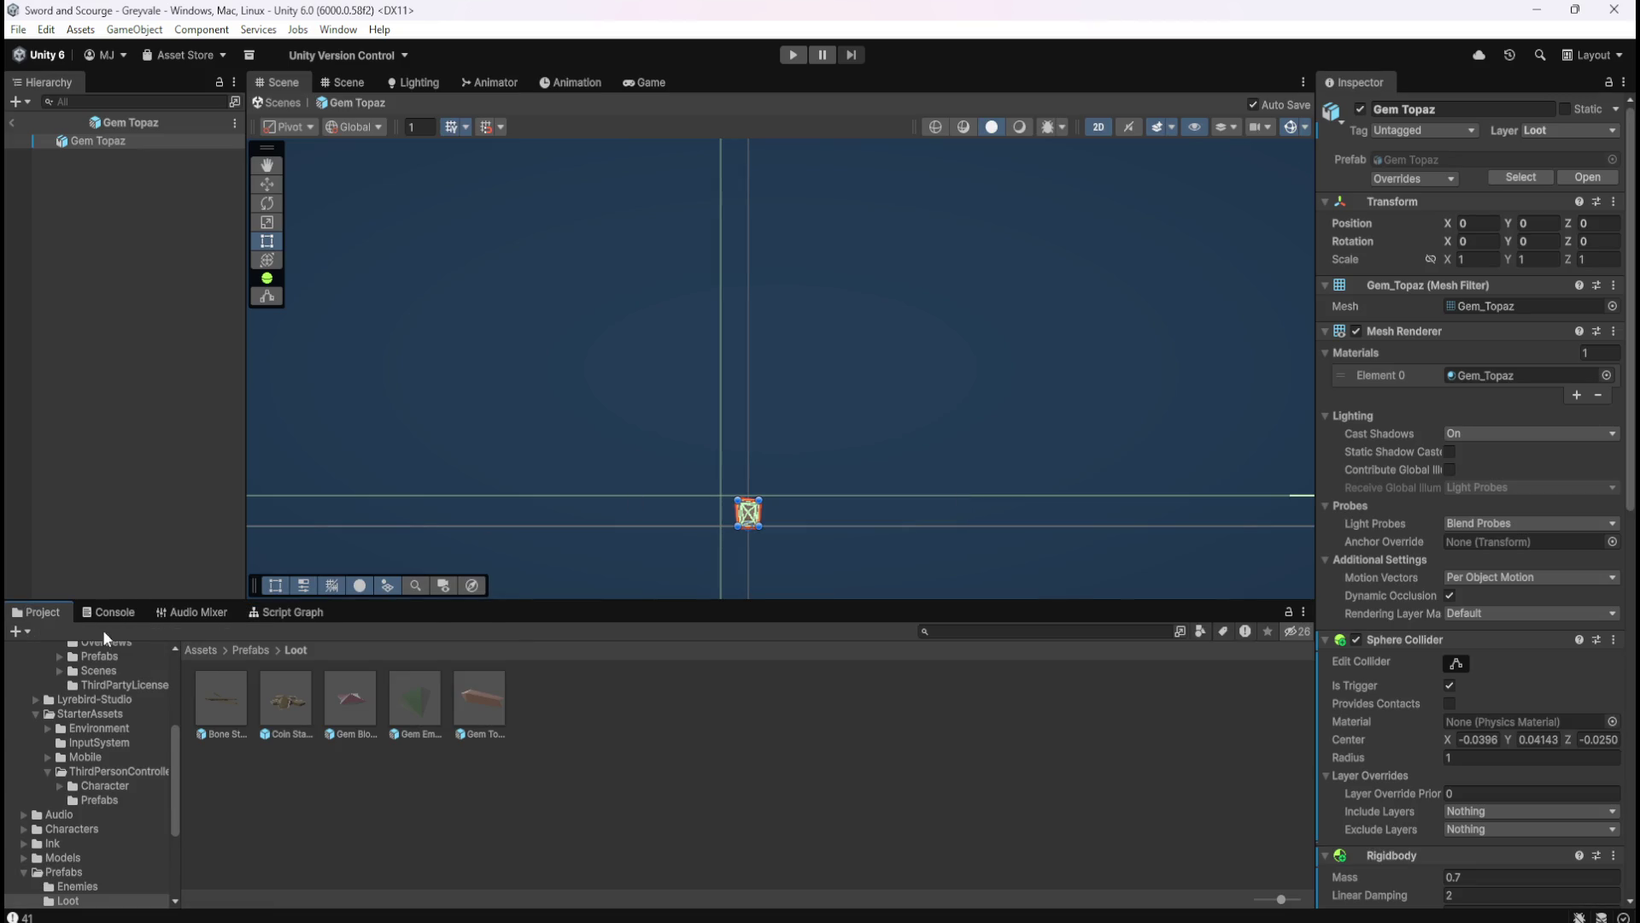
double_click(222, 683)
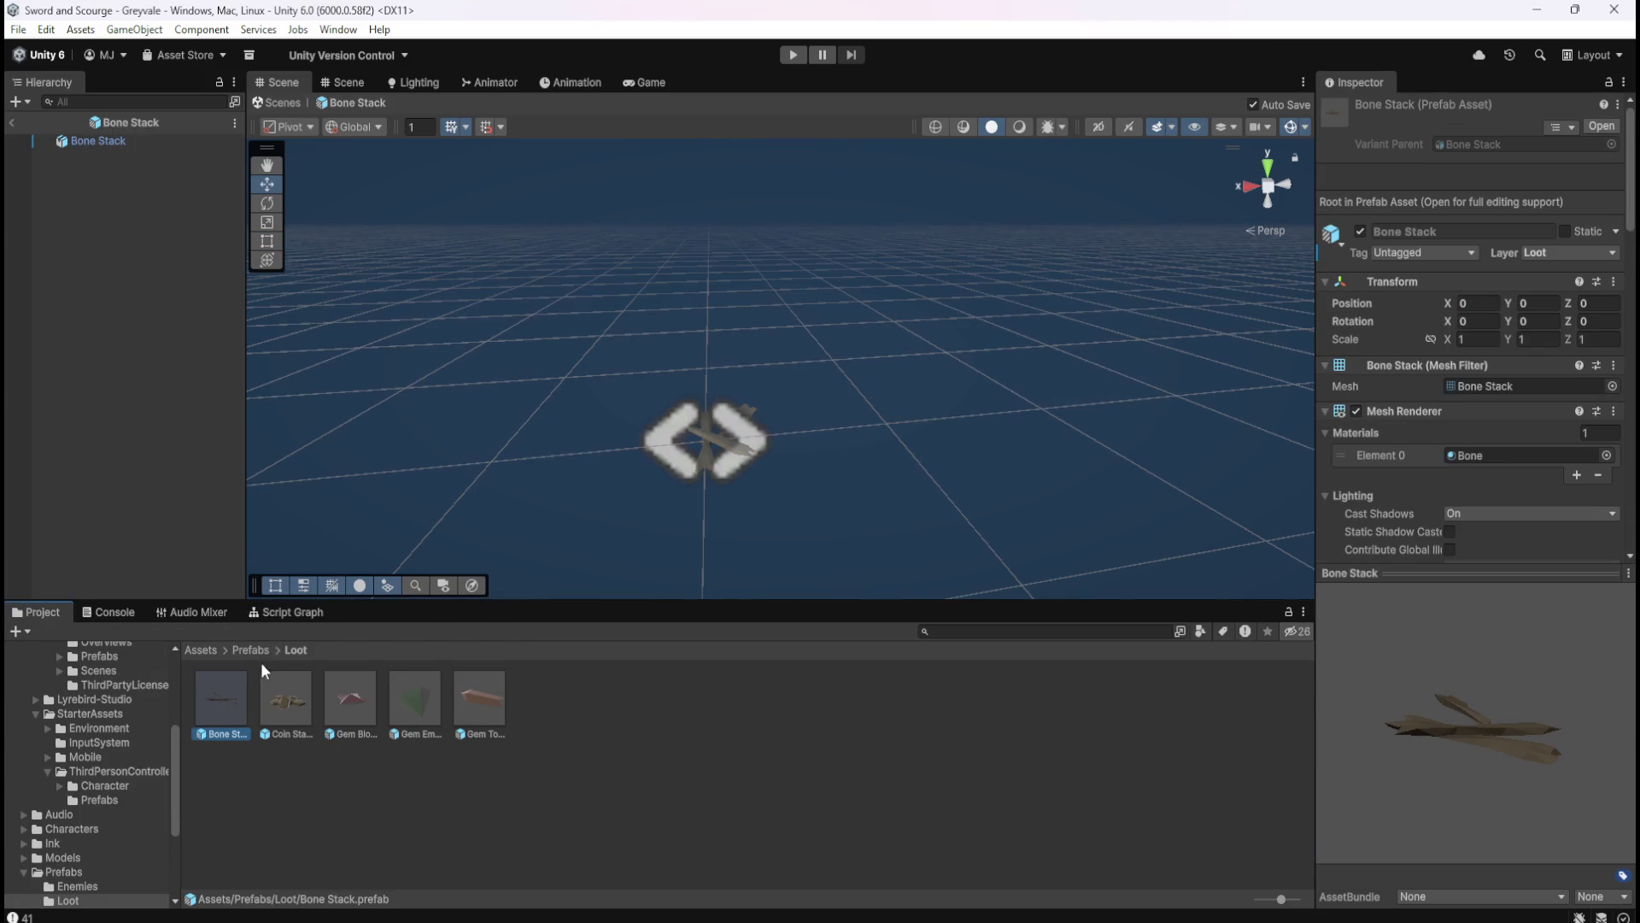
click(290, 612)
click(53, 611)
click(356, 700)
click(290, 612)
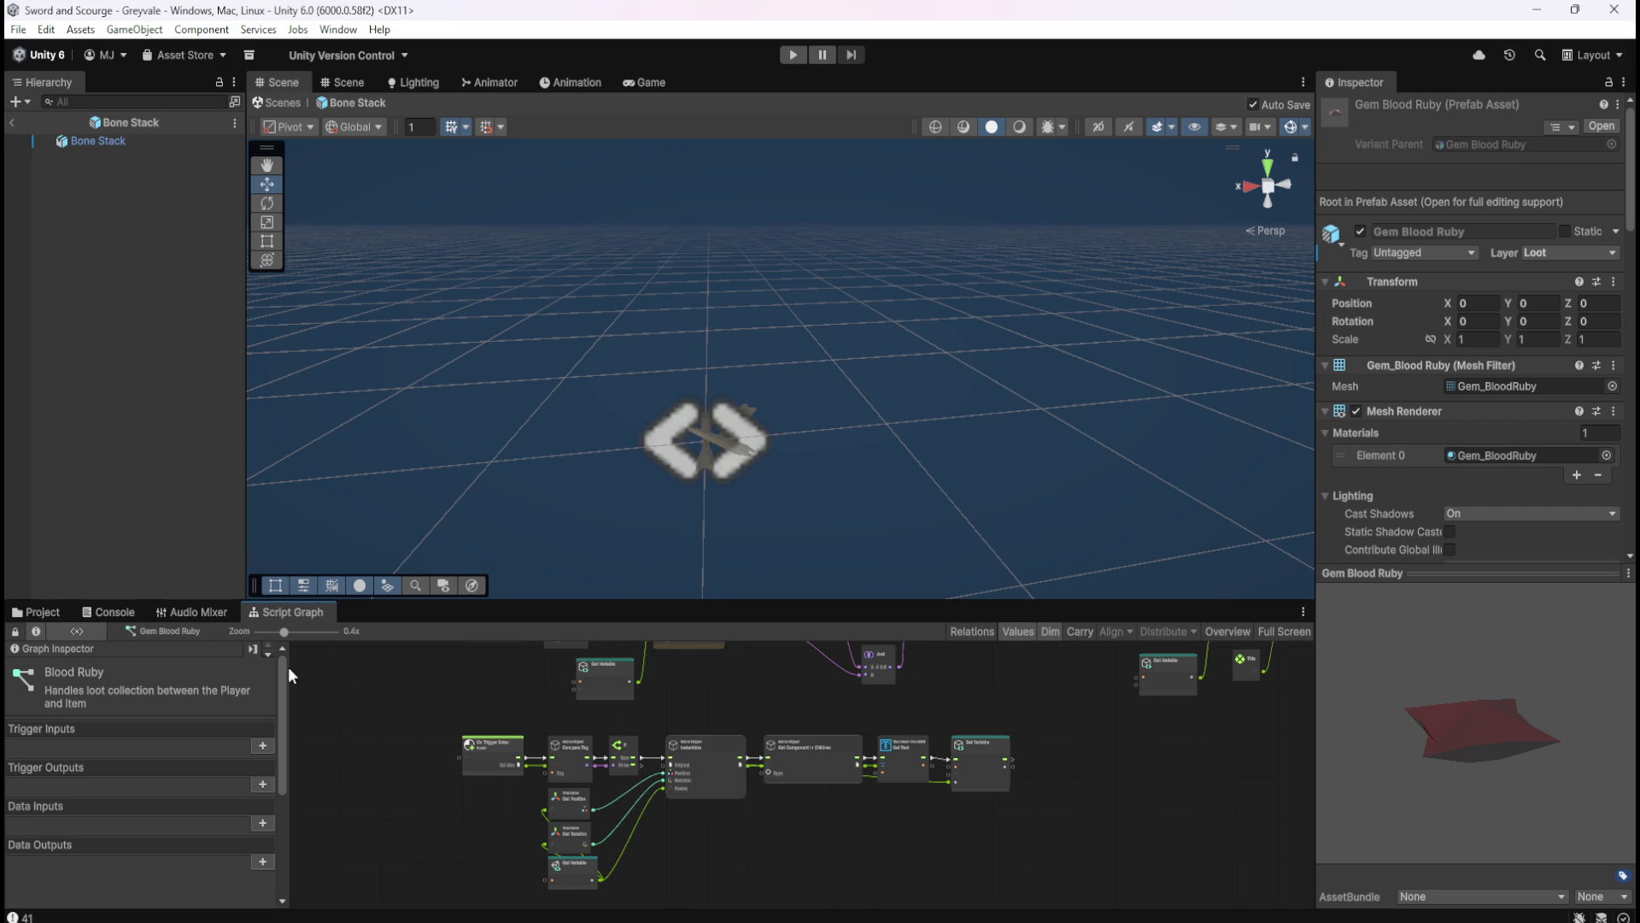
mouse_move(741, 683)
mouse_down()
mouse_move(693, 761)
mouse_move(613, 765)
mouse_up()
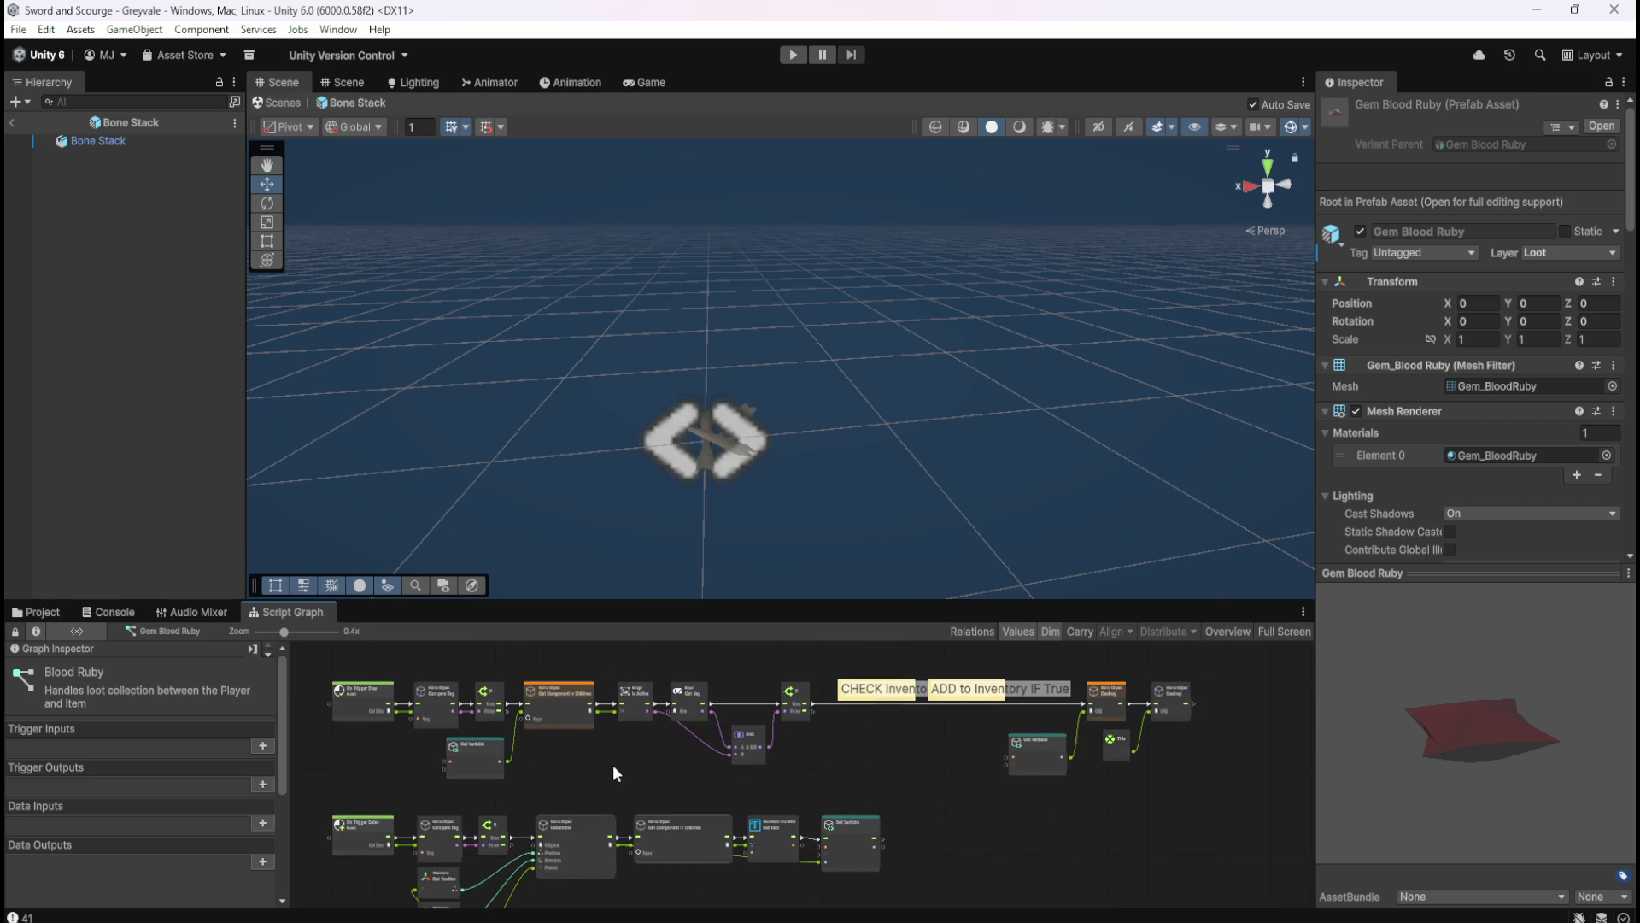
click(48, 612)
click(427, 705)
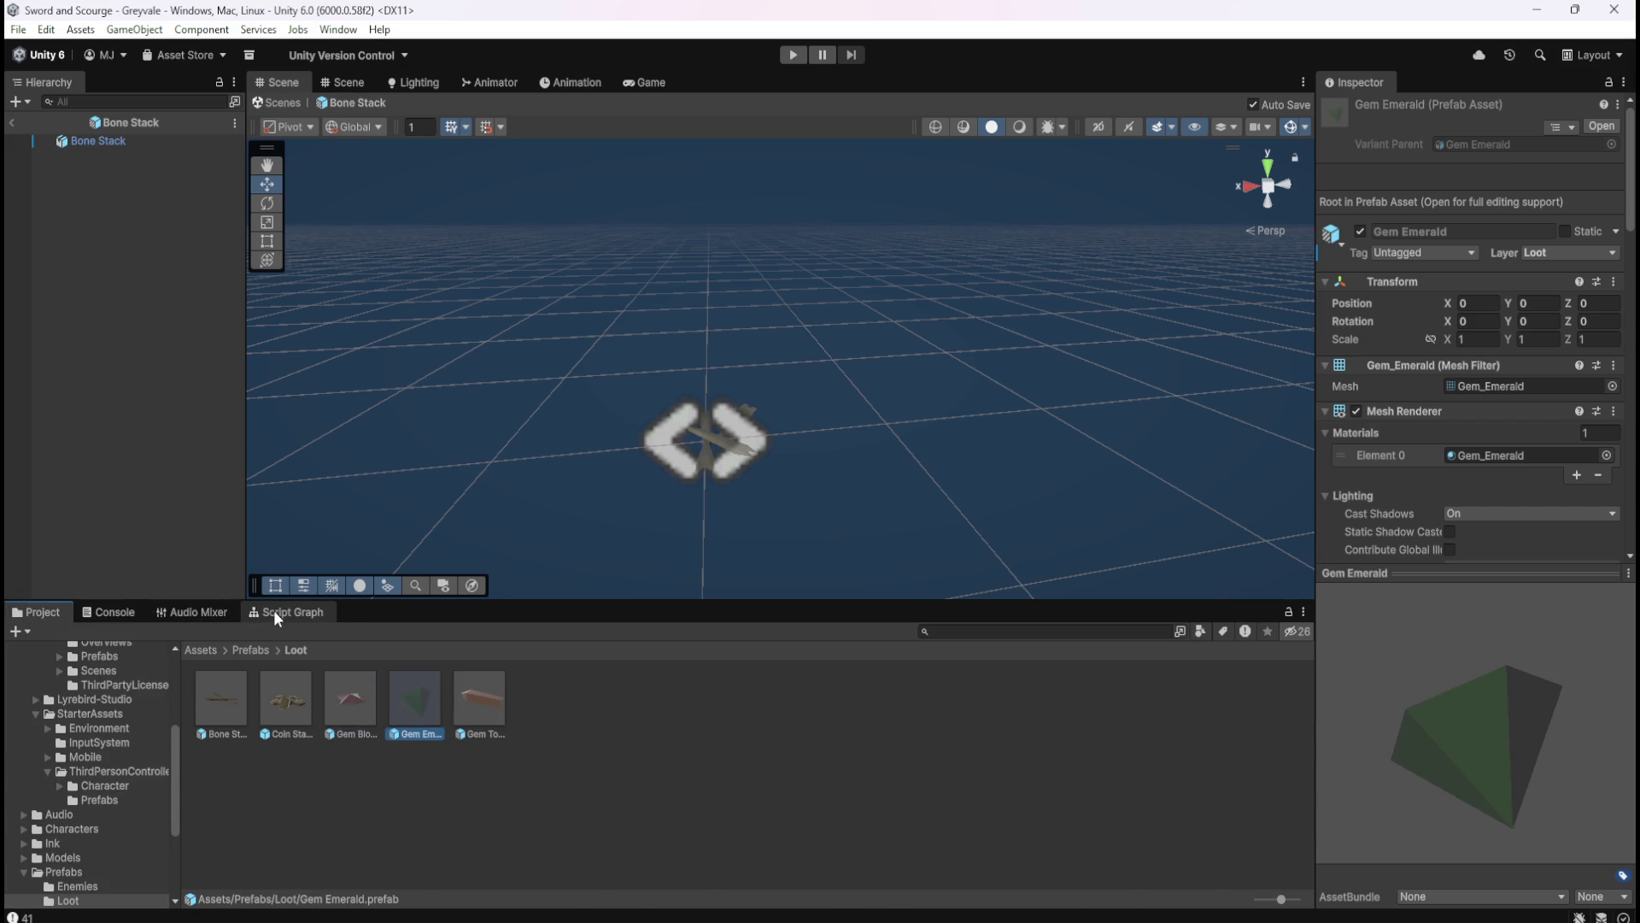
click(274, 612)
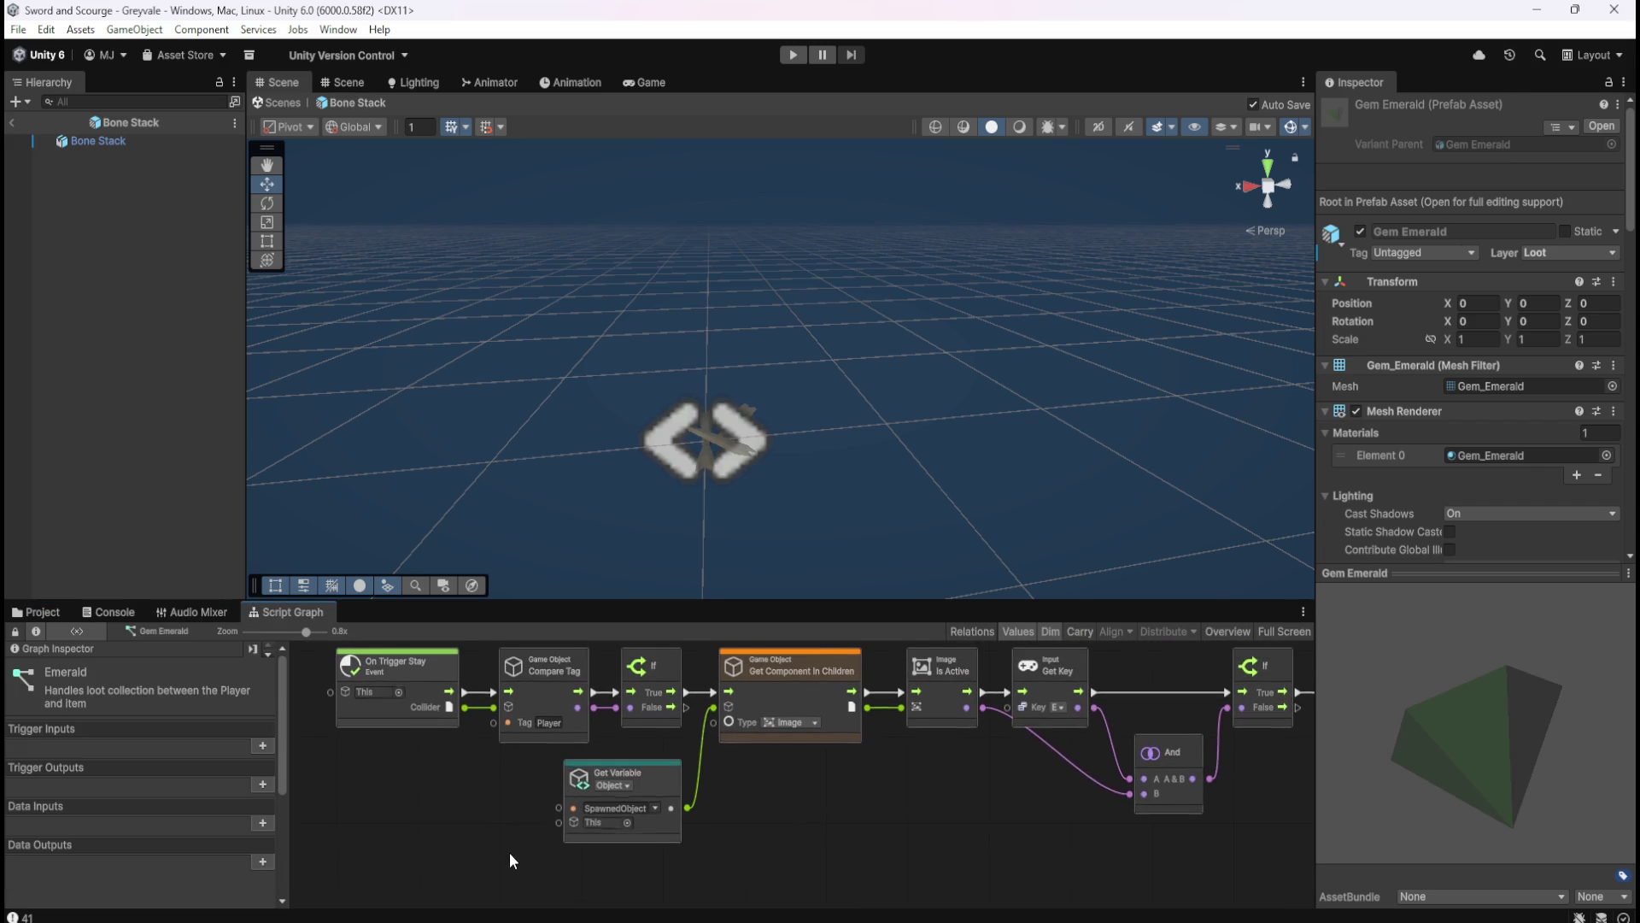
click(51, 612)
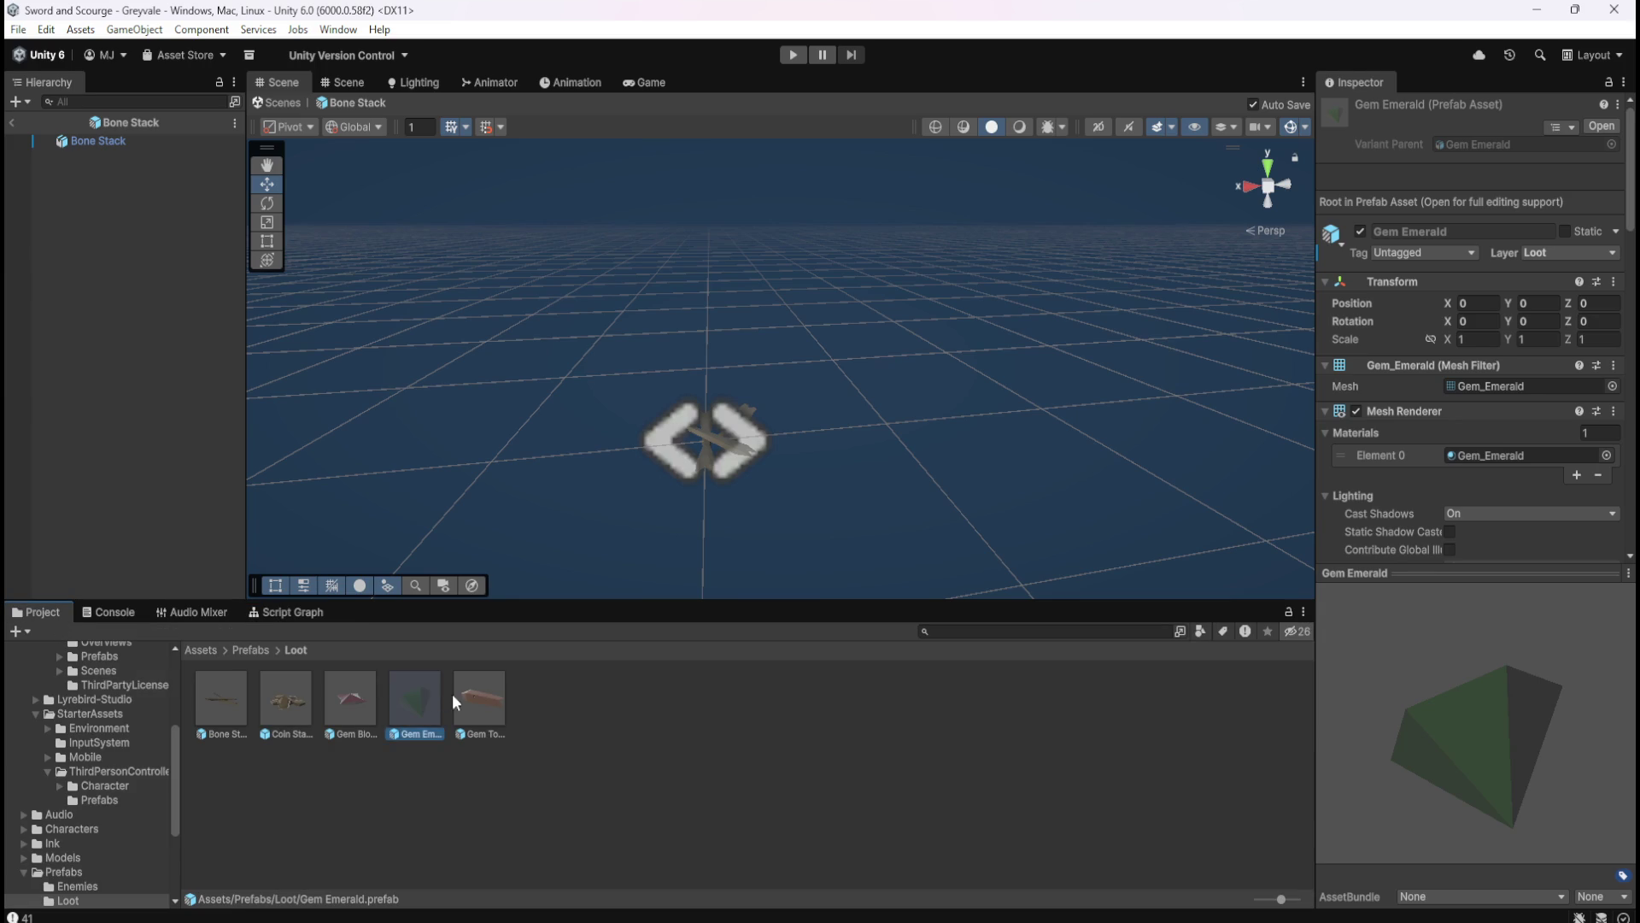
click(479, 696)
click(282, 611)
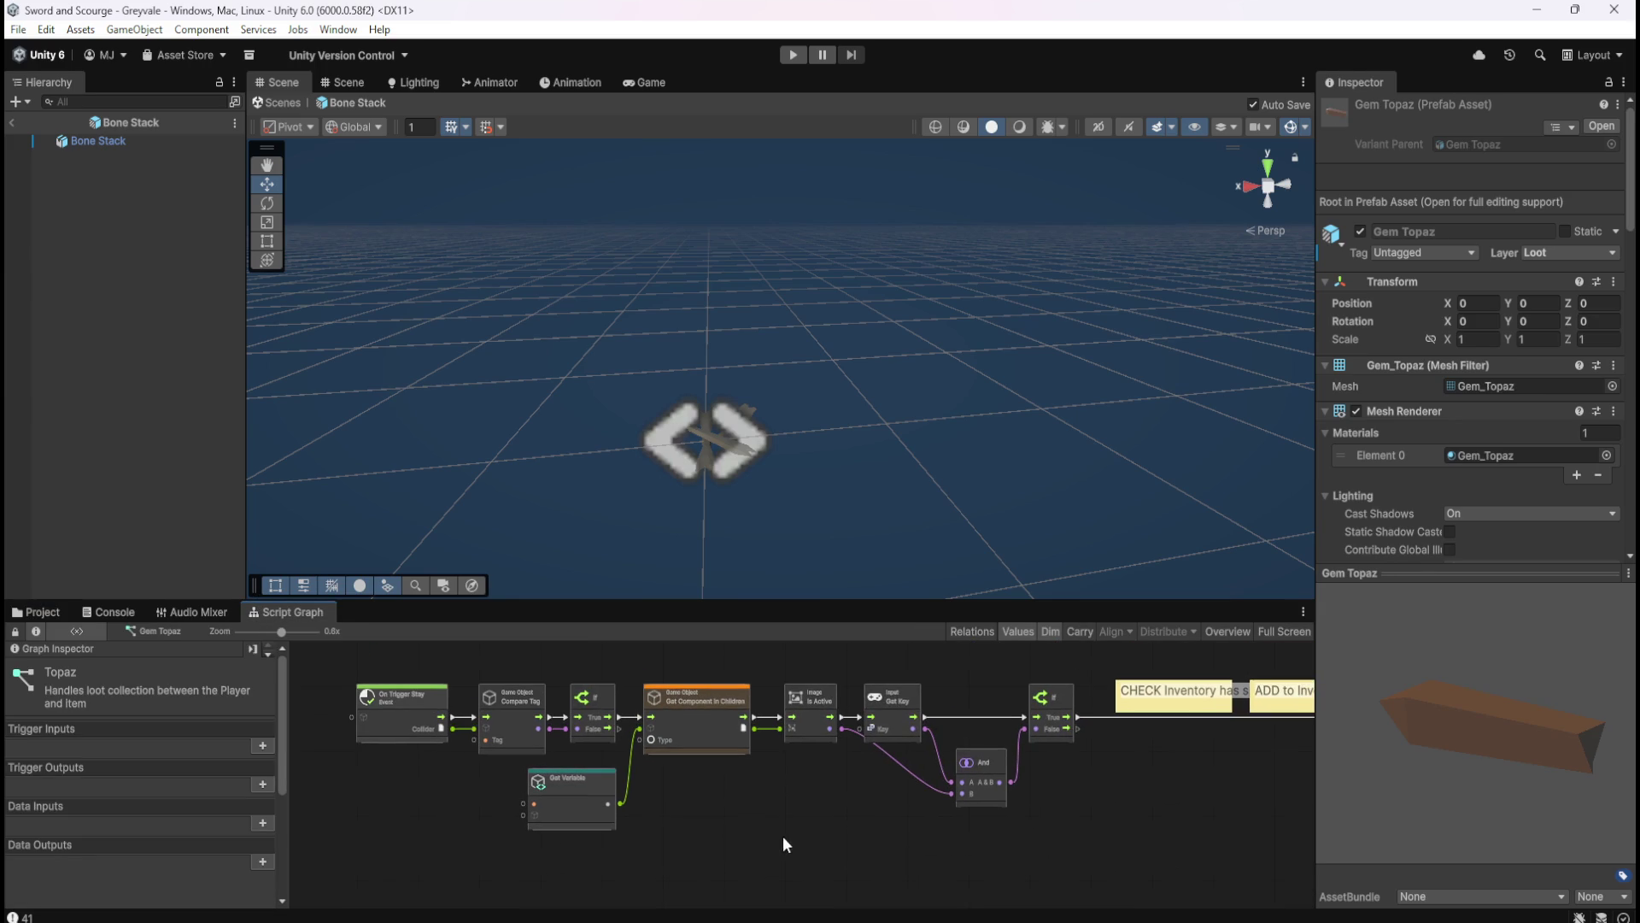
click(69, 613)
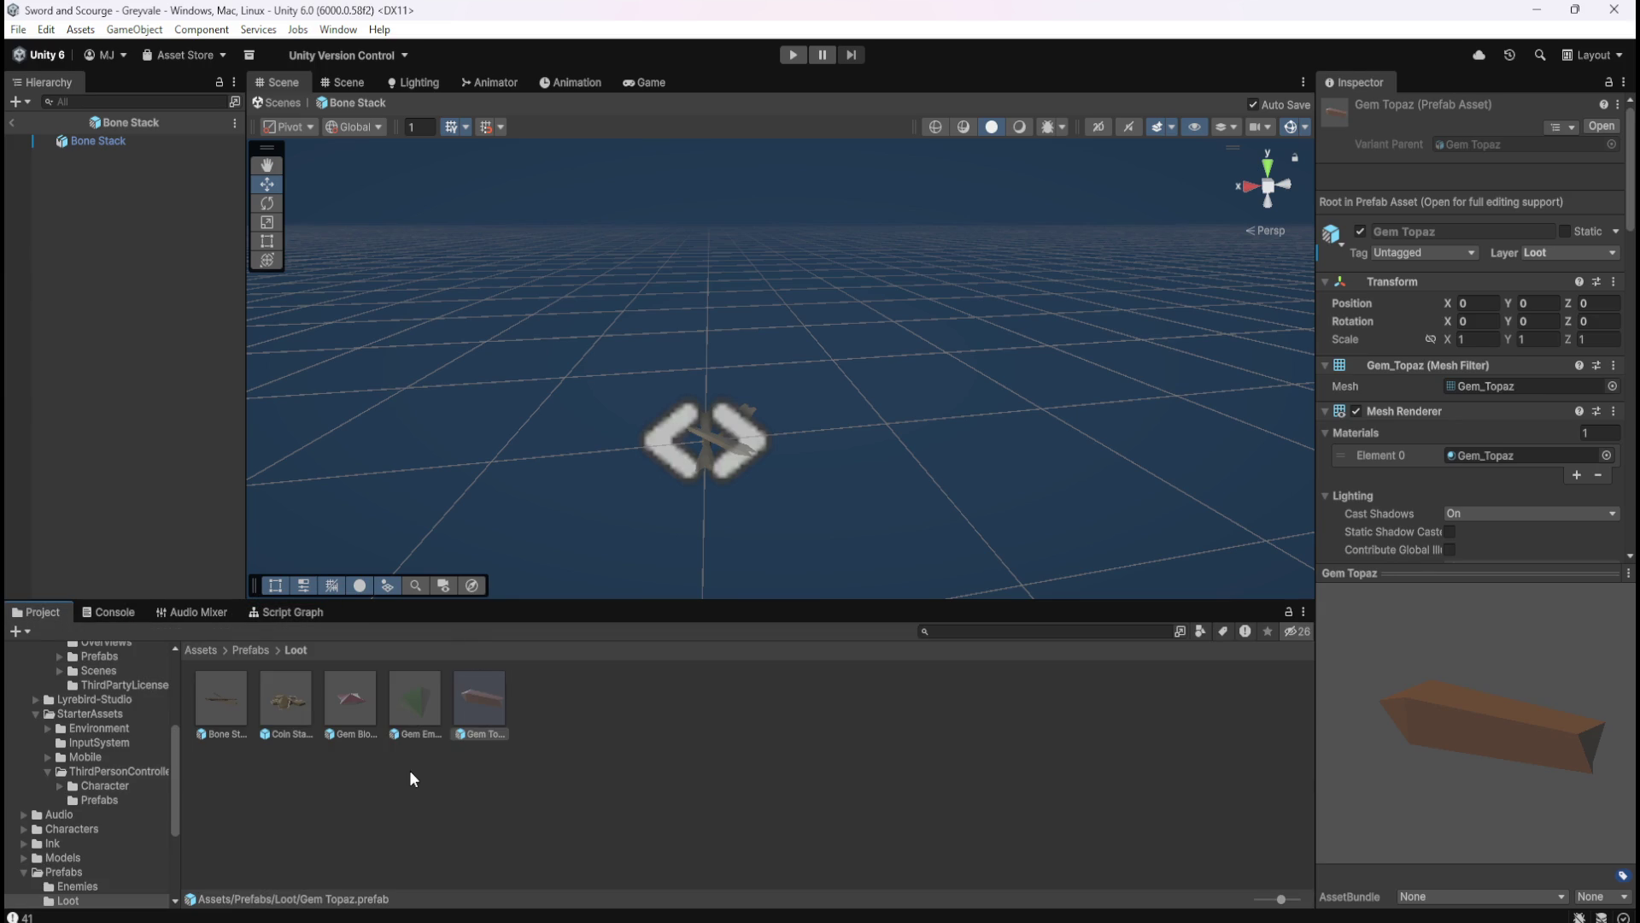
click(219, 694)
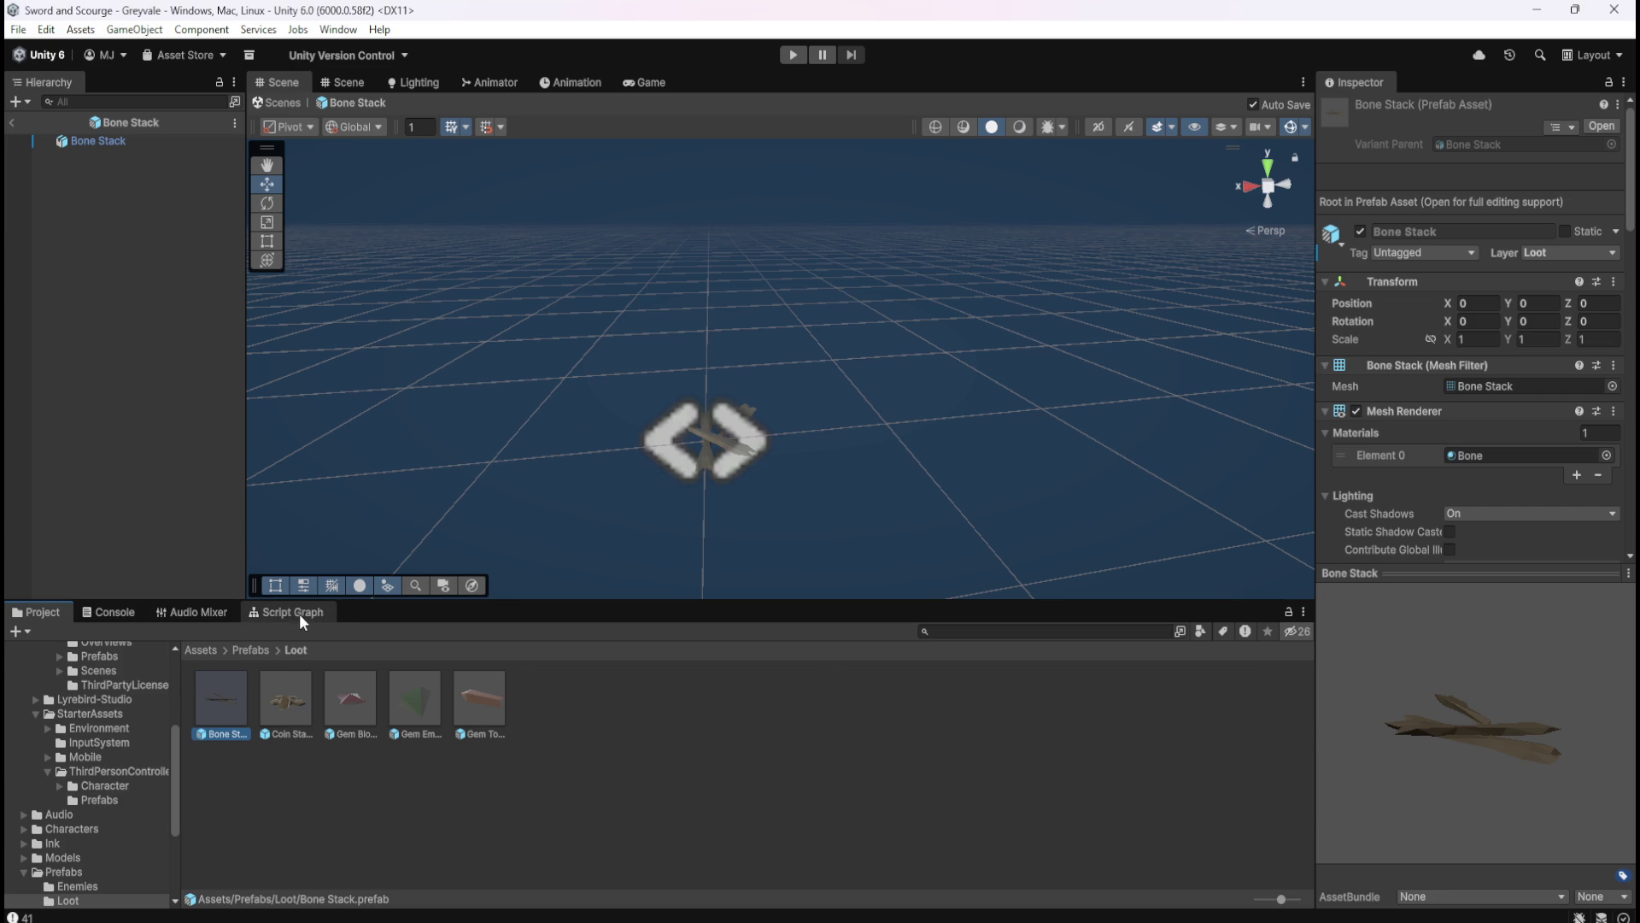
- Inspect the upper Bone Stack graph nodes full-window, then return to the docked layout
click(295, 613)
key(shift+space)
drag(895, 750, 885, 439)
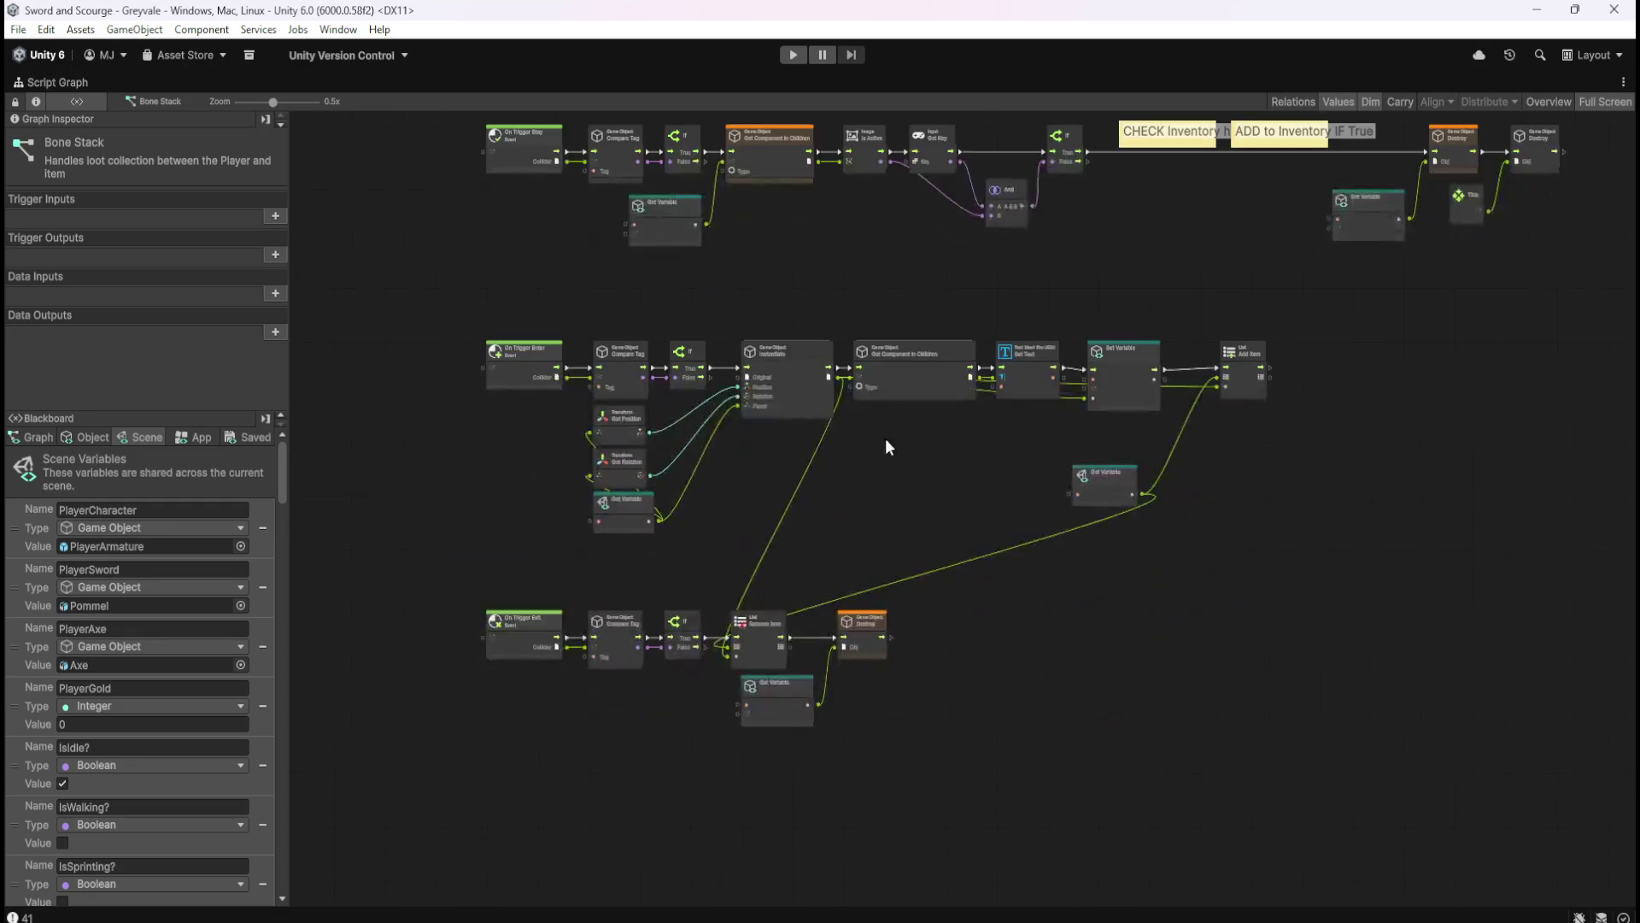
scroll(879, 457, up, 3)
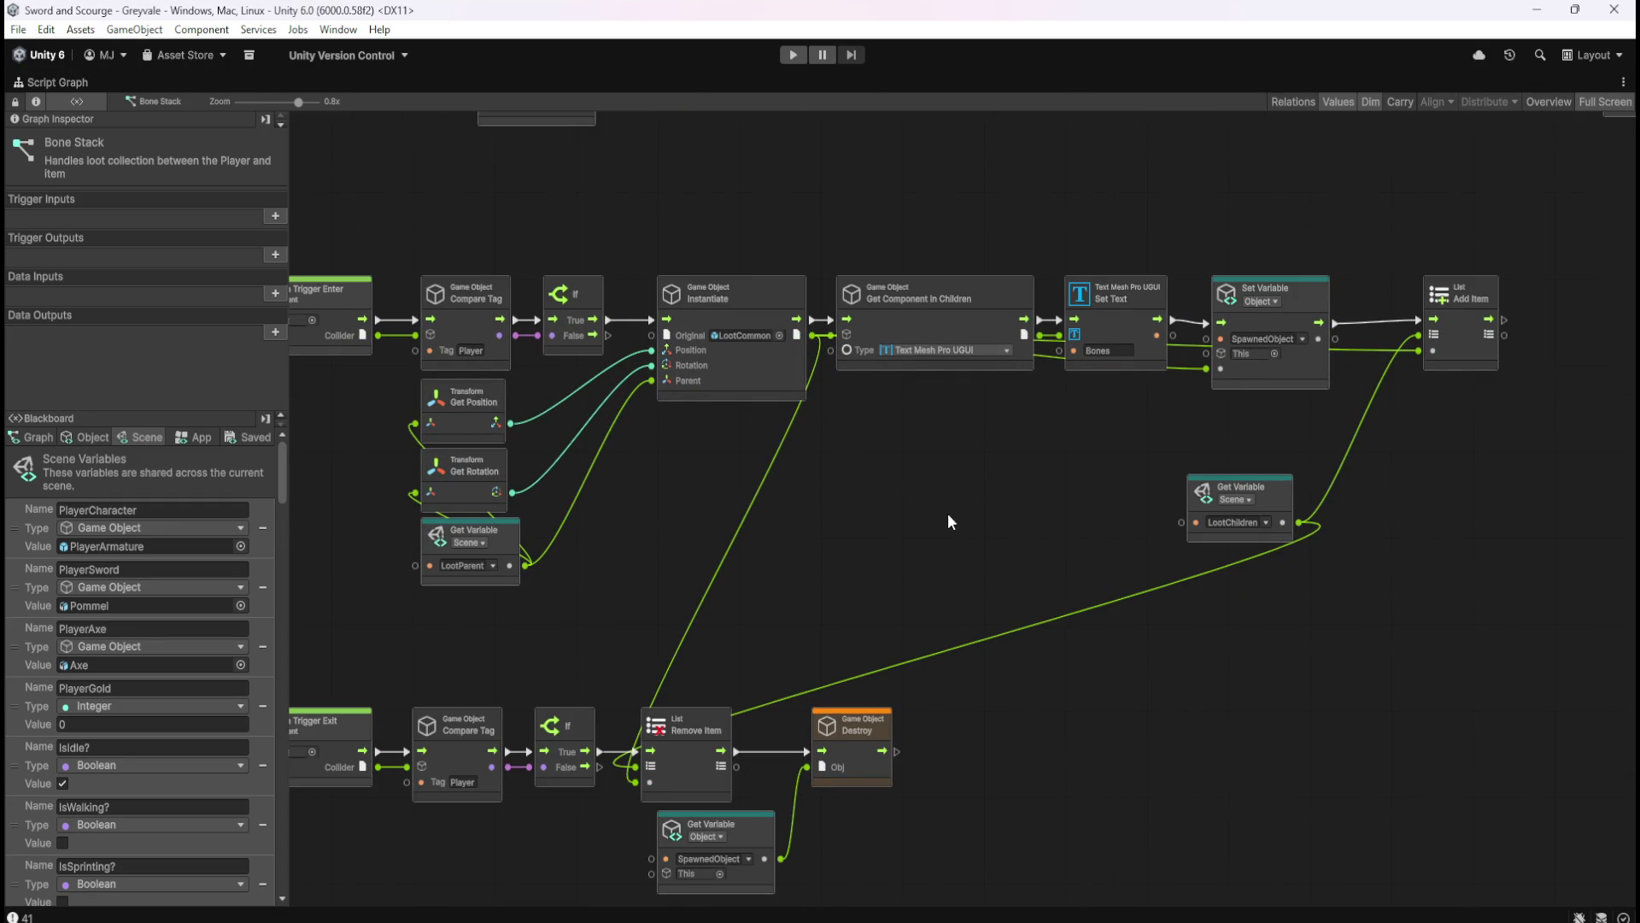
key(shift+space)
scroll(897, 728, down, 4)
mouse_move(935, 723)
mouse_down()
mouse_move(922, 761)
mouse_move(930, 730)
mouse_move(879, 786)
mouse_up()
- Compare the Gem Blood Ruby graph, then switch back to the Bone Stack graph
click(41, 612)
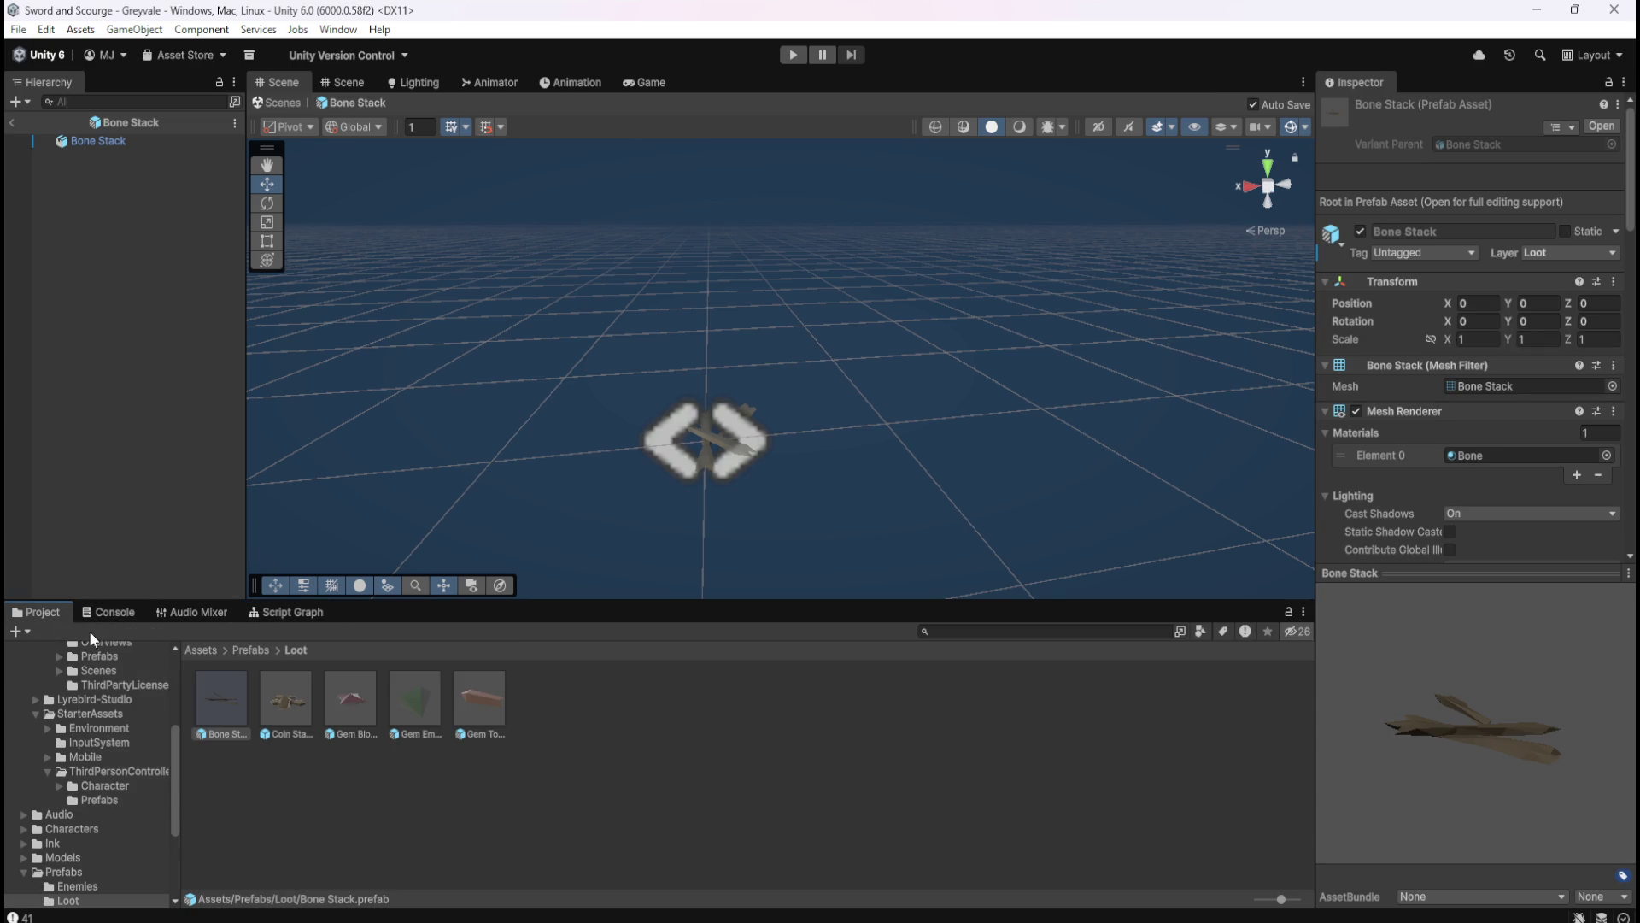
click(347, 696)
click(290, 612)
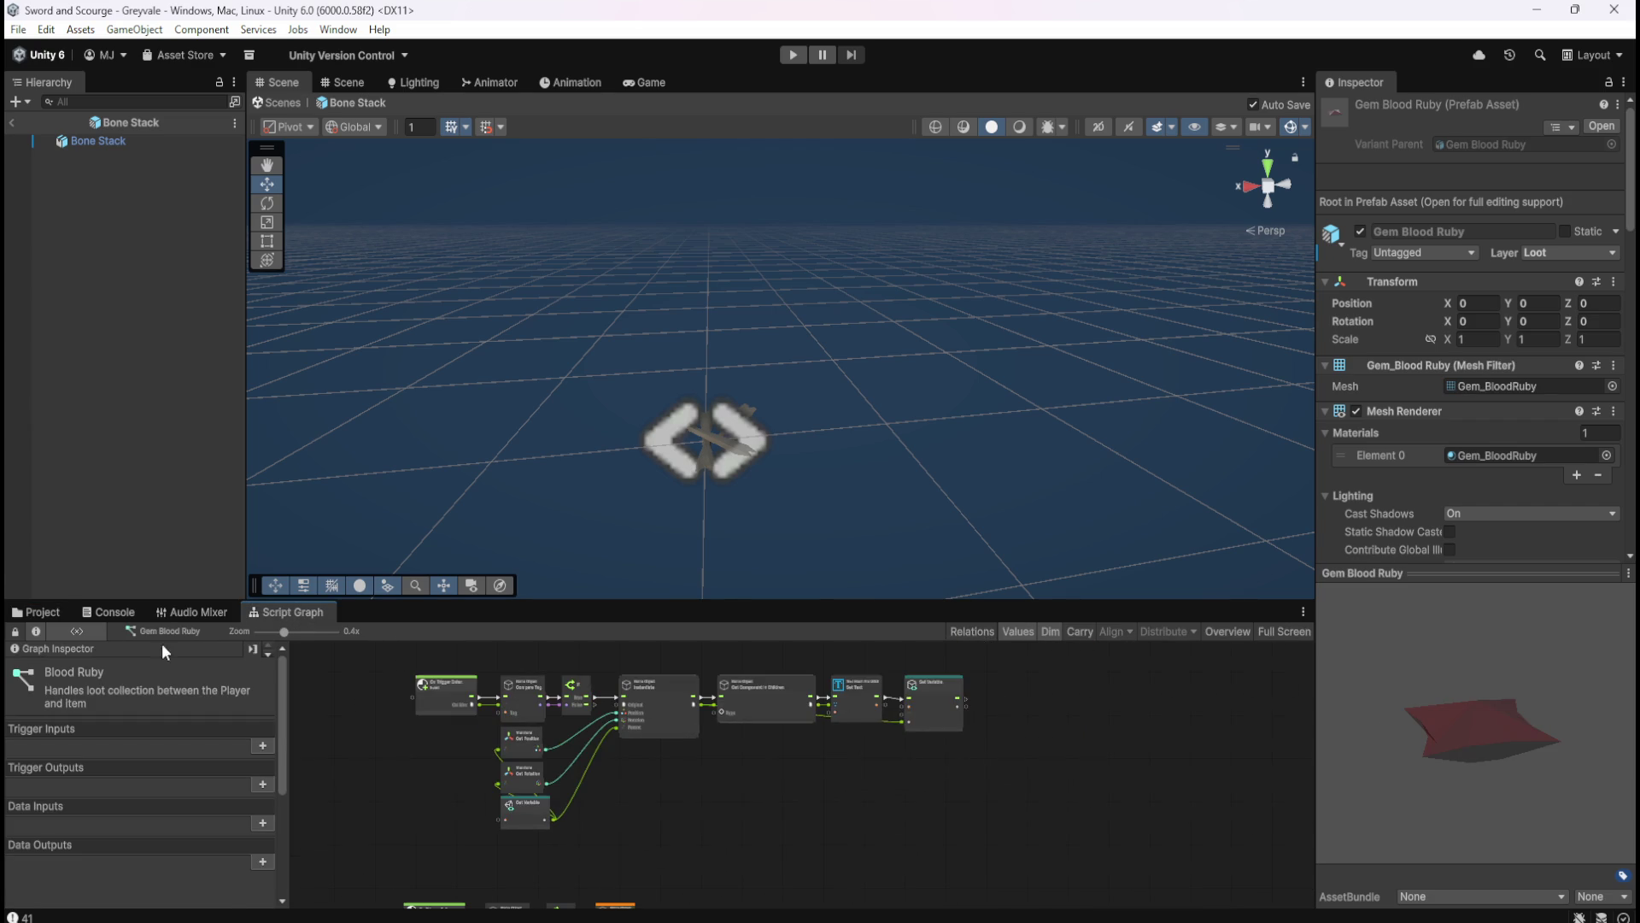
click(36, 612)
click(223, 688)
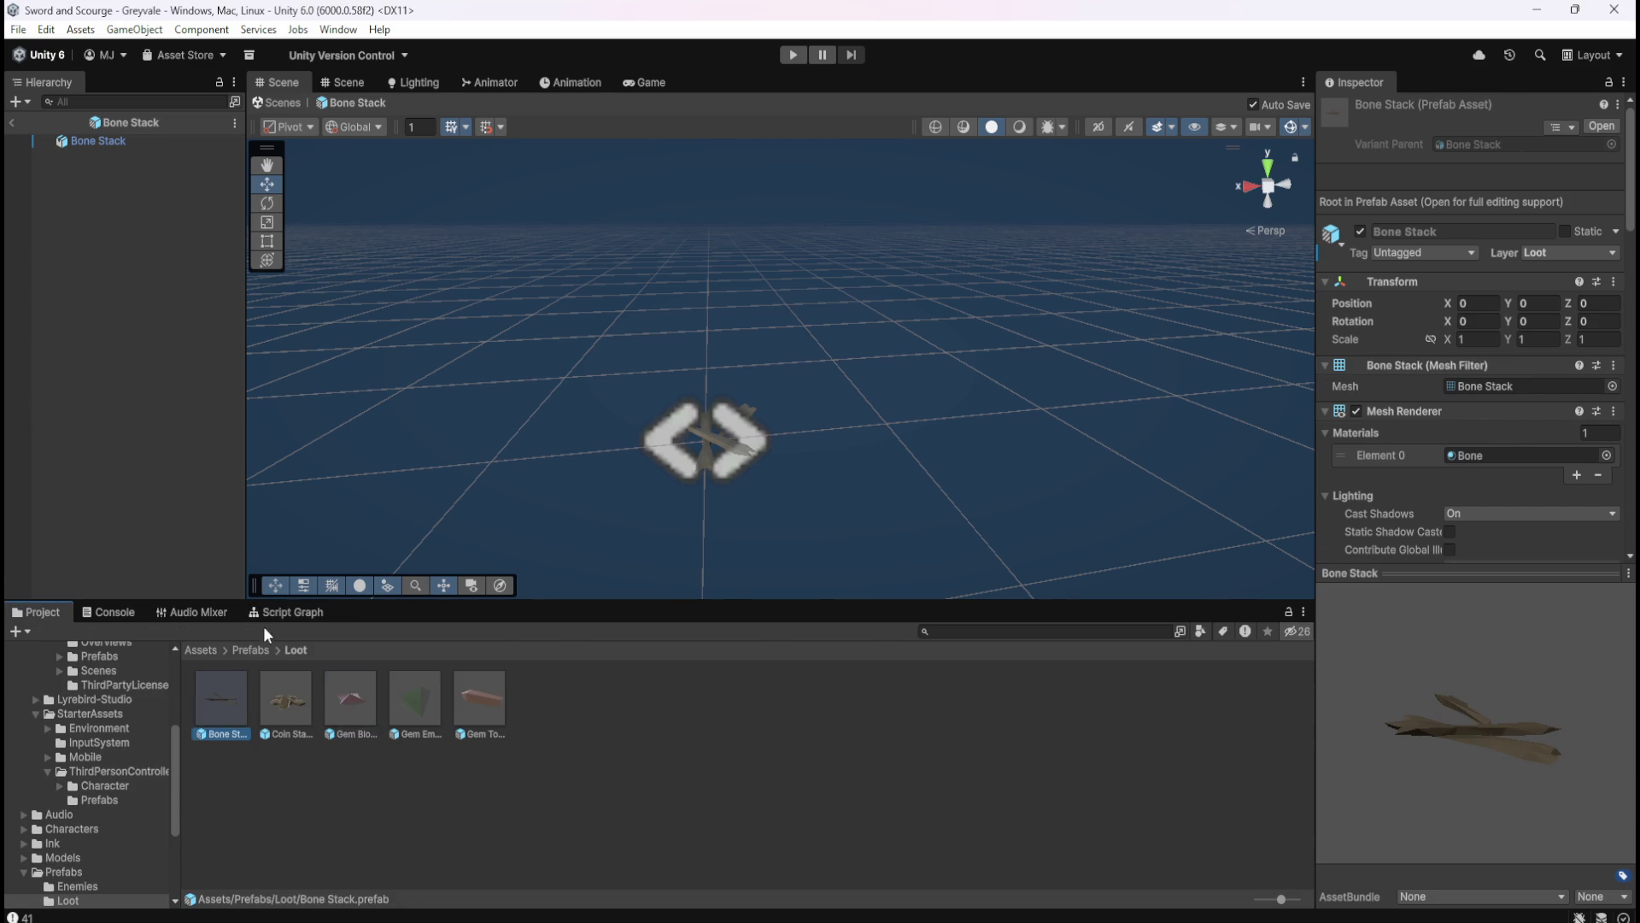
click(291, 612)
- Frame all Bone Stack graph nodes full-window and start a screen capture
key(shift+space)
scroll(1043, 479, up, 5)
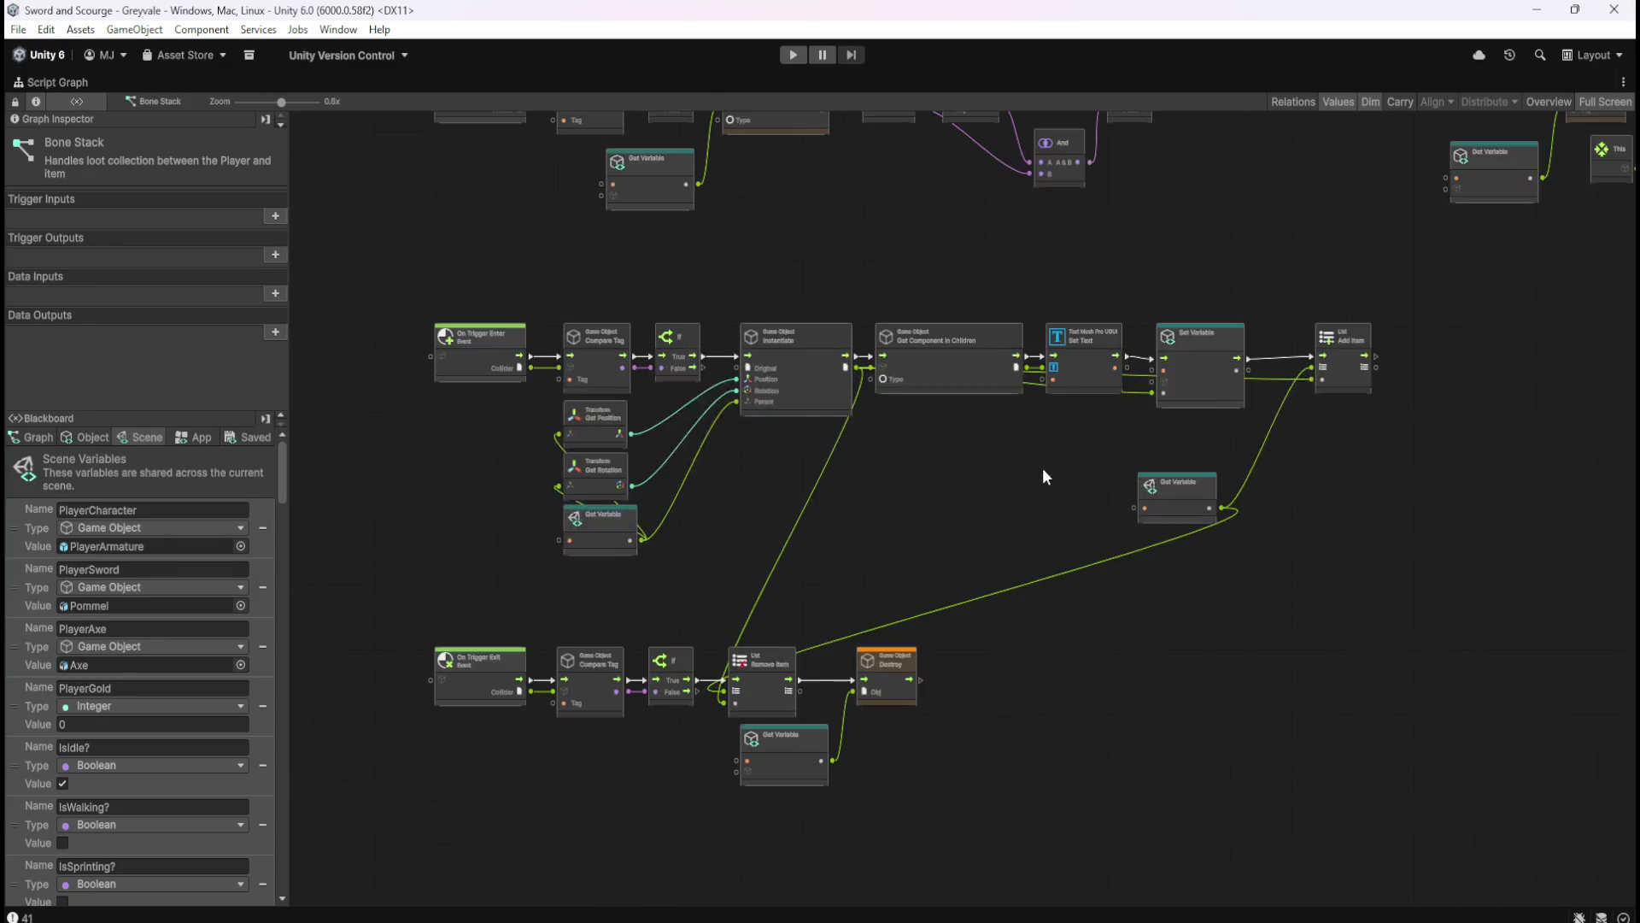
key(Home)
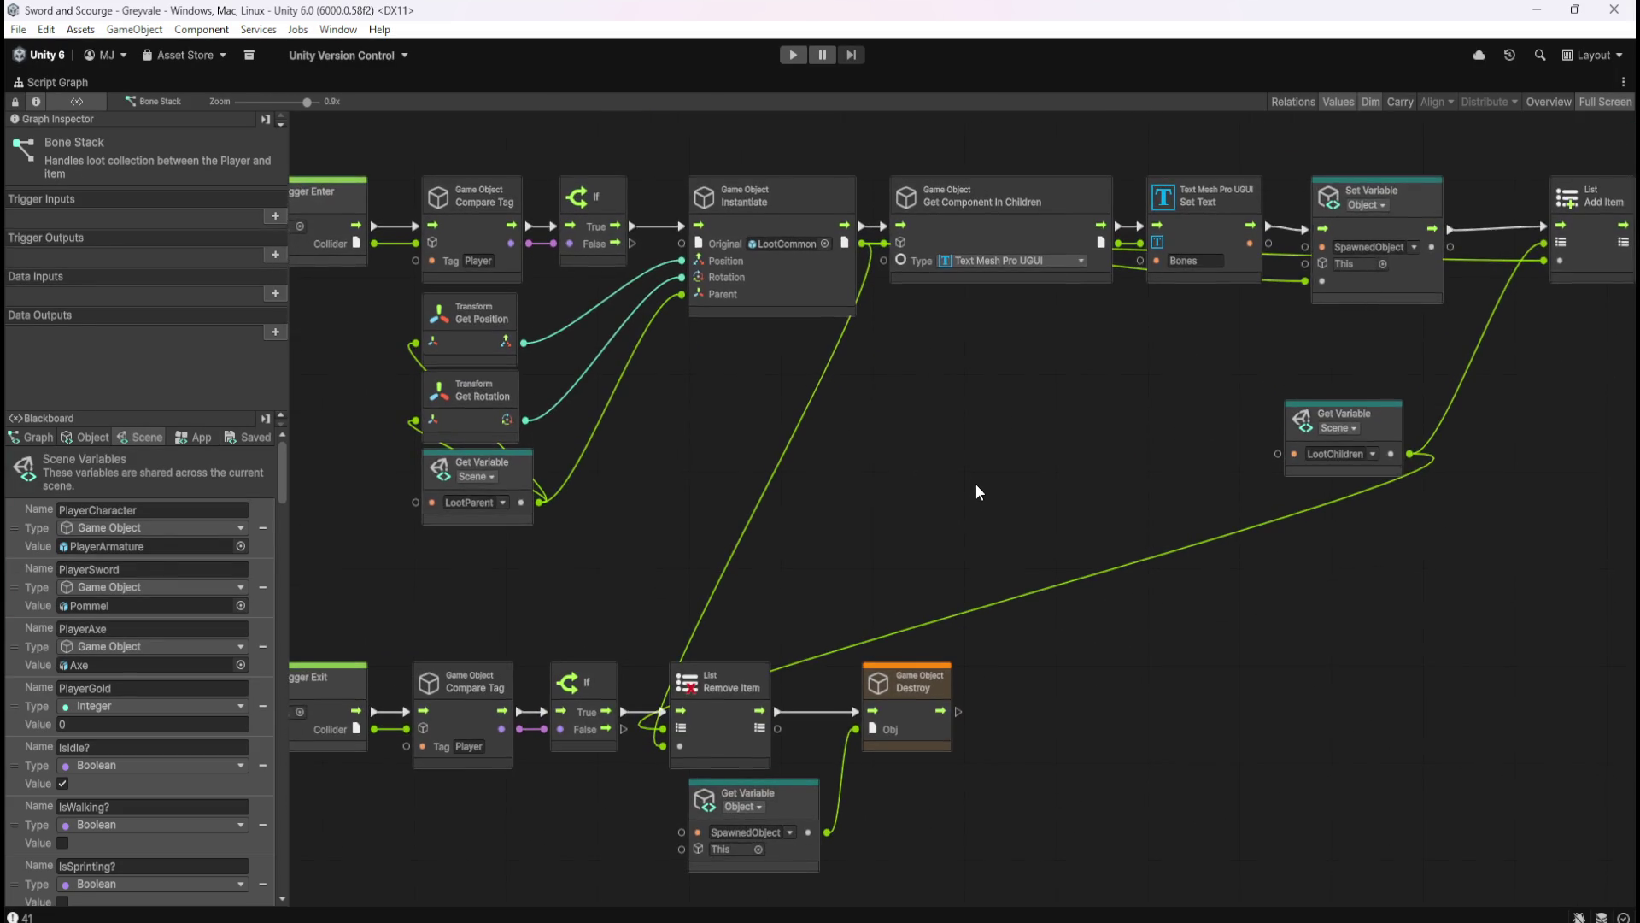
drag(938, 517, 963, 516)
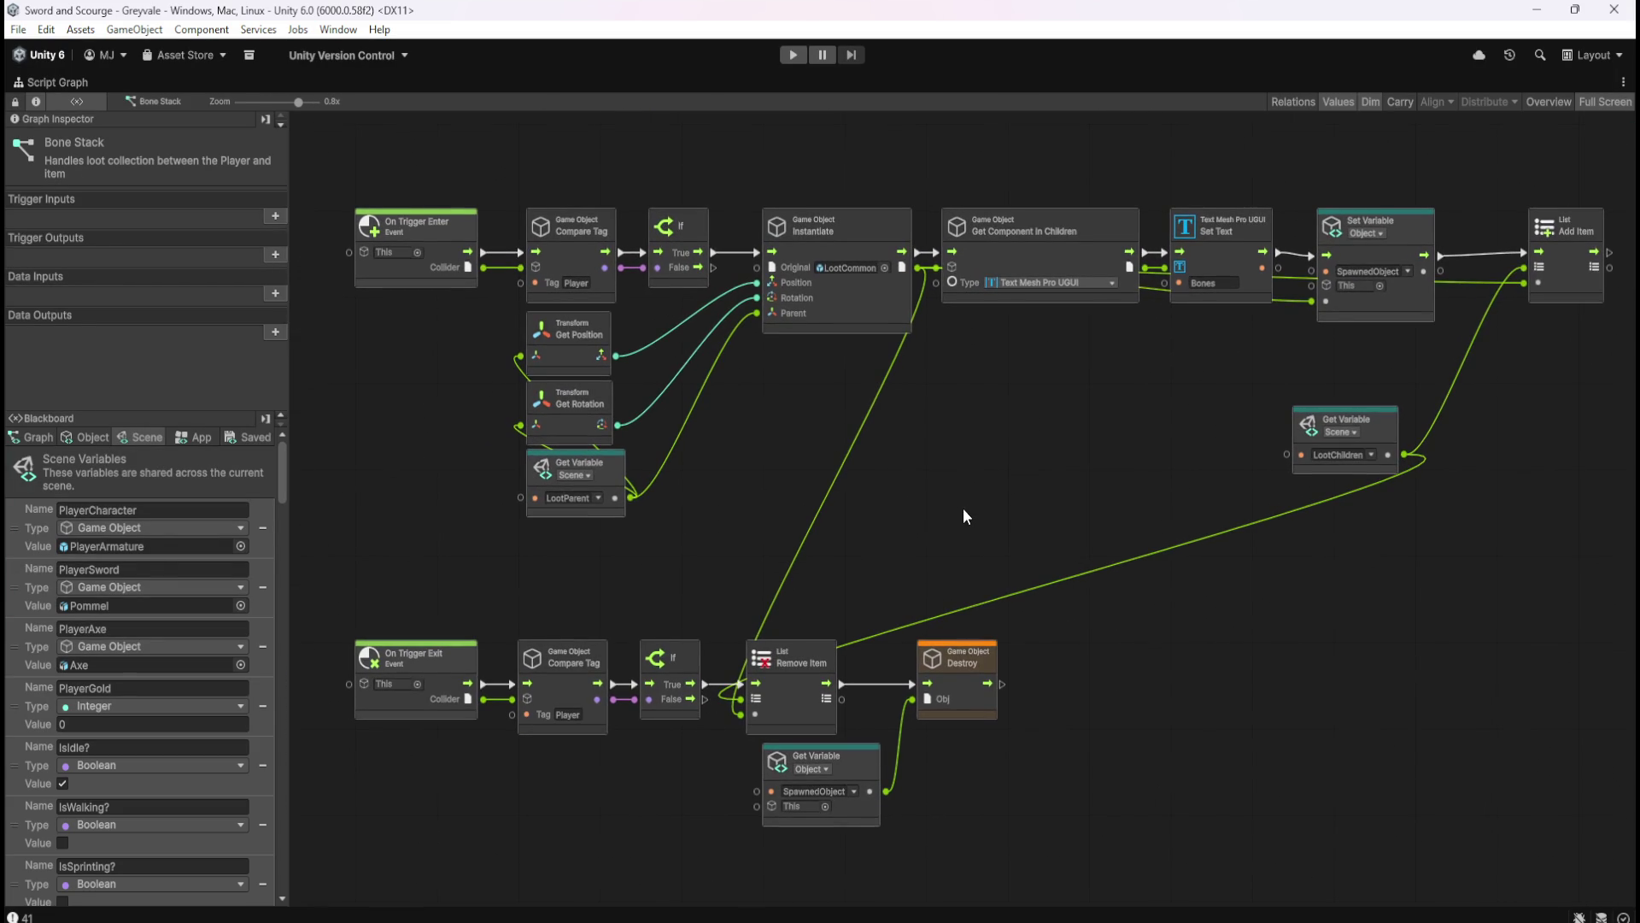
key(super+shift+s)
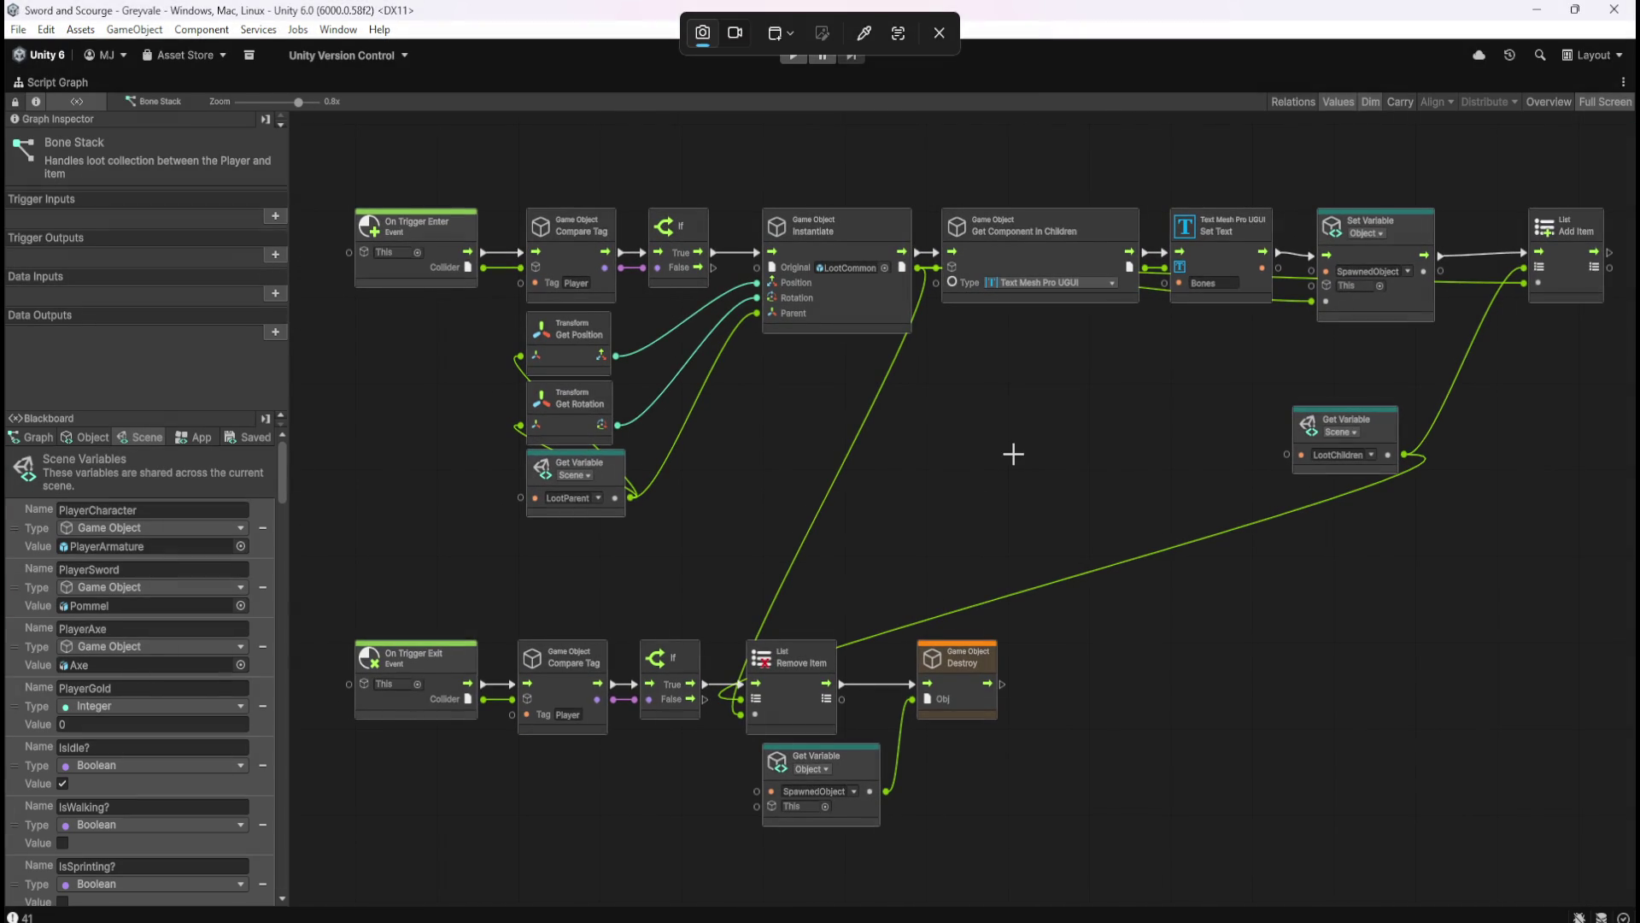
- Cancel the screen capture and dock the Bone Stack graph beside the Scene view and Inspector
key(Escape)
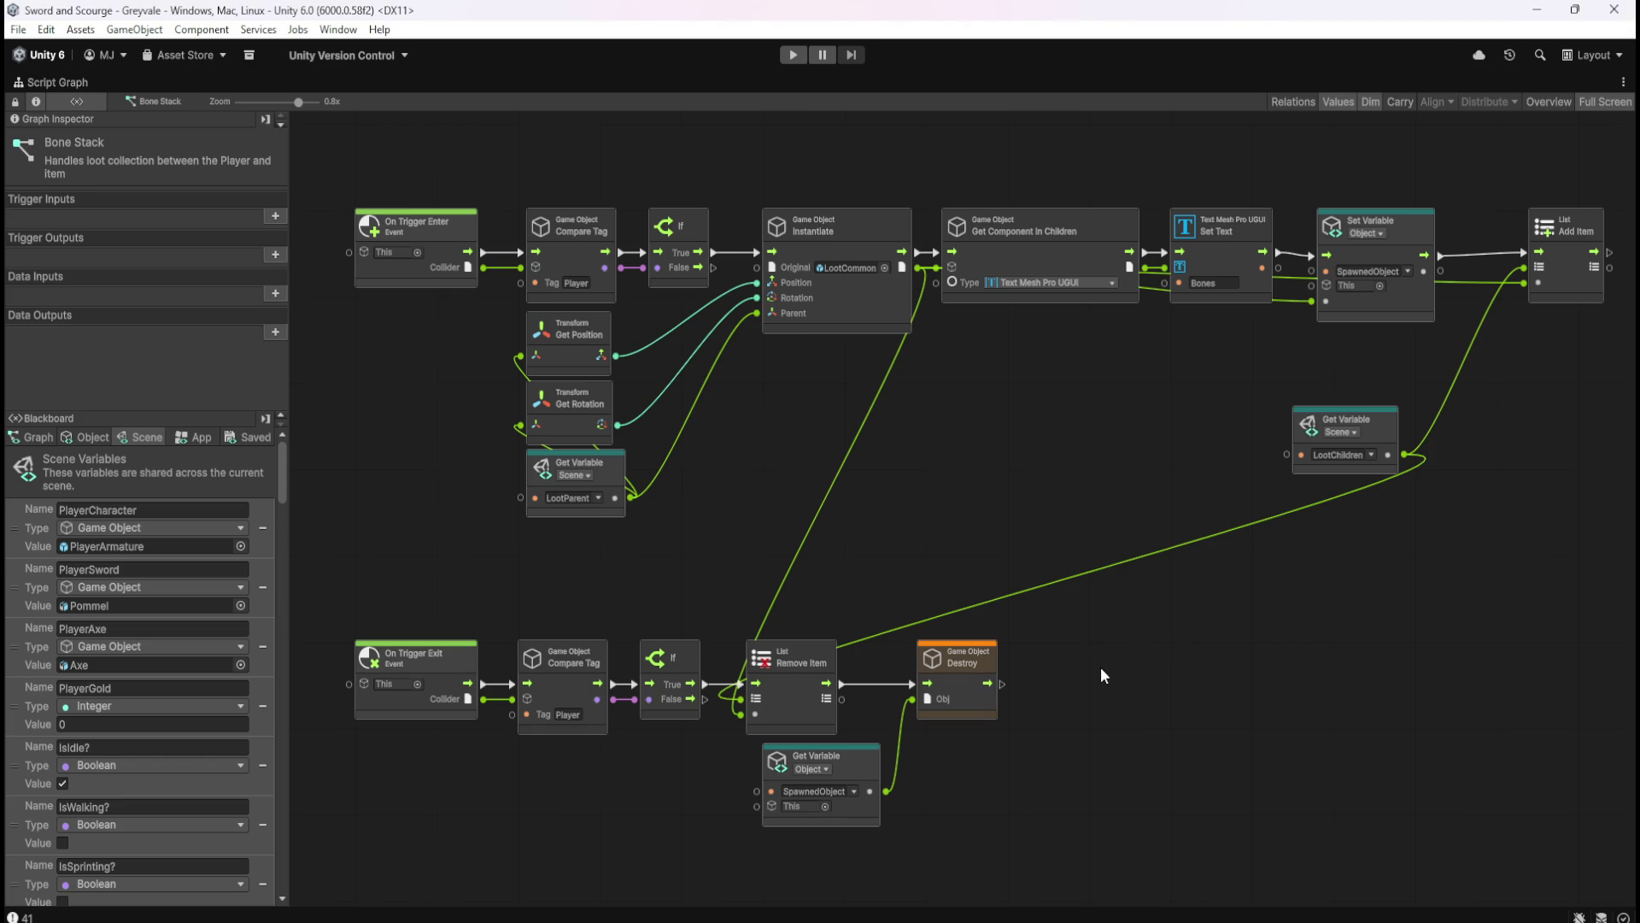
key(shift+space)
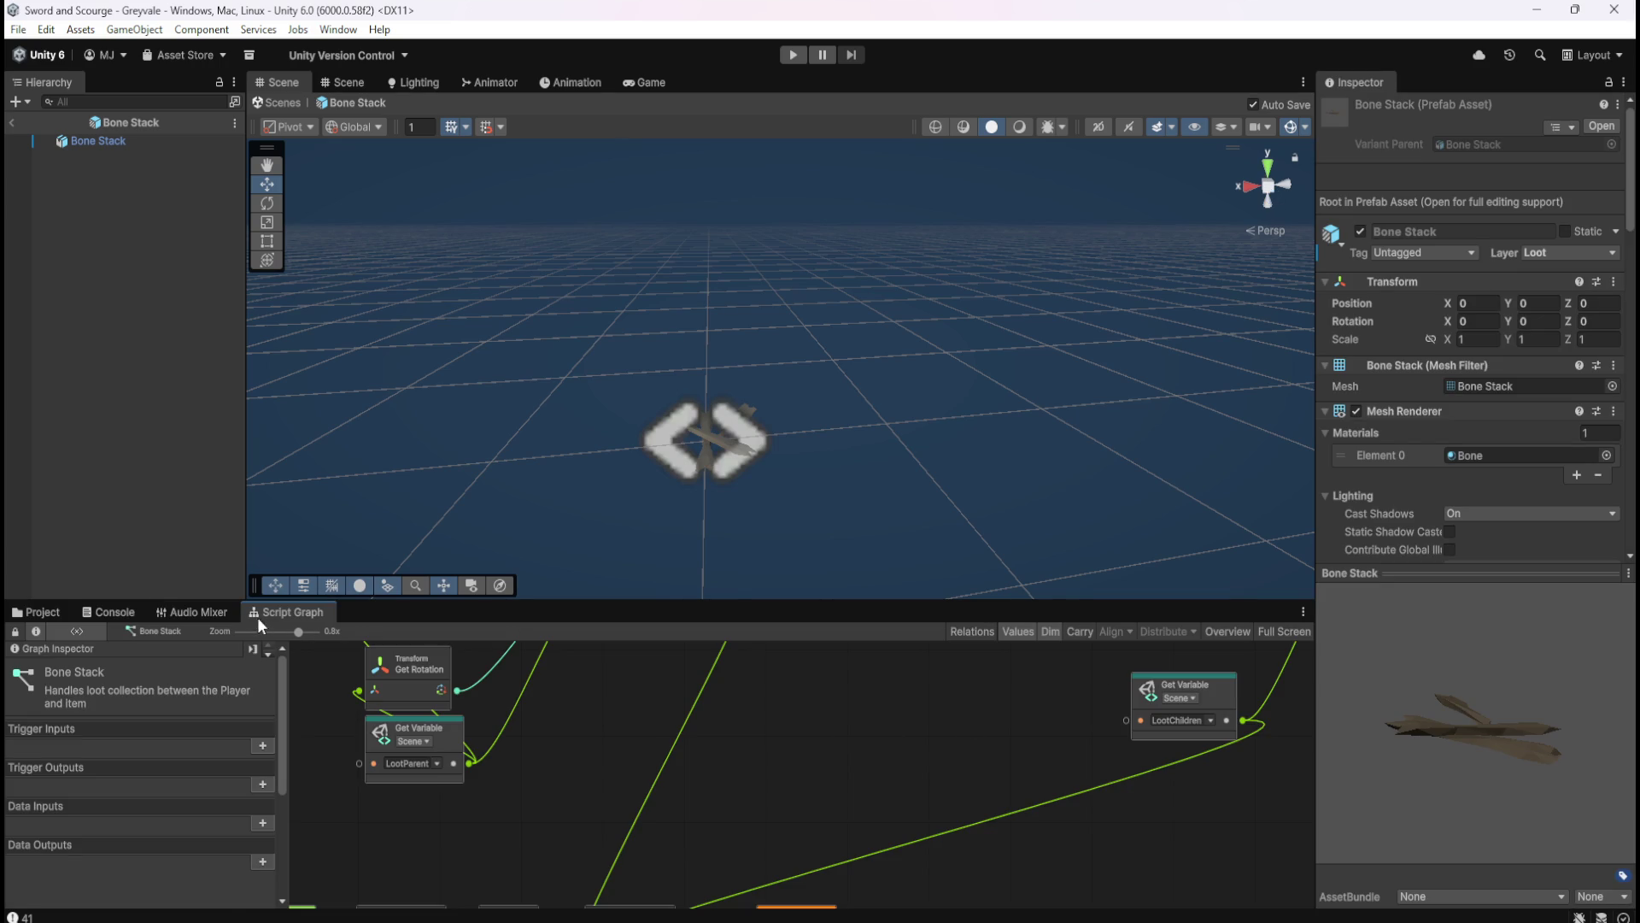
- Open Gem Blood Ruby and briefly view its script graph full-window
click(34, 612)
double_click(346, 695)
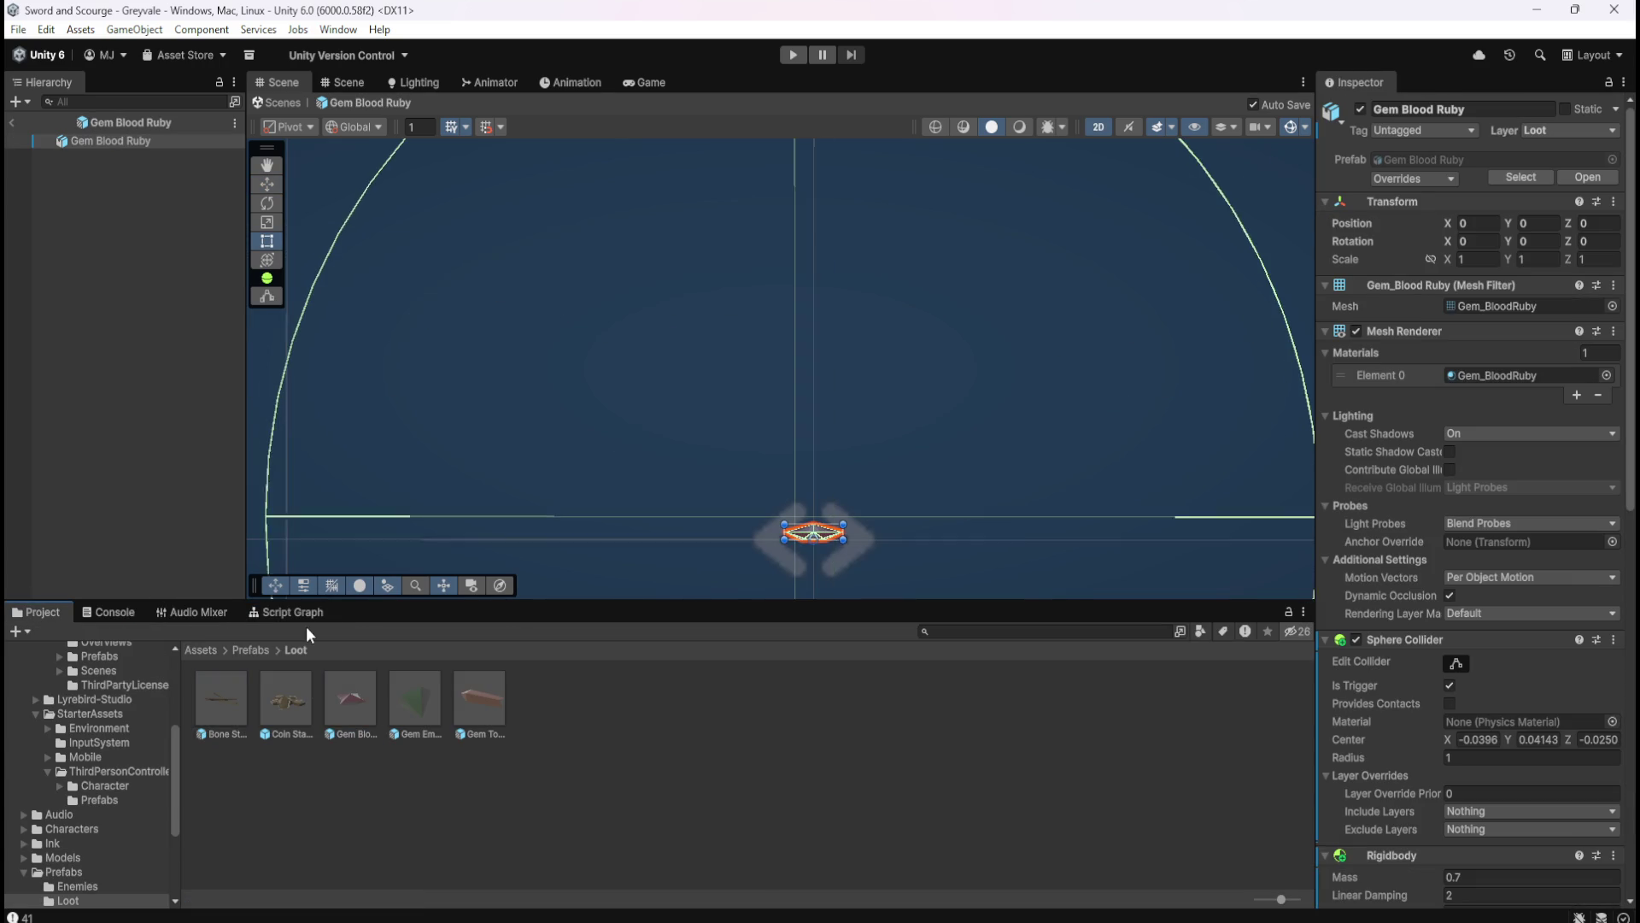
click(306, 612)
key(shift+space)
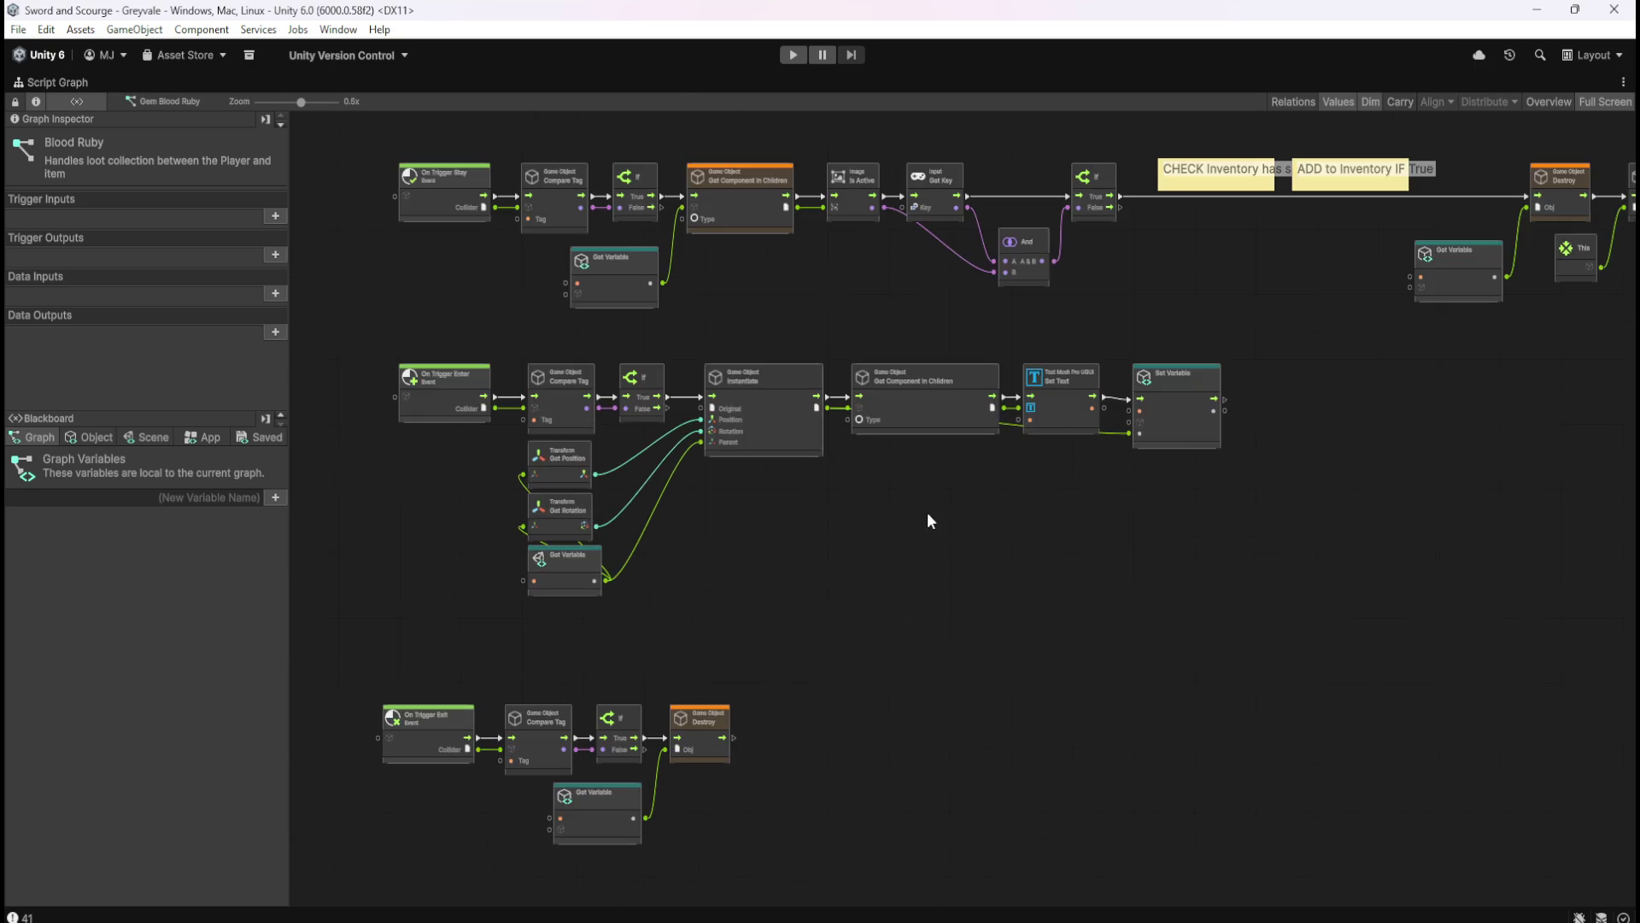
key(shift+space)
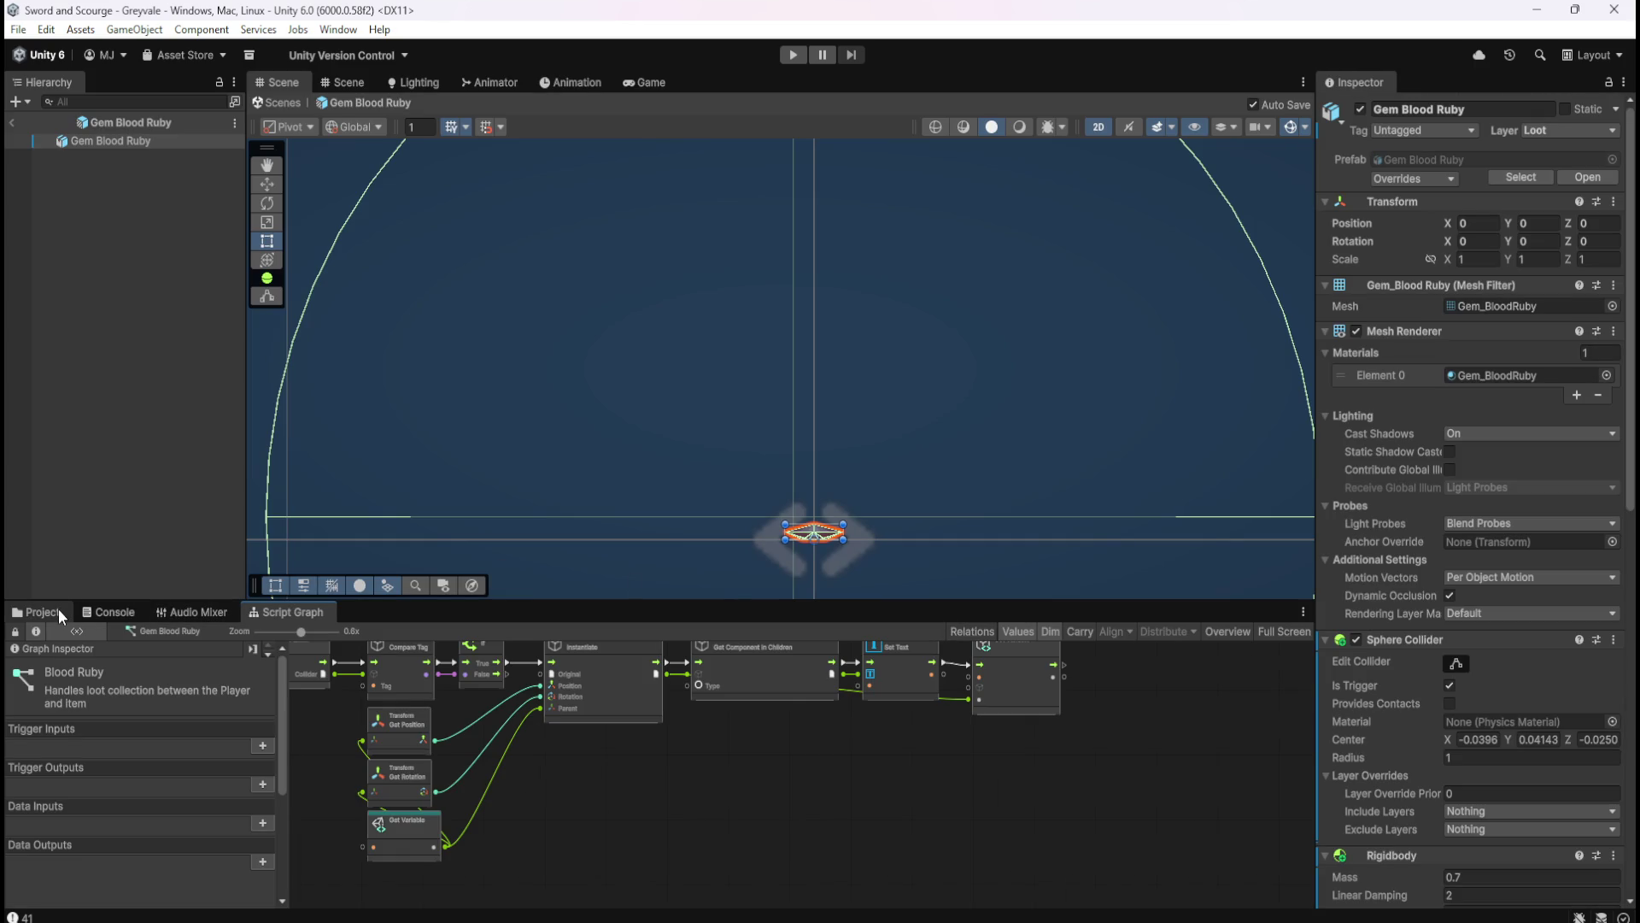
- In Bone Stack's graph, select the Add Item and other LootChildren list nodes
click(58, 608)
click(243, 689)
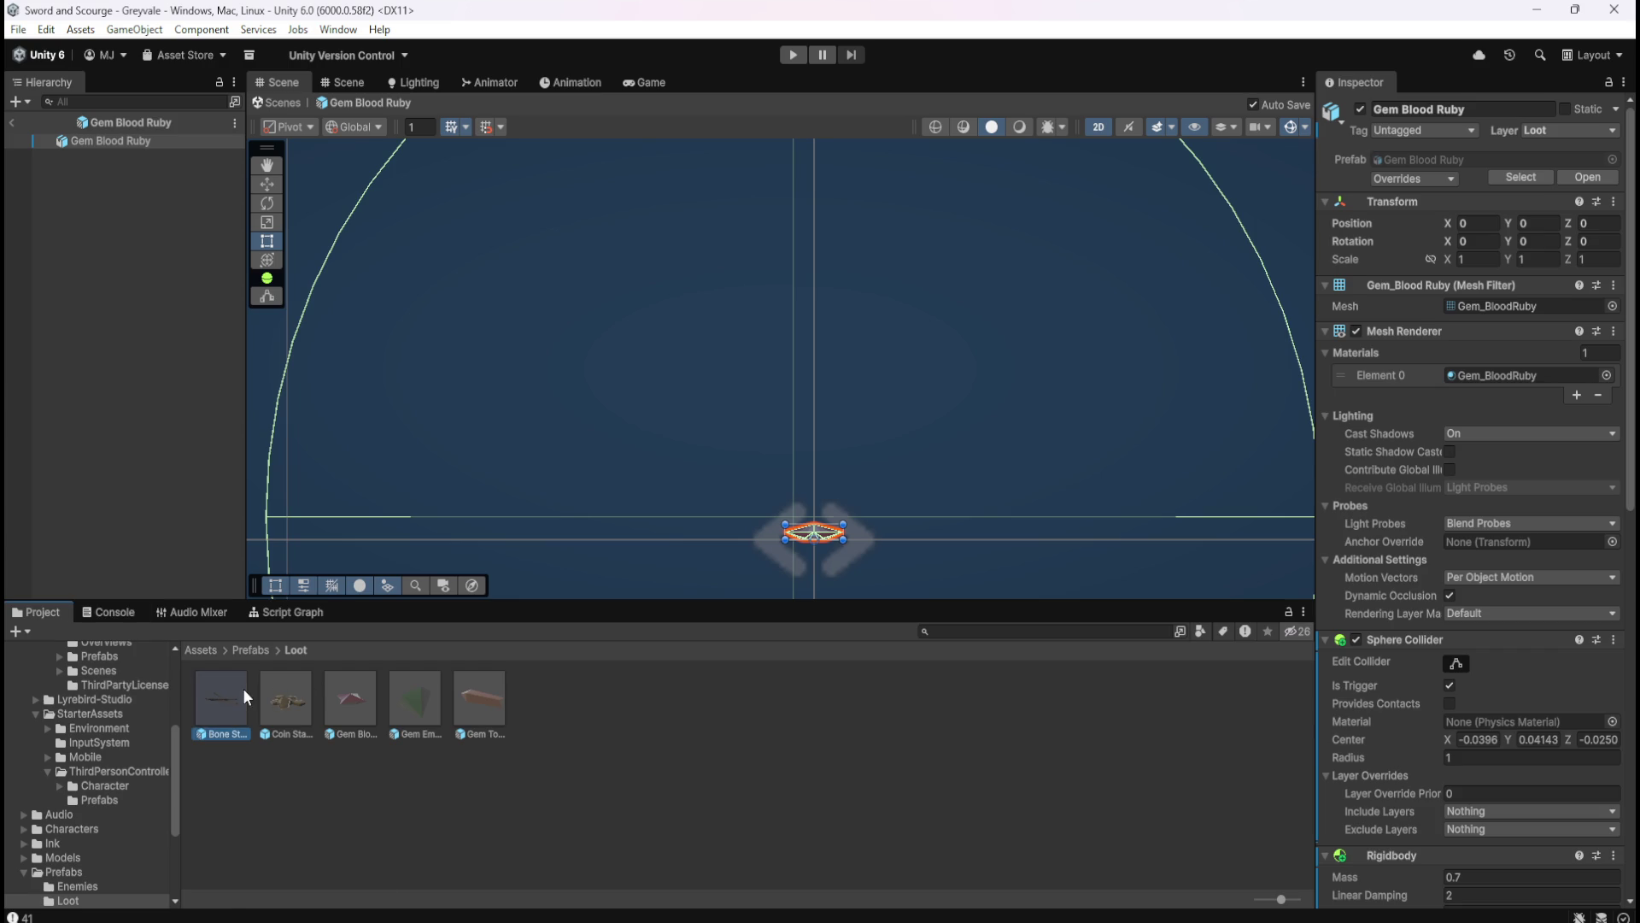
click(282, 612)
key(shift+space)
drag(1199, 706, 1123, 708)
click(1459, 330)
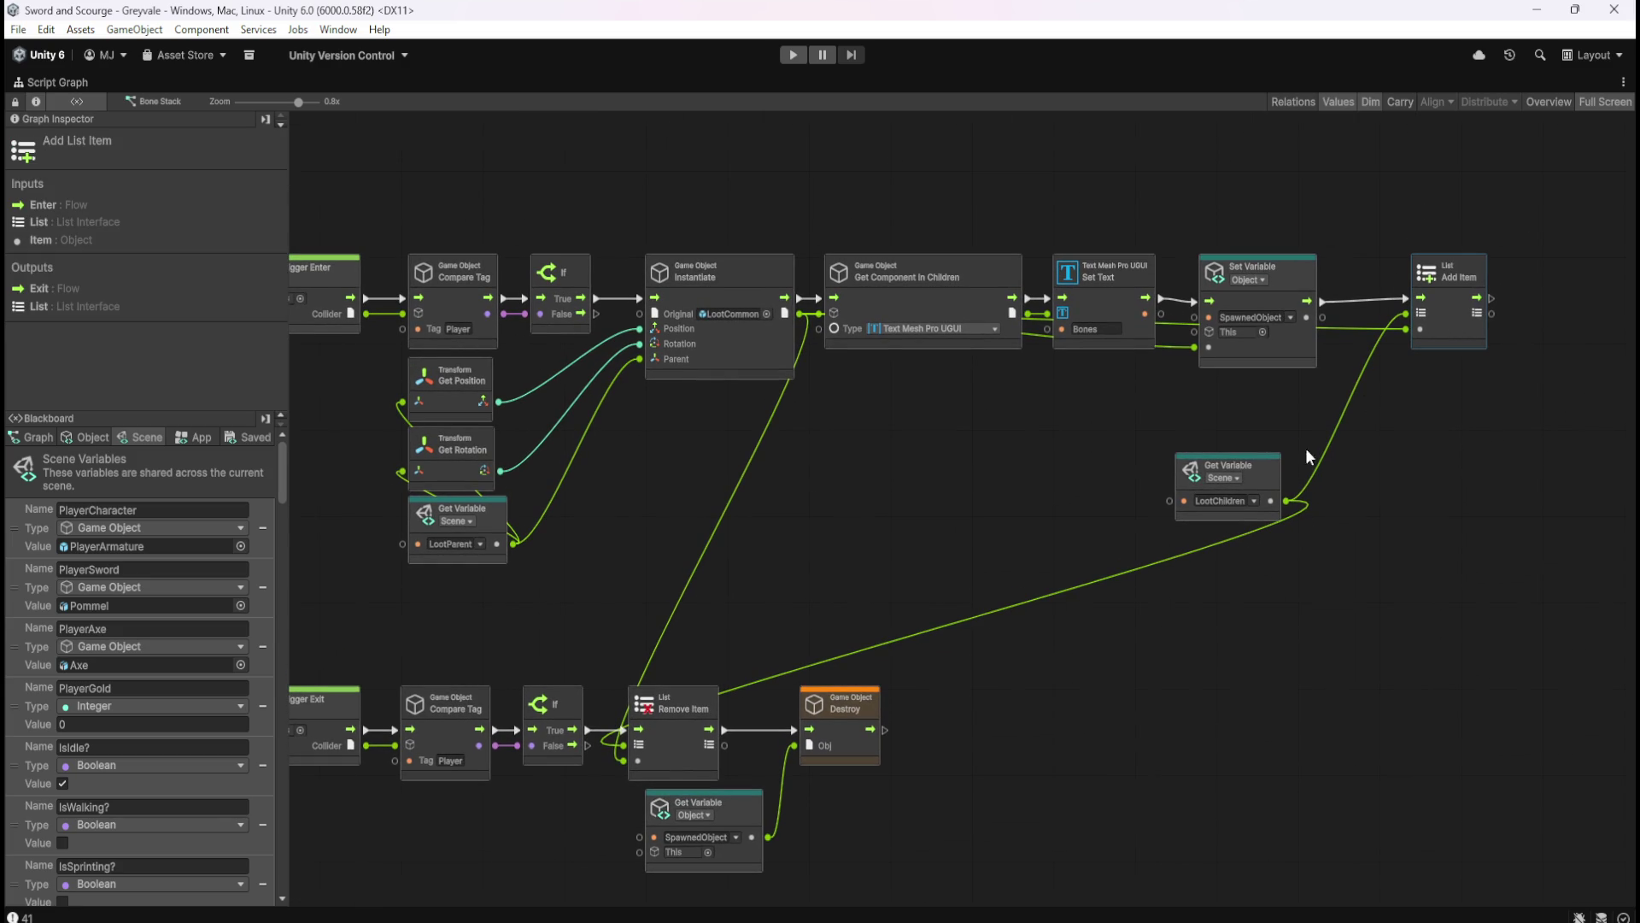
ctrl+click(1270, 483)
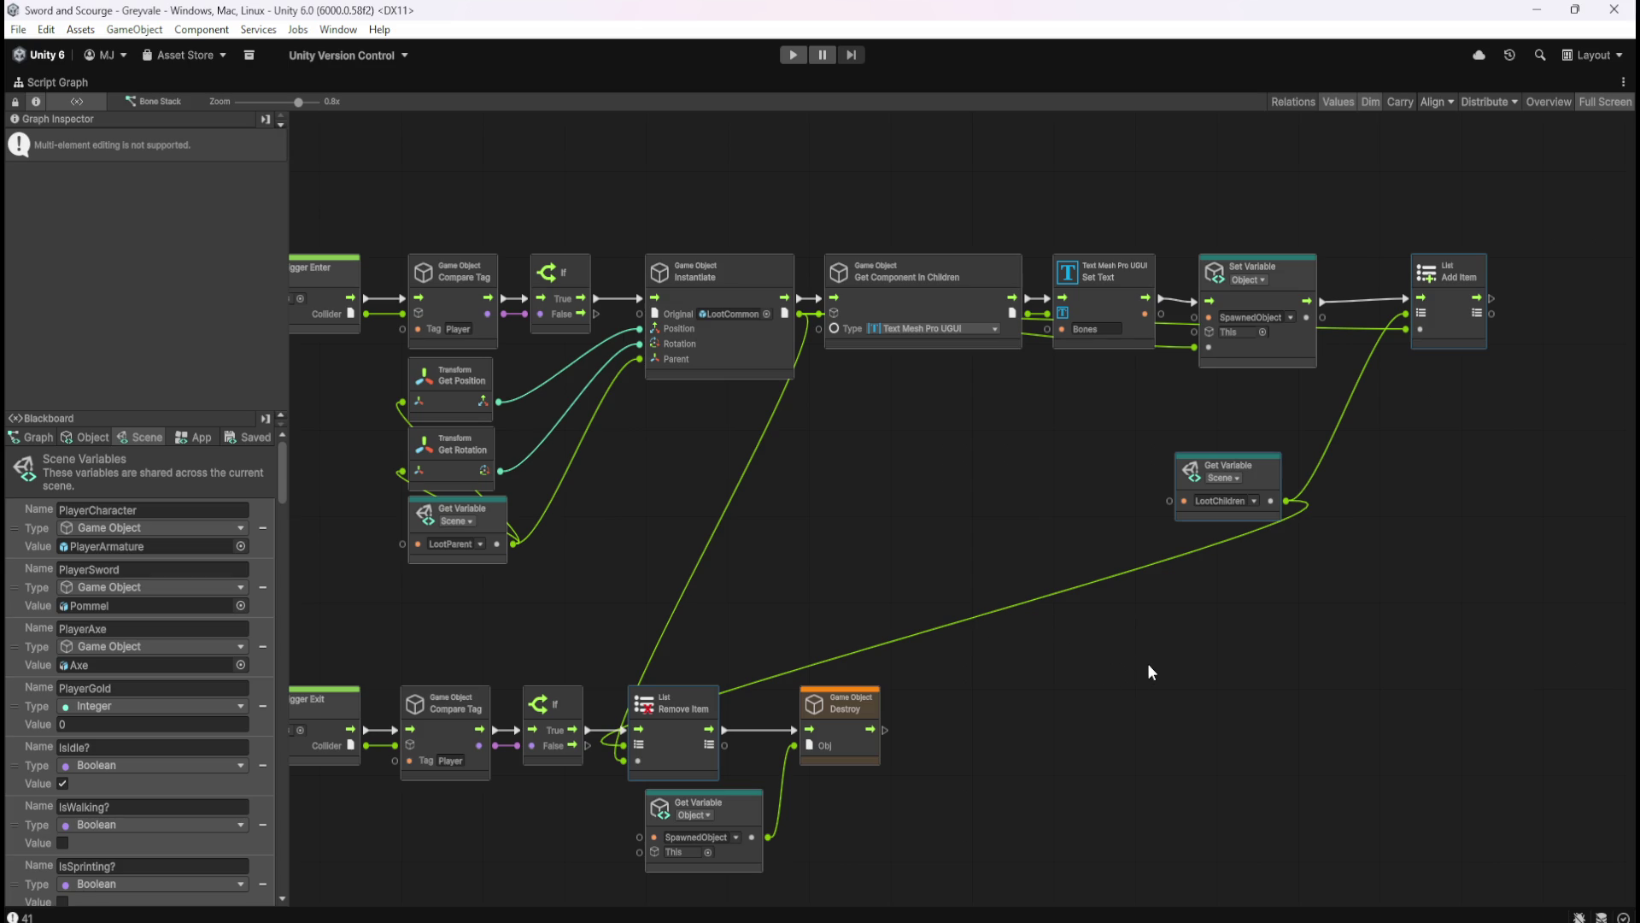
key(shift+space)
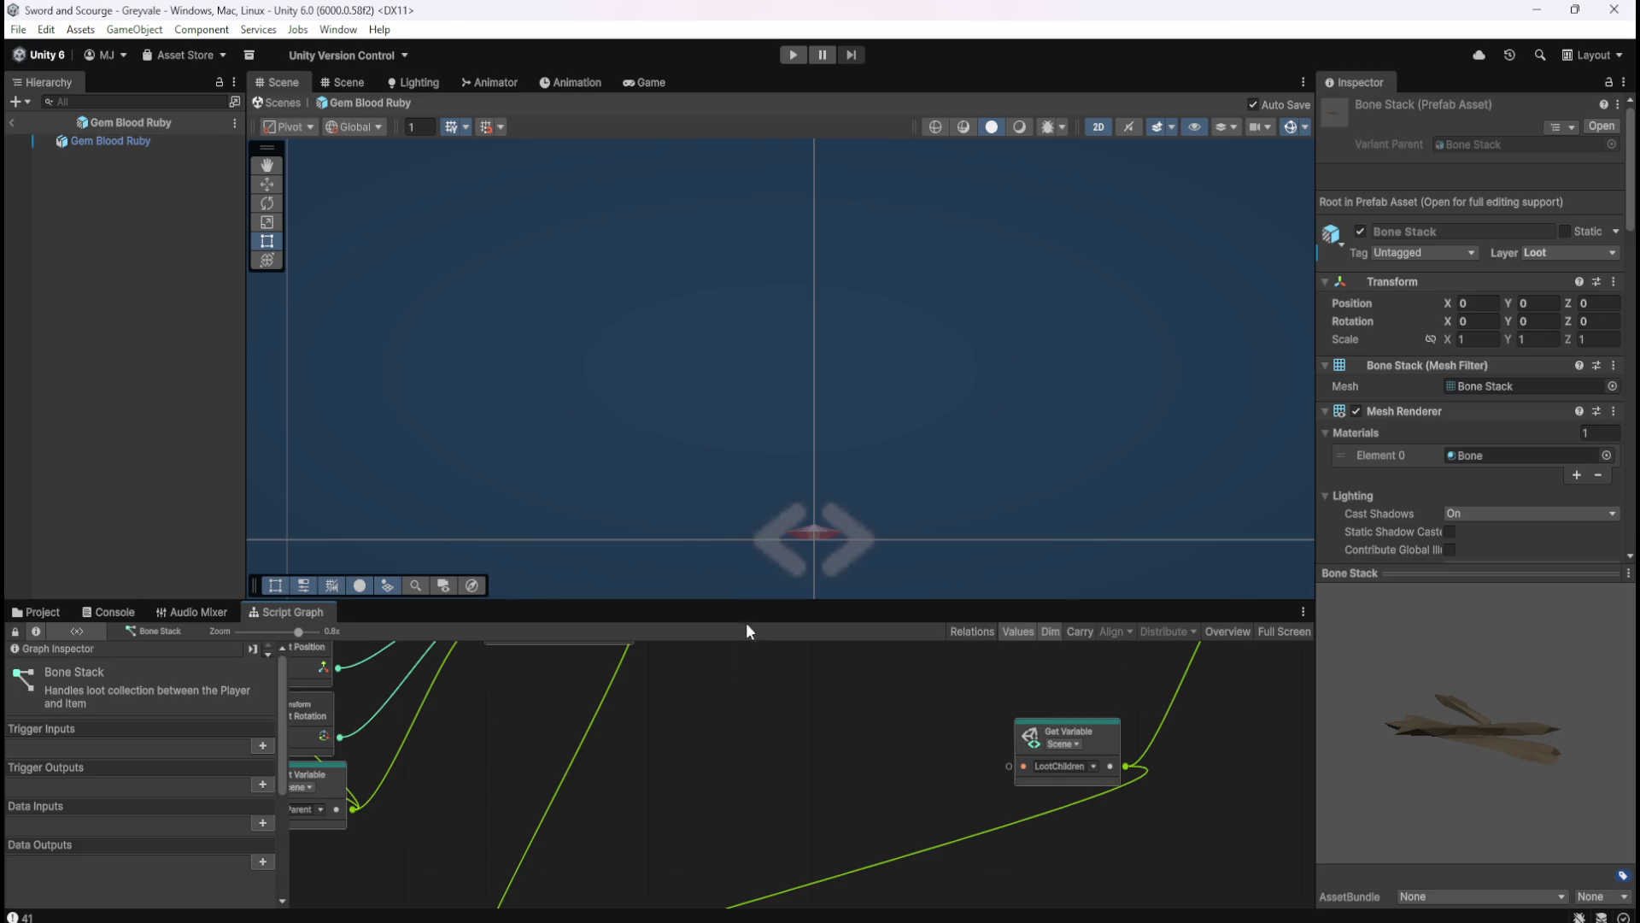
- Open Gem Blood Ruby's script graph full-screen and paste the copied LootChildren list nodes
click(57, 614)
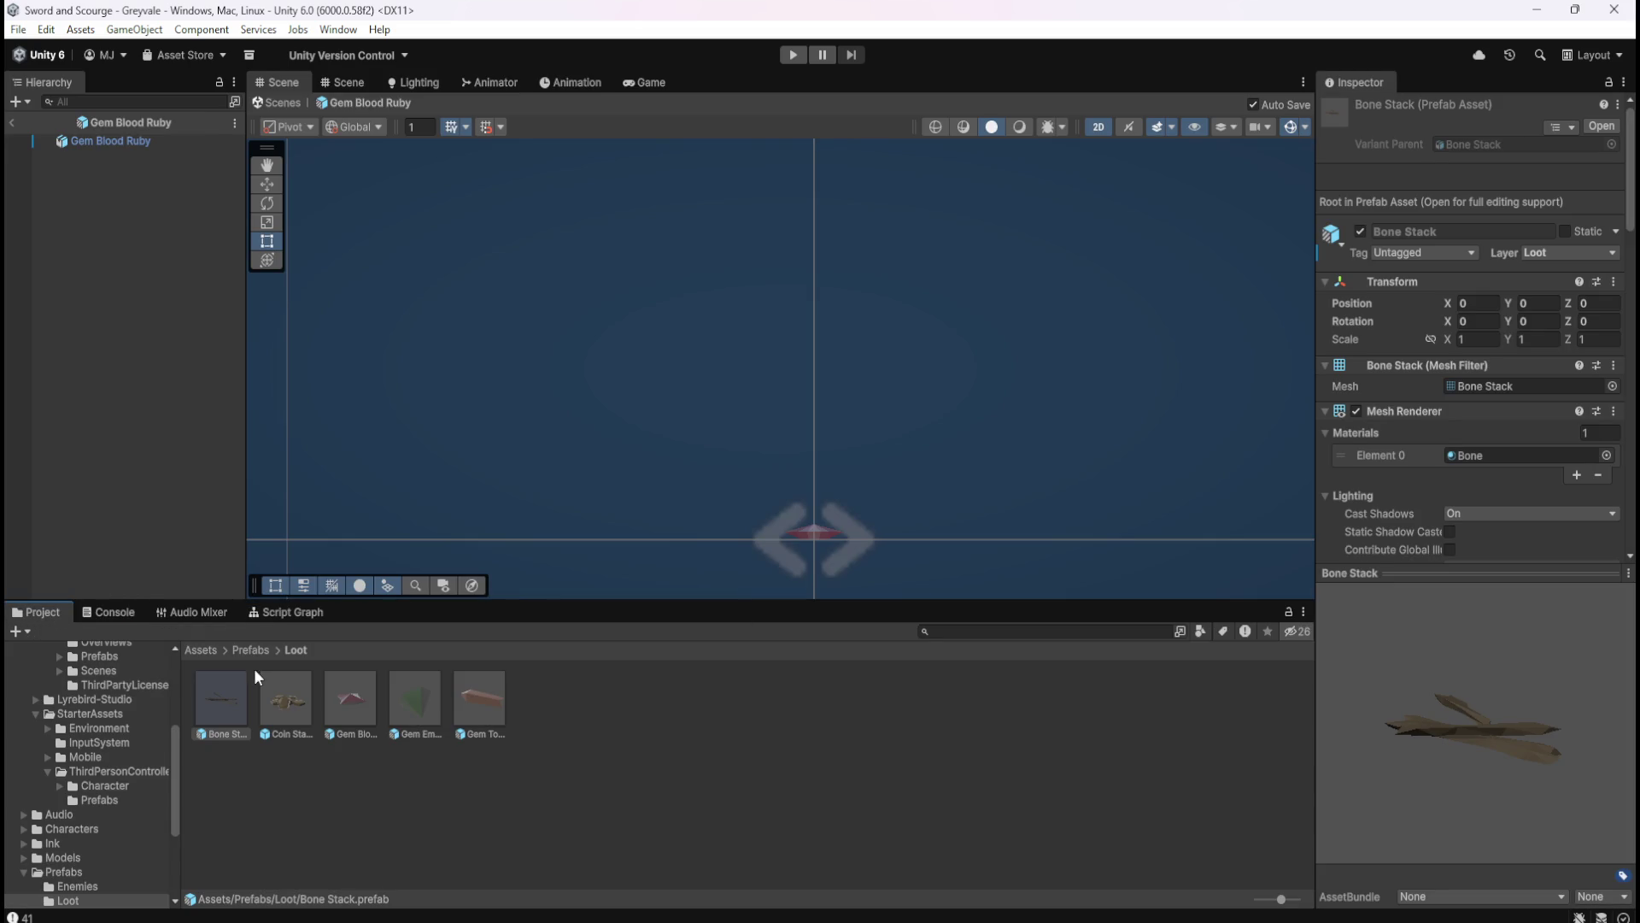
click(359, 698)
click(284, 612)
key(shift+space)
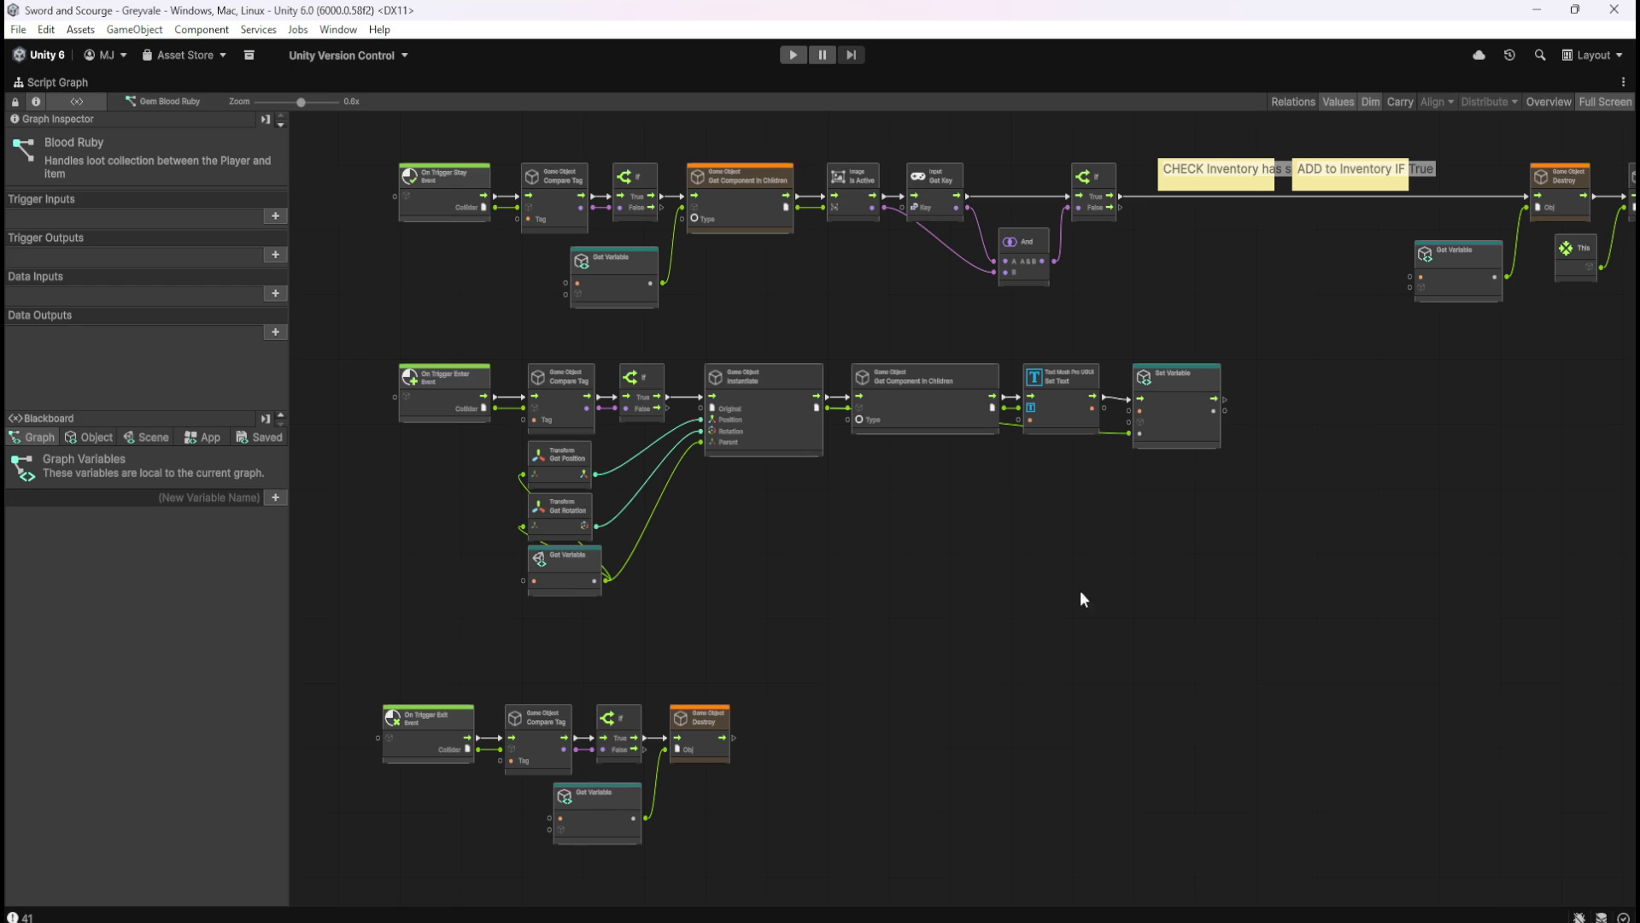
key(ctrl+v)
mouse_move(1102, 485)
mouse_down()
mouse_move(1170, 526)
mouse_move(1174, 488)
mouse_move(1342, 566)
mouse_up()
- Insert Remove Item between If and Destroy in the trigger exit chain
click(535, 779)
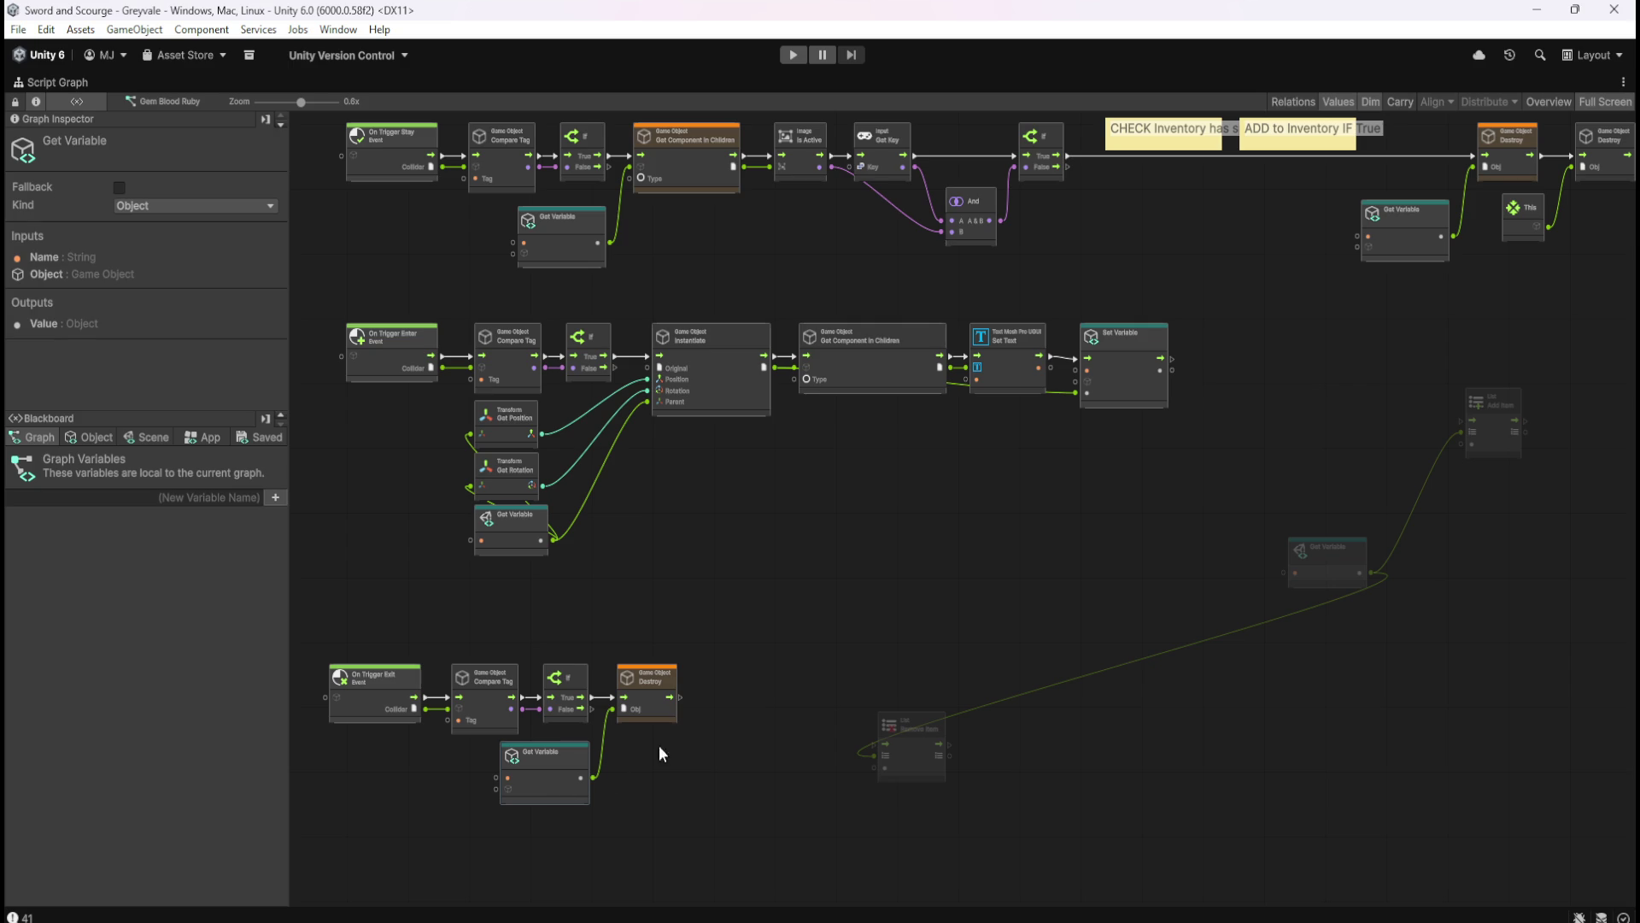
shift+click(656, 709)
drag(658, 711, 836, 711)
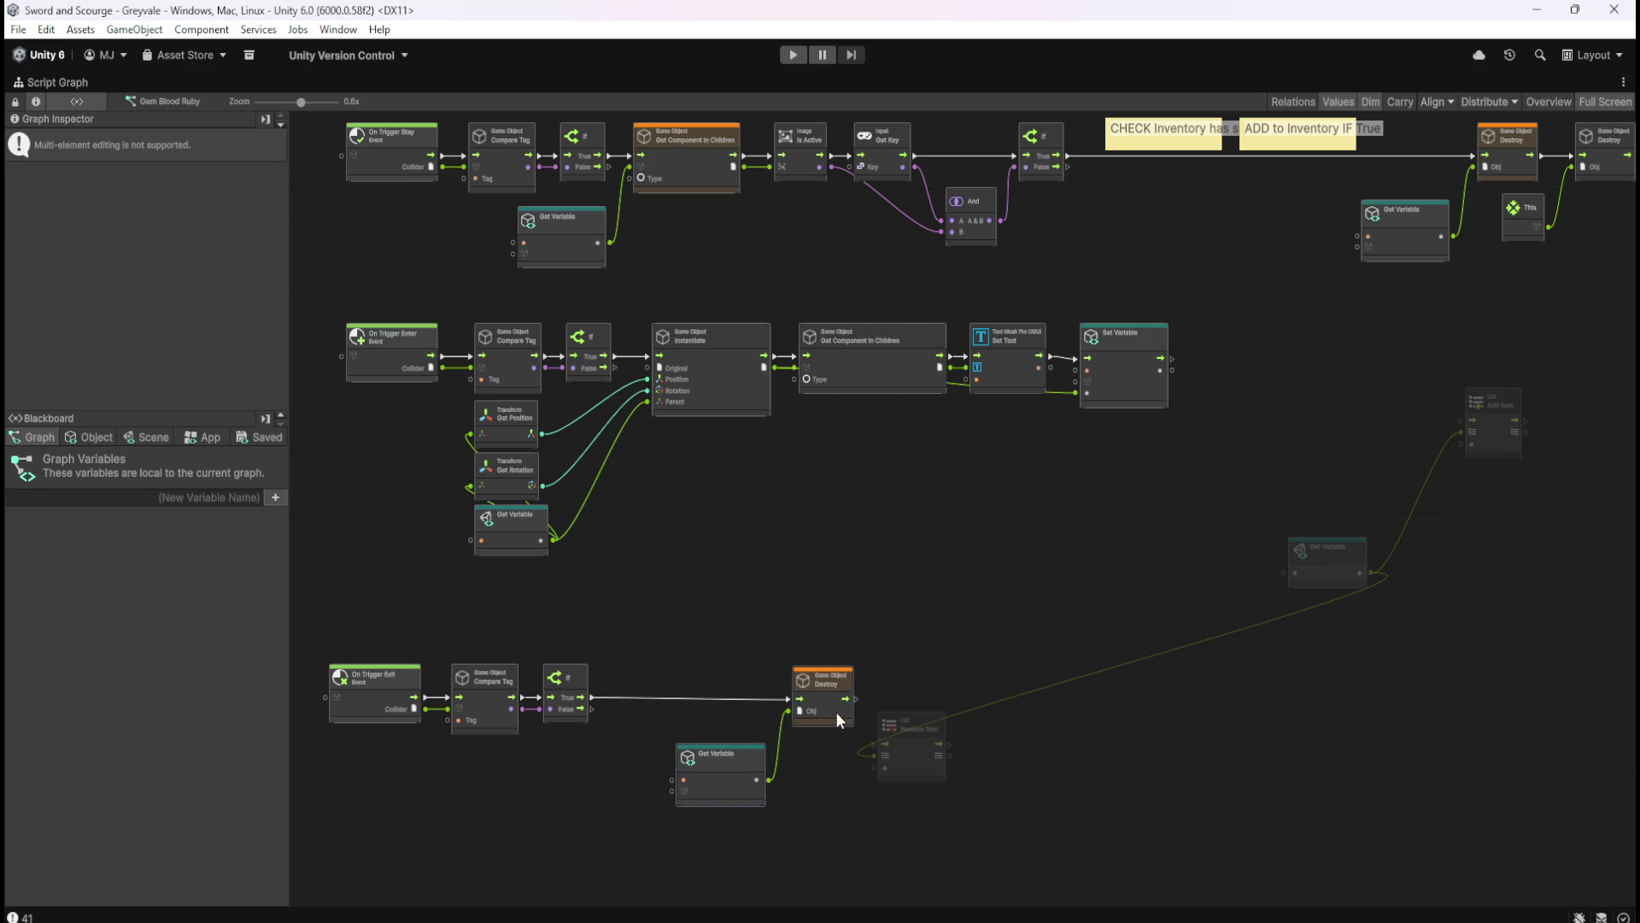
mouse_move(912, 766)
mouse_down()
mouse_move(654, 724)
mouse_move(587, 695)
mouse_move(787, 699)
mouse_up()
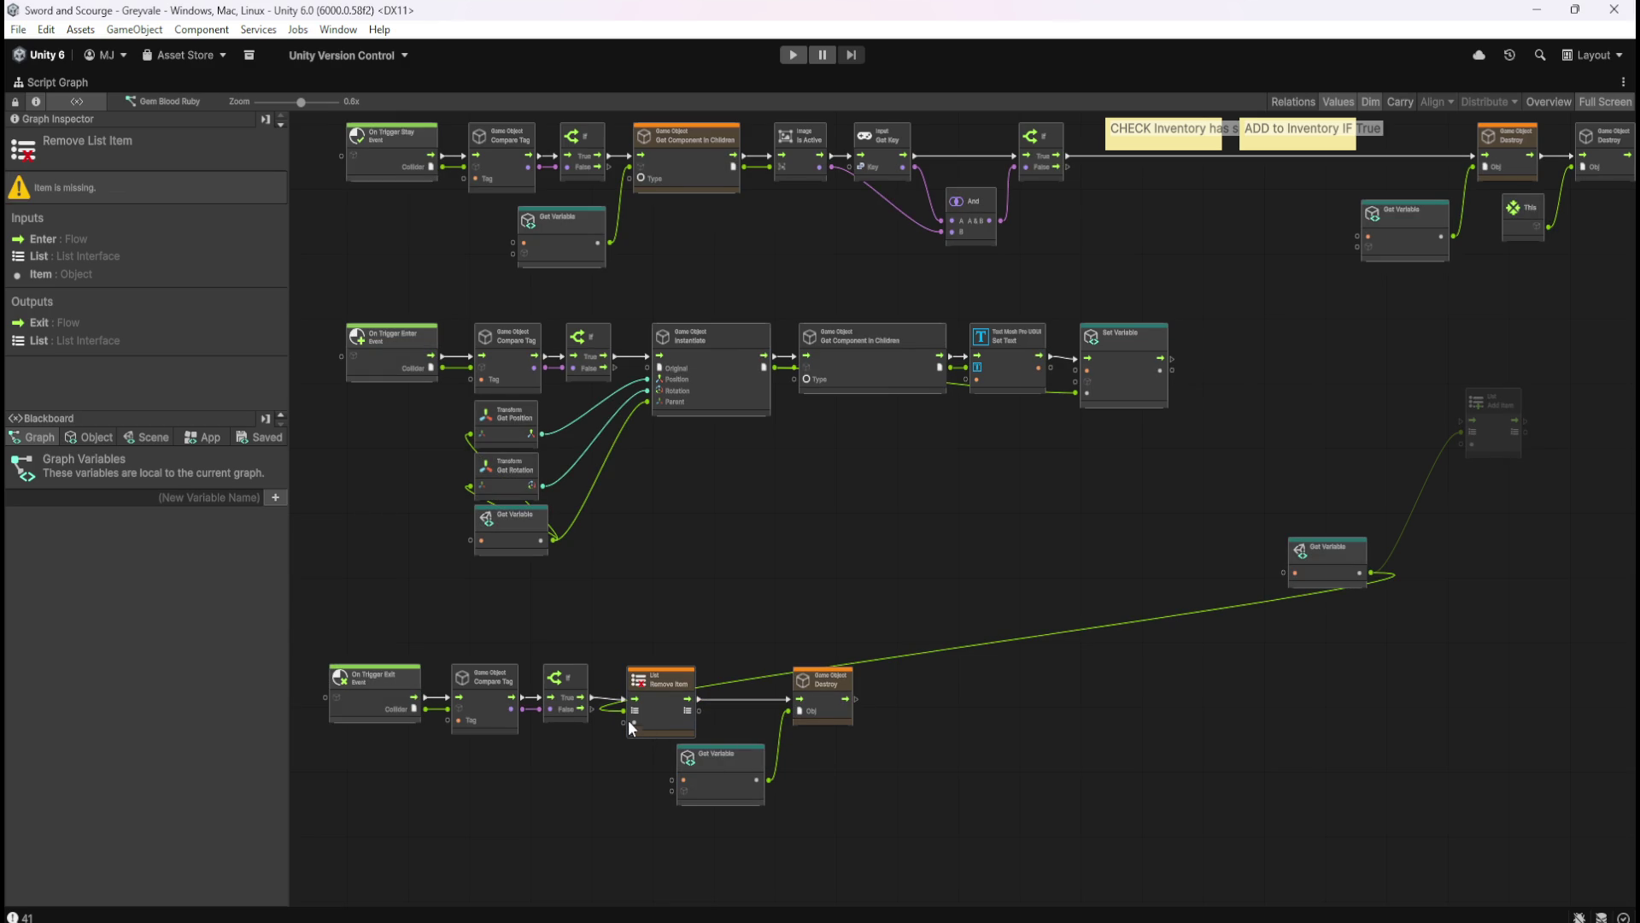
- Move Add Item and its LootChildren variable next to Set Variable in the enter chain
click(1240, 476)
drag(1274, 363, 1506, 577)
mouse_move(1495, 454)
mouse_down()
mouse_move(1262, 427)
mouse_move(1232, 381)
mouse_move(1176, 368)
mouse_move(1197, 357)
mouse_up()
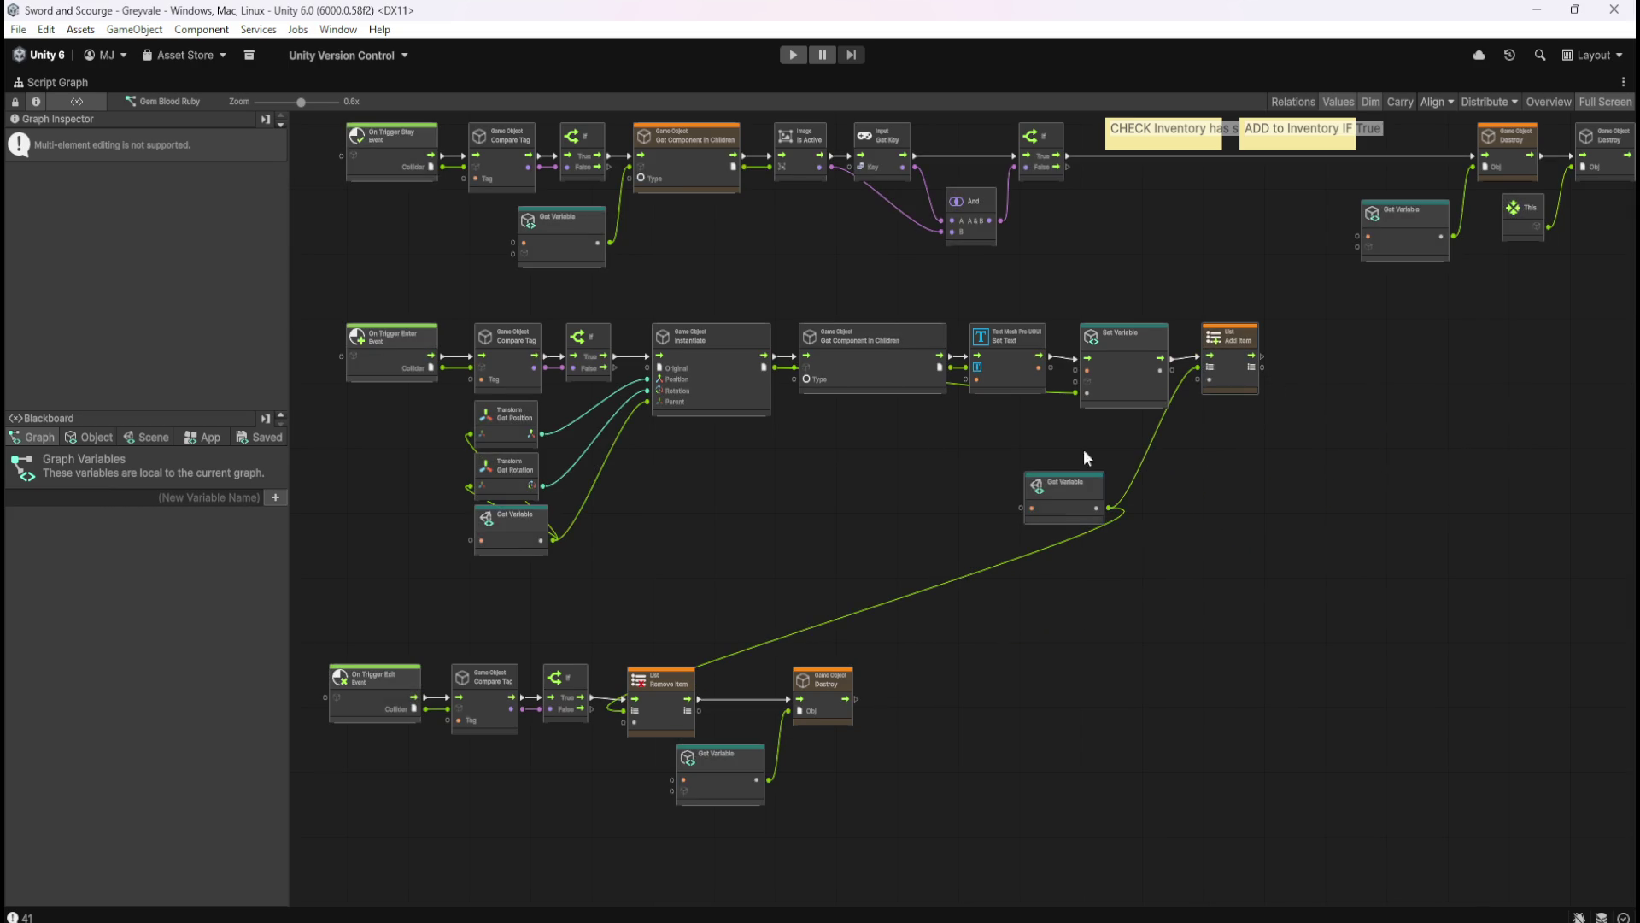
scroll(760, 512, up, 3)
click(888, 523)
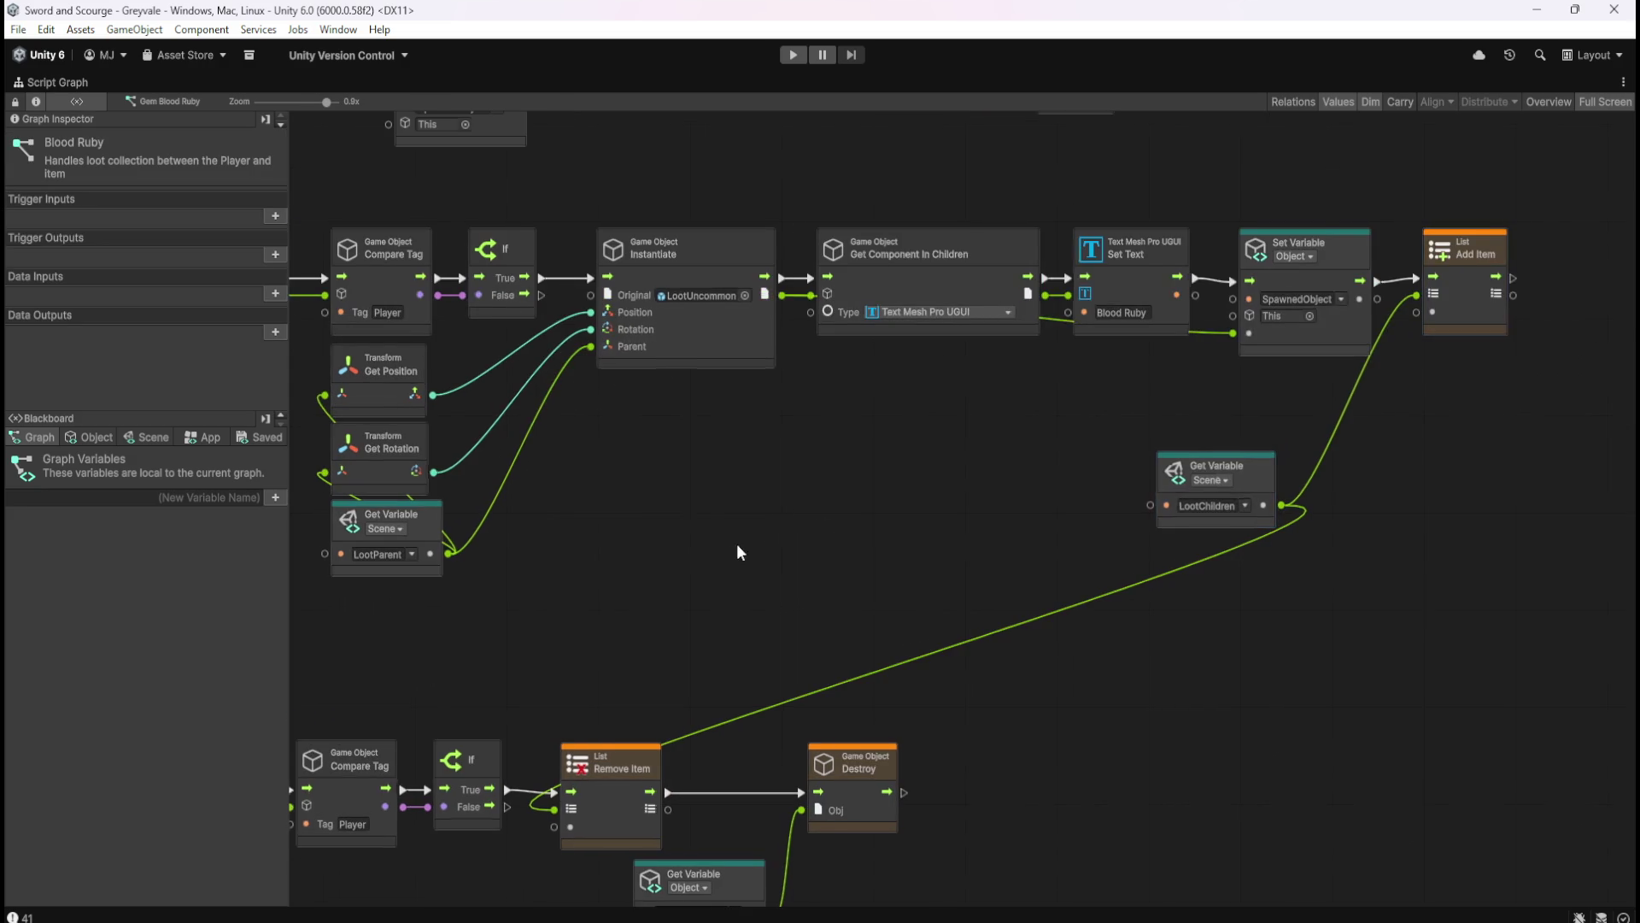
- Wire Instantiate's output into Remove Item's item input and tidy Destroy beside it
scroll(733, 550, up, 1)
mouse_move(732, 821)
mouse_down()
mouse_move(937, 420)
mouse_move(961, 290)
mouse_up()
scroll(1026, 487, down, 3)
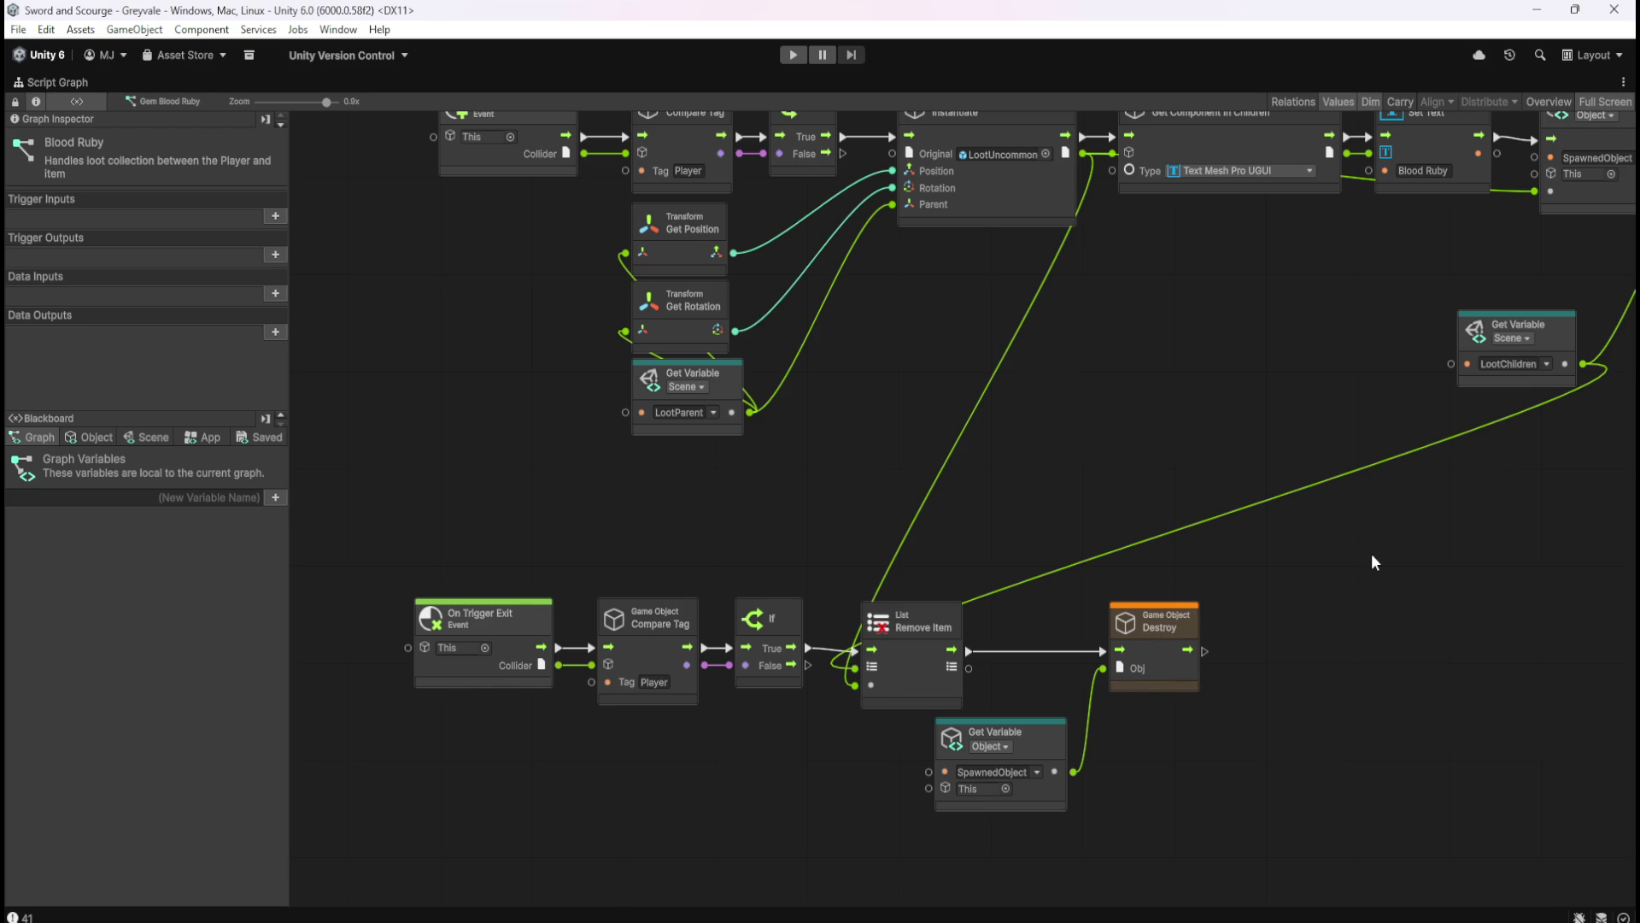
mouse_move(1351, 633)
mouse_down()
mouse_move(1119, 769)
mouse_move(940, 812)
mouse_up()
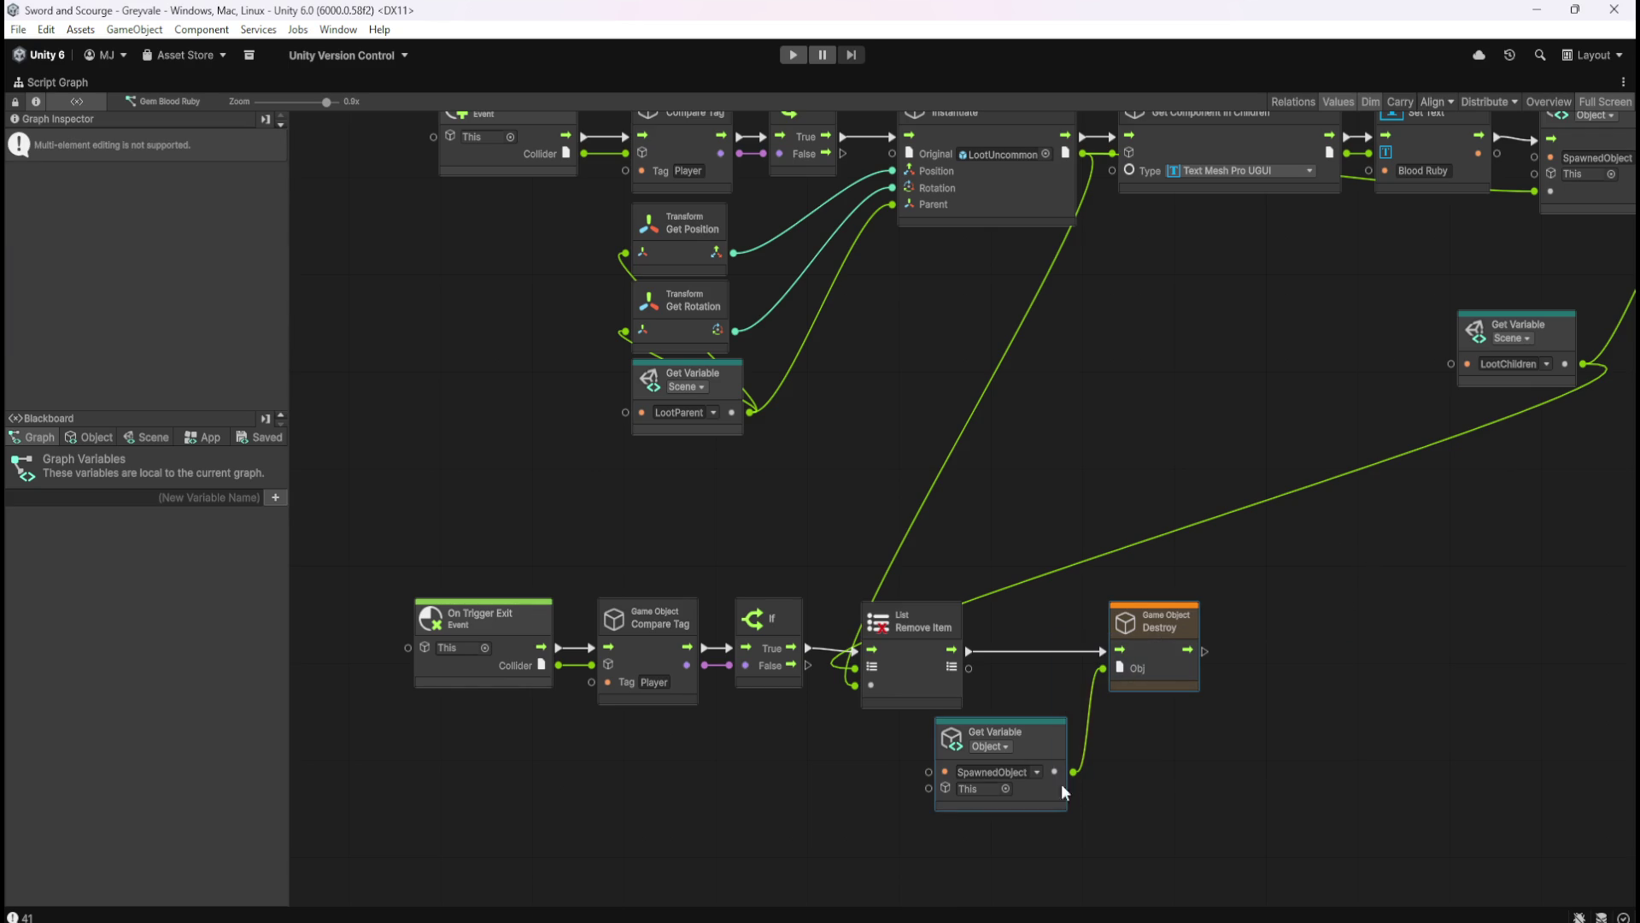
drag(1155, 667, 1081, 667)
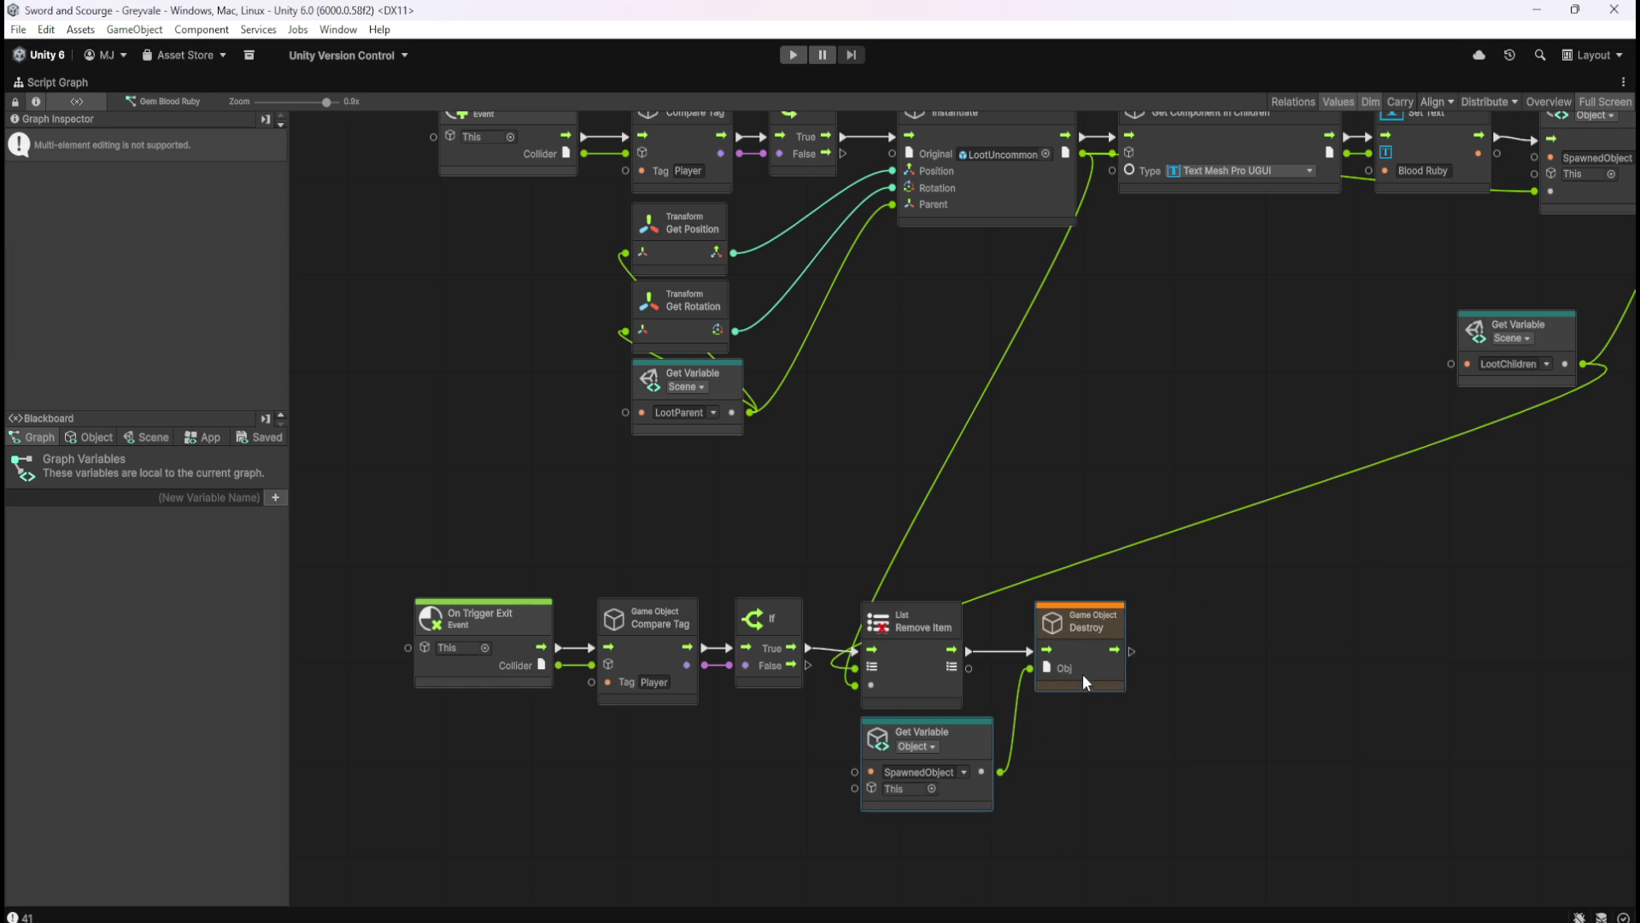
click(1264, 745)
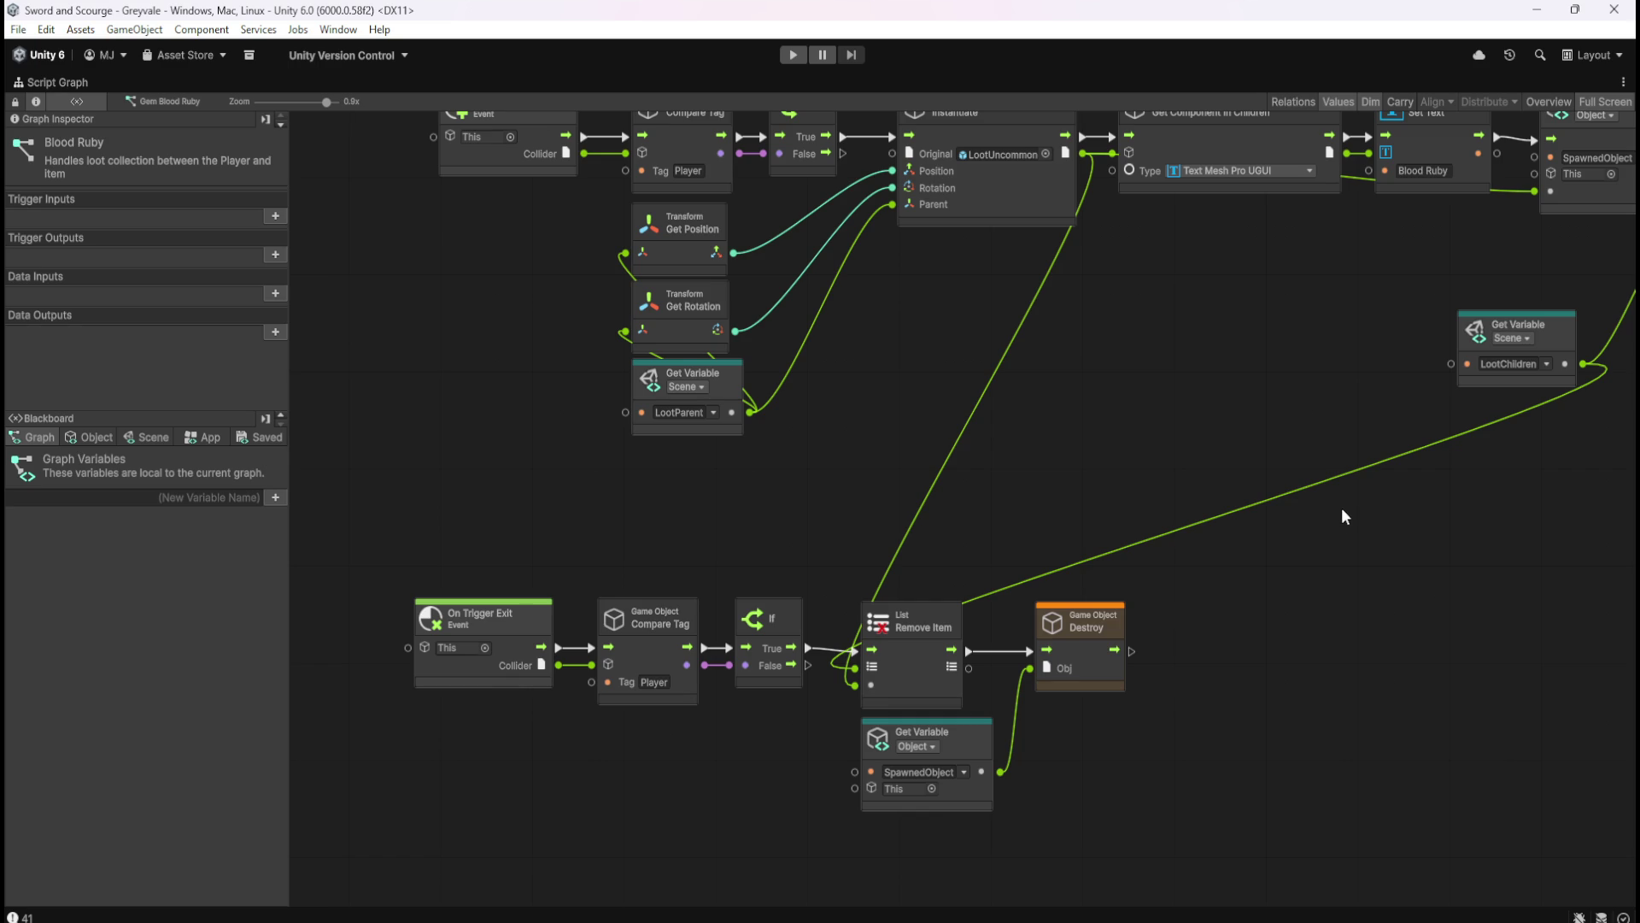
mouse_move(1208, 653)
mouse_down()
mouse_move(1013, 812)
mouse_move(863, 833)
mouse_up()
drag(980, 753, 997, 754)
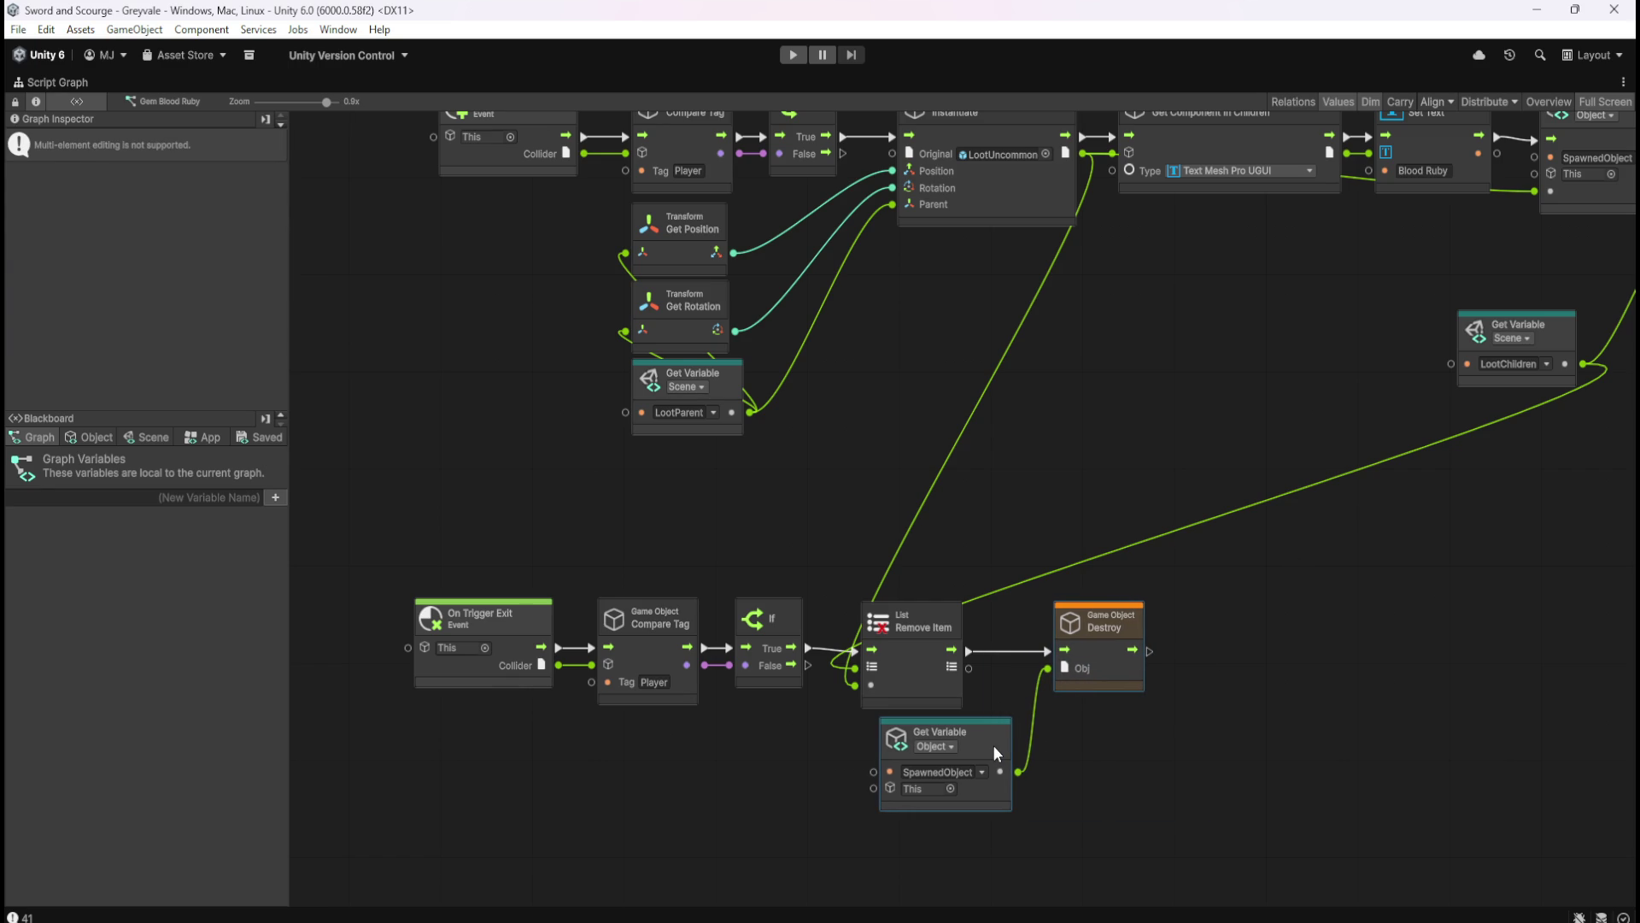
click(1366, 638)
- Connect Add Item's item input to Instantiate's output and restore the docked layout
drag(1432, 568, 1104, 752)
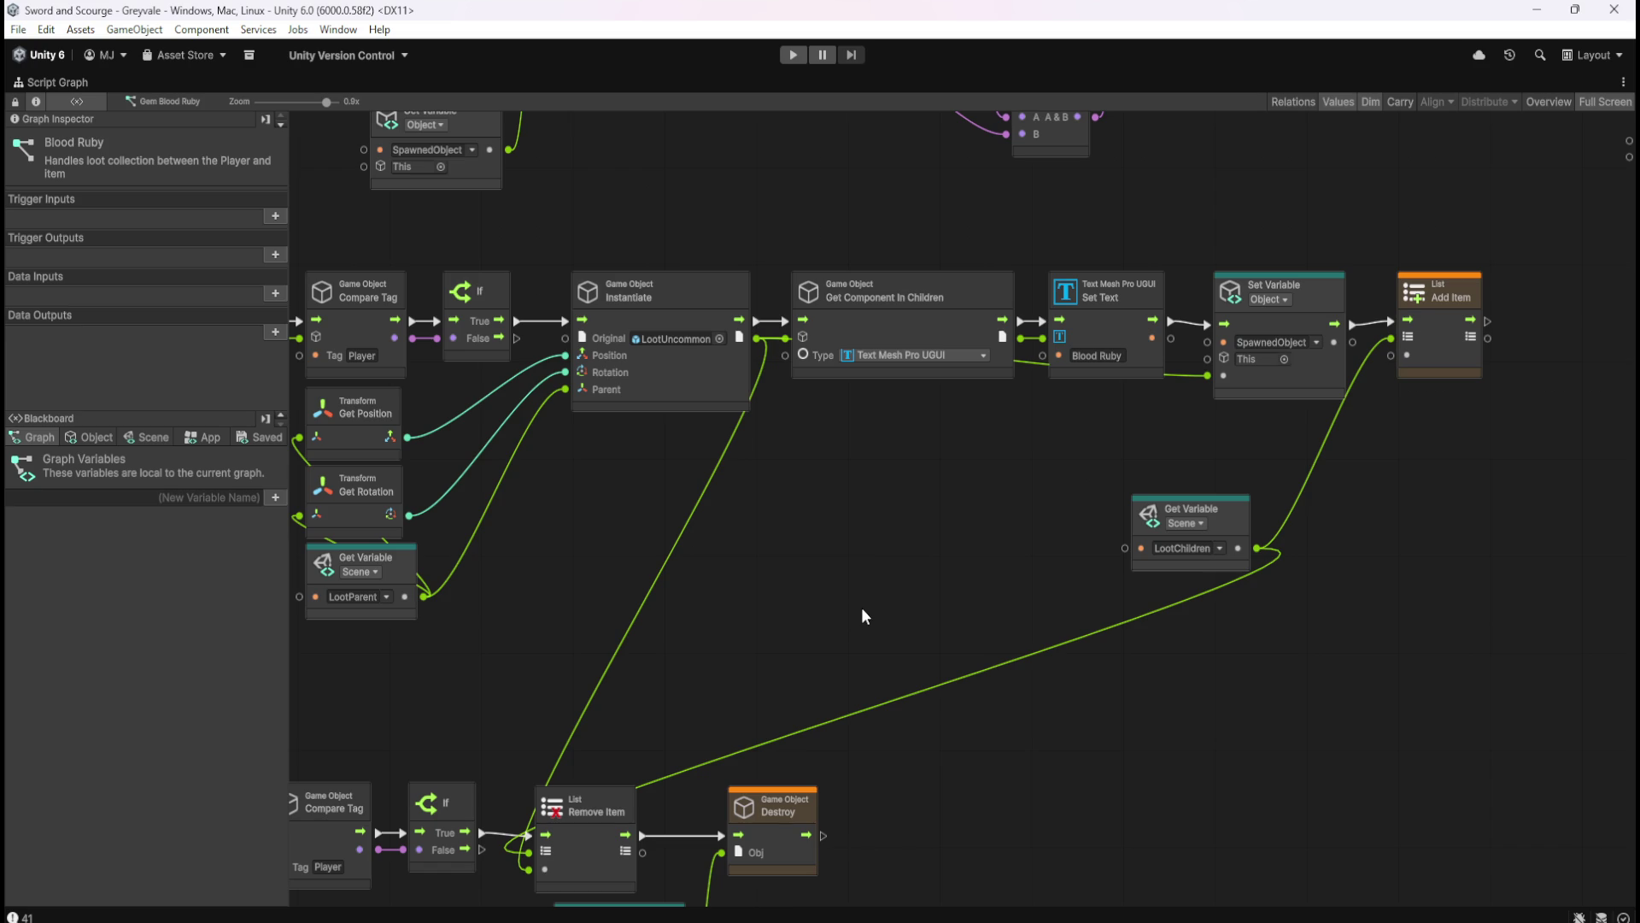
mouse_move(1391, 356)
mouse_down()
mouse_move(1333, 385)
mouse_move(896, 409)
mouse_move(760, 341)
mouse_up()
mouse_move(843, 613)
mouse_down()
mouse_move(1036, 504)
mouse_move(925, 597)
mouse_move(994, 516)
mouse_up()
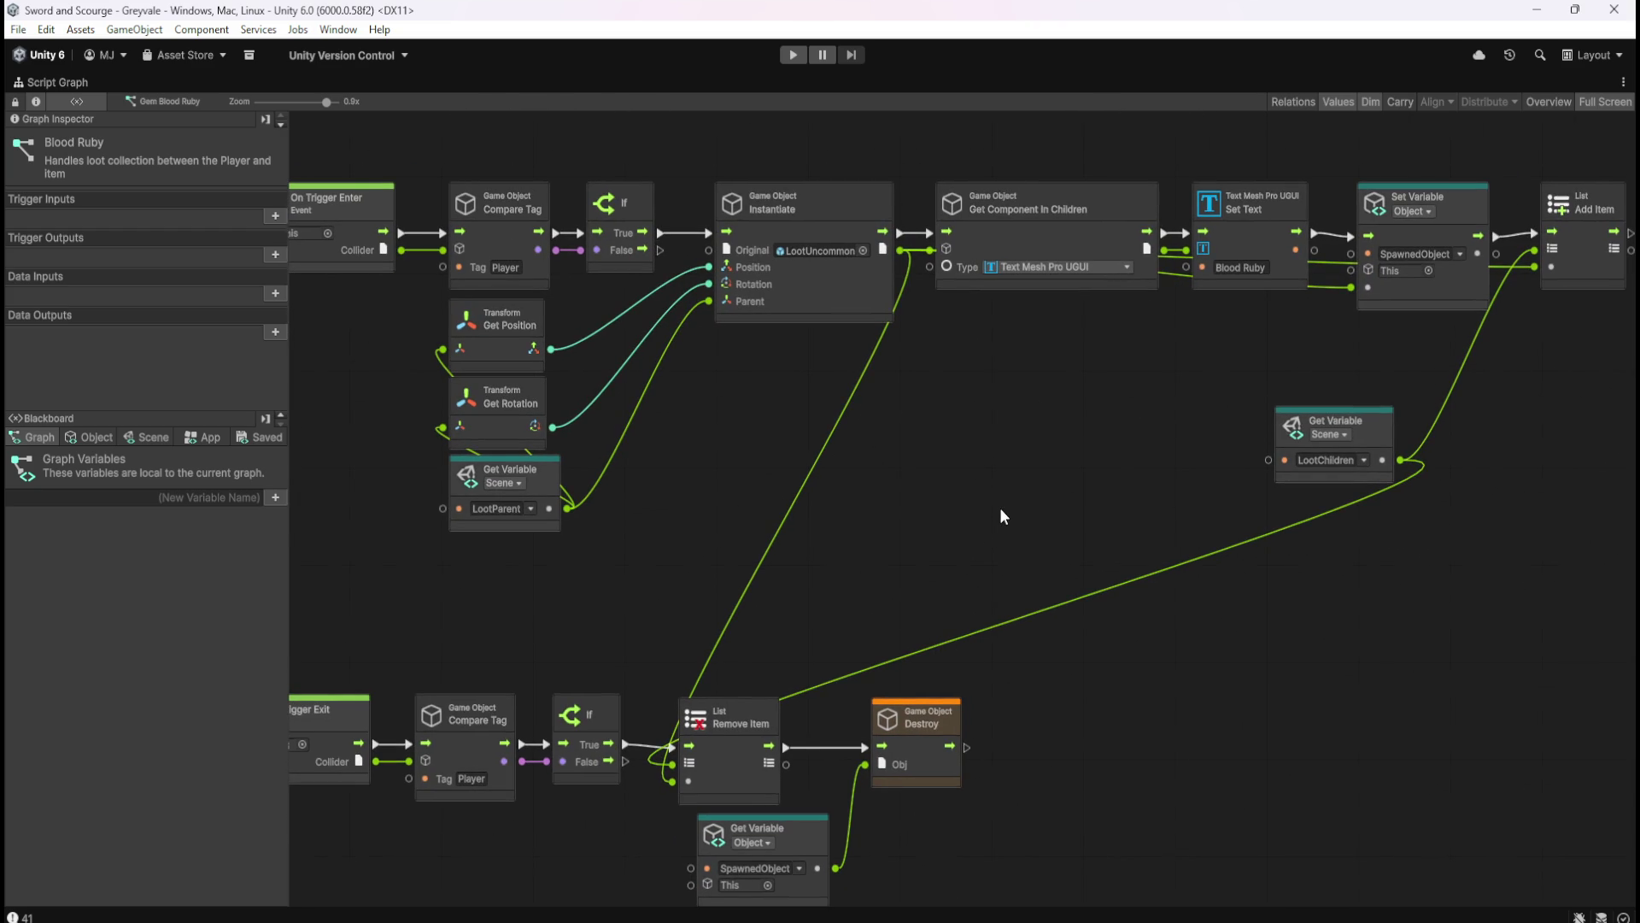
key(shift+space)
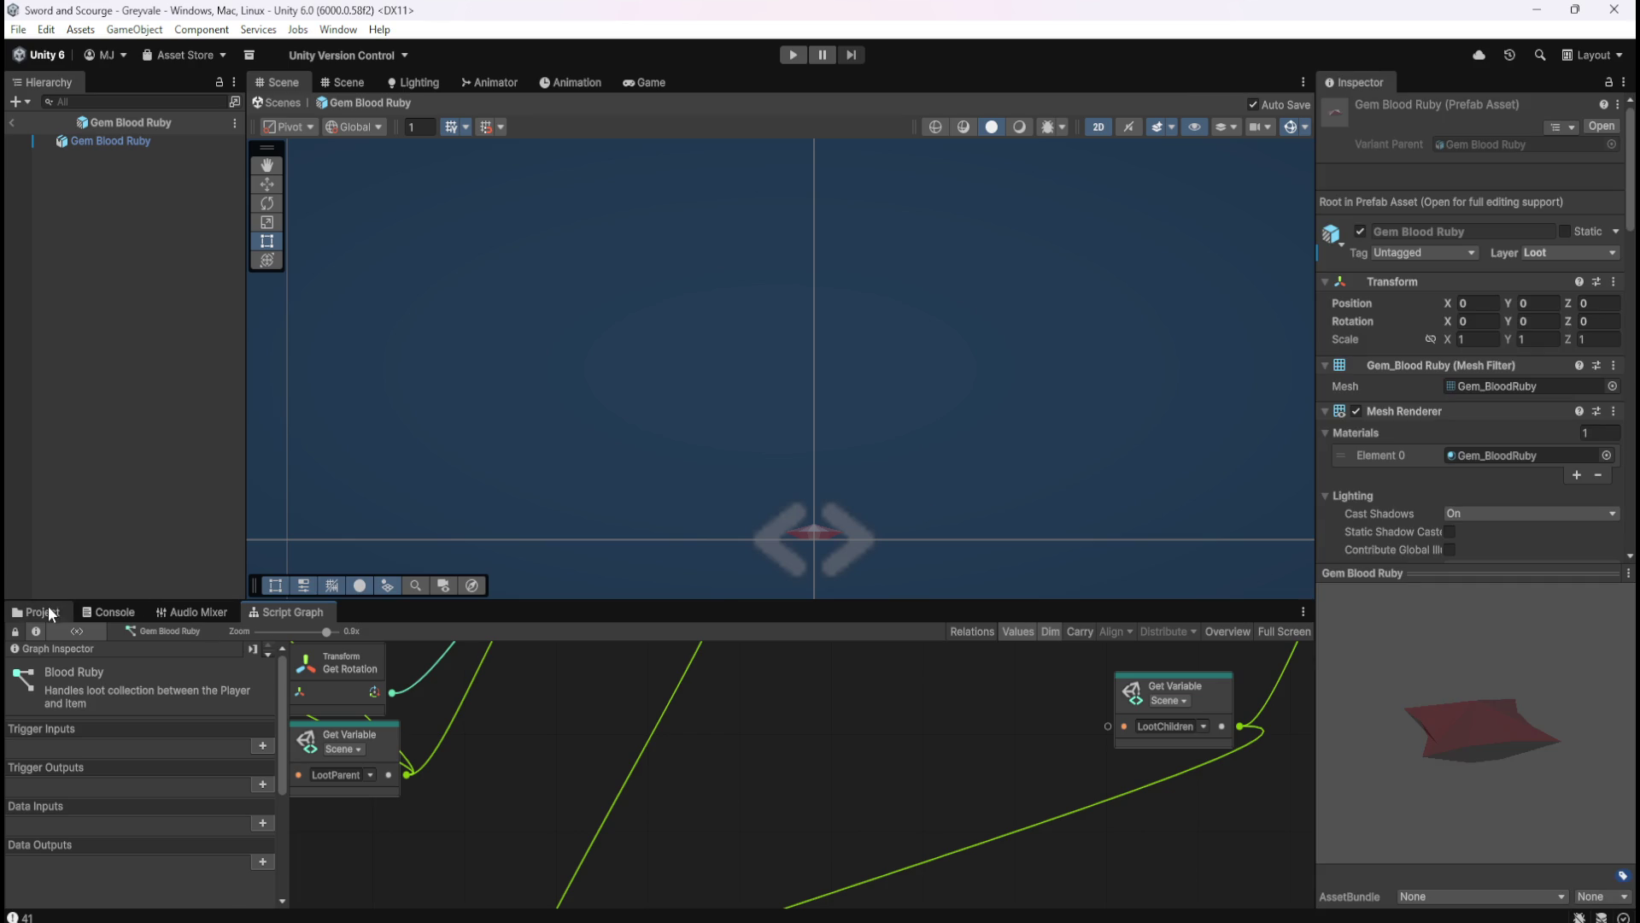
- Open Gem Emerald's script graph full-screen and paste the LootChildren list nodes
click(48, 609)
click(407, 703)
click(303, 614)
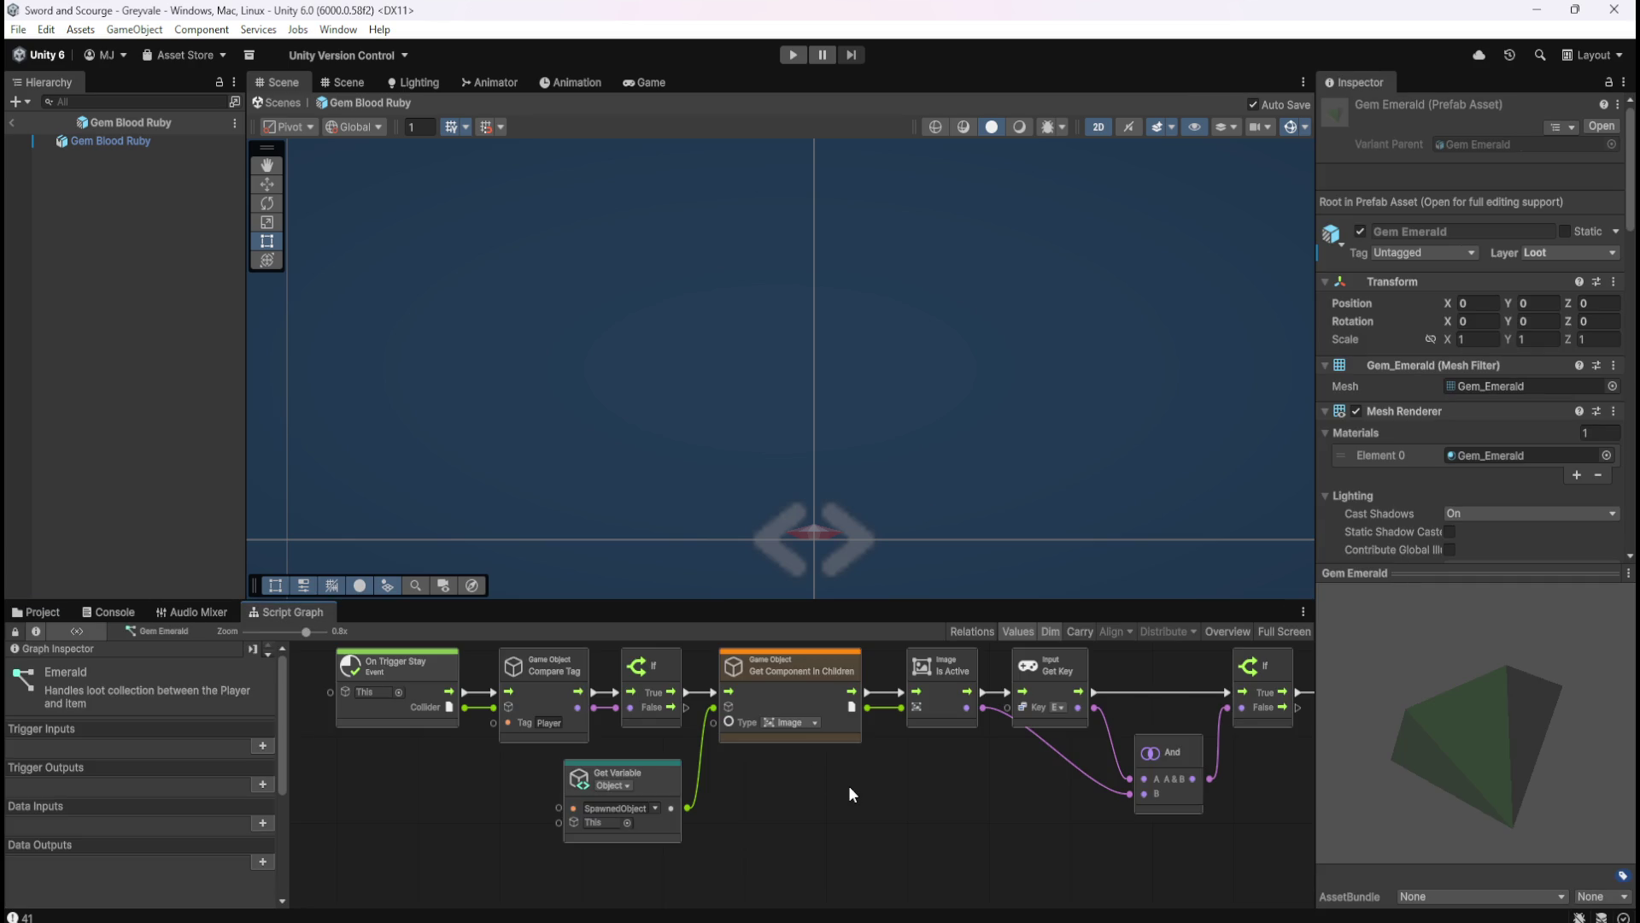
key(shift+space)
scroll(1060, 581, down, 3)
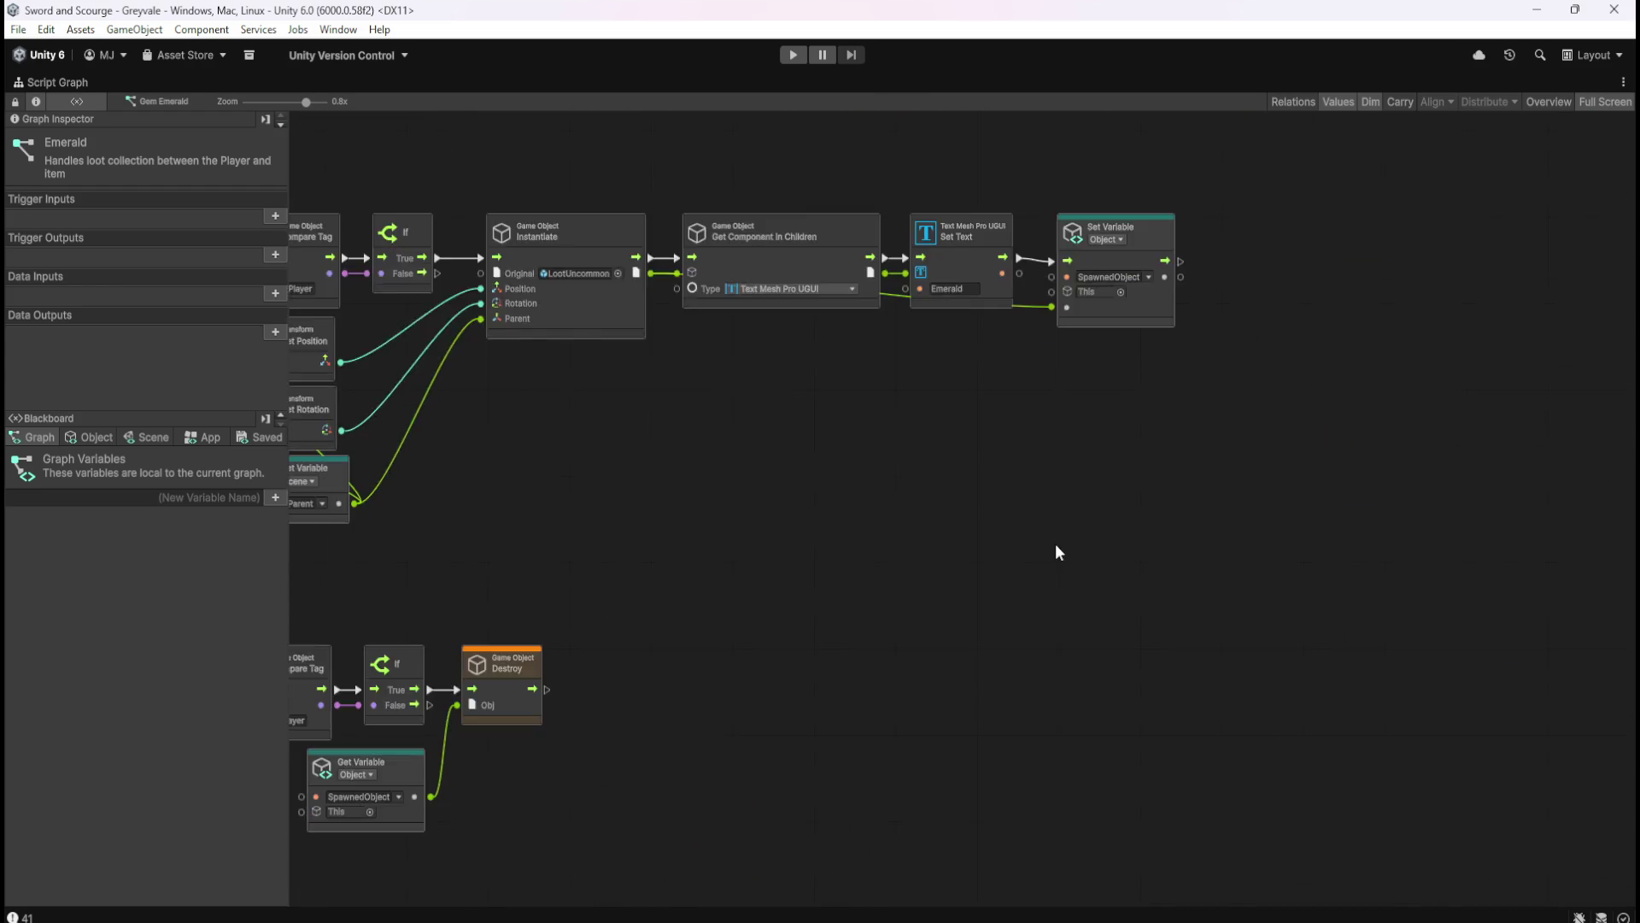
mouse_move(1104, 582)
mouse_down()
mouse_move(1124, 557)
mouse_move(1296, 508)
mouse_up()
key(ctrl+v)
- Insert Remove Item between If and Destroy and feed it the instantiated object
click(585, 708)
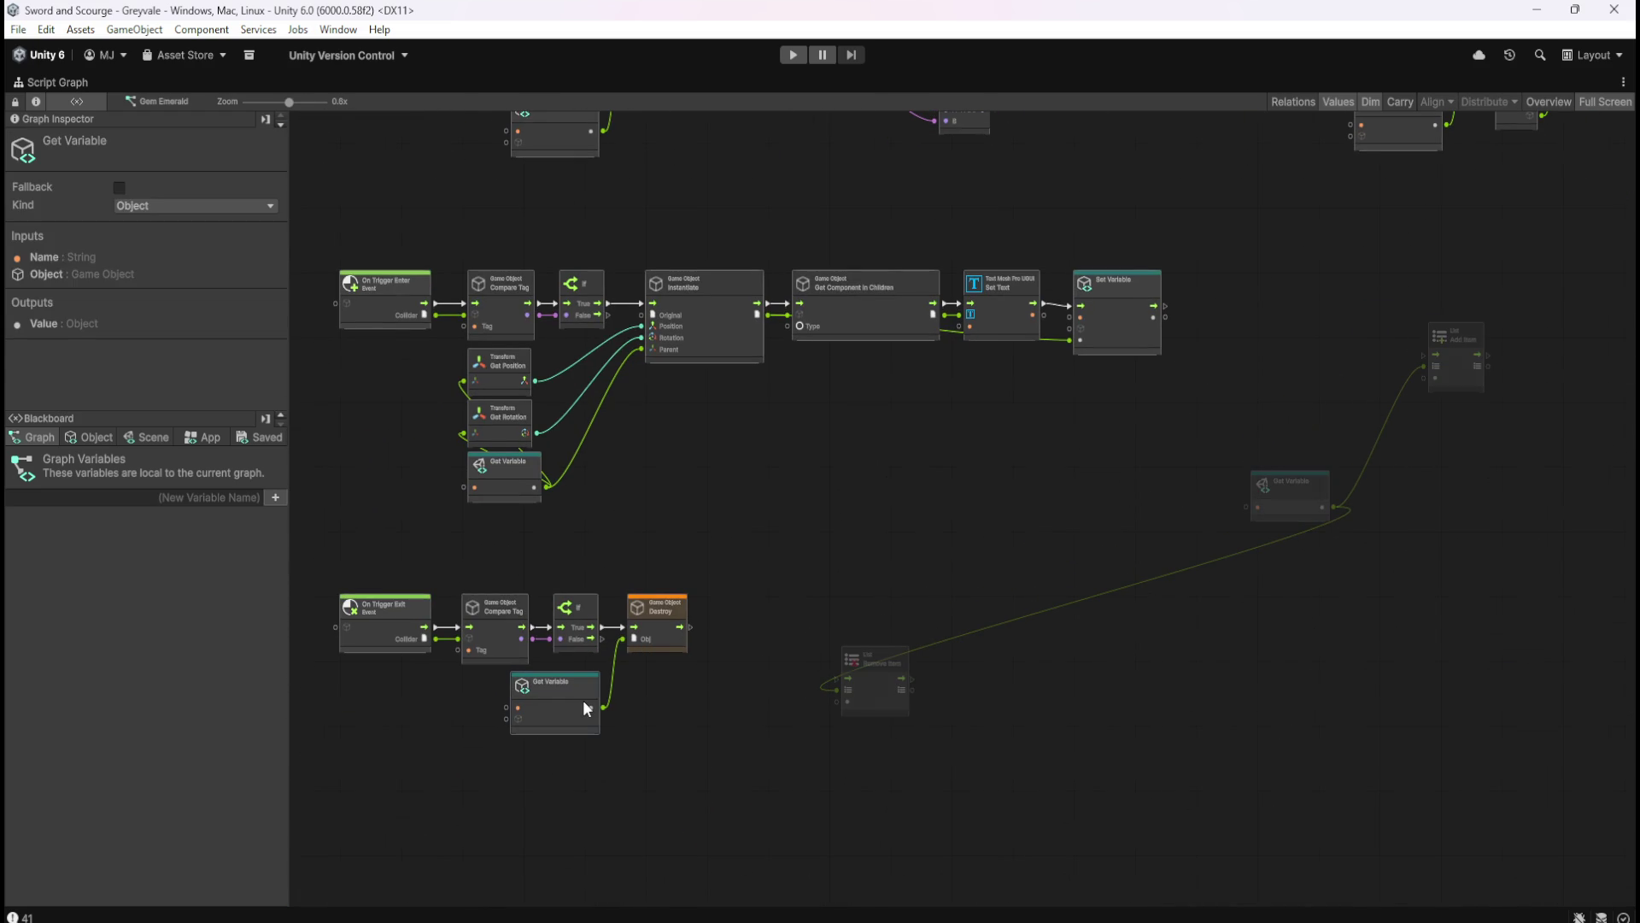
ctrl+click(666, 641)
drag(663, 638, 808, 633)
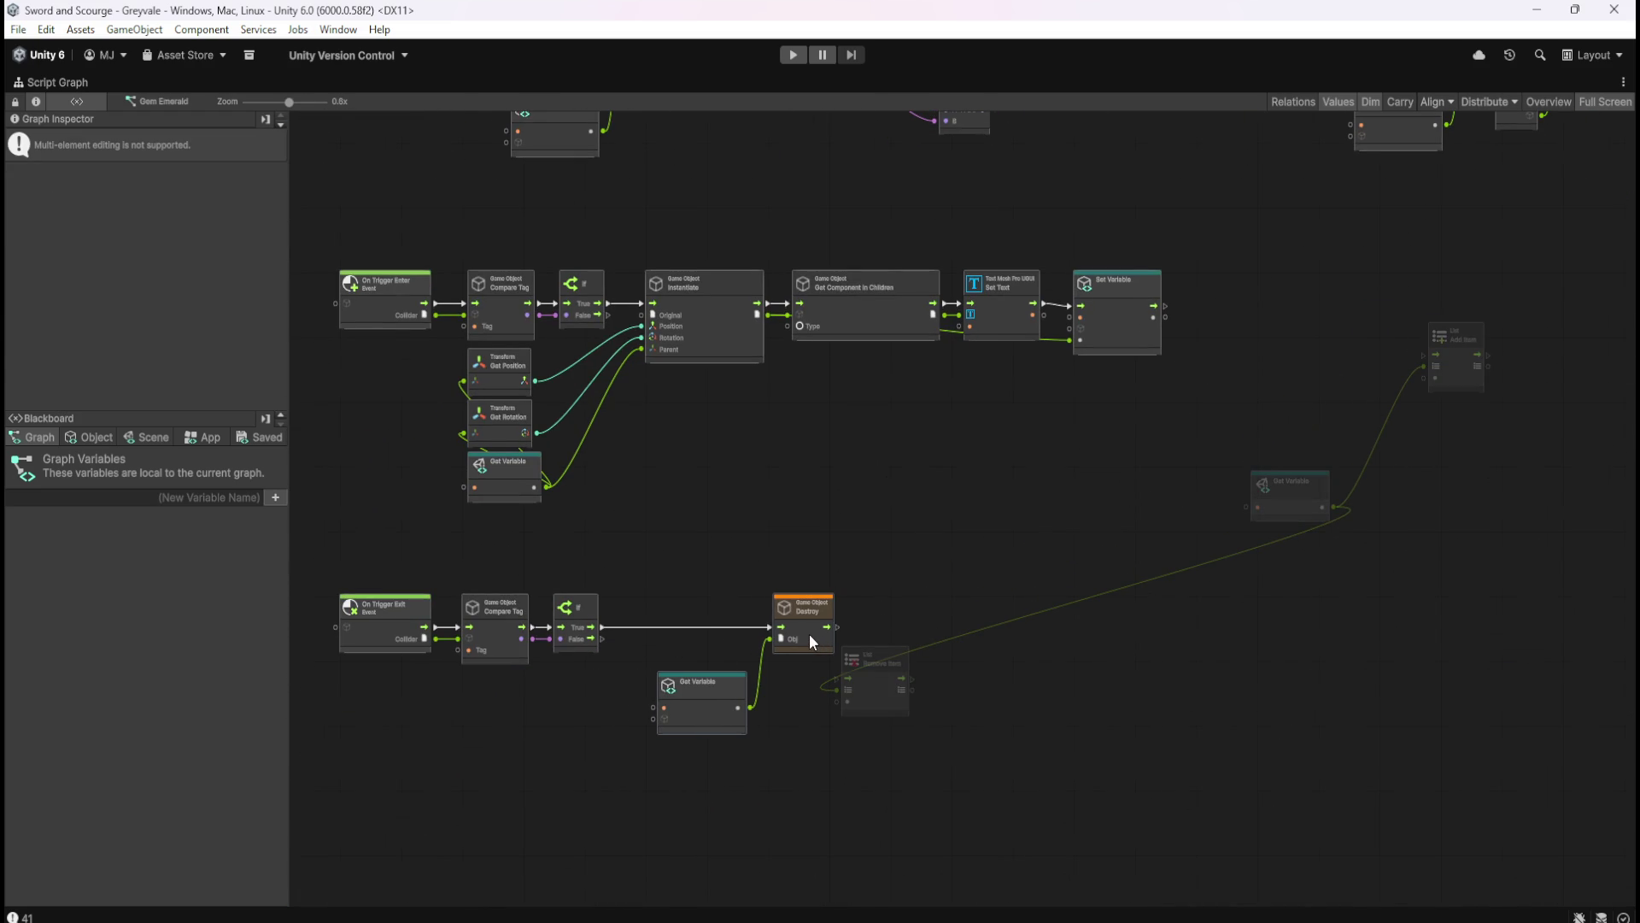
mouse_move(881, 700)
mouse_down()
mouse_move(652, 655)
mouse_move(610, 630)
mouse_move(770, 628)
mouse_up()
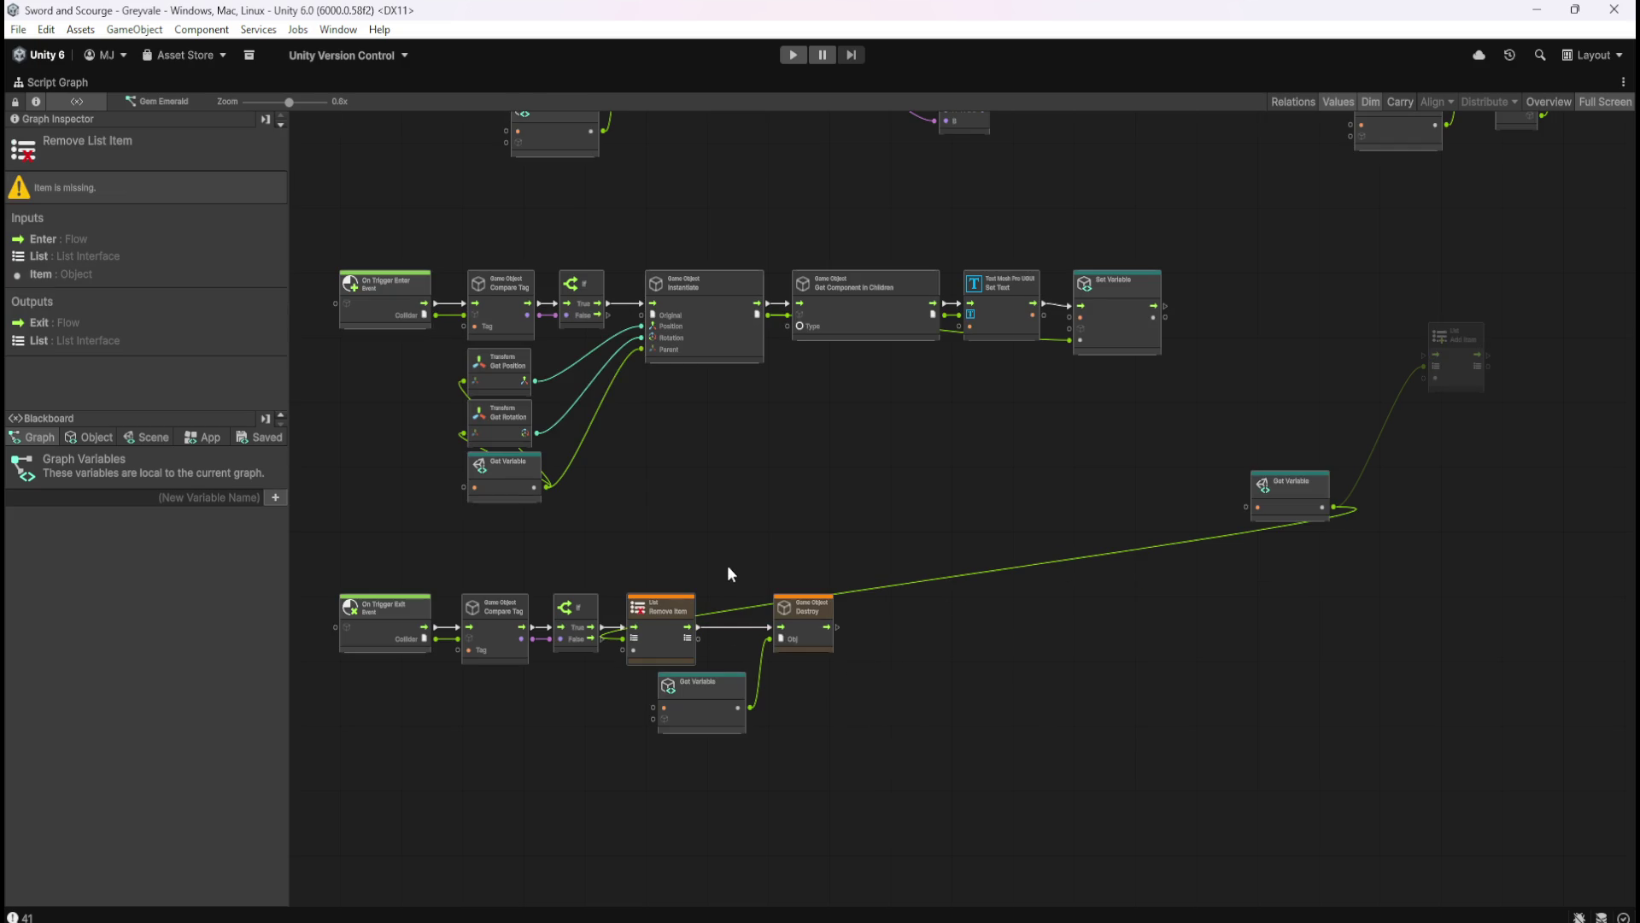
scroll(711, 551, up, 2)
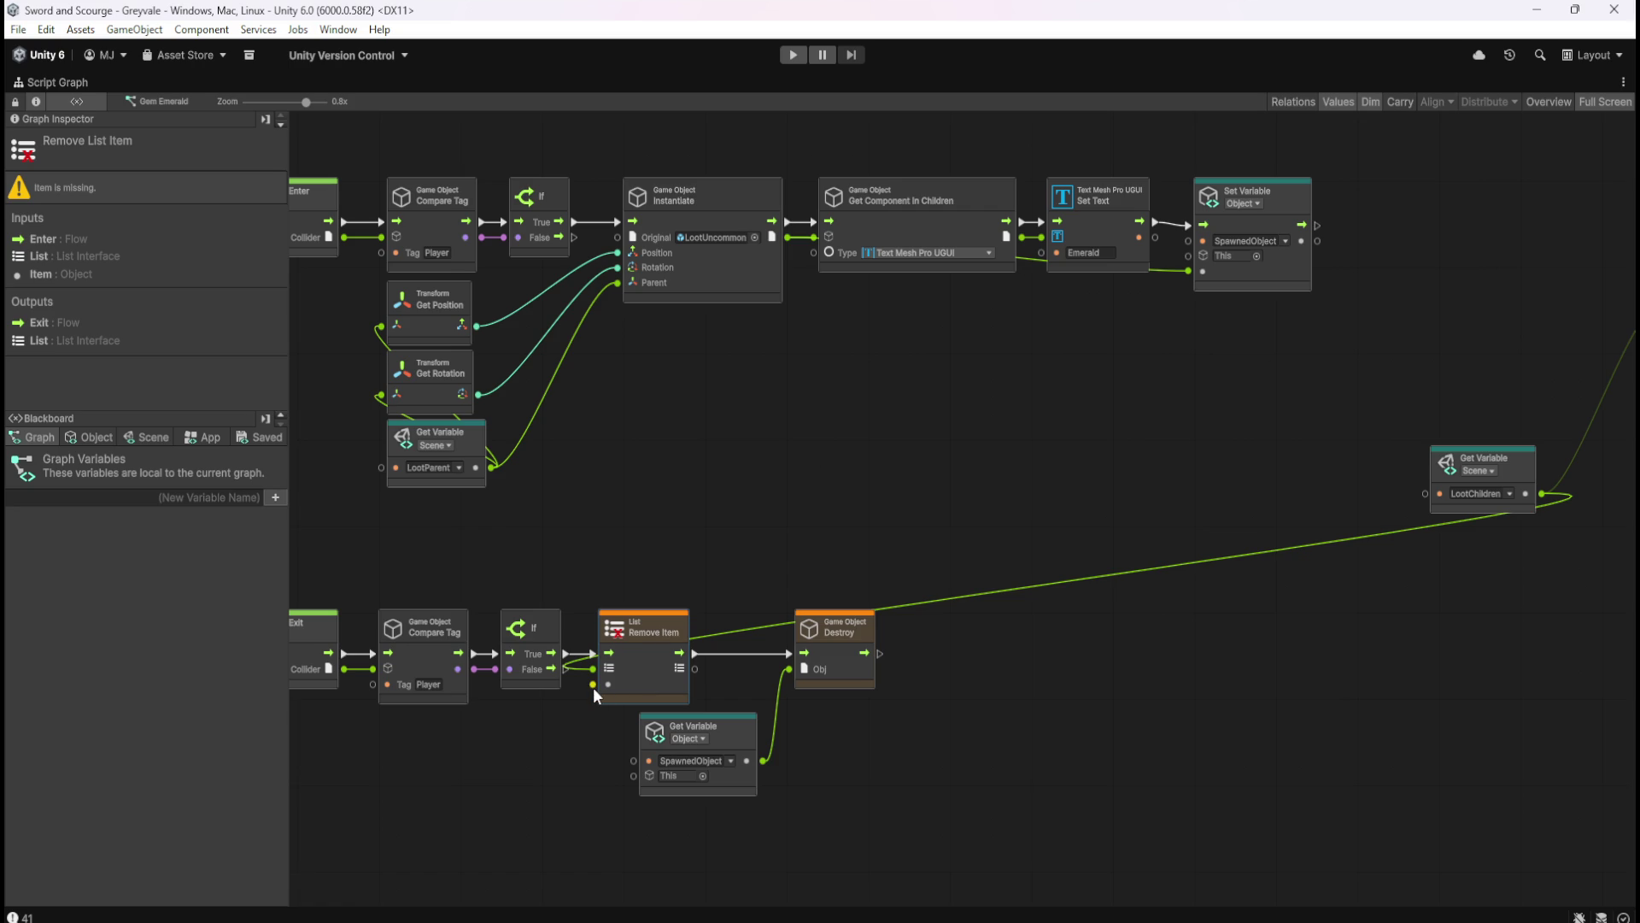
mouse_move(593, 684)
mouse_down()
mouse_move(663, 639)
mouse_move(796, 265)
mouse_move(787, 234)
mouse_up()
scroll(906, 328, right, 2)
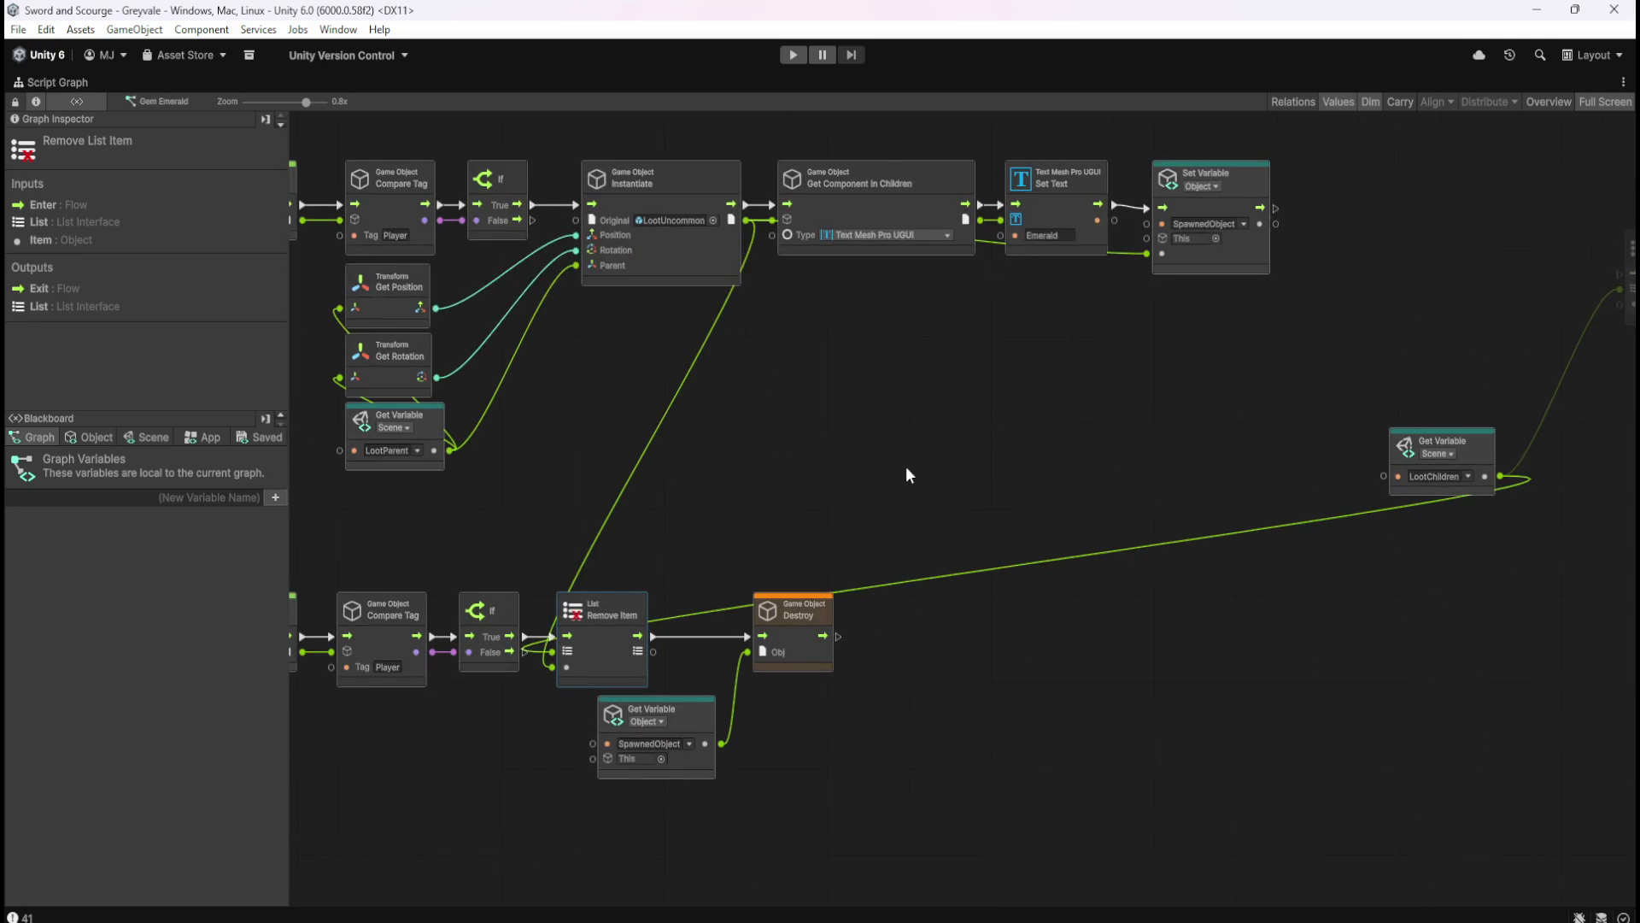
drag(692, 551, 841, 744)
drag(807, 664, 782, 665)
click(978, 696)
- Move Add Item beside Set Variable and link Set Variable's flow into it
scroll(923, 761, right, 6)
scroll(923, 762, up, 3)
drag(1197, 323, 1443, 651)
drag(1414, 427, 1108, 366)
drag(1029, 332, 1064, 331)
click(1106, 469)
- Wire Add Item's item to Instantiate's output, then leave full screen and show the Loot prefabs
scroll(1196, 504, left, 6)
scroll(1196, 504, up, 1)
mouse_move(1317, 408)
mouse_down()
mouse_move(778, 419)
mouse_move(752, 393)
mouse_up()
mouse_move(826, 633)
mouse_down()
mouse_move(961, 536)
mouse_move(1063, 493)
mouse_up()
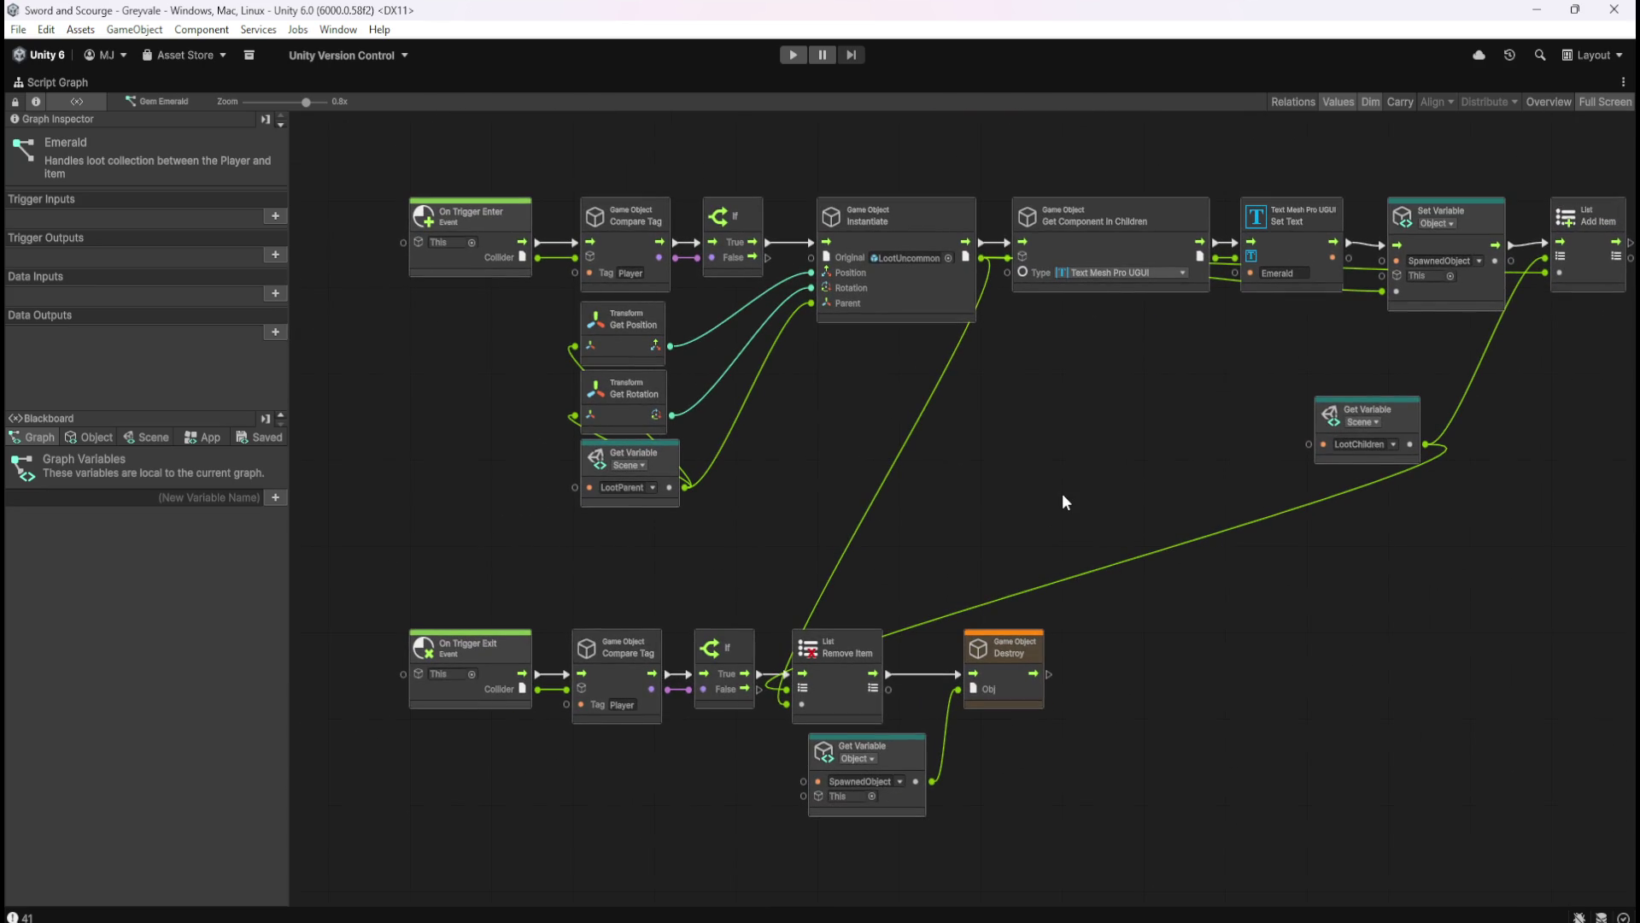
drag(1197, 578, 1114, 612)
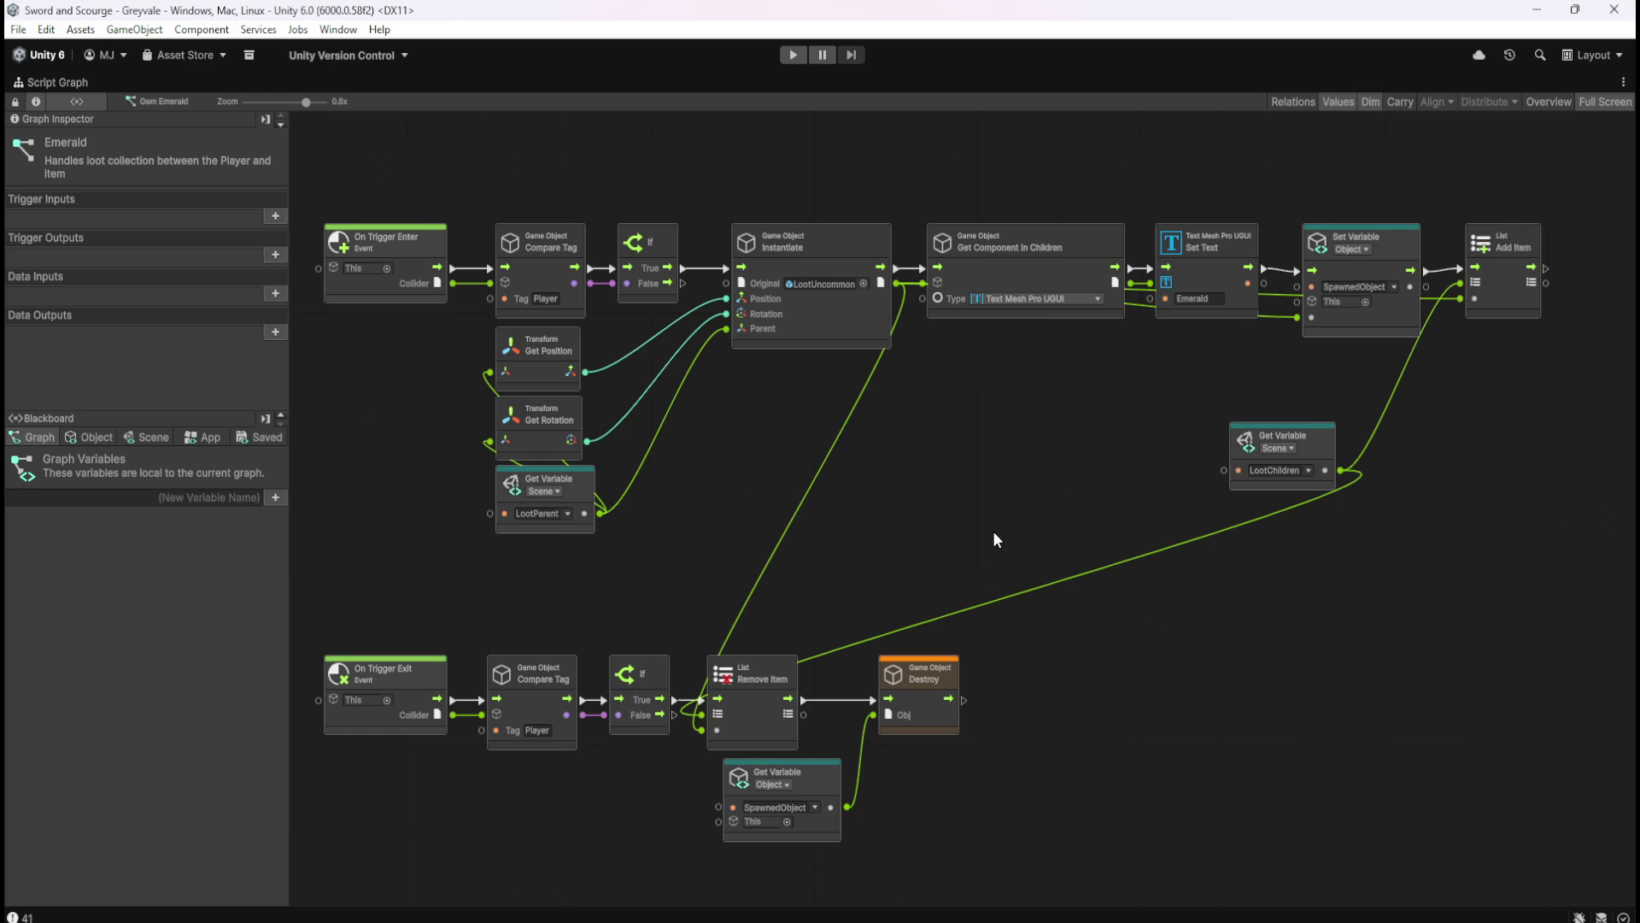
drag(998, 529, 1059, 475)
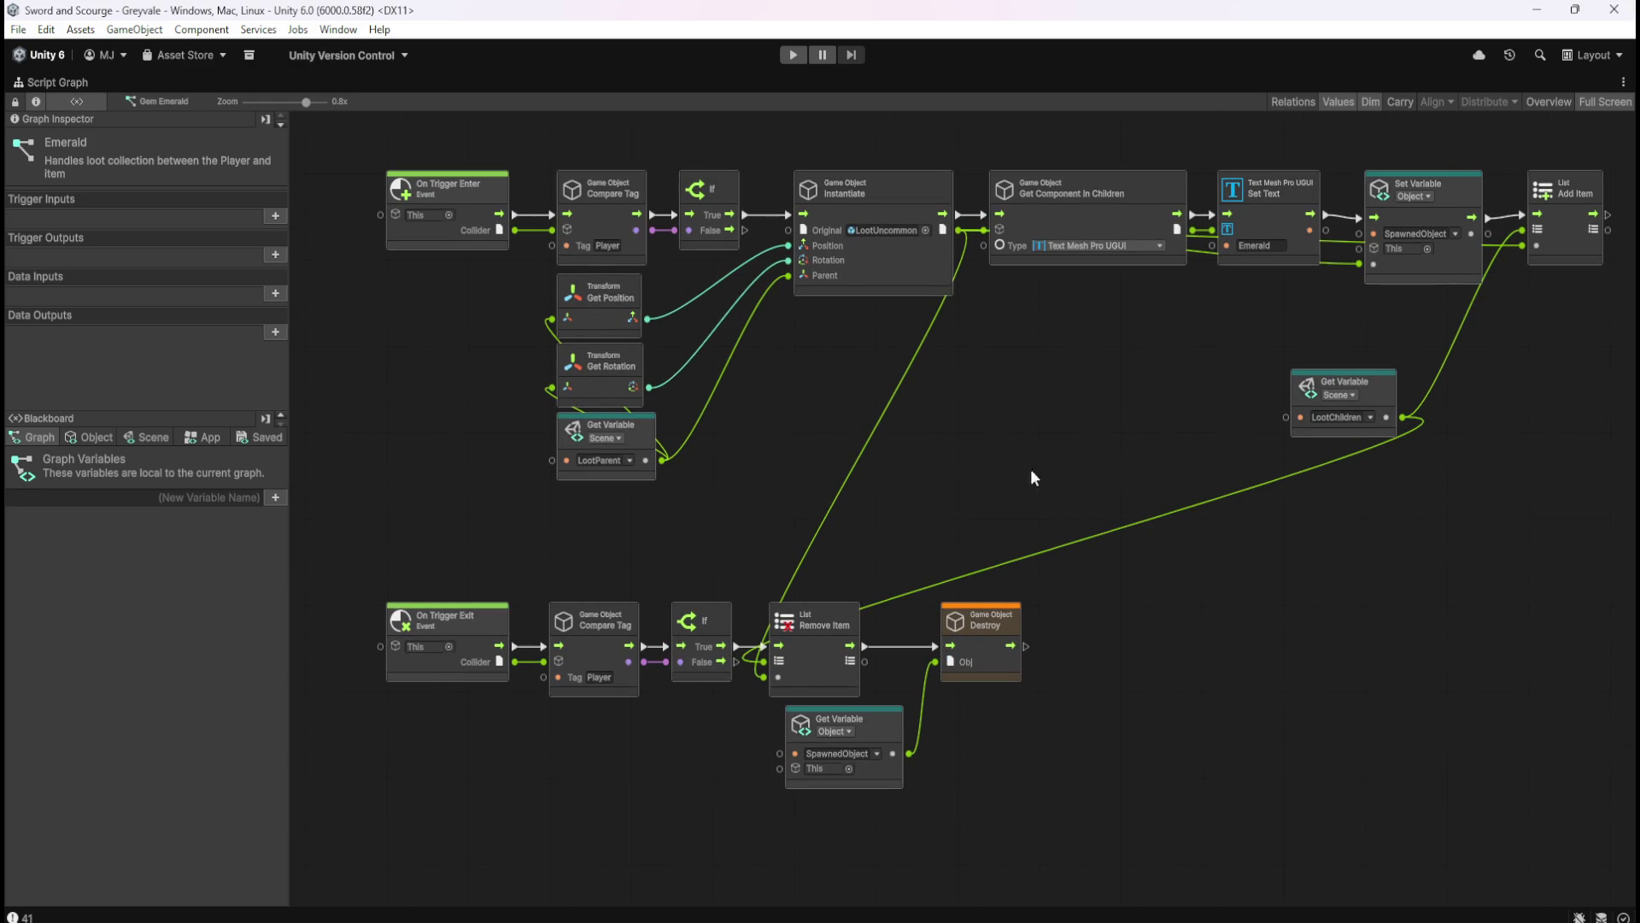
key(shift+space)
click(36, 612)
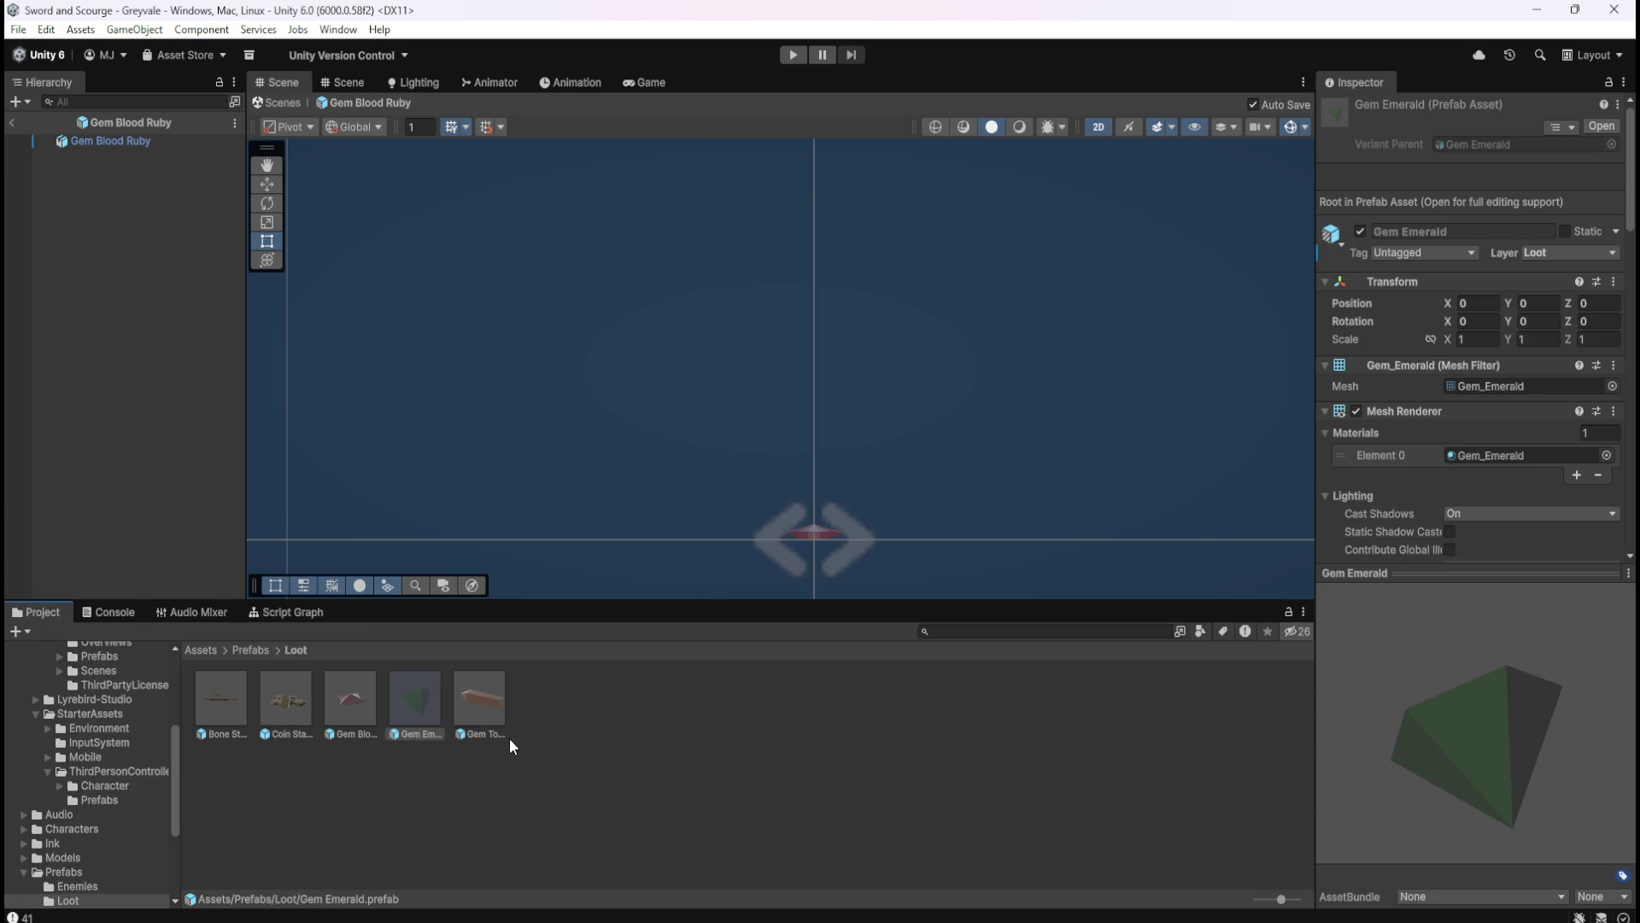
- Open Gem Topaz's script graph full-screen and move the list nodes to the right
click(472, 702)
click(307, 612)
key(shift+space)
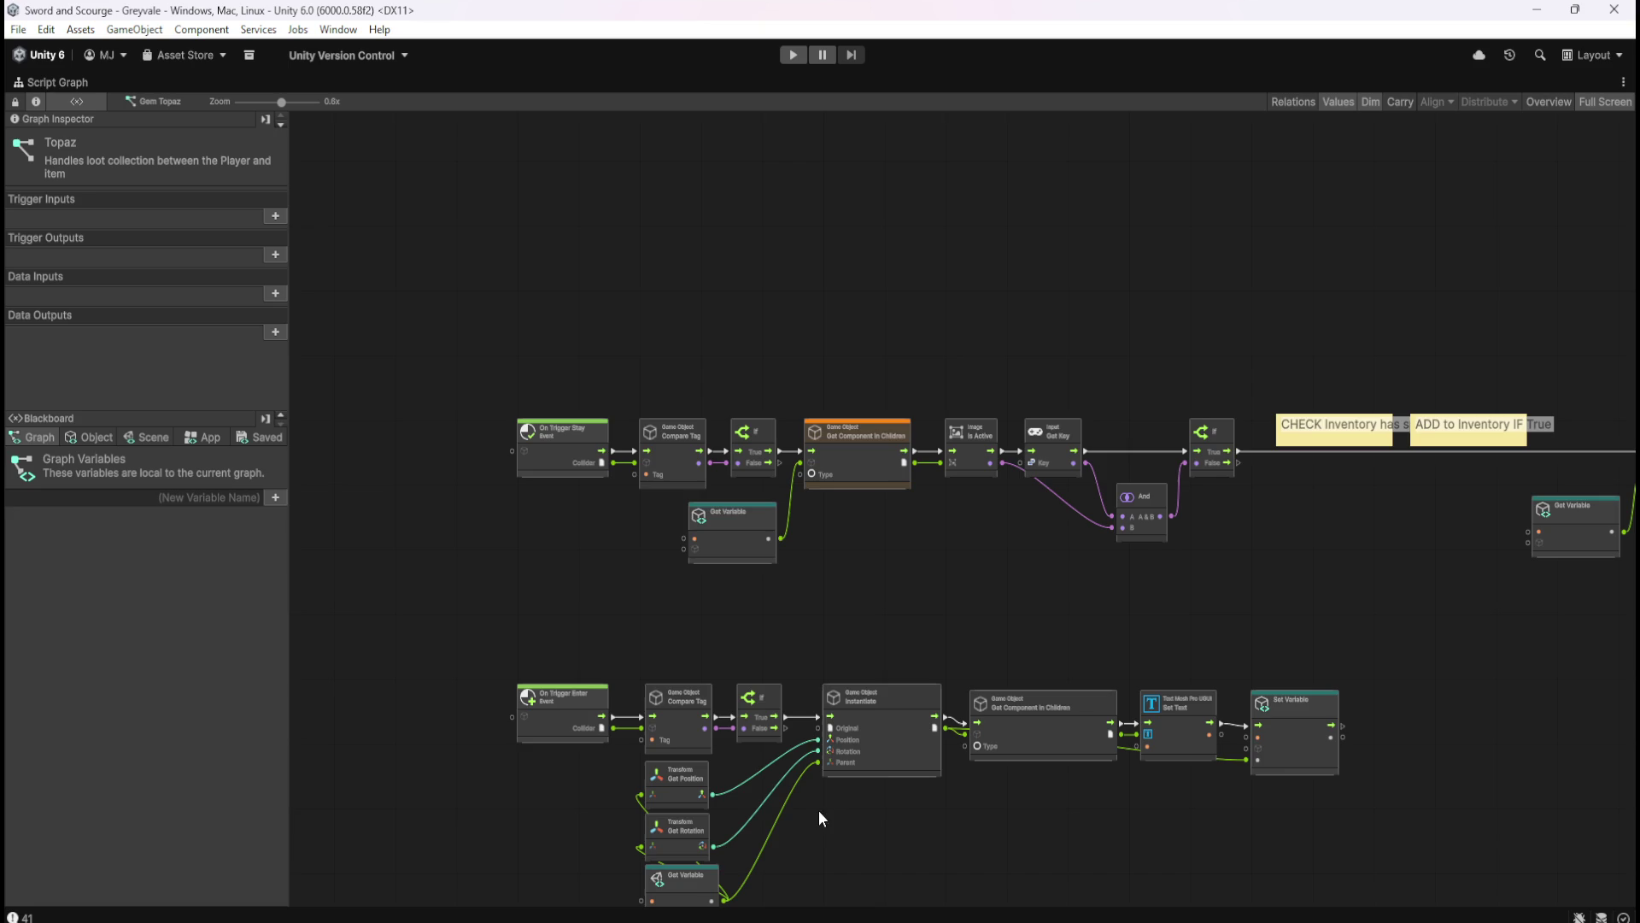
scroll(1066, 403, down, 3)
drag(1098, 499, 1298, 465)
drag(904, 663, 1001, 678)
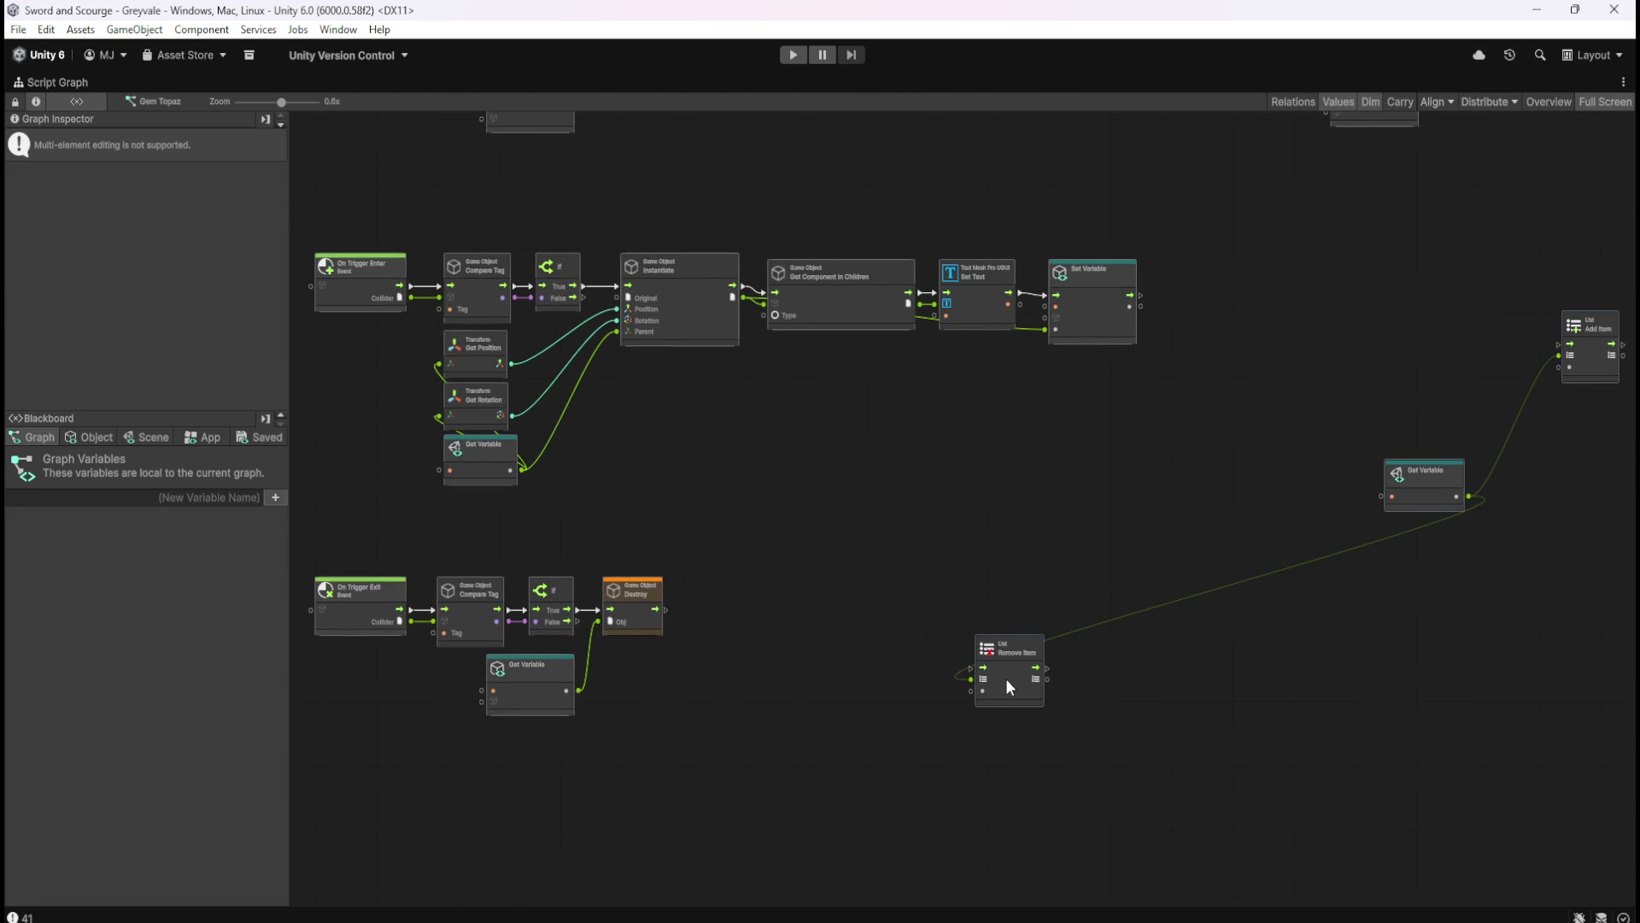
- Insert Remove Item between If and Destroy and wire its item to Instantiate's output
drag(756, 596, 672, 675)
mouse_move(590, 709)
mouse_down()
mouse_move(567, 693)
mouse_move(776, 673)
mouse_up()
click(879, 695)
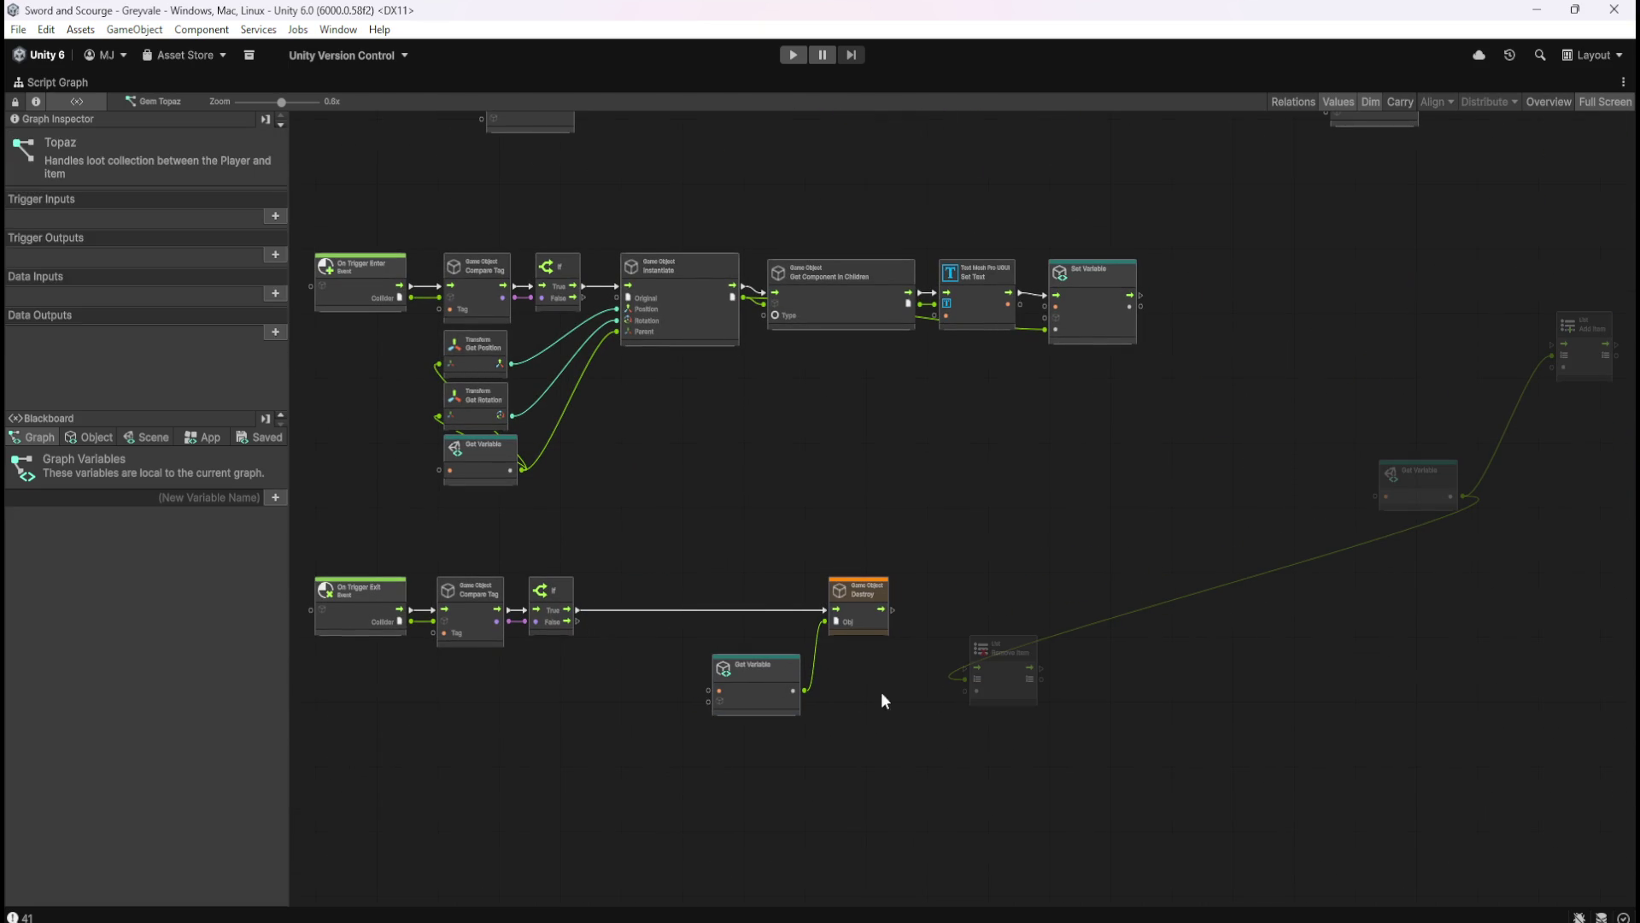
mouse_move(1001, 686)
mouse_down()
mouse_move(598, 608)
mouse_move(826, 610)
mouse_up()
mouse_move(602, 633)
mouse_down()
mouse_move(750, 347)
mouse_move(745, 299)
mouse_up()
mouse_move(726, 544)
mouse_down()
mouse_move(879, 638)
mouse_move(782, 625)
mouse_up()
- Place Add Item beside Set Variable, link its flow in, then return to the Loot folder
click(950, 646)
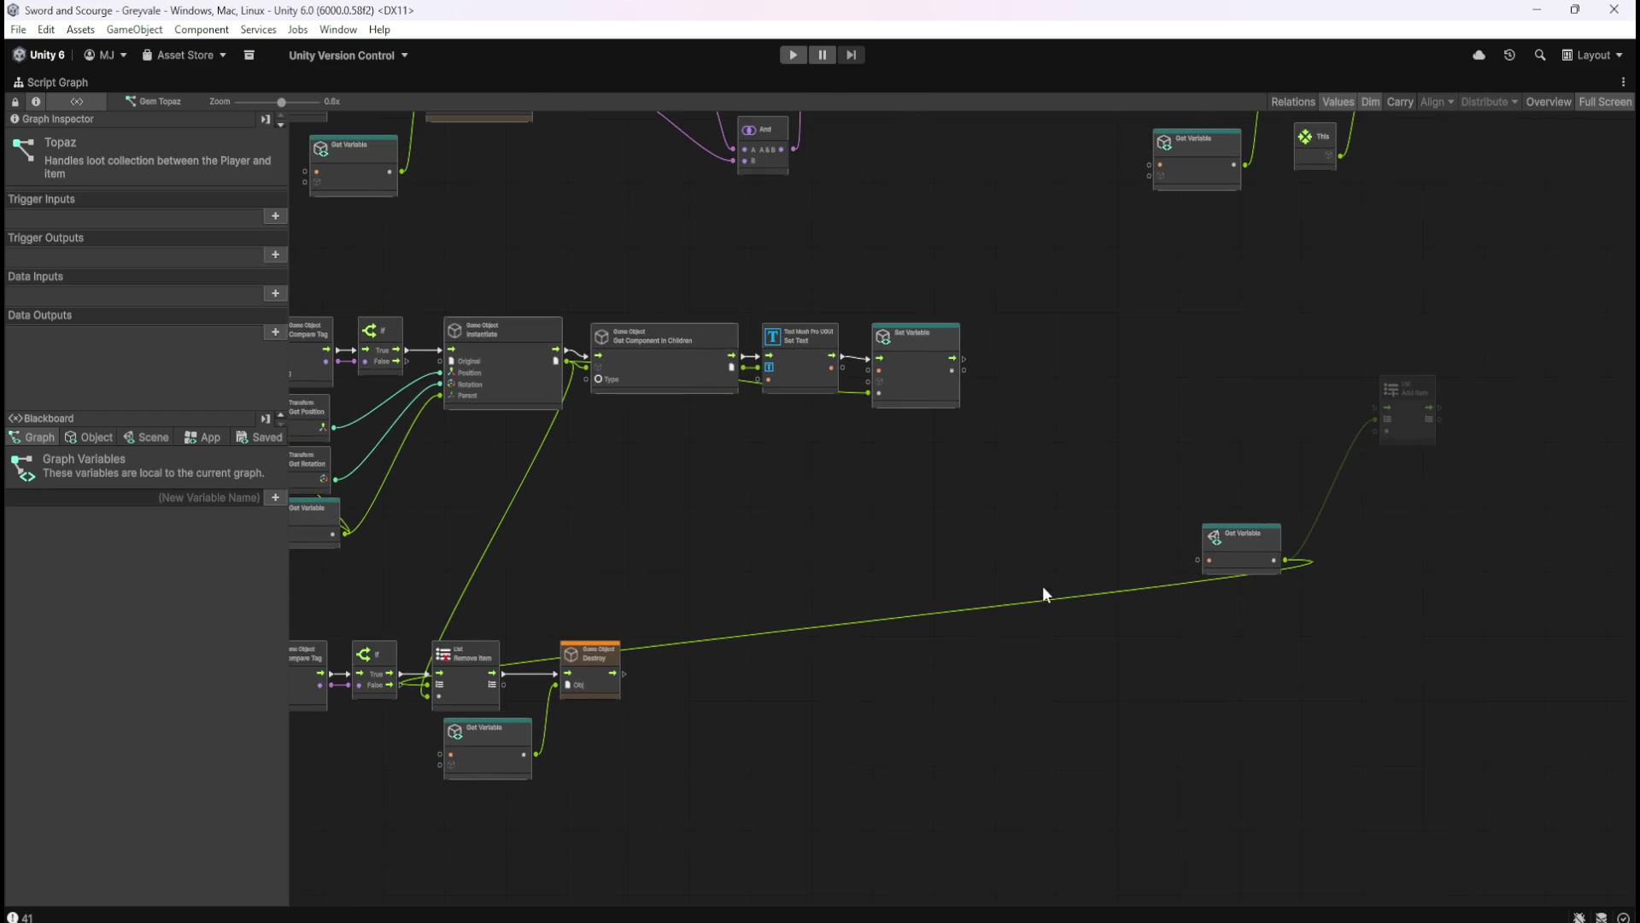
drag(982, 641, 1417, 608)
mouse_move(1241, 559)
mouse_down()
mouse_move(977, 508)
mouse_move(859, 511)
mouse_up()
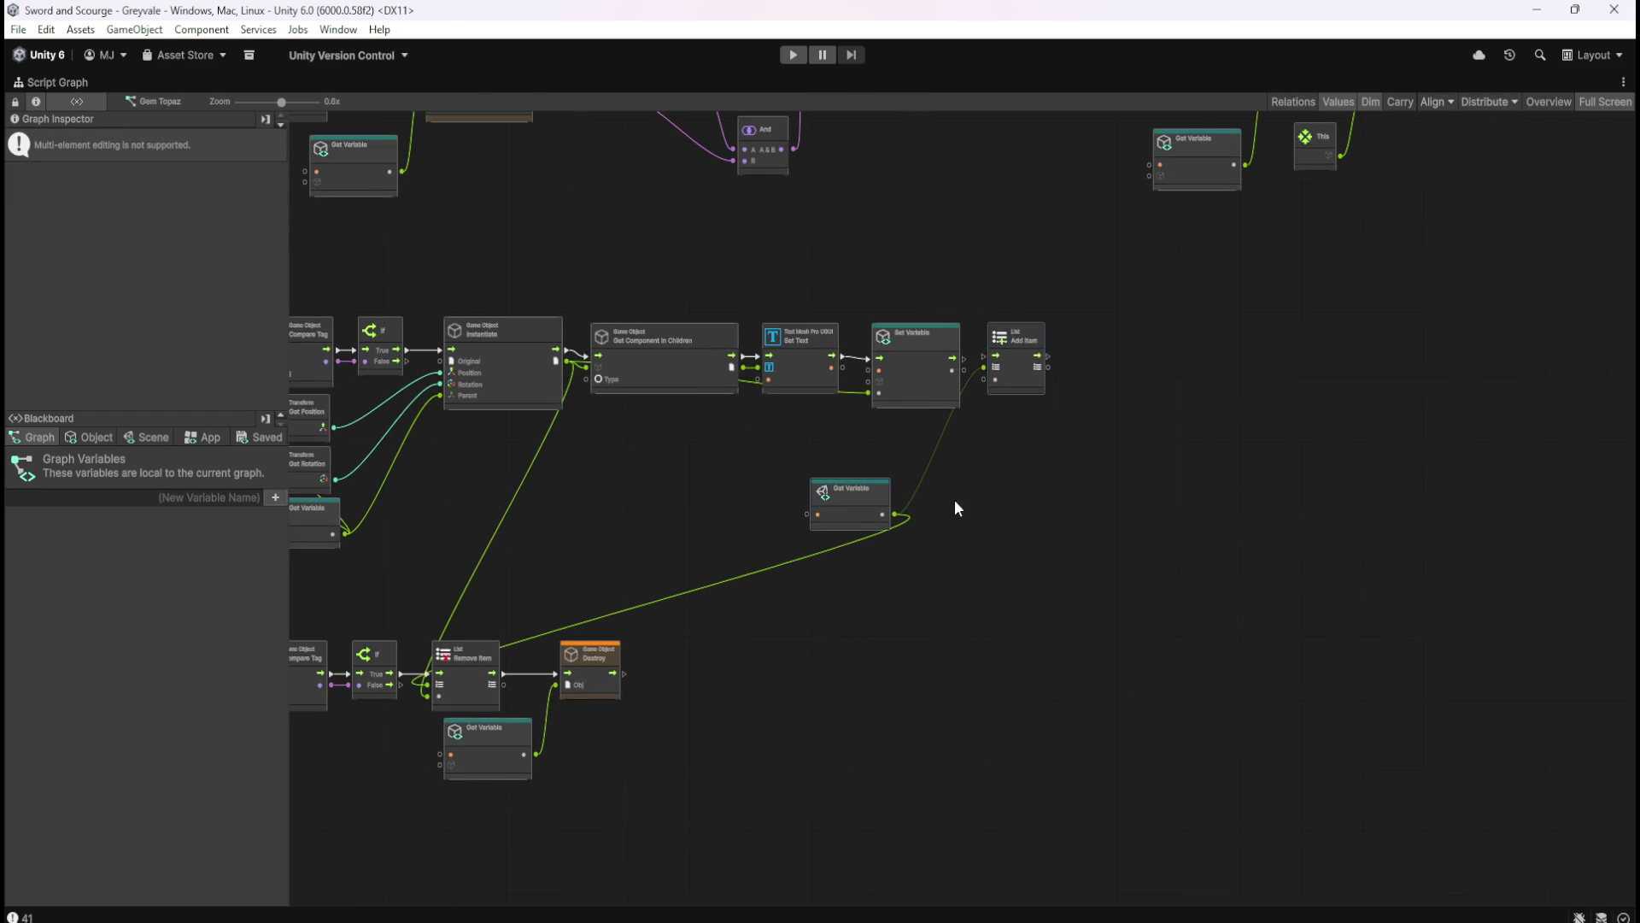
click(910, 423)
mouse_move(964, 359)
mouse_down()
mouse_move(991, 357)
mouse_move(942, 387)
mouse_move(557, 362)
mouse_up()
middle_click(641, 423)
mouse_move(640, 423)
mouse_down()
mouse_move(751, 559)
mouse_move(957, 592)
mouse_up()
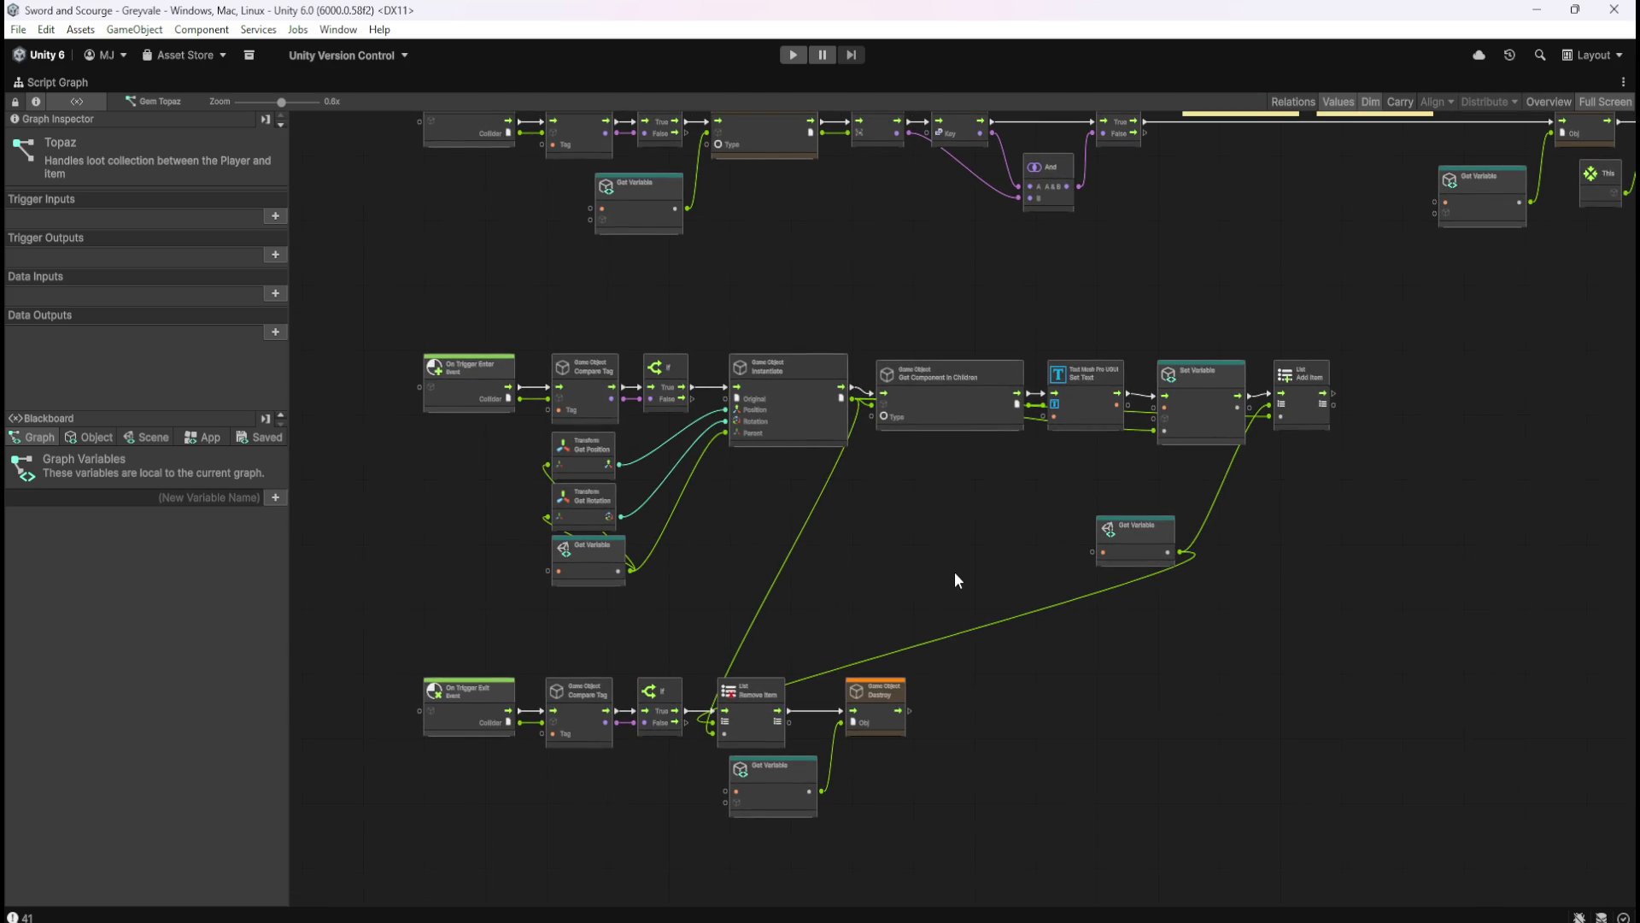
key(shift+space)
click(36, 612)
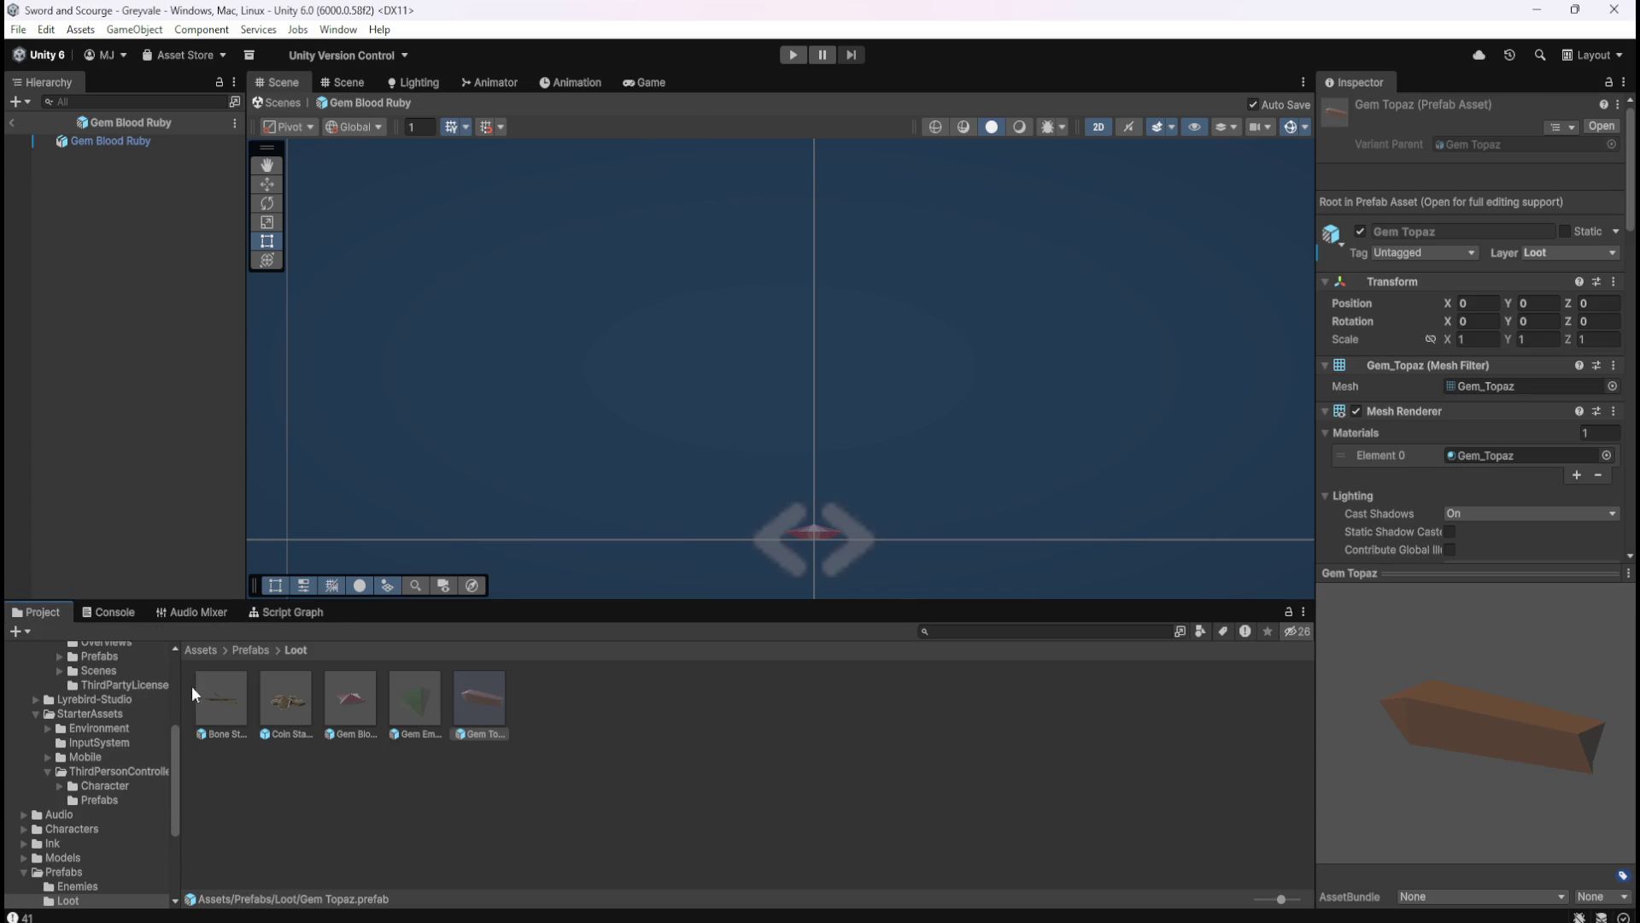
- Inspect the Bone Stack prefab's script graph full-screen
click(231, 699)
click(294, 613)
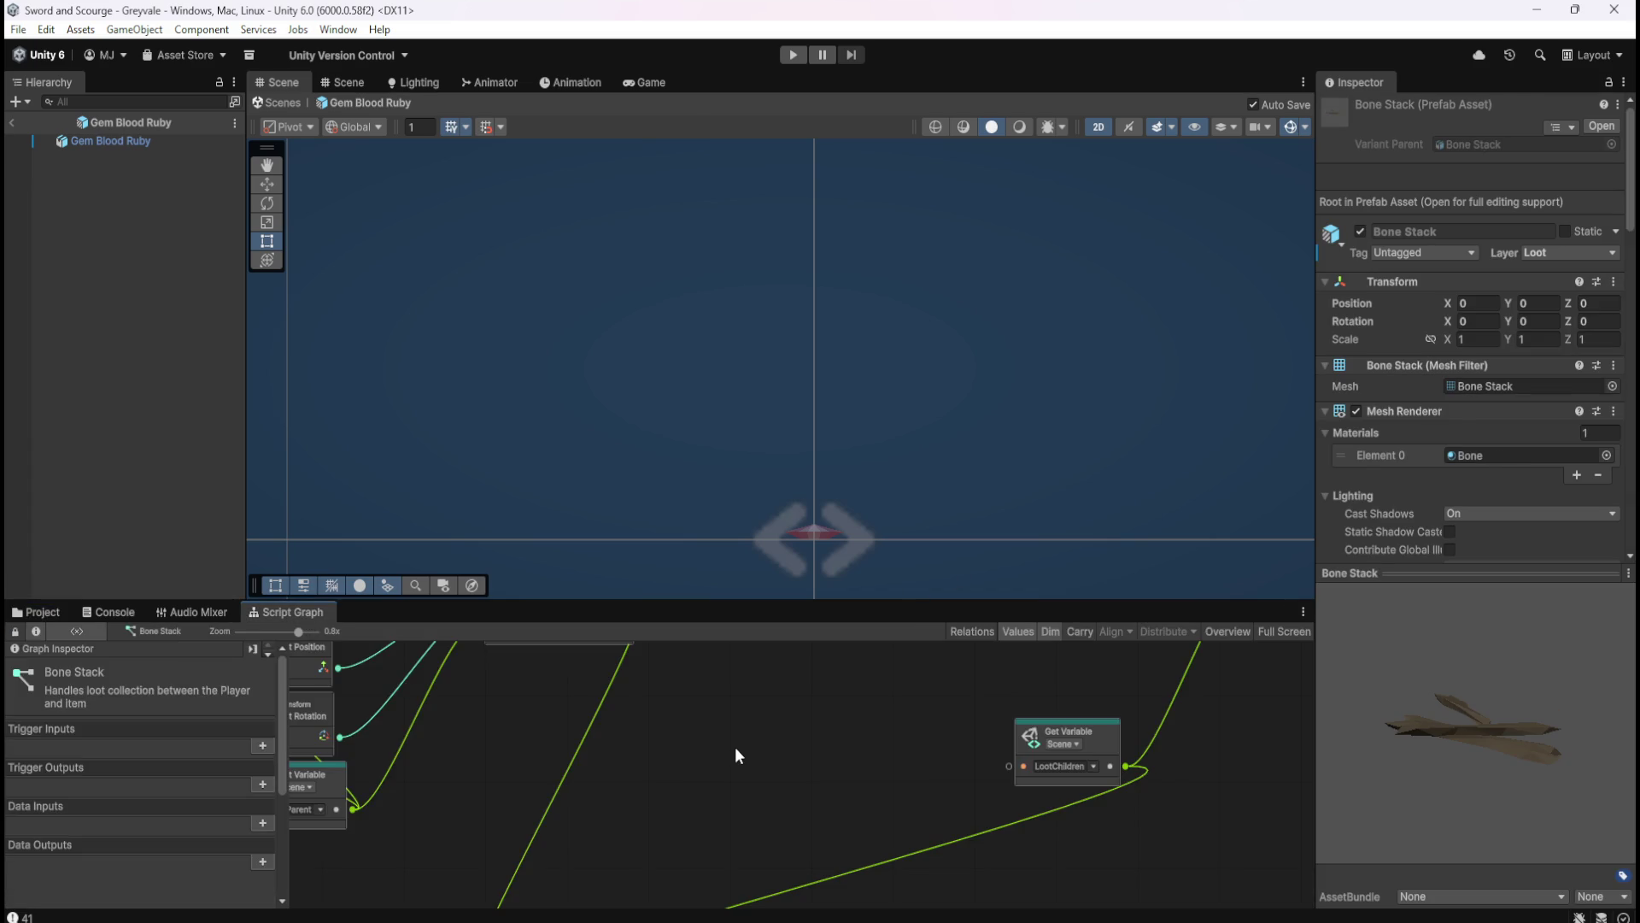
key(shift+space)
drag(882, 545, 1084, 604)
drag(1116, 511, 906, 480)
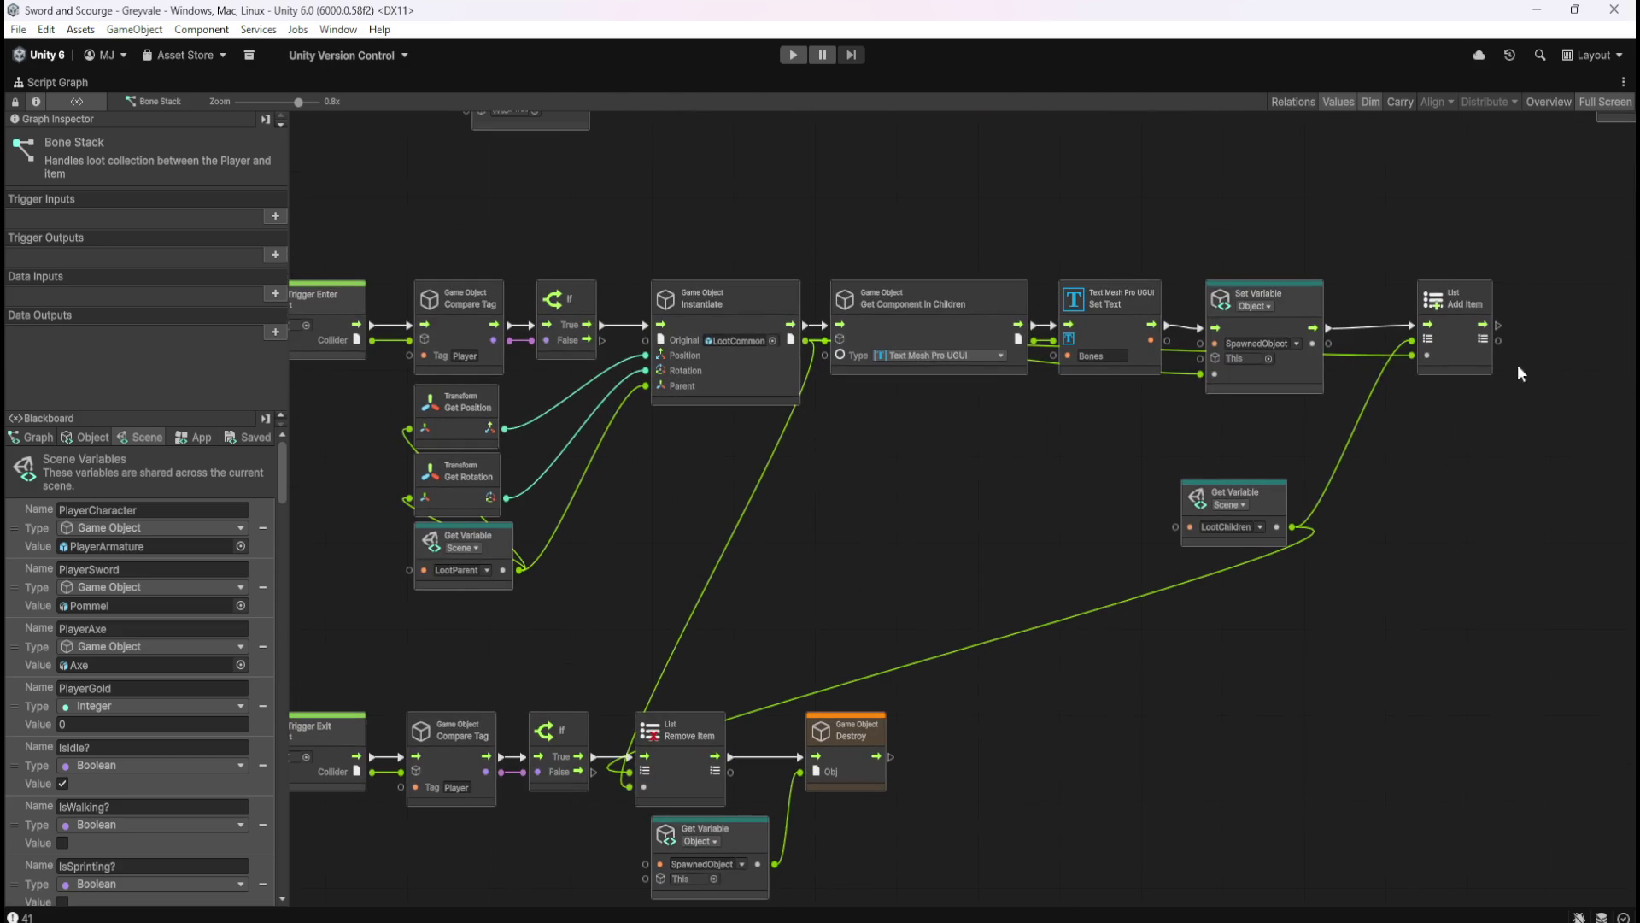
key(shift+space)
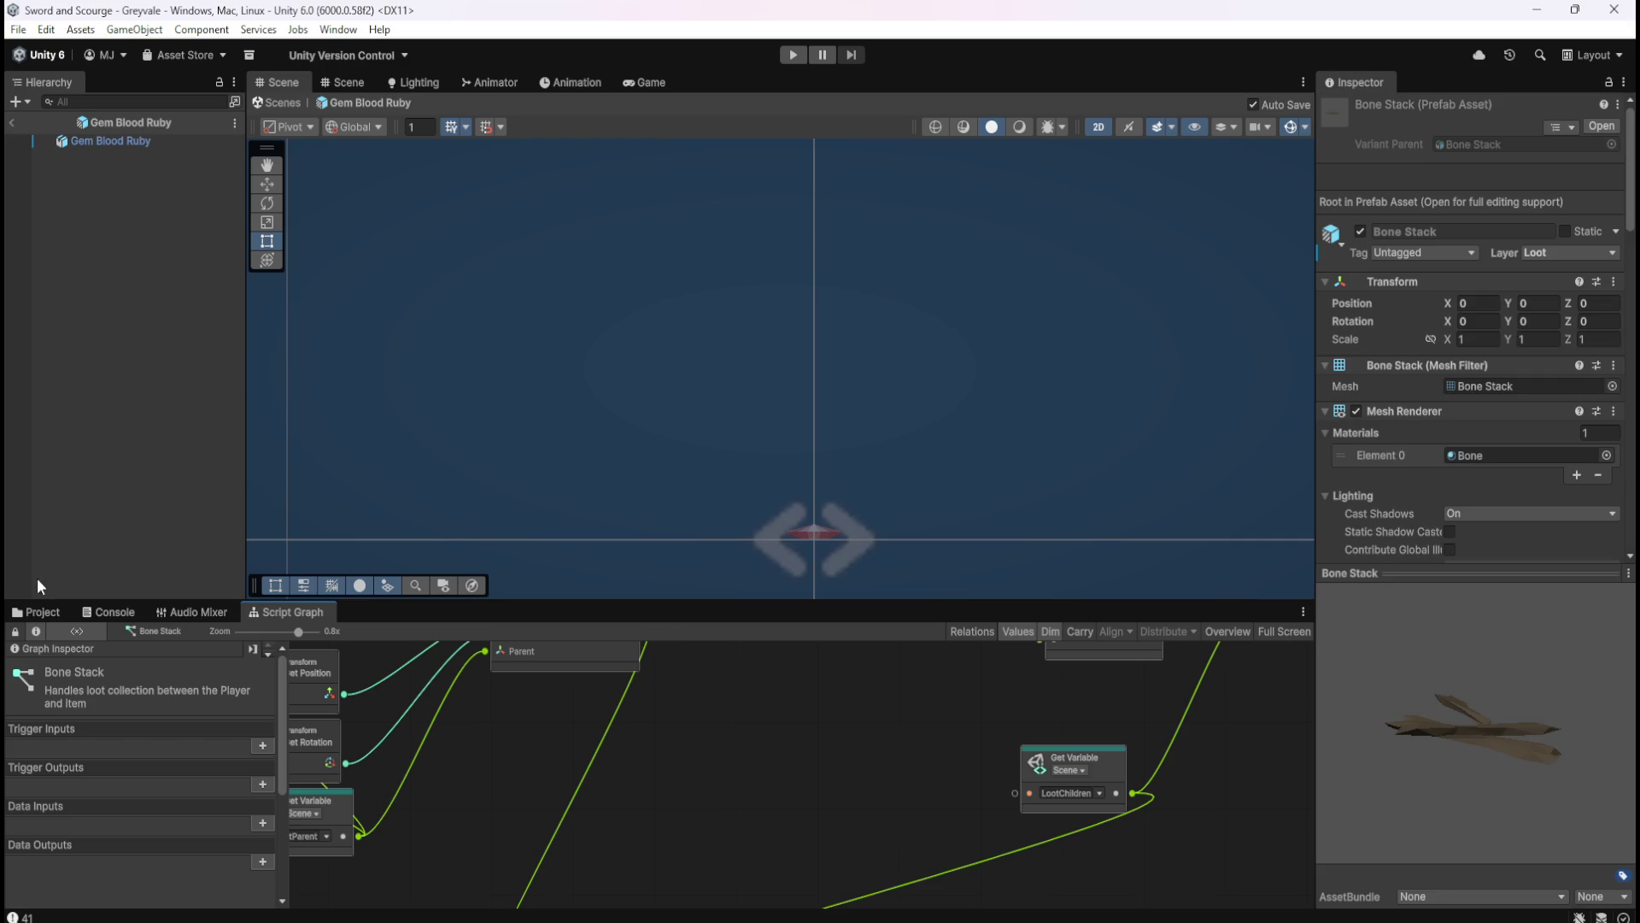
- Inspect the Gem Blood Ruby prefab's script graph full-screen
click(41, 610)
click(289, 702)
click(326, 694)
click(277, 614)
key(shift+space)
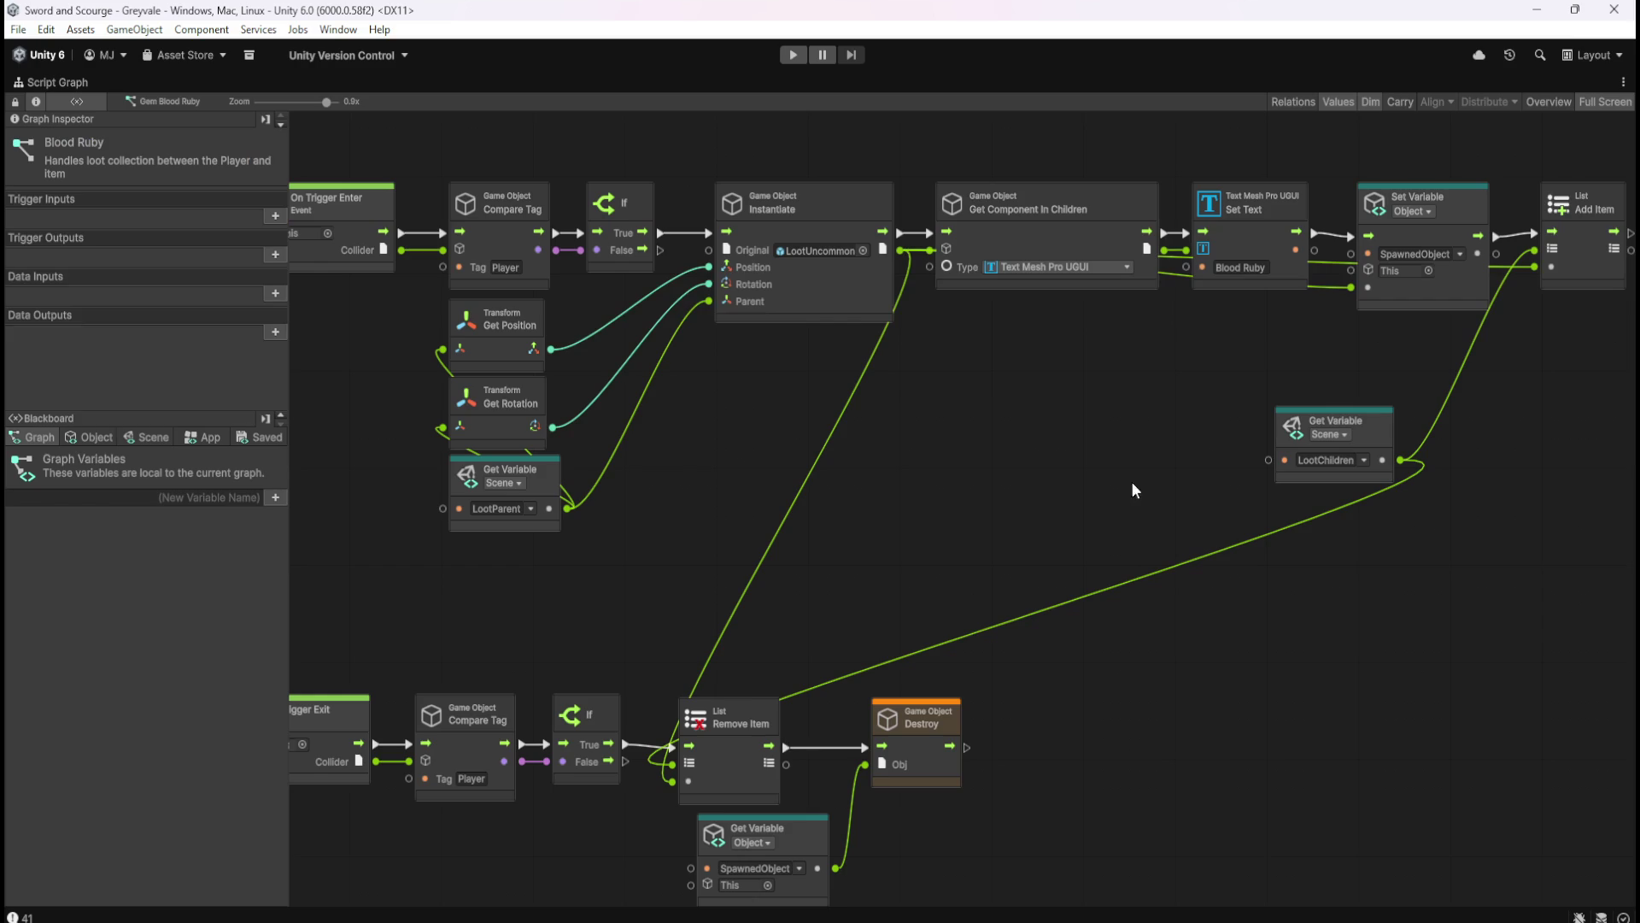
mouse_move(1141, 557)
mouse_down()
mouse_move(955, 623)
mouse_move(933, 584)
mouse_move(901, 596)
mouse_up()
scroll(921, 608, left, 3)
scroll(921, 608, down, 2)
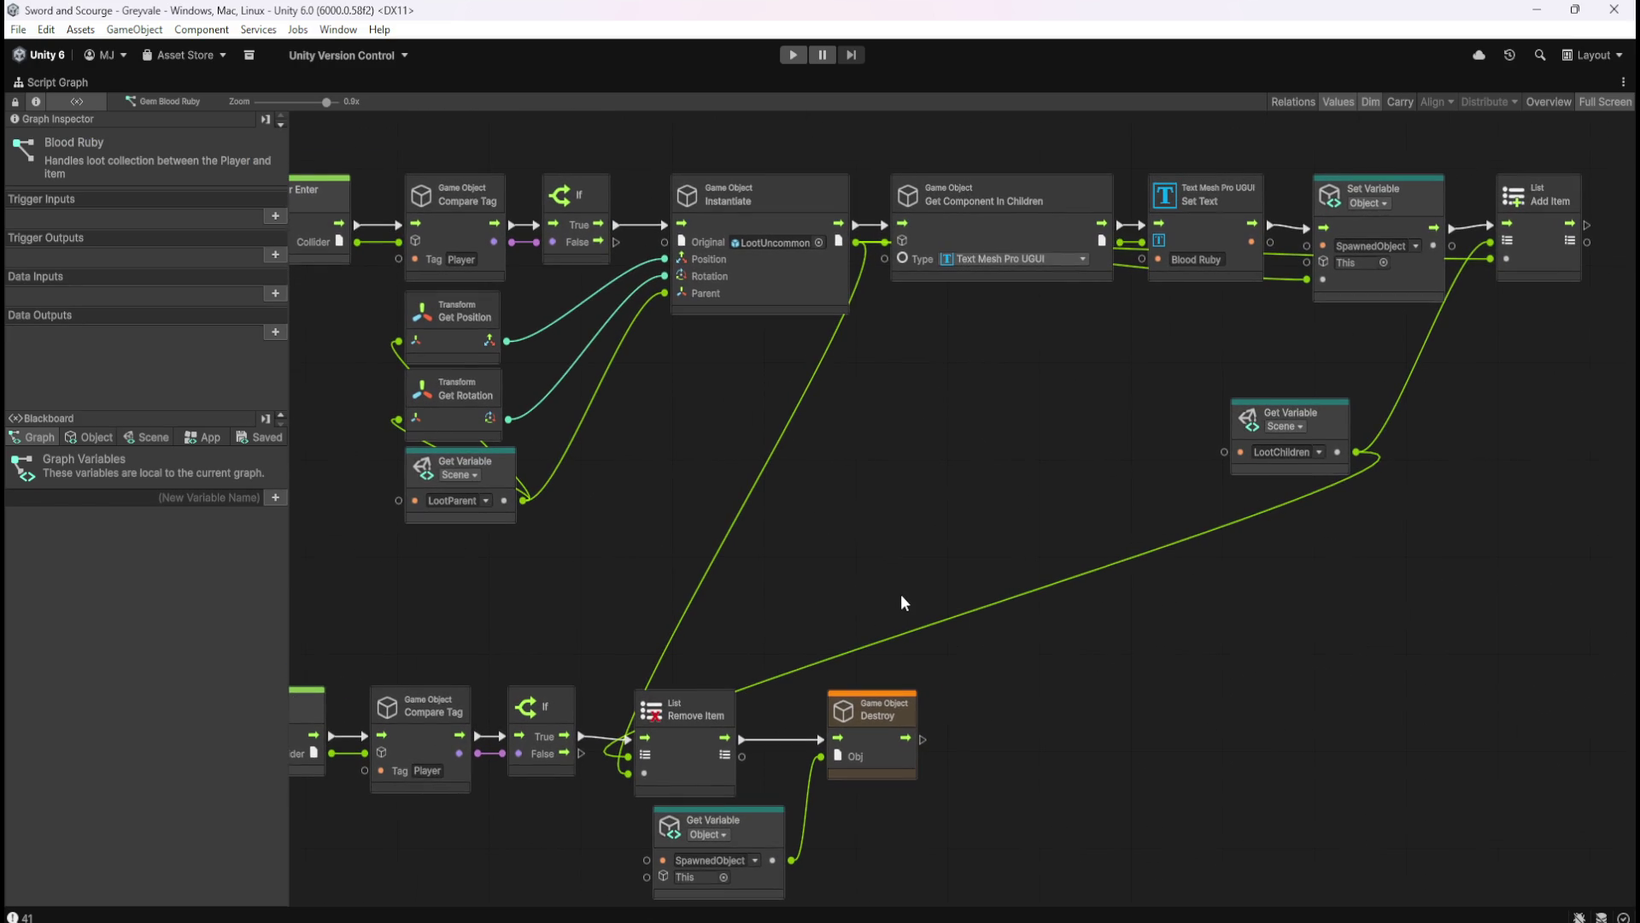
key(shift+space)
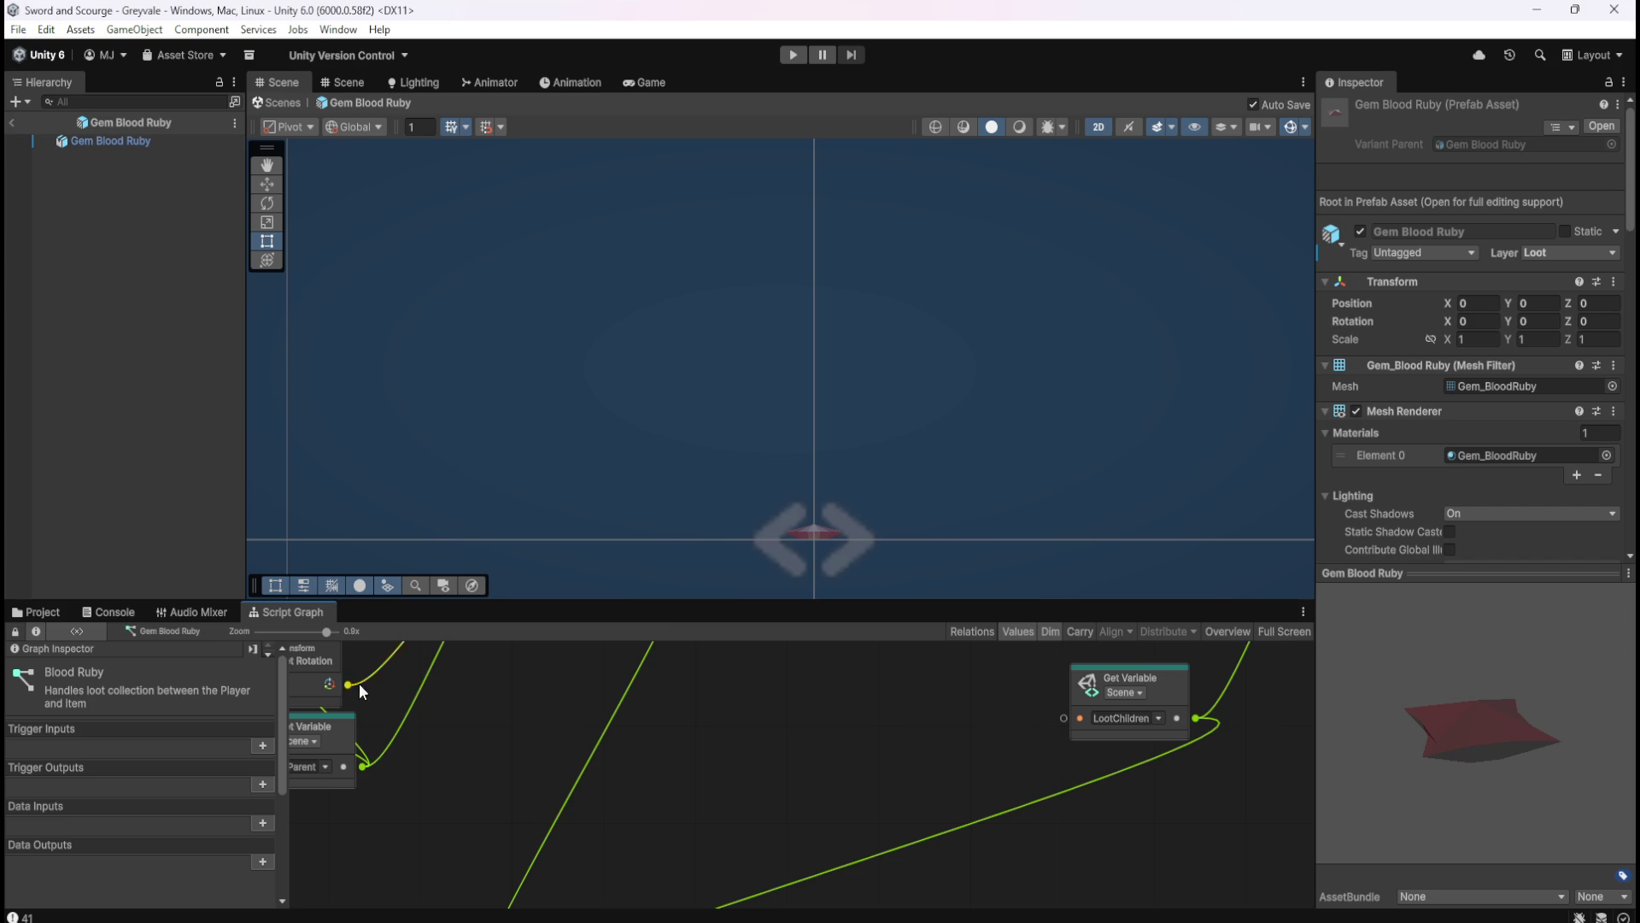
- Inspect Gem Emerald's script graph, then select Gem Topaz and show its script graph
click(58, 613)
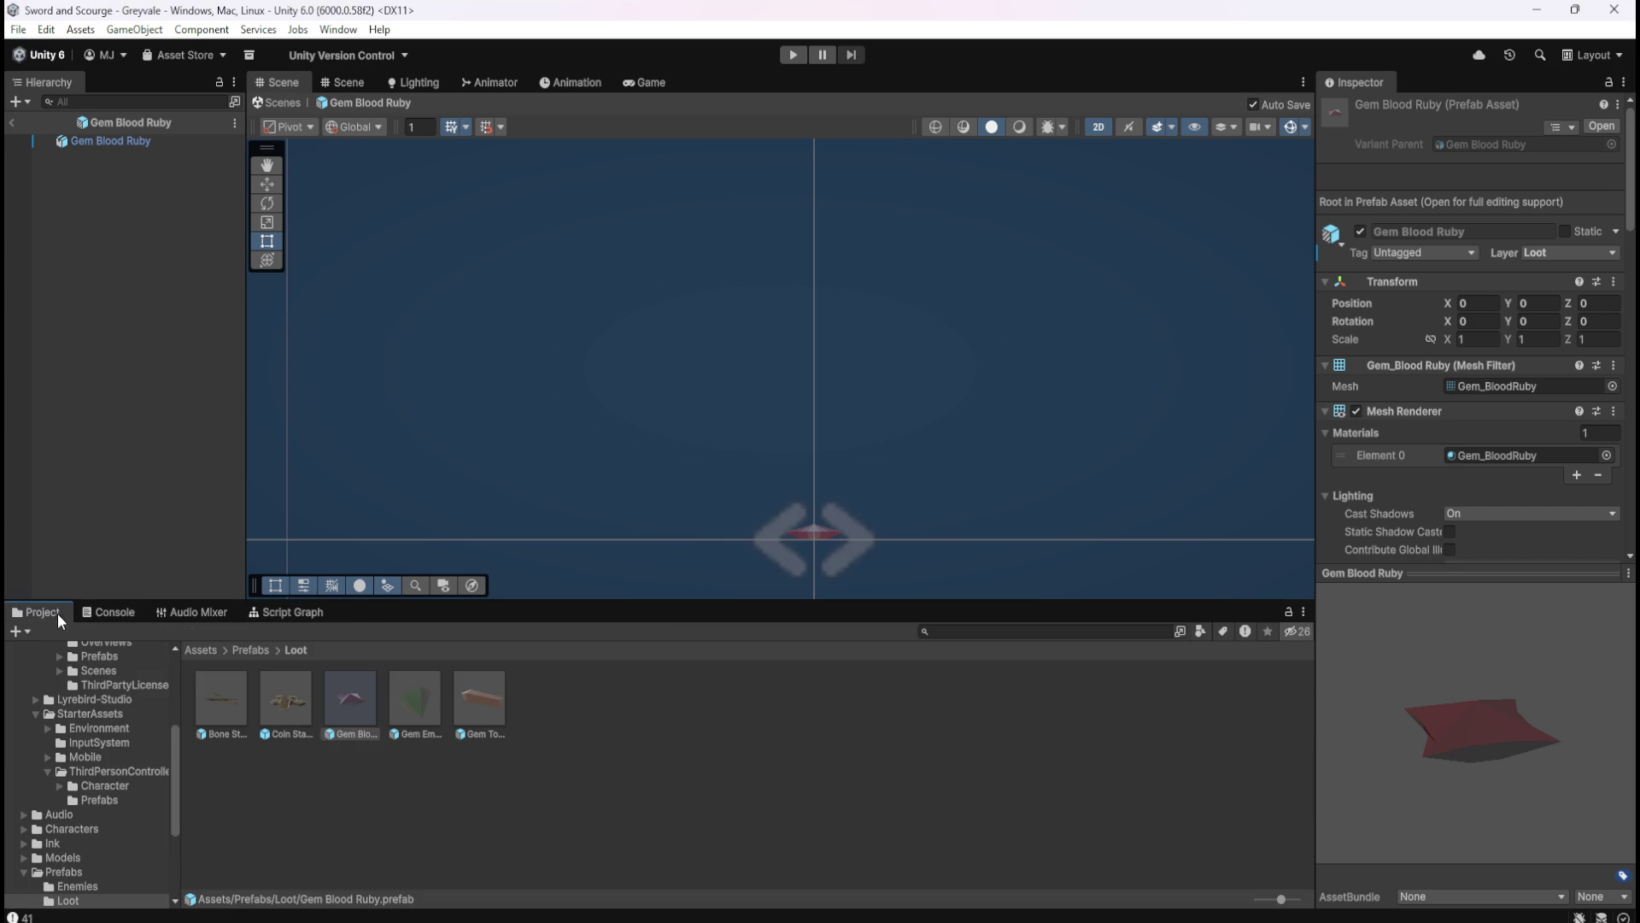
click(401, 697)
click(291, 612)
key(shift+space)
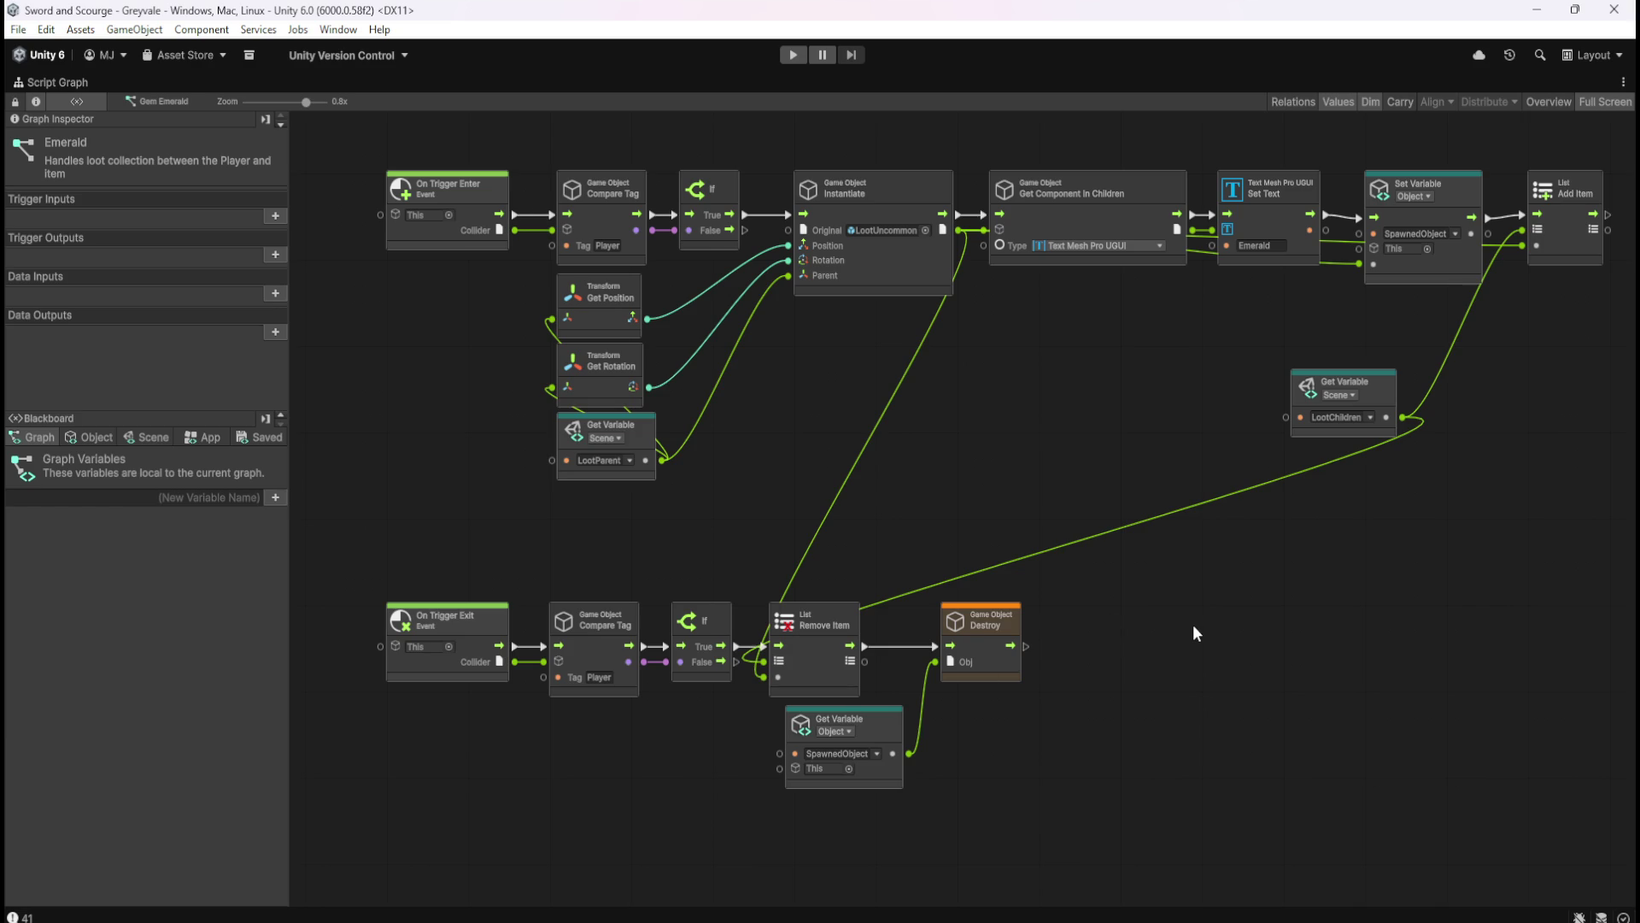
key(shift+space)
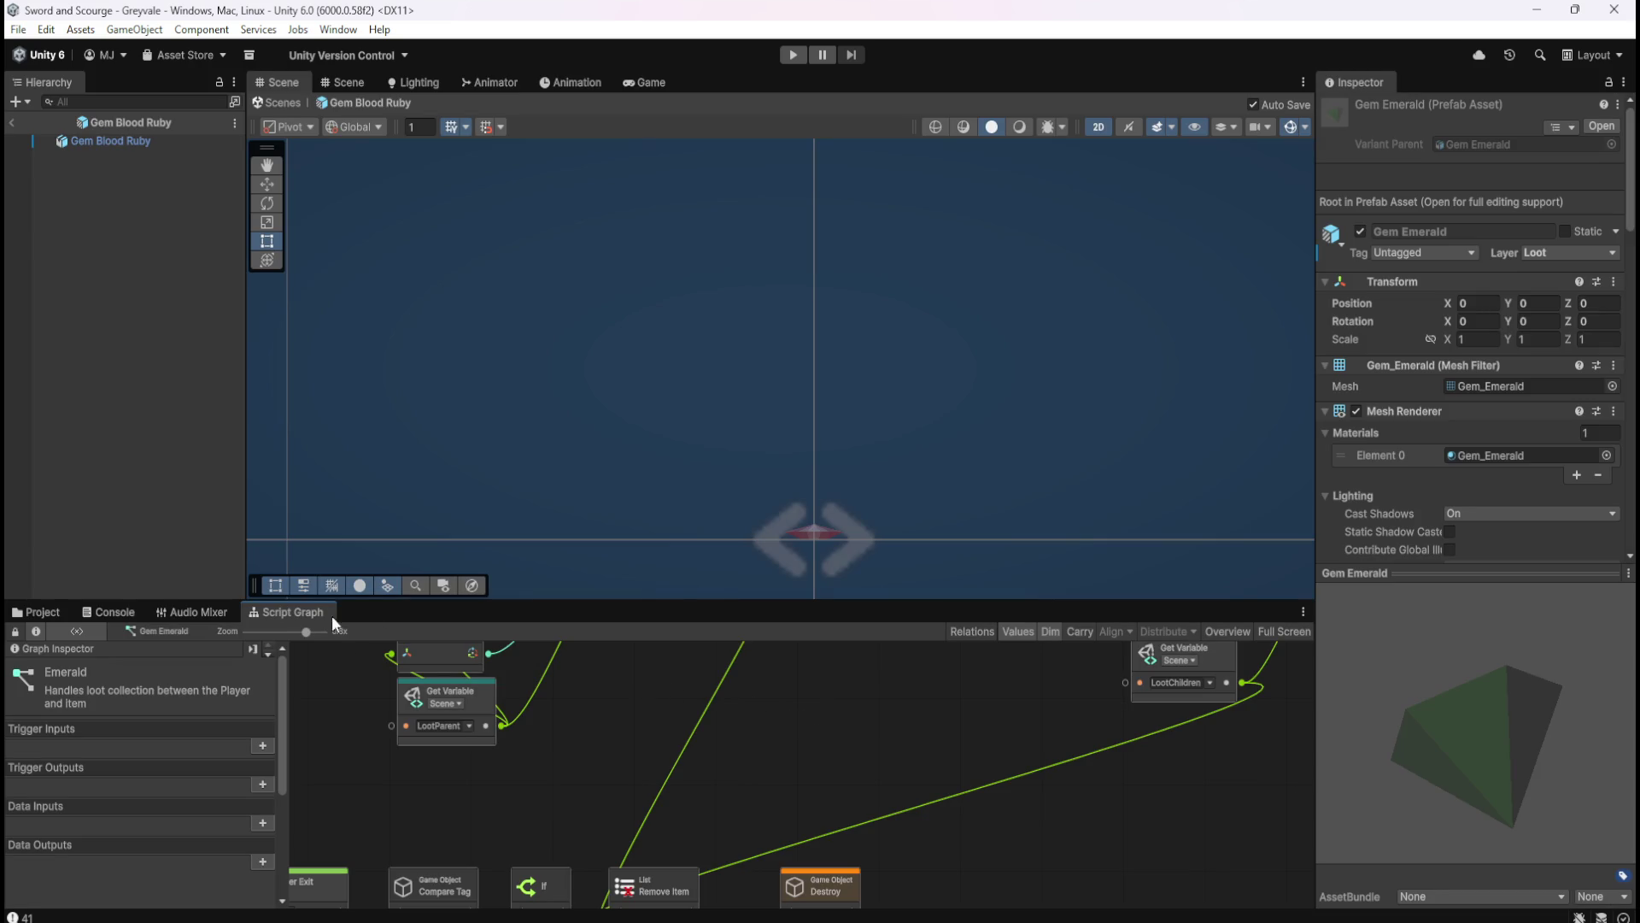
key(shift+space)
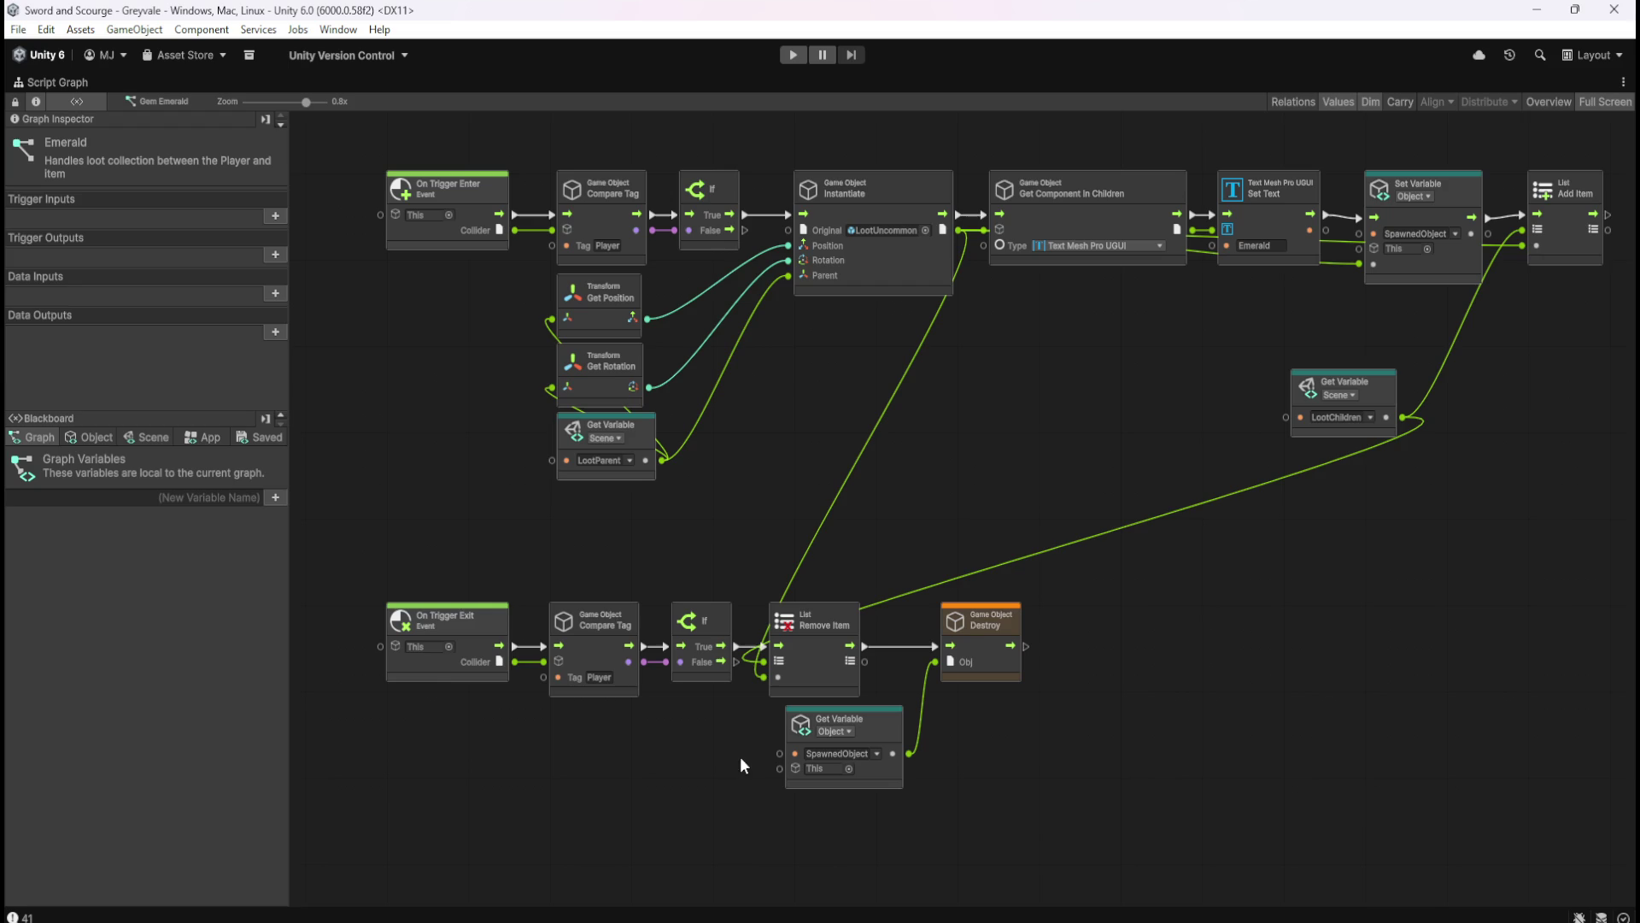
key(shift+space)
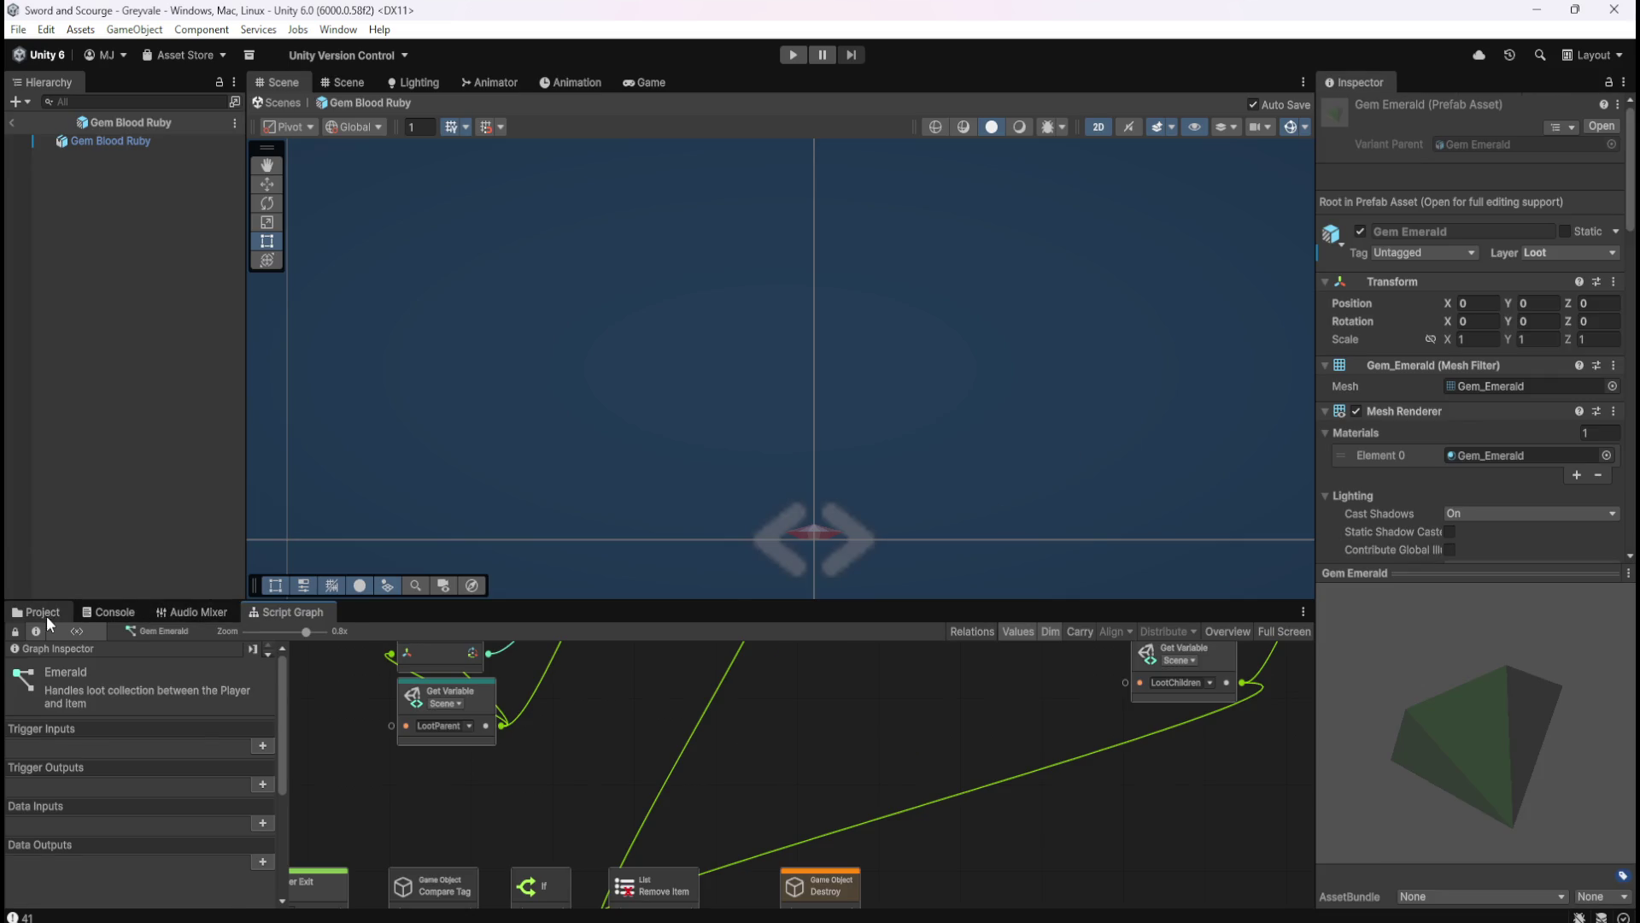
click(46, 613)
click(498, 701)
click(289, 615)
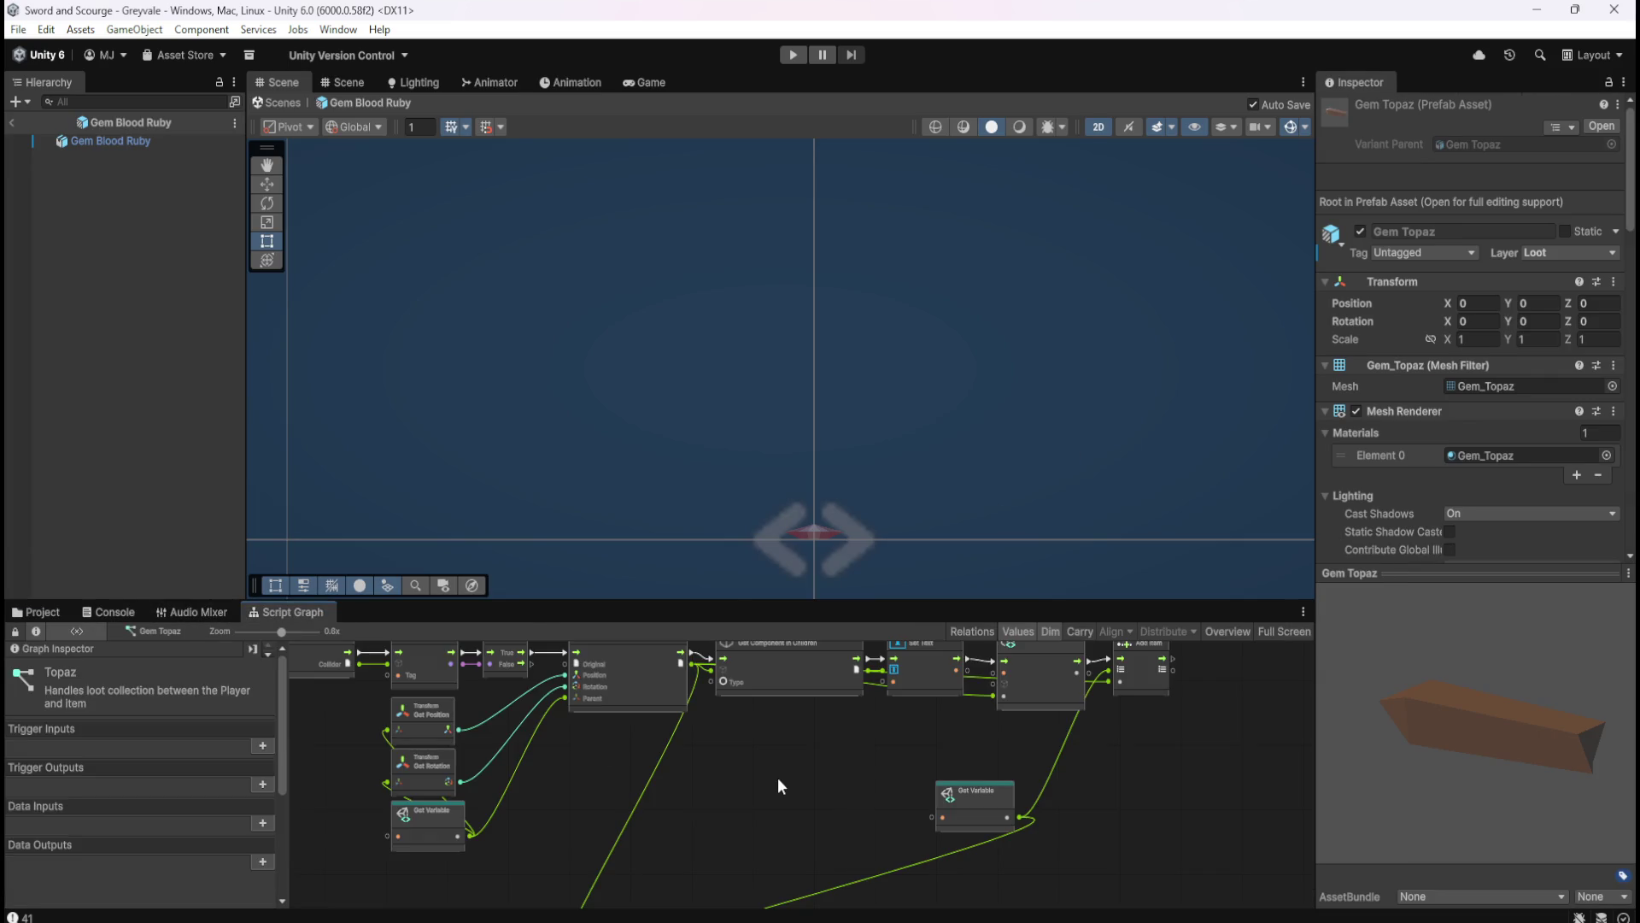
key(shift+space)
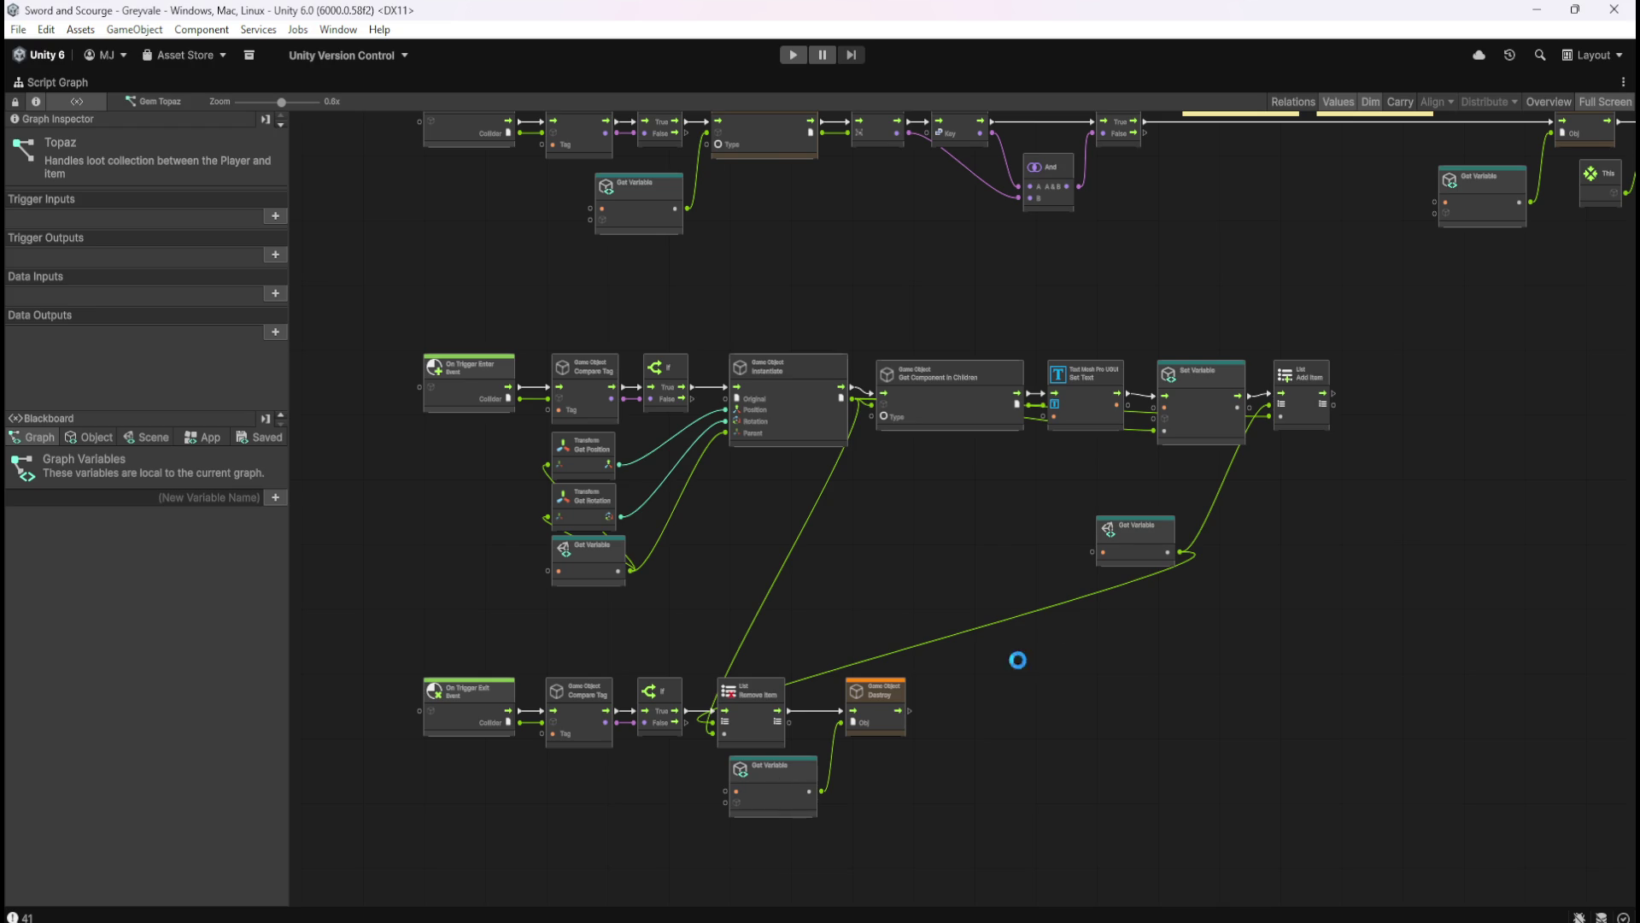
mouse_move(936, 533)
mouse_down()
mouse_move(895, 663)
mouse_move(838, 644)
mouse_move(956, 506)
mouse_move(988, 504)
mouse_up()
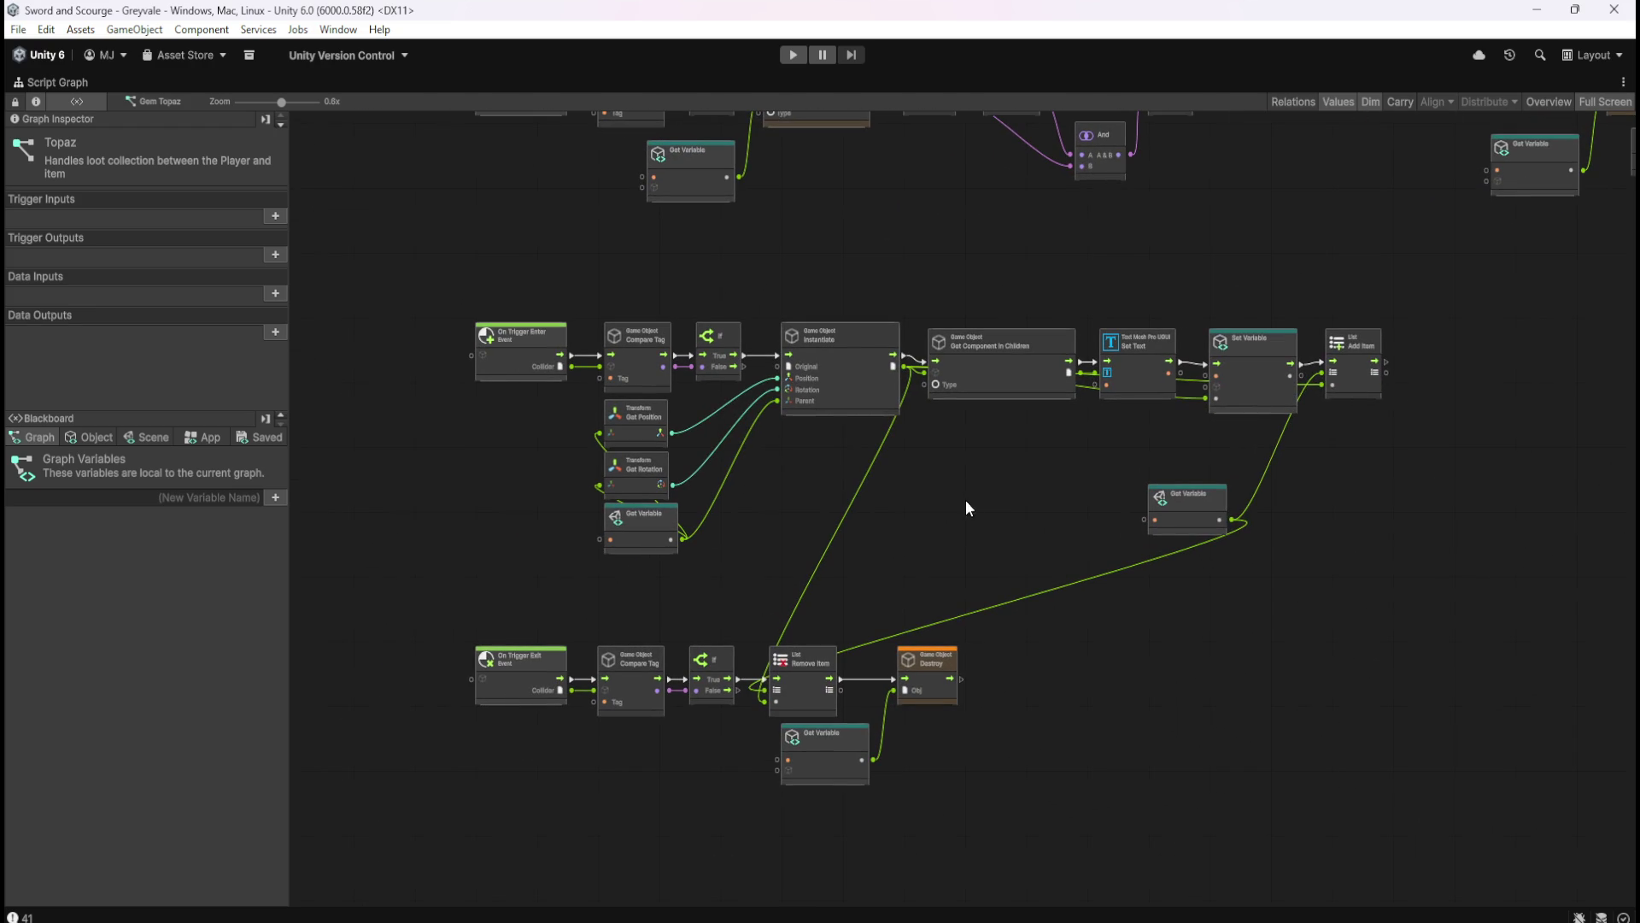
scroll(943, 560, up, 4)
drag(955, 549, 1010, 523)
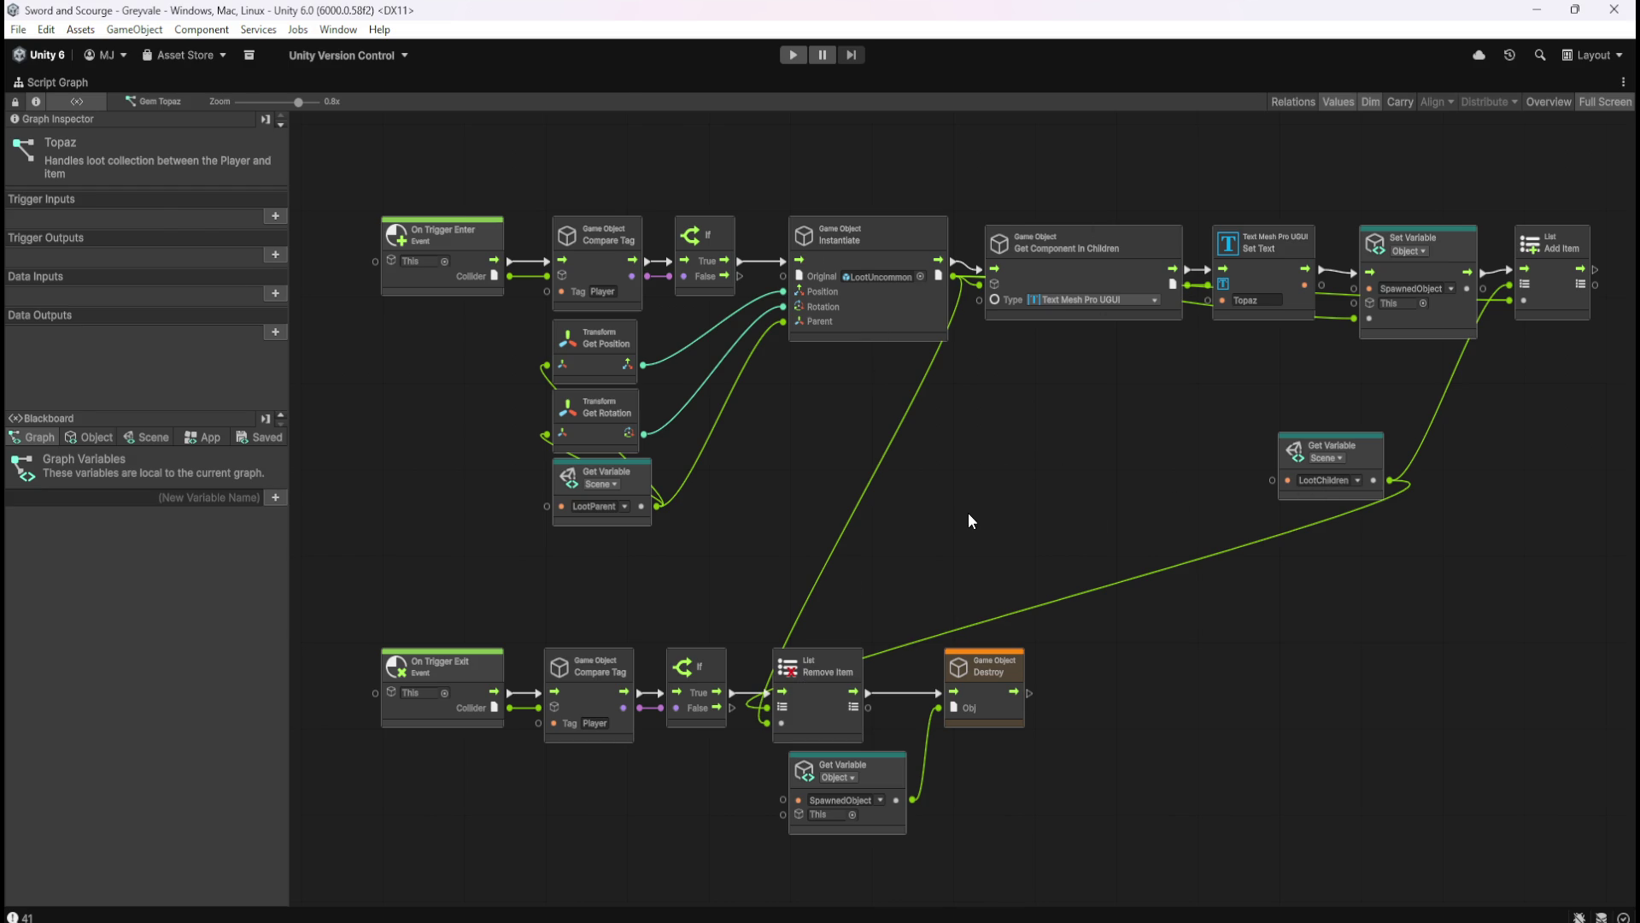
key(shift+space)
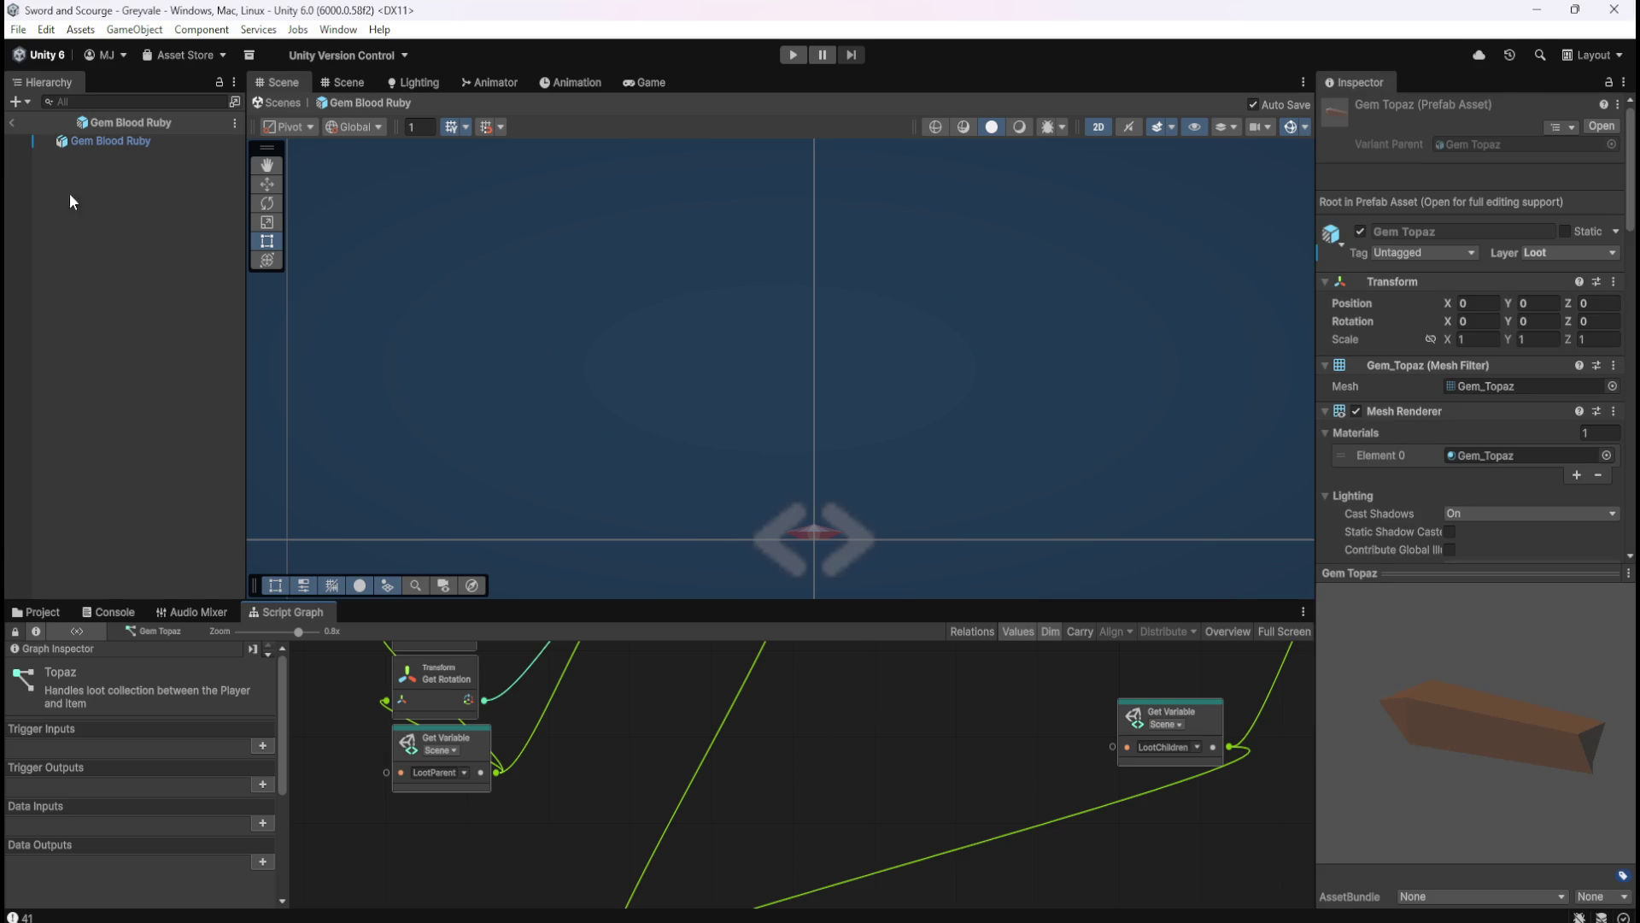
click(20, 123)
- Show the LootBrowser object's script graph full-screen and frame its nodes
click(130, 333)
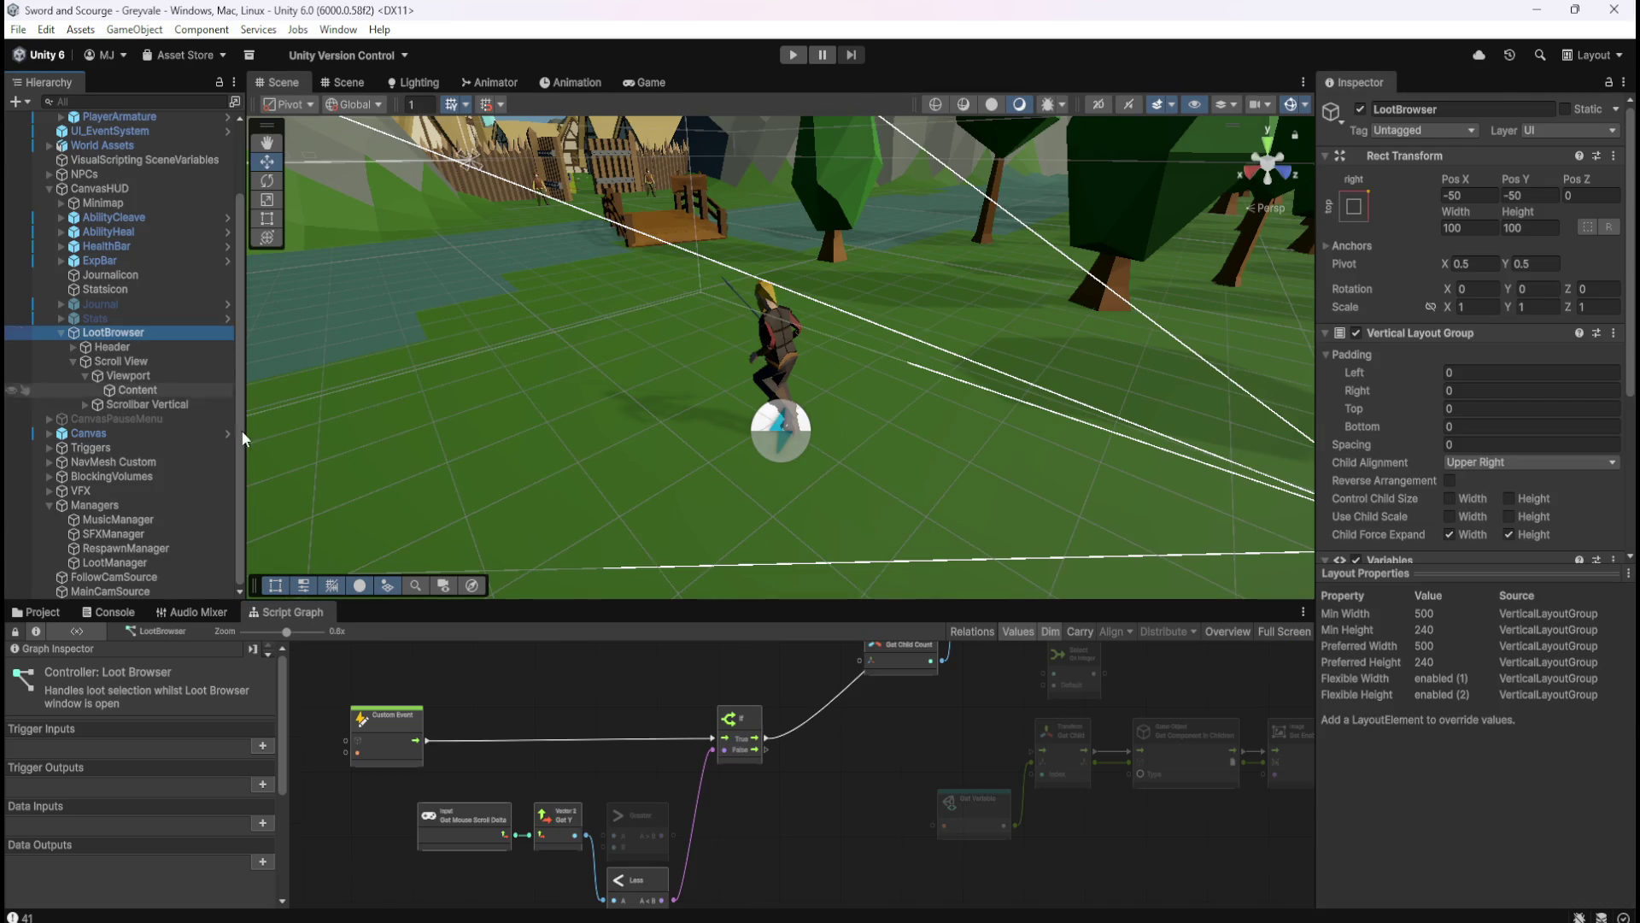
key(shift+space)
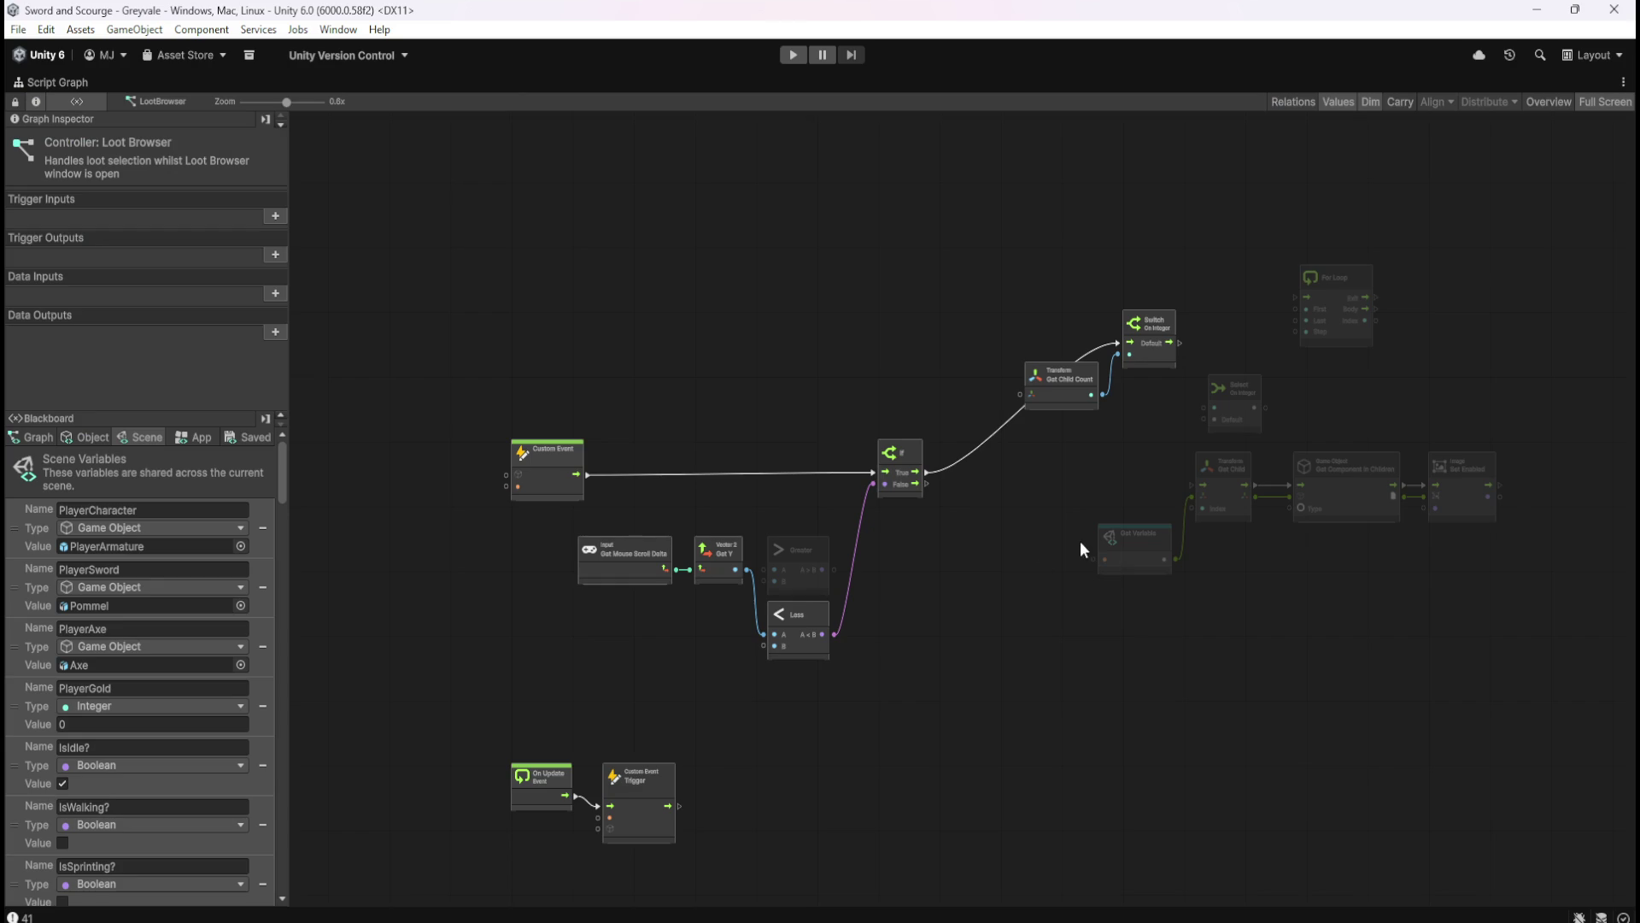
scroll(983, 555, up, 3)
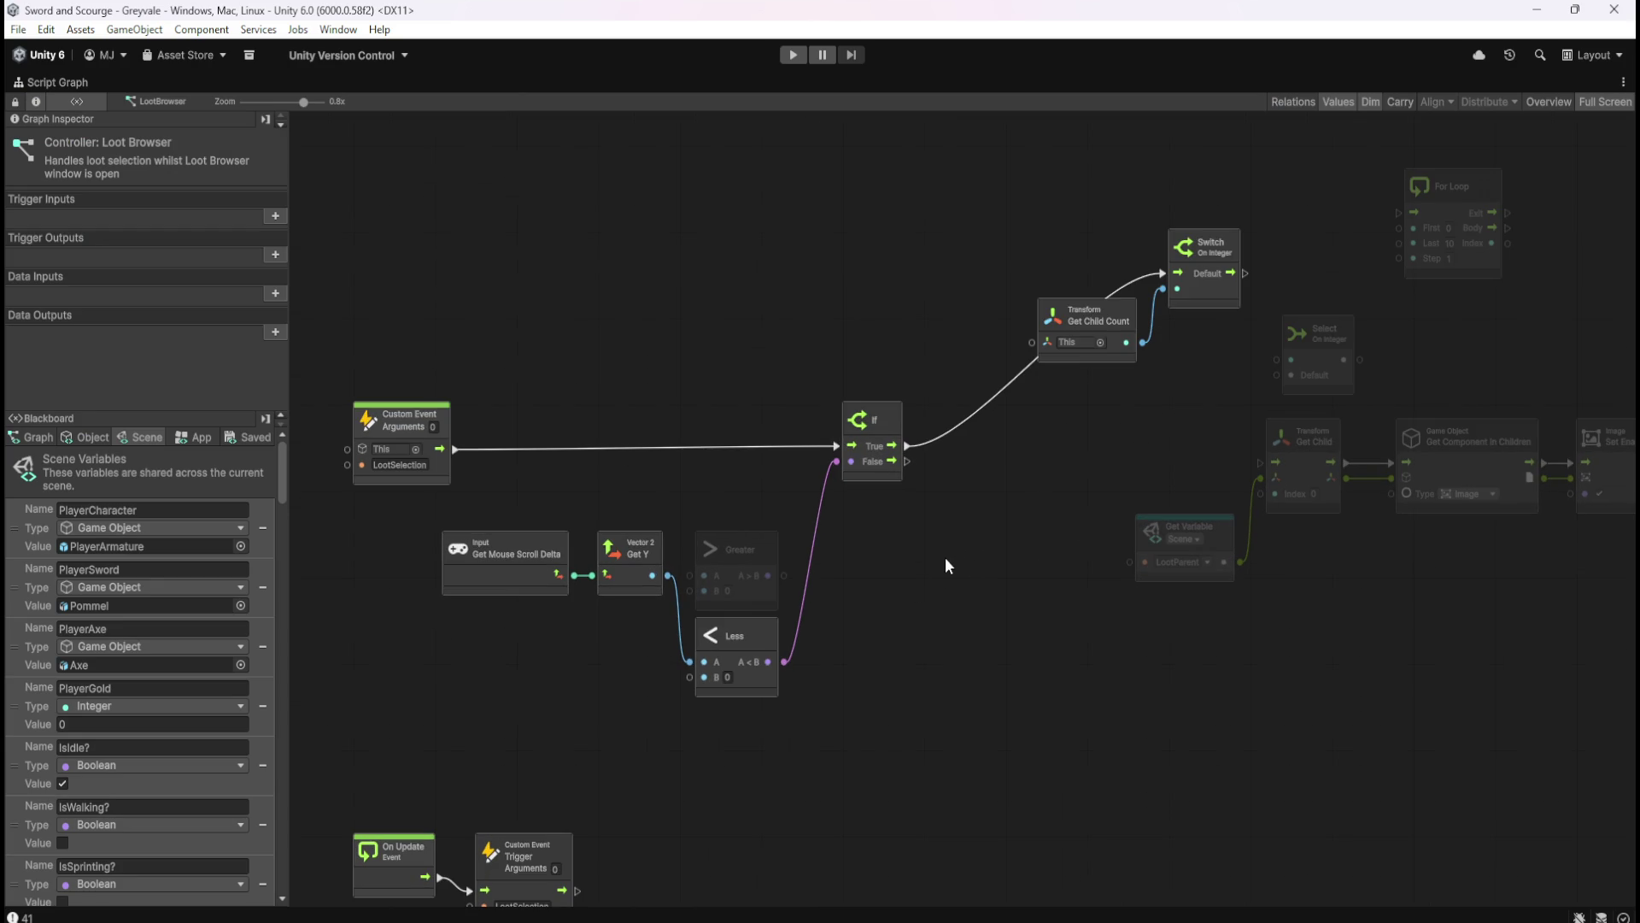
drag(1008, 483, 964, 540)
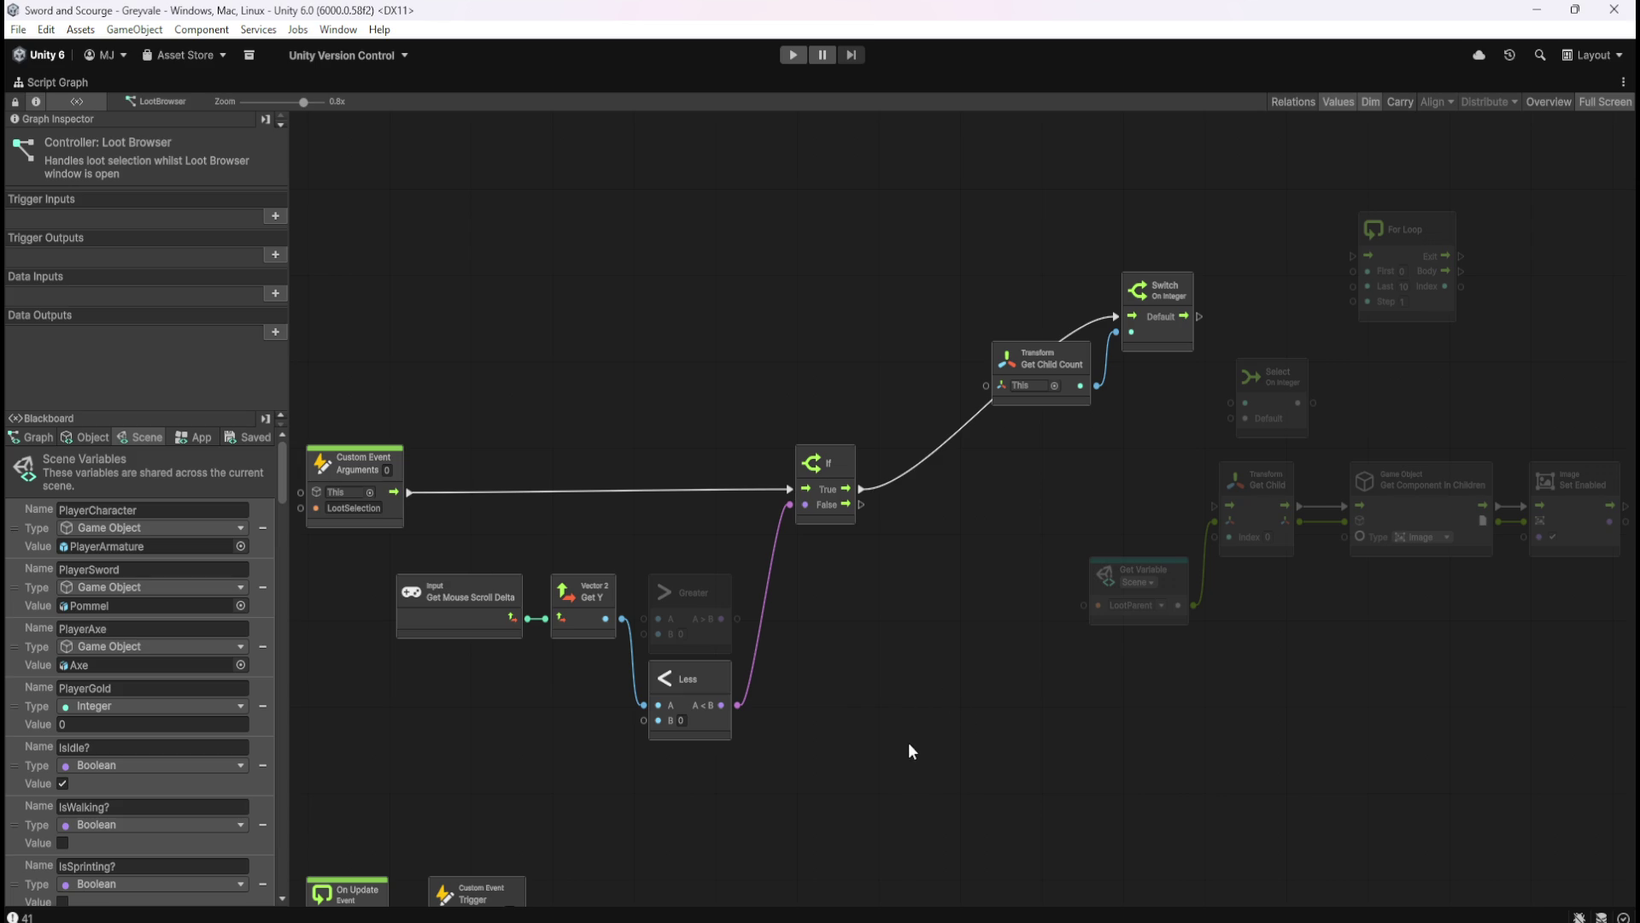
- Drag the LootChildren variable from the Blackboard onto the graph canvas
right_click(910, 744)
click(859, 733)
drag(280, 474, 272, 853)
mouse_move(18, 856)
mouse_down()
mouse_move(791, 781)
mouse_move(880, 751)
mouse_up()
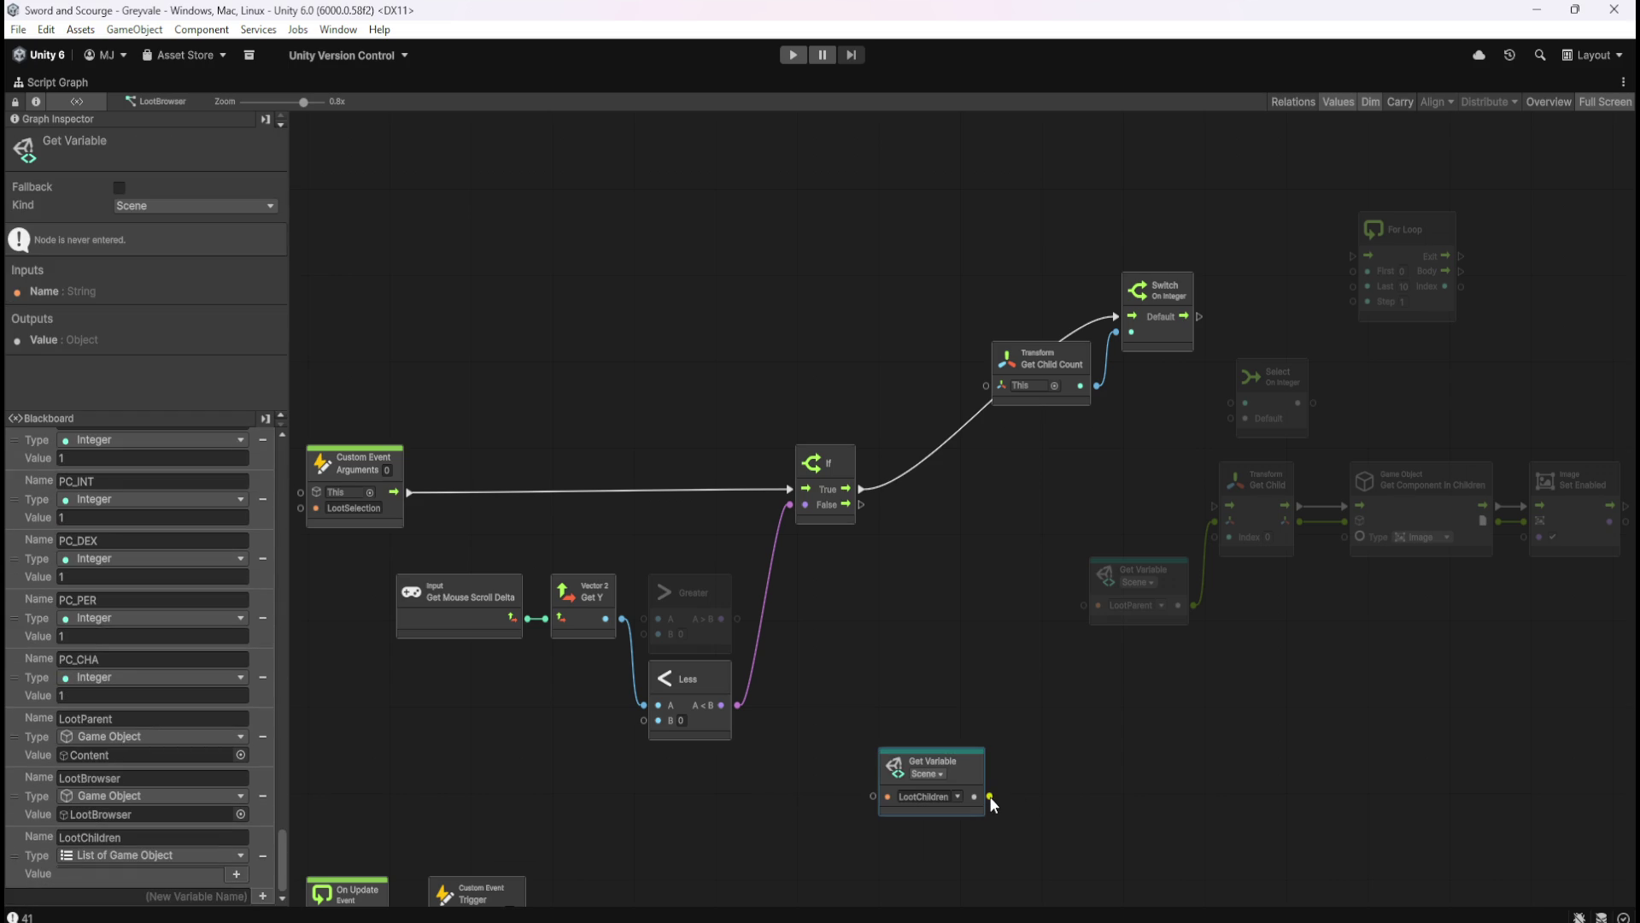
- Add a Get List Item node via a 'list' search and feed LootChildren into its list input
right_click(1084, 746)
click(1113, 753)
text(list)
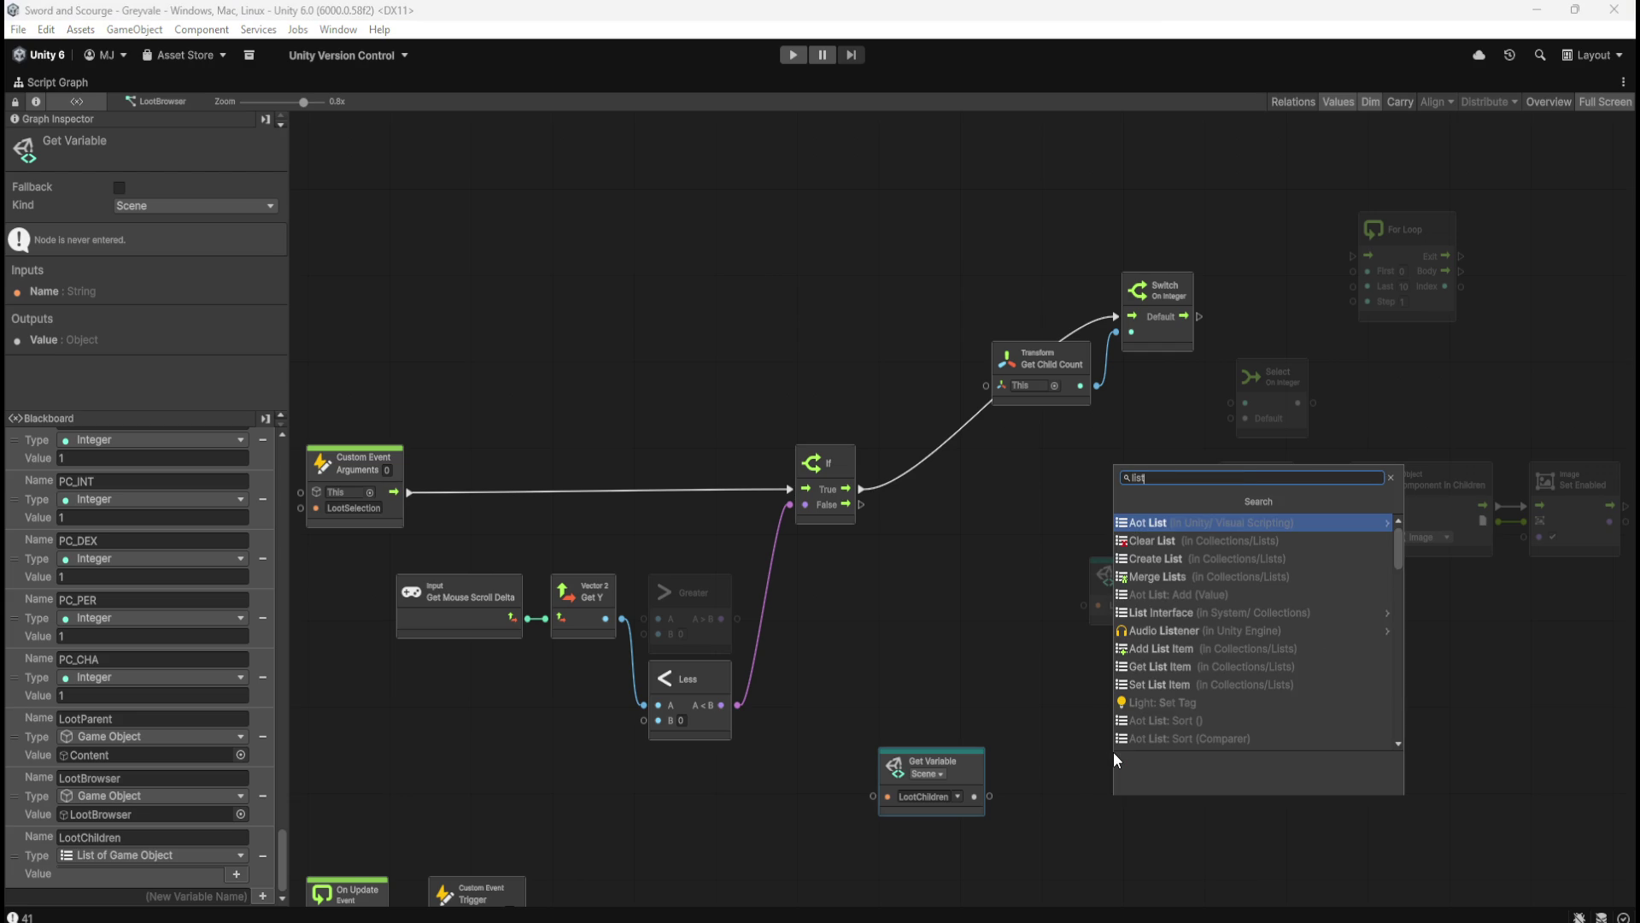
click(1184, 667)
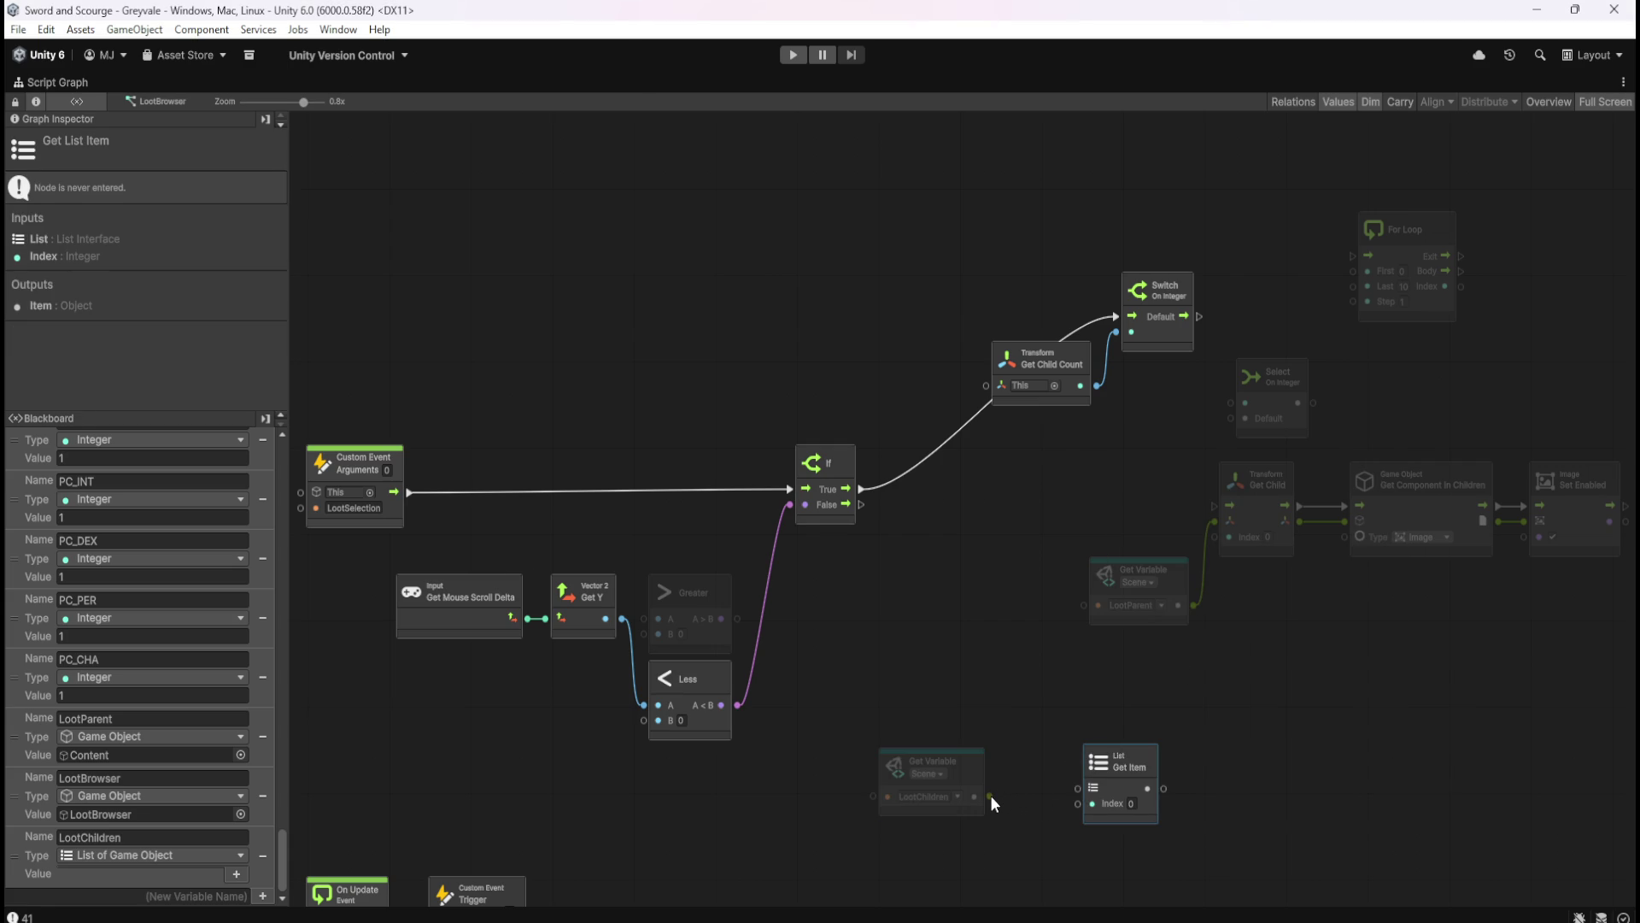
drag(991, 795, 1082, 788)
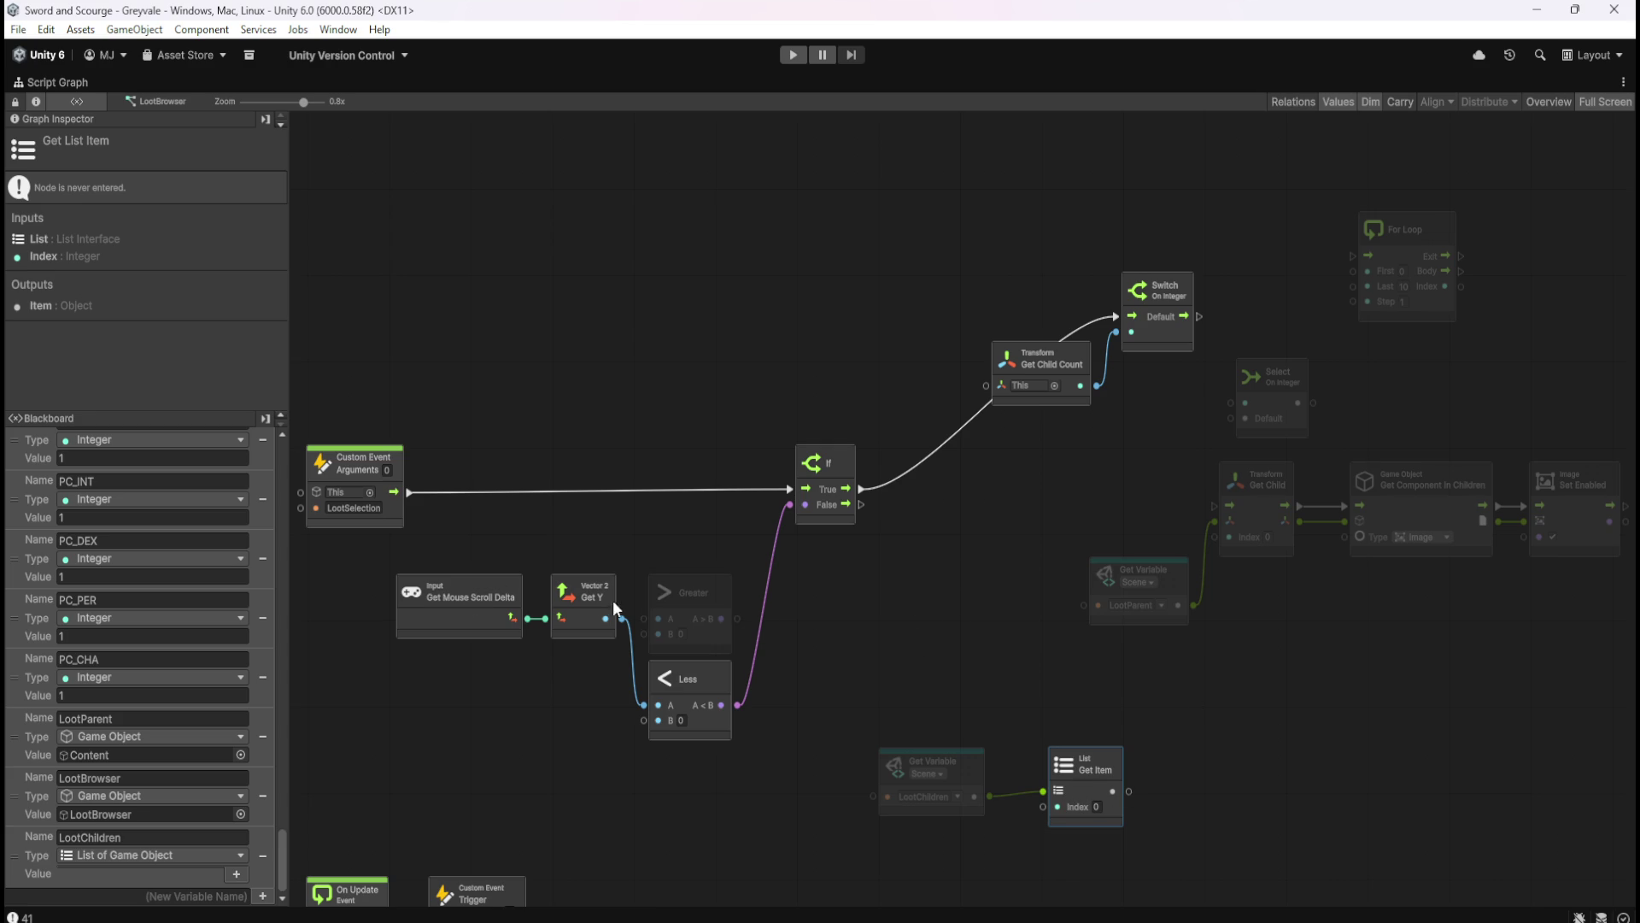
- Move the Greater node down and the Less node up beside Get Y
mouse_move(618, 760)
mouse_down()
mouse_move(733, 714)
mouse_move(787, 657)
mouse_up()
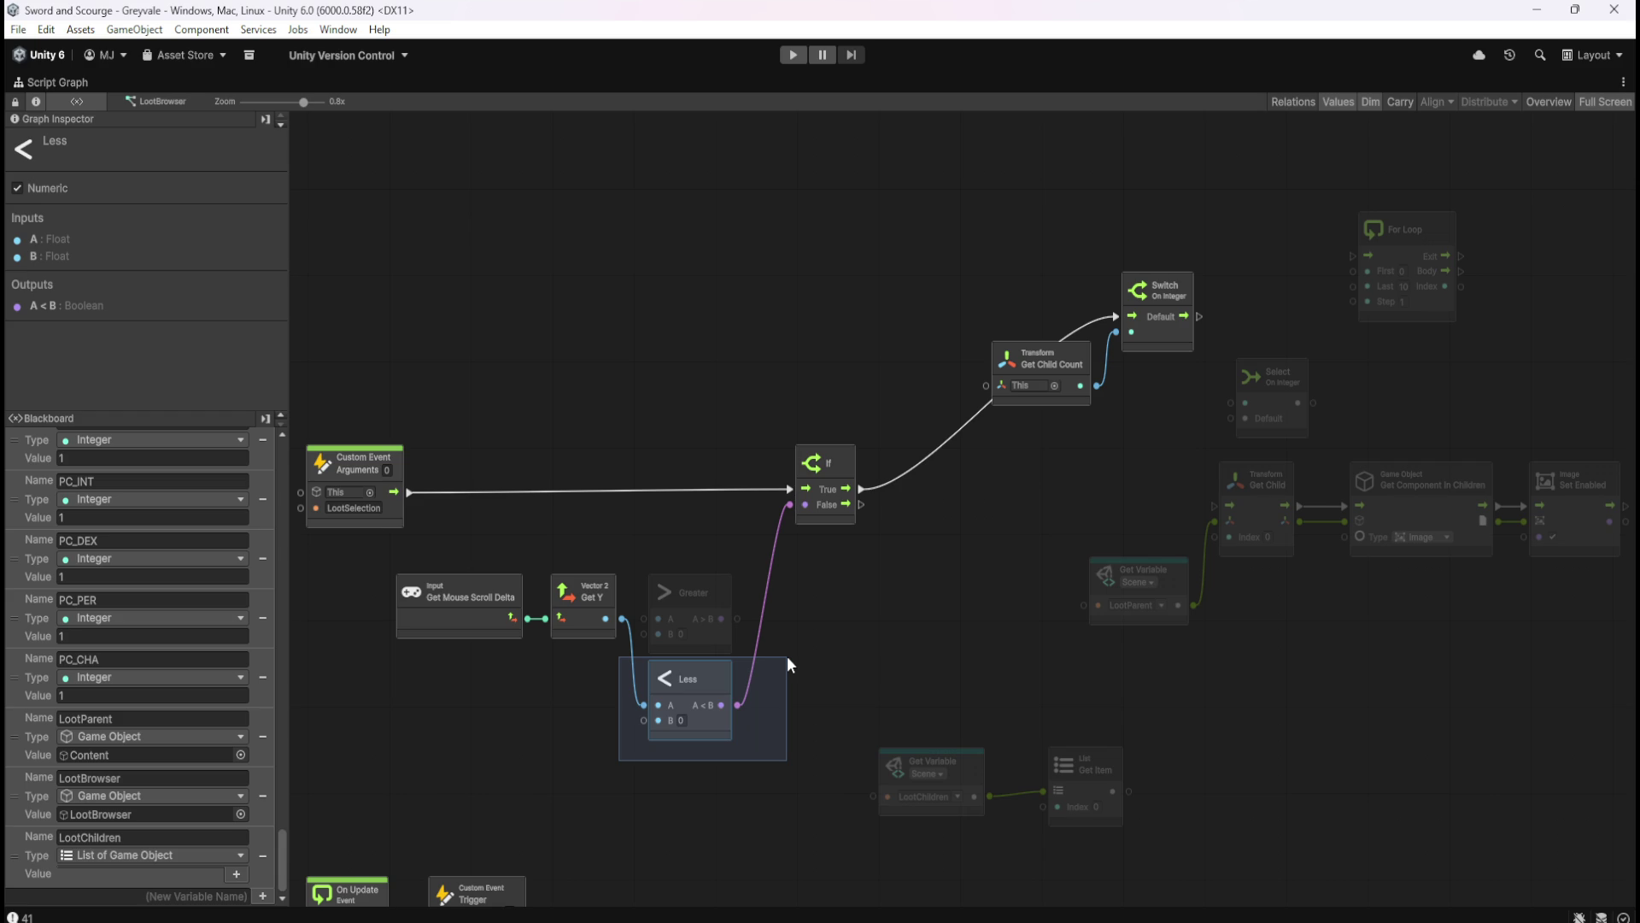
drag(787, 655, 710, 832)
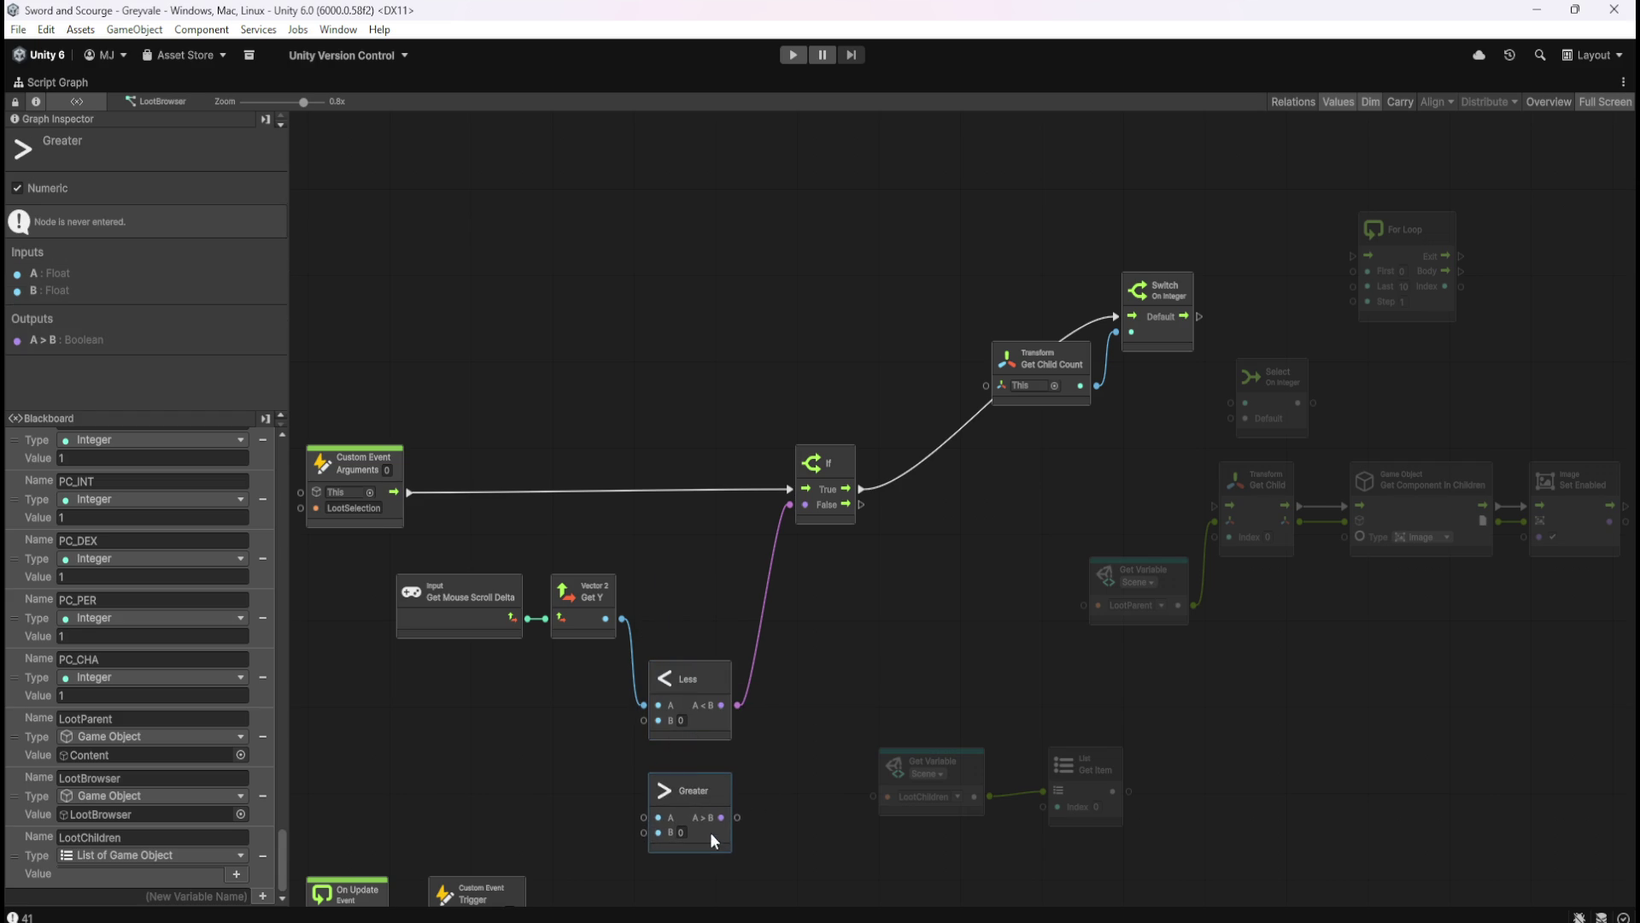
mouse_move(701, 678)
mouse_down()
mouse_move(725, 572)
mouse_move(714, 590)
mouse_up()
drag(389, 560, 720, 674)
click(524, 661)
- Add a sticky note titled 'Mouse Scroll DOWN' and place it above the Less node
right_click(524, 662)
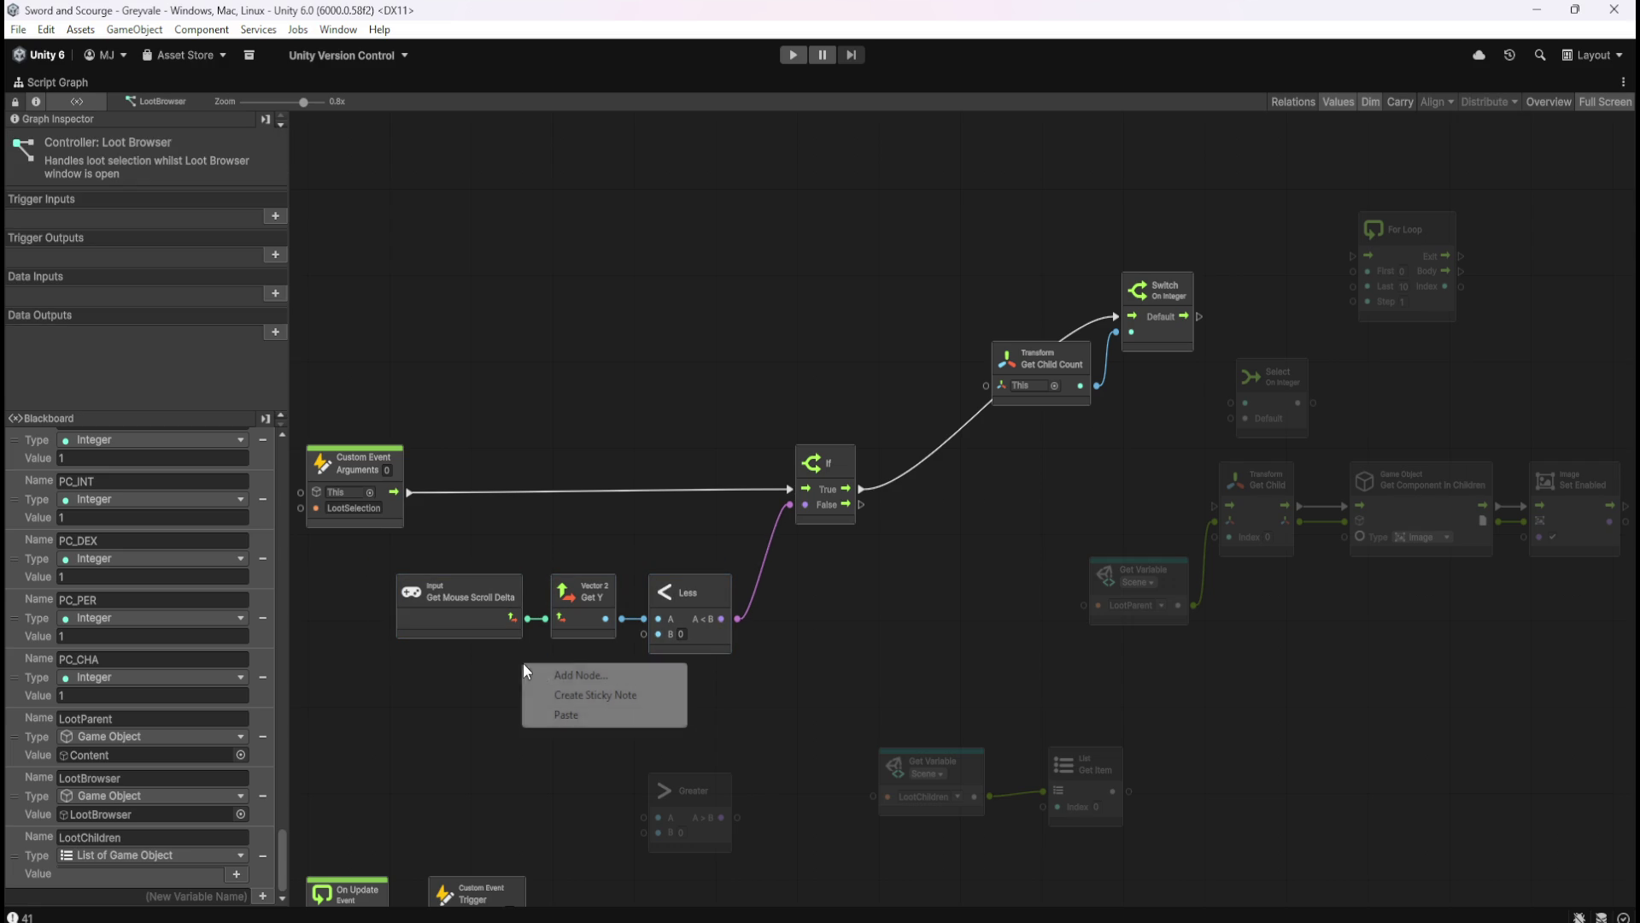
click(566, 694)
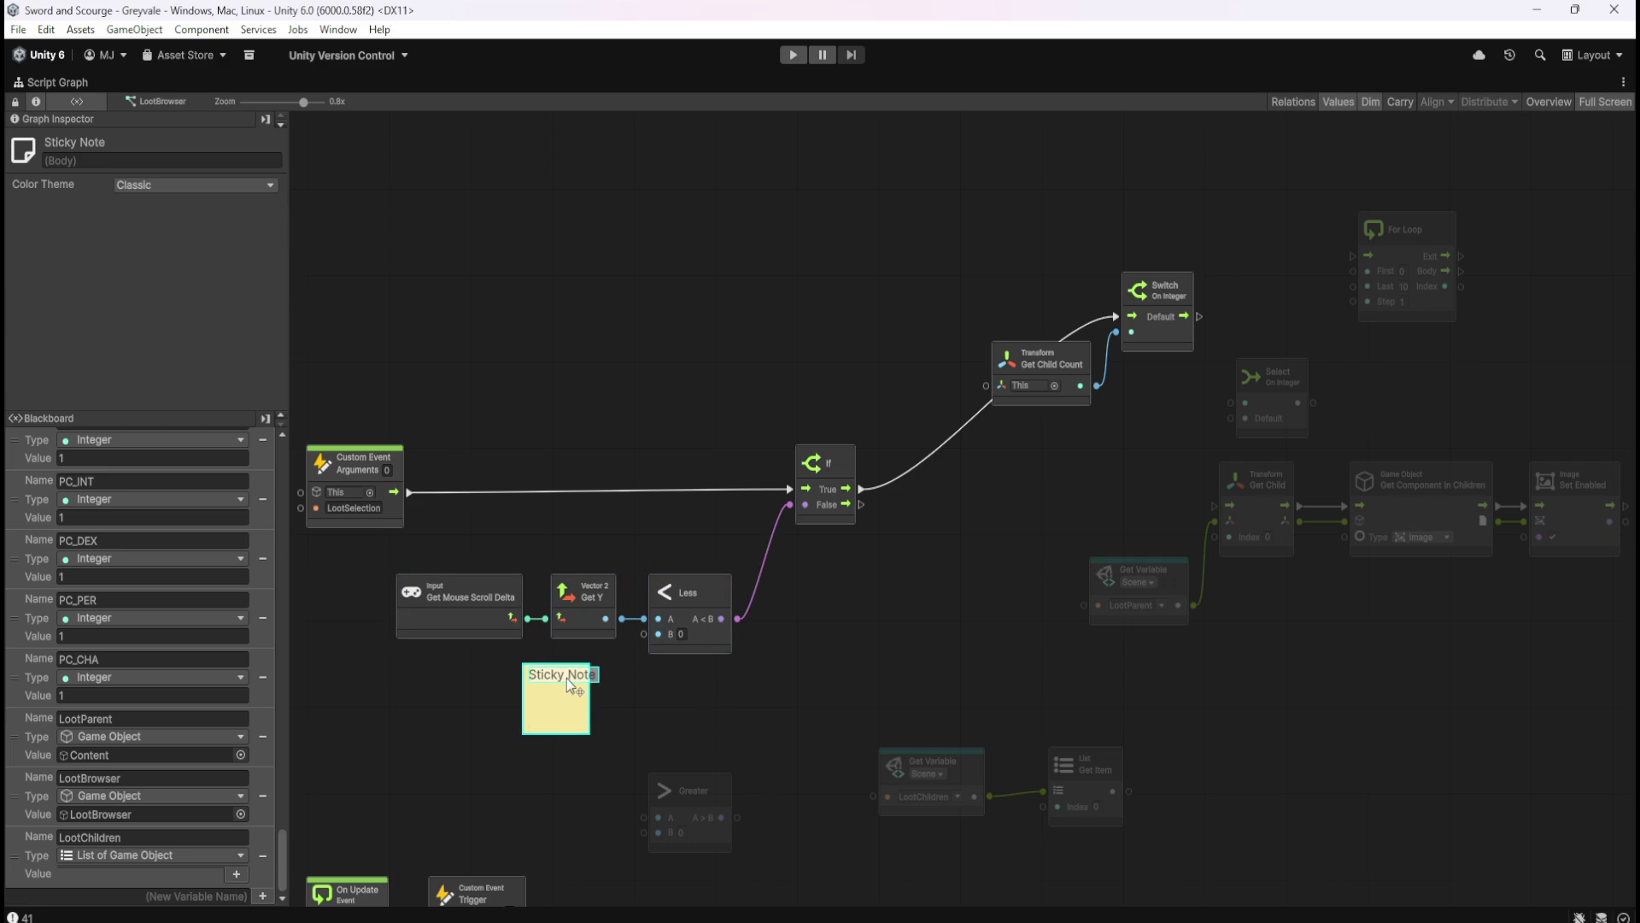
key(ctrl+a)
text(S)
text(ouse Scrol)
text(l DOWN)
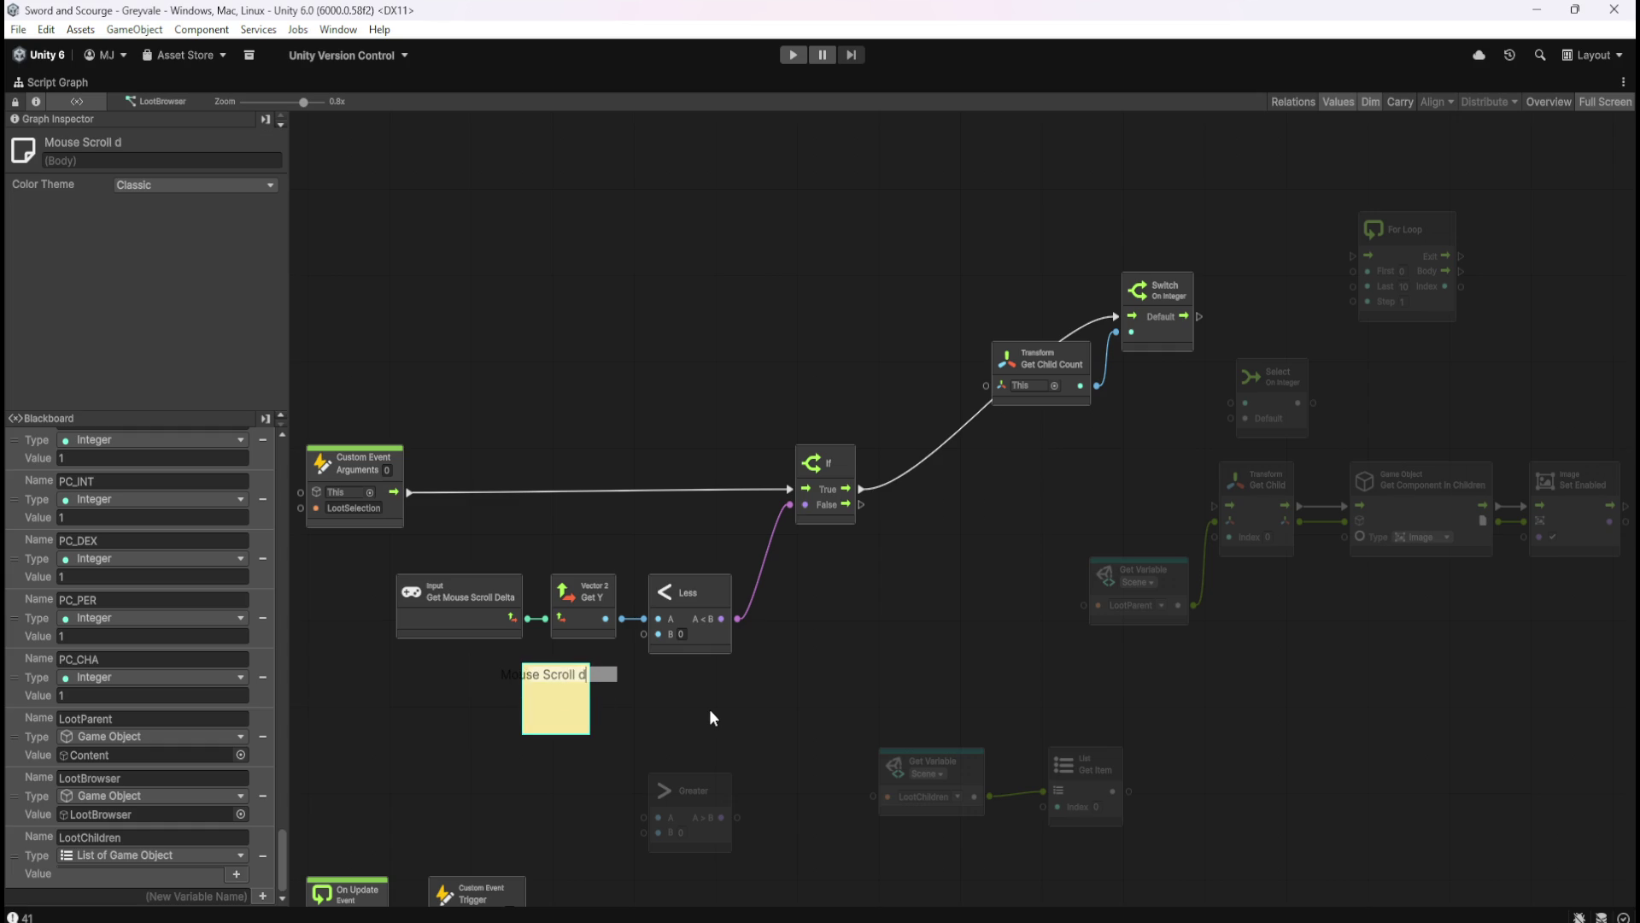
click(711, 717)
click(581, 700)
mouse_move(590, 701)
mouse_down()
mouse_move(649, 702)
mouse_move(581, 692)
mouse_up()
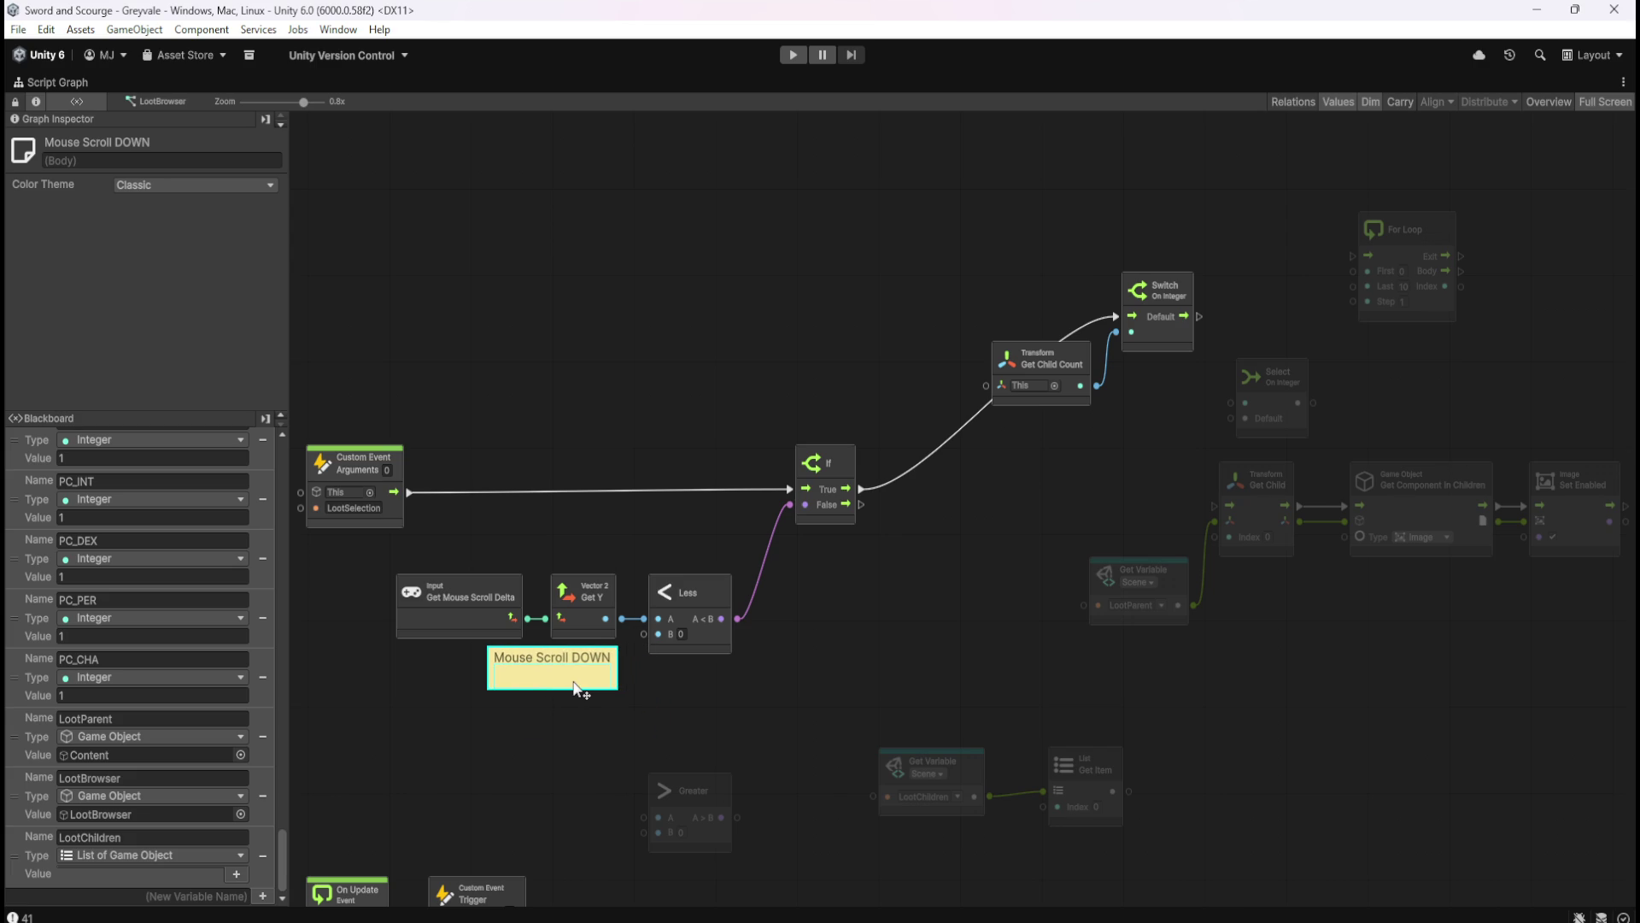
mouse_move(577, 691)
mouse_down()
mouse_move(701, 694)
mouse_move(682, 692)
mouse_move(683, 562)
mouse_move(664, 571)
mouse_up()
click(840, 649)
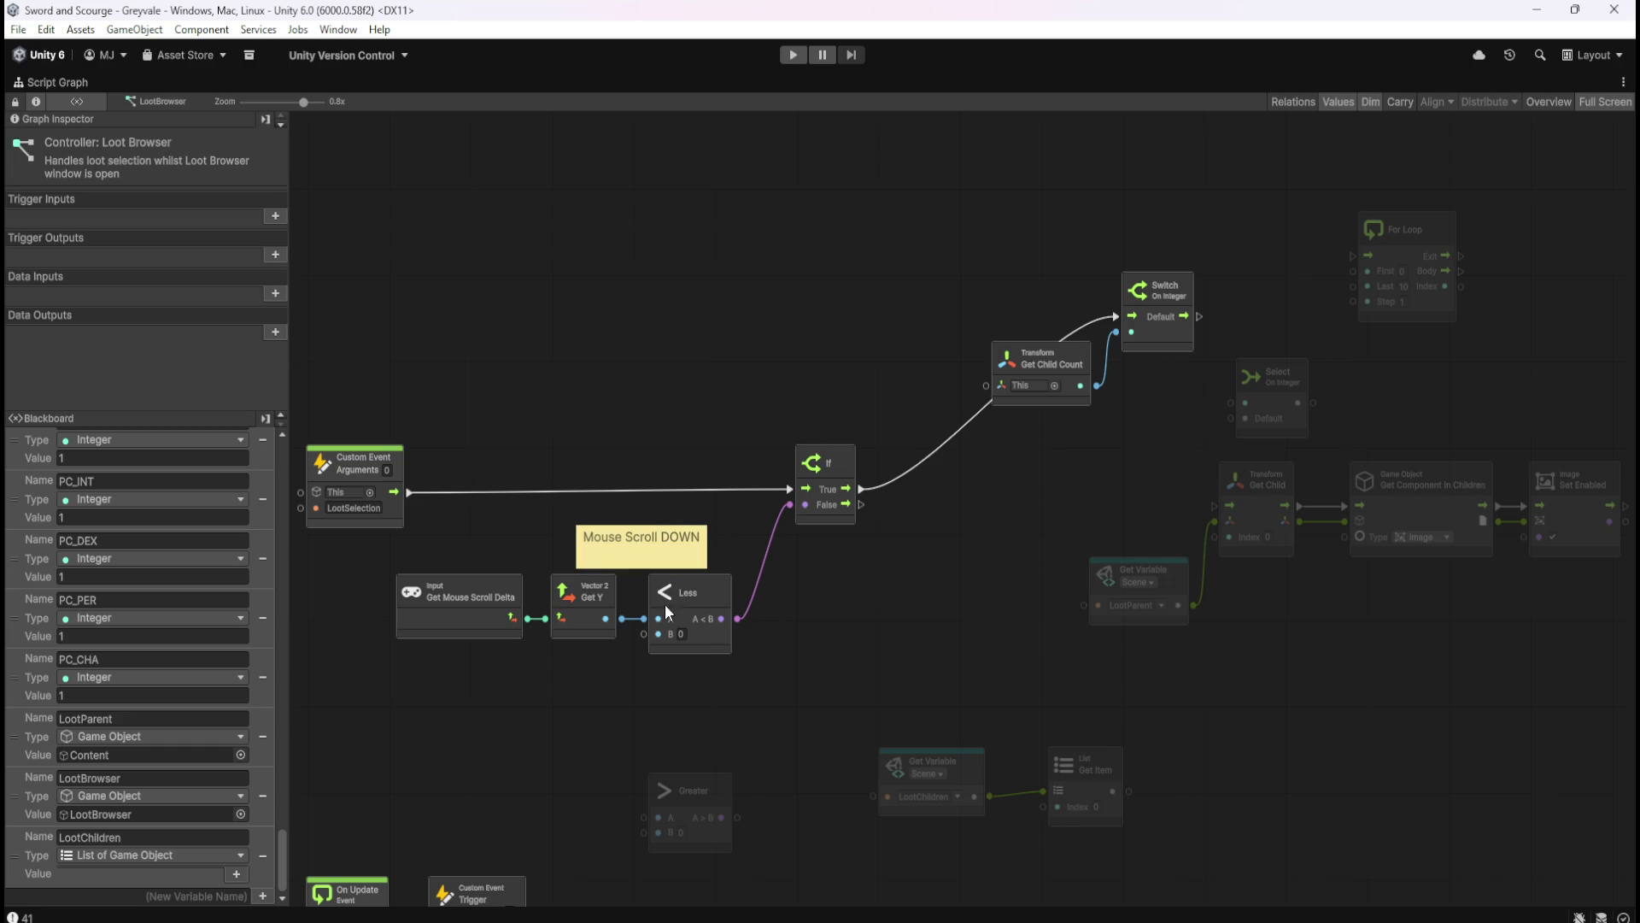
drag(943, 629, 870, 644)
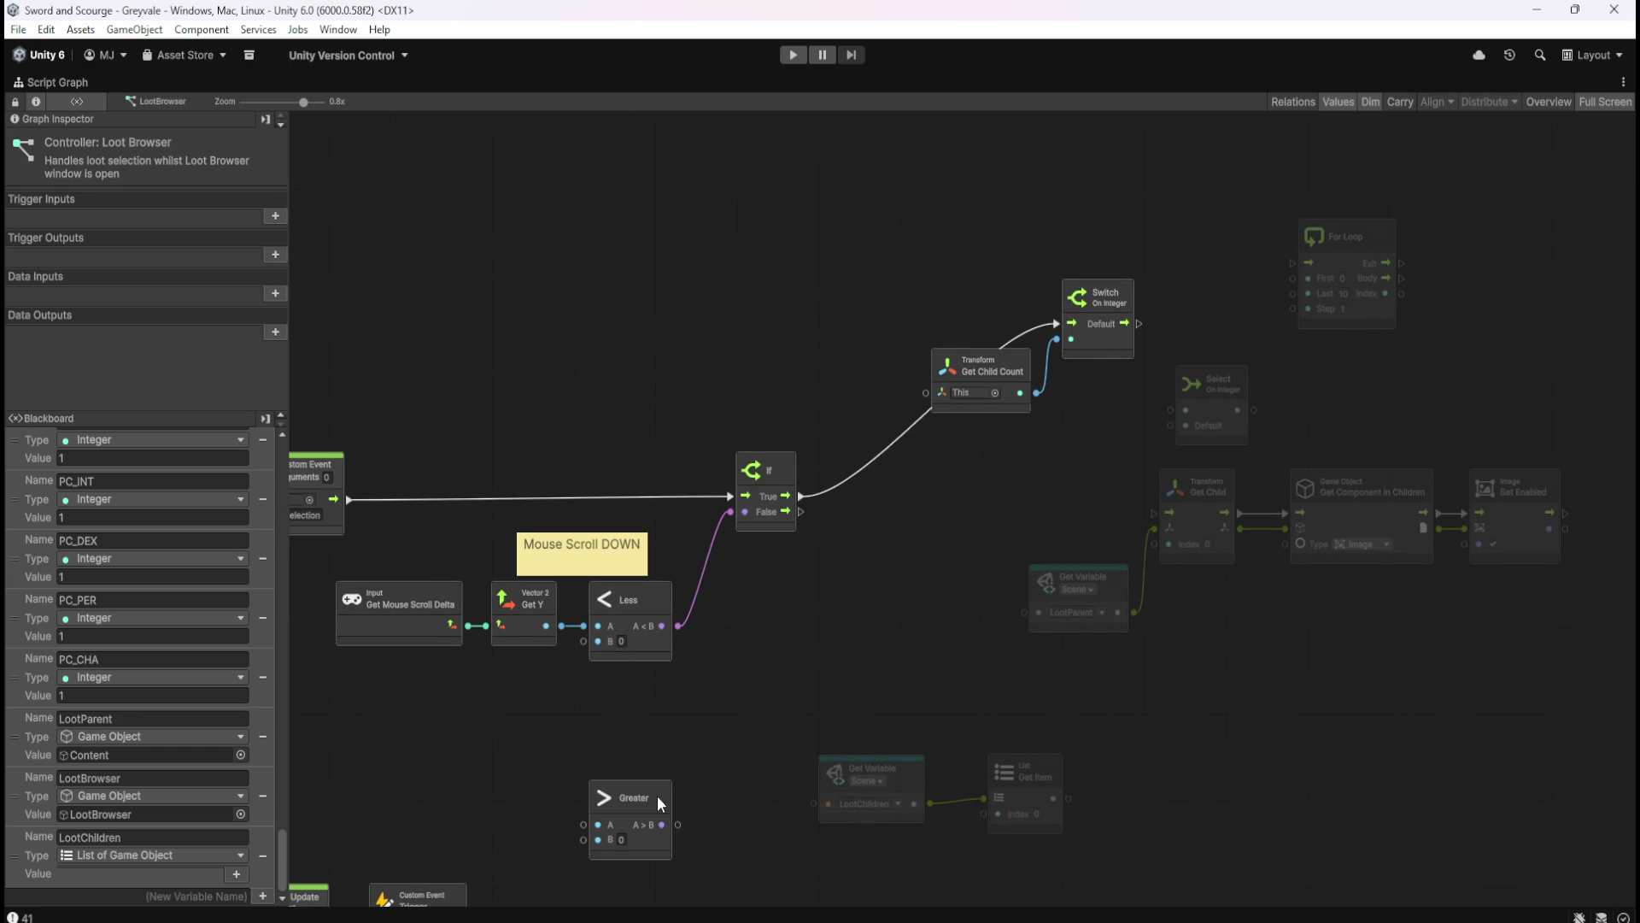
- Move the Greater node directly under Less, then inspect the Get Item and LootParent nodes
drag(659, 803, 655, 700)
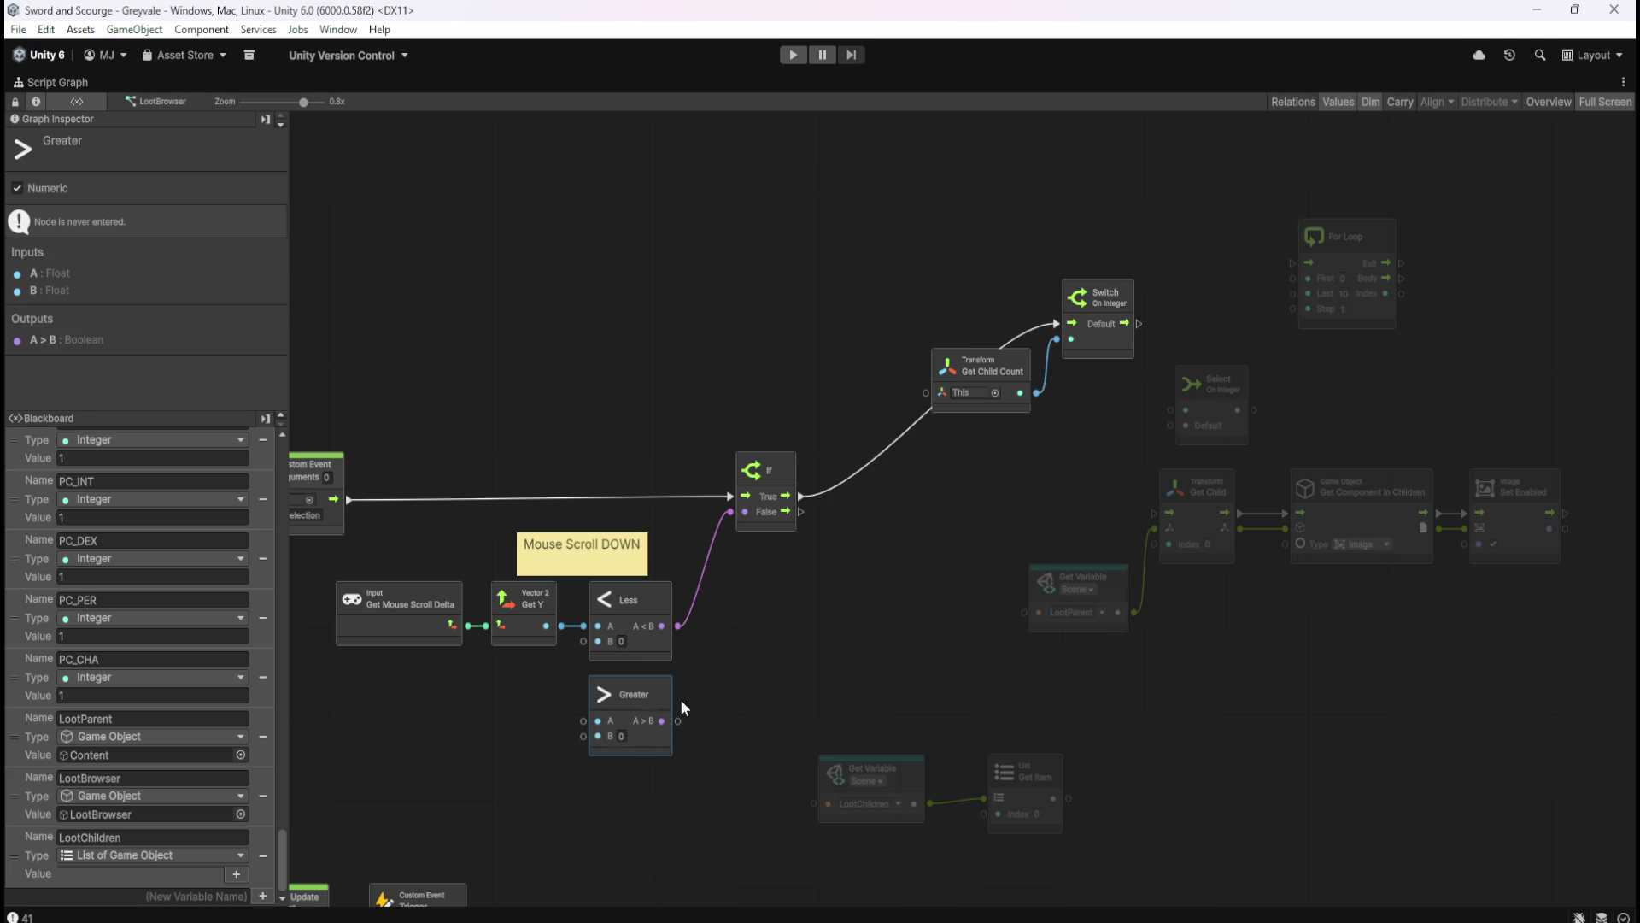
click(771, 707)
mouse_move(814, 686)
mouse_down()
mouse_move(1036, 447)
mouse_move(963, 561)
mouse_move(897, 608)
mouse_up()
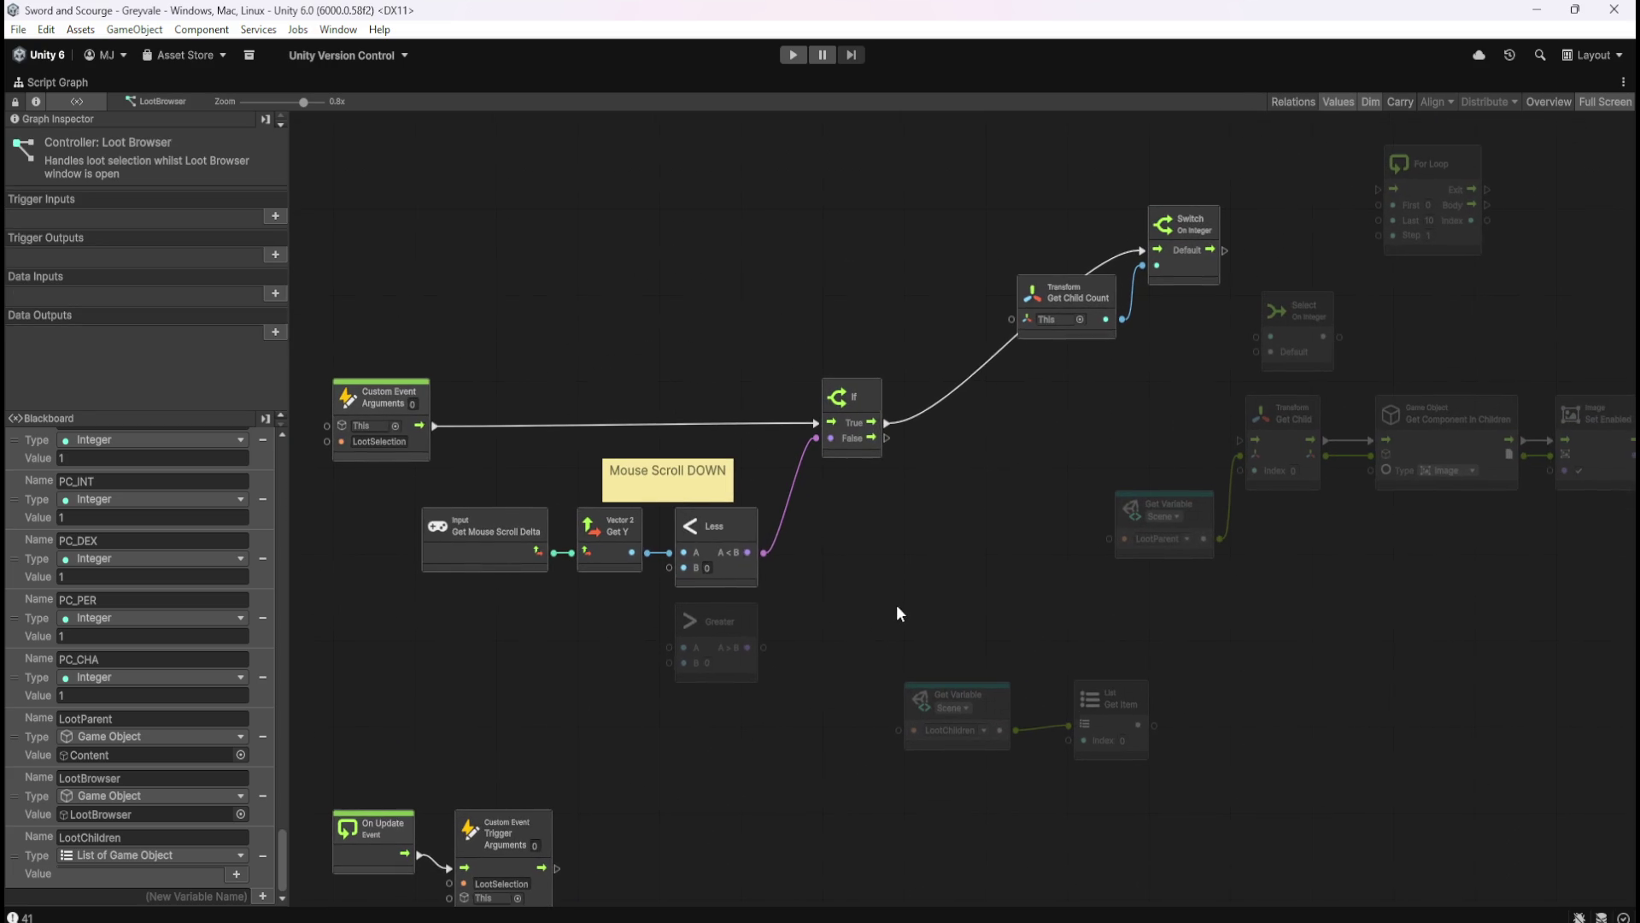
drag(965, 567, 933, 613)
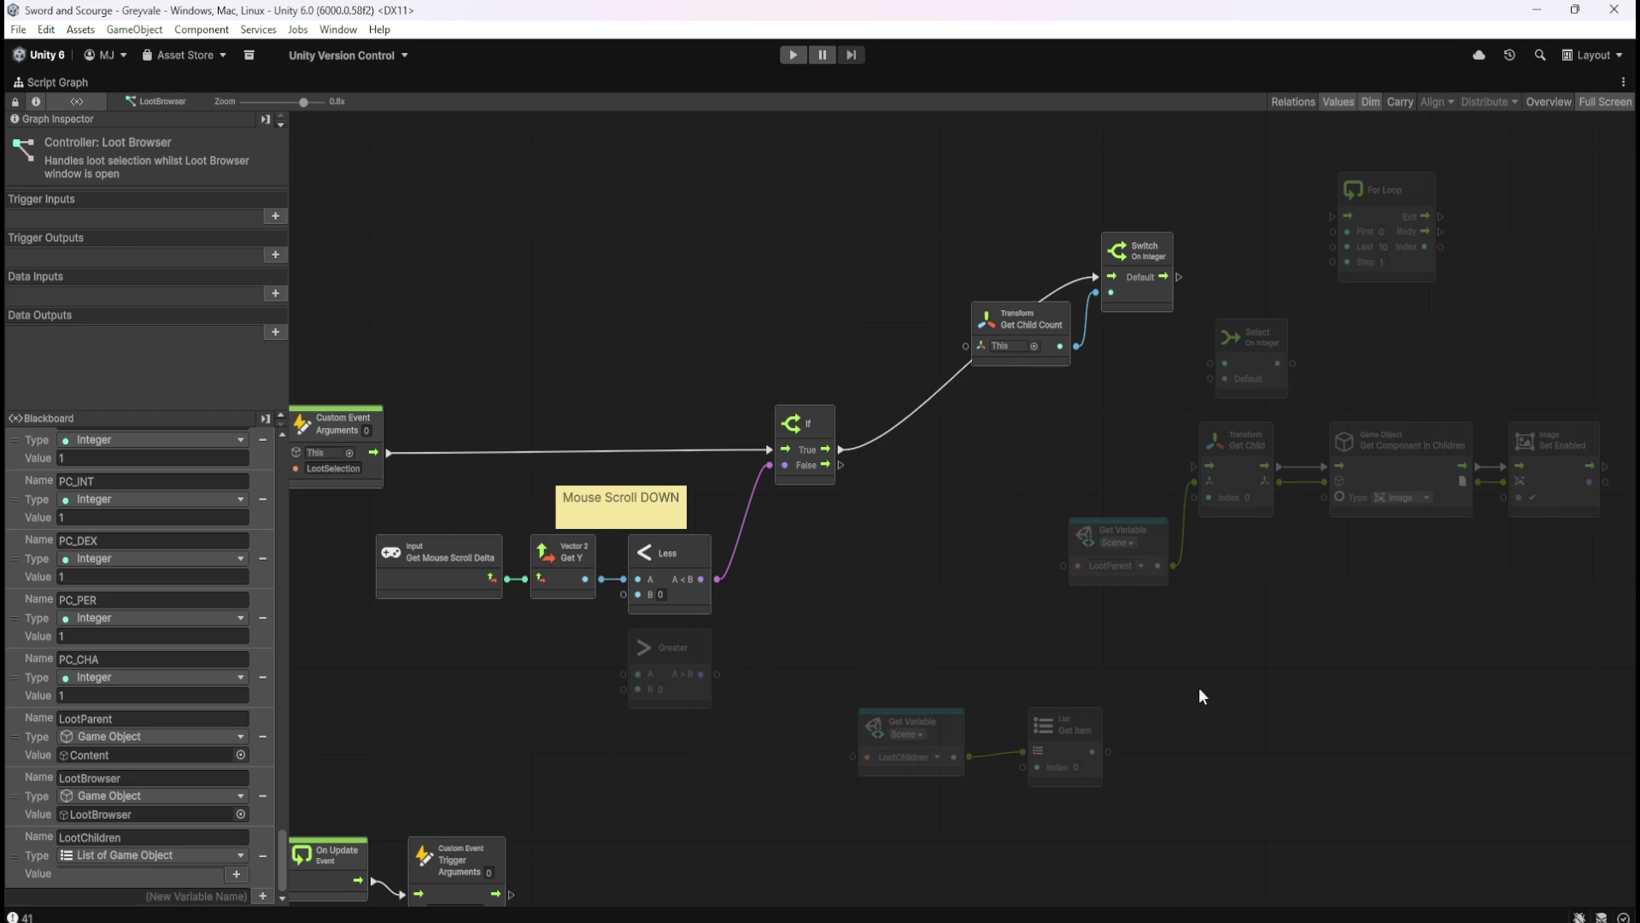
click(1078, 761)
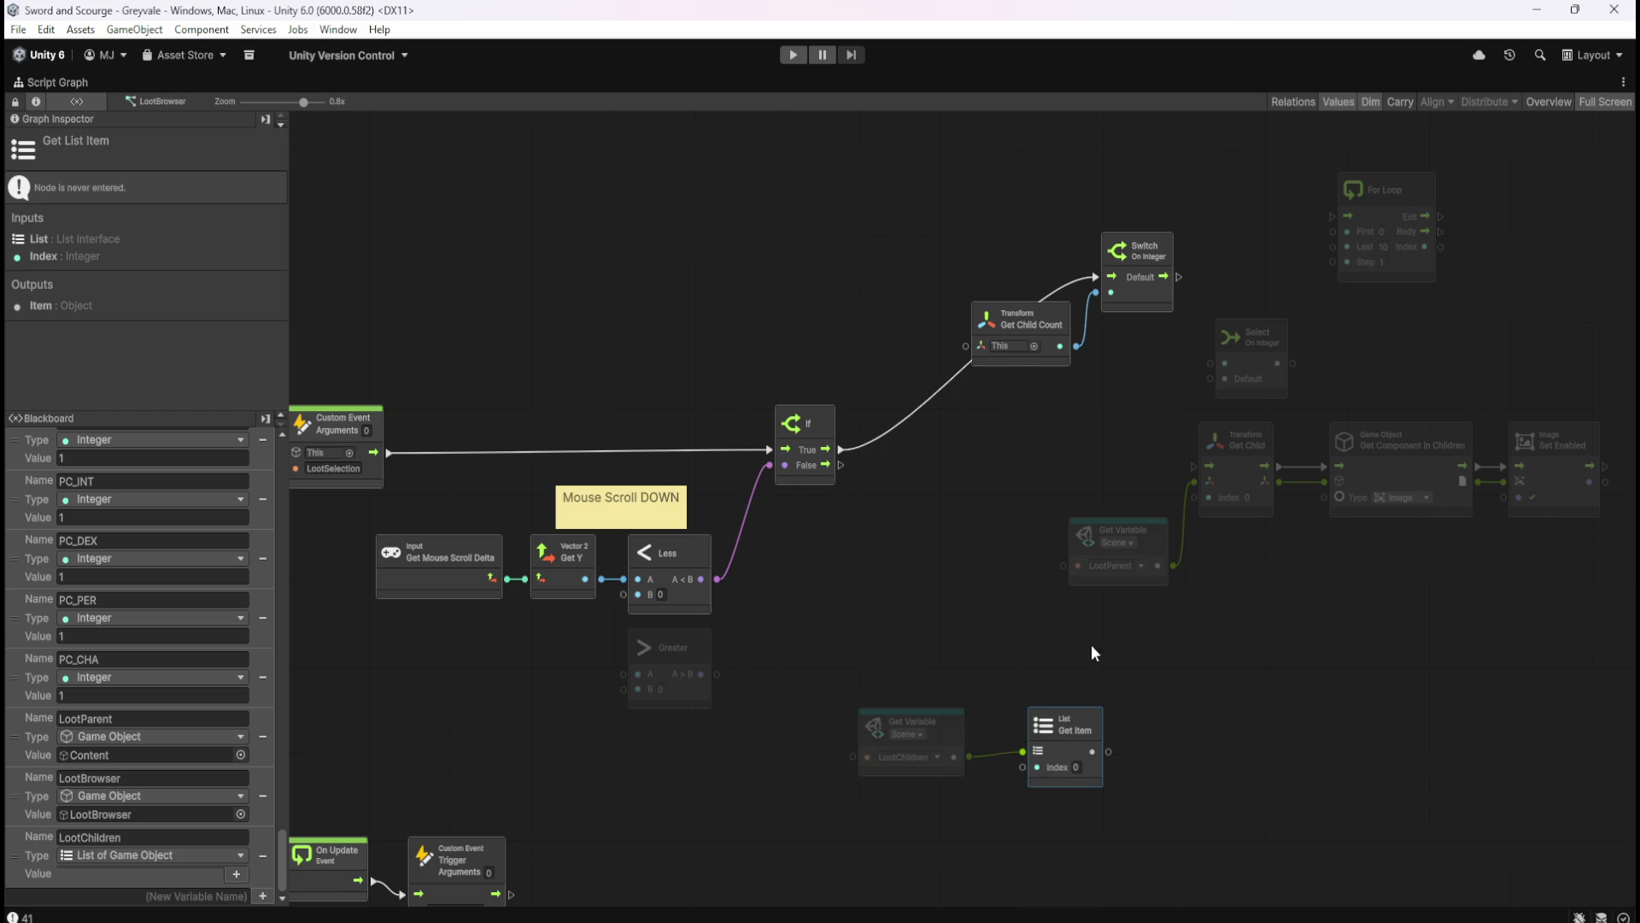
drag(1037, 490, 1181, 614)
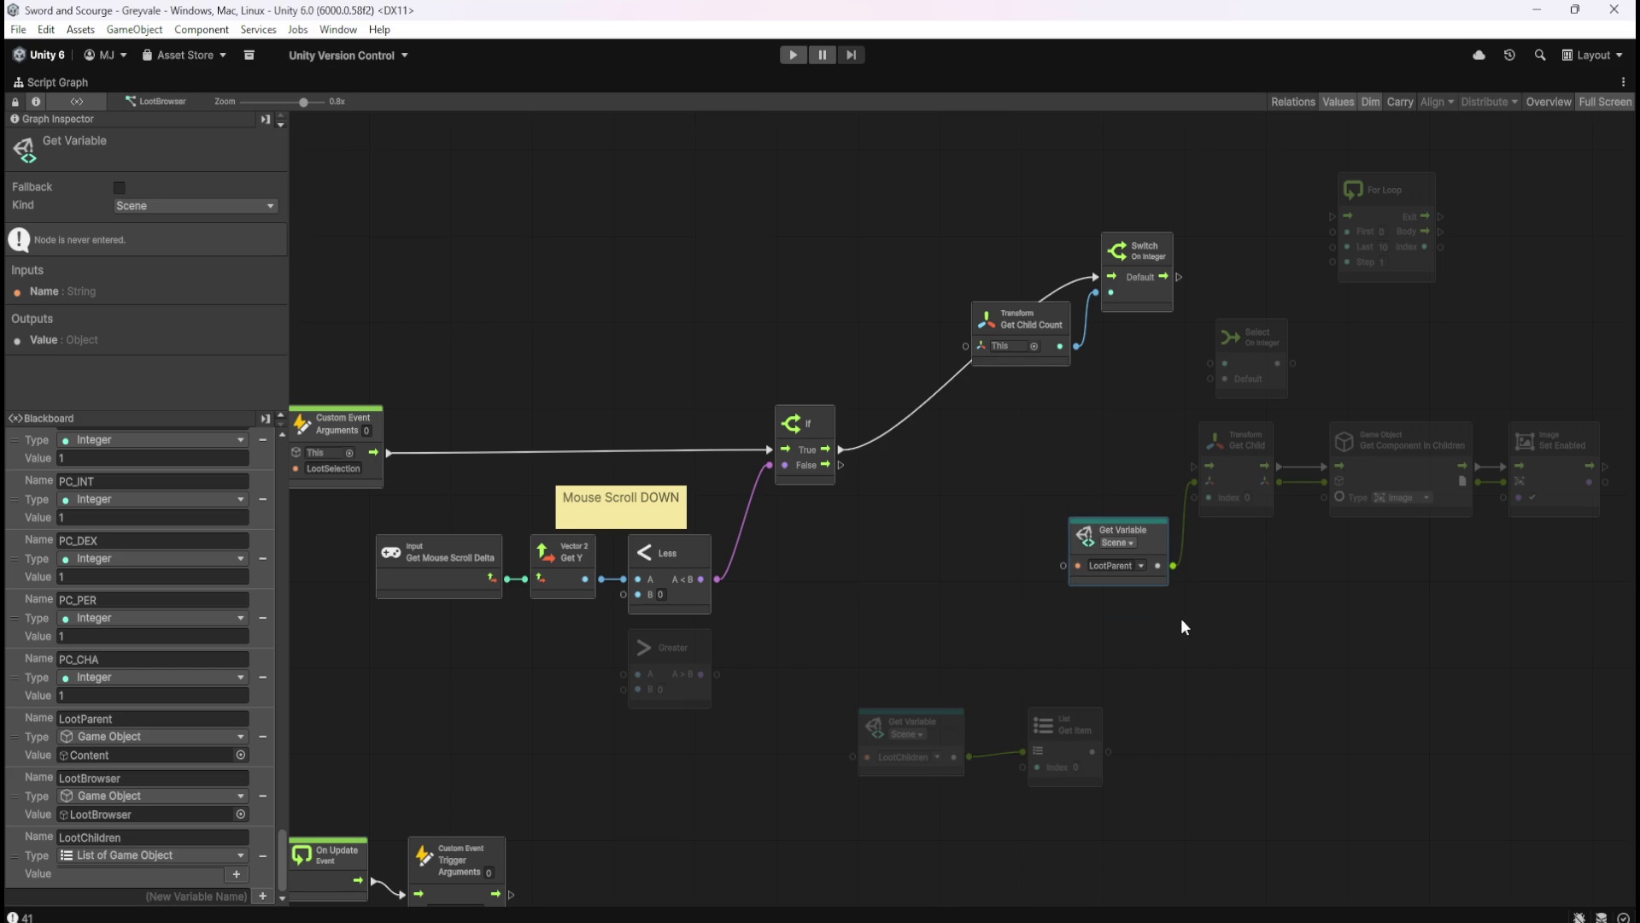
key(shift+space)
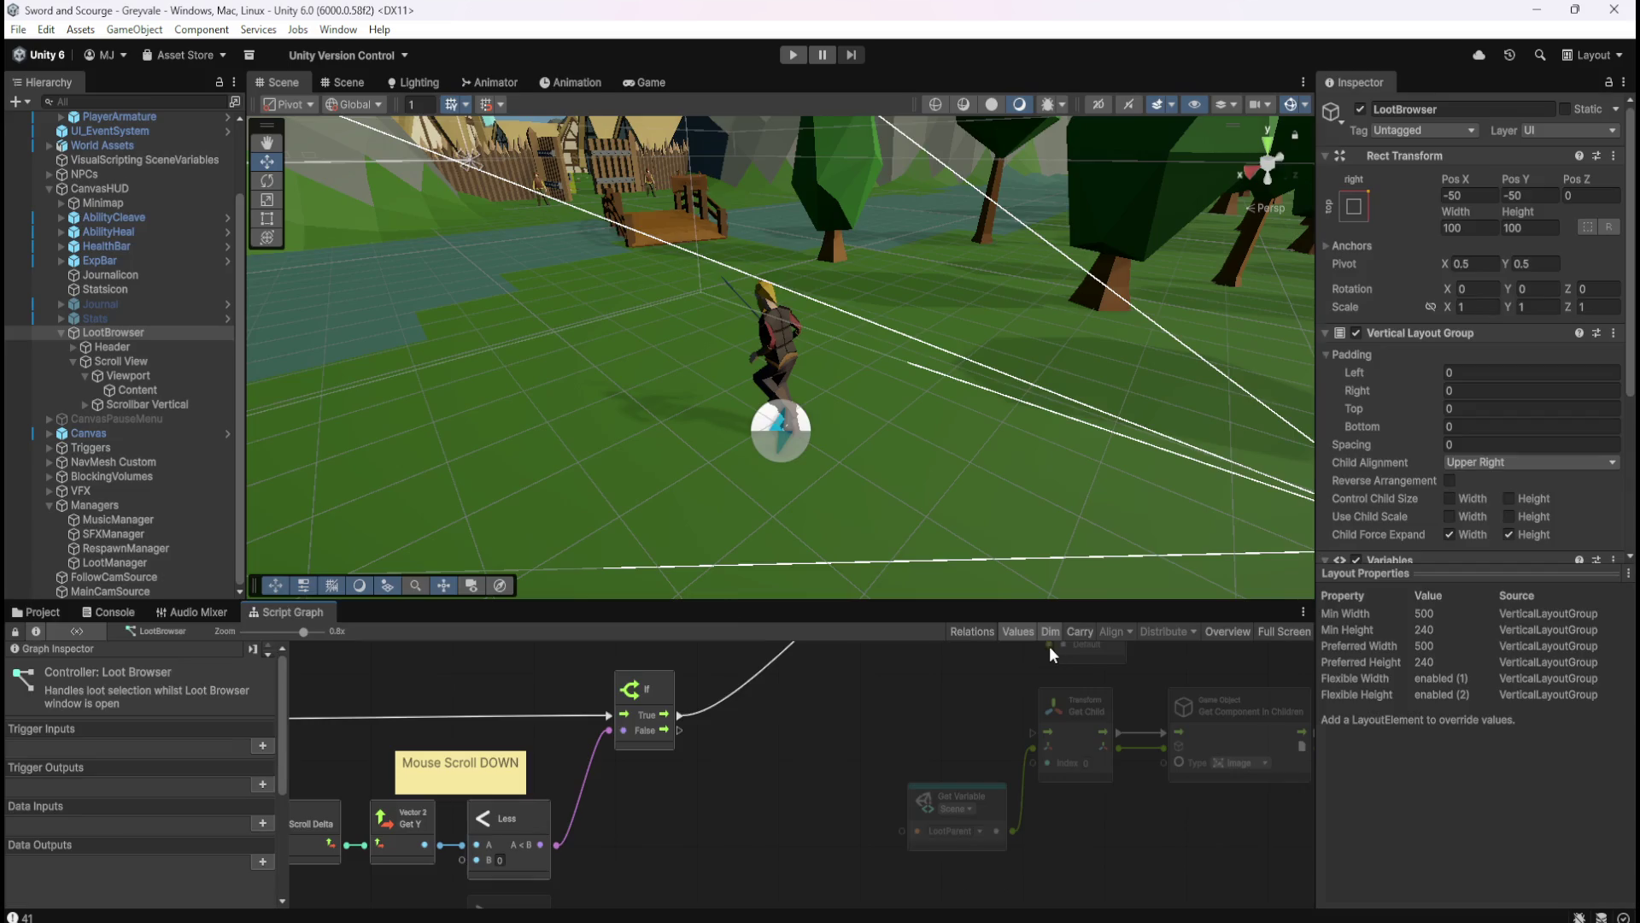
click(49, 609)
click(228, 680)
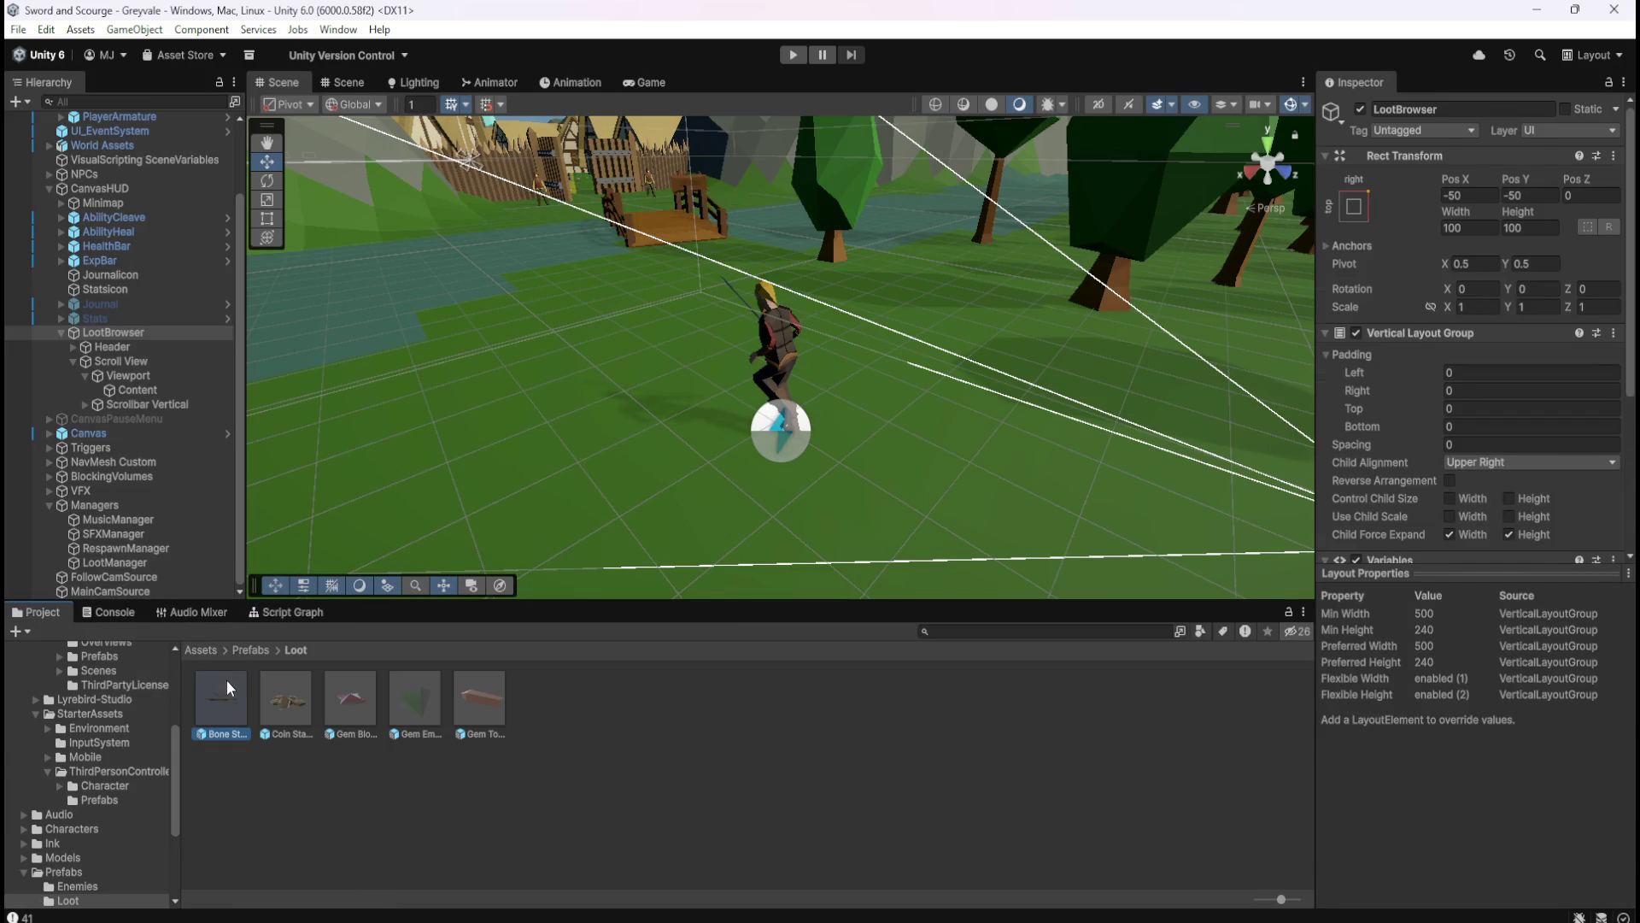
click(288, 610)
key(shift+space)
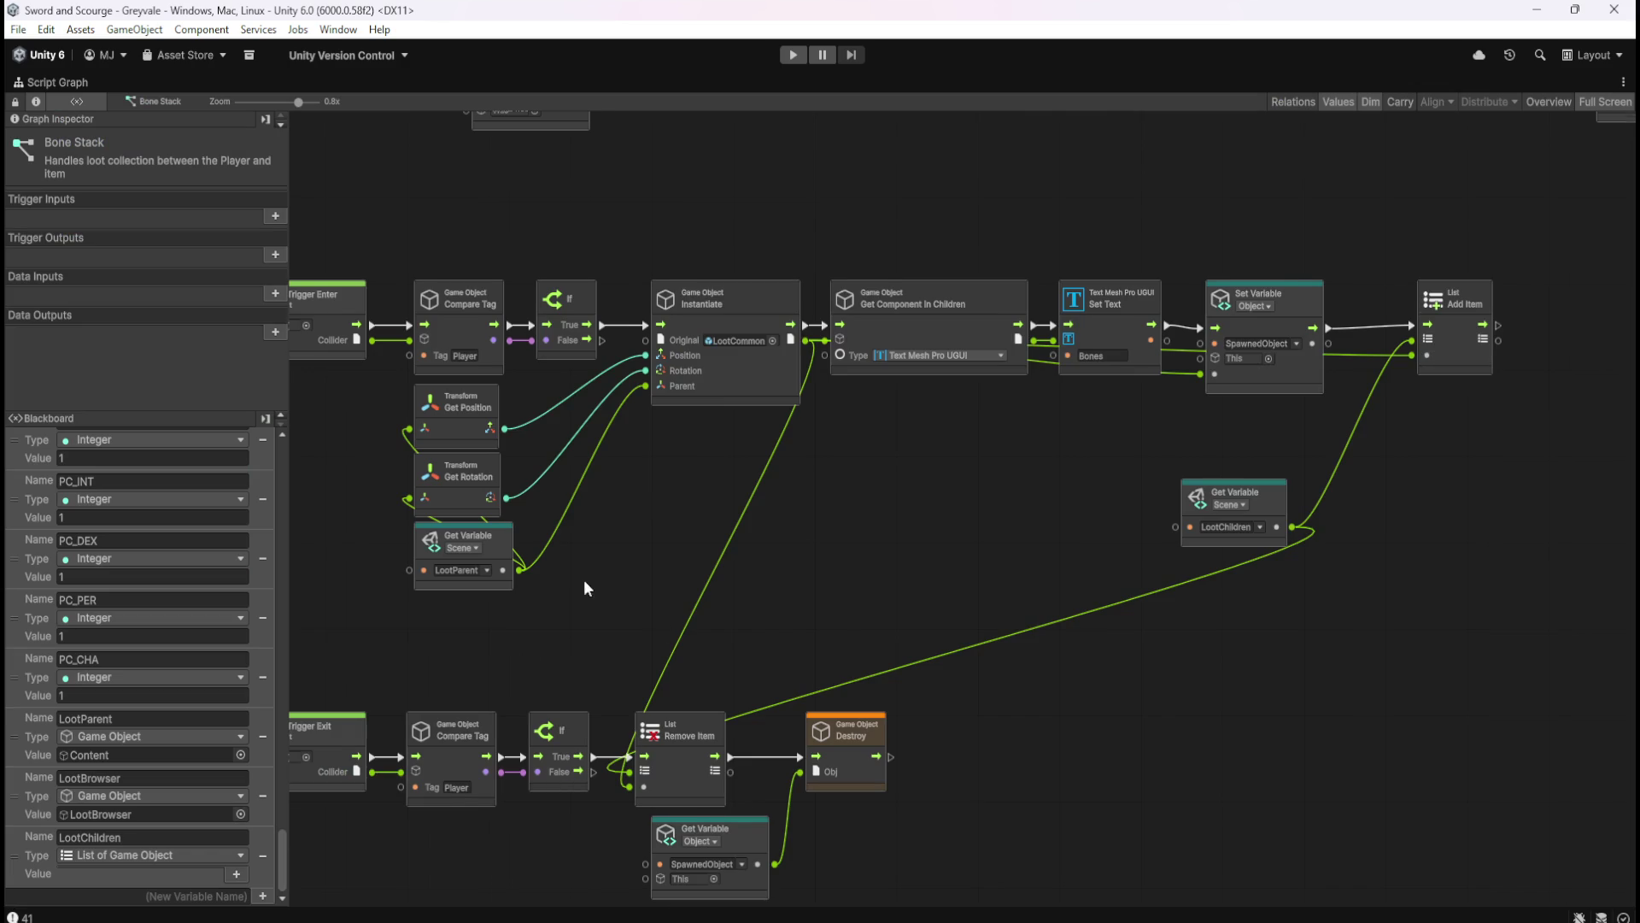
drag(568, 577, 786, 600)
drag(553, 644, 819, 540)
click(1068, 539)
key(shift+space)
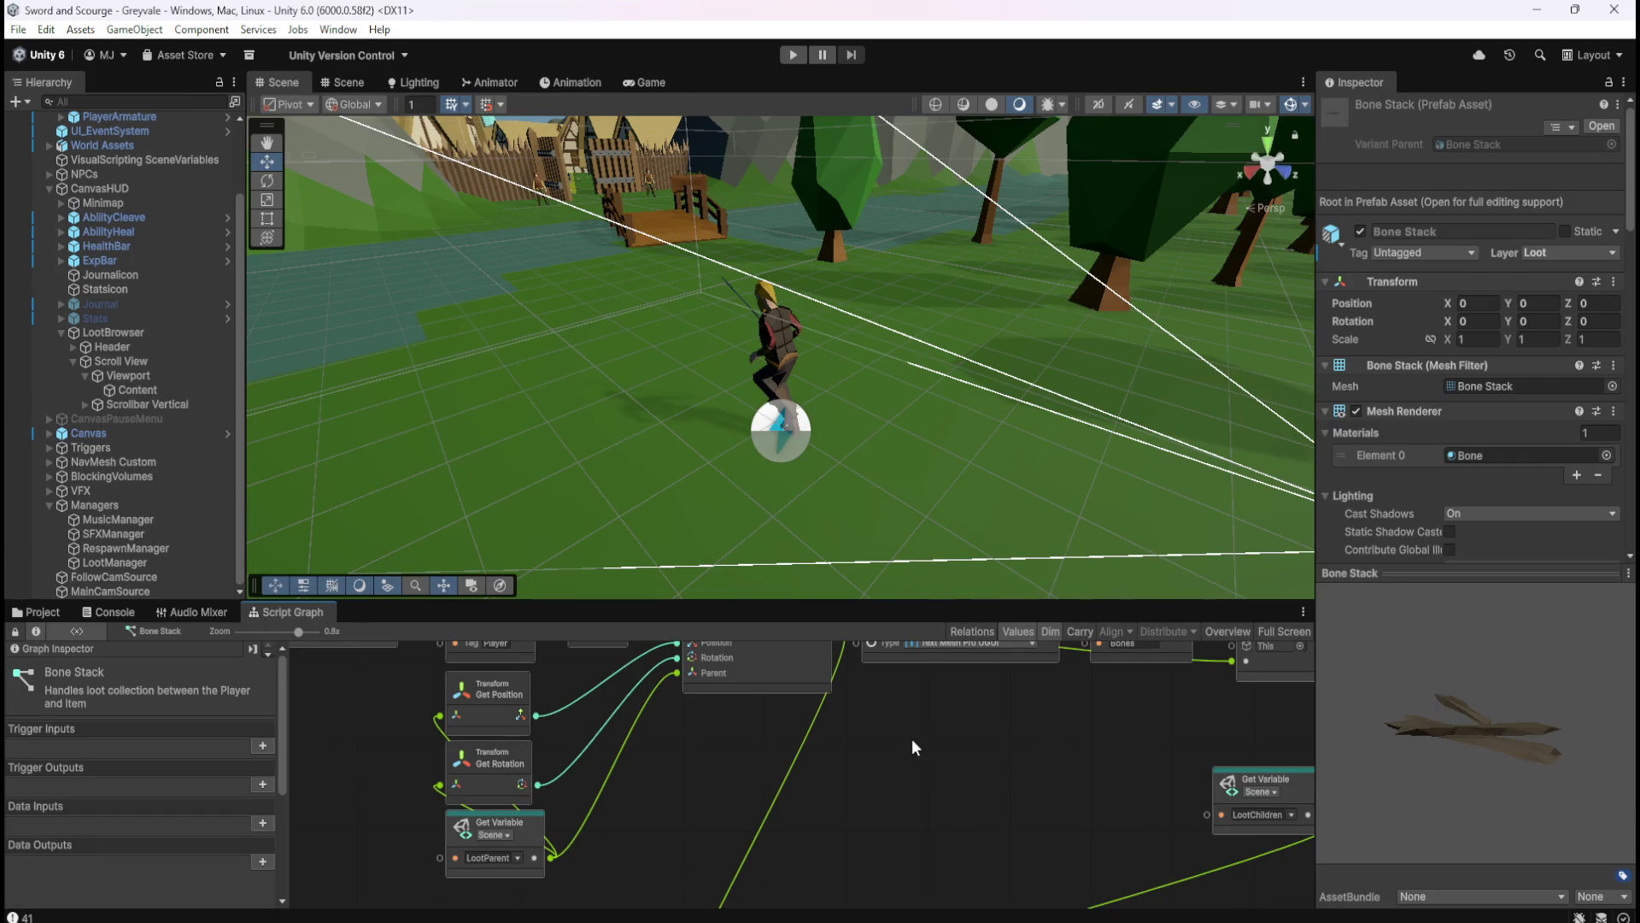
click(128, 333)
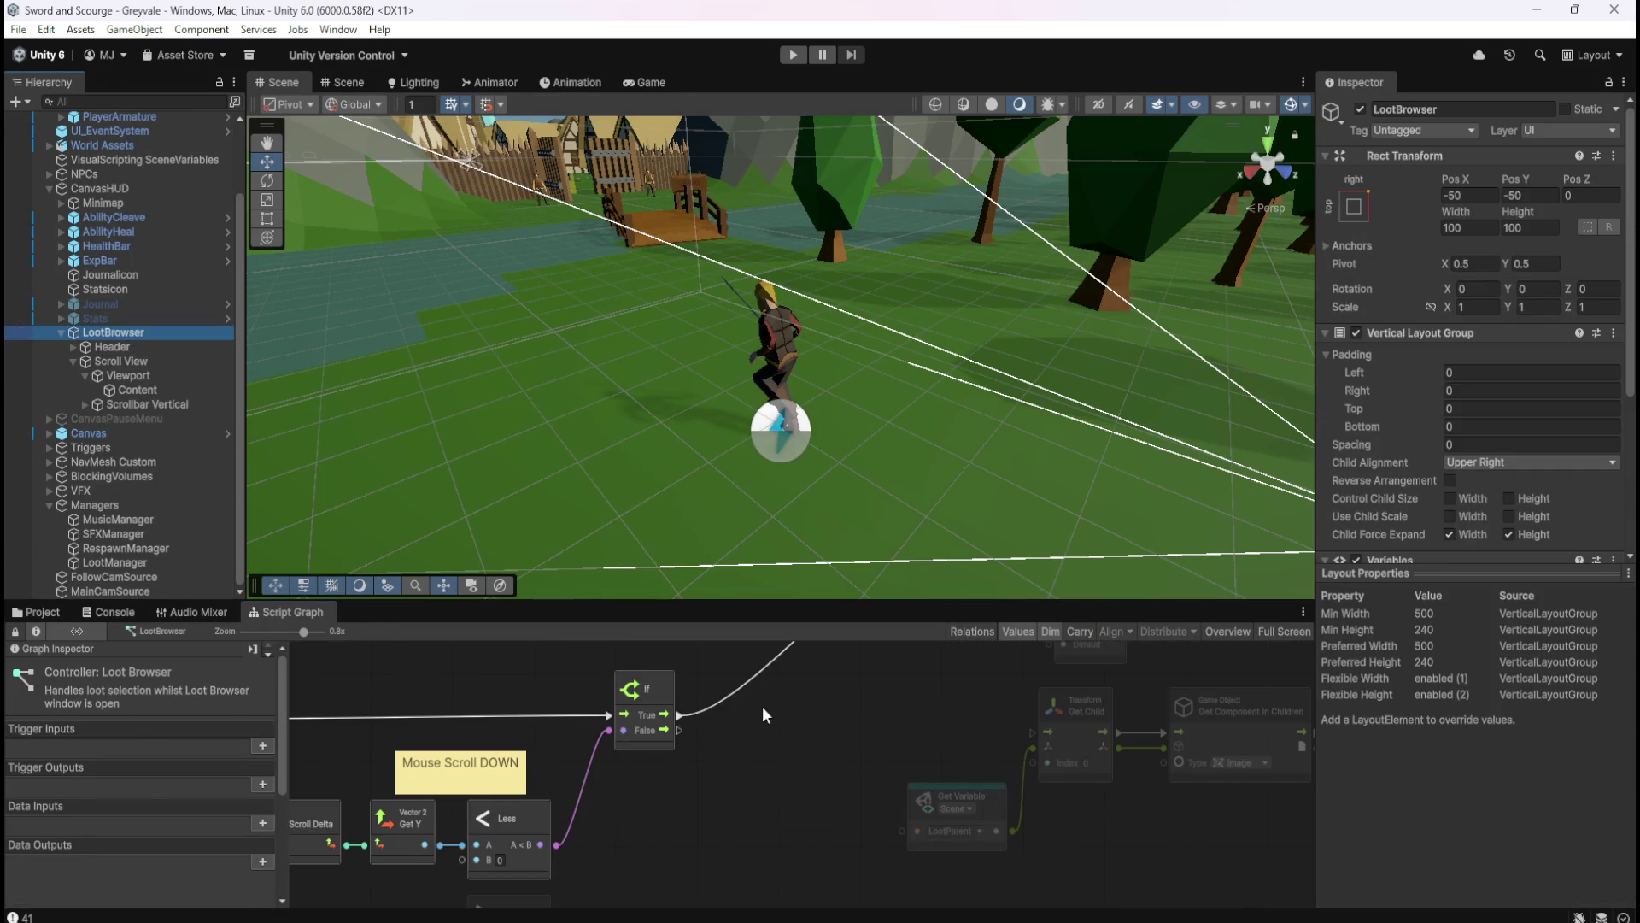
key(shift+space)
click(948, 730)
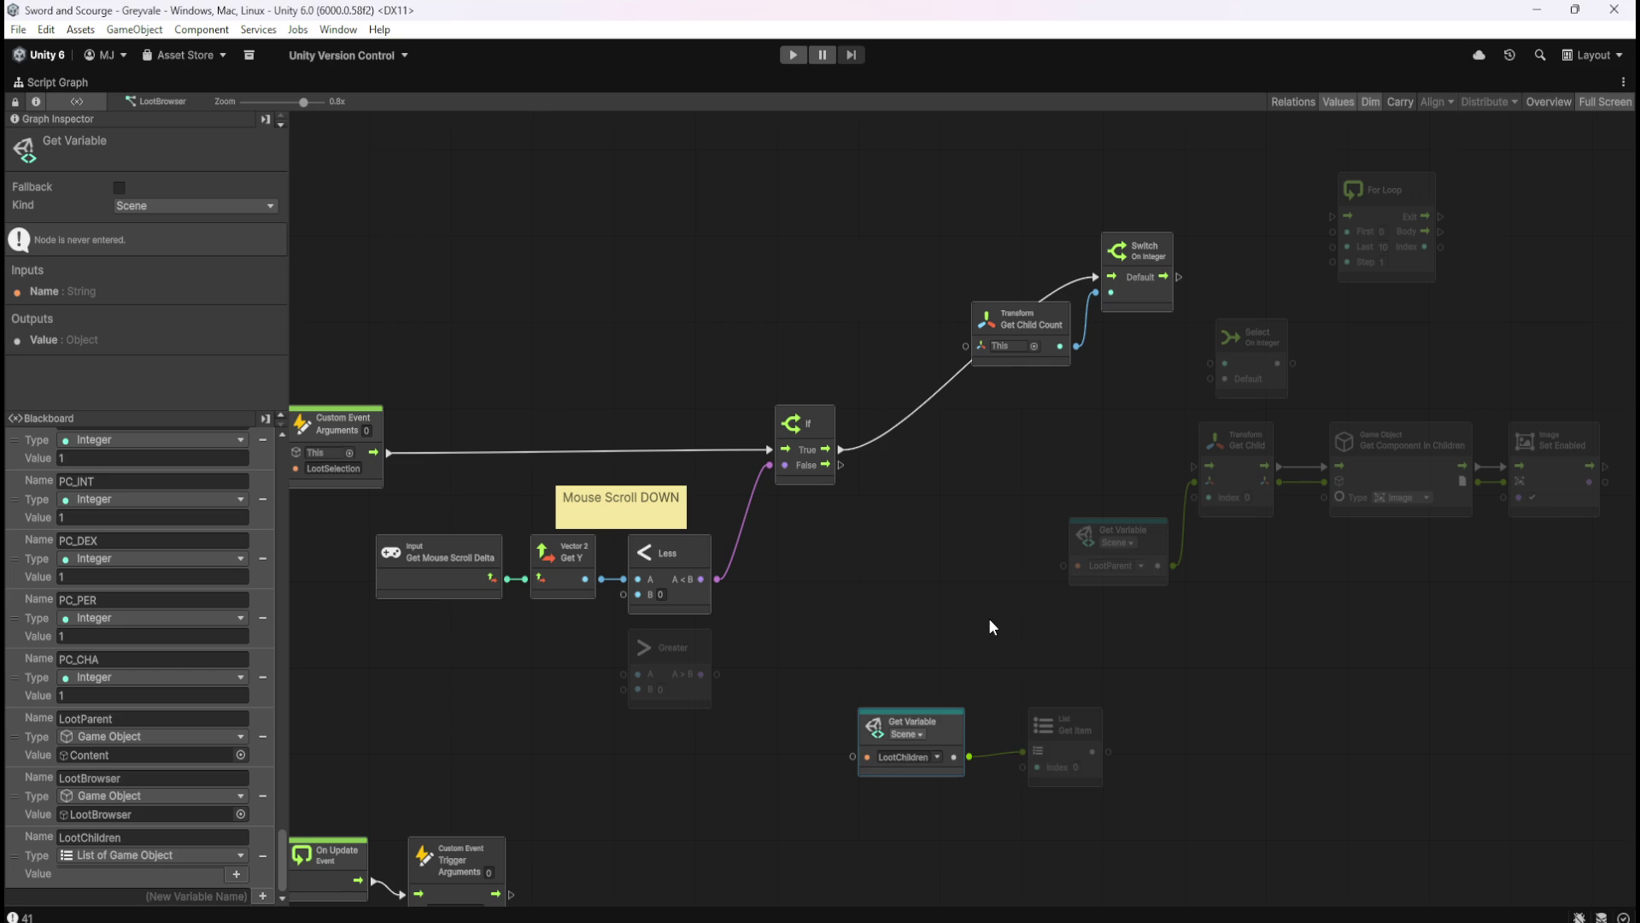
- Open the node search from the canvas and search for 'list'
click(1008, 608)
click(955, 733)
right_click(1203, 750)
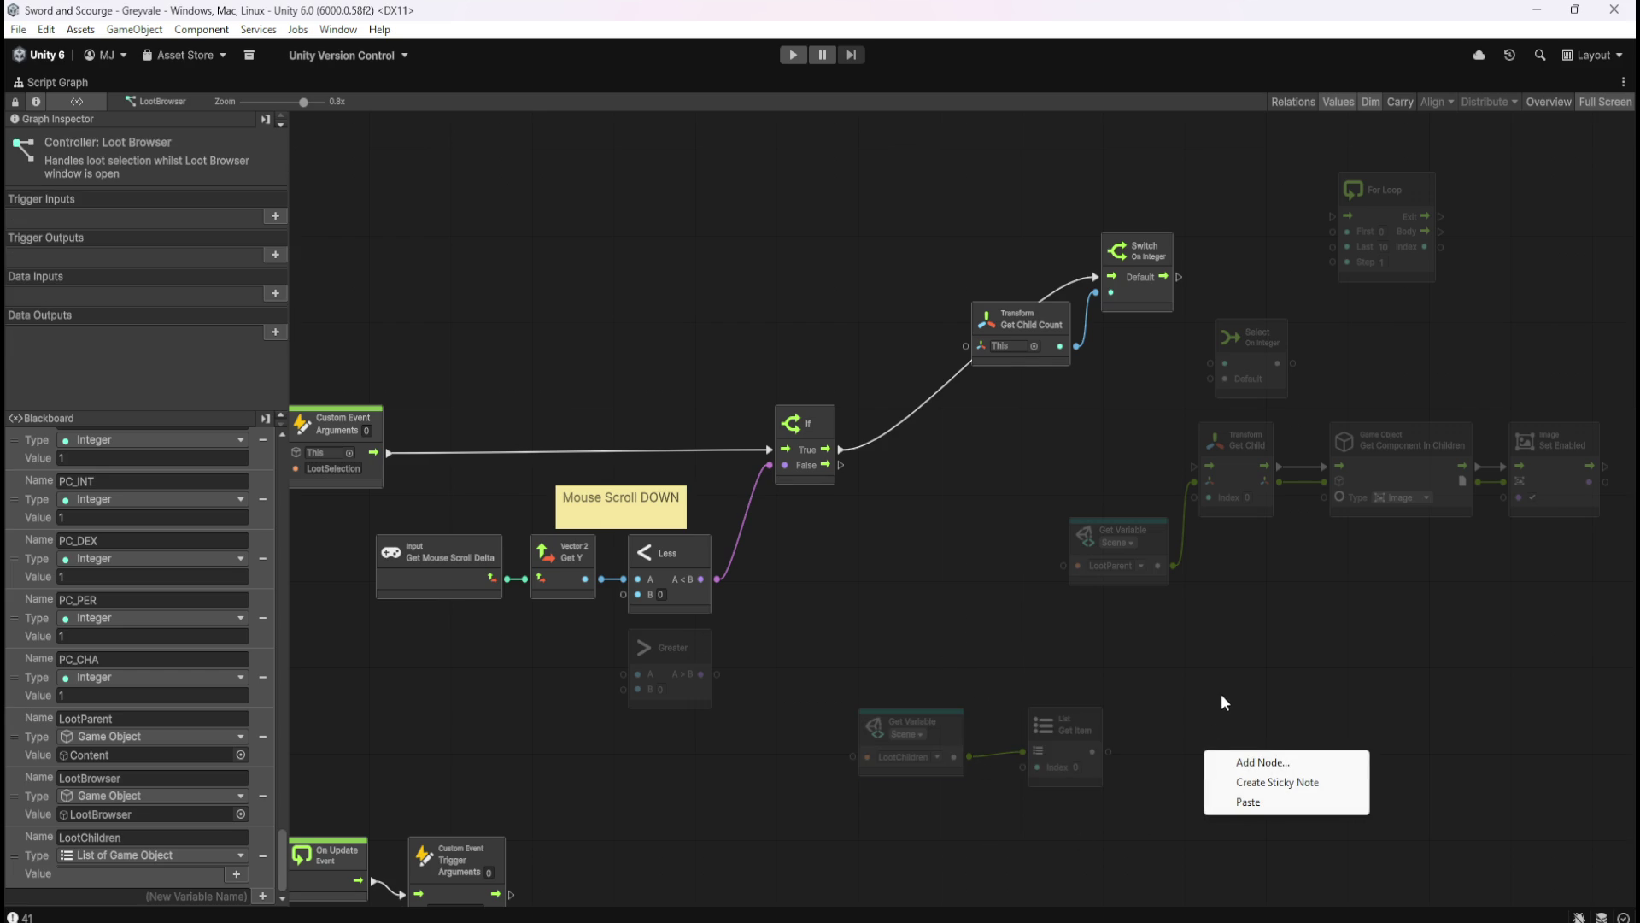
click(1271, 760)
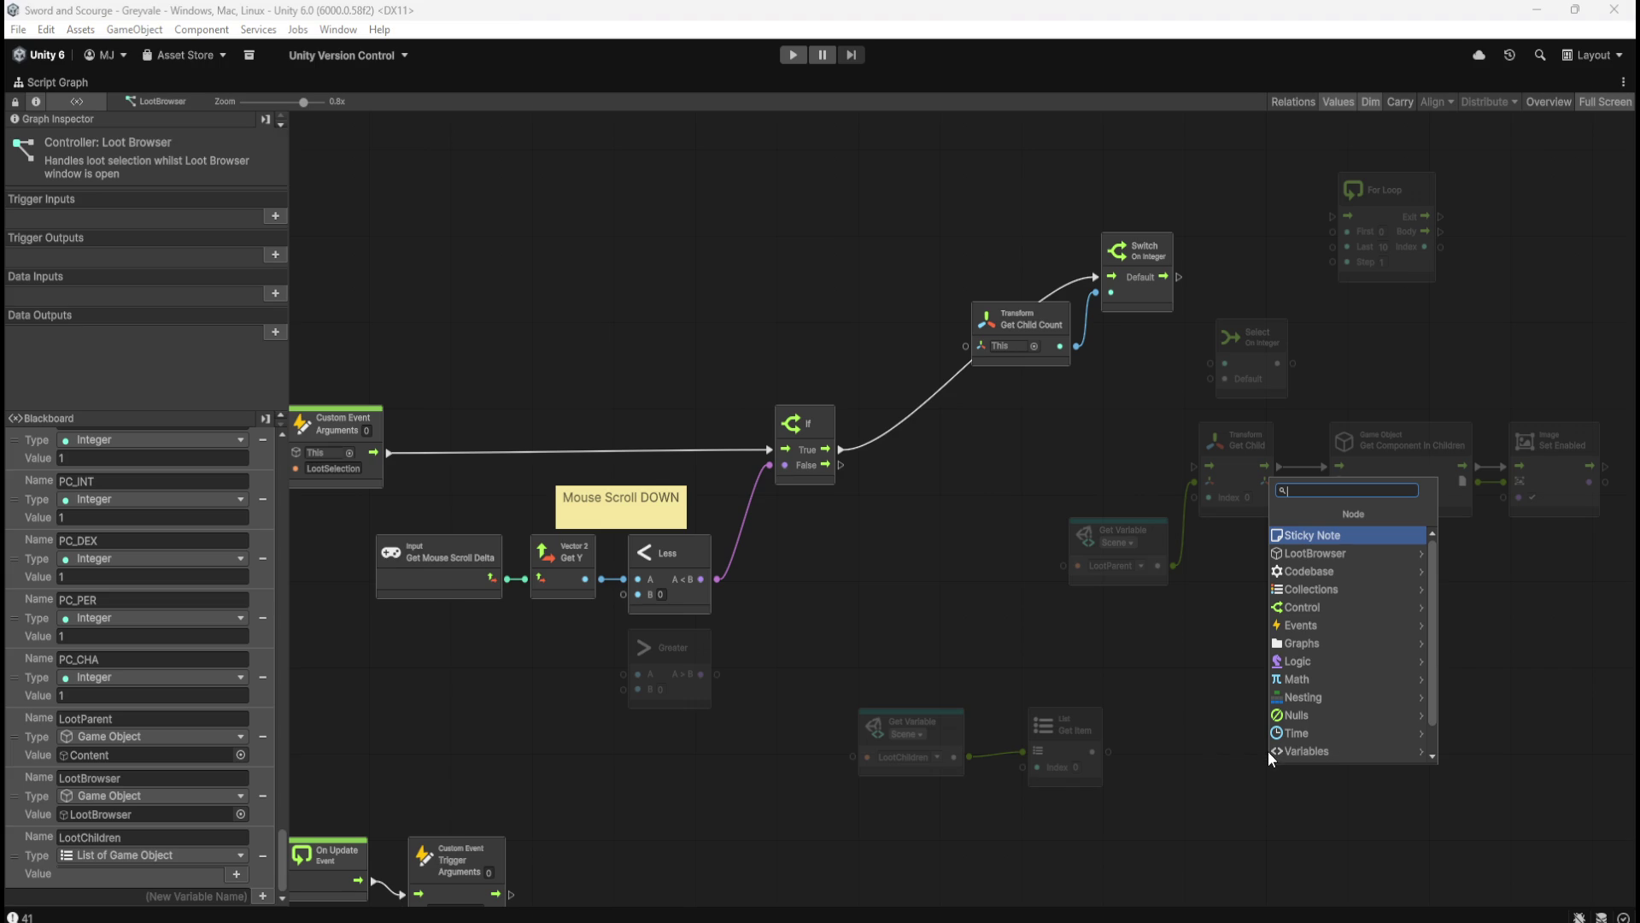
text(list)
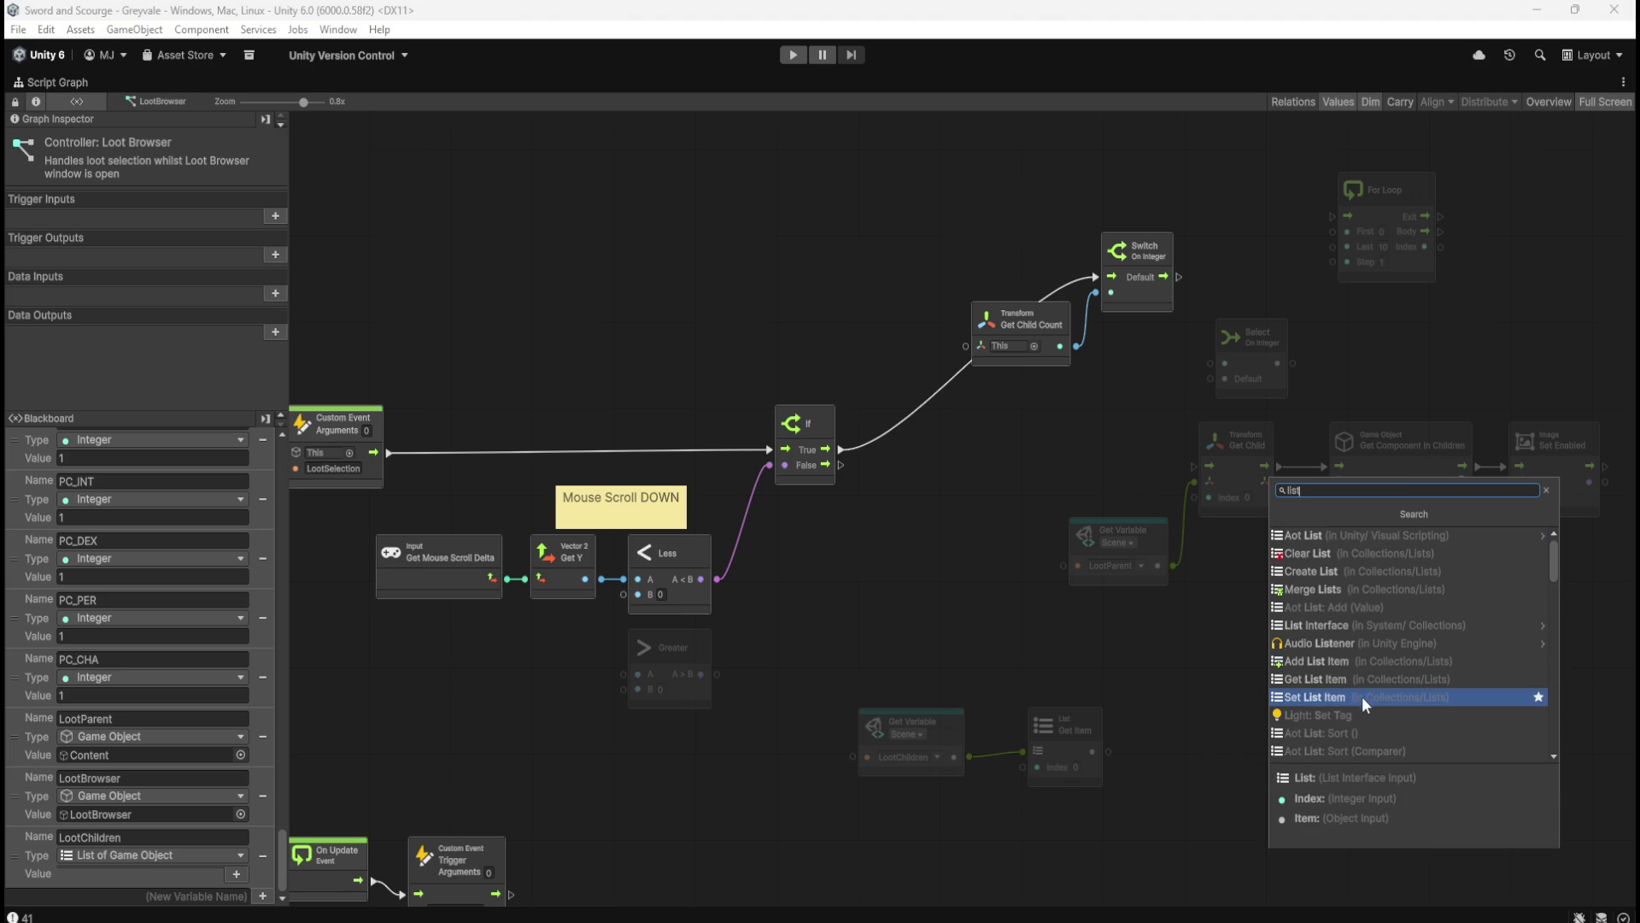
- Scroll through the 'list' results, then dismiss the search without adding a node
scroll(1407, 653, down, 5)
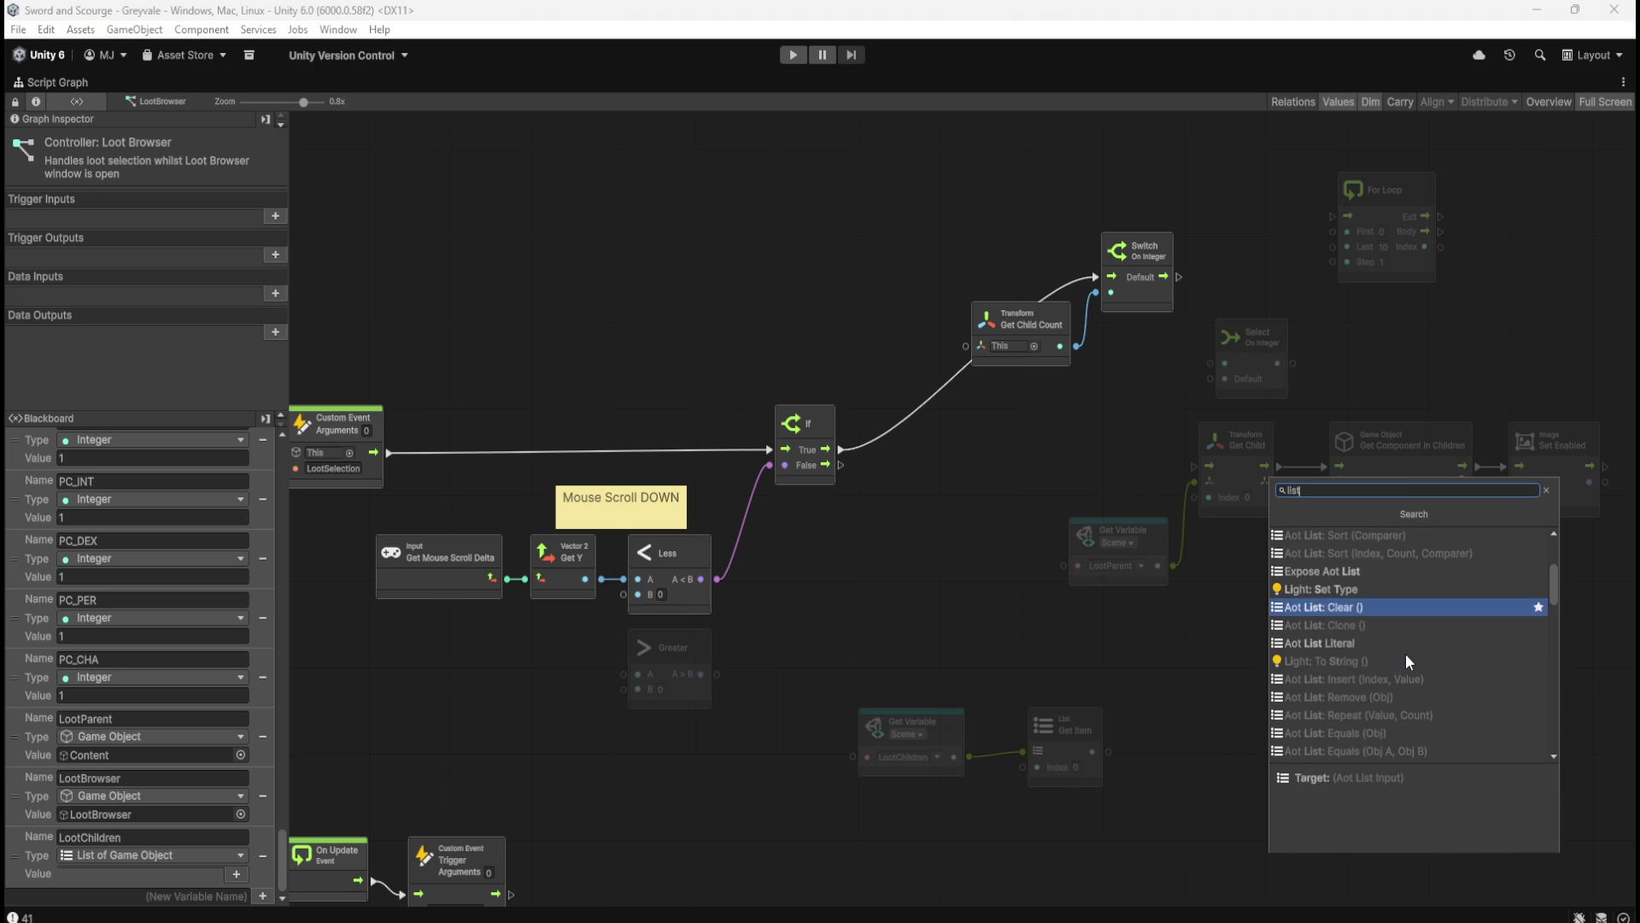
scroll(1397, 653, down, 5)
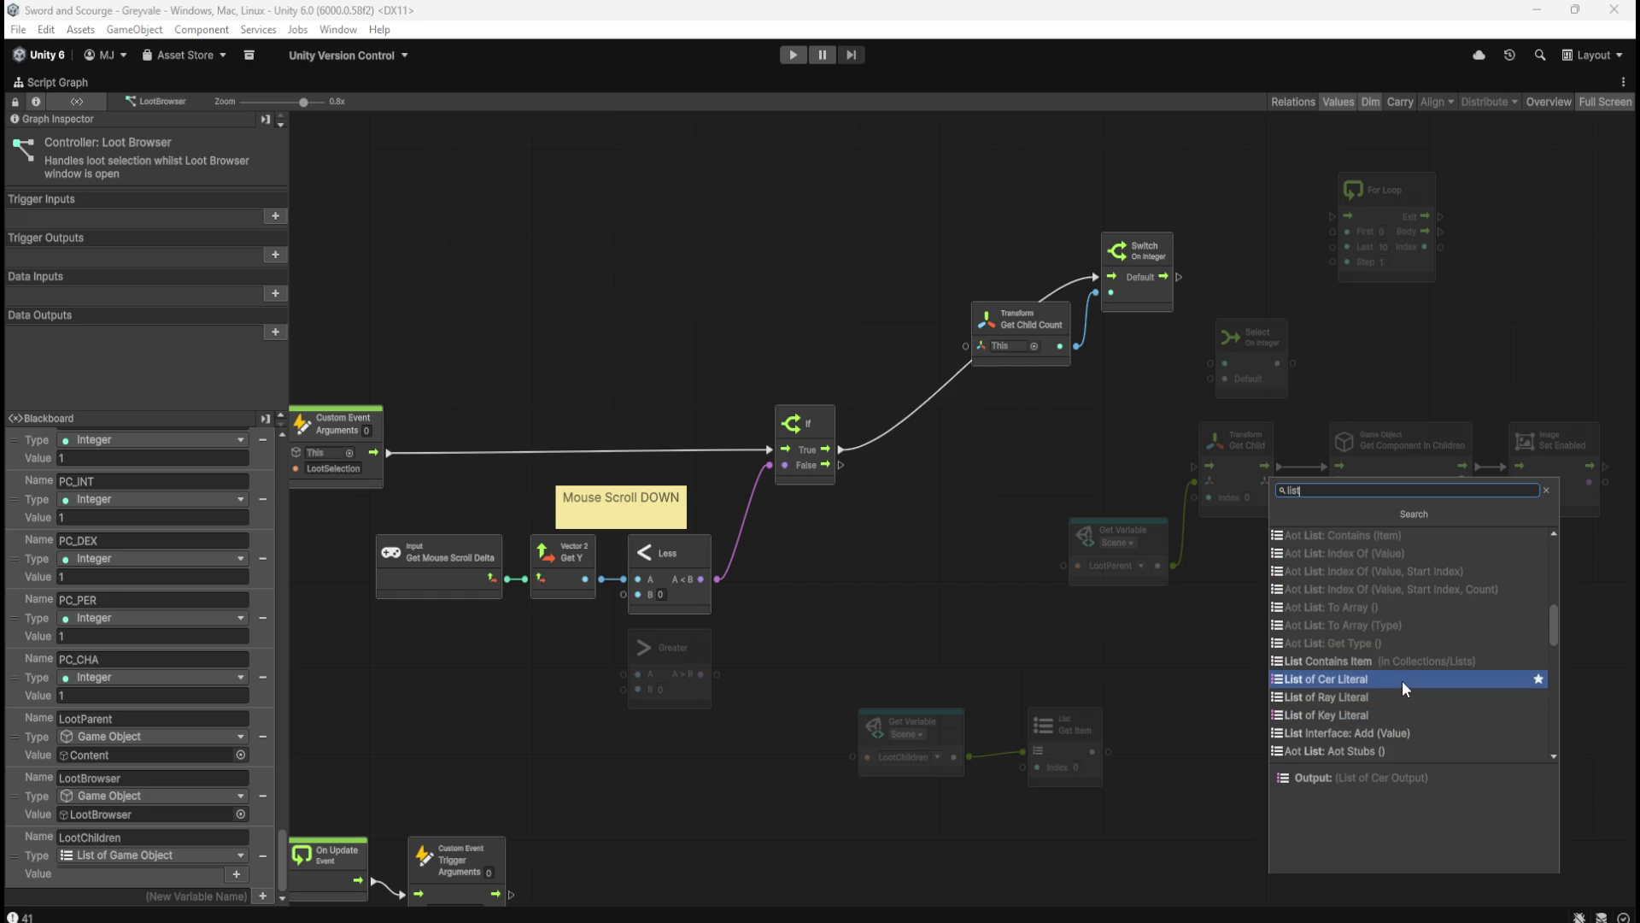
scroll(1402, 669, down, 1)
scroll(1406, 667, down, 4)
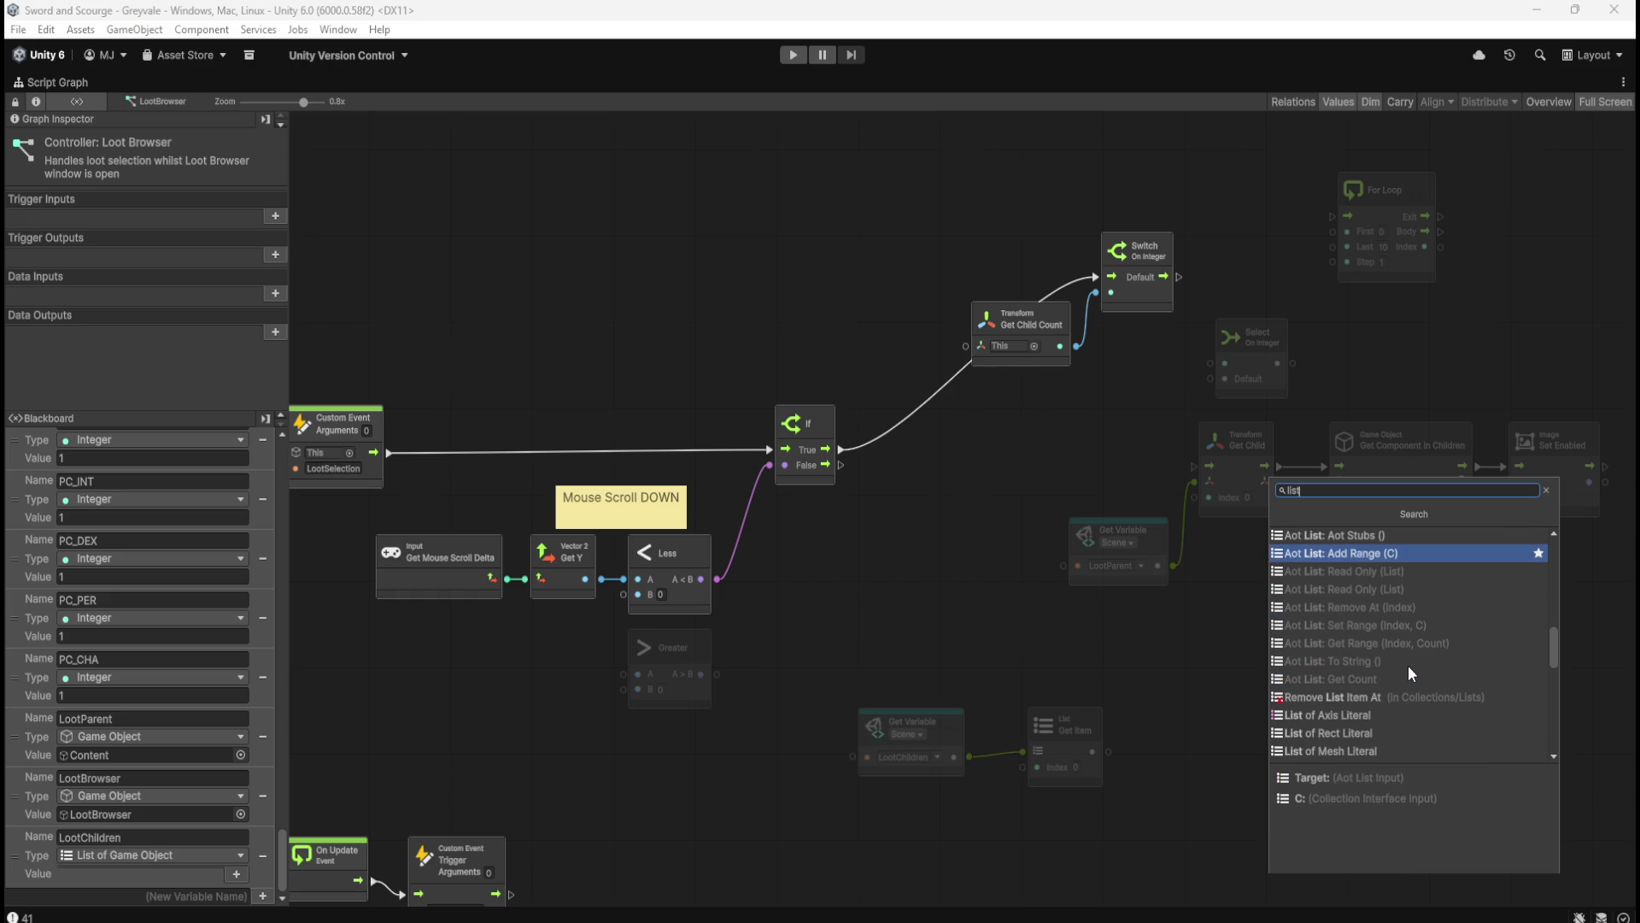
scroll(1415, 658, down, 4)
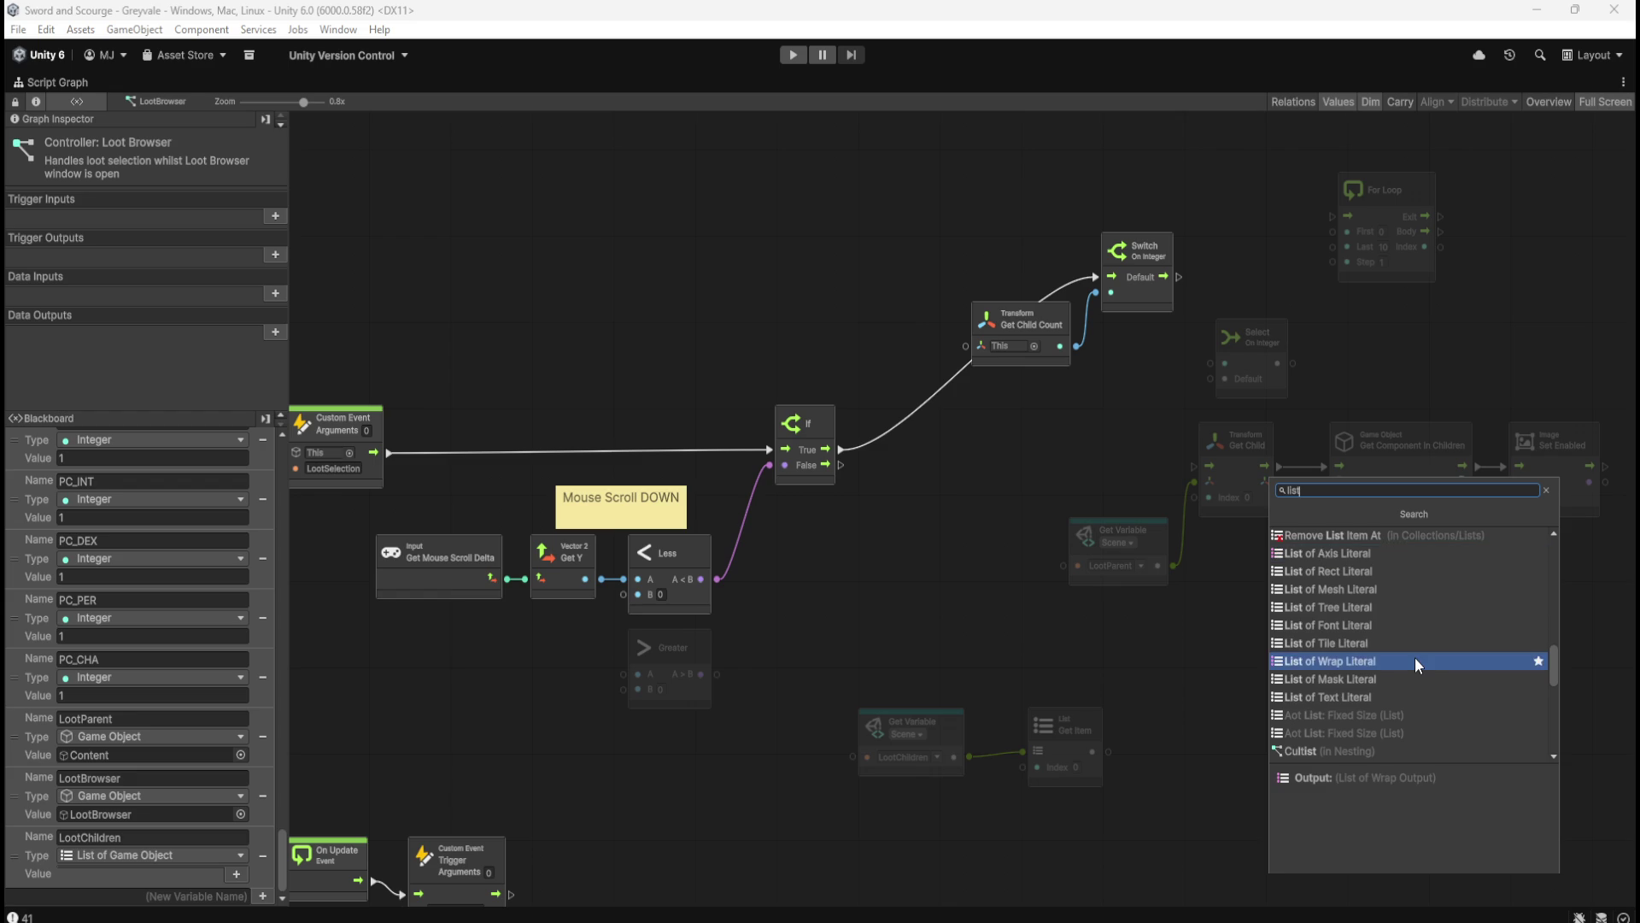
scroll(1415, 658, down, 5)
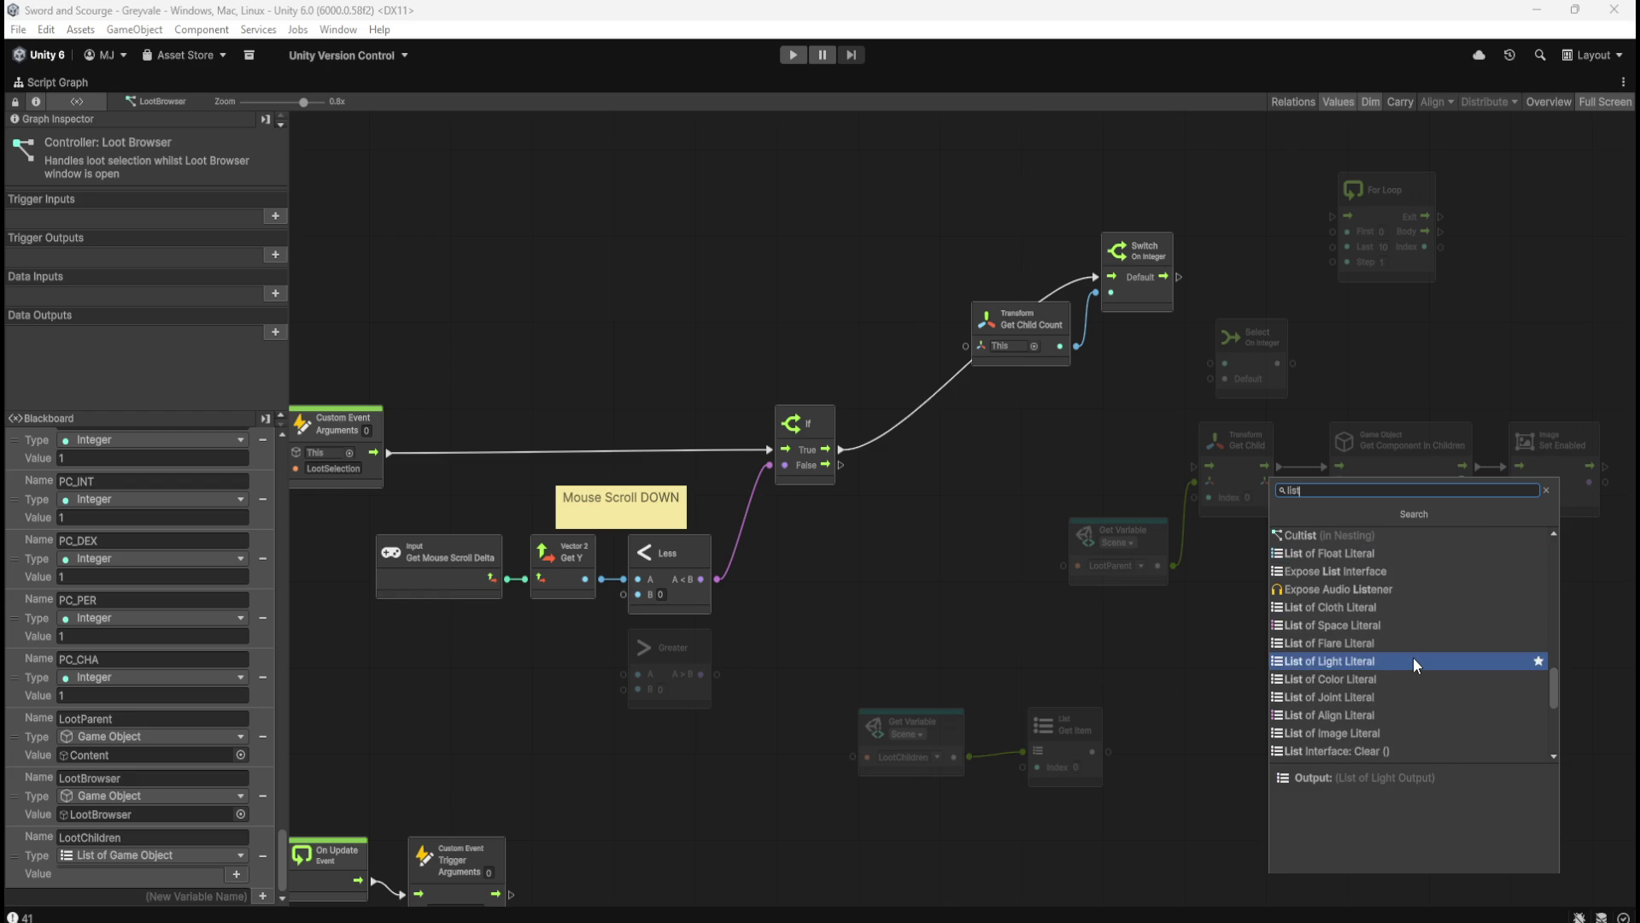
scroll(1417, 655, down, 4)
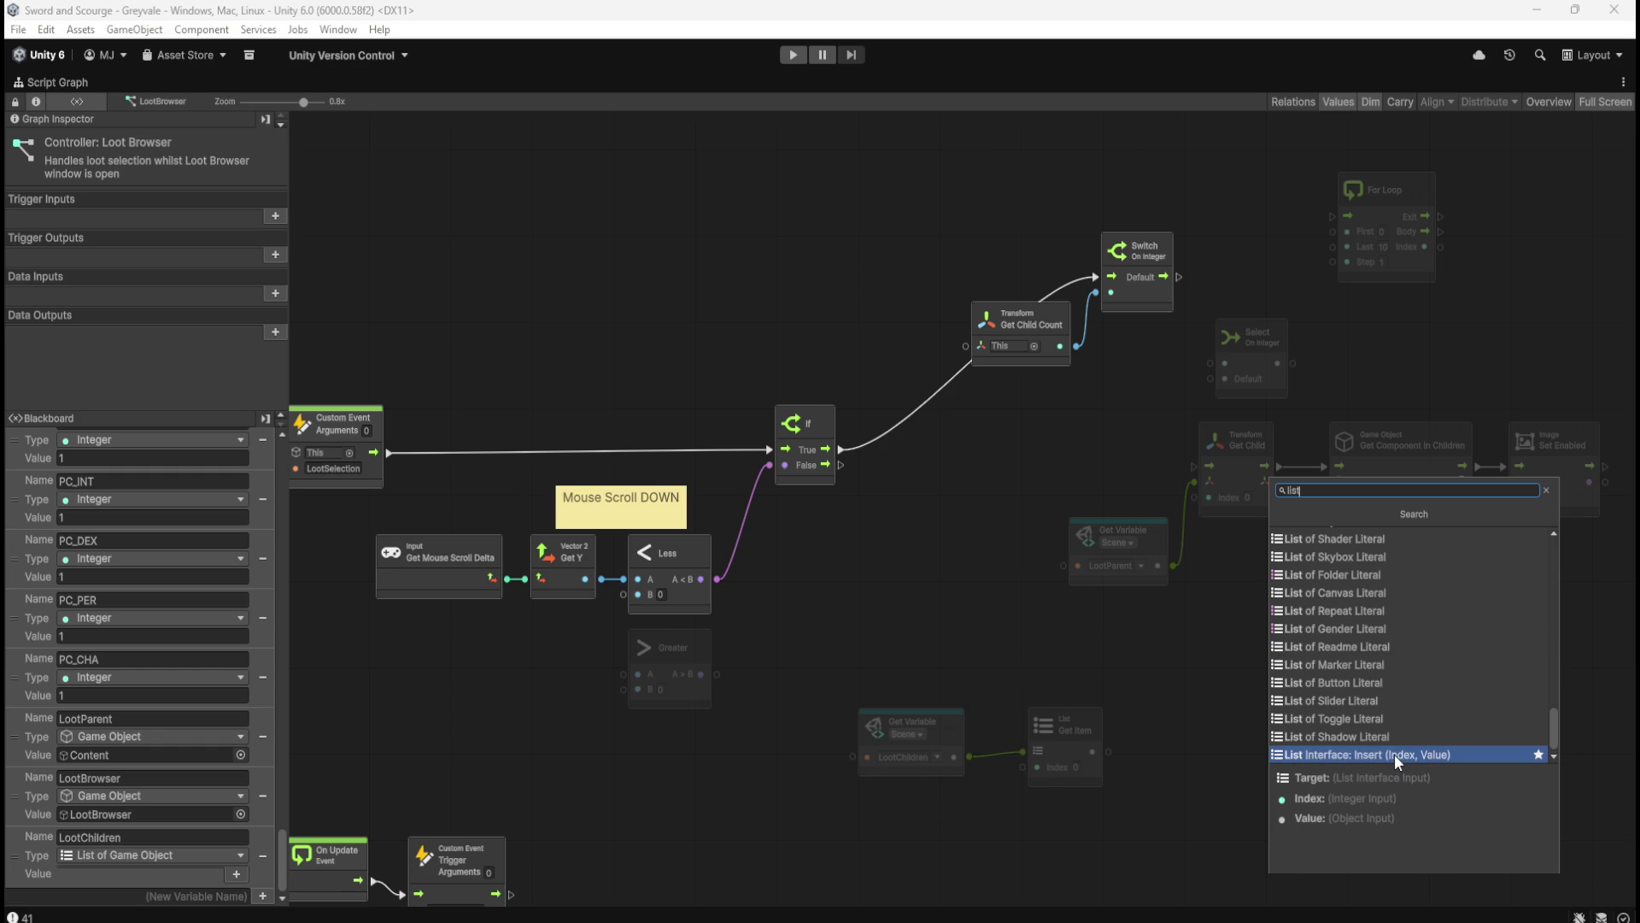
scroll(1405, 733, up, 5)
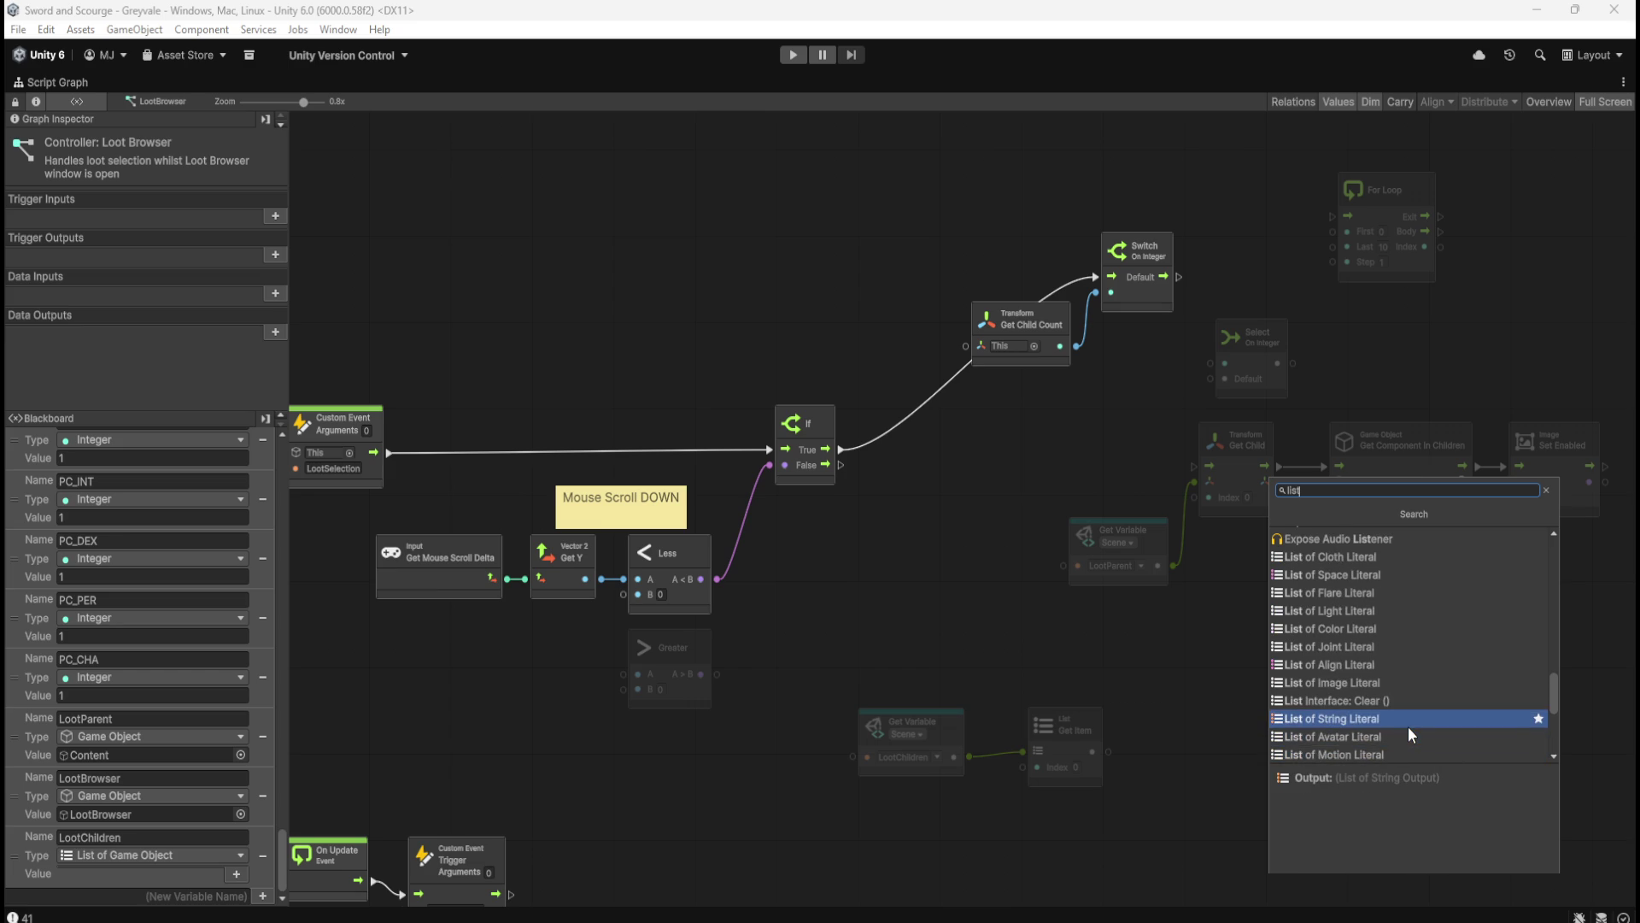
click(1211, 691)
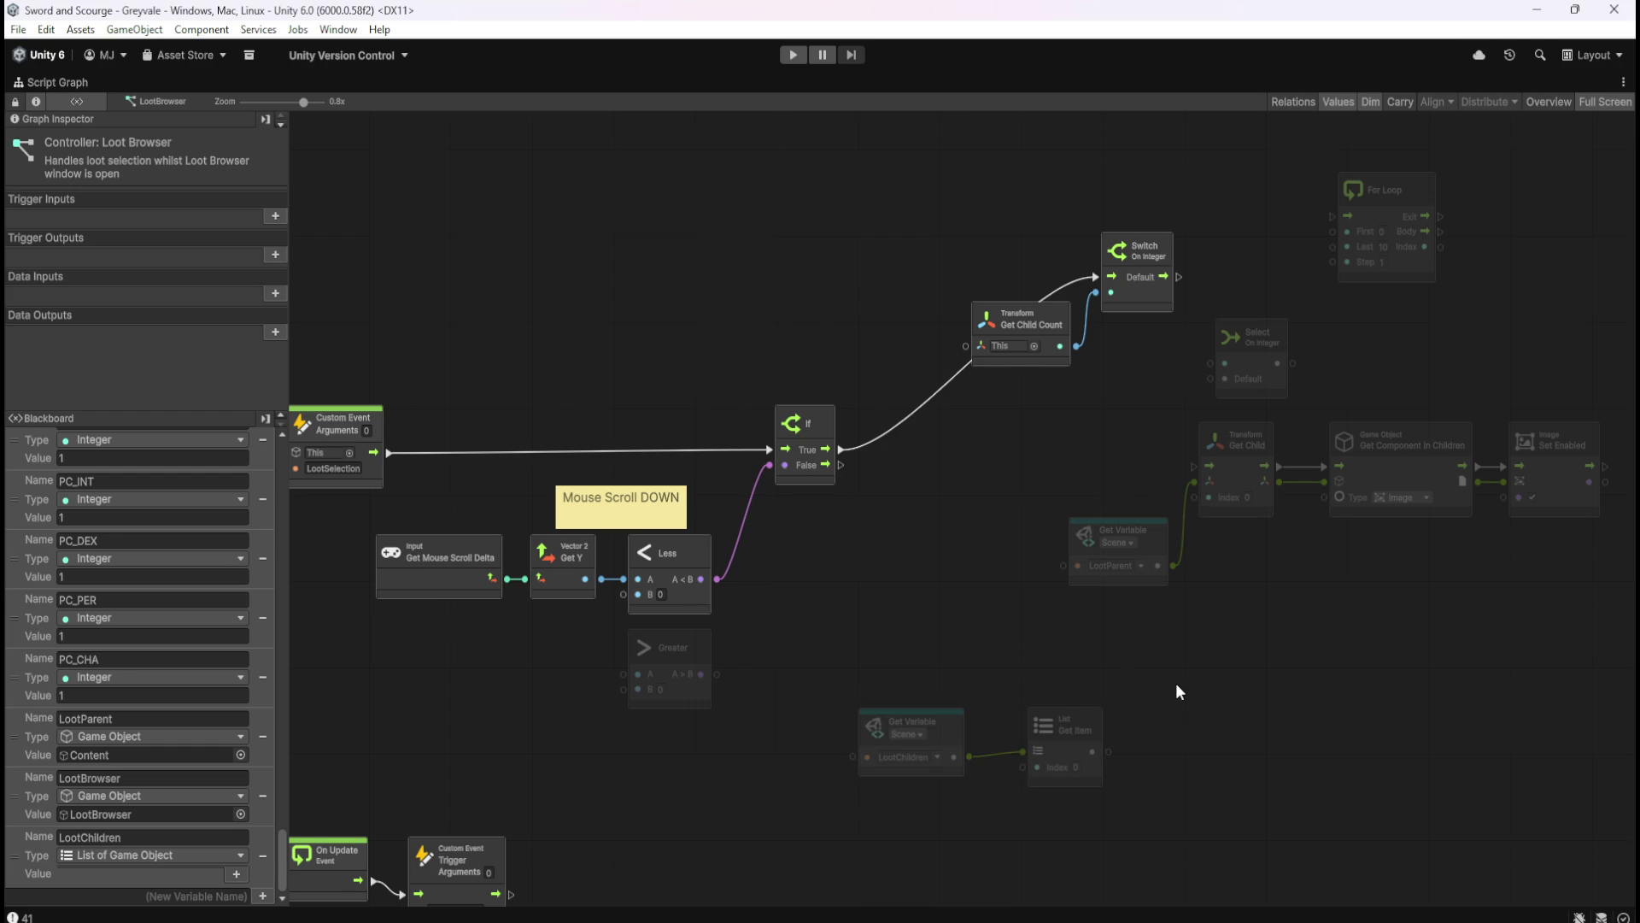
- Unlink the If True output from the Switch and move Switch, Get Child Count and Select On Integer upward
drag(1240, 687, 1171, 719)
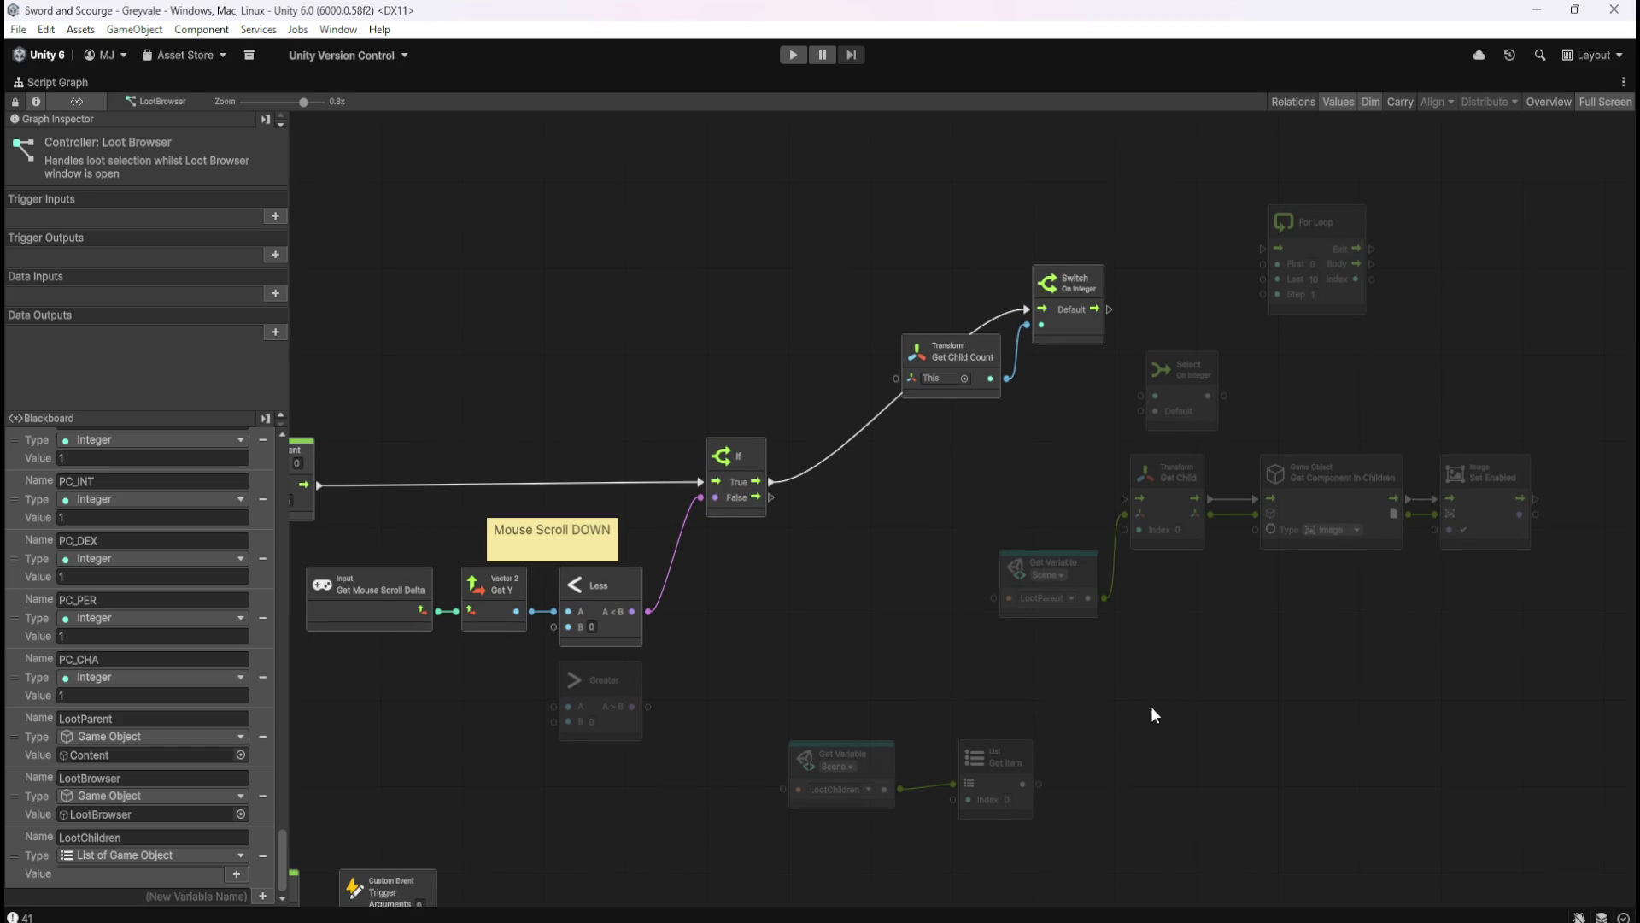
right_click(774, 481)
mouse_move(915, 242)
mouse_down()
mouse_move(1098, 332)
mouse_move(842, 233)
mouse_up()
drag(1165, 377, 1024, 213)
click(1159, 391)
- Select the LootChildren Get Variable and Get Item nodes, and nudge Get Item slightly upward
drag(1003, 410, 1163, 404)
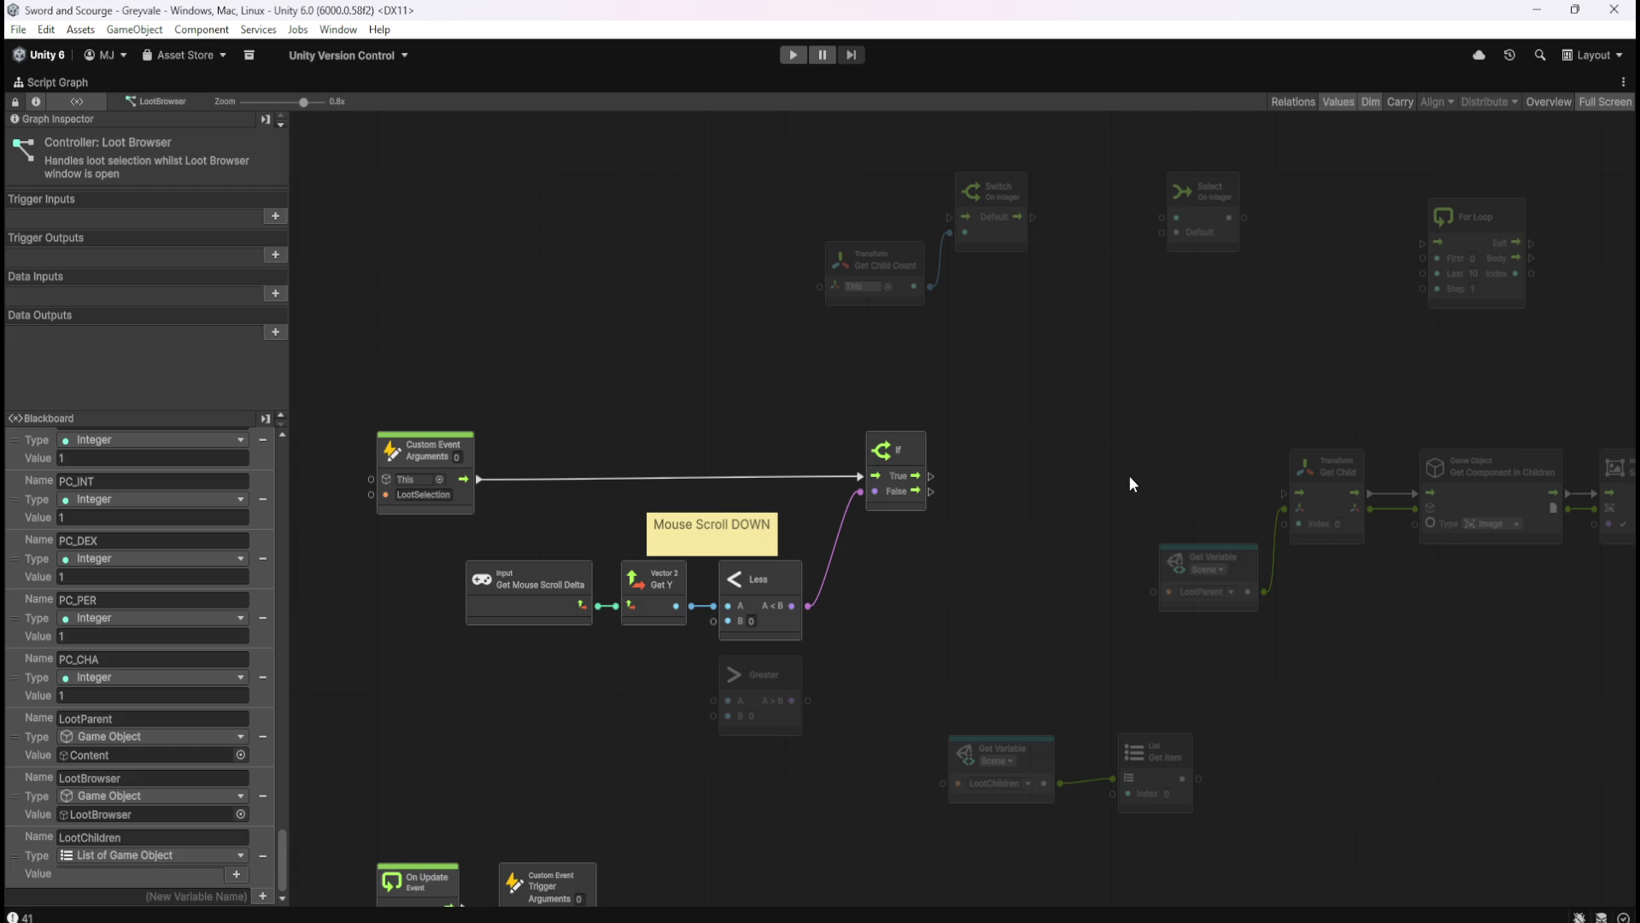
drag(1106, 504, 1014, 476)
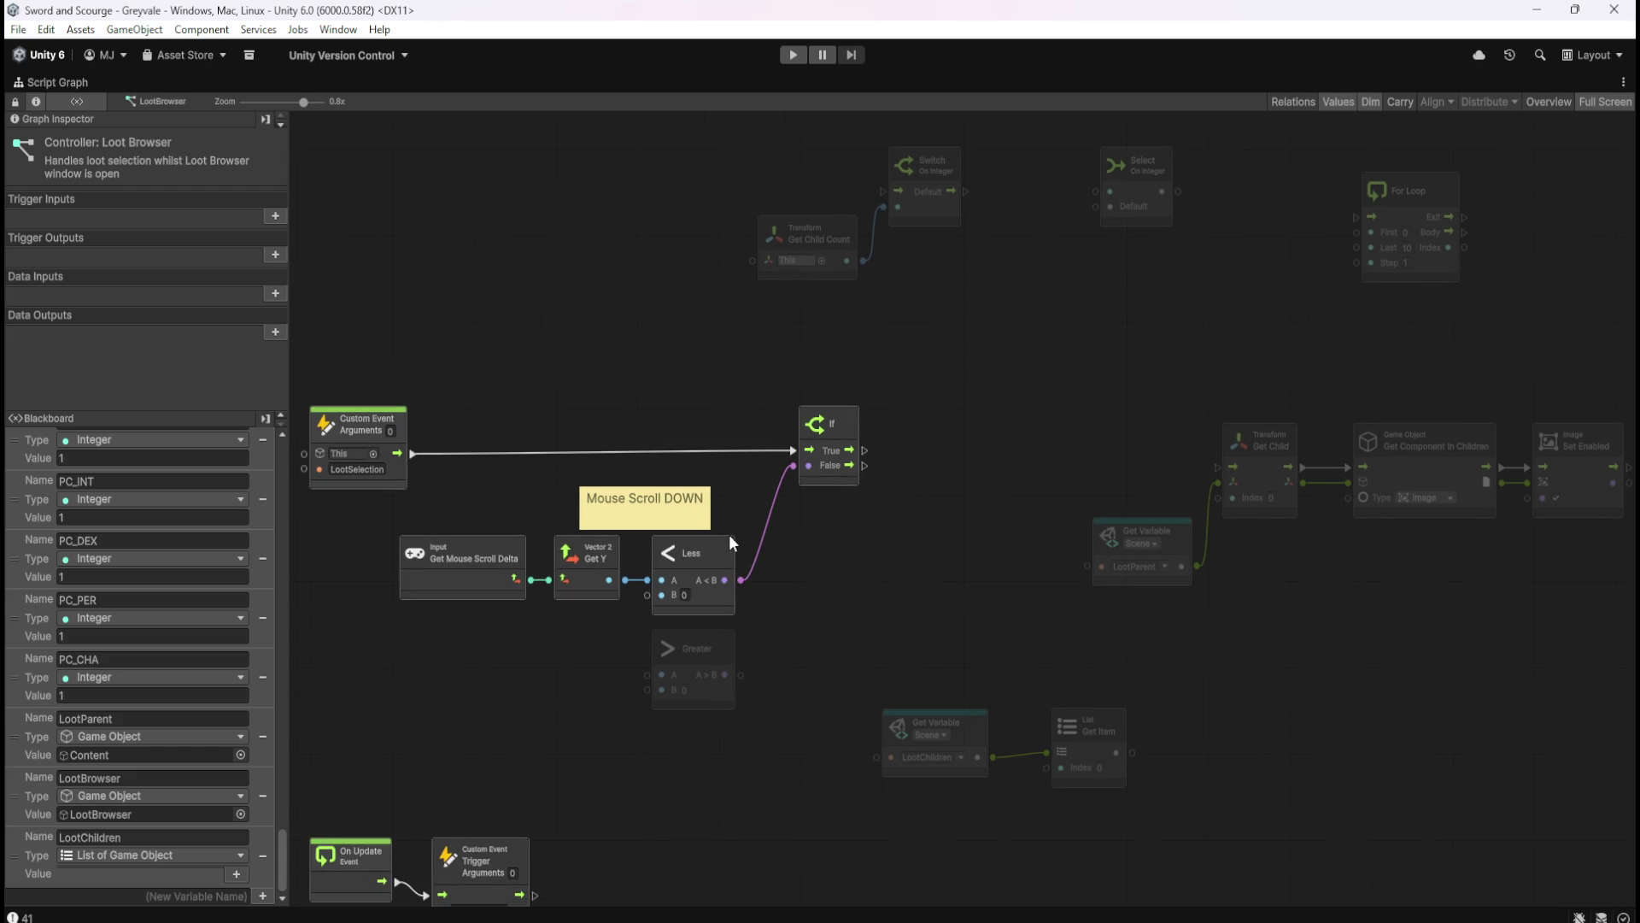
mouse_move(875, 670)
mouse_down()
mouse_move(1201, 791)
mouse_move(1177, 807)
mouse_up()
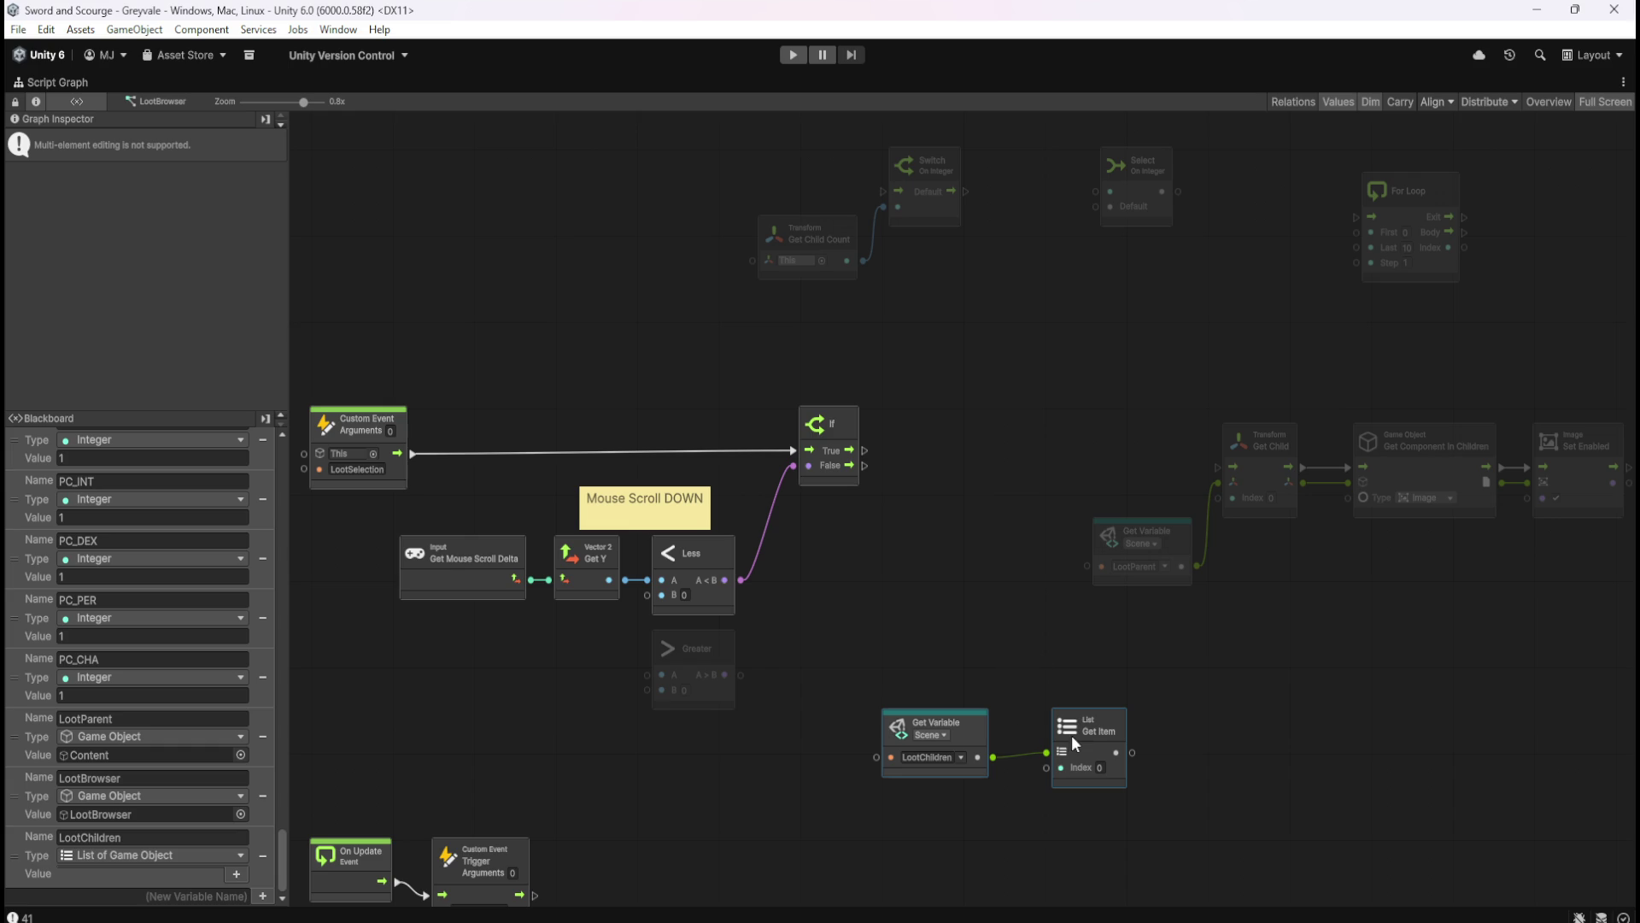
click(1117, 681)
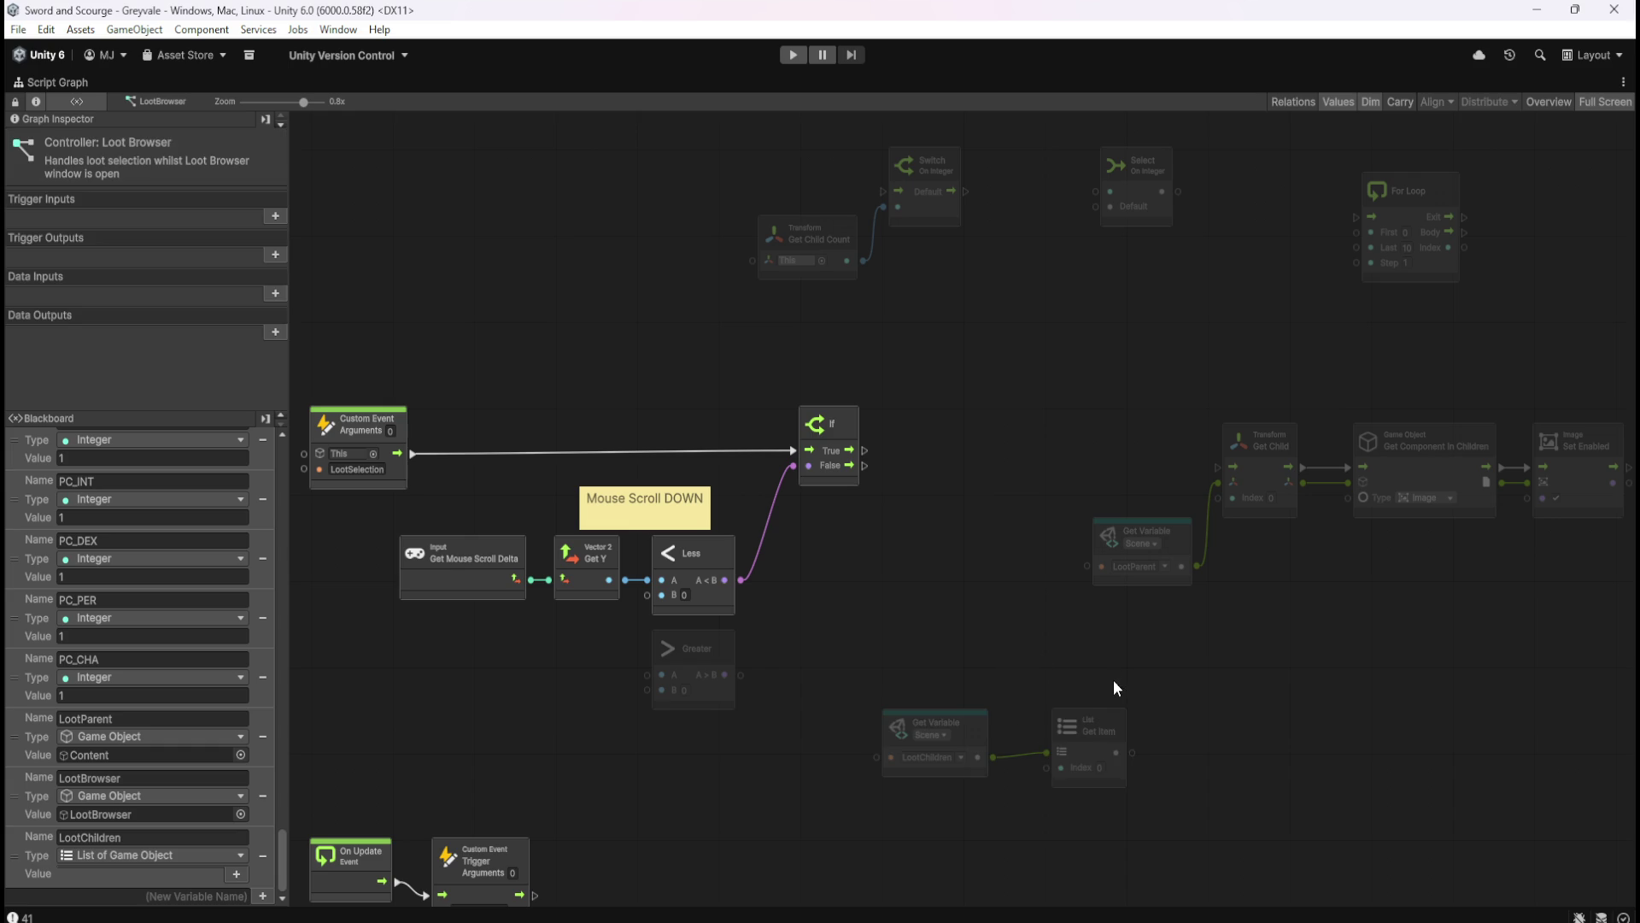
mouse_move(1014, 827)
mouse_down()
mouse_move(1098, 761)
mouse_move(1156, 776)
mouse_move(1181, 731)
mouse_up()
click(1082, 766)
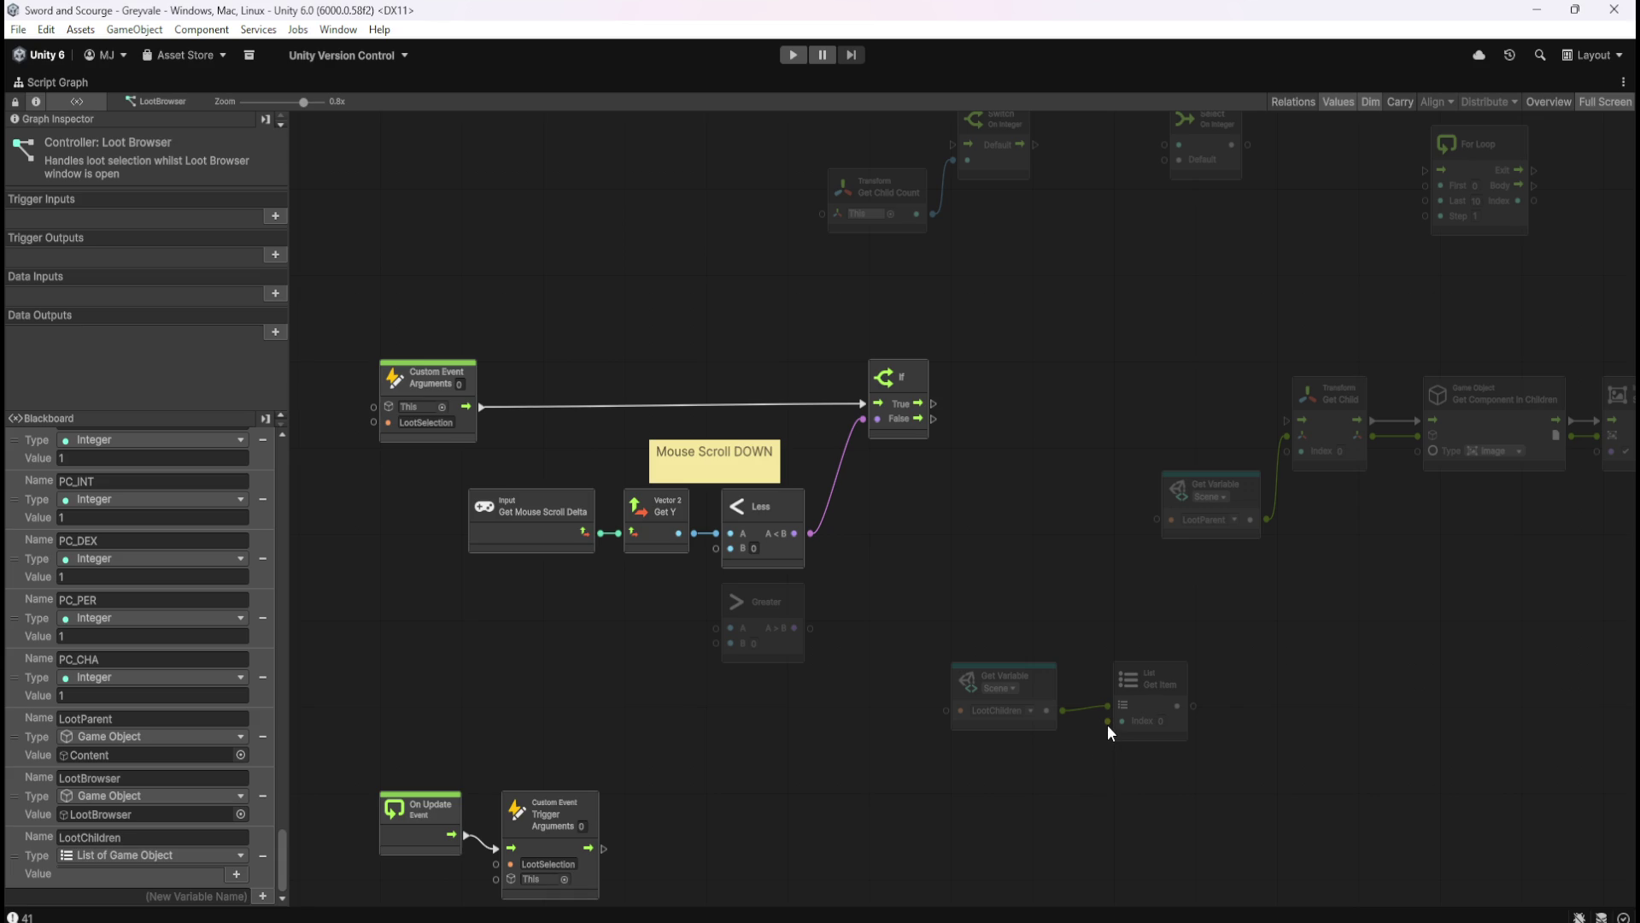
- Select the Select On Integer node and undo to detach Get Child Count from the Switch
drag(1054, 469, 988, 523)
click(1145, 218)
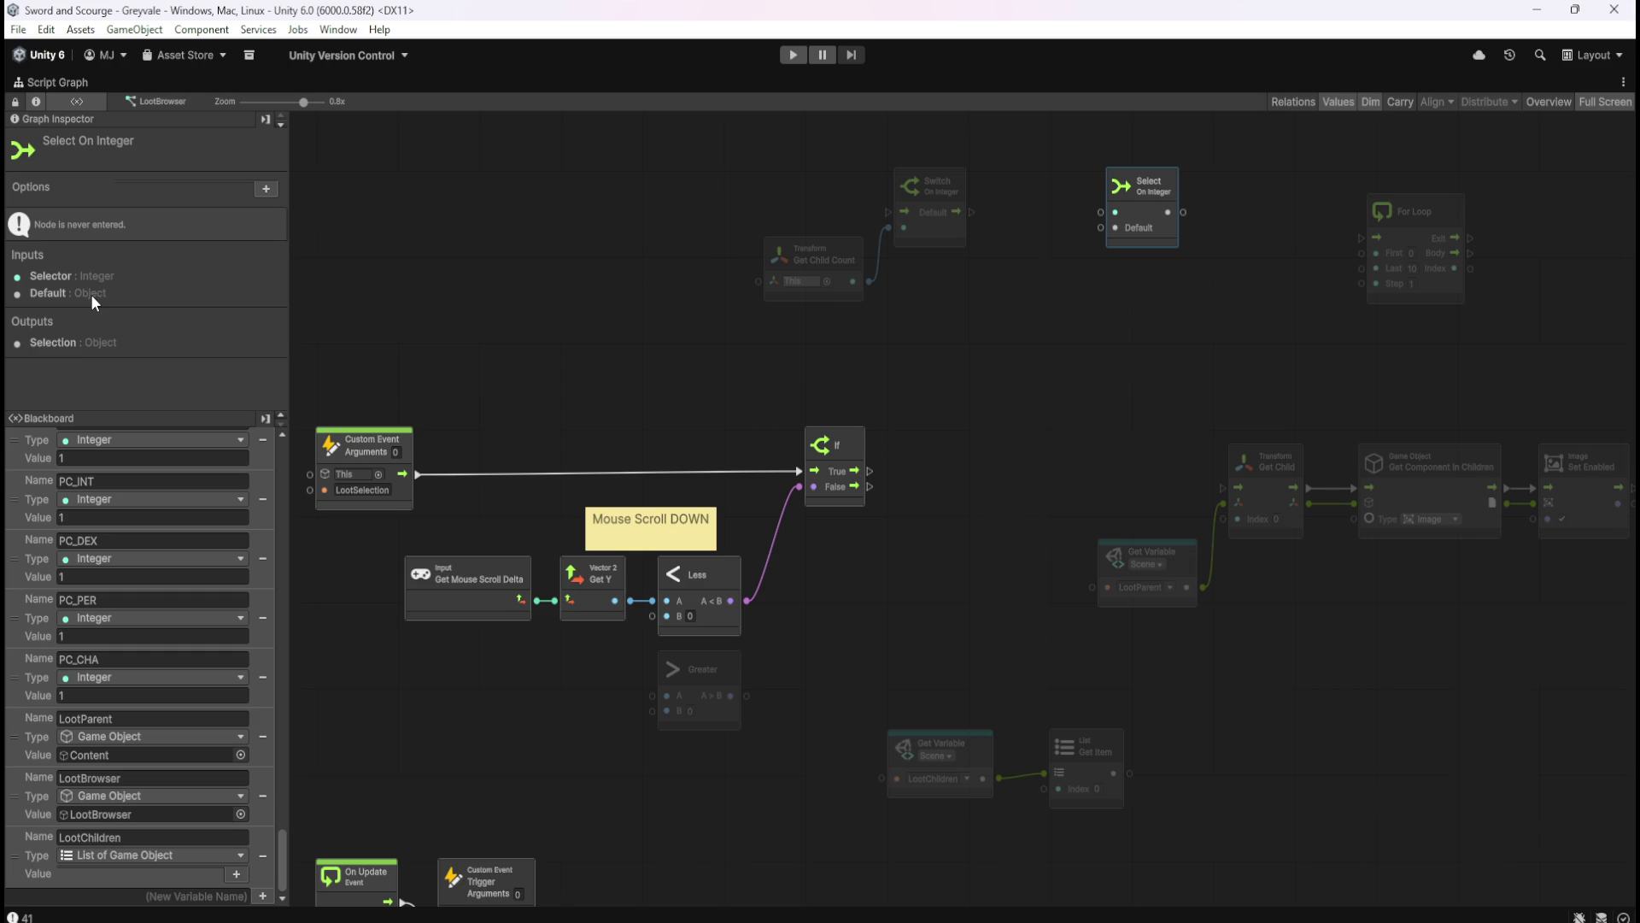
key(ctrl+z)
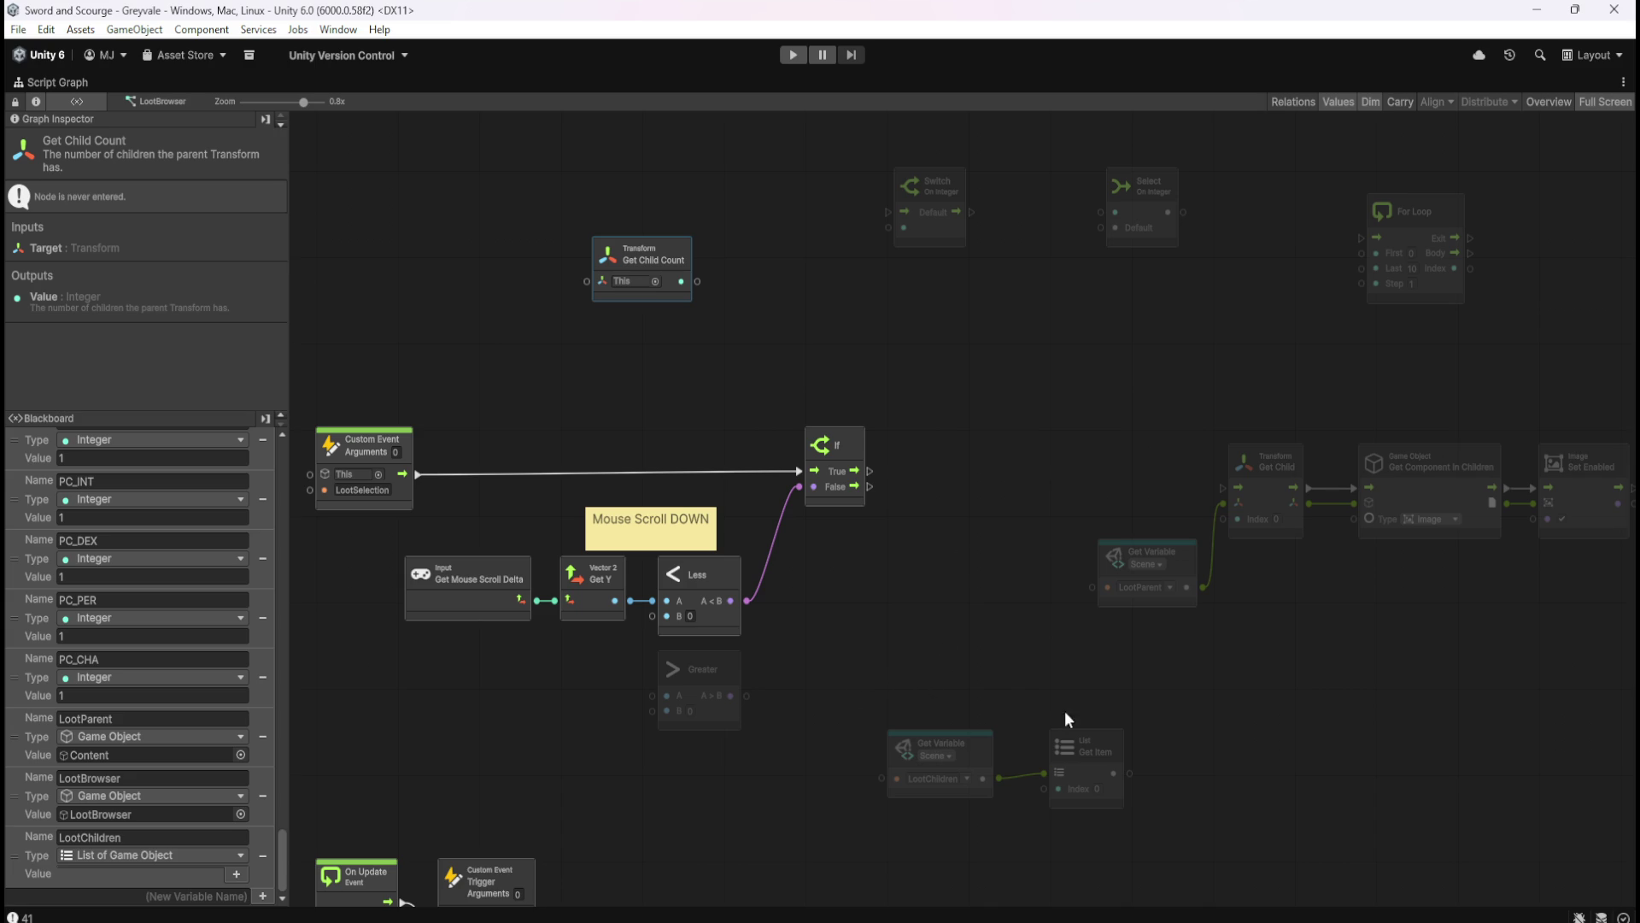
- Nudge Get Item slightly left and move the Switch On Integer node down beside the If node
click(1171, 688)
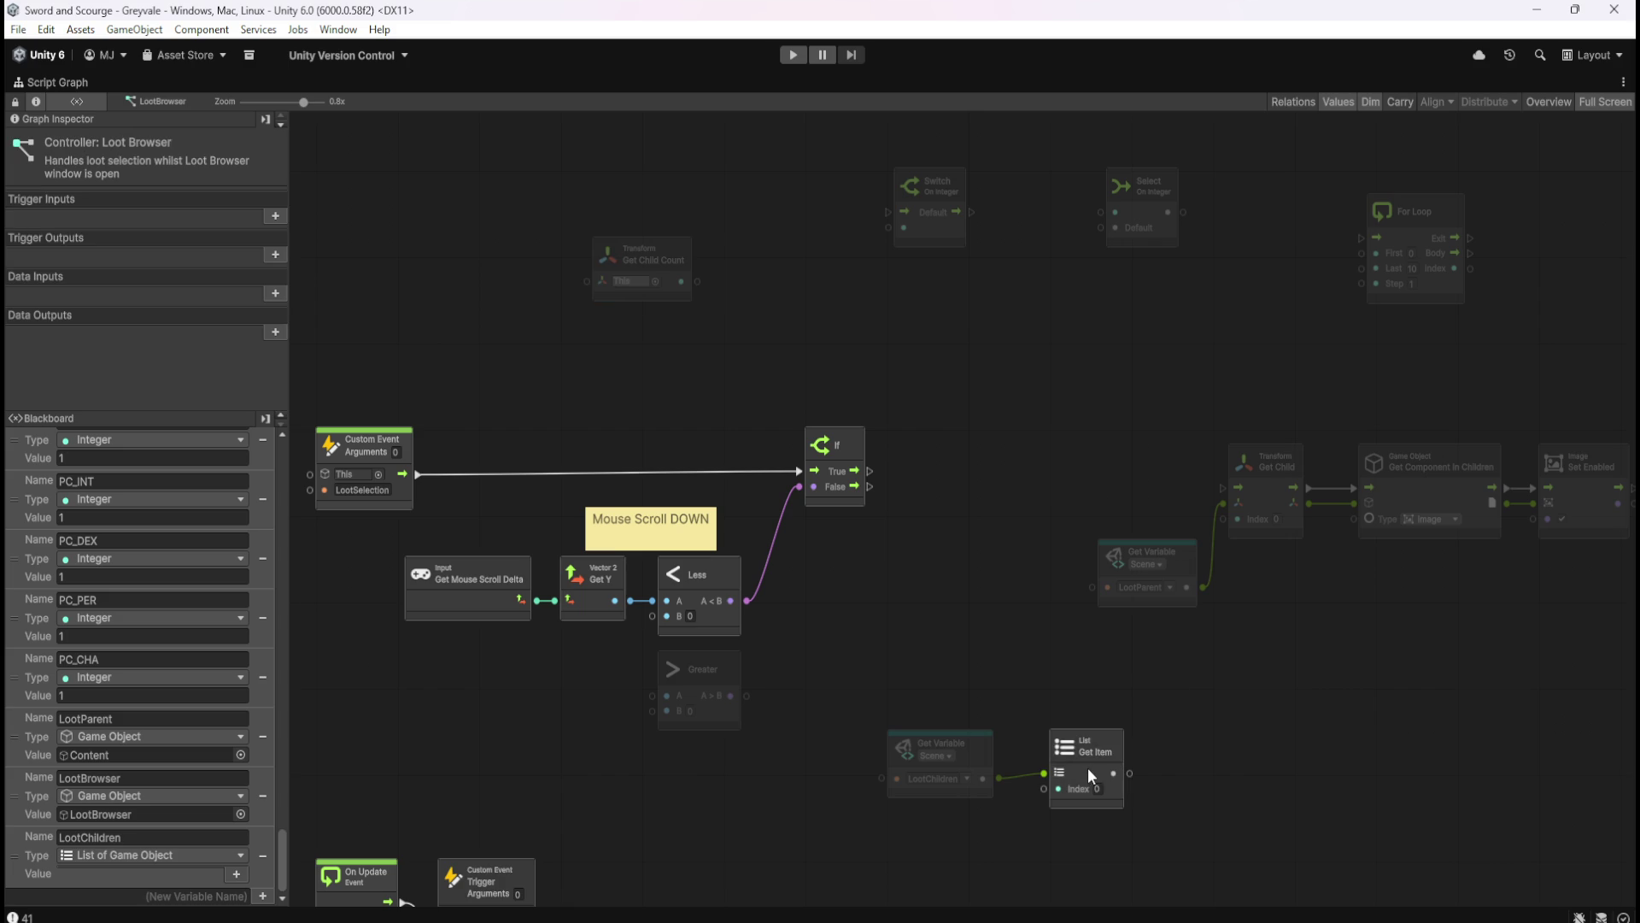
drag(1088, 770, 1079, 771)
click(1156, 688)
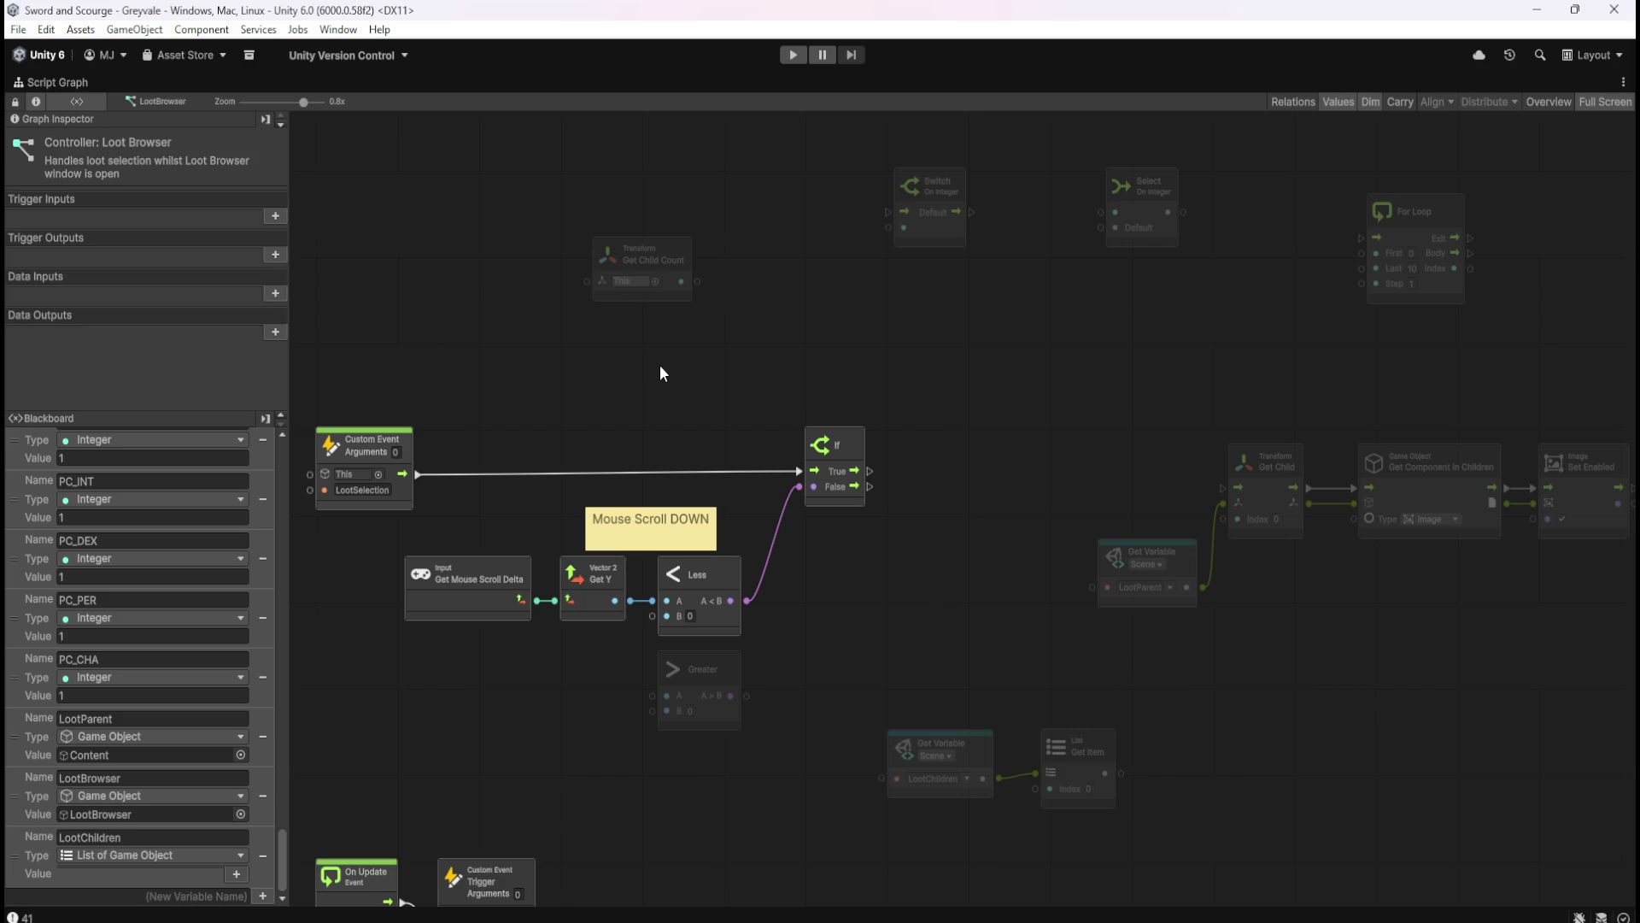
mouse_move(1012, 393)
mouse_down()
mouse_move(943, 395)
mouse_move(965, 401)
mouse_up()
click(896, 245)
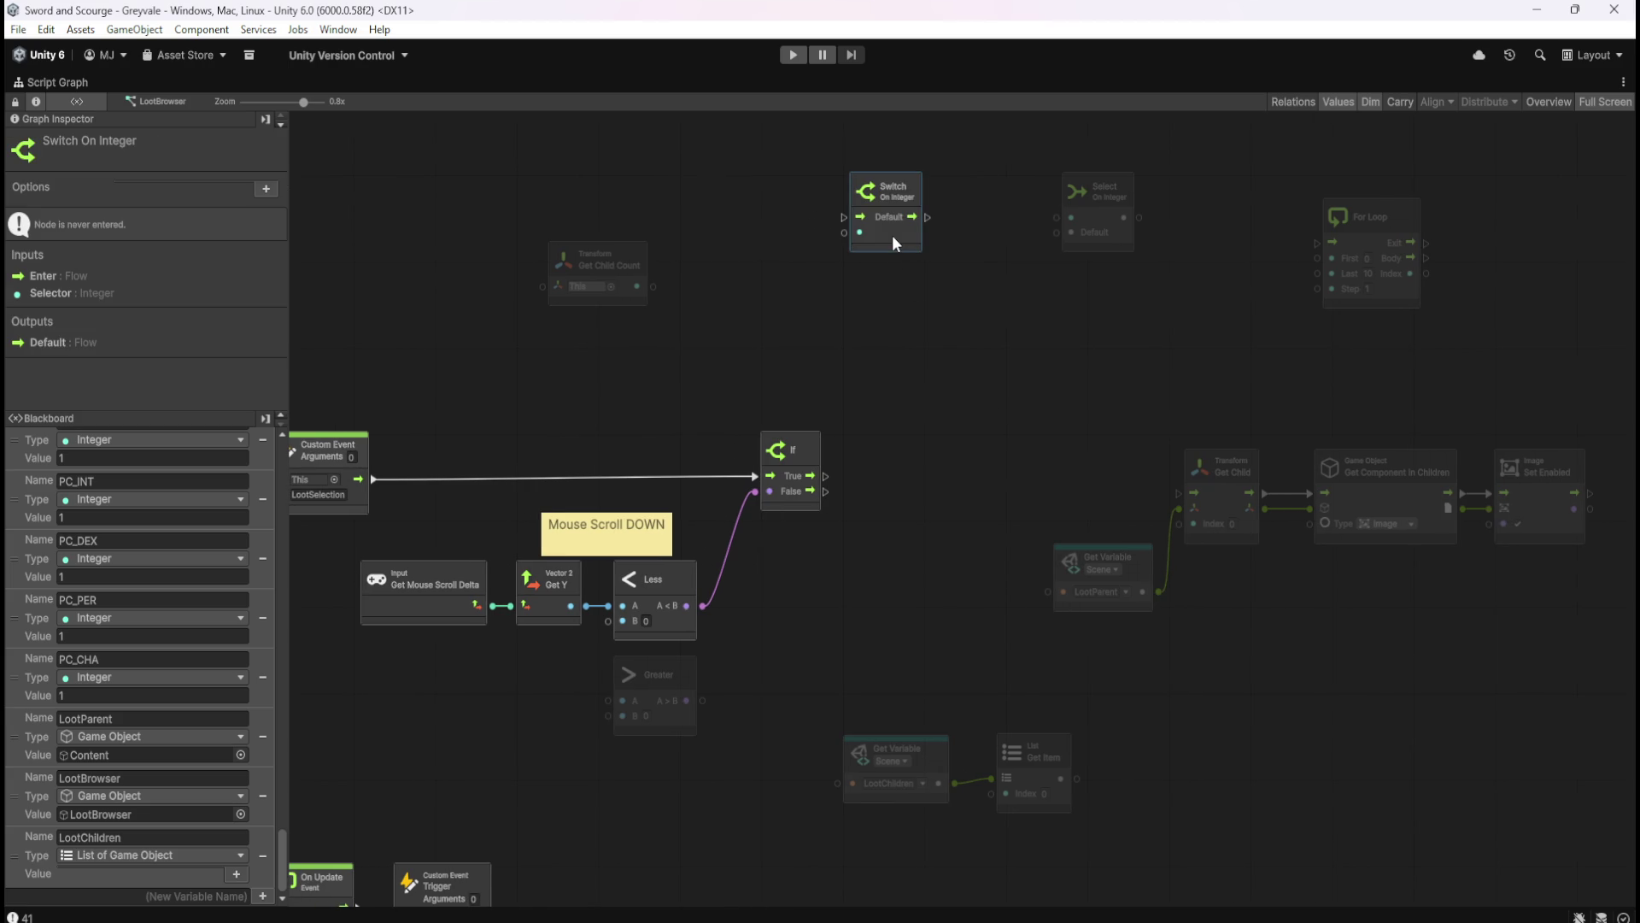
mouse_move(900, 234)
mouse_down()
mouse_move(991, 398)
mouse_move(1022, 402)
mouse_up()
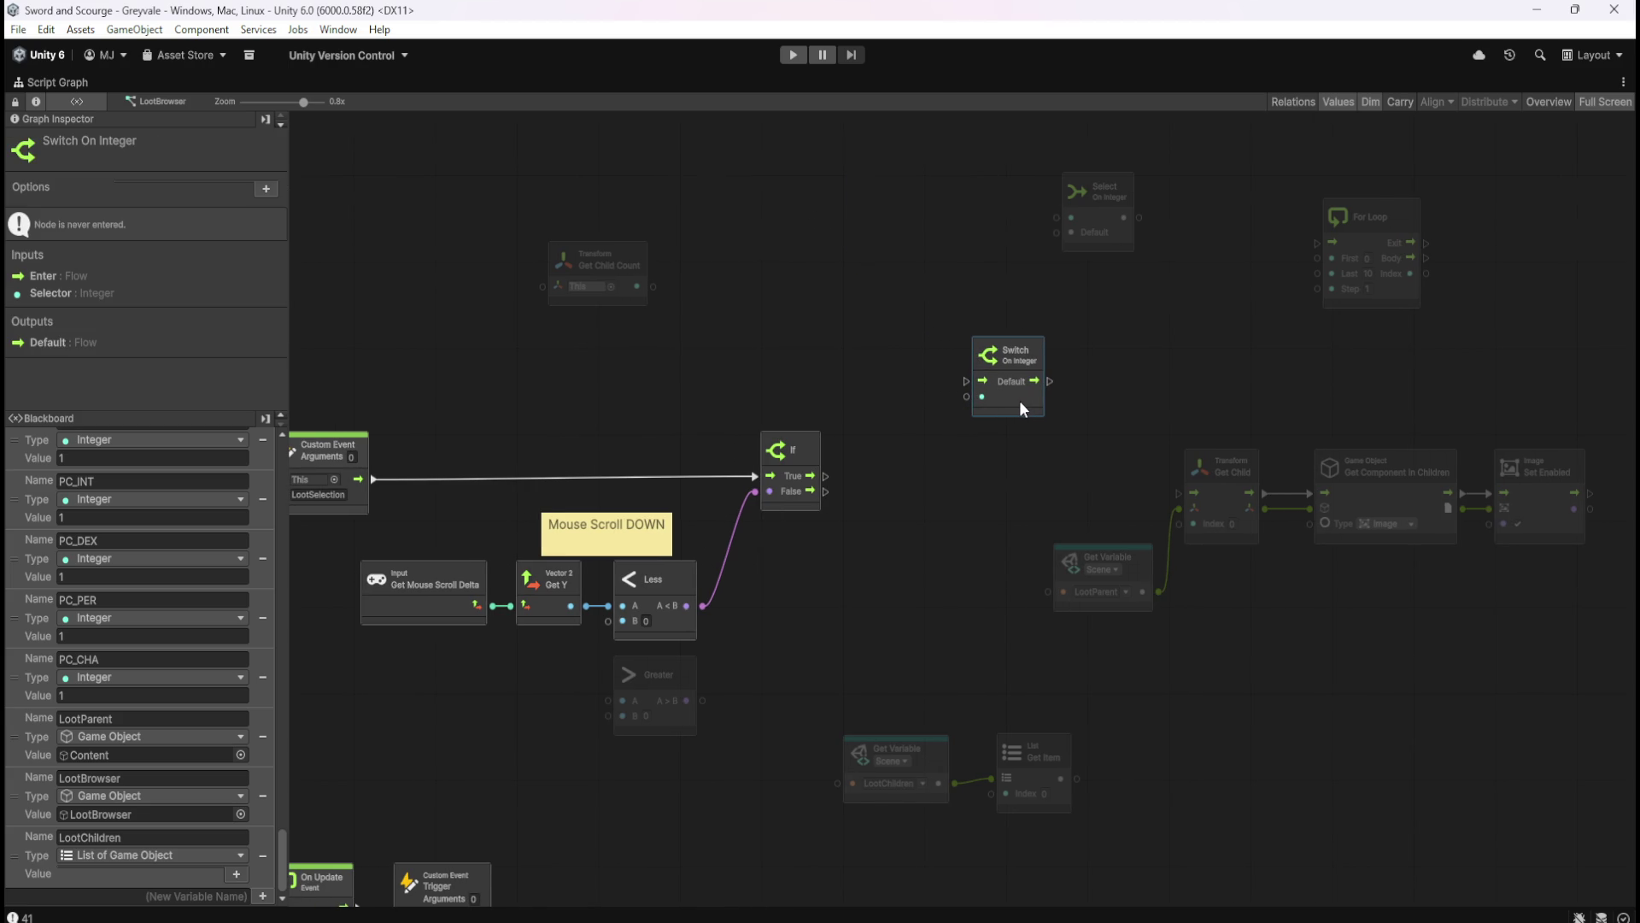
mouse_move(966, 397)
mouse_down()
mouse_move(930, 462)
mouse_move(970, 532)
mouse_up()
- Inspect the LootChildren, Get Item and Switch On Integer nodes, then open and close the canvas menu
click(930, 766)
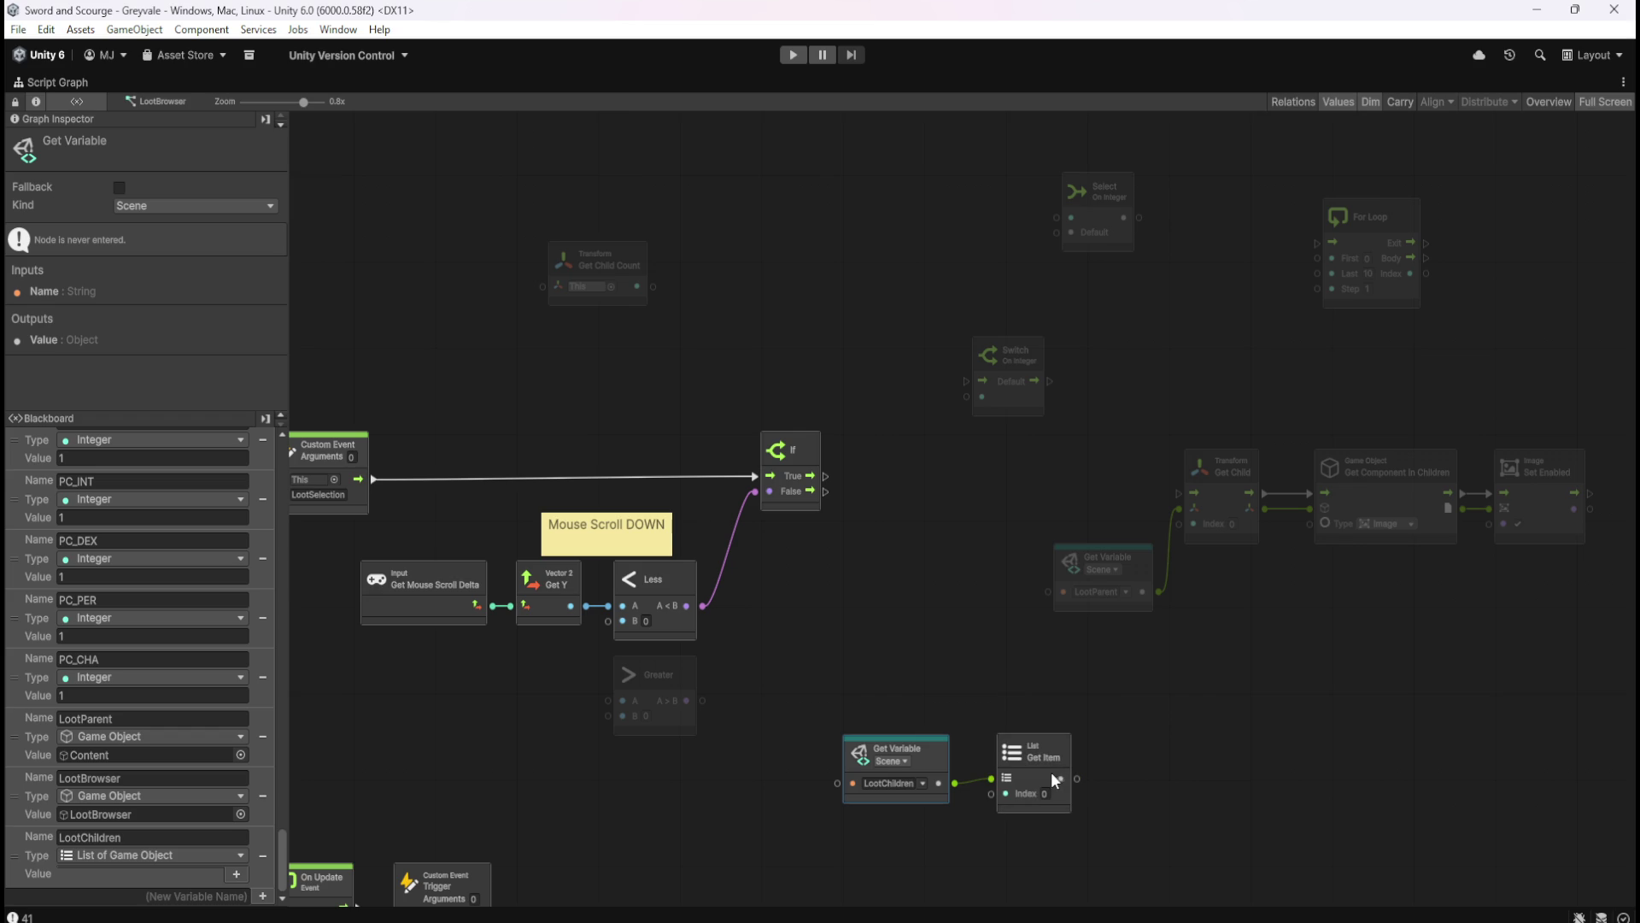
click(1050, 772)
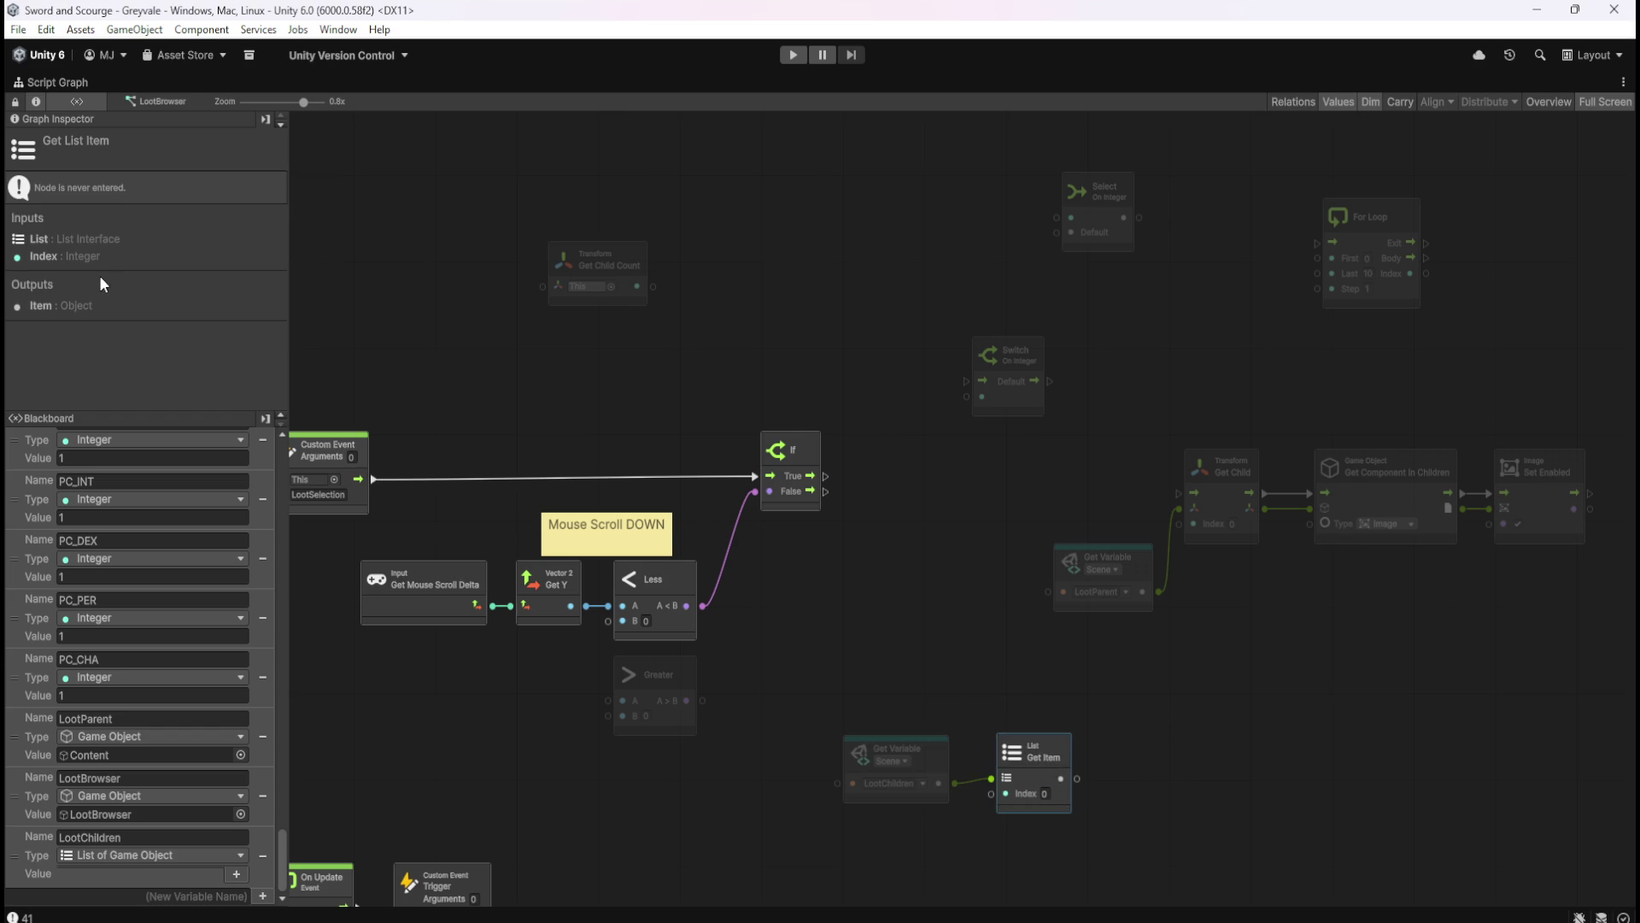
click(988, 657)
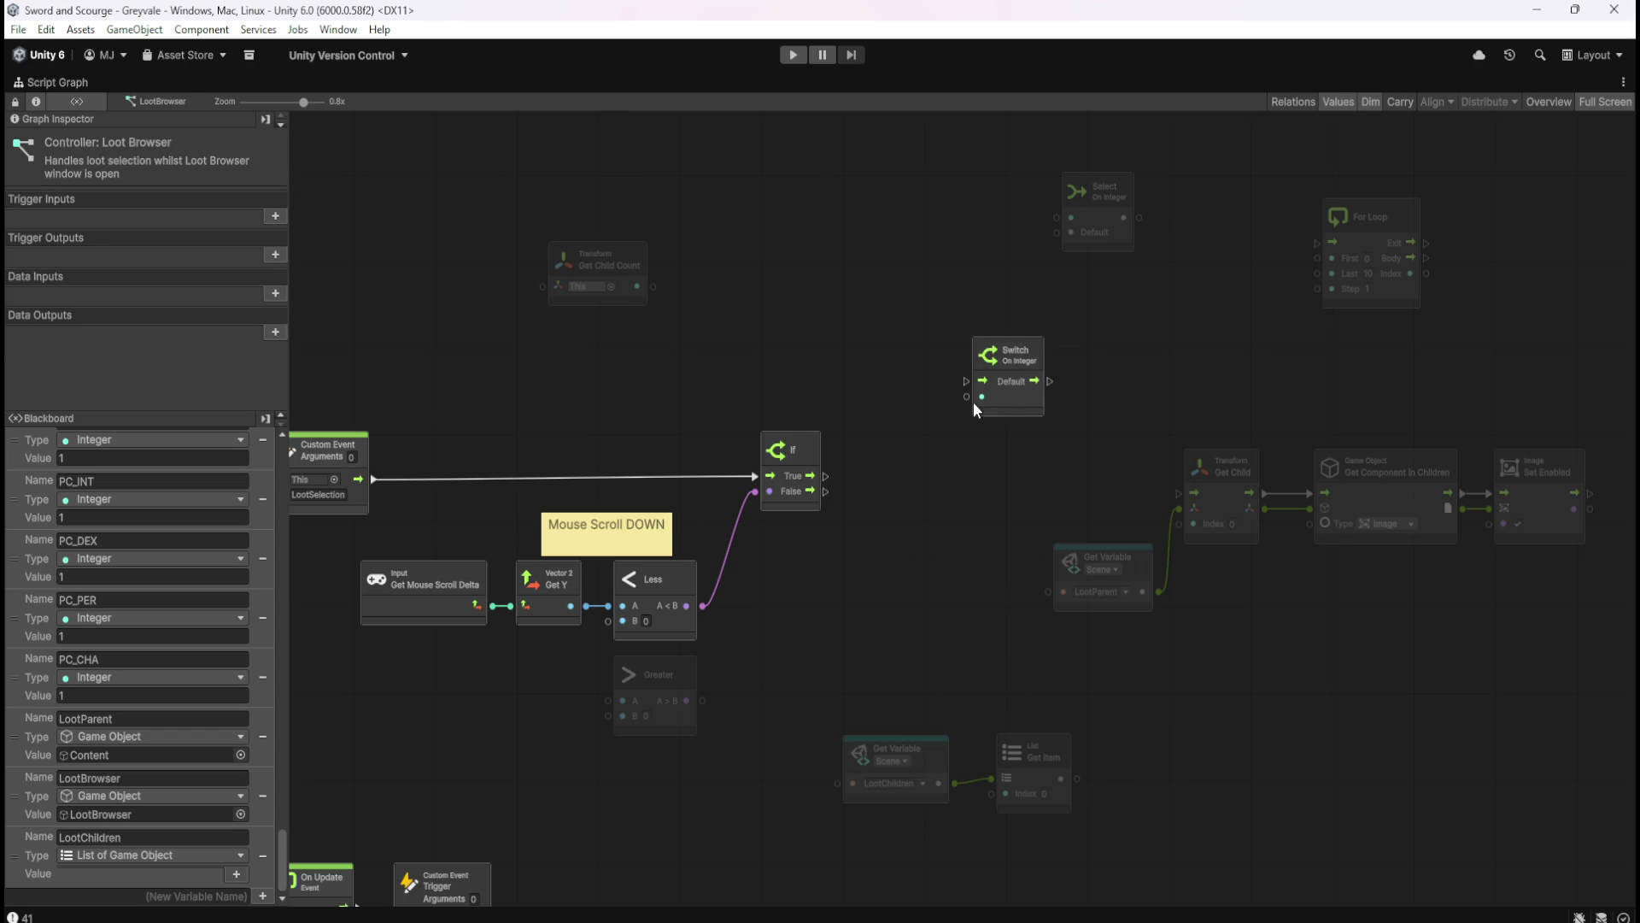
click(1032, 399)
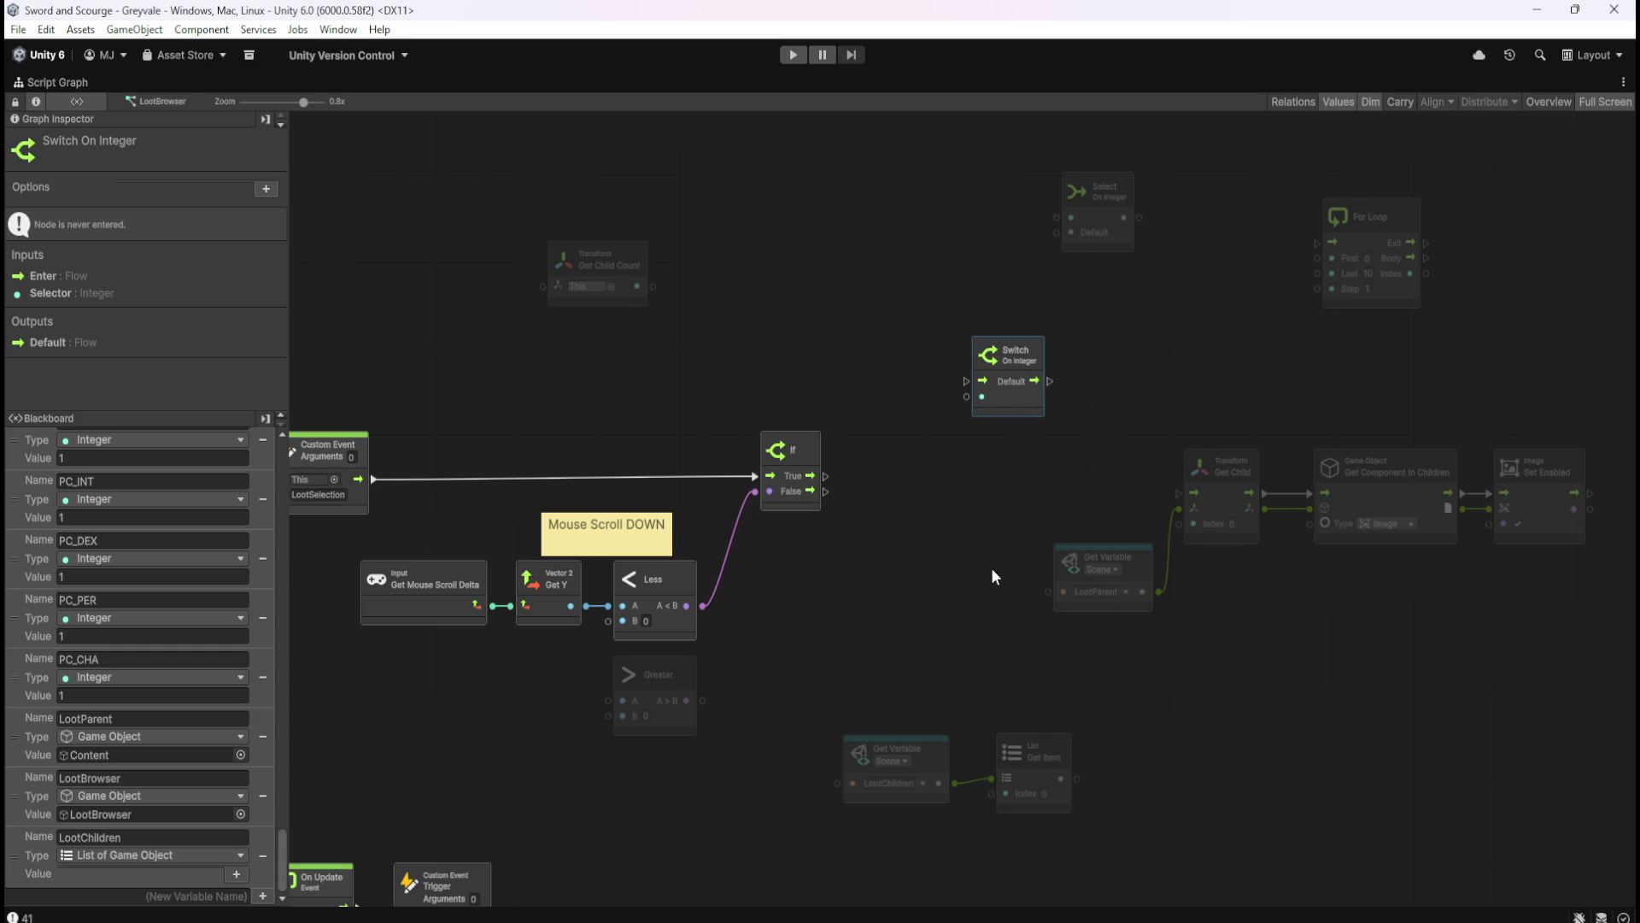
click(1124, 737)
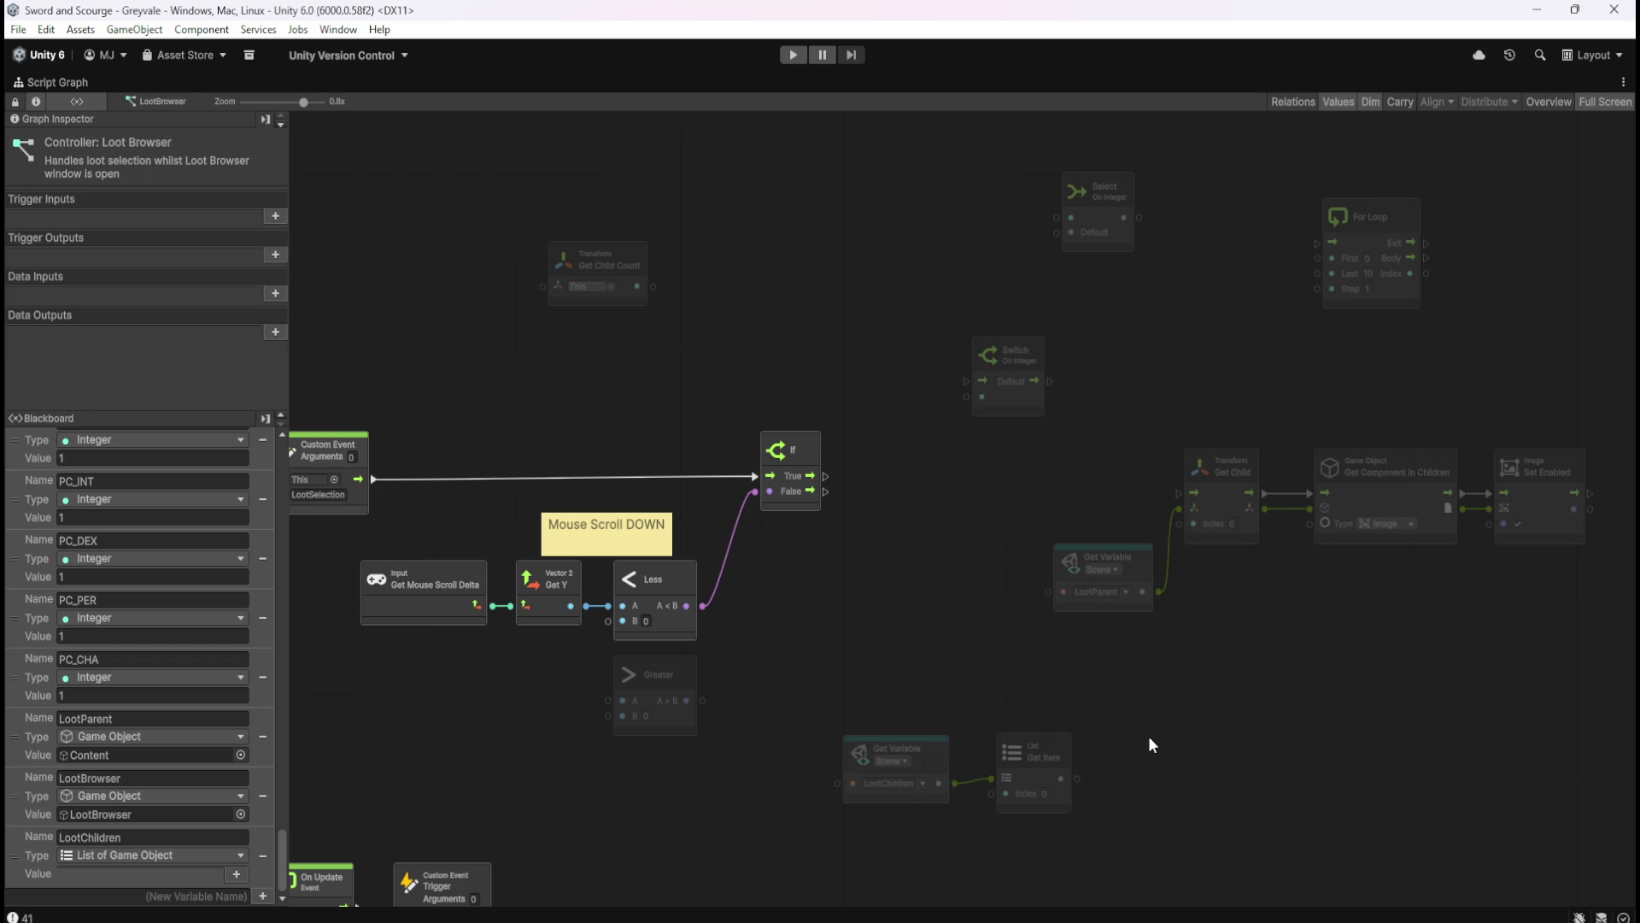
right_click(1189, 747)
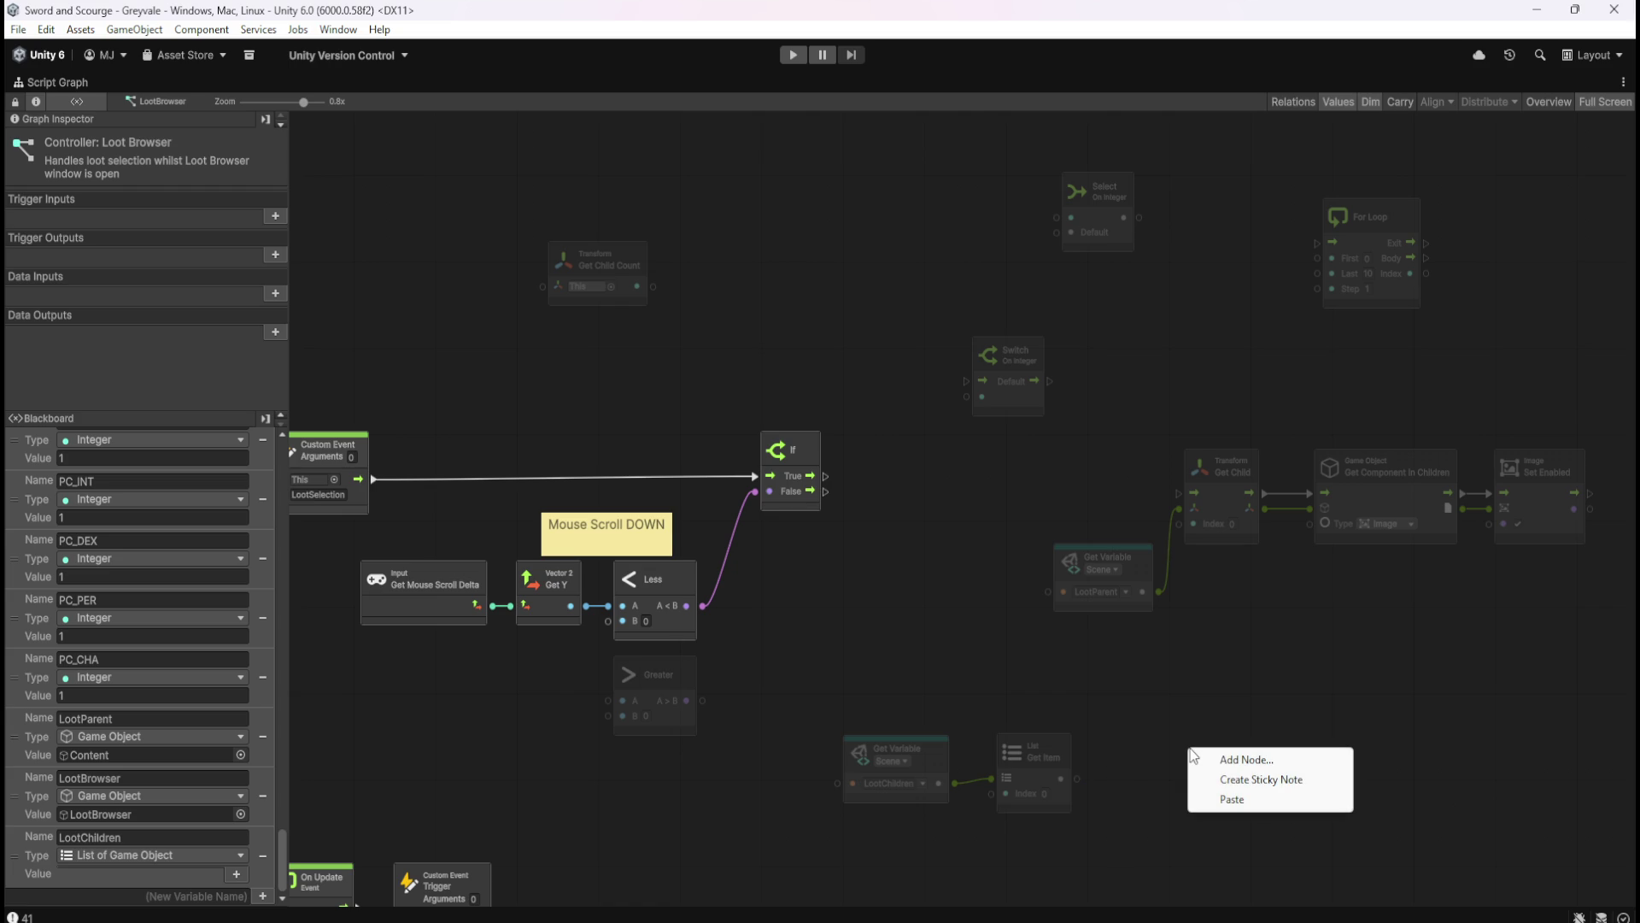
click(1206, 720)
- Add an Aot List Index Of node from the 'list' search, then delete it
right_click(1187, 687)
click(1218, 699)
text(list)
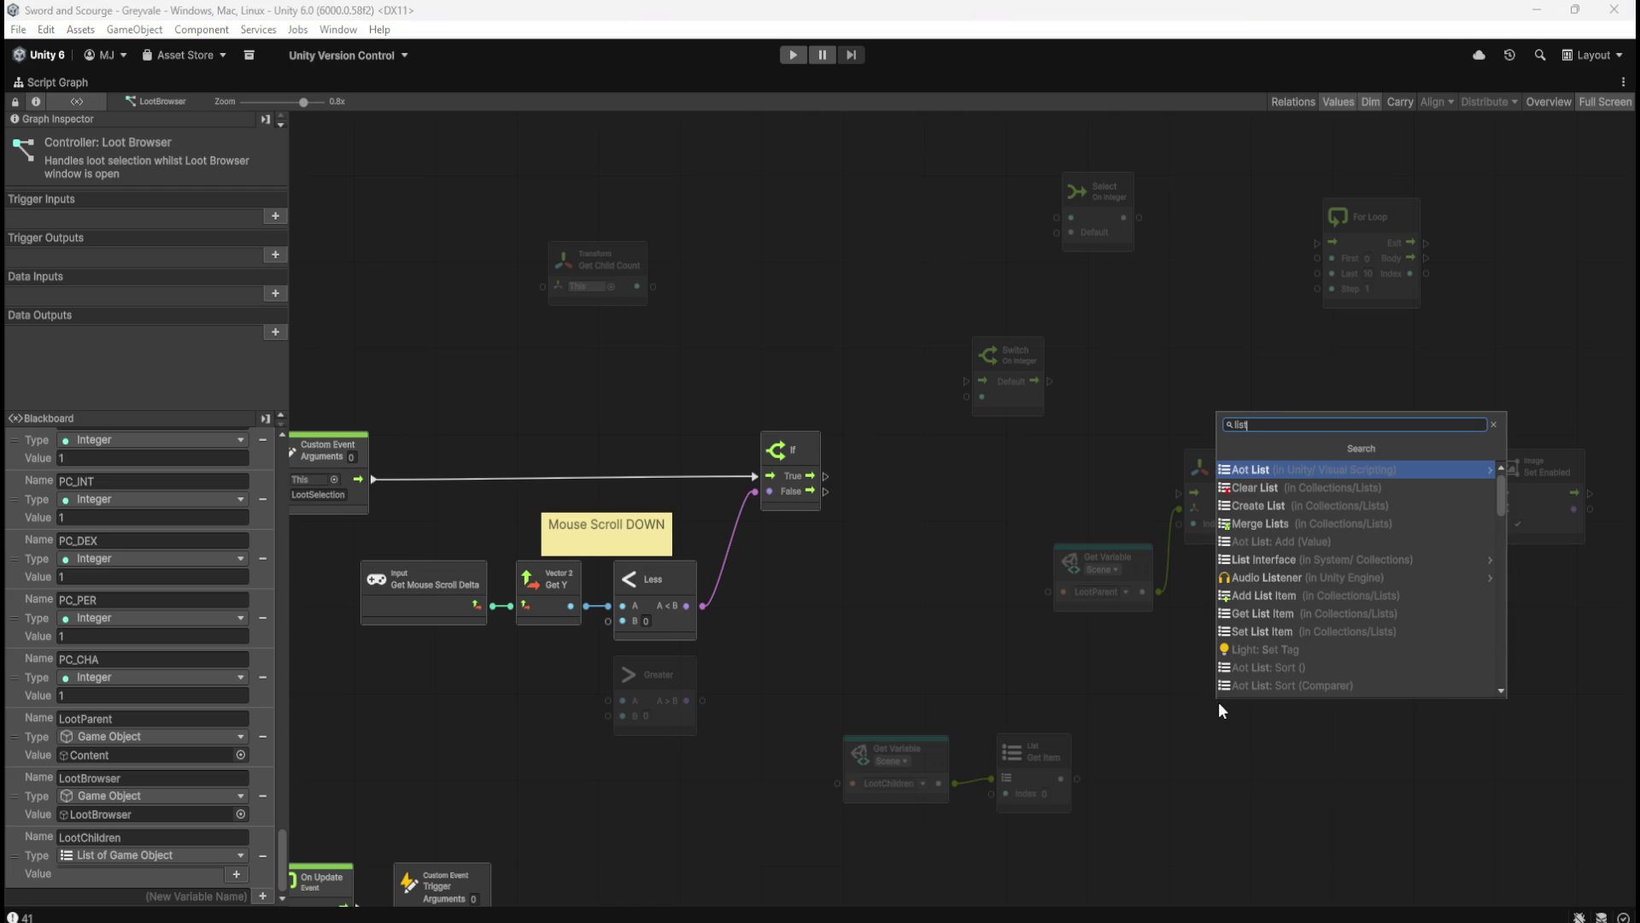
click(1273, 483)
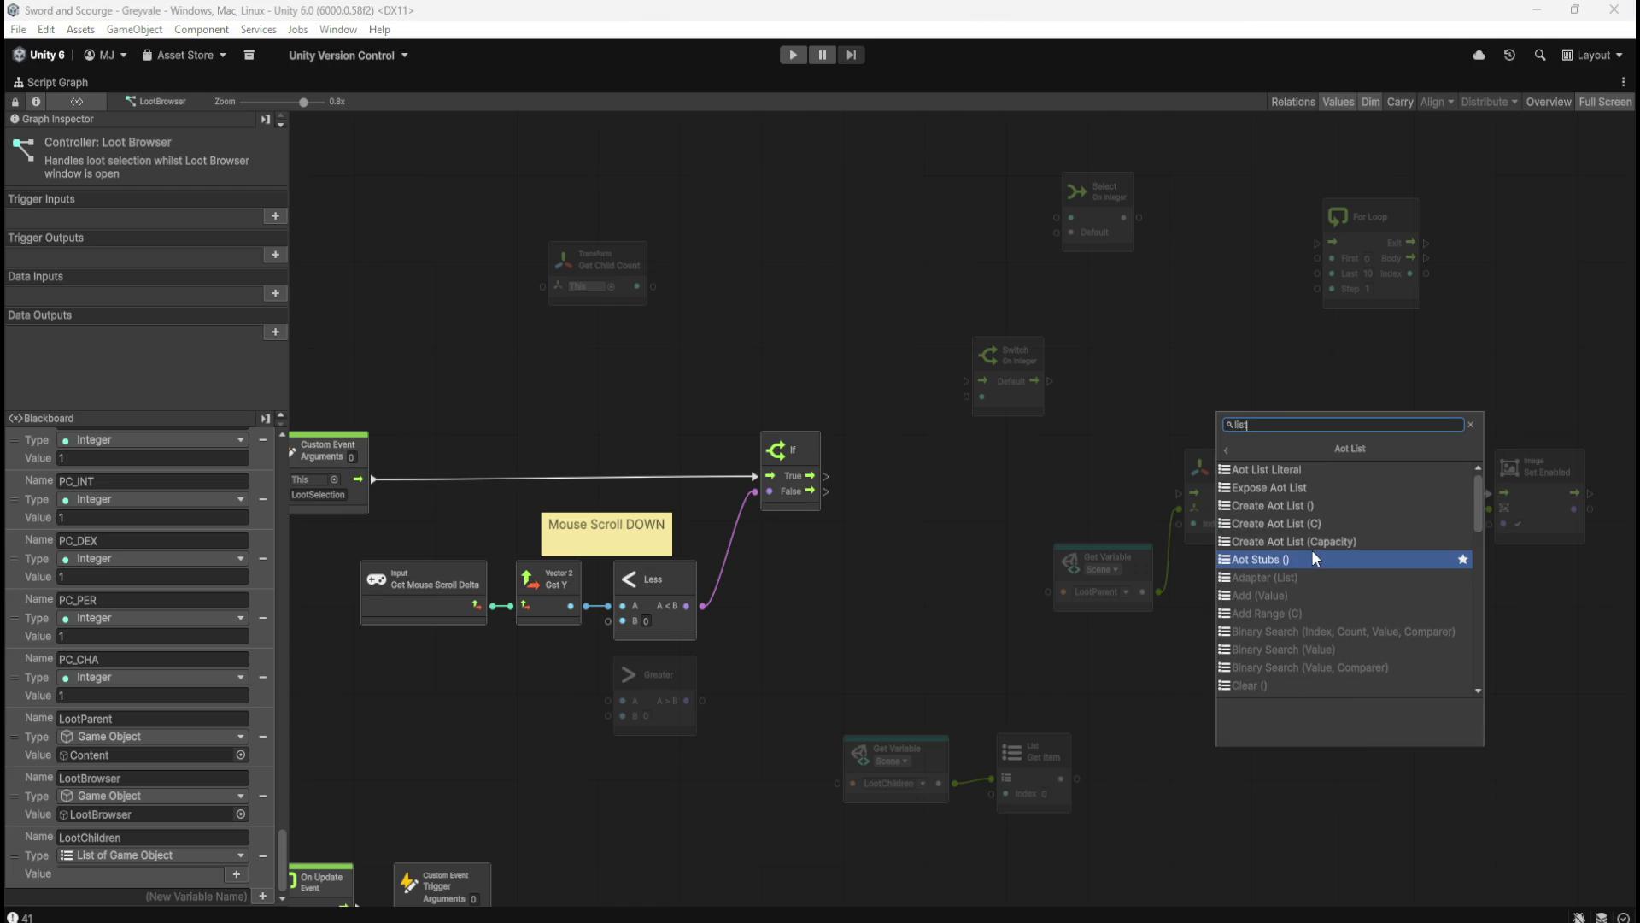
scroll(1321, 540, down, 10)
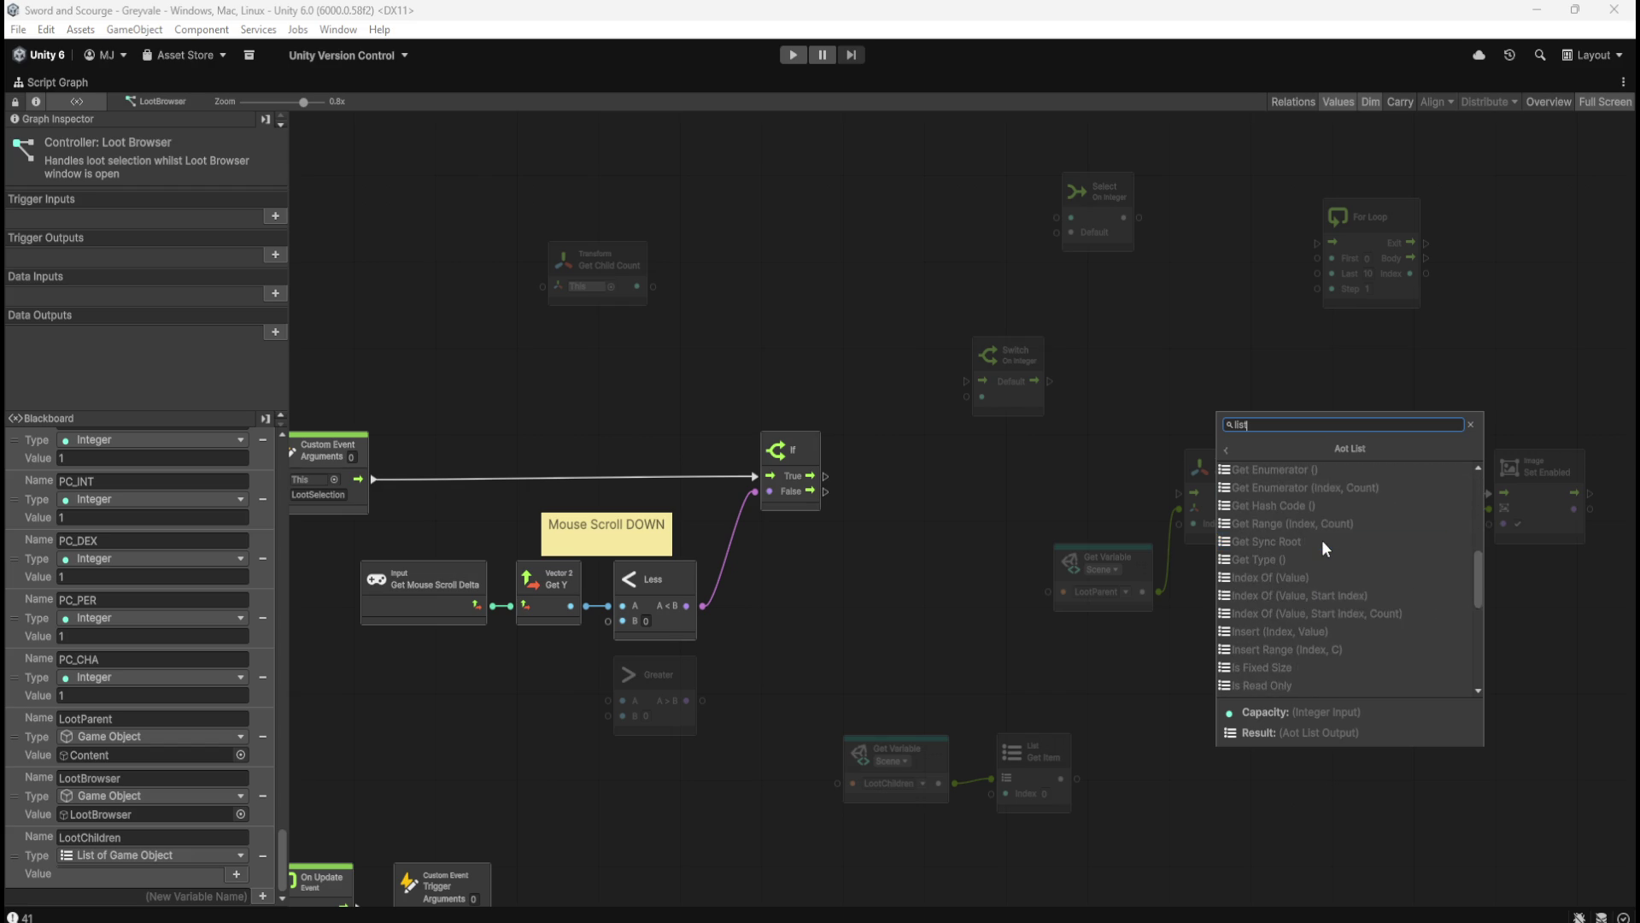
scroll(1324, 540, up, 3)
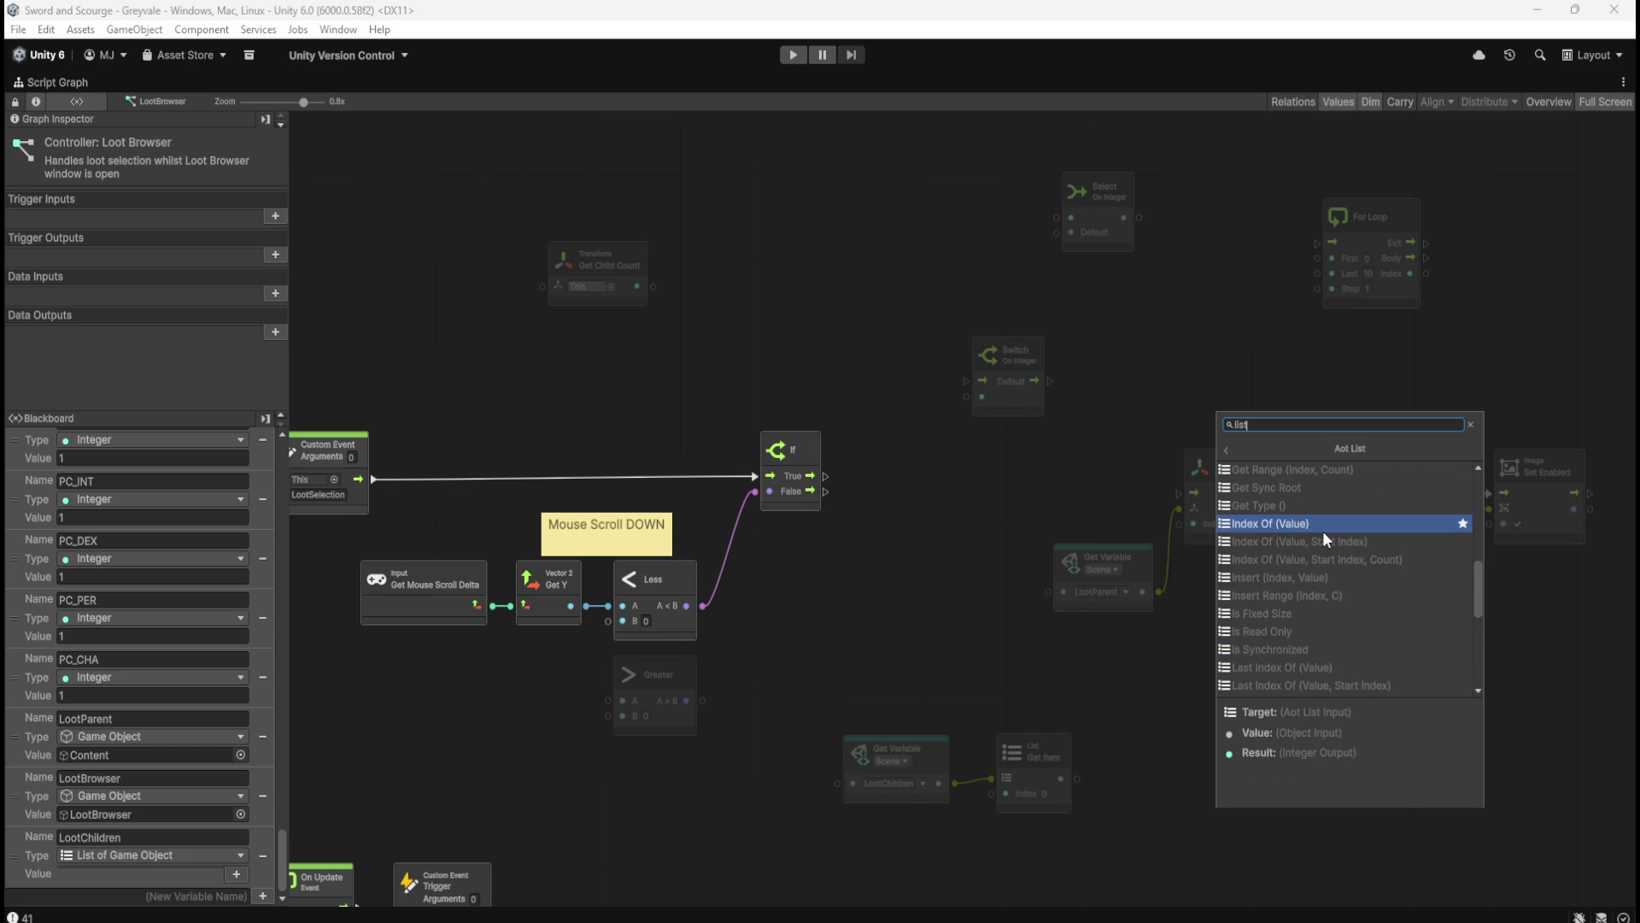
click(1322, 531)
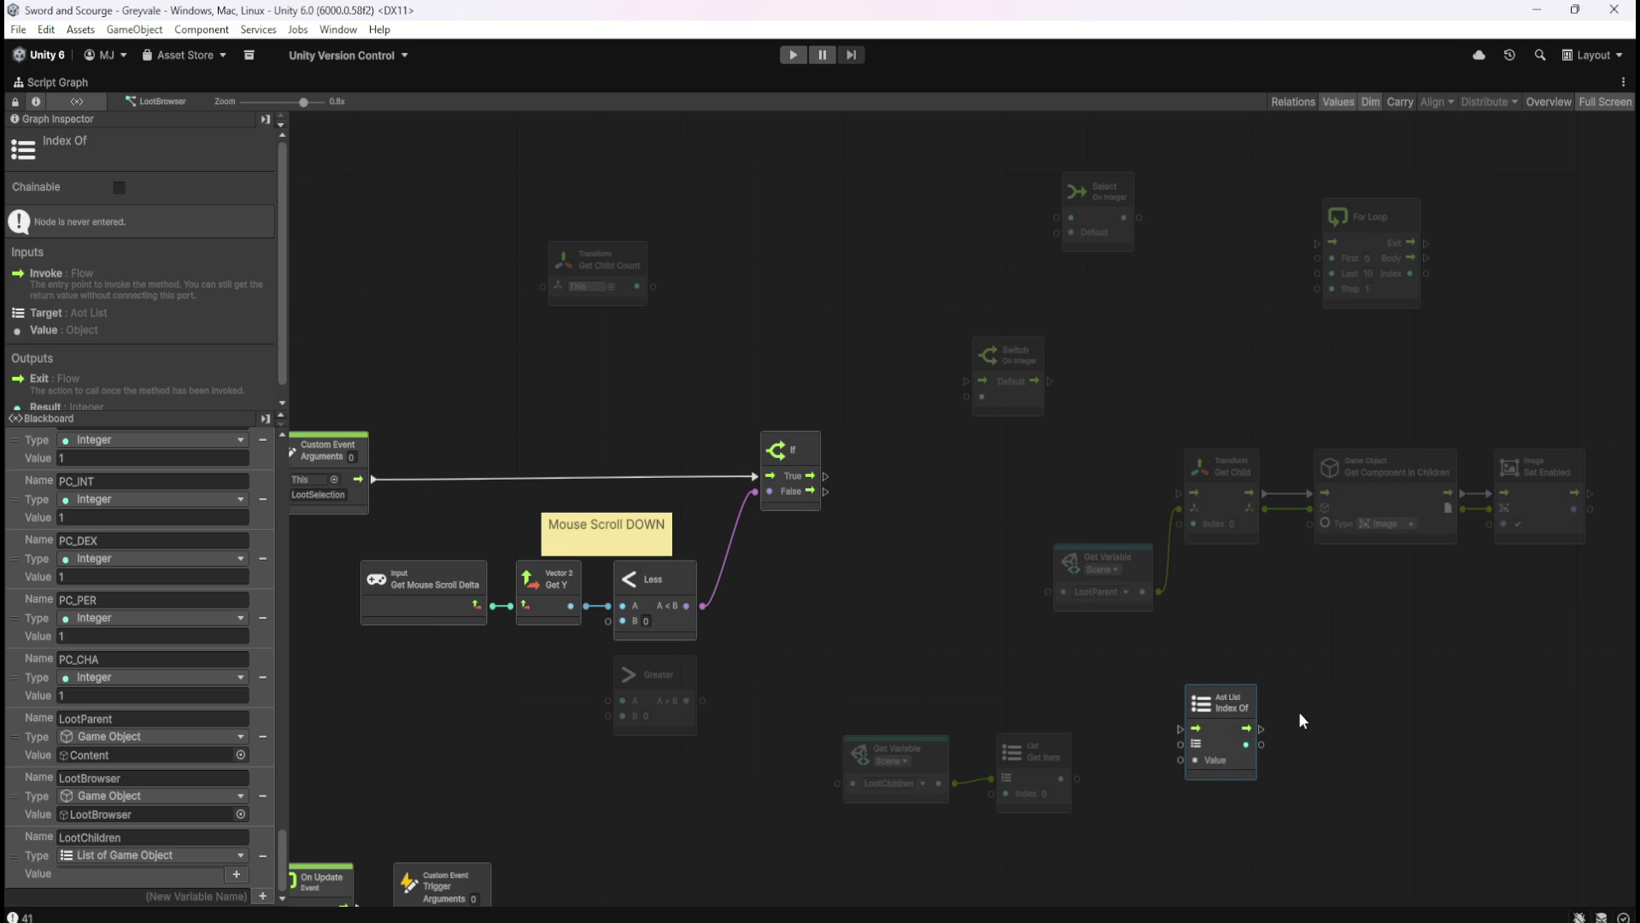
key(Delete)
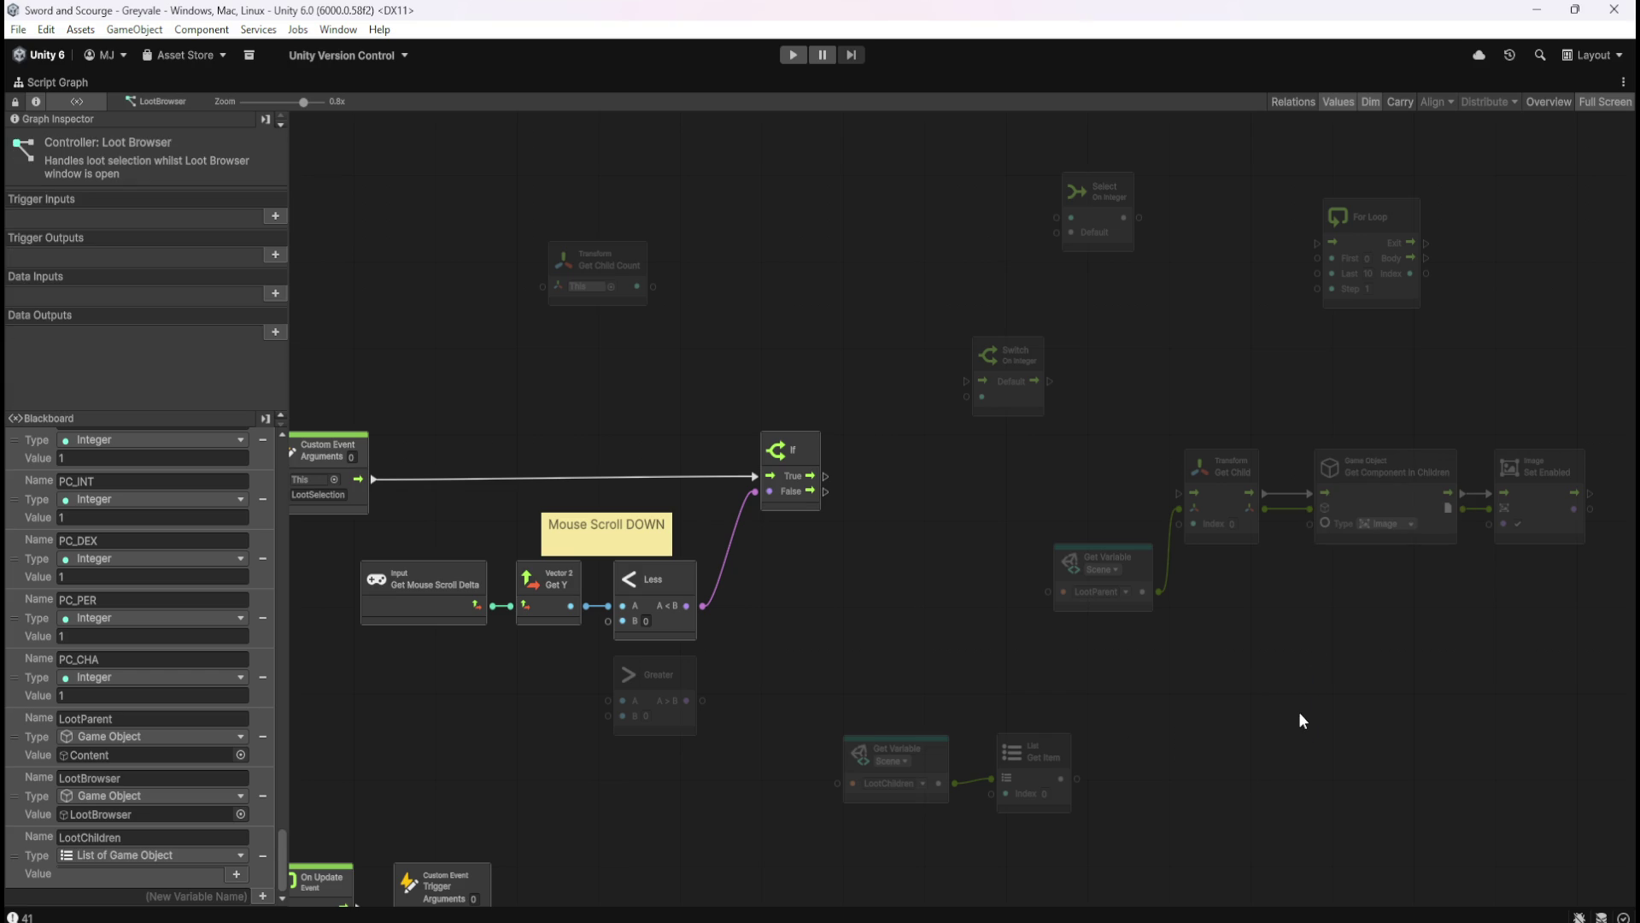
- Search 'list' in the node finder and add an Aot List To Array node
right_click(1248, 719)
click(1268, 726)
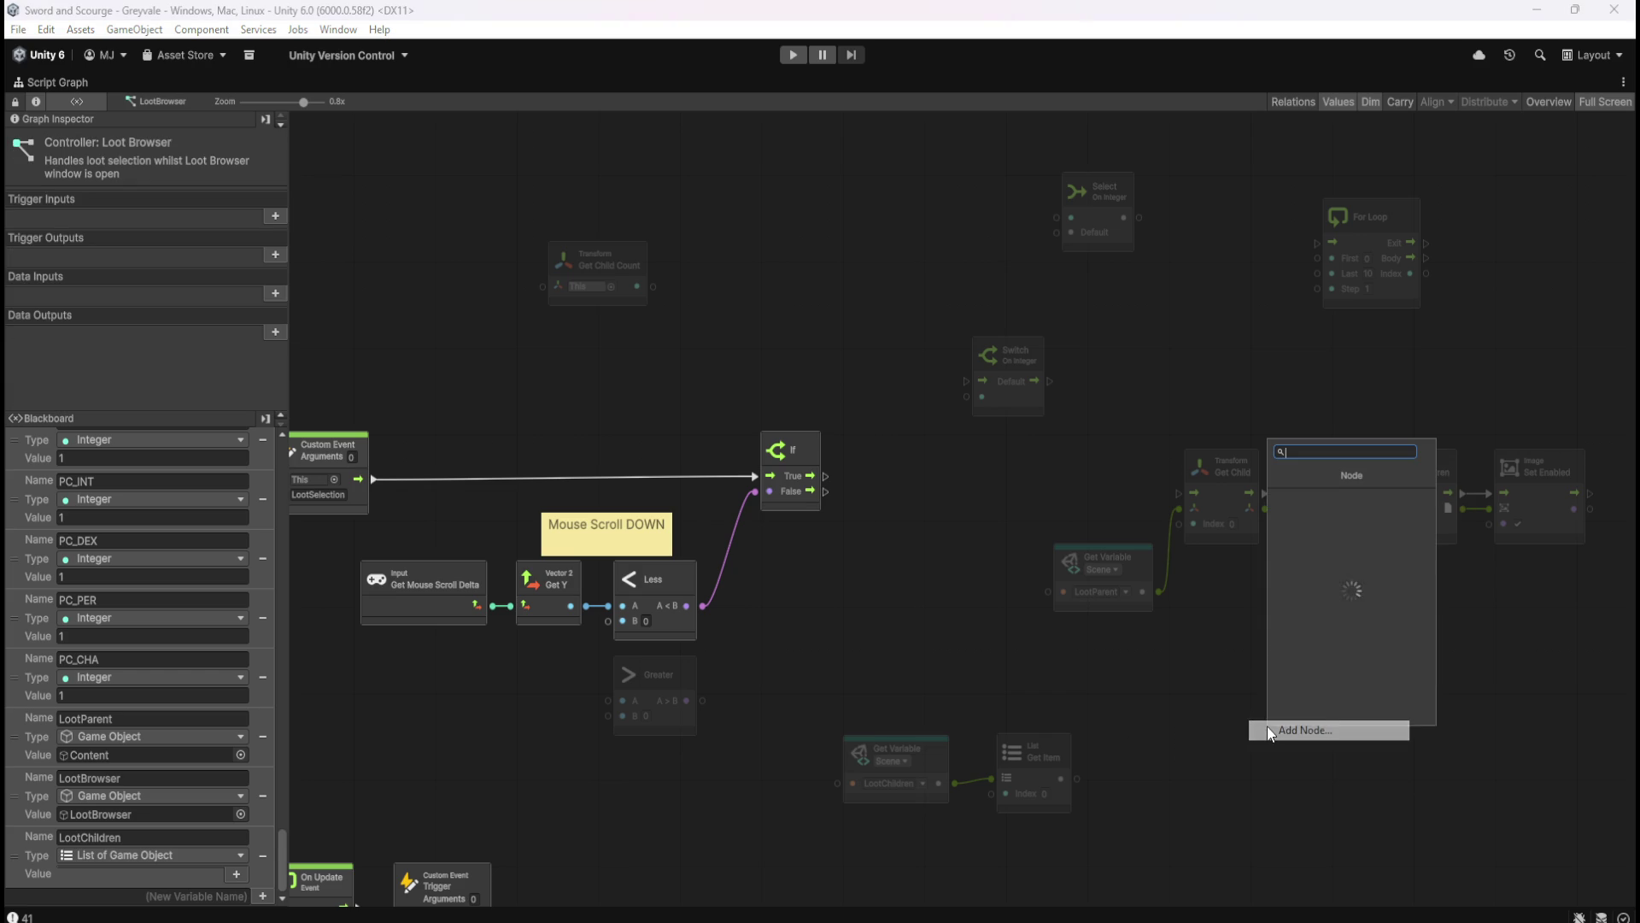
text(list)
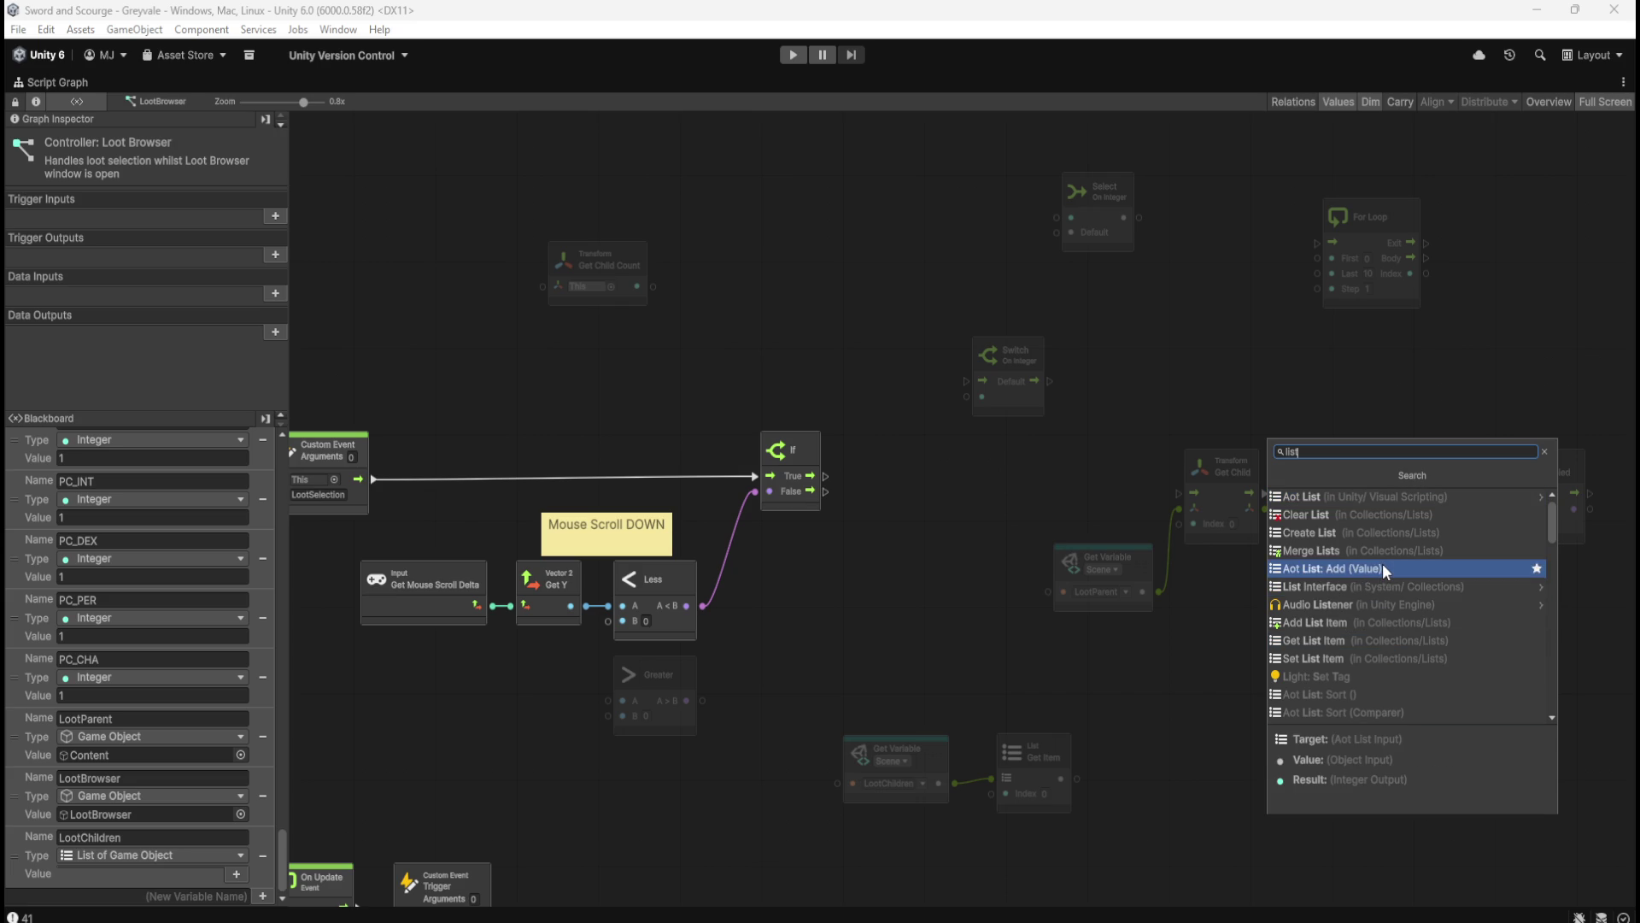
scroll(1382, 563, down, 1)
scroll(1382, 562, down, 1)
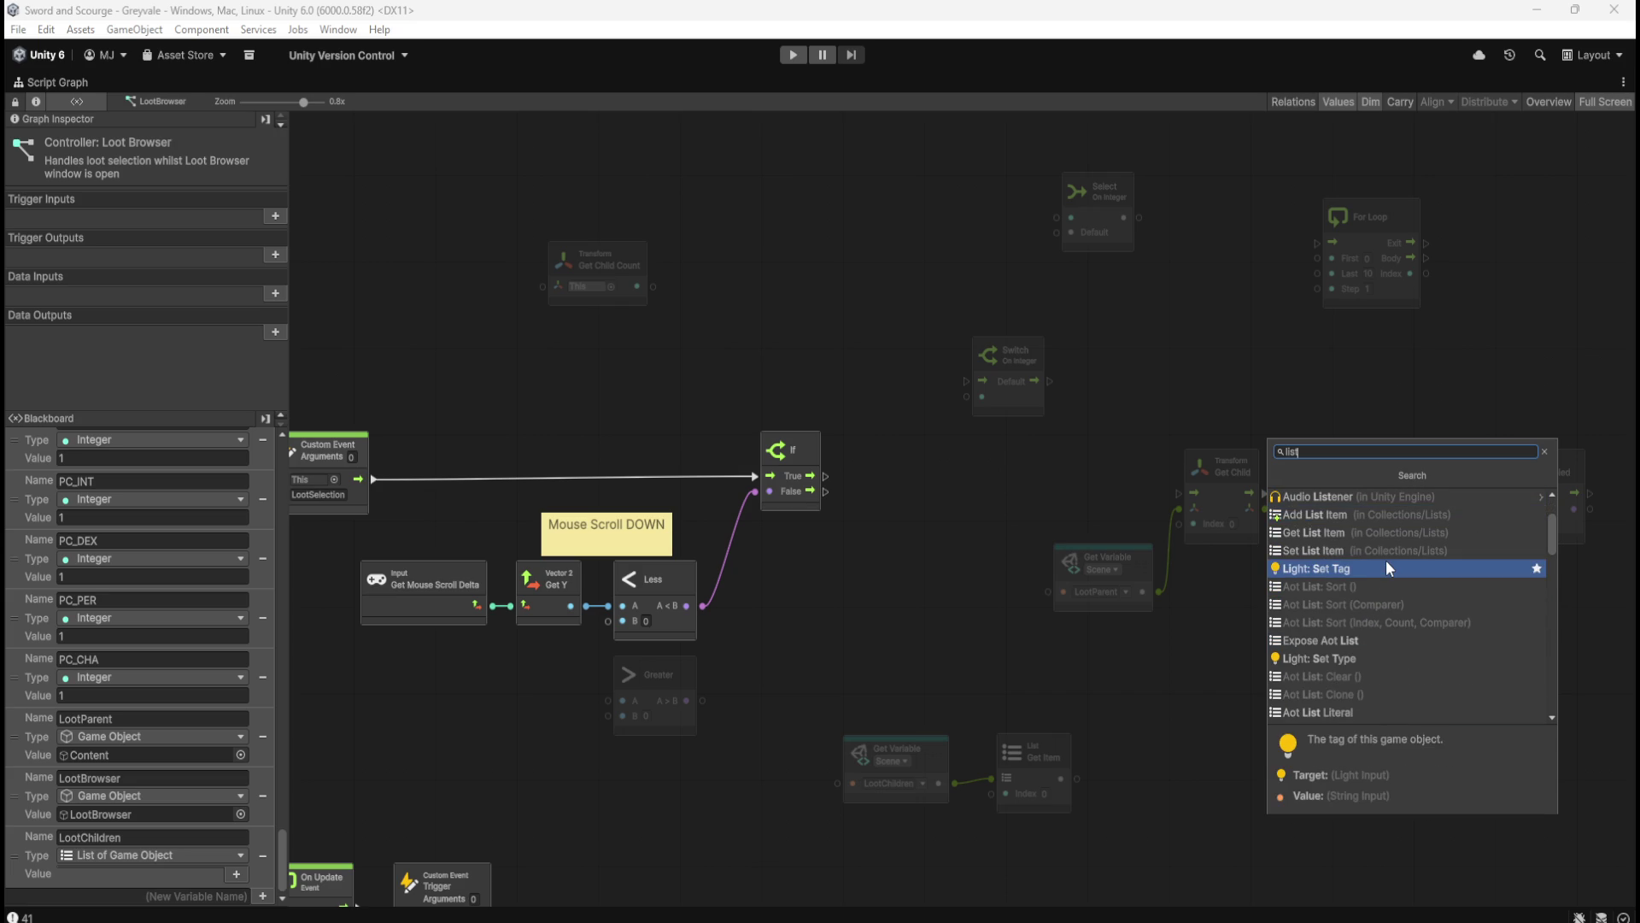
scroll(1385, 560, down, 1)
scroll(1385, 560, down, 2)
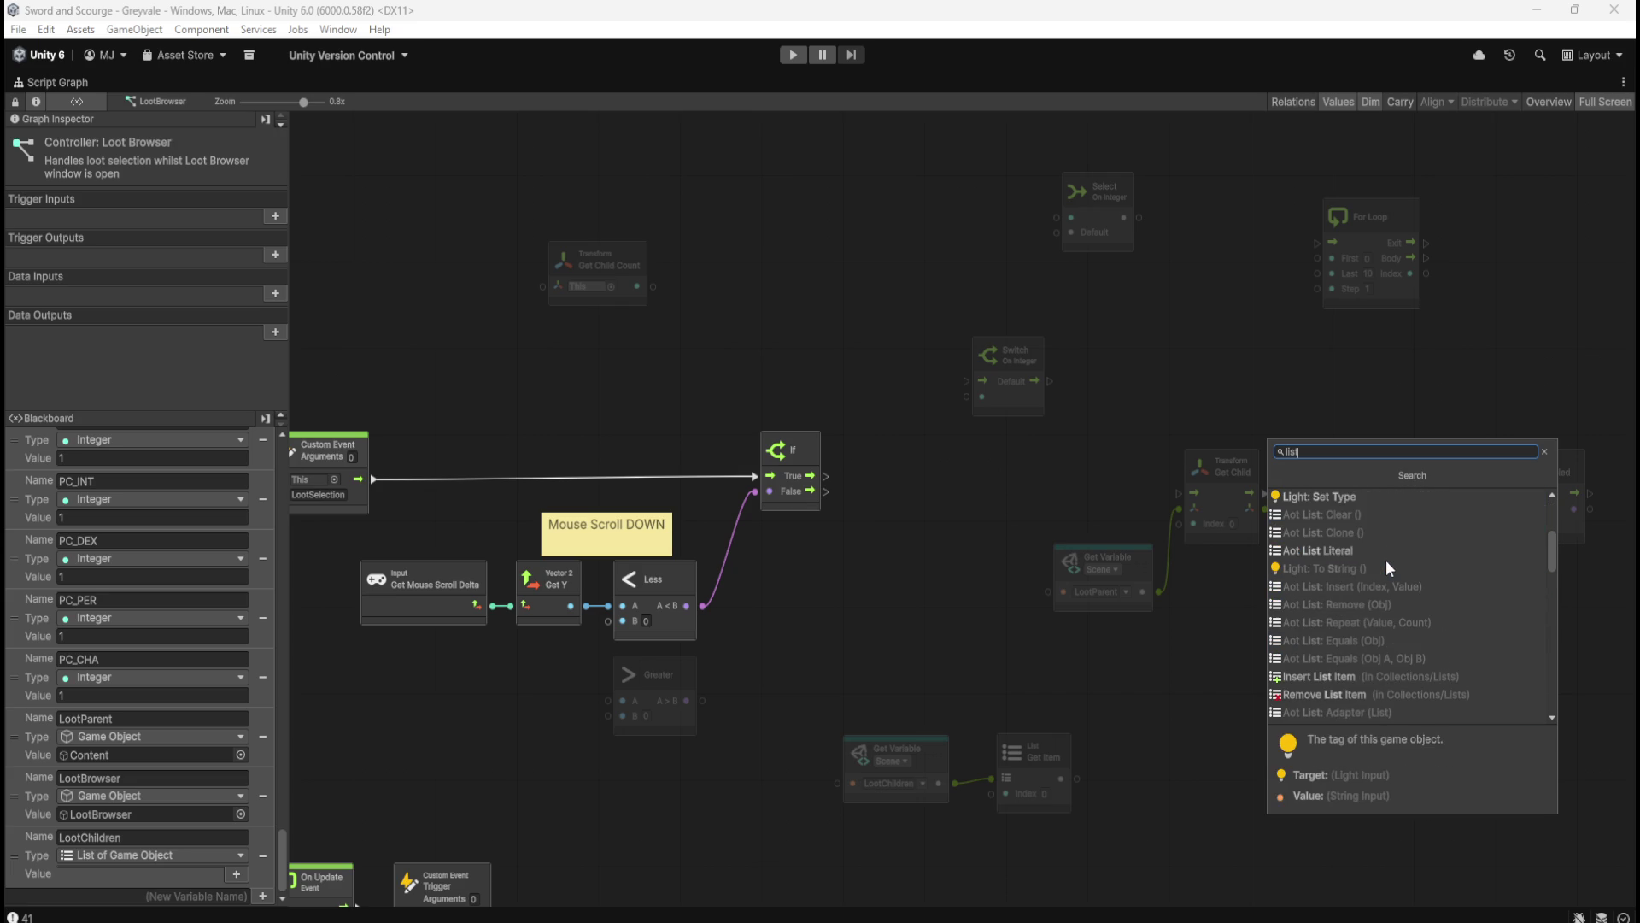
scroll(1385, 560, down, 4)
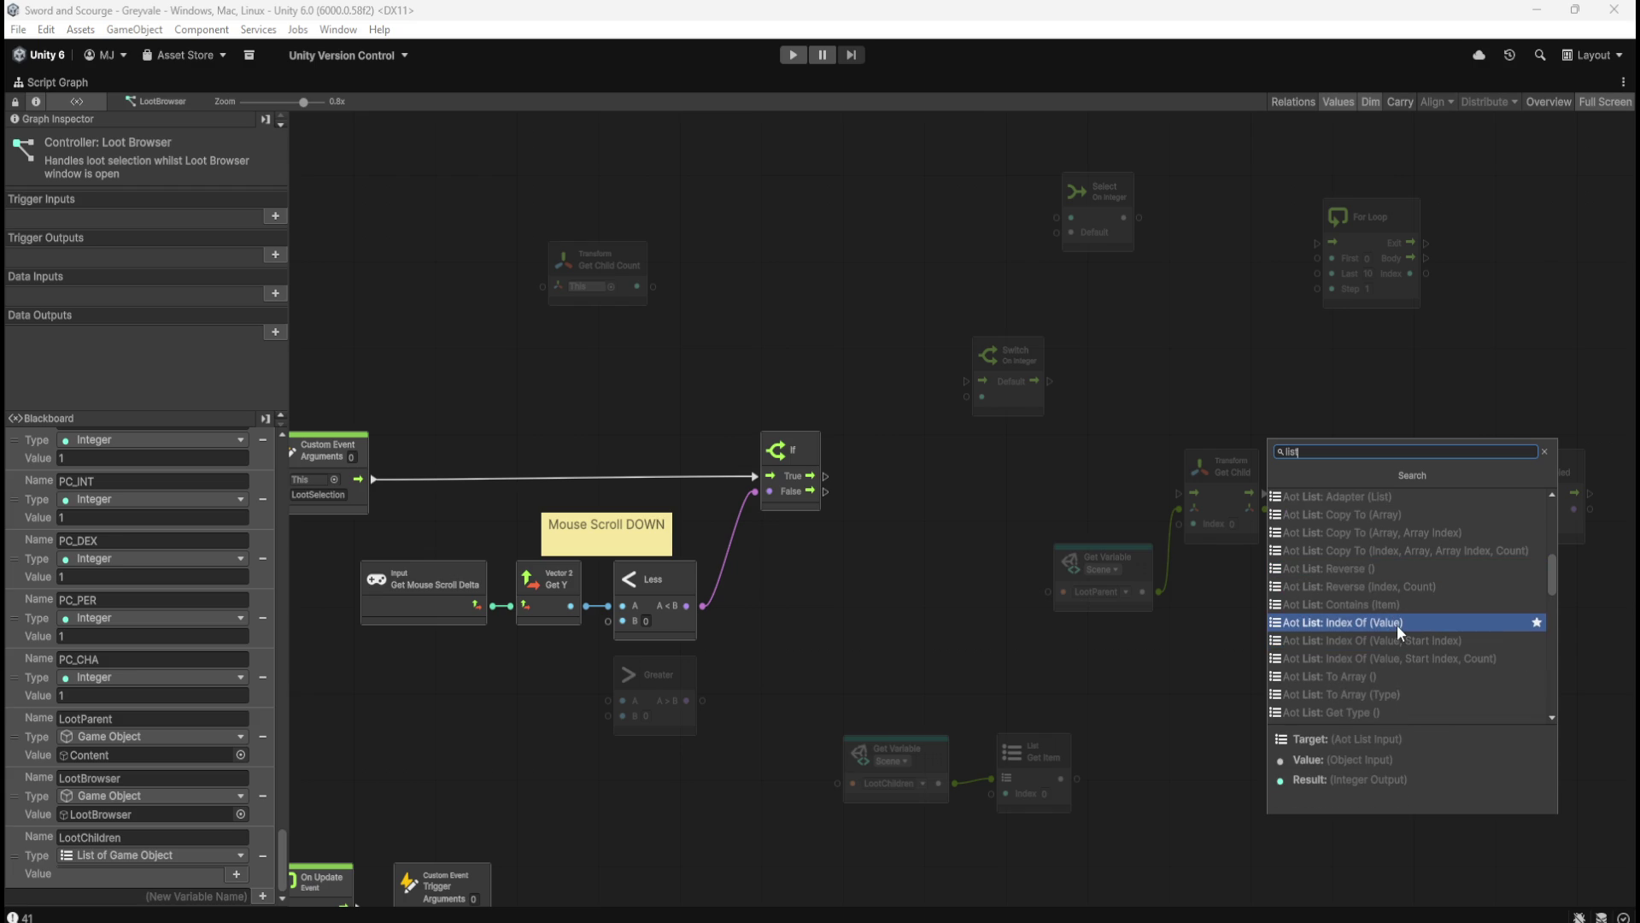
scroll(1397, 624, up, 1)
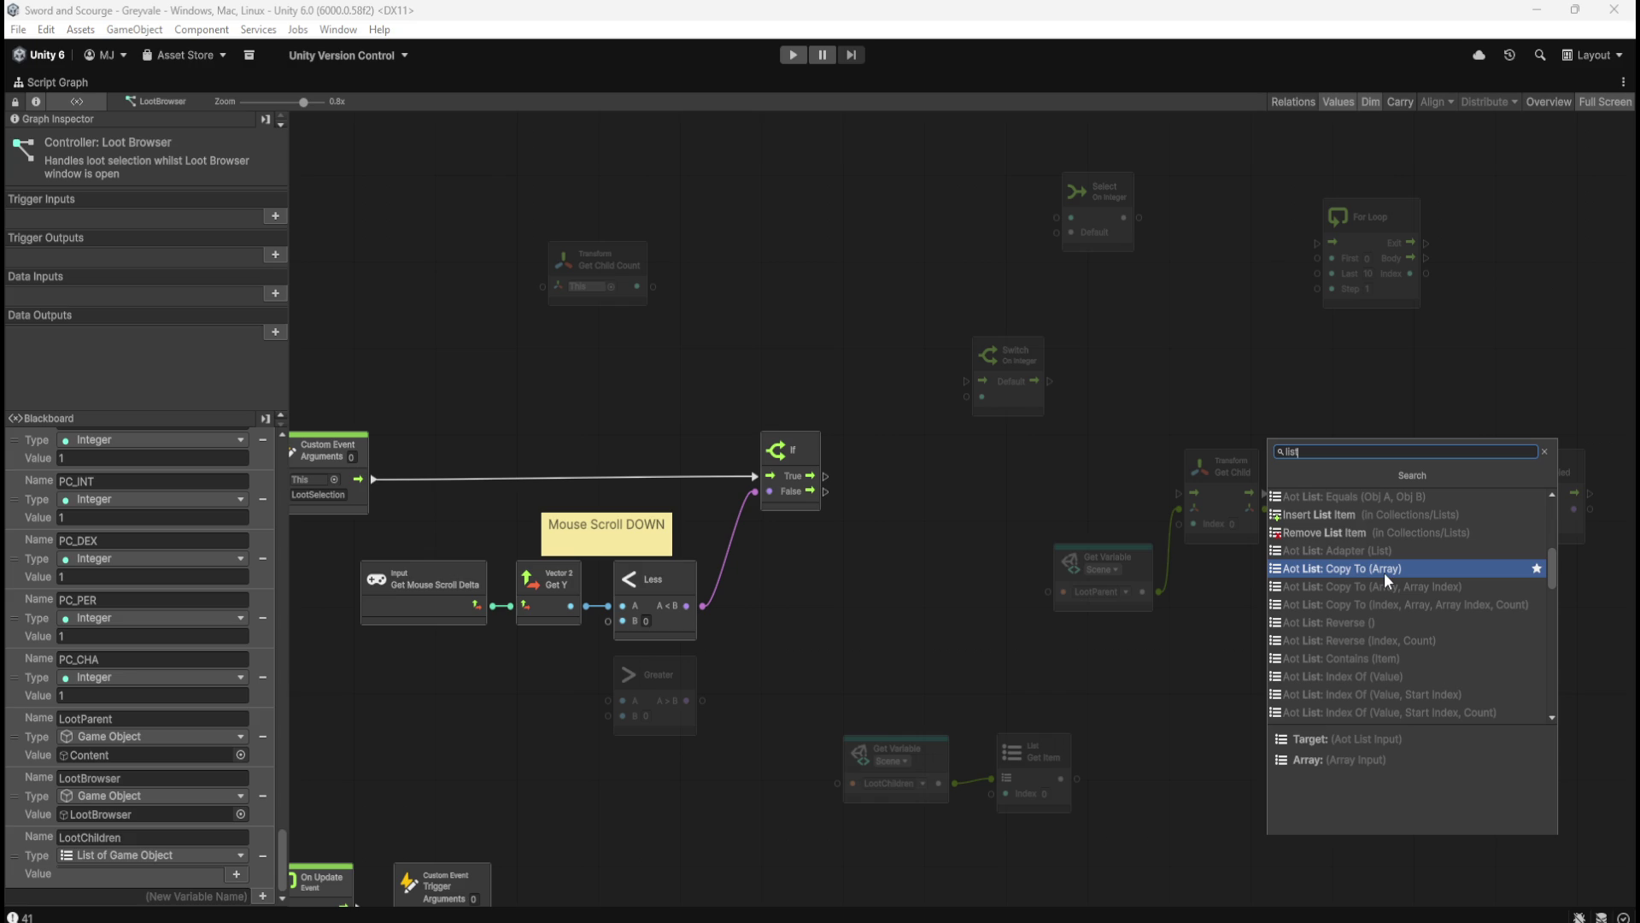
scroll(1386, 578, down, 2)
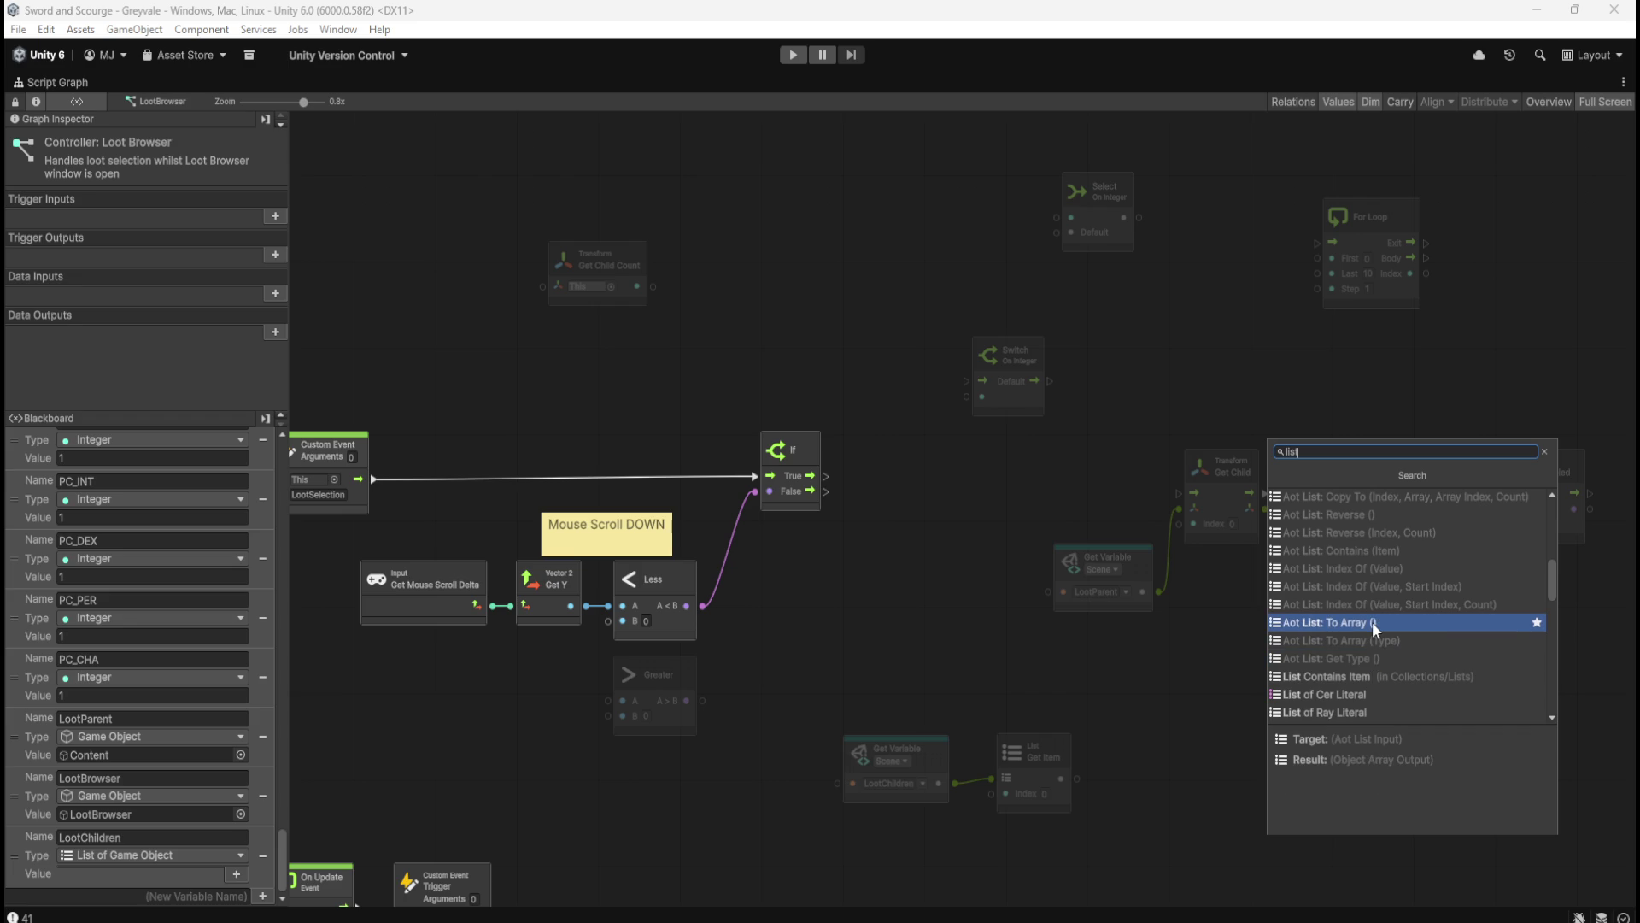
click(1372, 622)
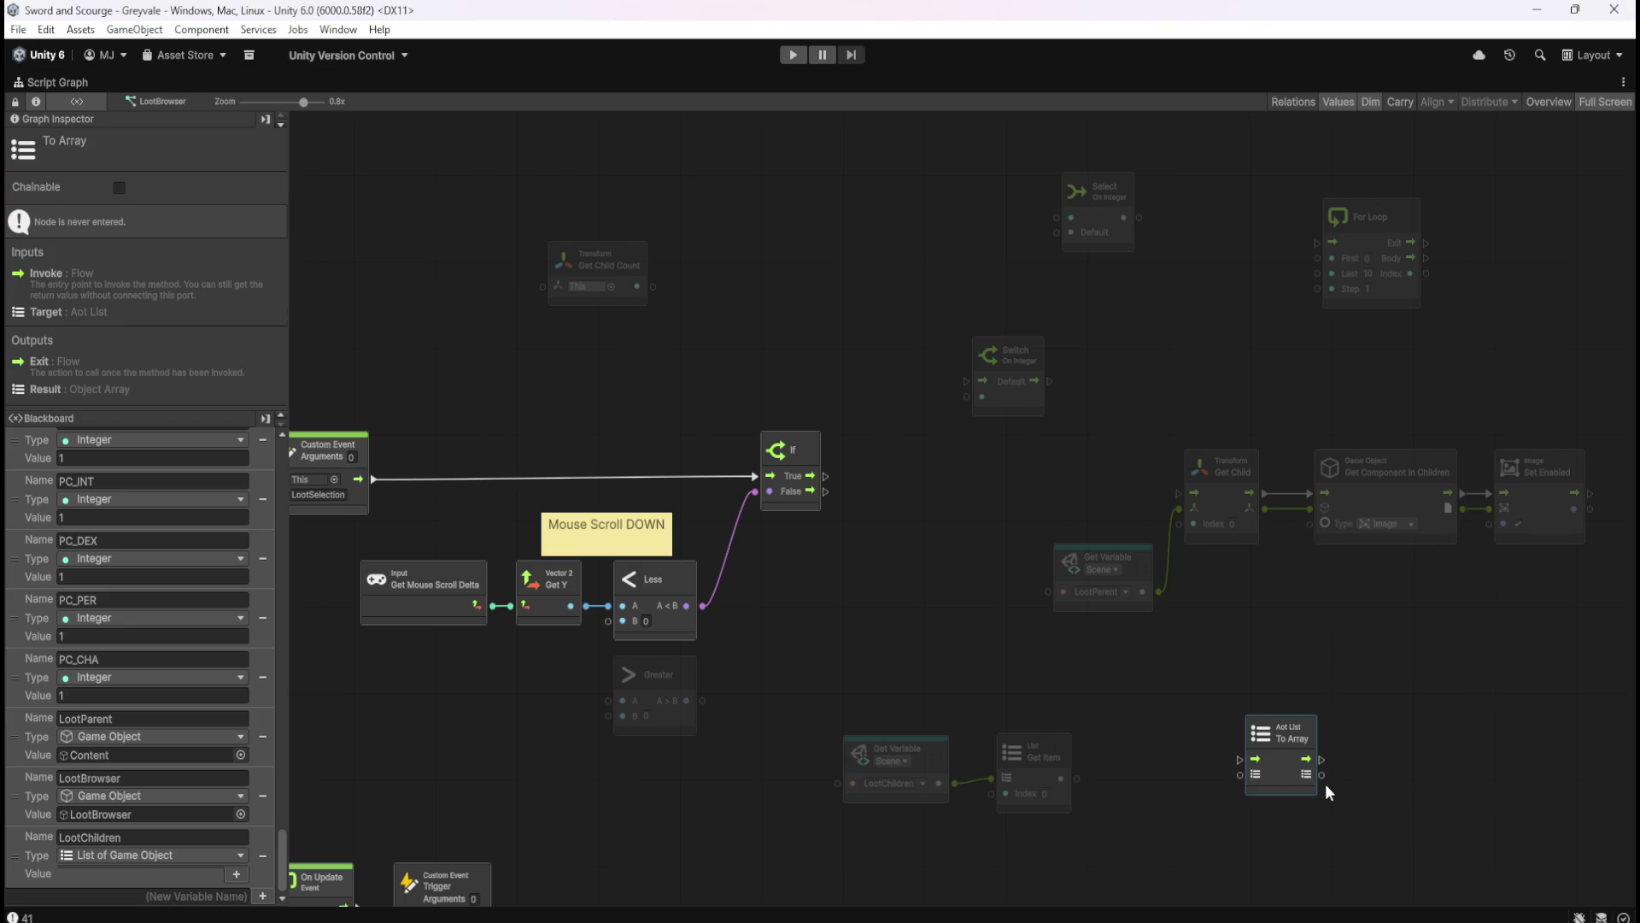
- Add a Count Items node from To Array's output, delete it, and drag a fresh connection from the output
drag(1320, 781, 1355, 787)
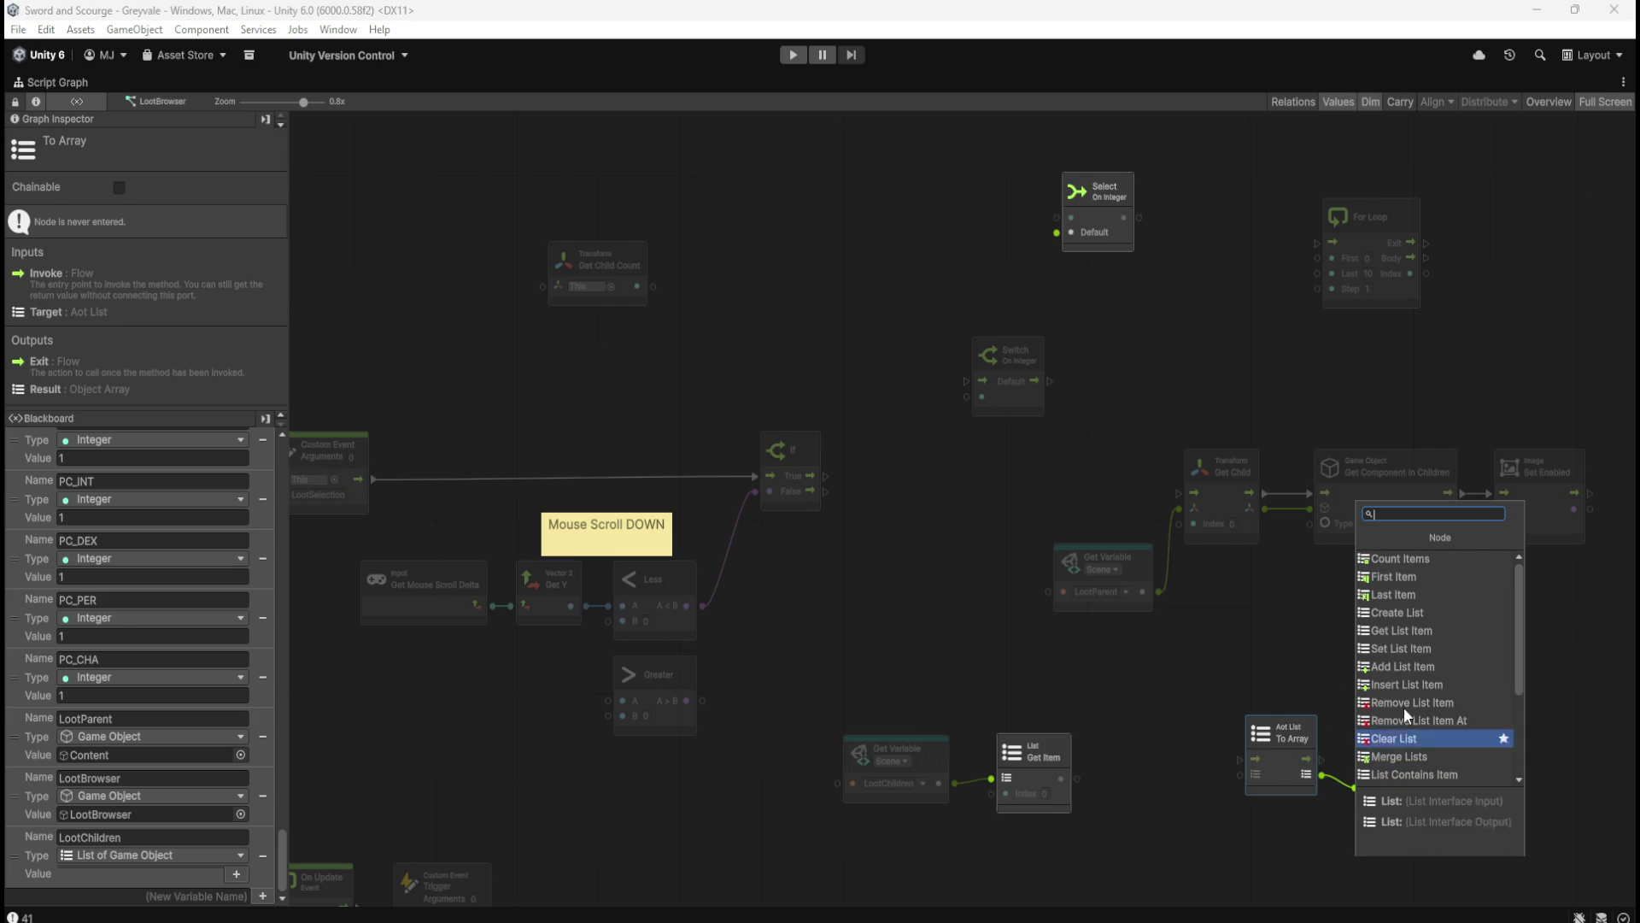
click(1442, 555)
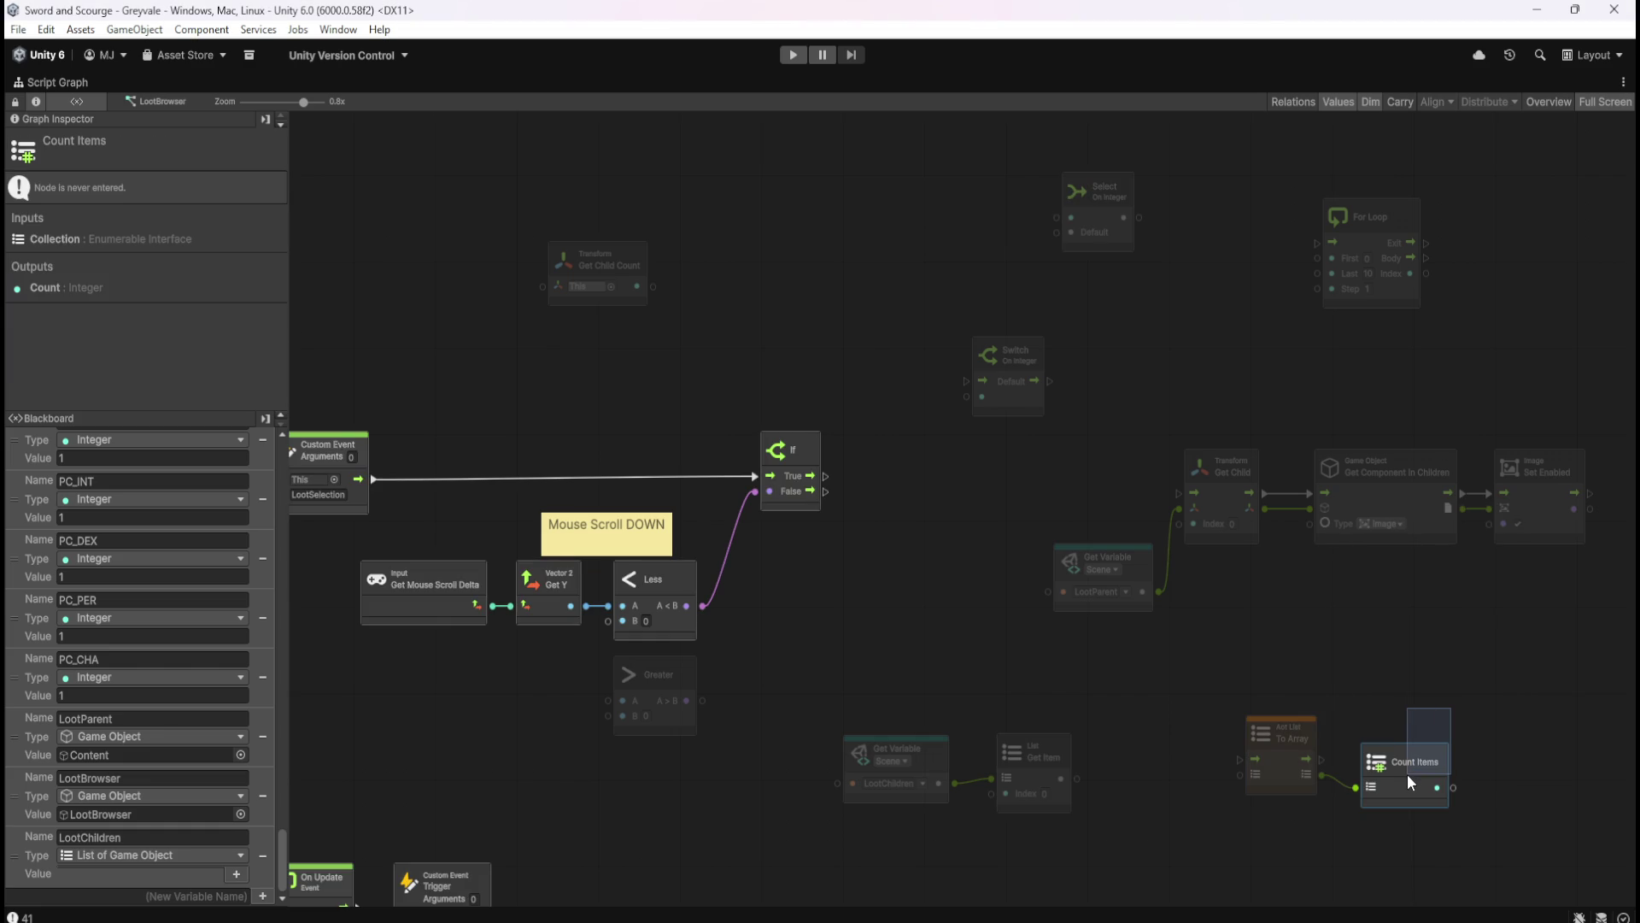
click(1382, 709)
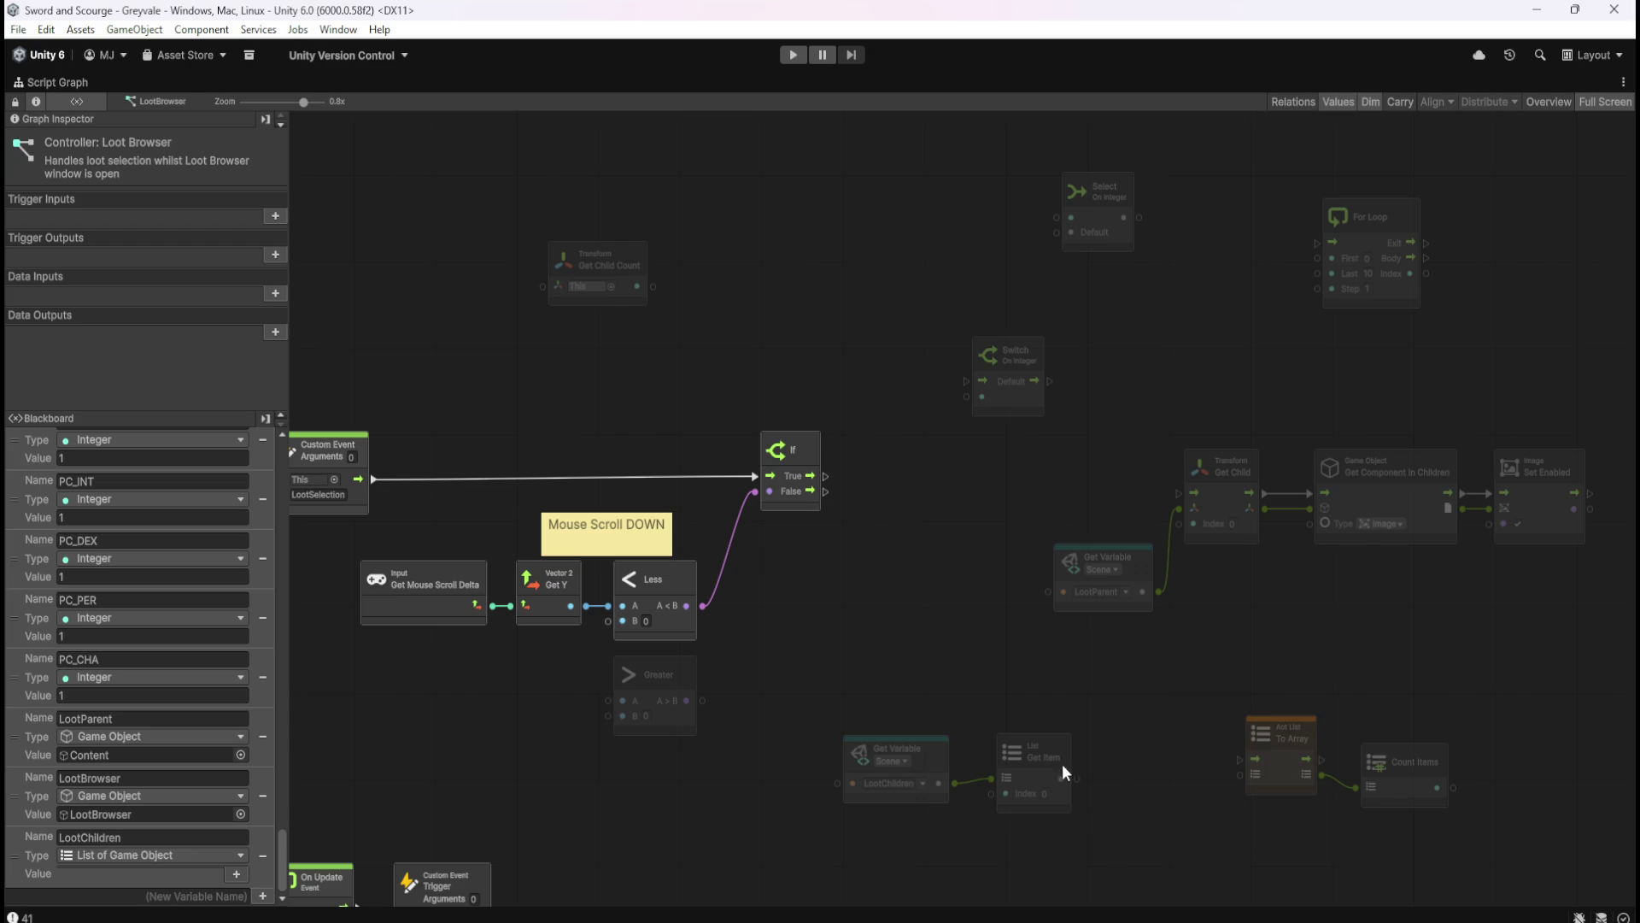
click(1413, 791)
key(Delete)
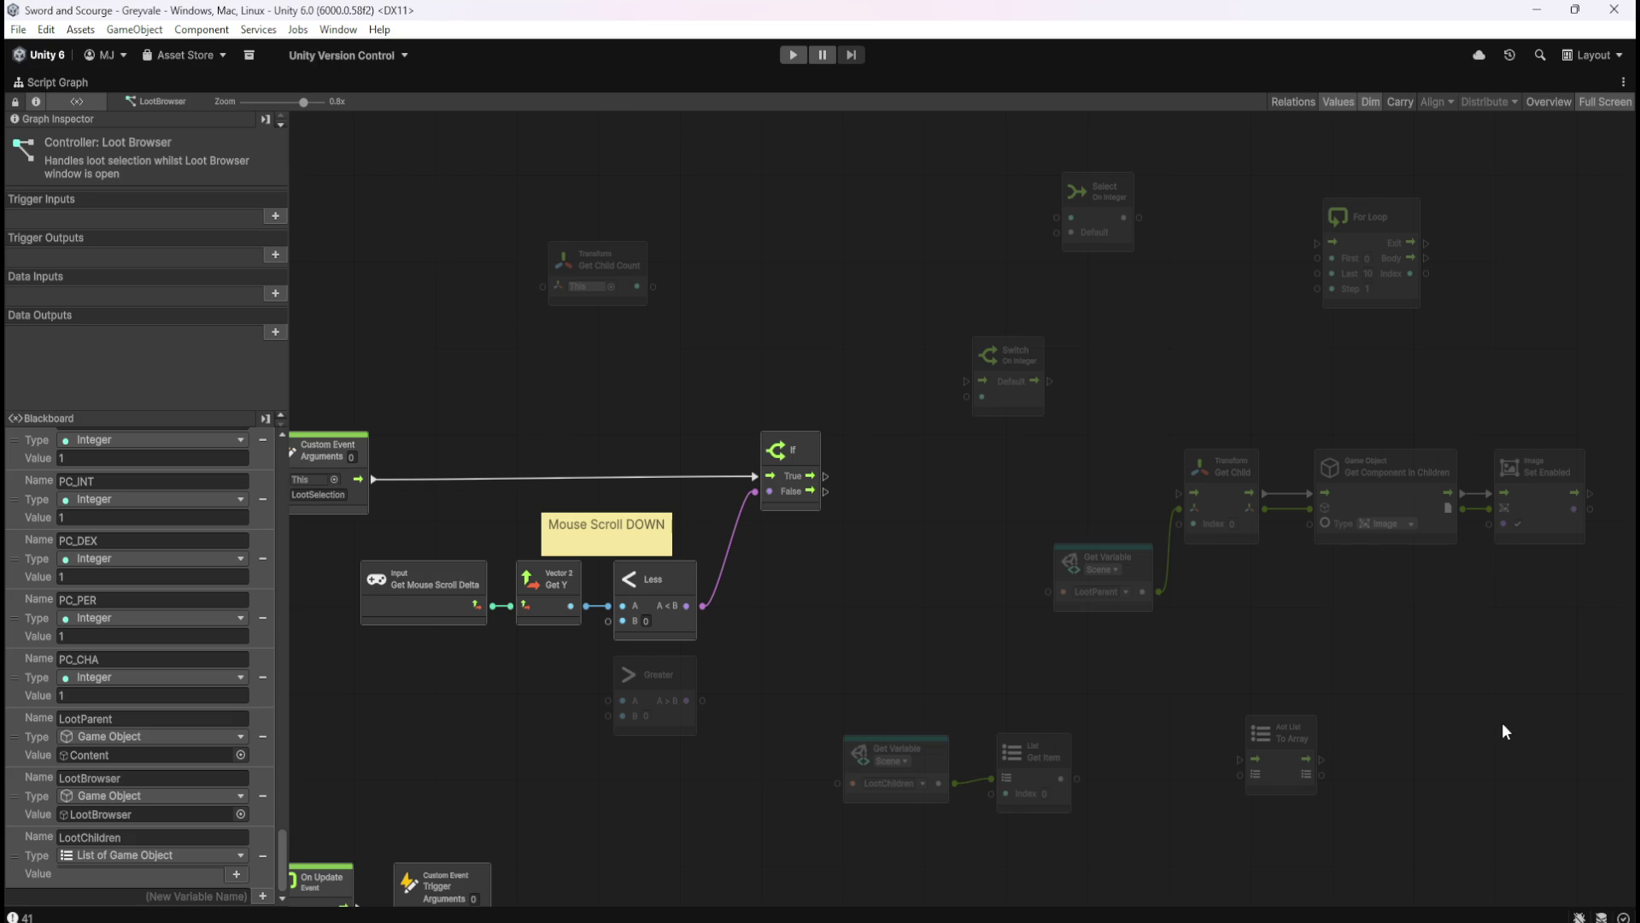
drag(1319, 775, 1381, 781)
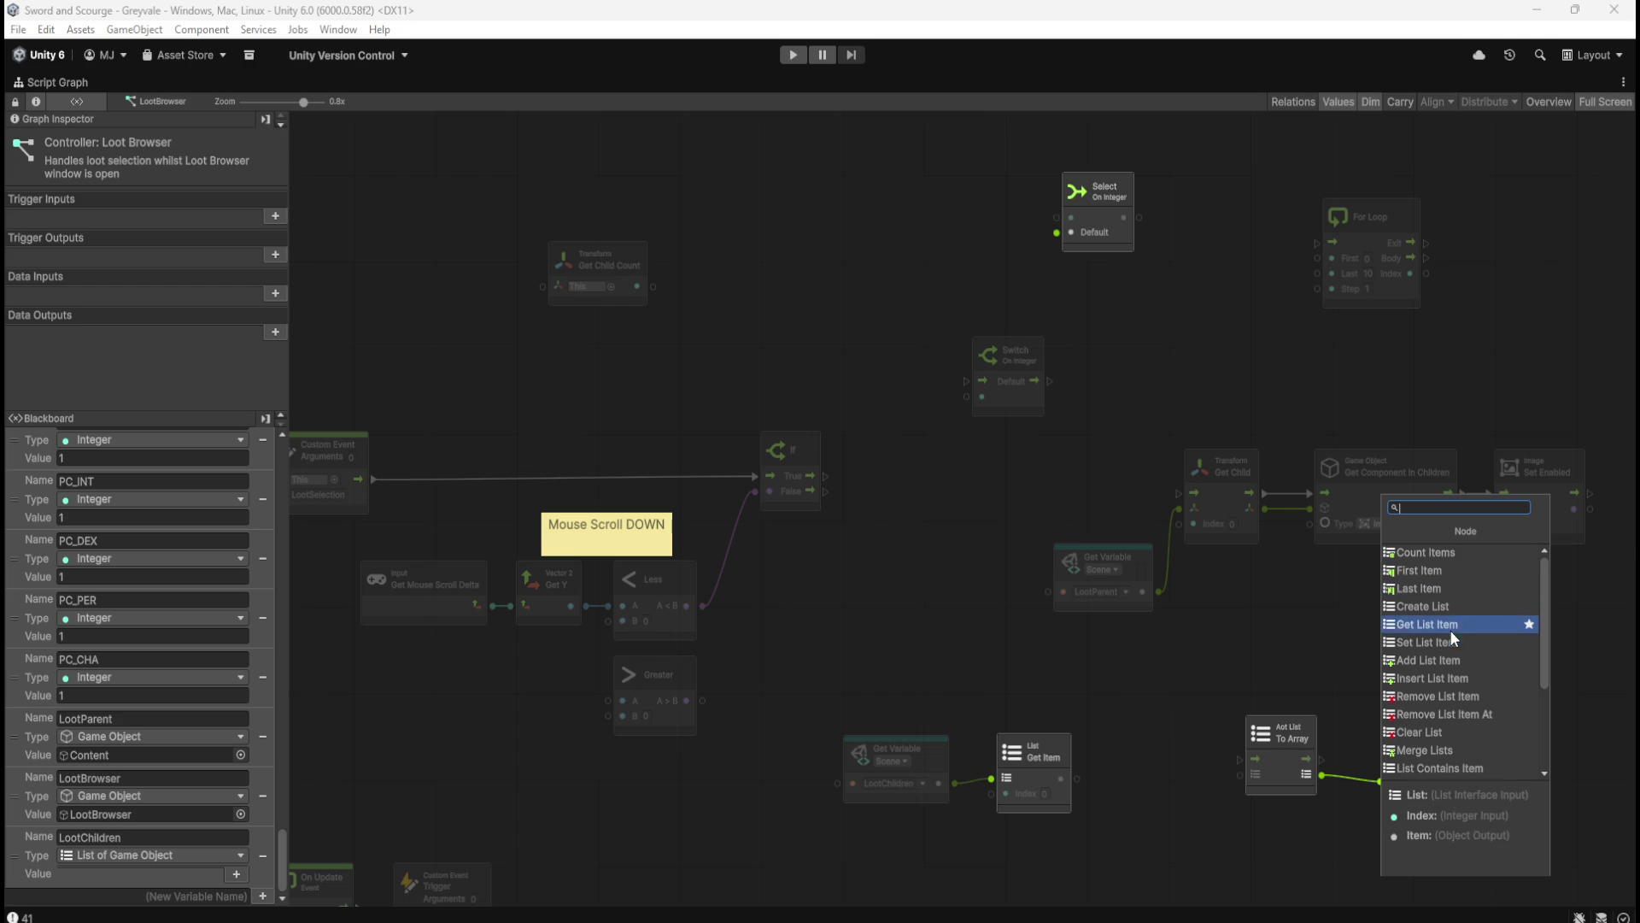
scroll(1450, 629, down, 3)
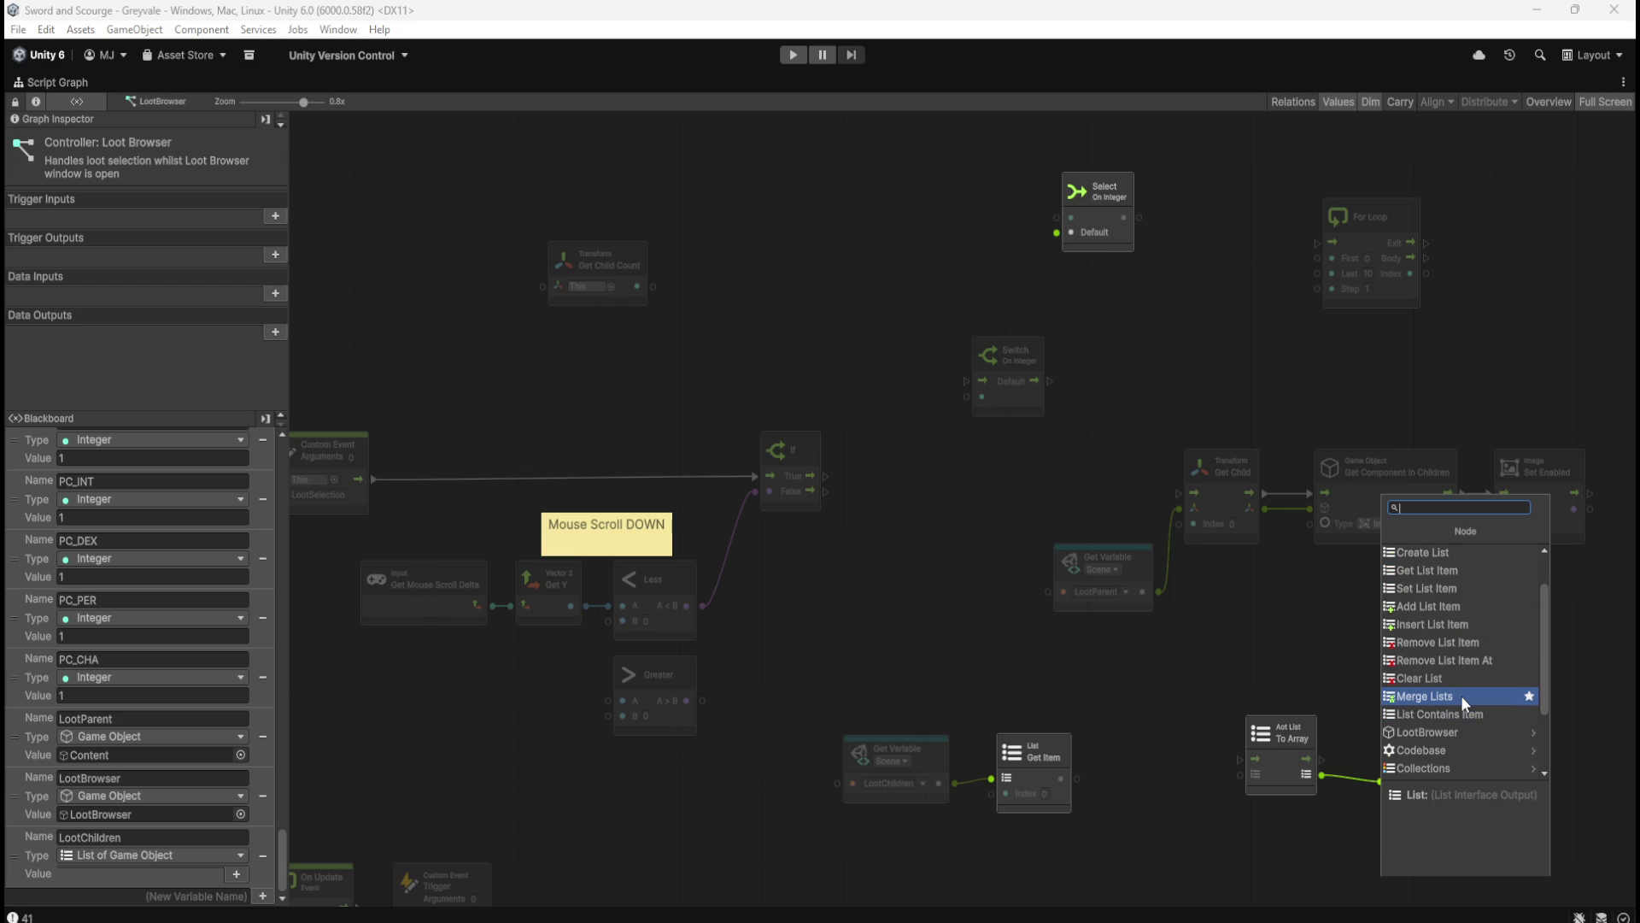
scroll(1461, 697, down, 3)
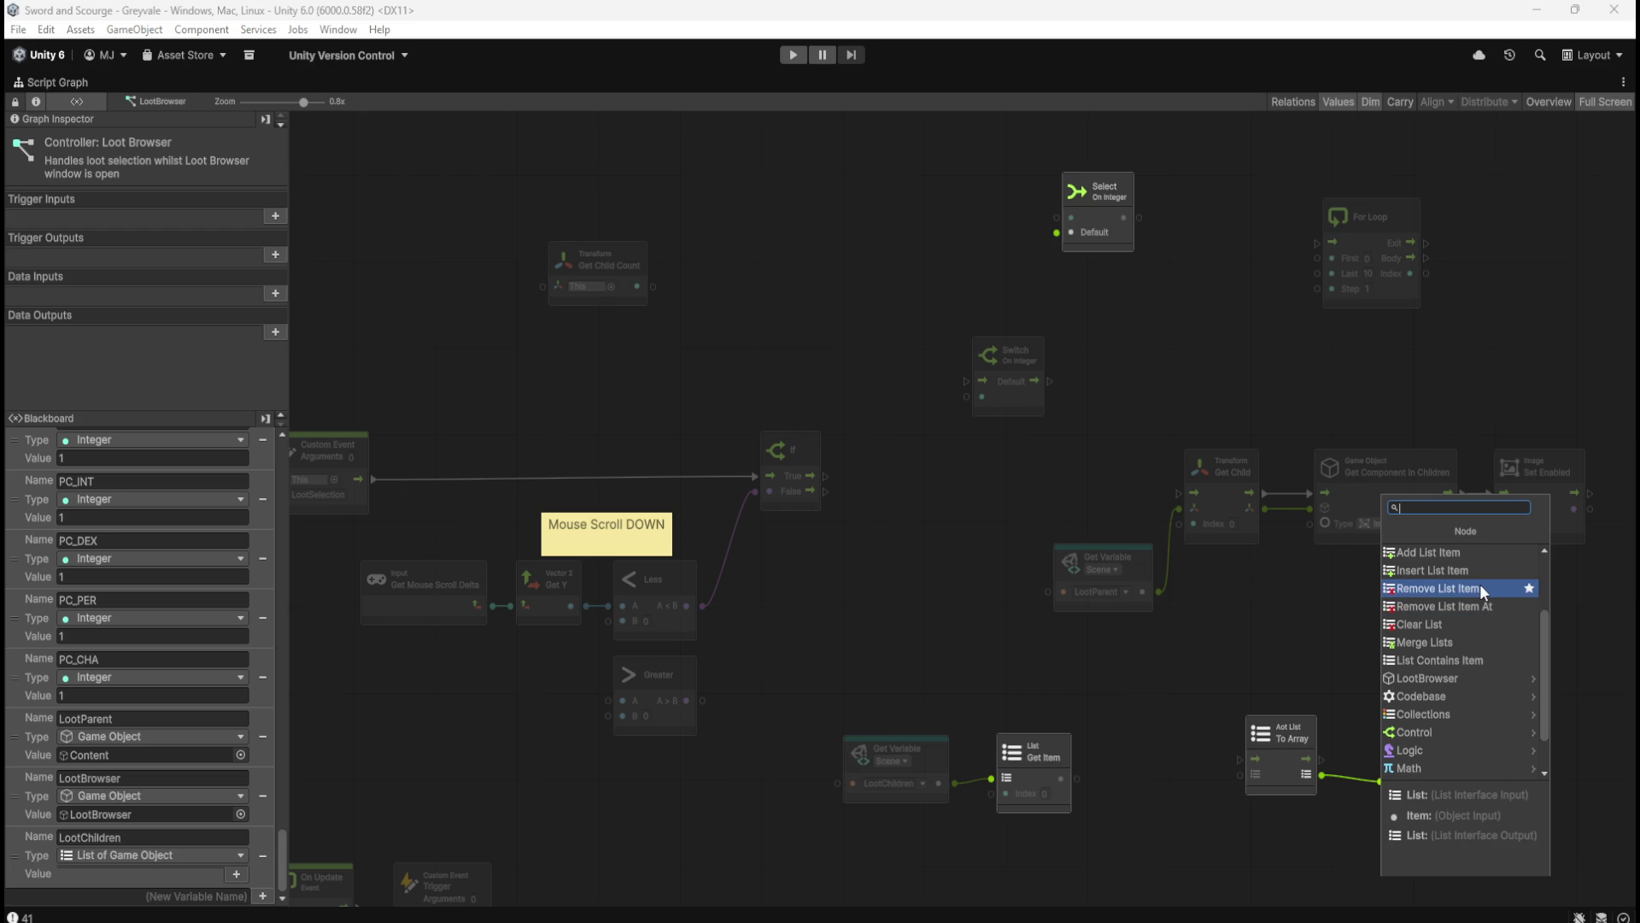
scroll(1474, 589, up, 2)
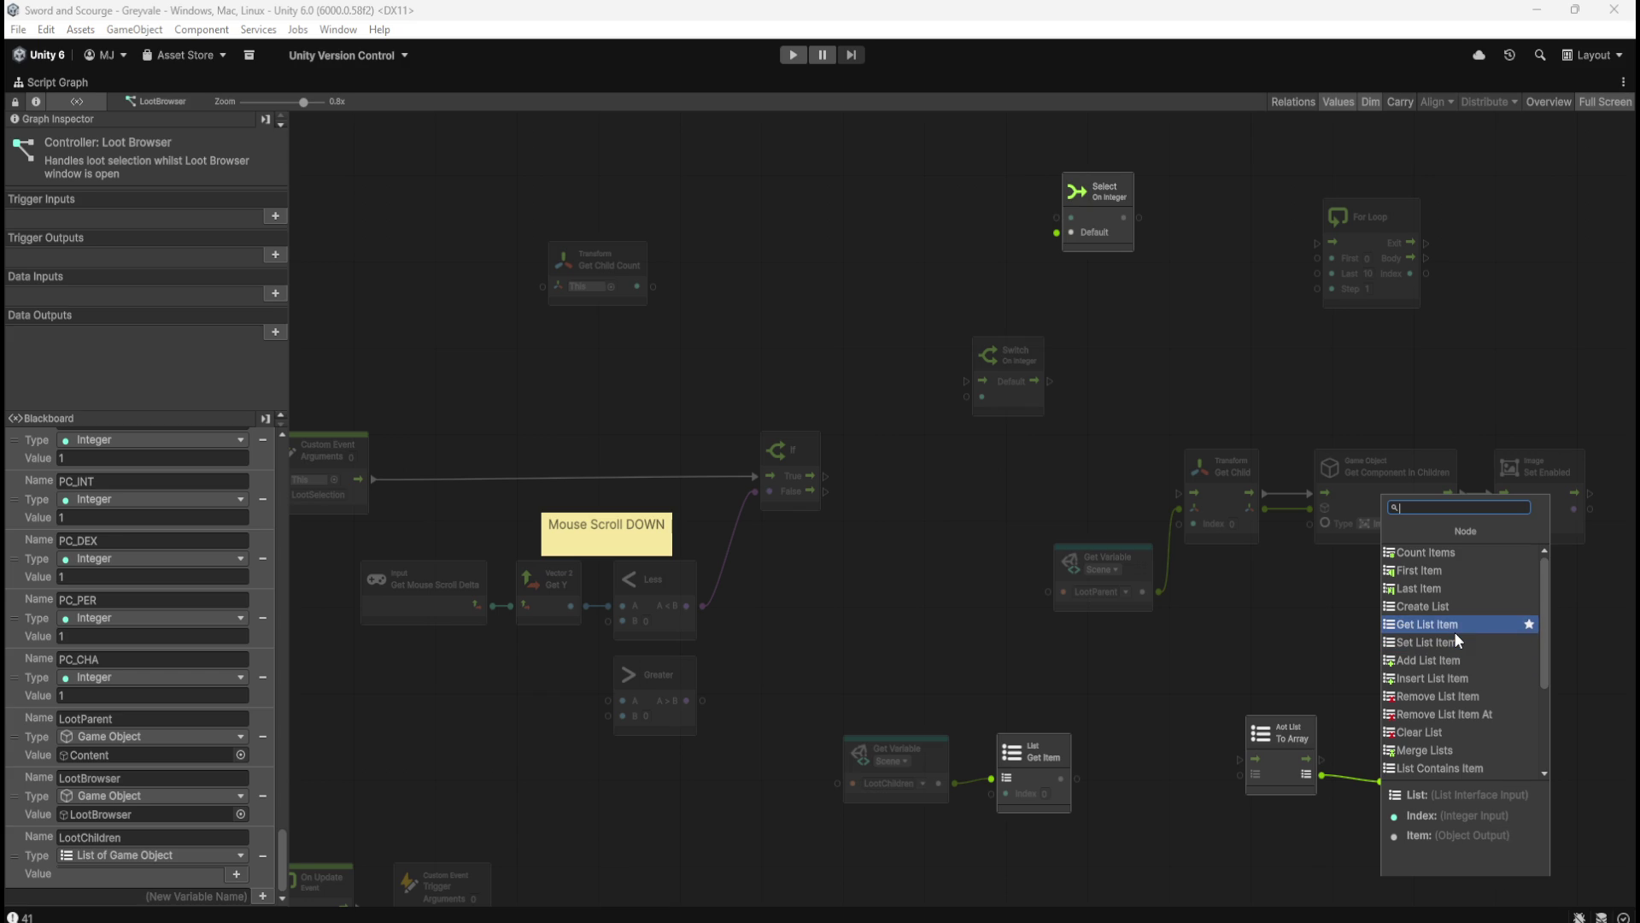
key(Escape)
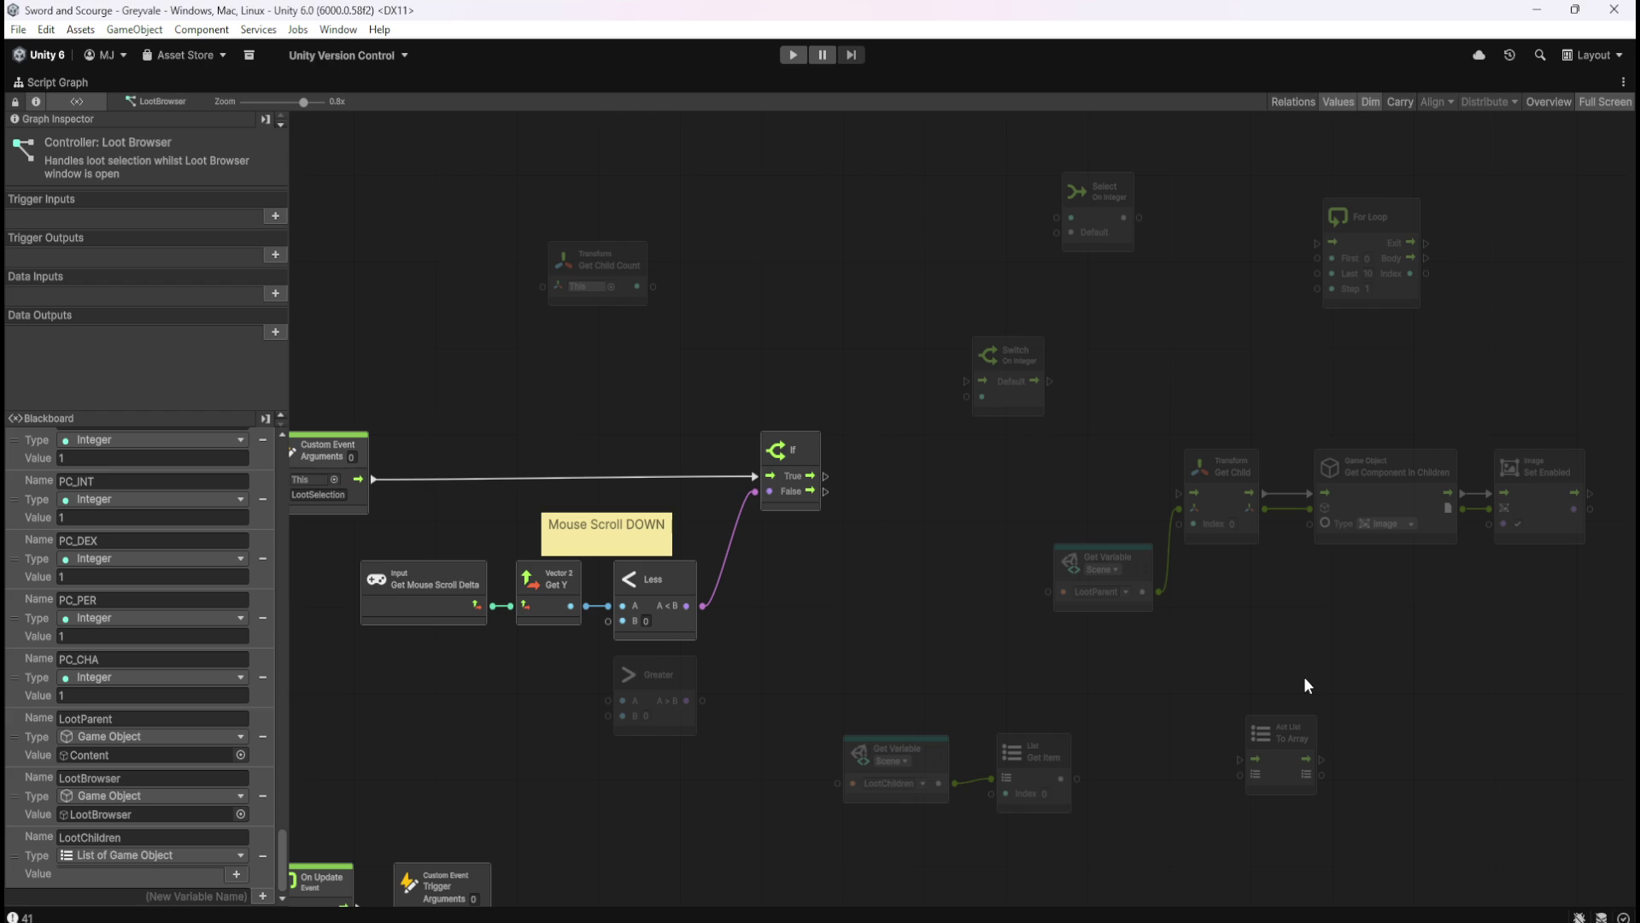
drag(864, 543, 960, 571)
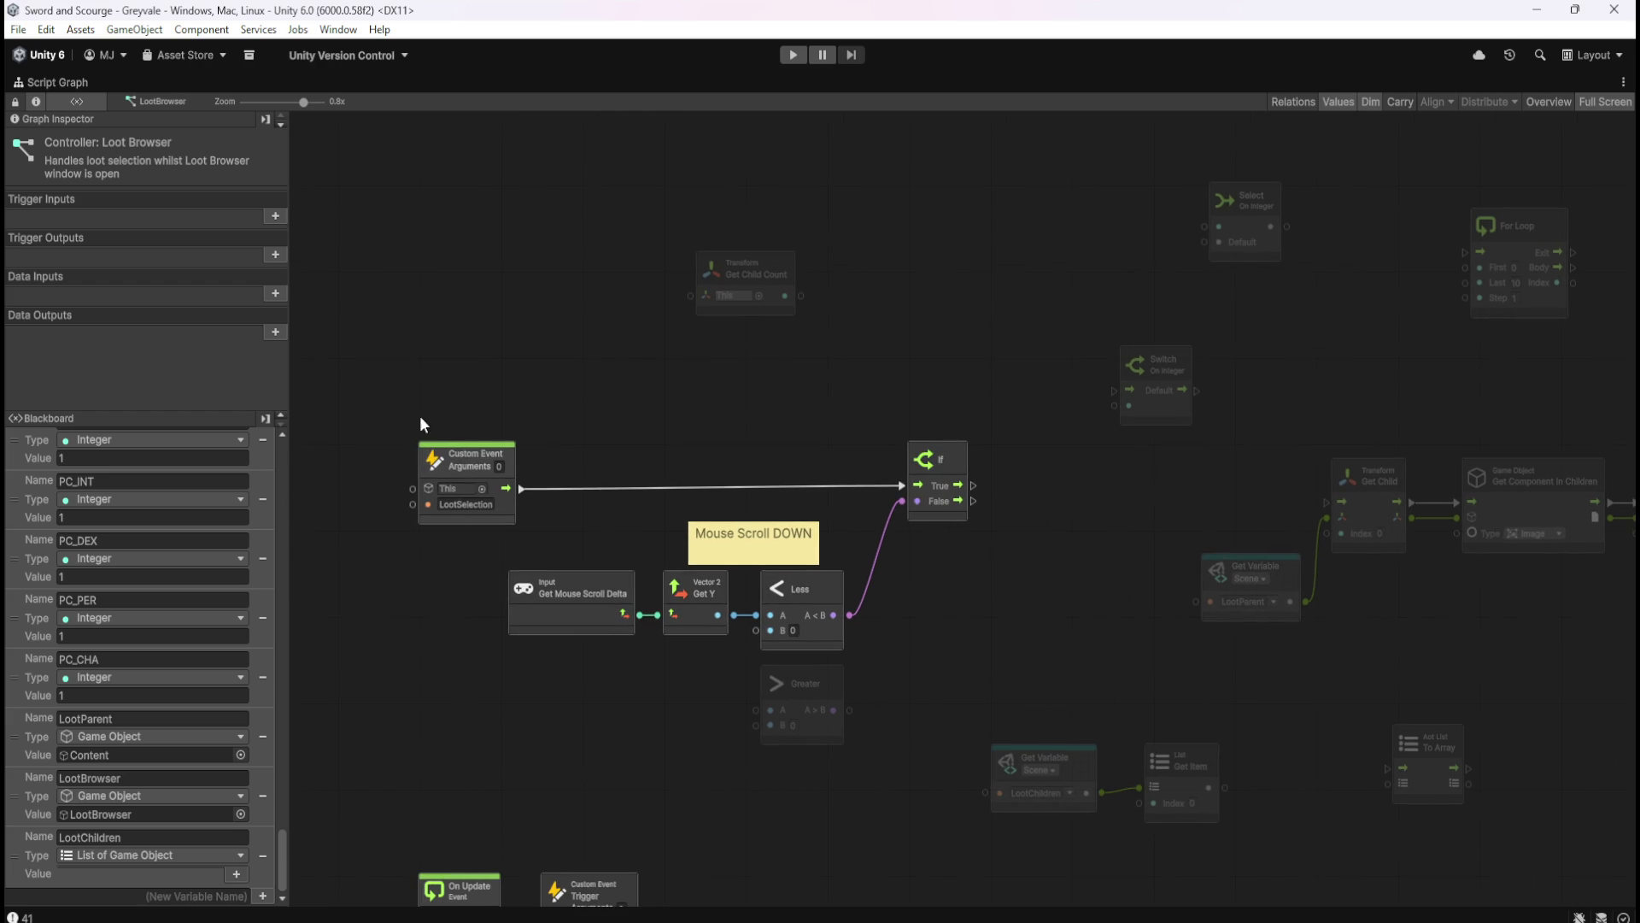
mouse_move(496, 645)
mouse_down()
mouse_move(894, 559)
mouse_move(937, 512)
mouse_up()
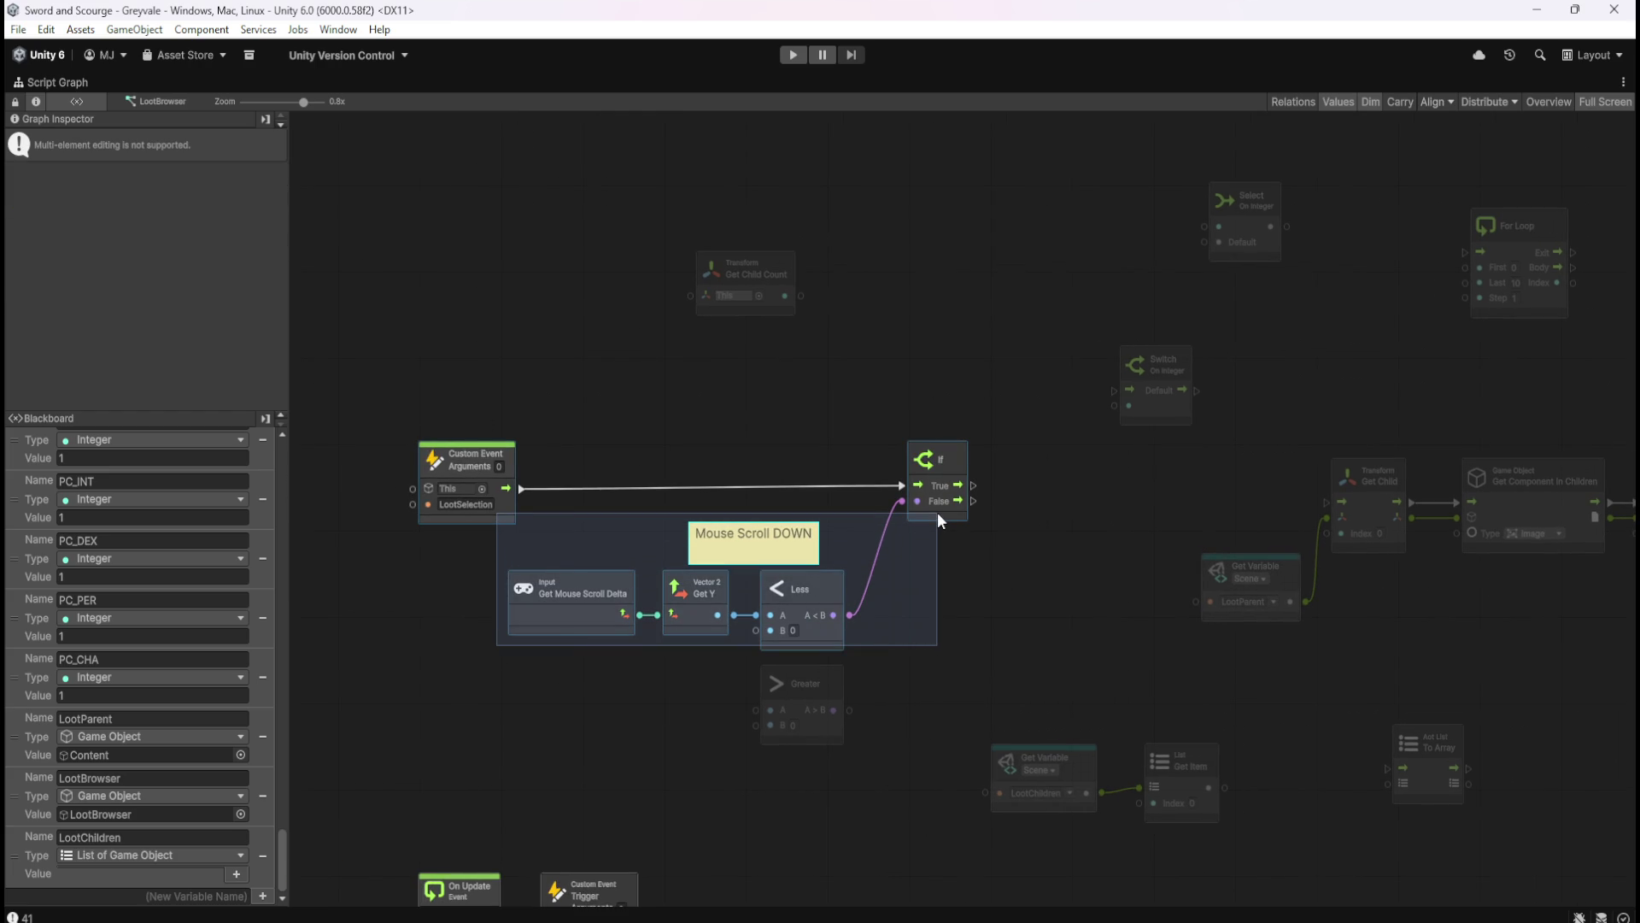
mouse_move(937, 511)
mouse_down()
mouse_move(924, 519)
mouse_move(991, 619)
mouse_move(783, 454)
mouse_move(1318, 598)
mouse_move(1371, 638)
mouse_up()
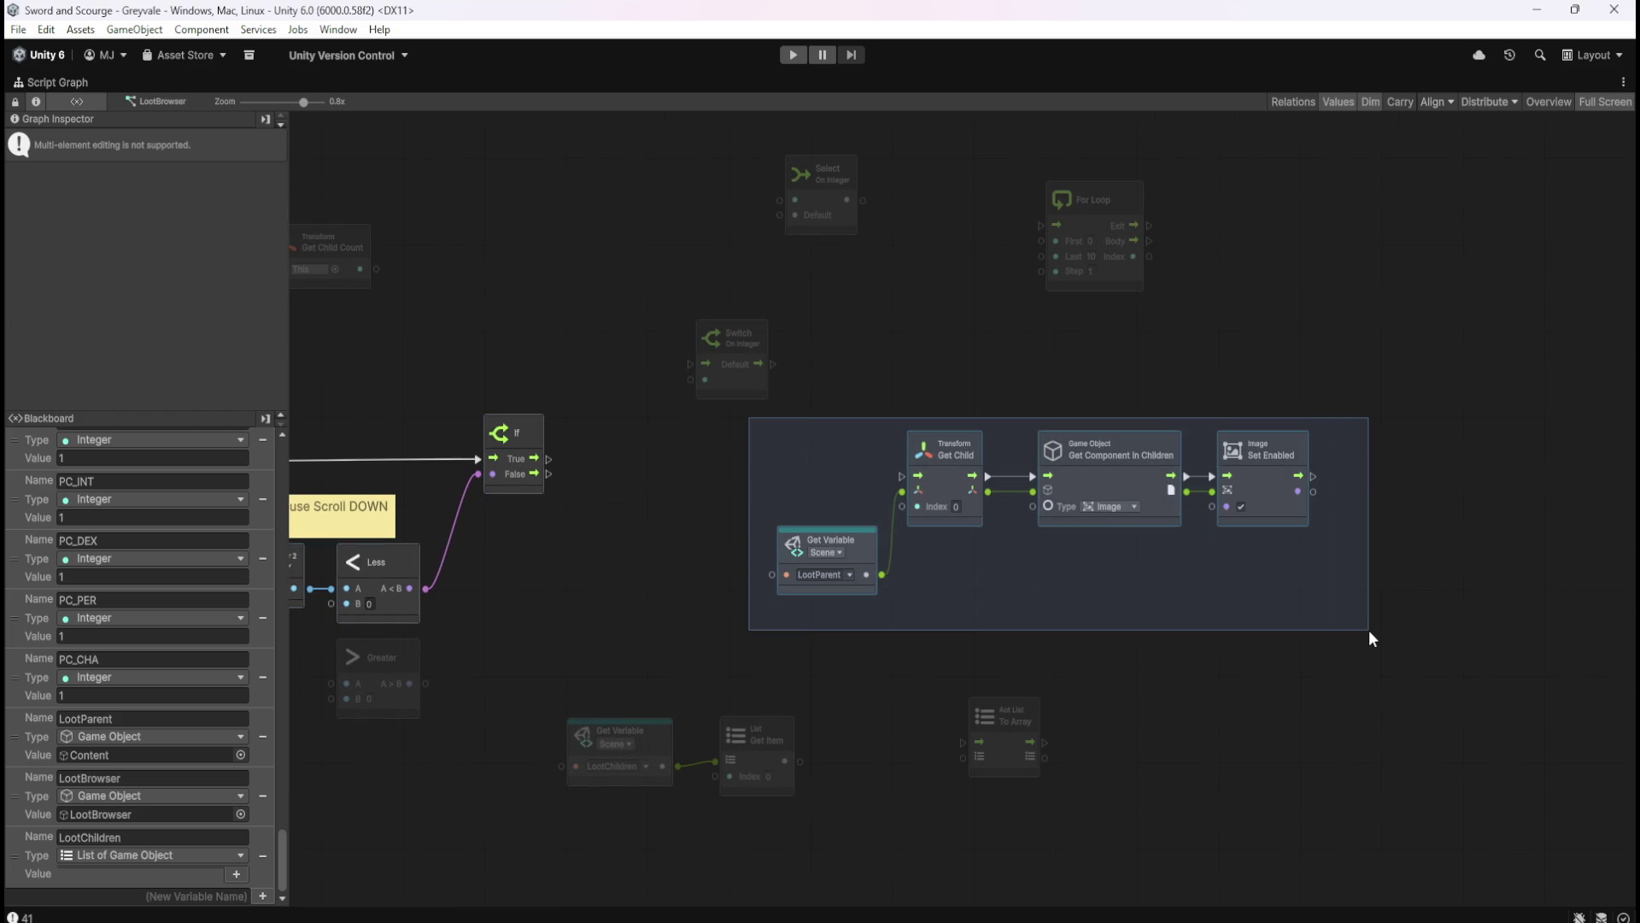
drag(1370, 631, 1351, 623)
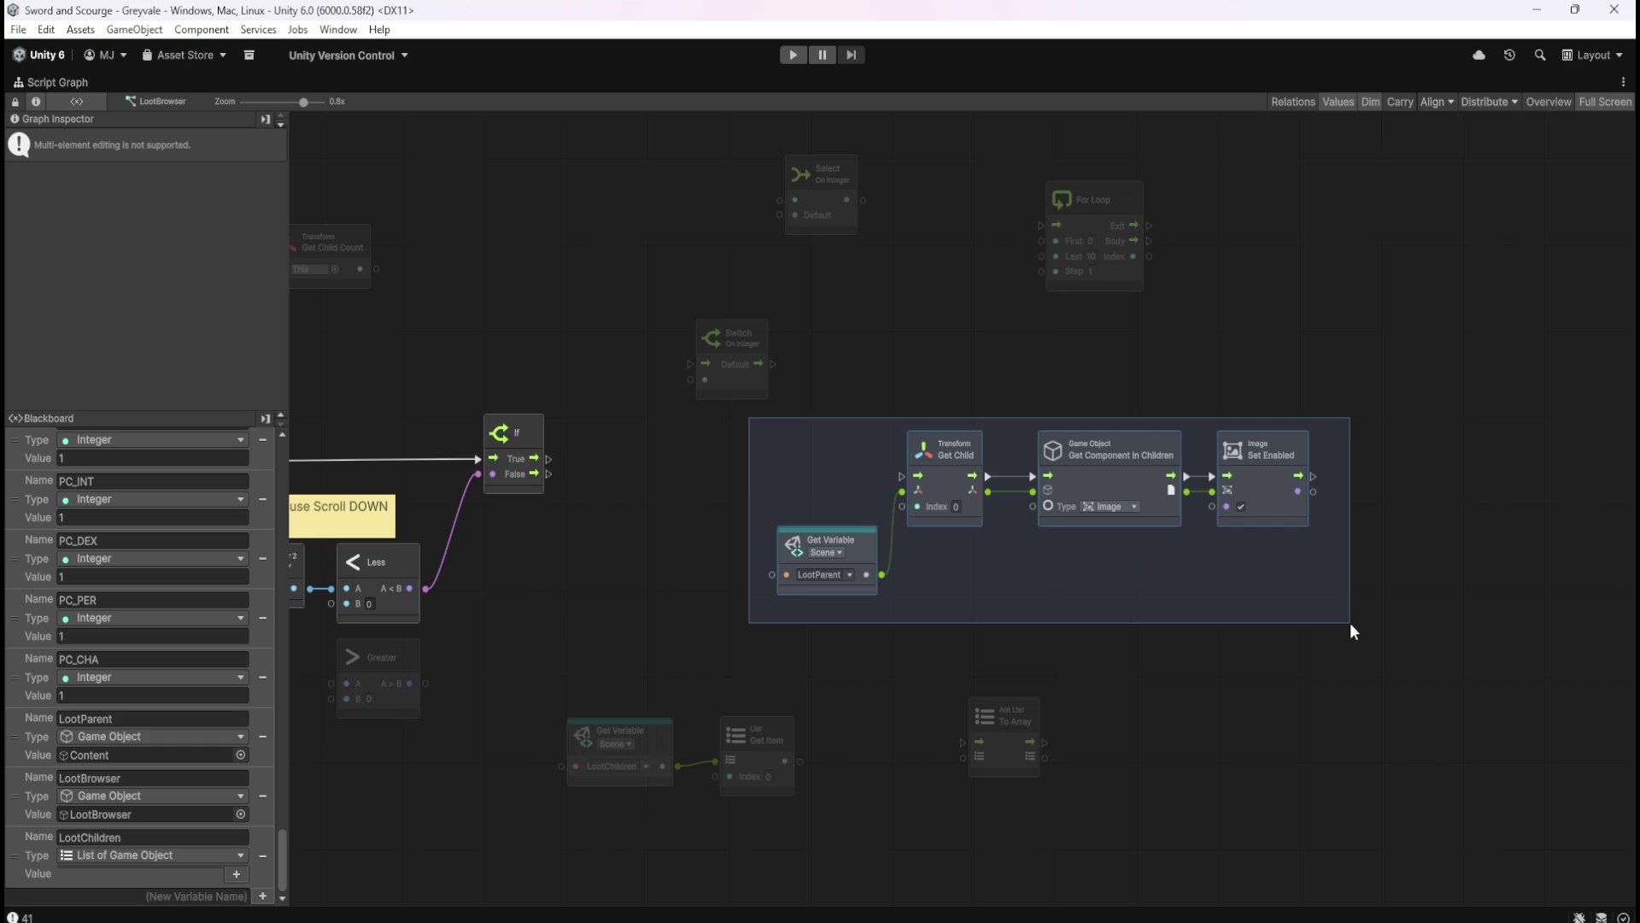
drag(1350, 622, 1350, 622)
scroll(914, 612, left, 5)
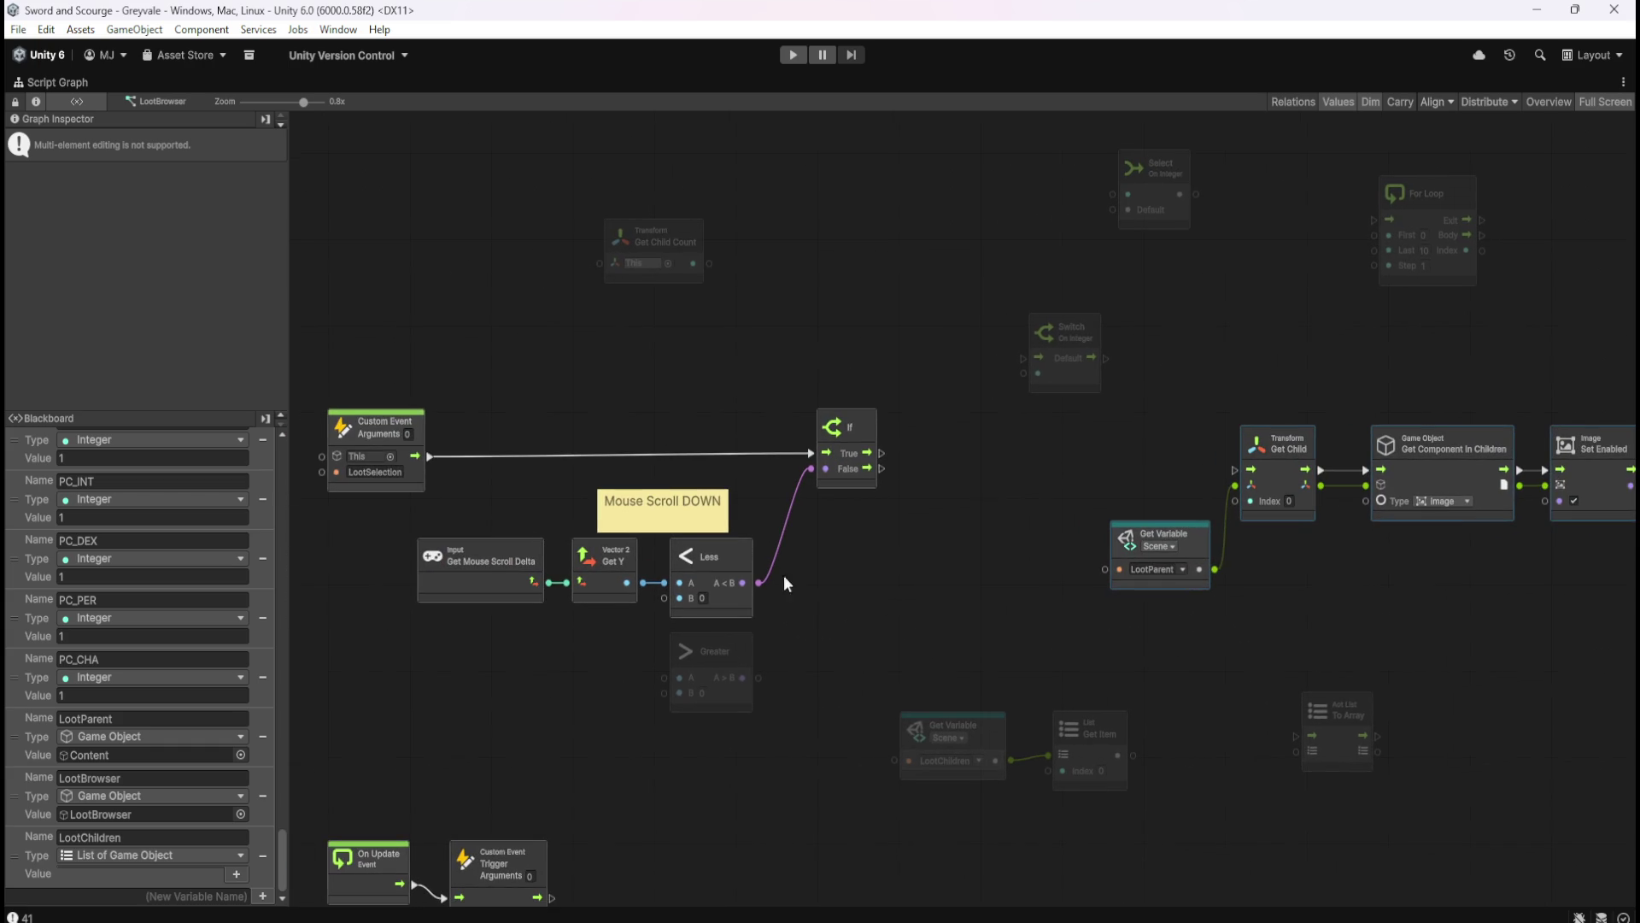
scroll(988, 577, right, 2)
mouse_move(926, 629)
mouse_down()
mouse_move(1304, 527)
mouse_move(1500, 398)
mouse_move(1529, 402)
mouse_up()
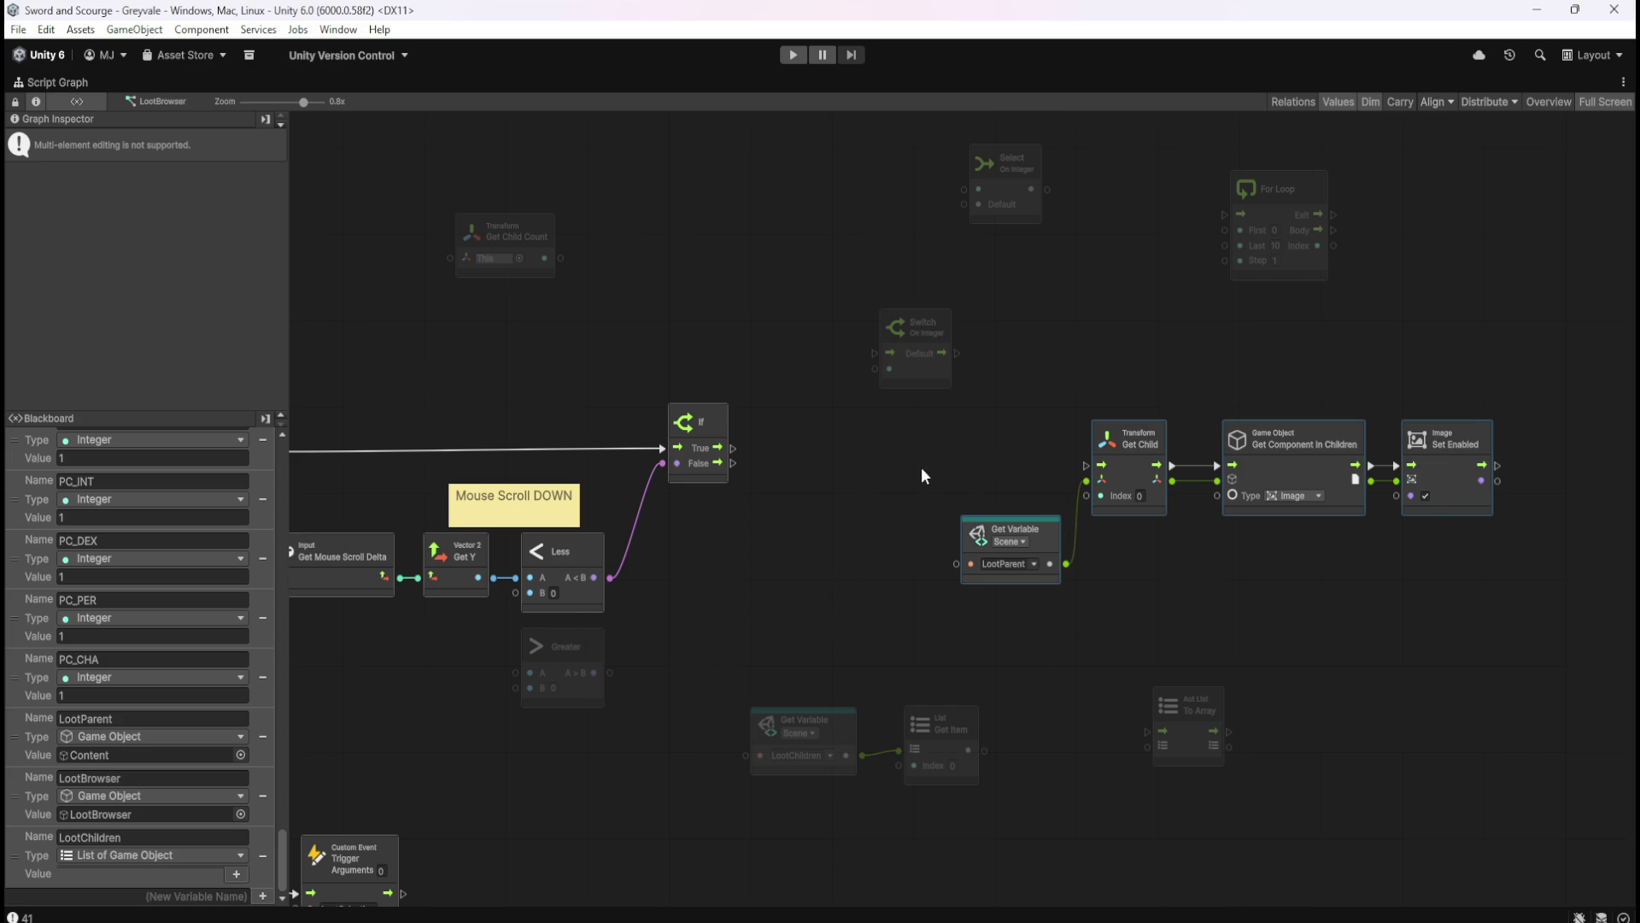
drag(921, 475, 1004, 458)
mouse_move(516, 141)
mouse_down()
mouse_move(906, 220)
mouse_move(1365, 359)
mouse_up()
drag(859, 666, 1275, 769)
click(1101, 666)
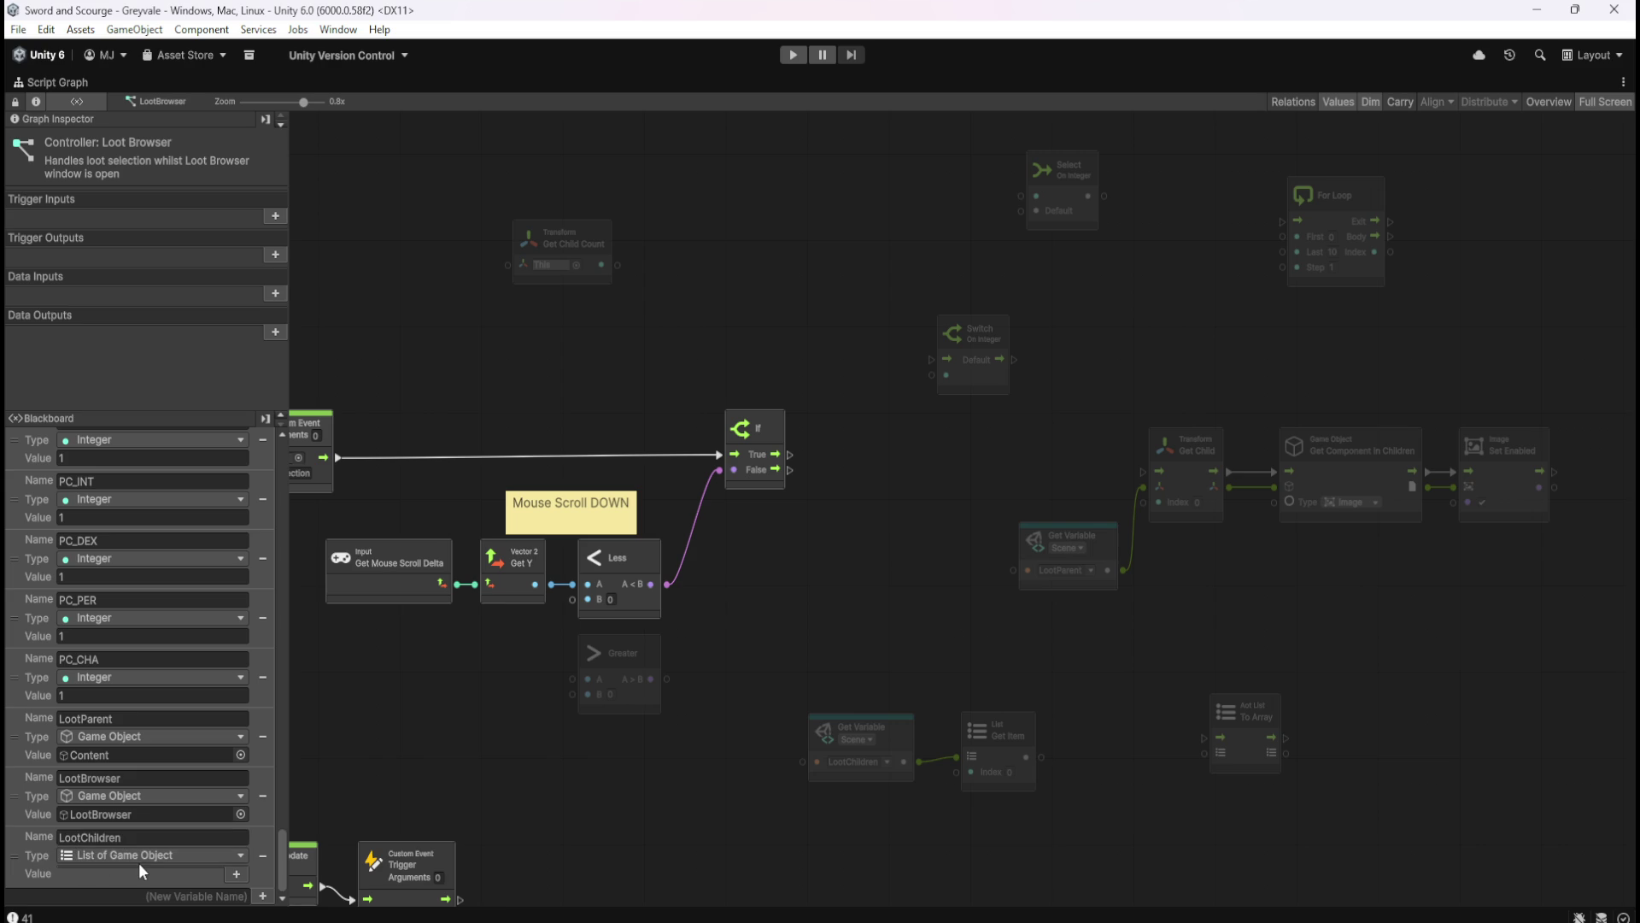
- Move the Get Child Count node down and right, and select the LootChildren and Get Item nodes
drag(960, 642, 1028, 667)
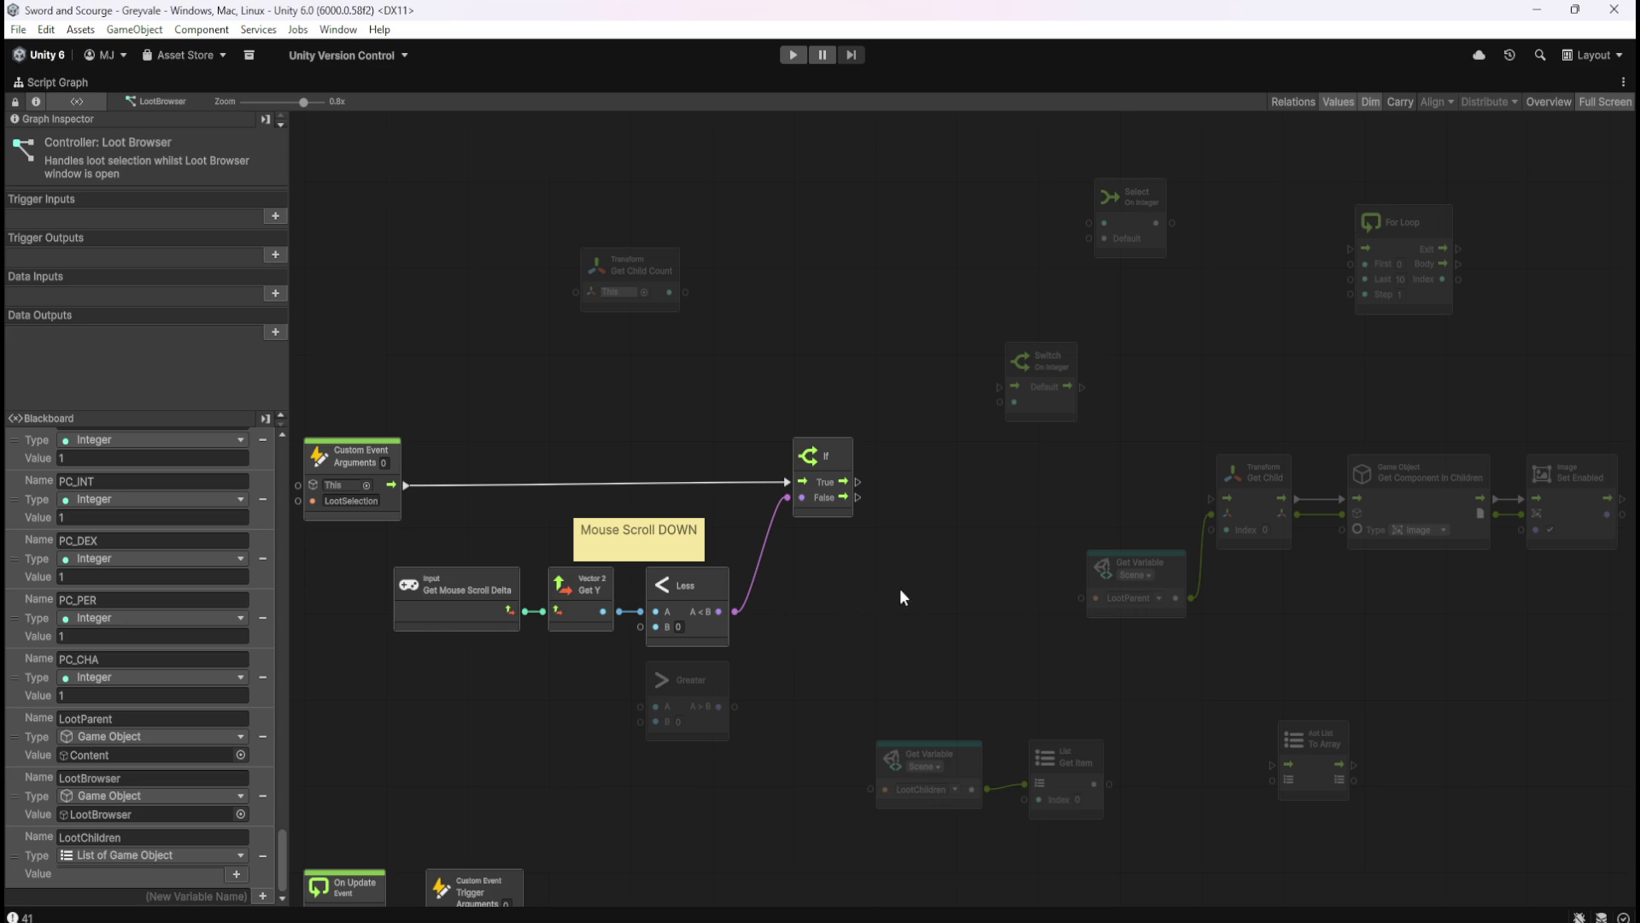
mouse_move(948, 601)
mouse_down()
mouse_move(839, 596)
mouse_move(859, 600)
mouse_up()
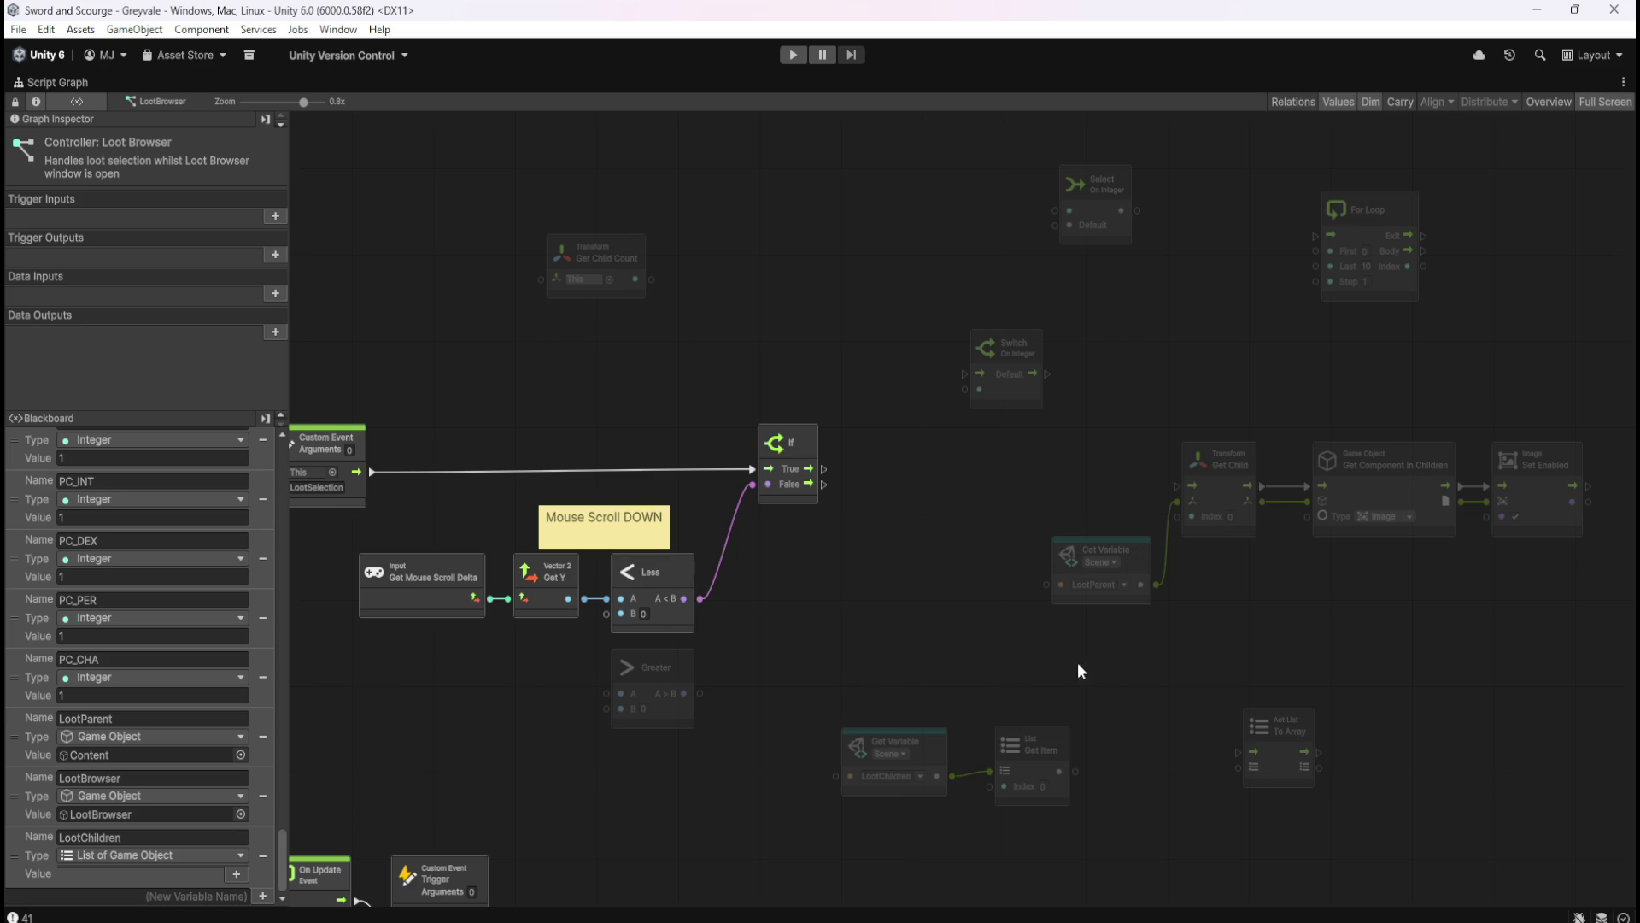
mouse_move(634, 249)
mouse_down()
mouse_move(758, 304)
mouse_move(658, 299)
mouse_up()
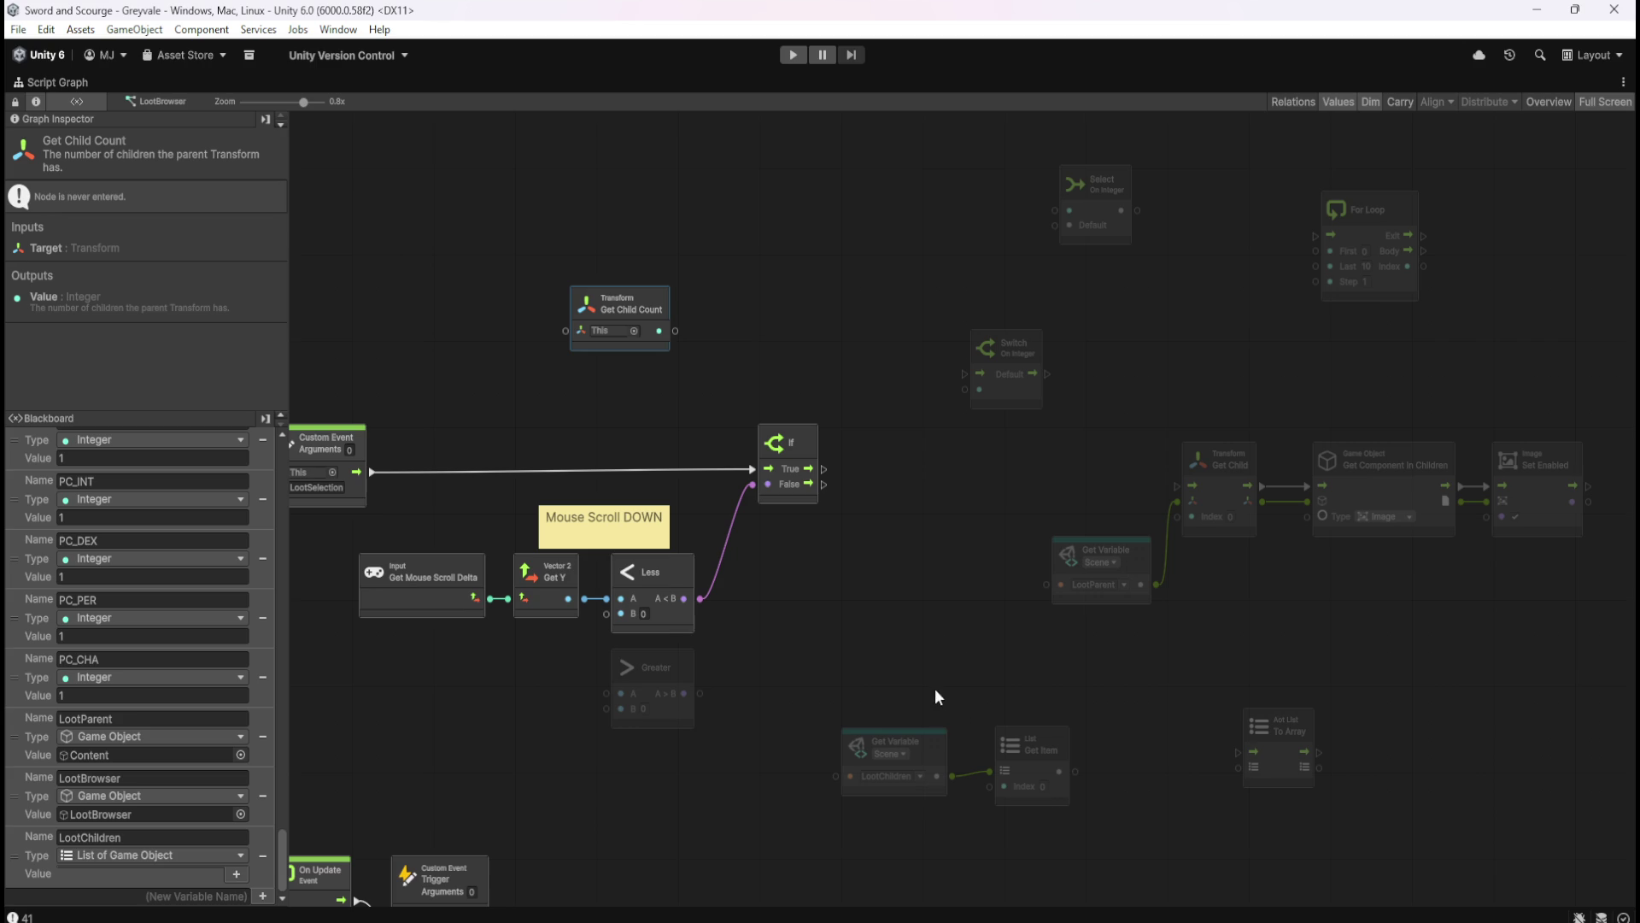
drag(793, 679, 1100, 812)
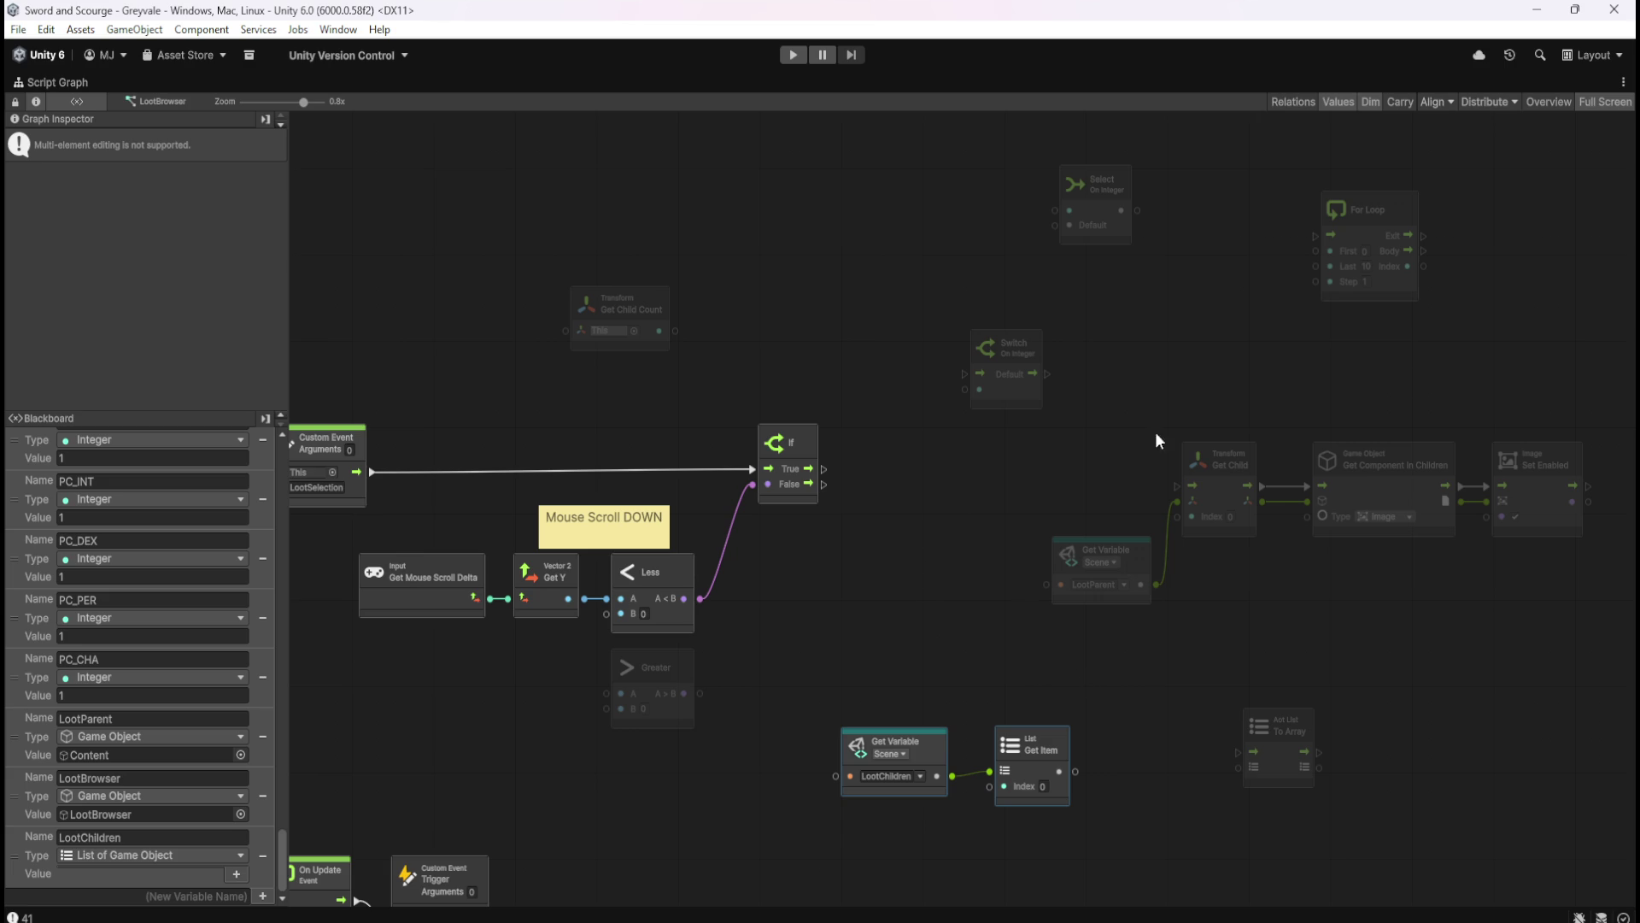
click(1391, 301)
- Nudge the For Loop node into place and inspect it
click(1401, 294)
drag(1401, 294, 1390, 322)
click(1417, 321)
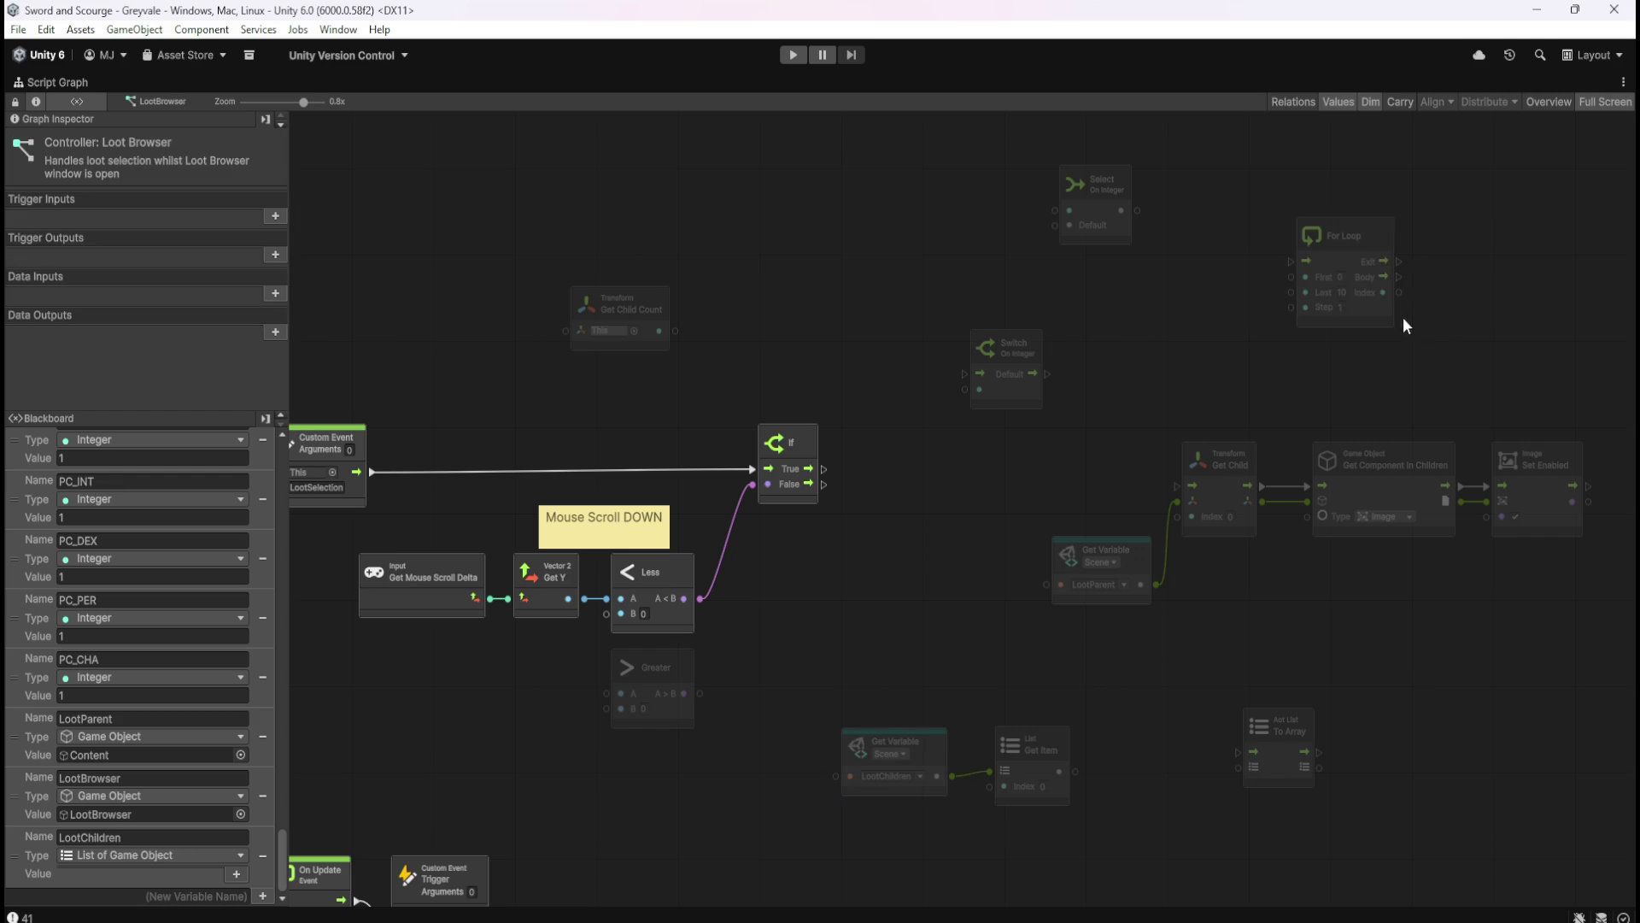
click(1369, 317)
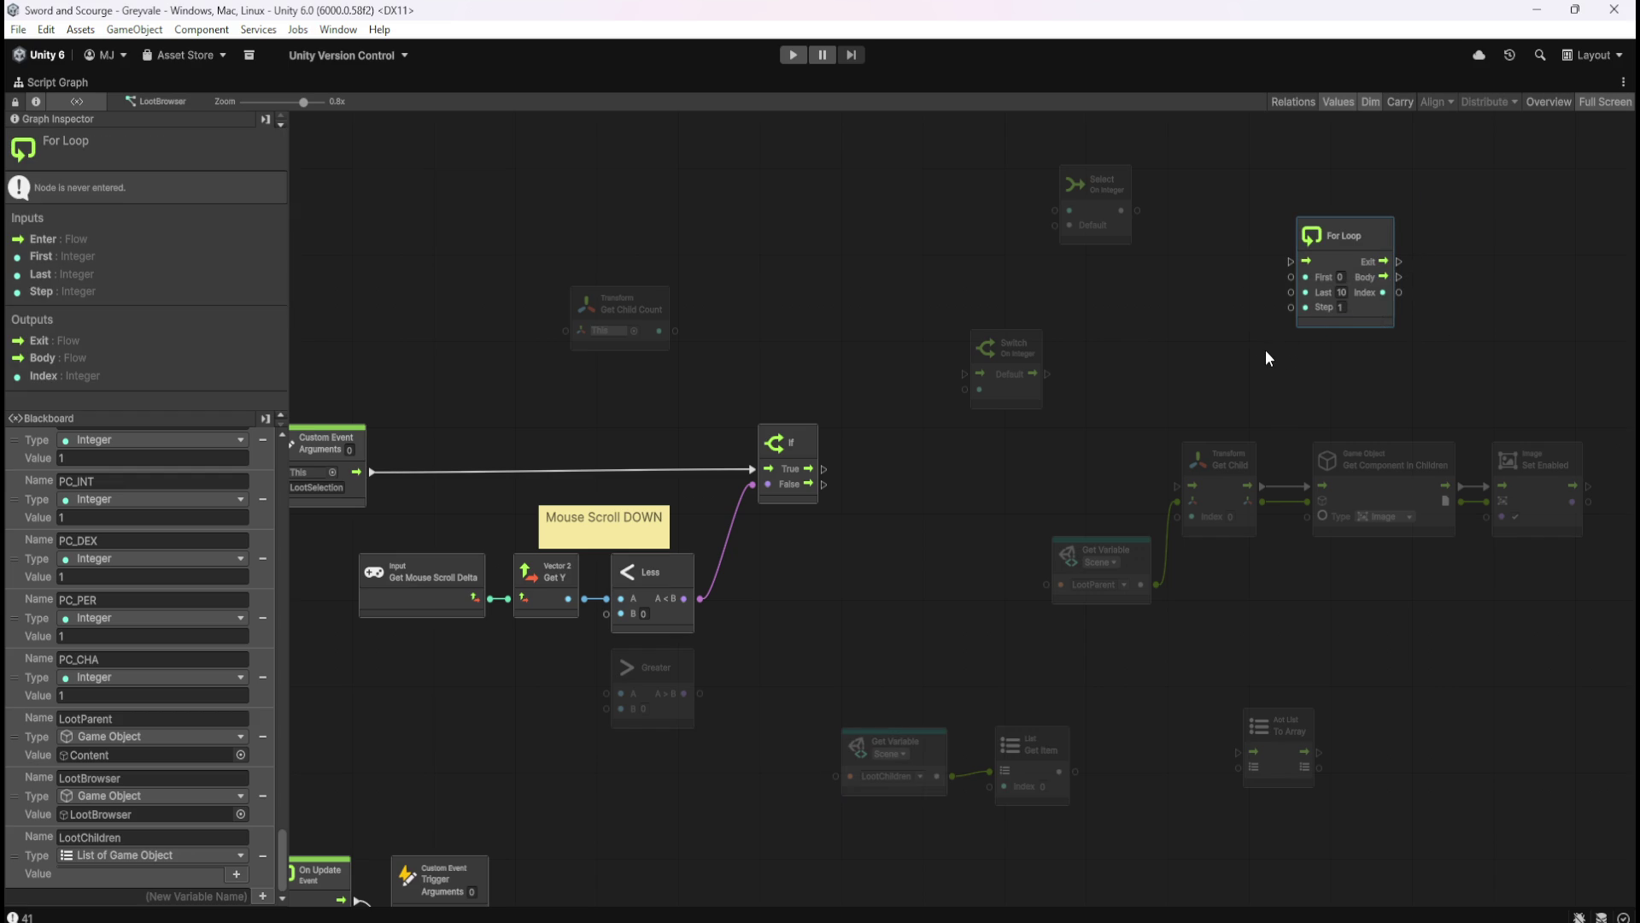
click(1207, 346)
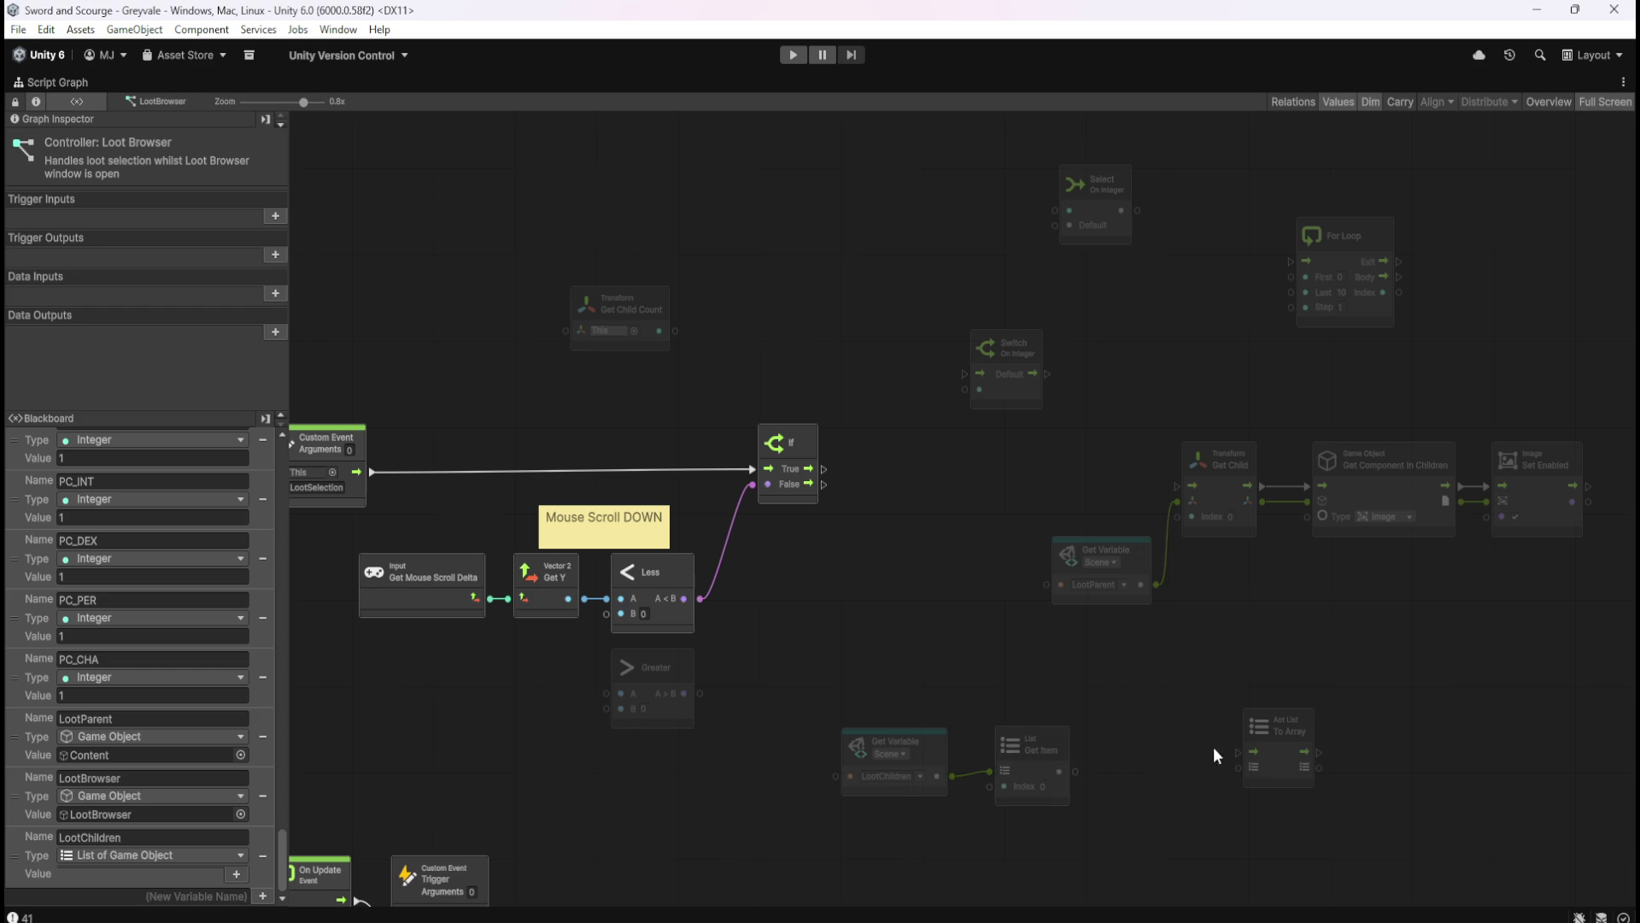
- Delete the Aot List To Array node and nudge Get Item slightly down
drag(1395, 682, 1193, 827)
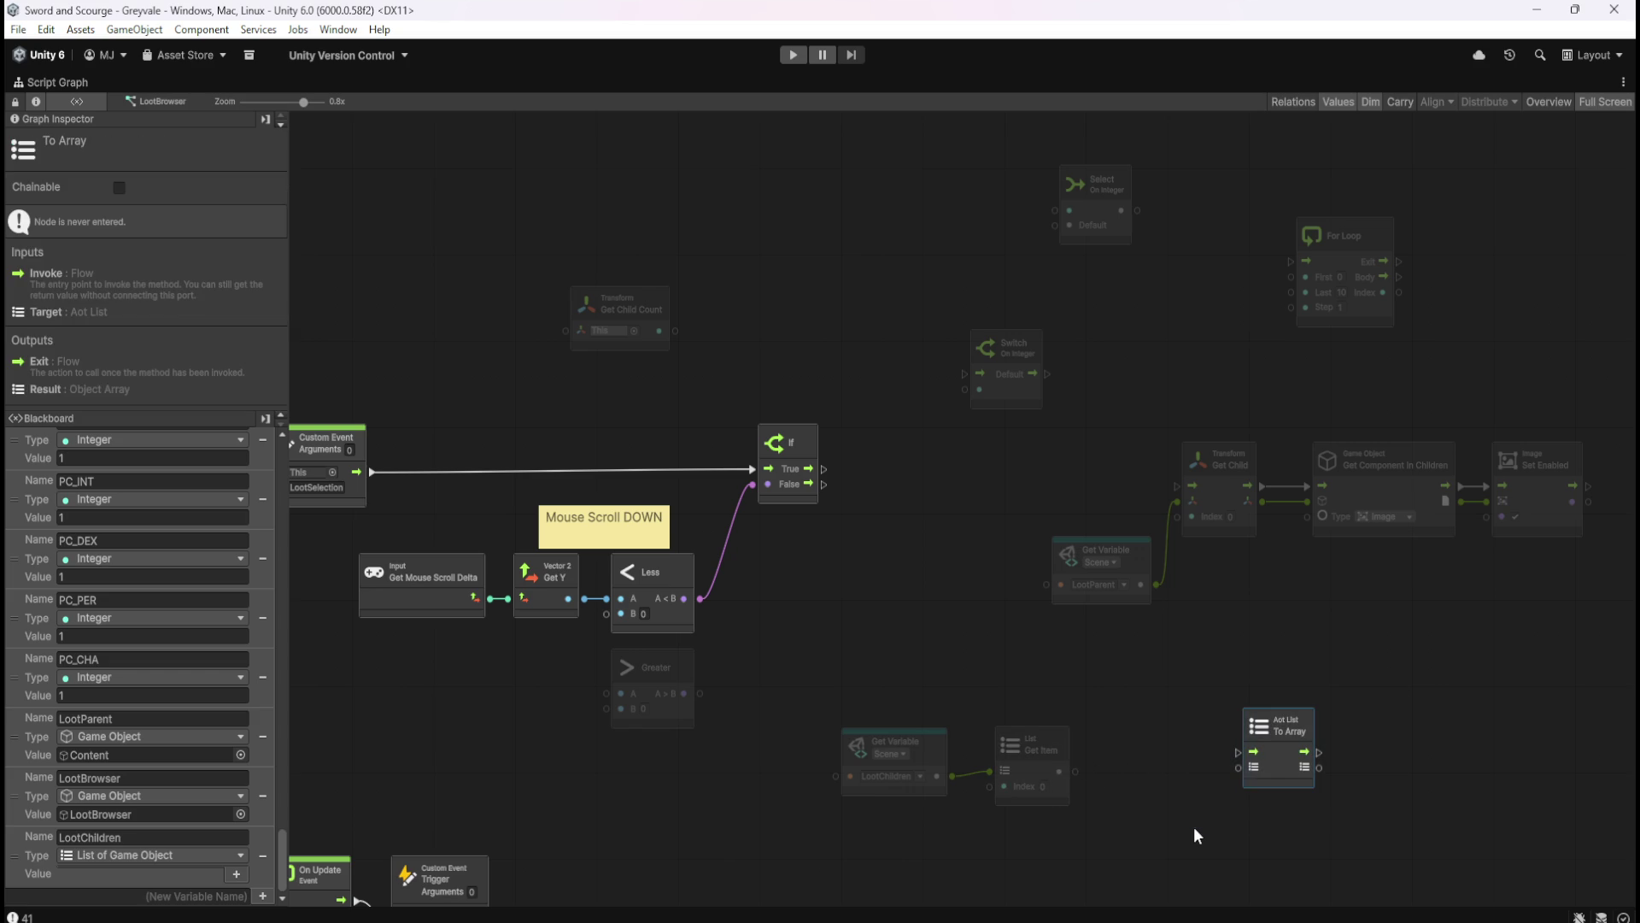
drag(1275, 757, 1218, 767)
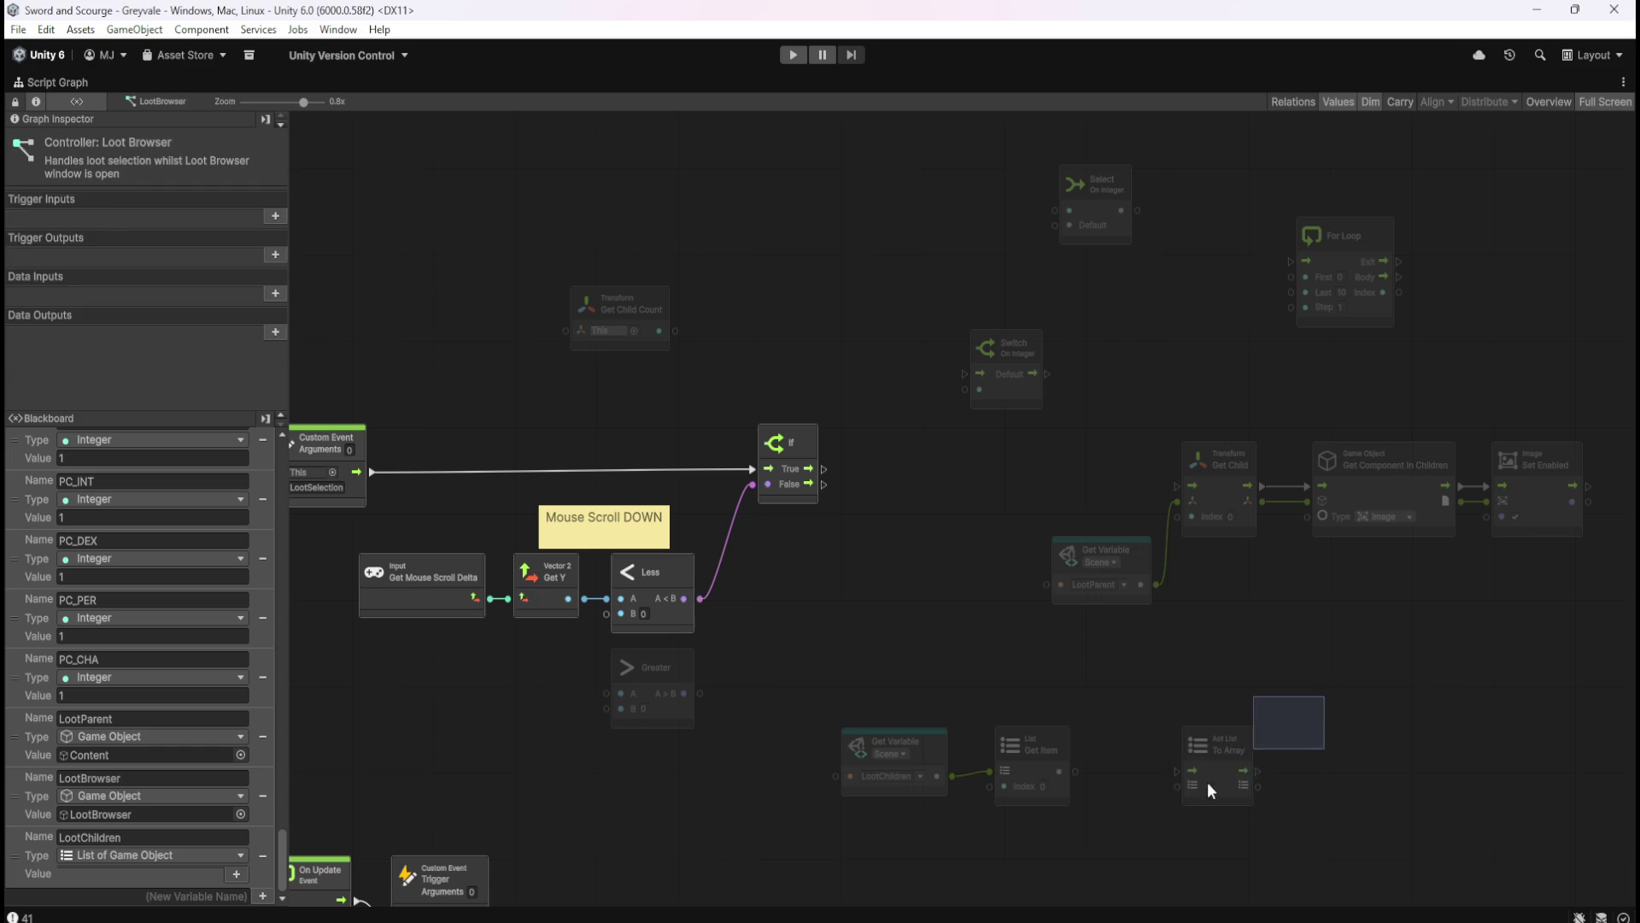
key(Delete)
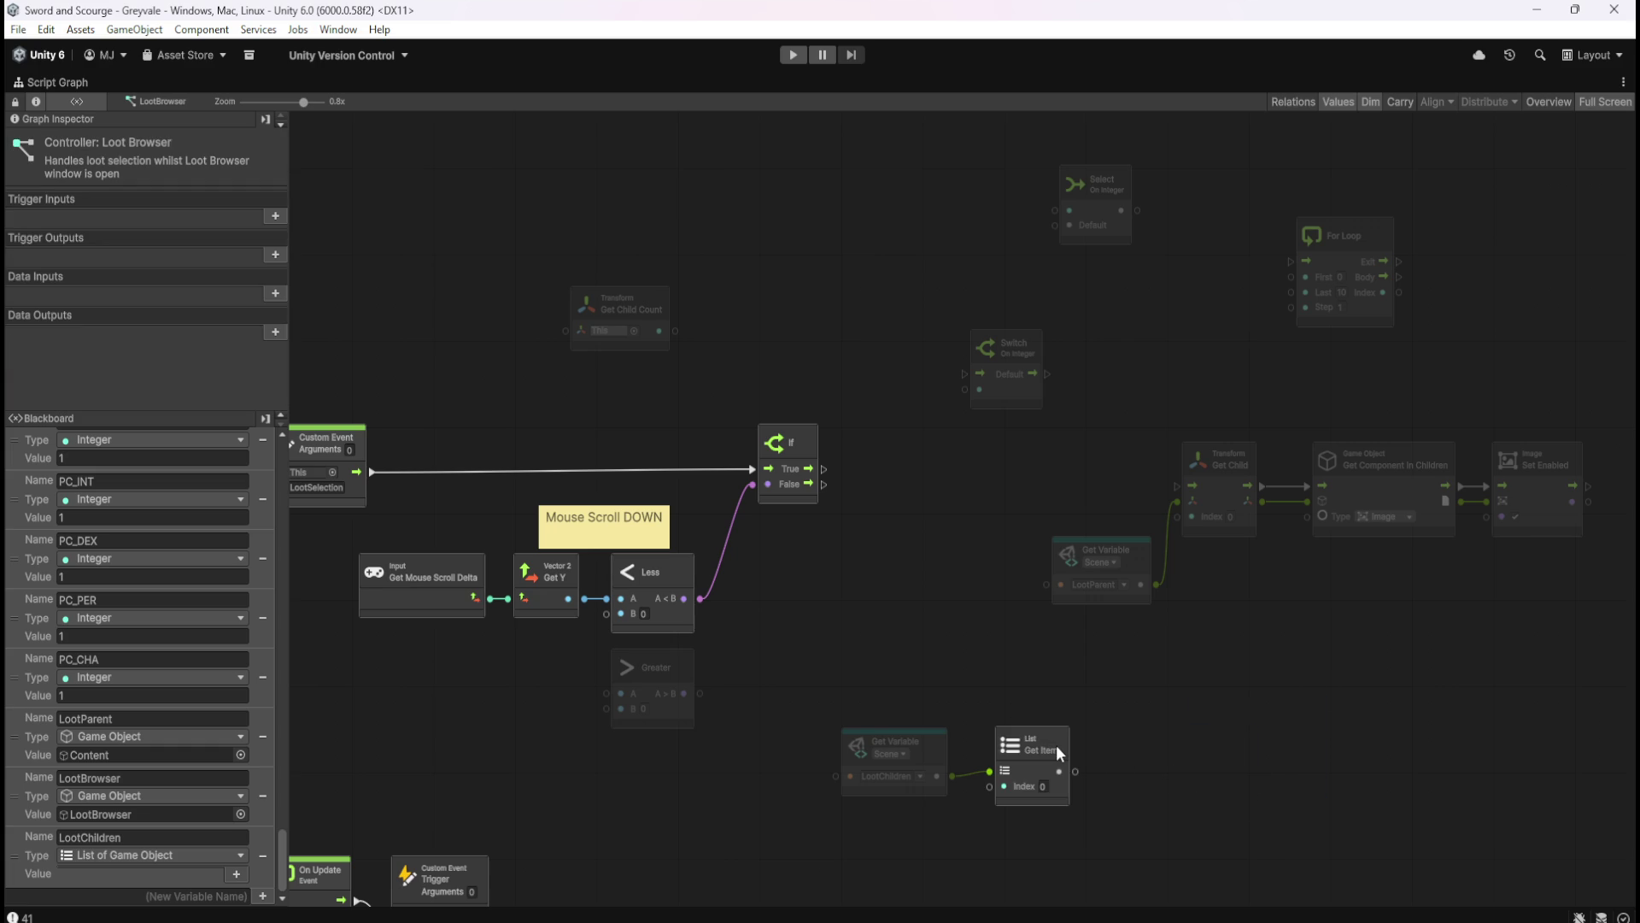
drag(1056, 745, 1059, 753)
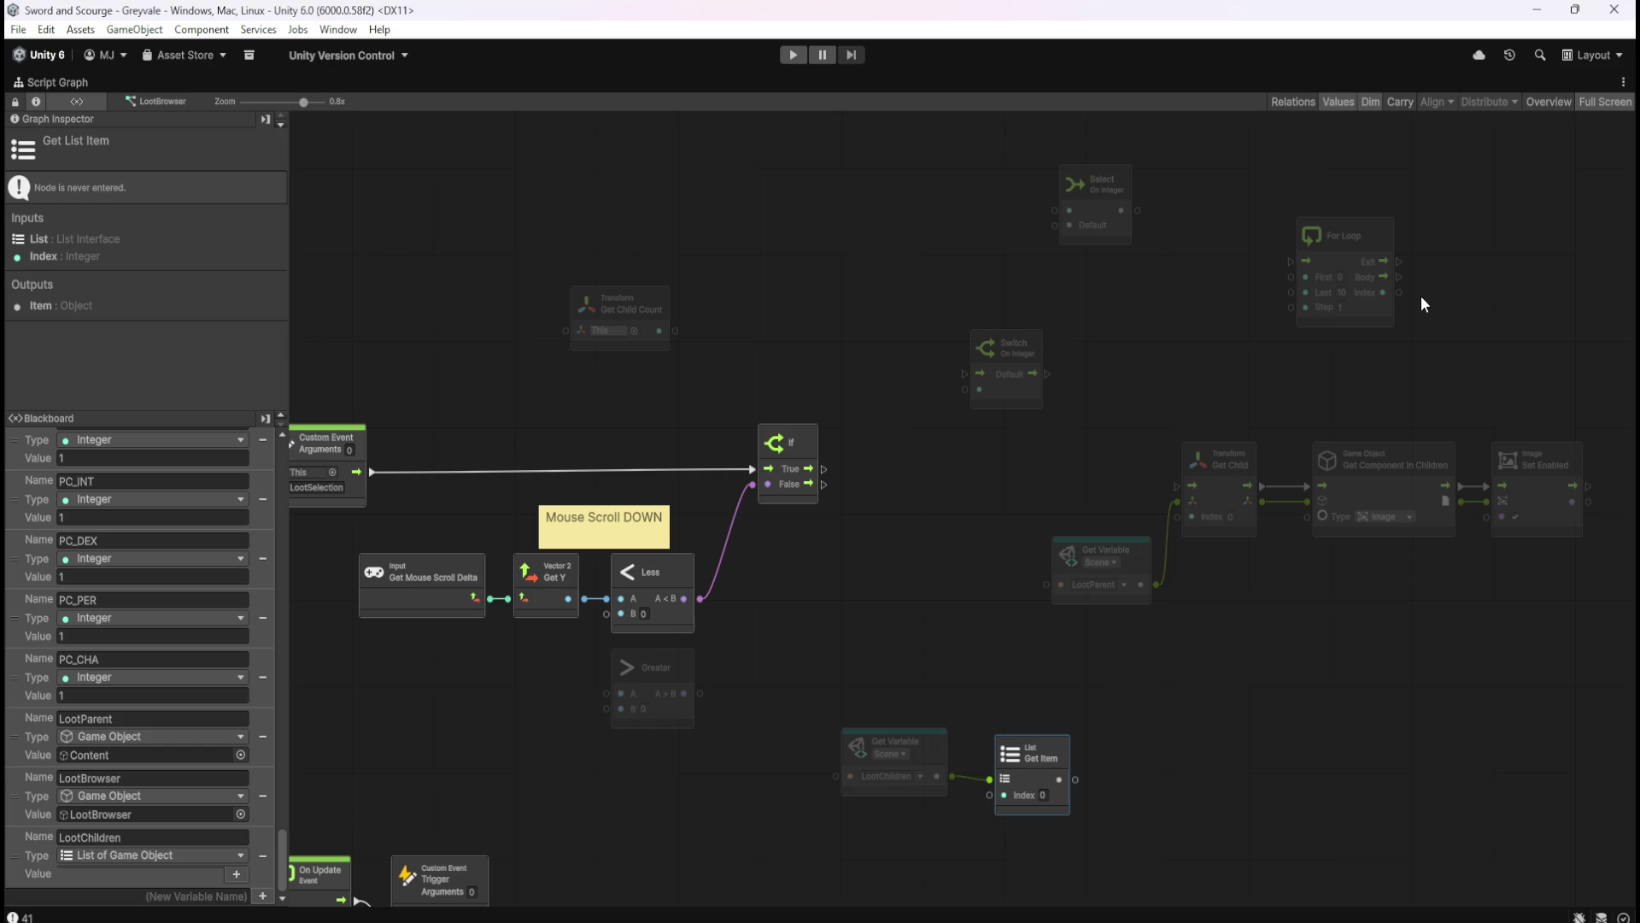
click(1120, 224)
click(1025, 386)
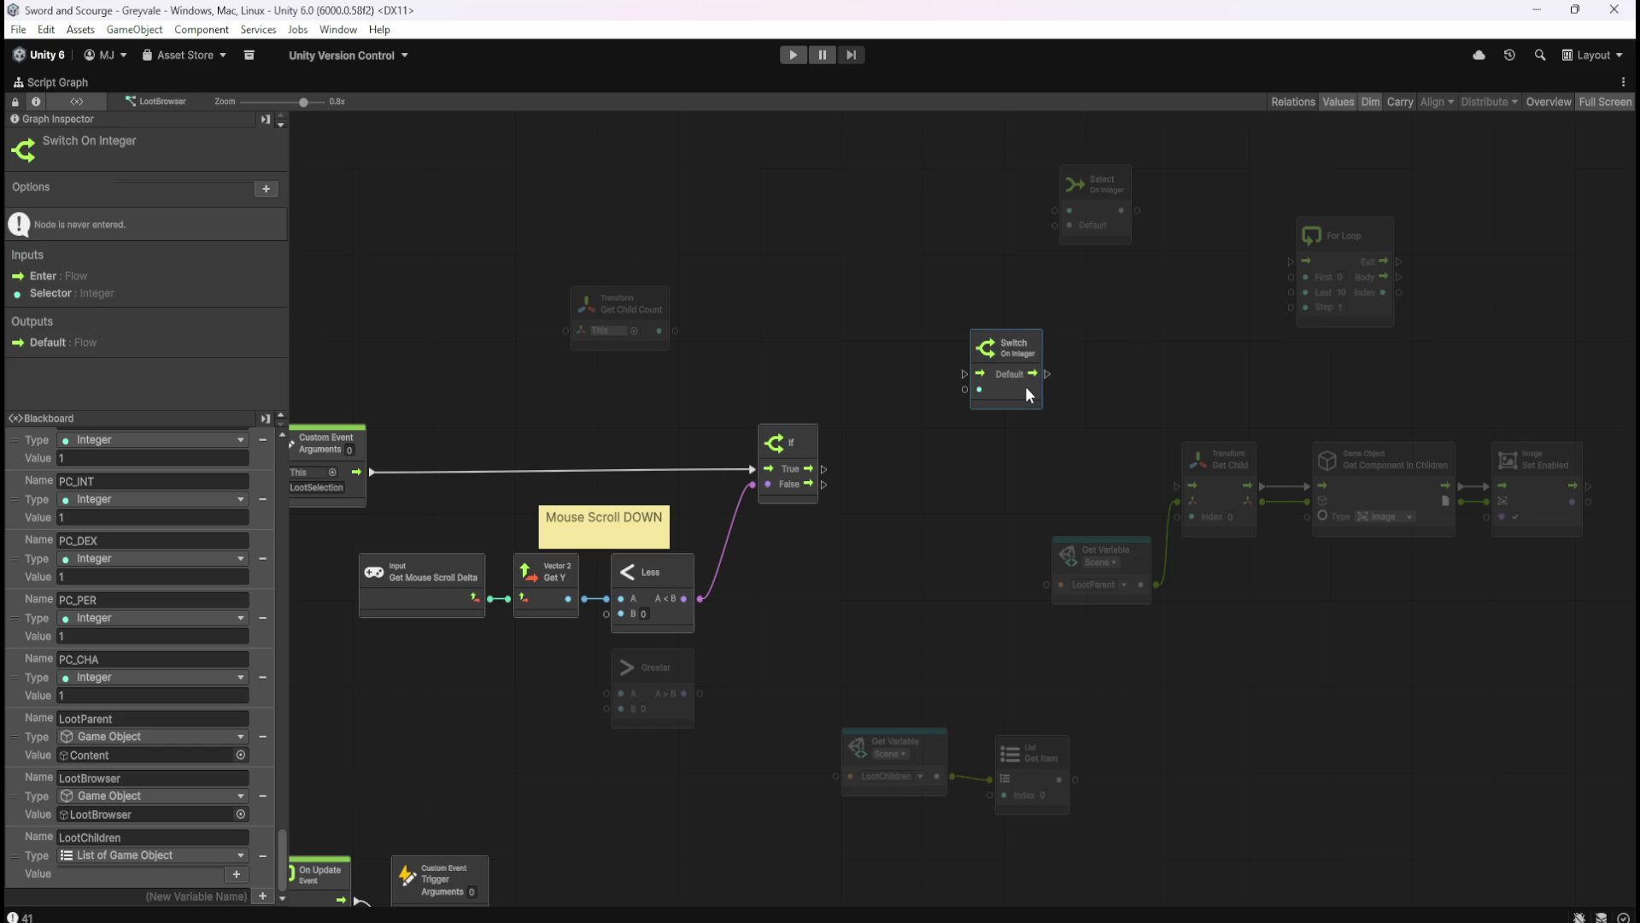
click(265, 190)
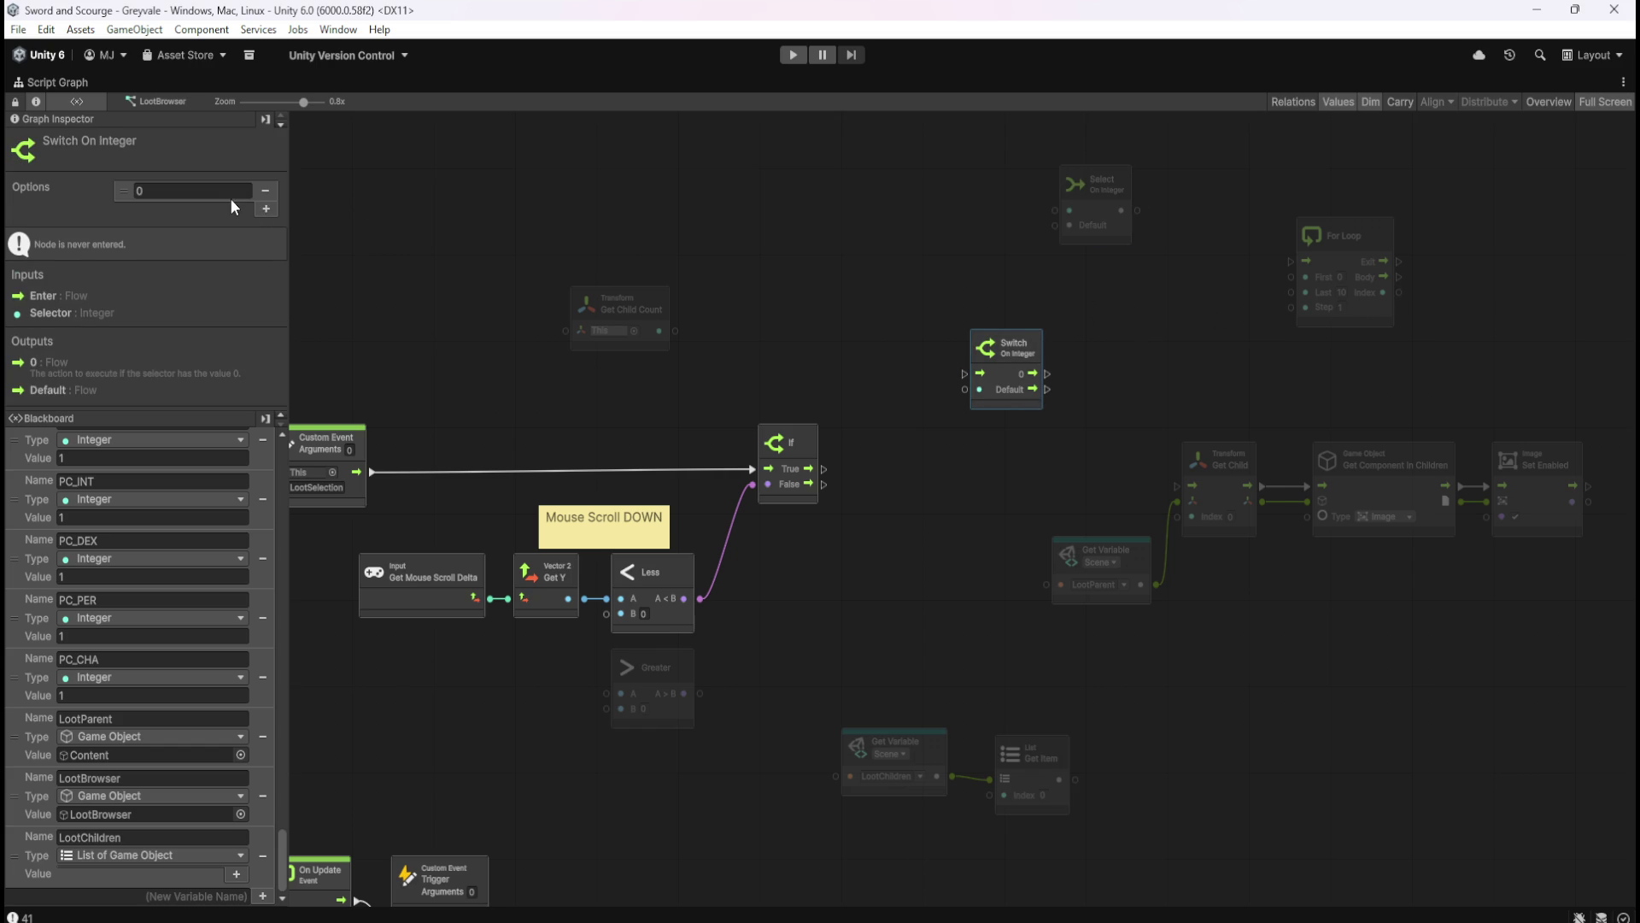
drag(1111, 323, 958, 432)
click(266, 192)
click(1020, 443)
click(1010, 396)
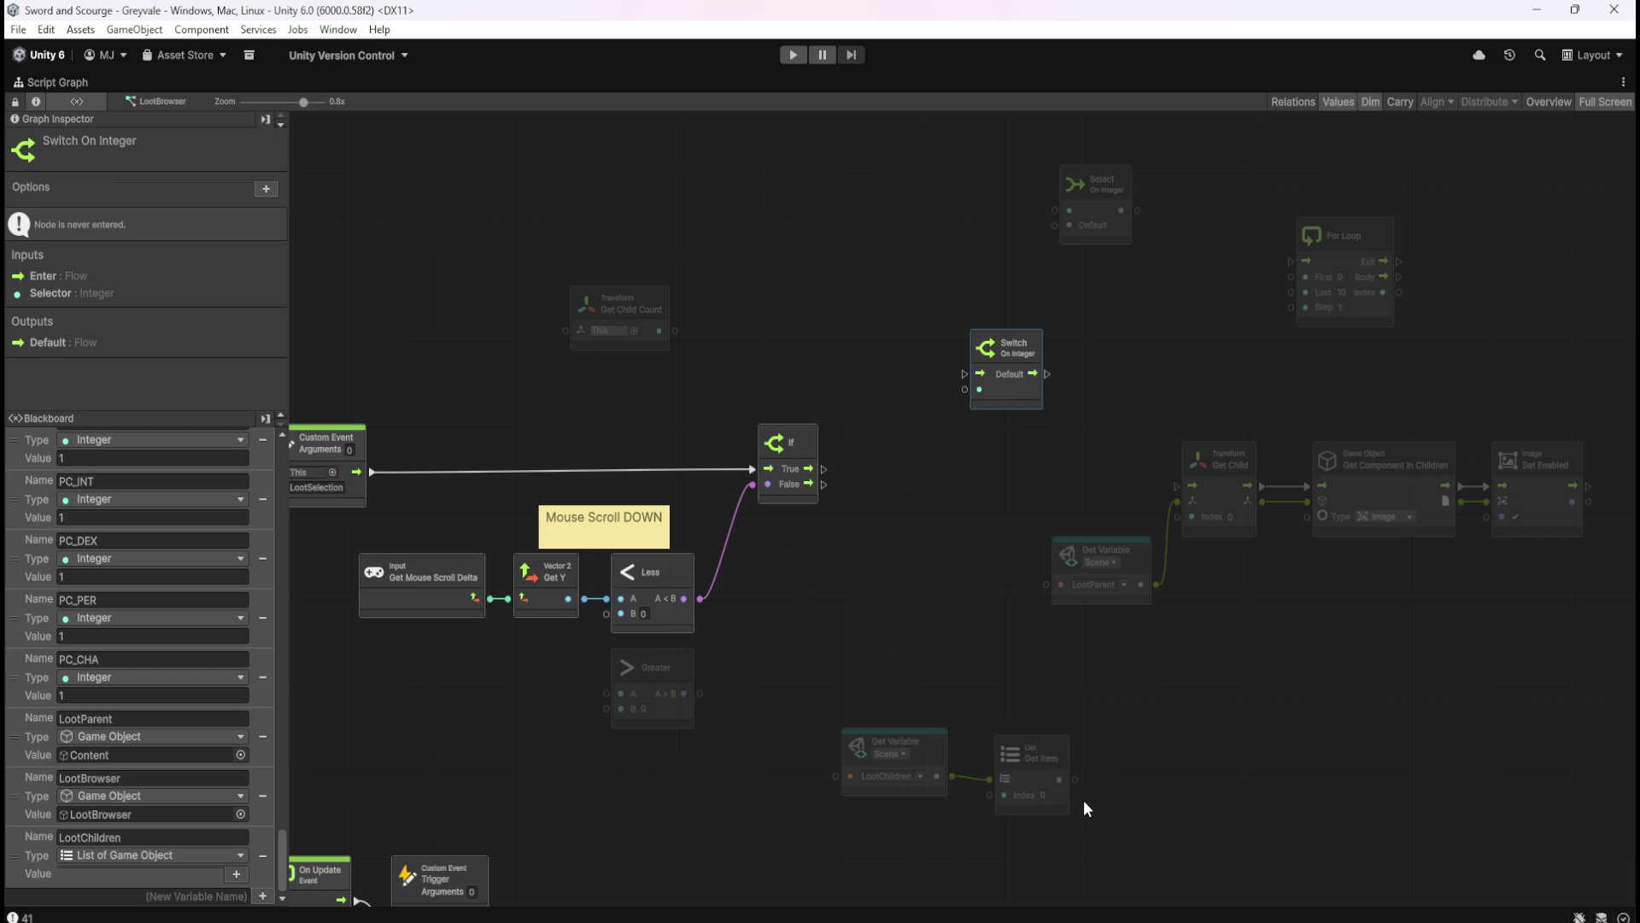
mouse_move(1075, 779)
mouse_down()
mouse_move(1046, 635)
mouse_move(996, 610)
mouse_move(1029, 740)
mouse_up()
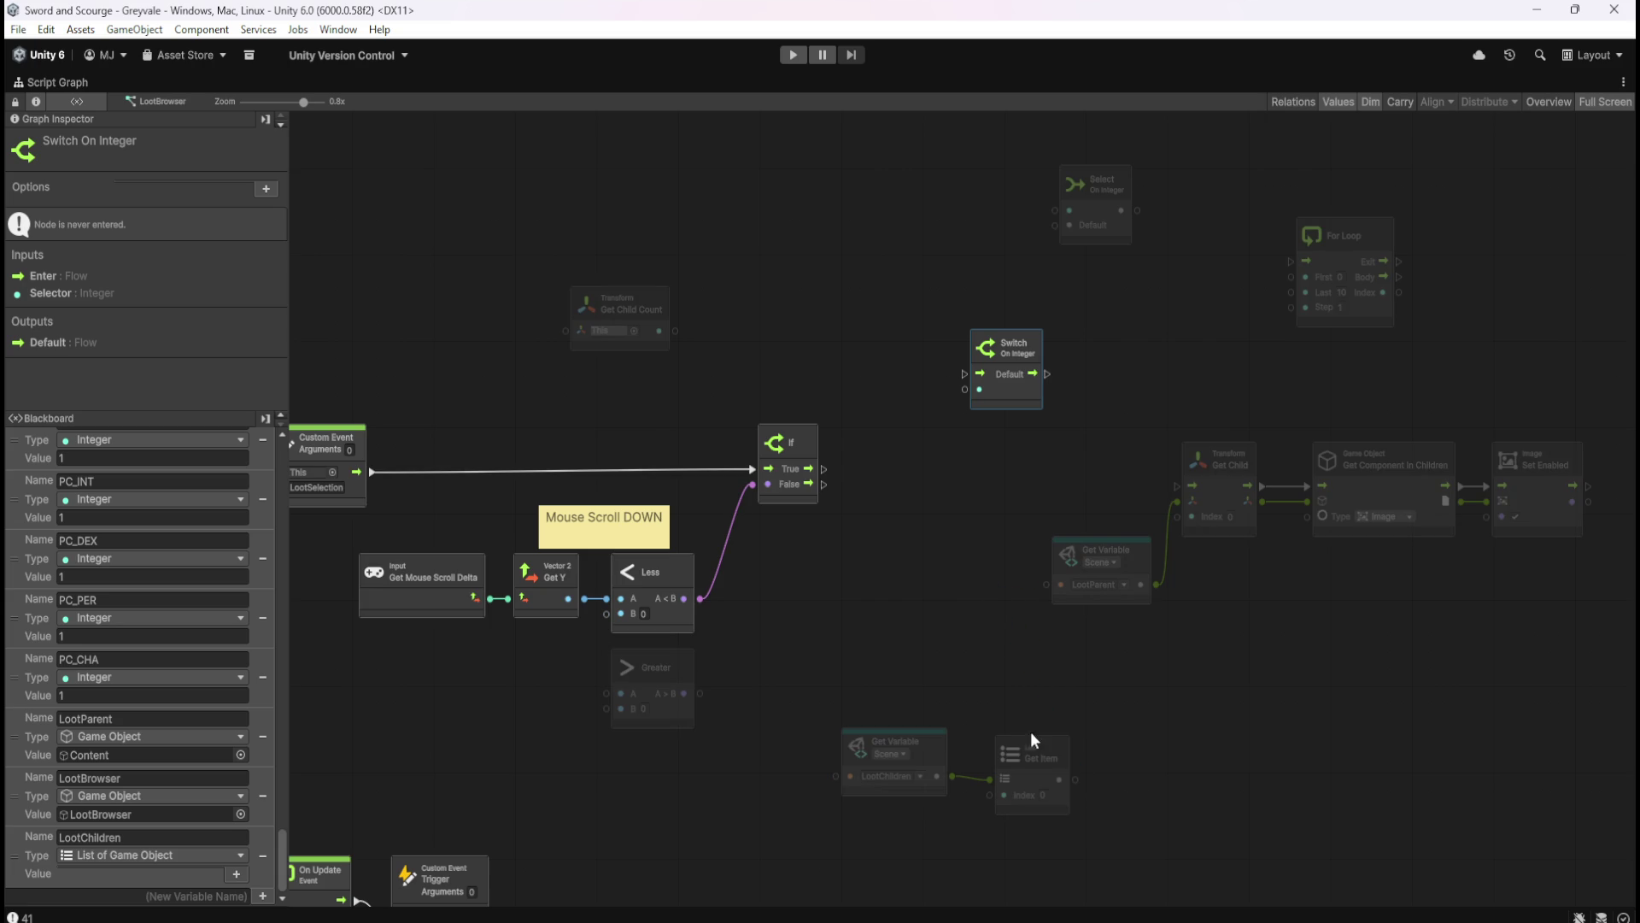
click(938, 764)
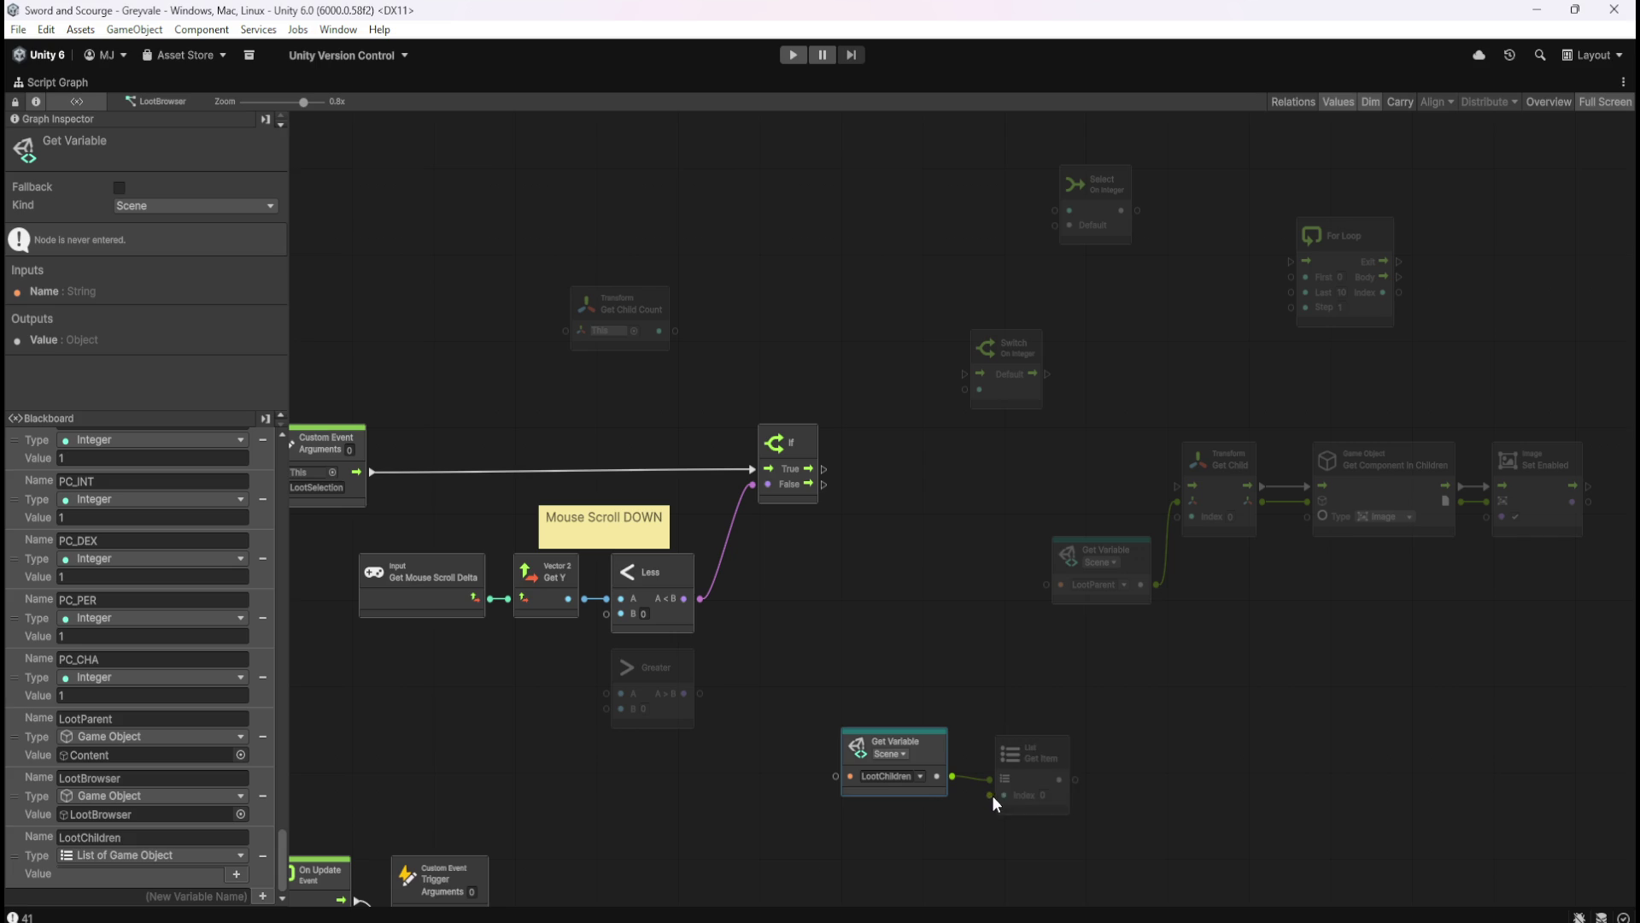
click(1036, 781)
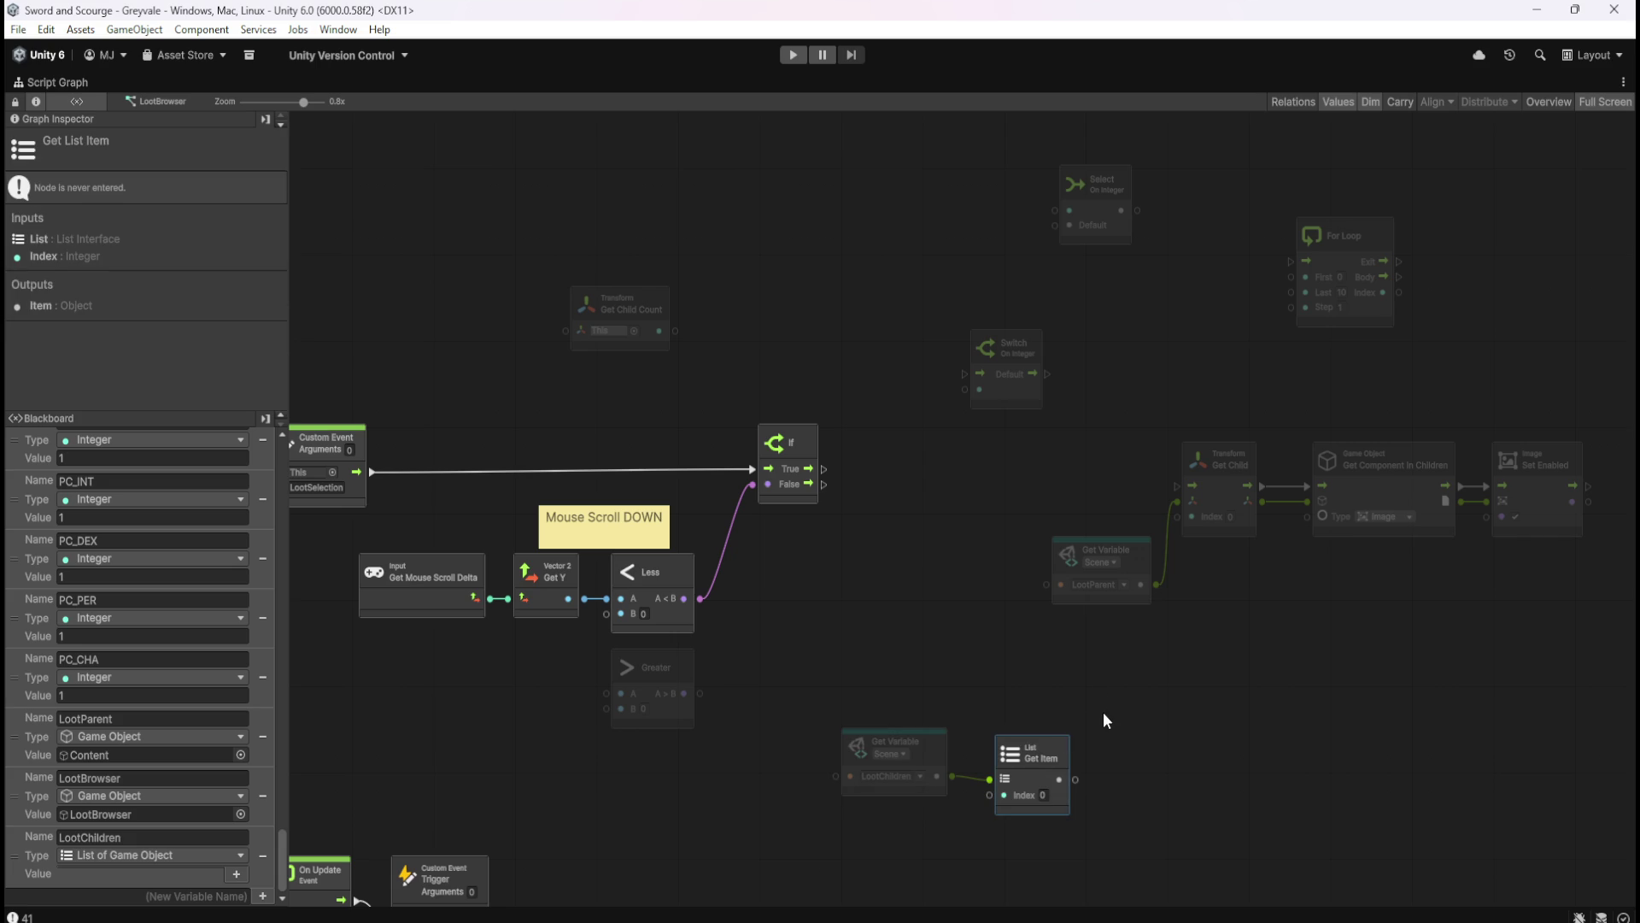
drag(1113, 718, 975, 844)
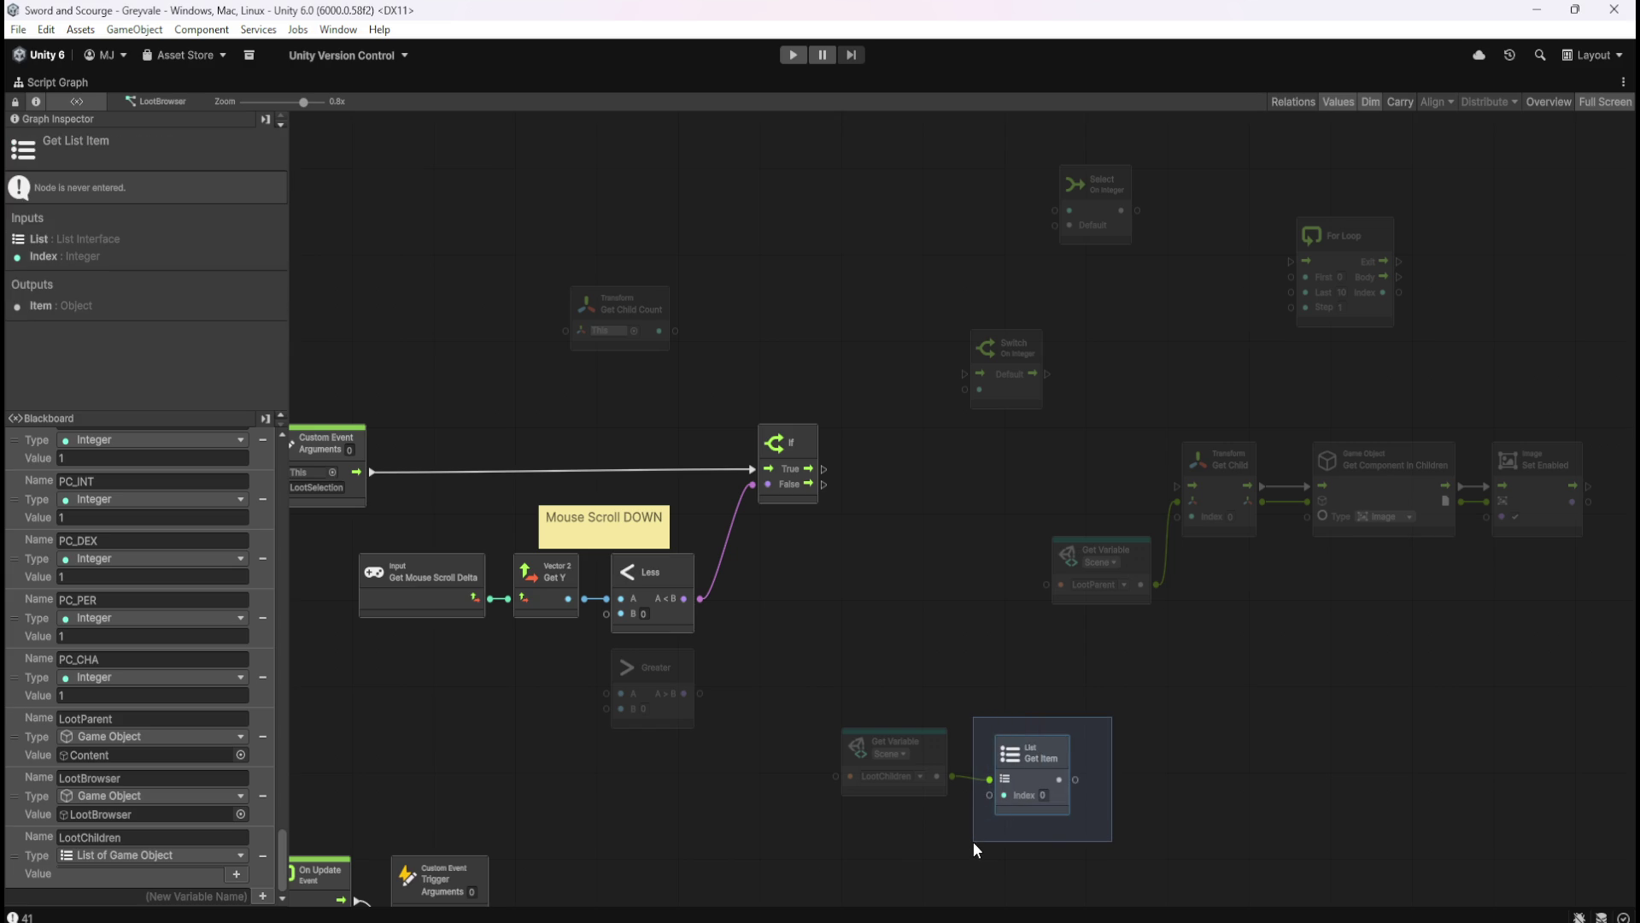
drag(976, 849, 979, 851)
click(1082, 820)
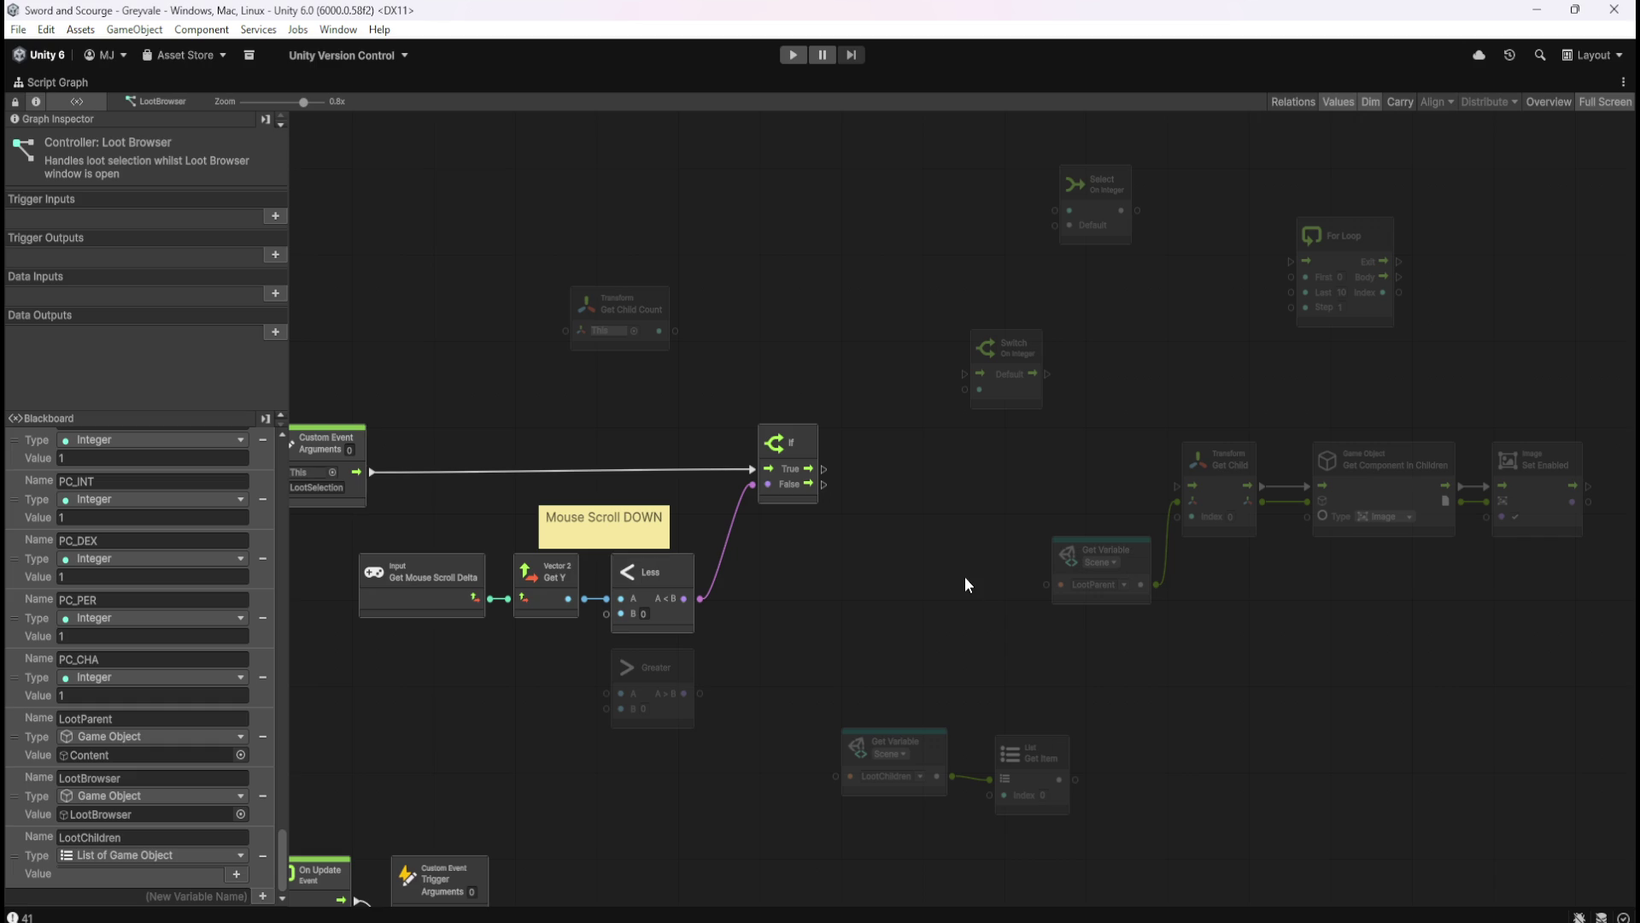
drag(957, 775, 956, 558)
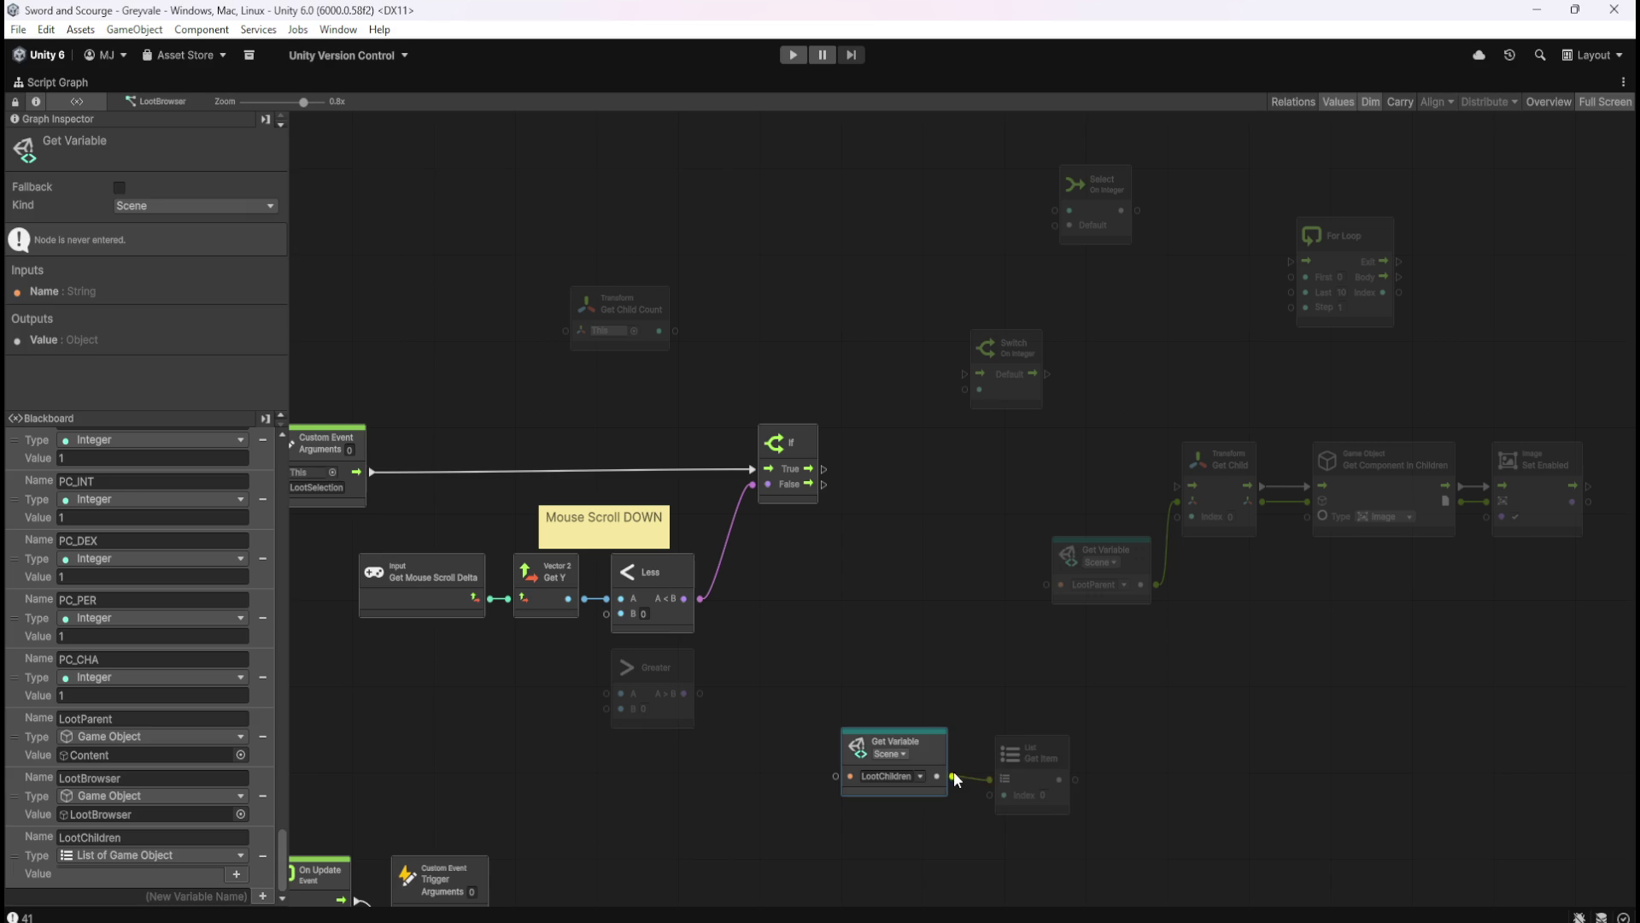
right_click(1145, 760)
- Search 'list', add an Aot List Get Count node, and drag it beside Switch On Integer
click(1183, 770)
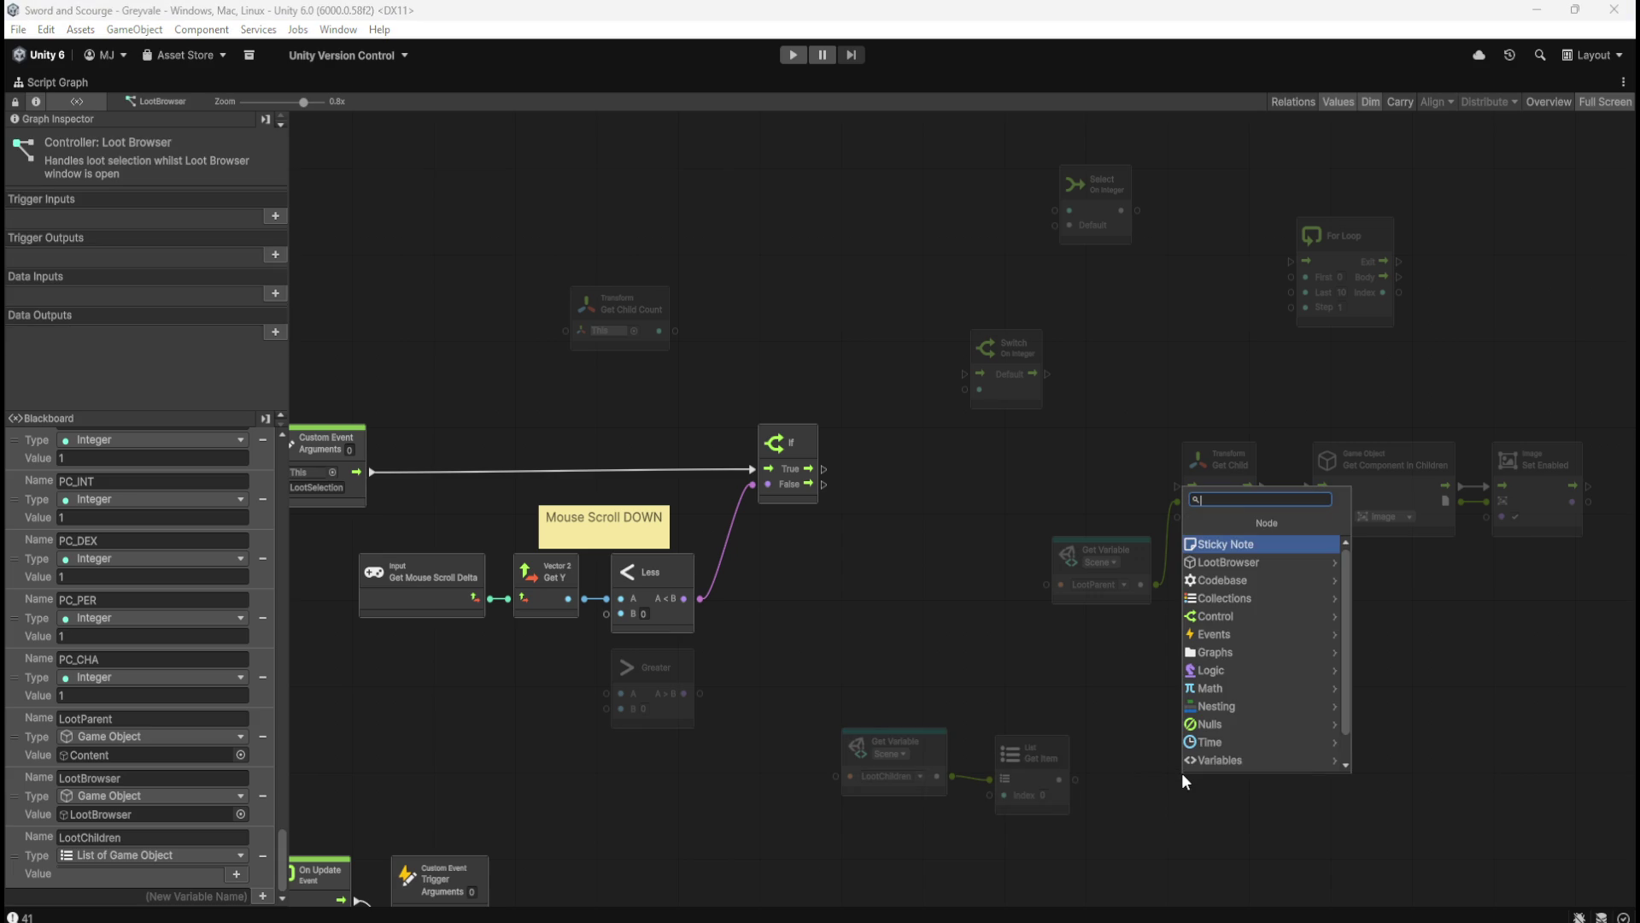
text(list)
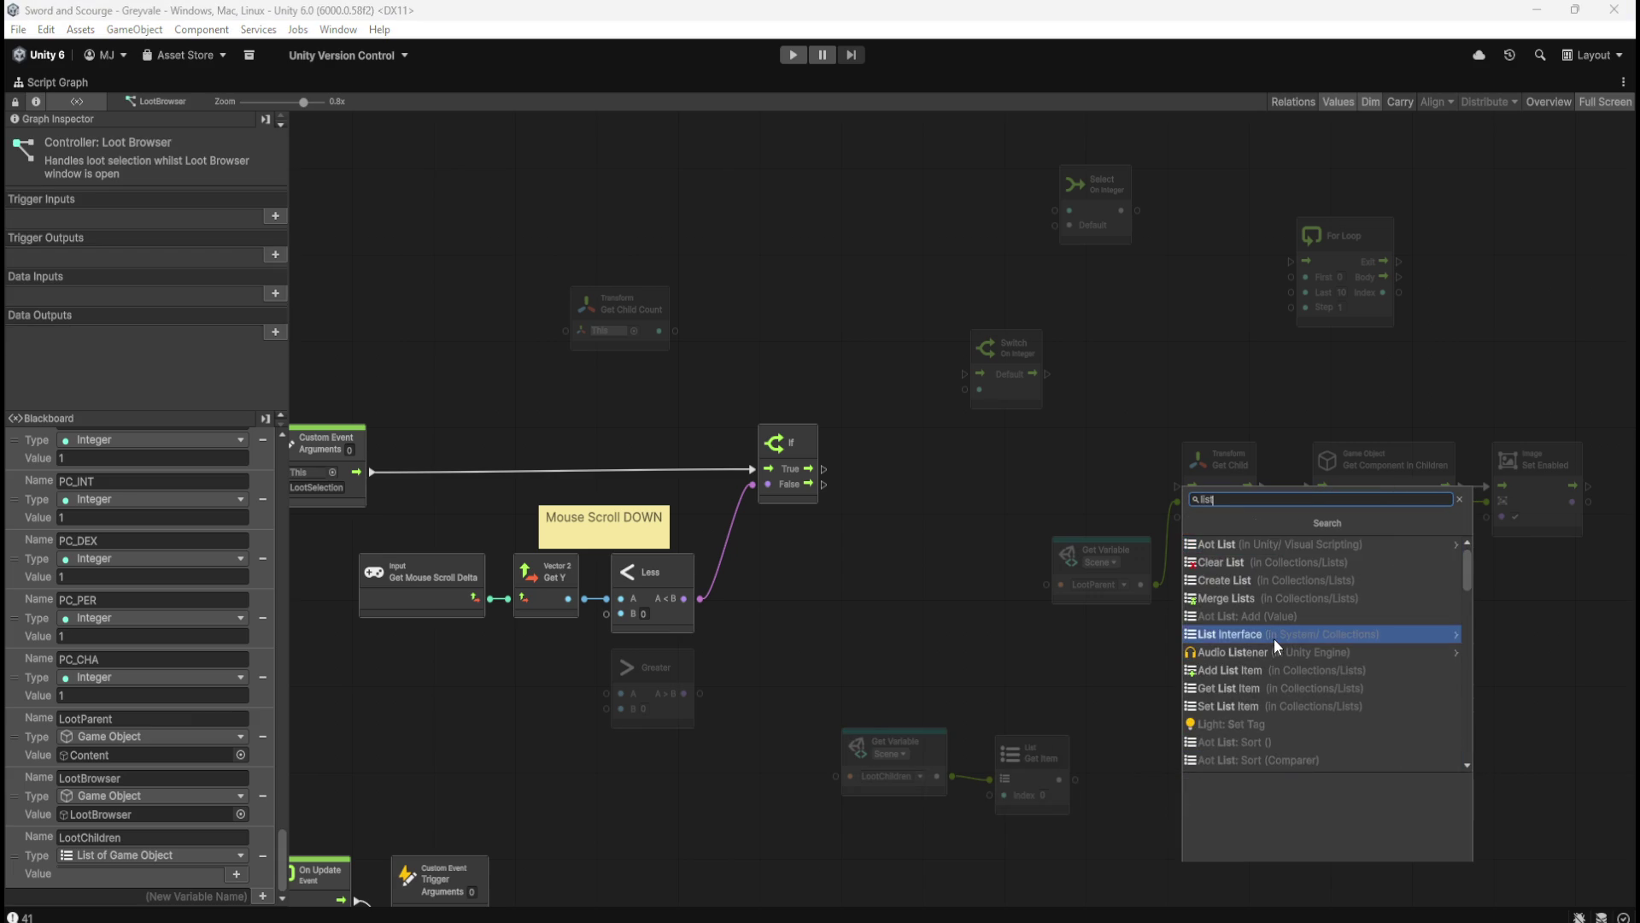
scroll(1278, 637, down, 3)
scroll(1279, 682, down, 2)
scroll(1307, 663, down, 2)
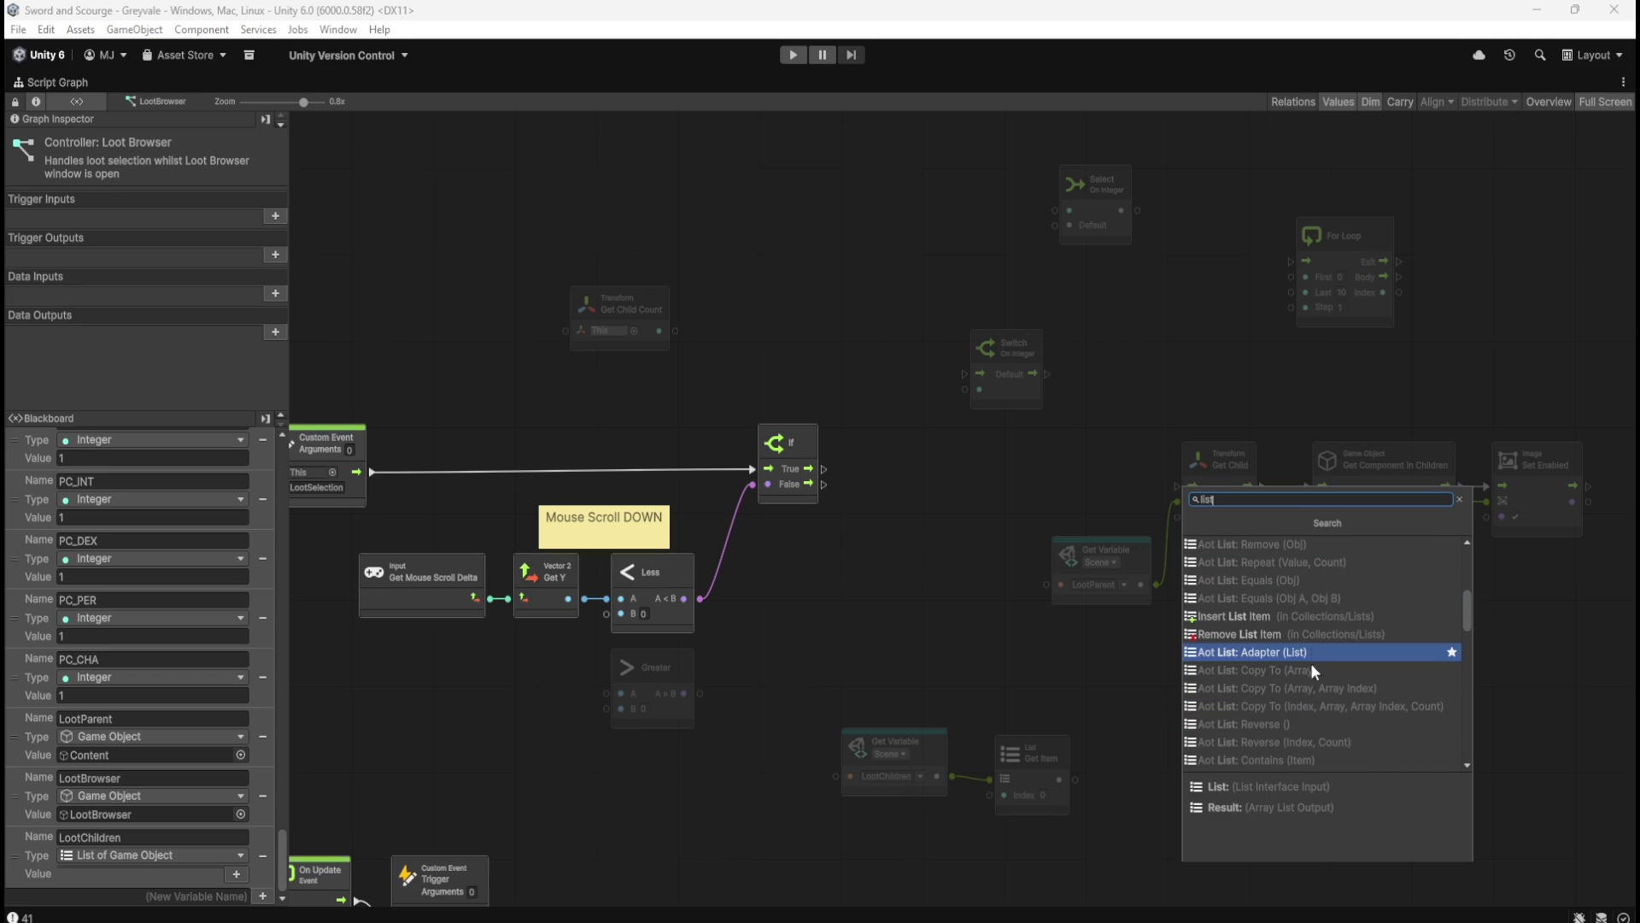
scroll(1298, 710, down, 2)
scroll(1304, 700, down, 1)
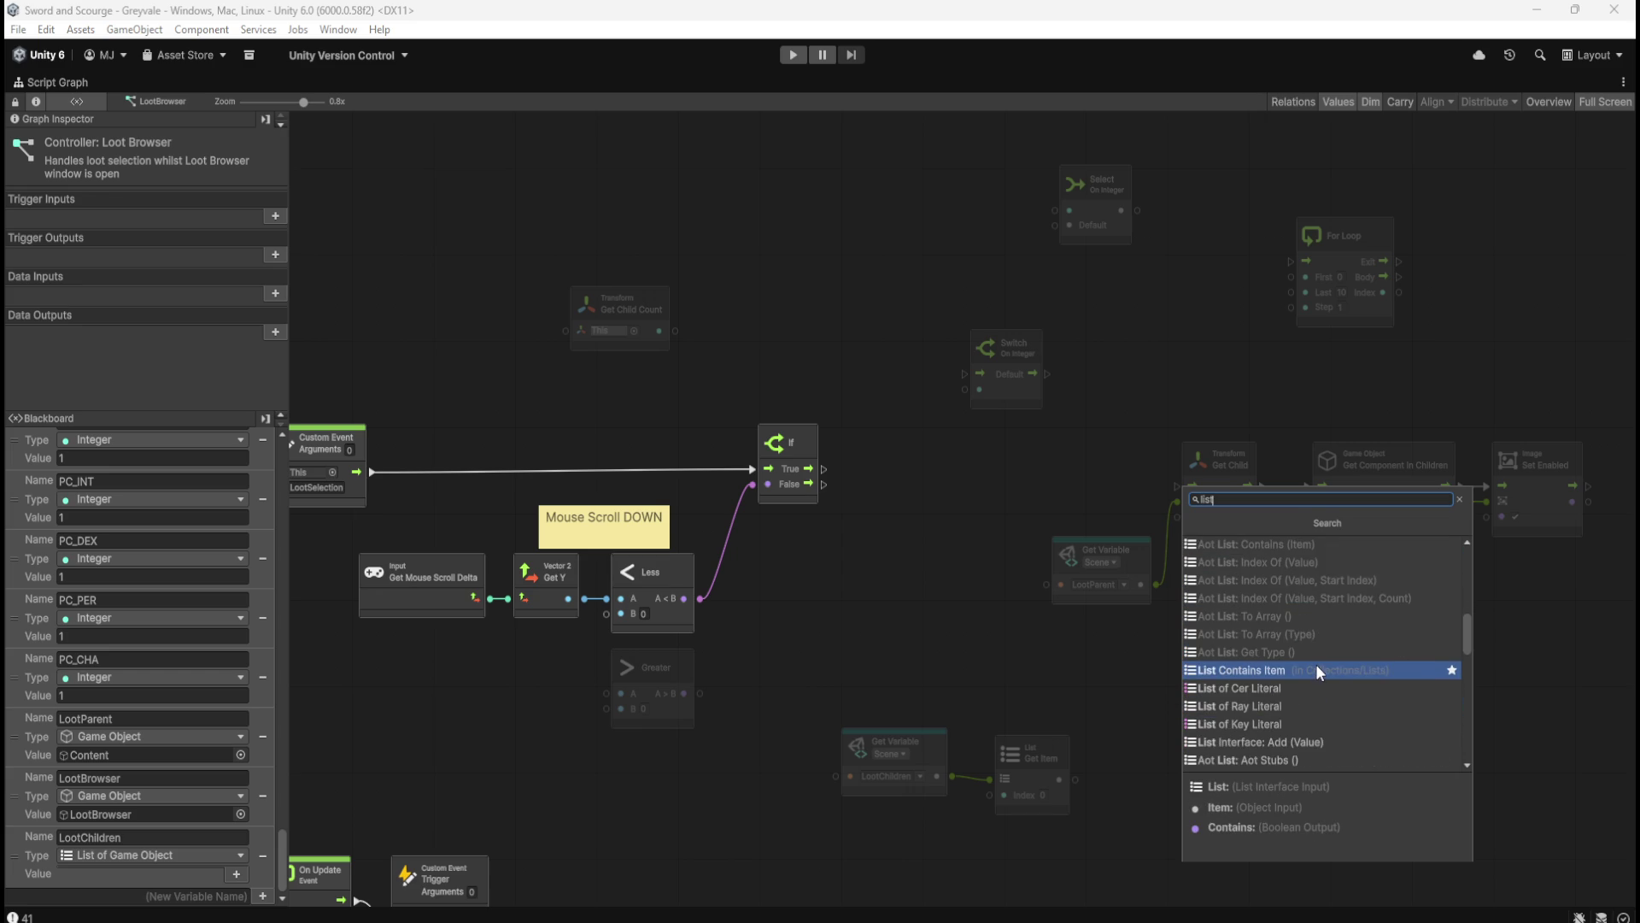
scroll(1316, 664, down, 3)
scroll(1316, 664, down, 1)
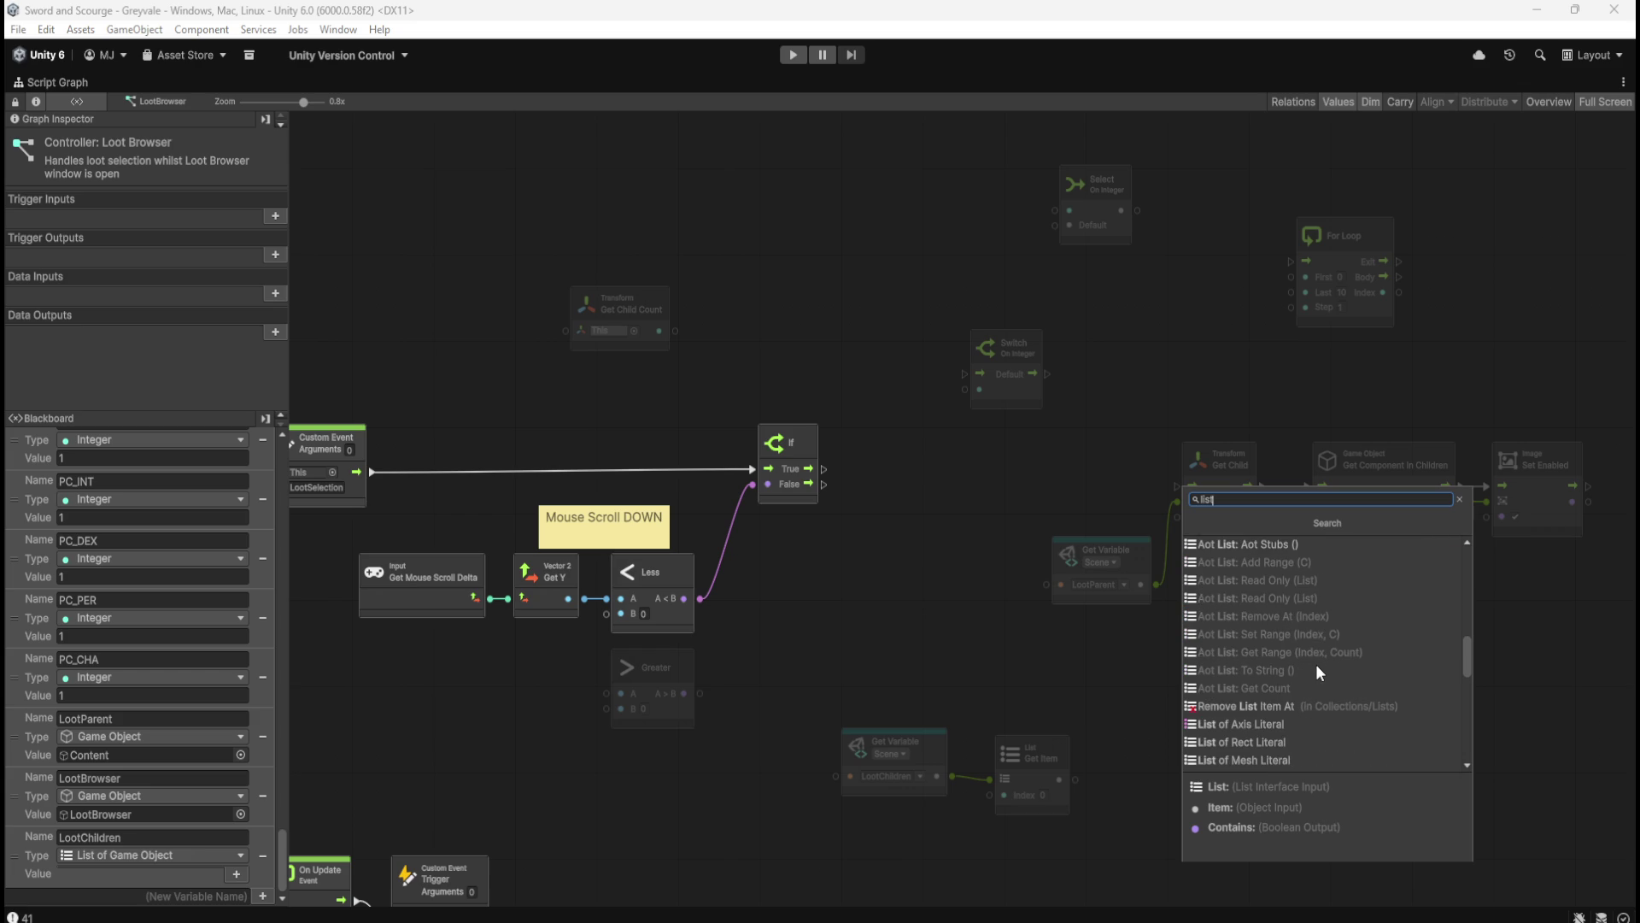
click(1304, 687)
mouse_move(1184, 809)
mouse_down()
mouse_move(956, 555)
mouse_move(931, 615)
mouse_move(909, 408)
mouse_up()
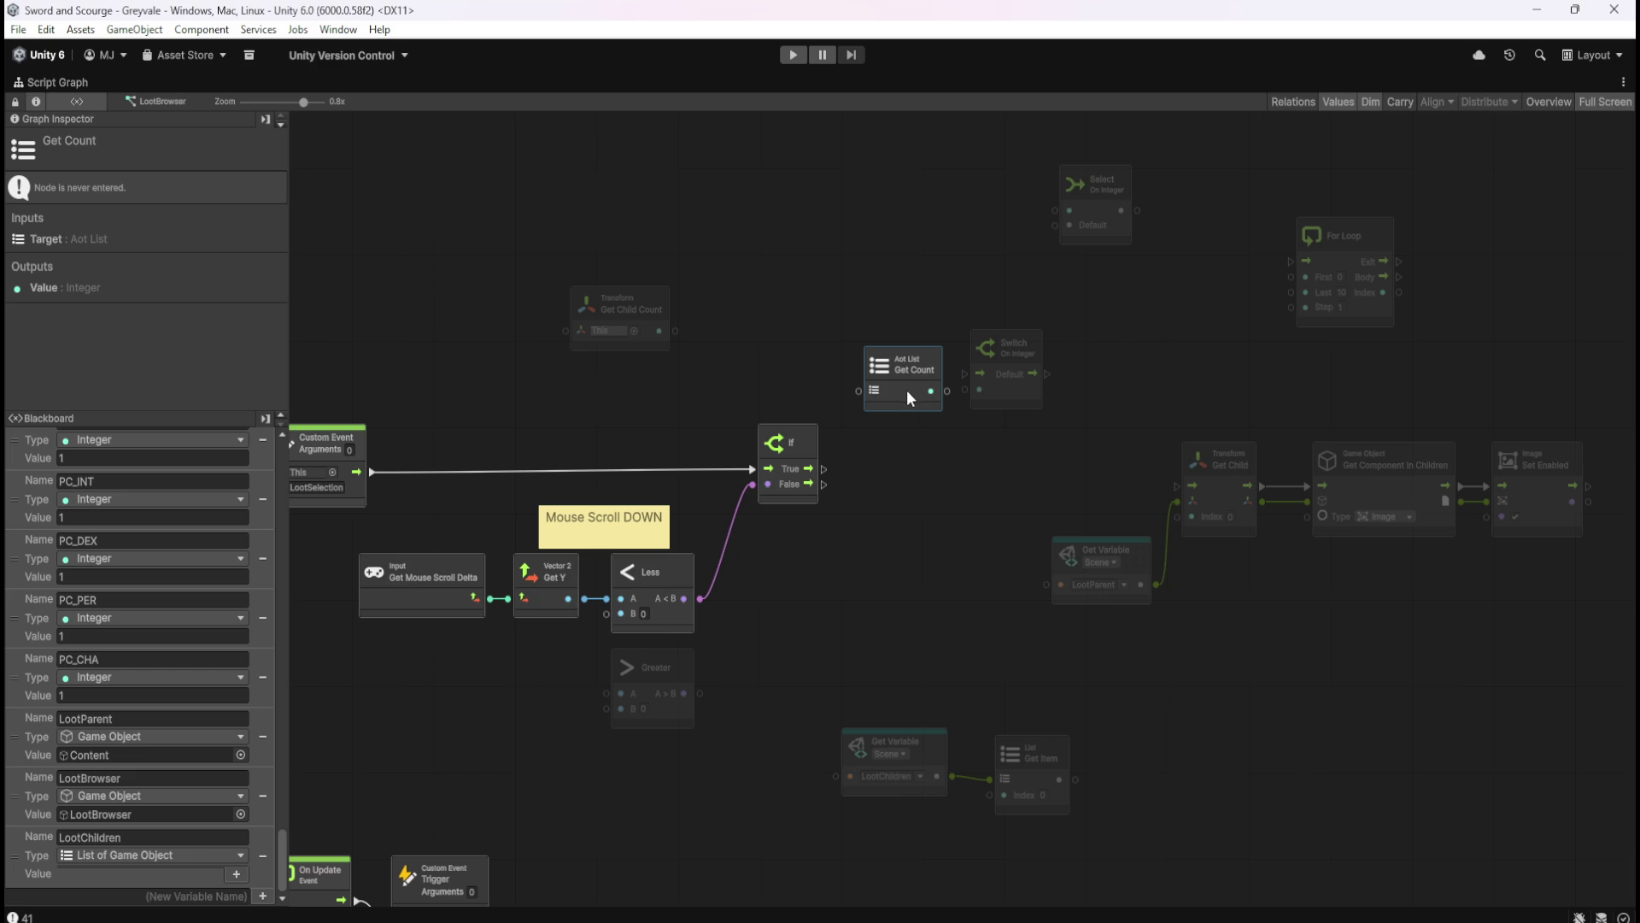
- Connect LootChildren to the Get Count node's Target input
drag(956, 775, 859, 391)
click(978, 554)
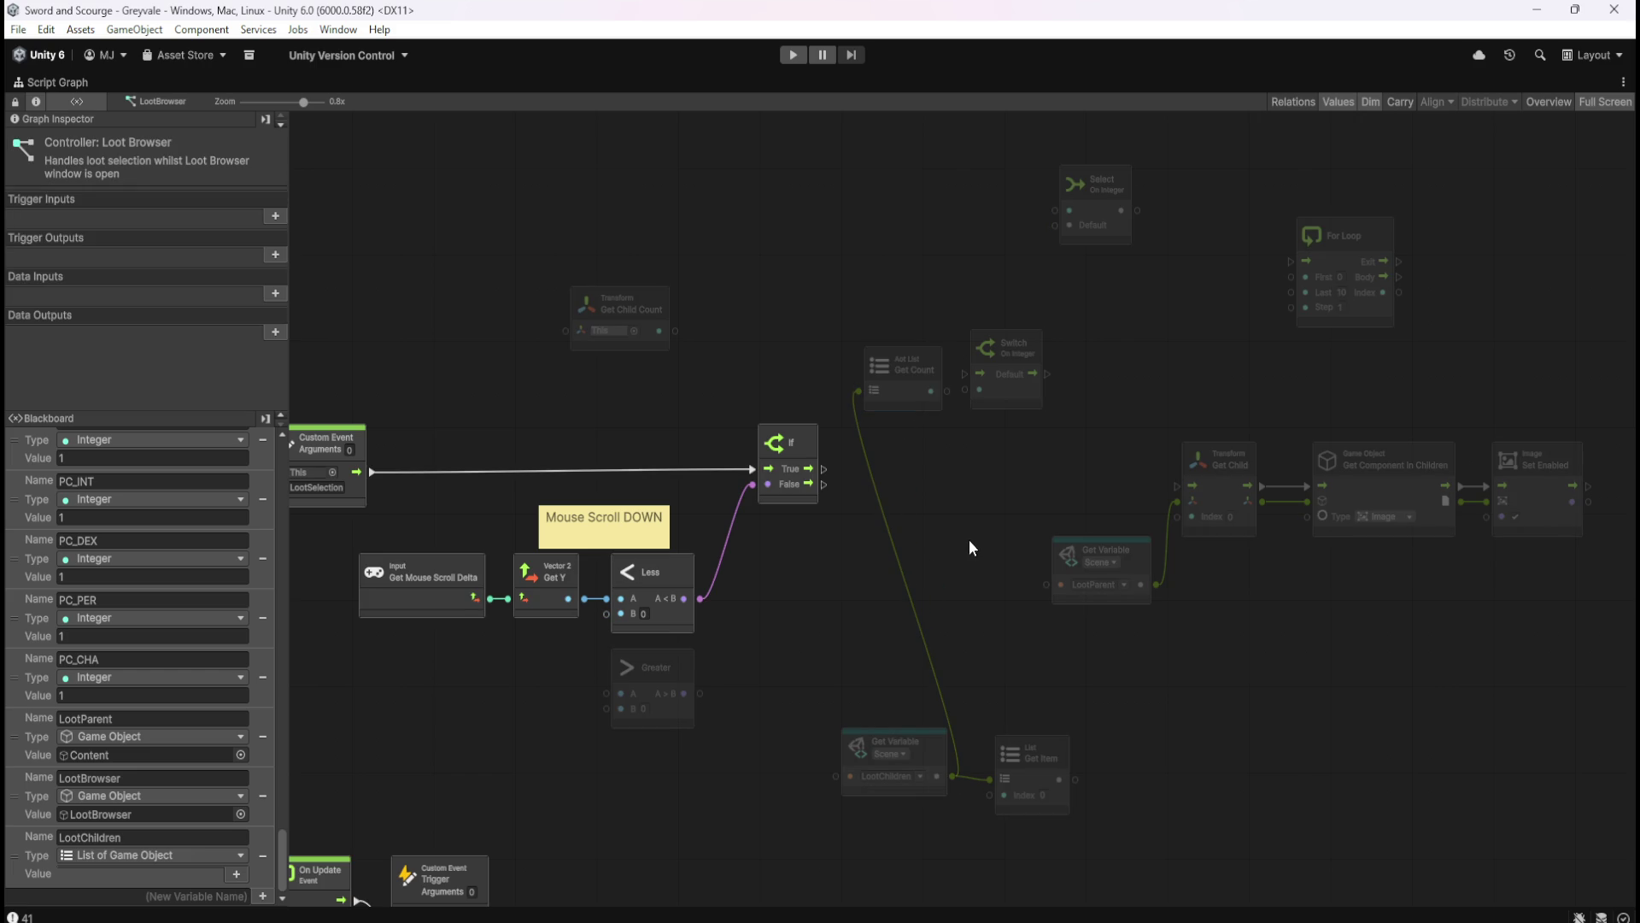
click(899, 391)
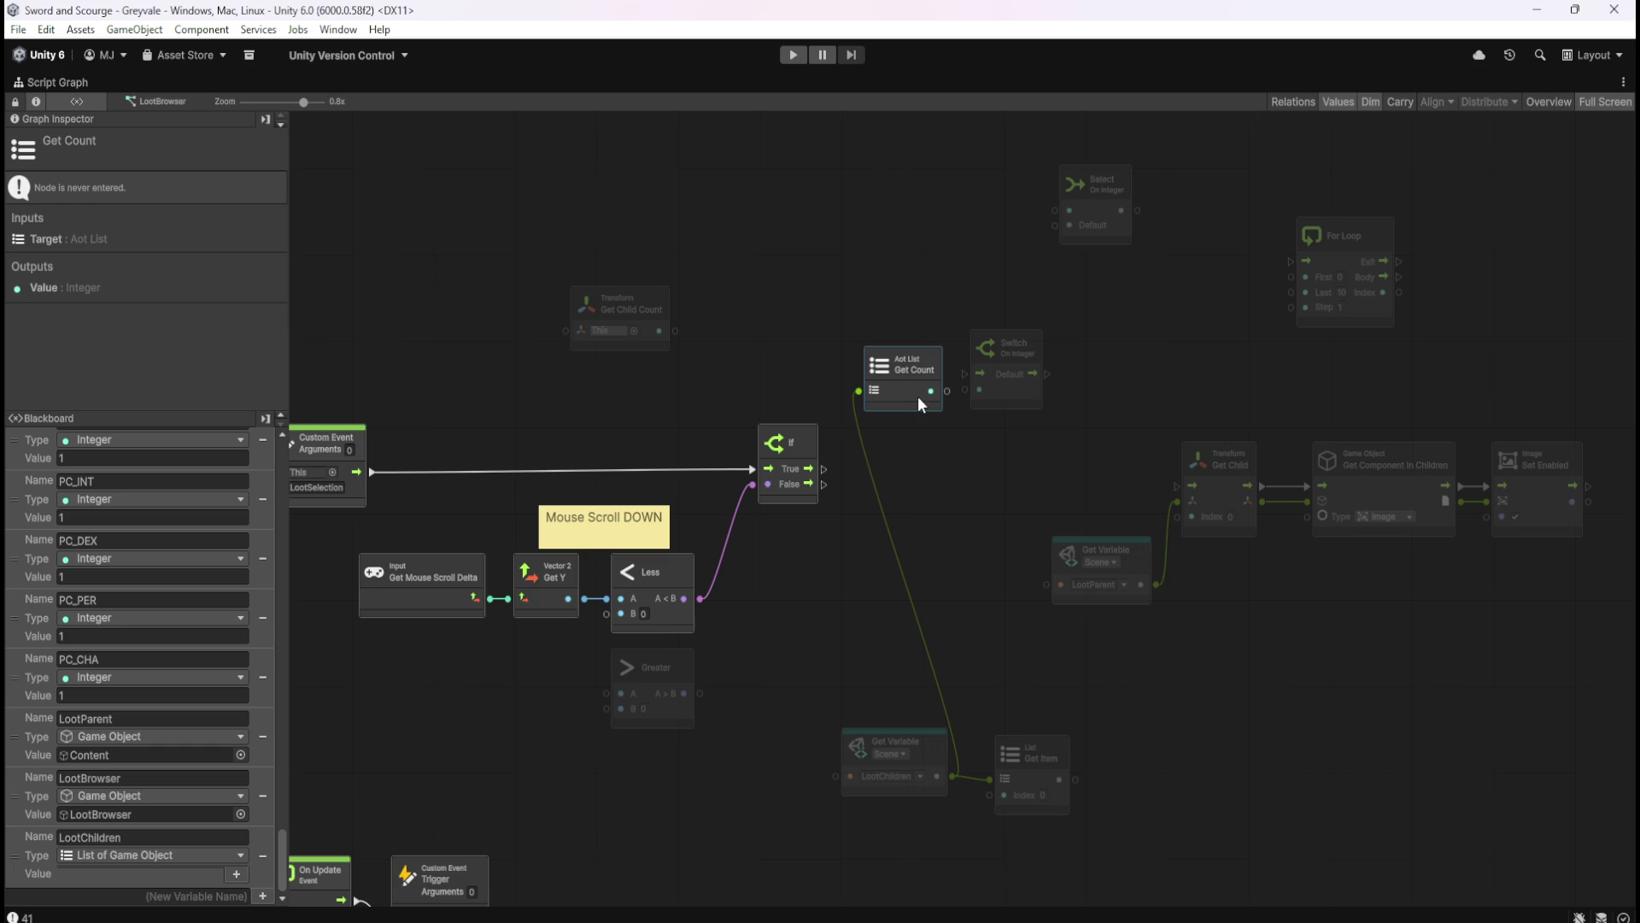
click(982, 389)
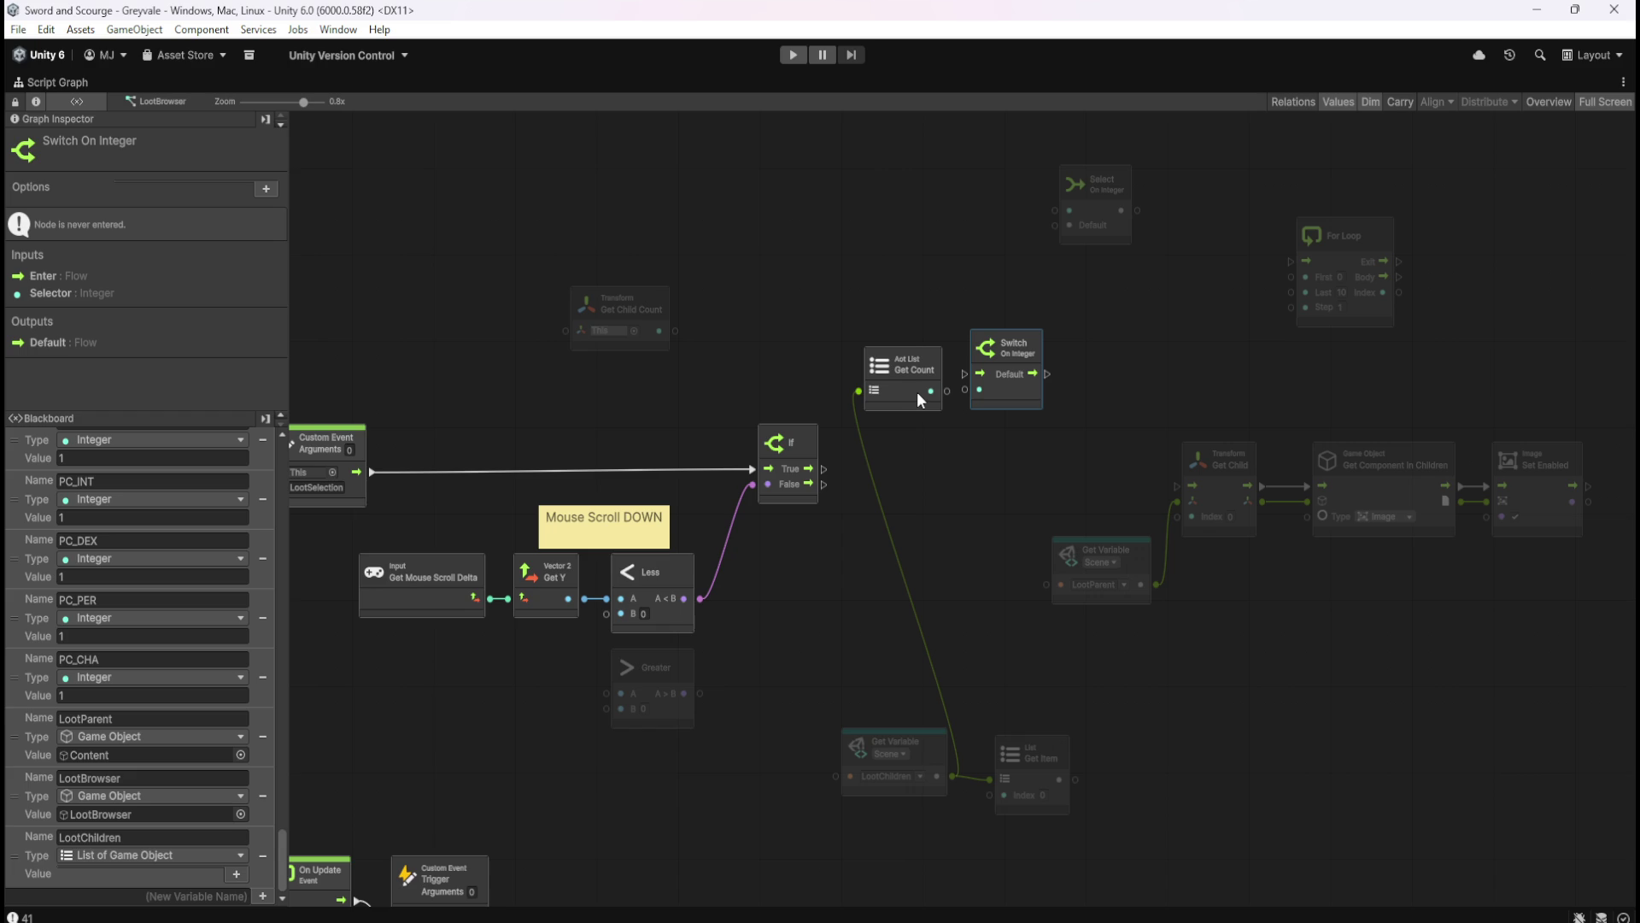
- Feed Get Count into For Loop's Last, then place Switch On Integer right of the loop, driven by Index
mouse_move(906, 402)
mouse_down()
mouse_move(1203, 366)
mouse_move(1234, 319)
mouse_move(1205, 320)
mouse_move(1200, 354)
mouse_move(1292, 300)
mouse_up()
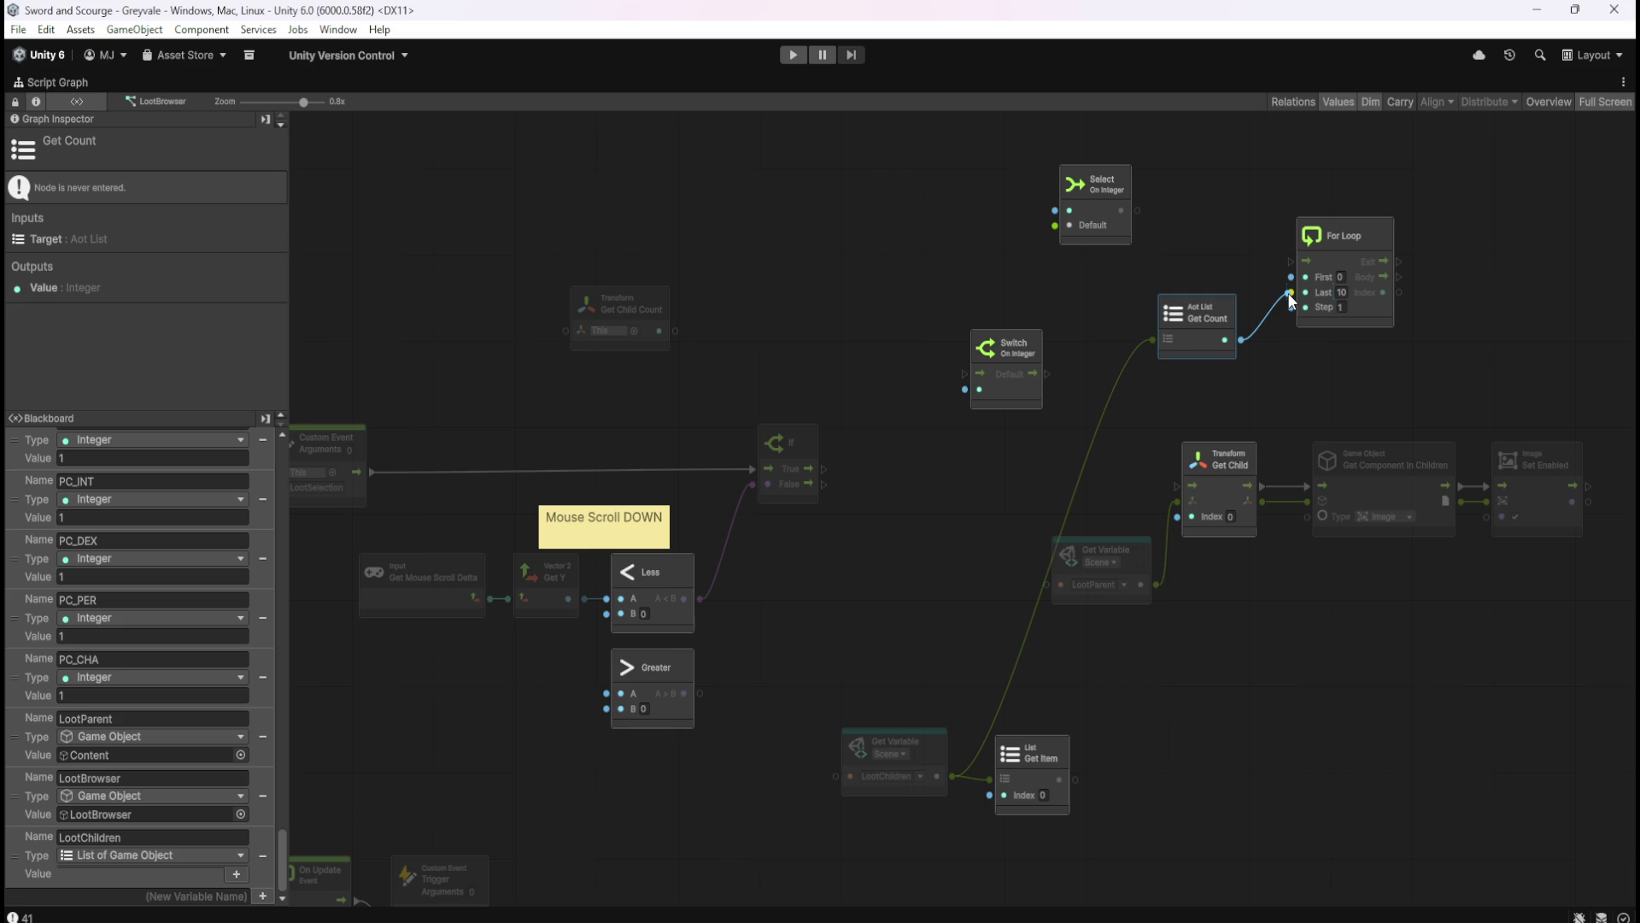
drag(1292, 299, 1291, 294)
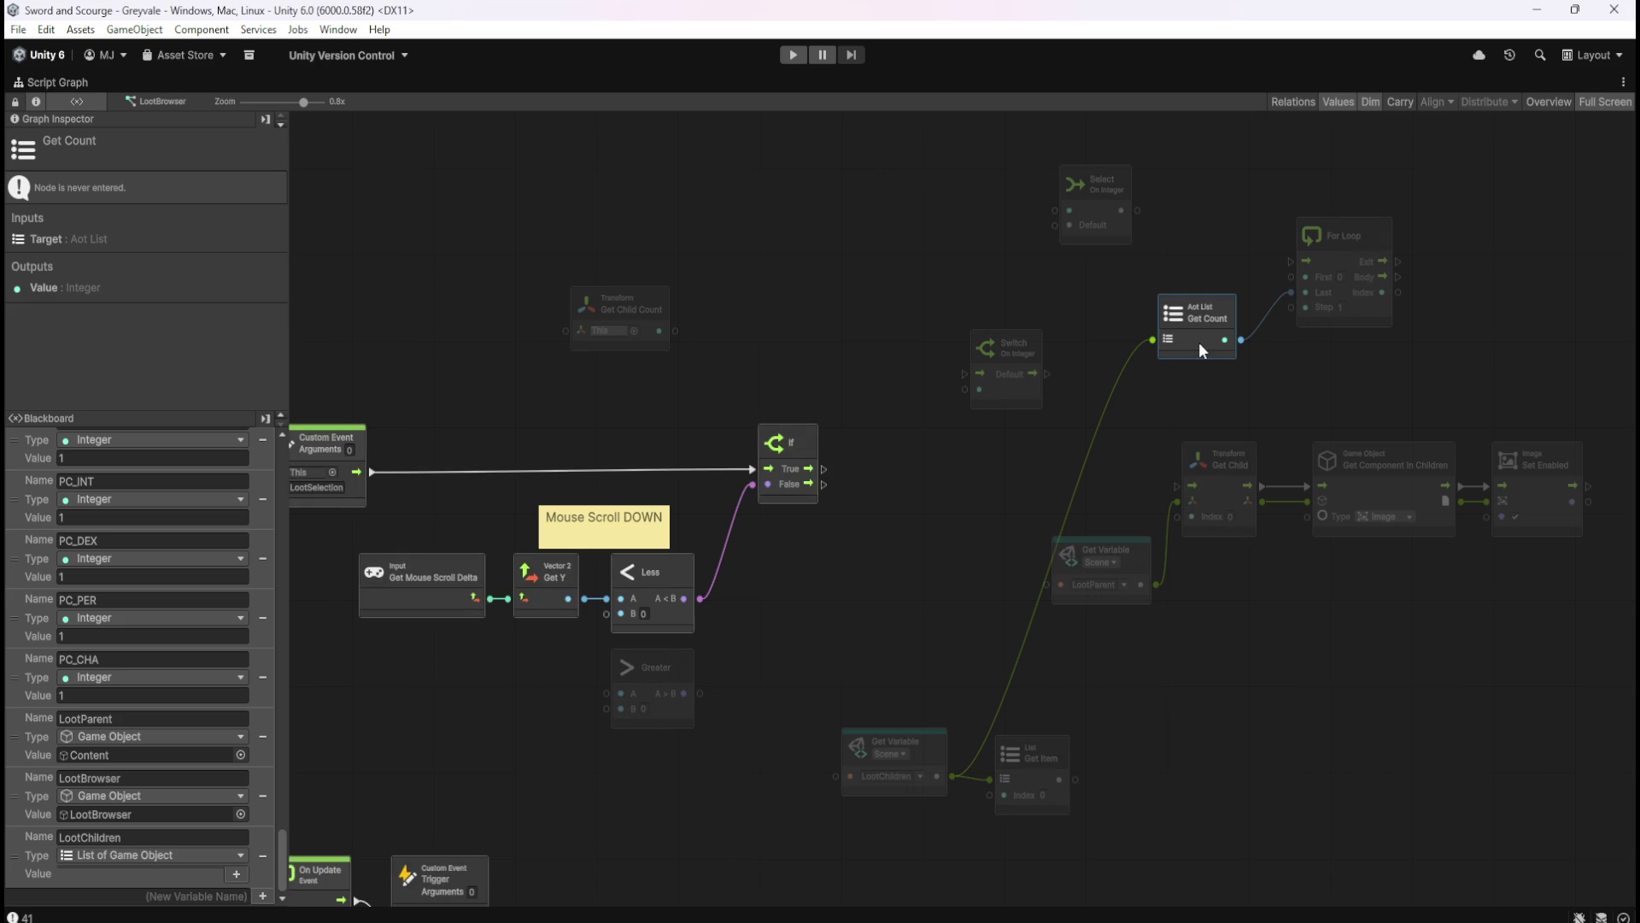
drag(1202, 346, 1225, 333)
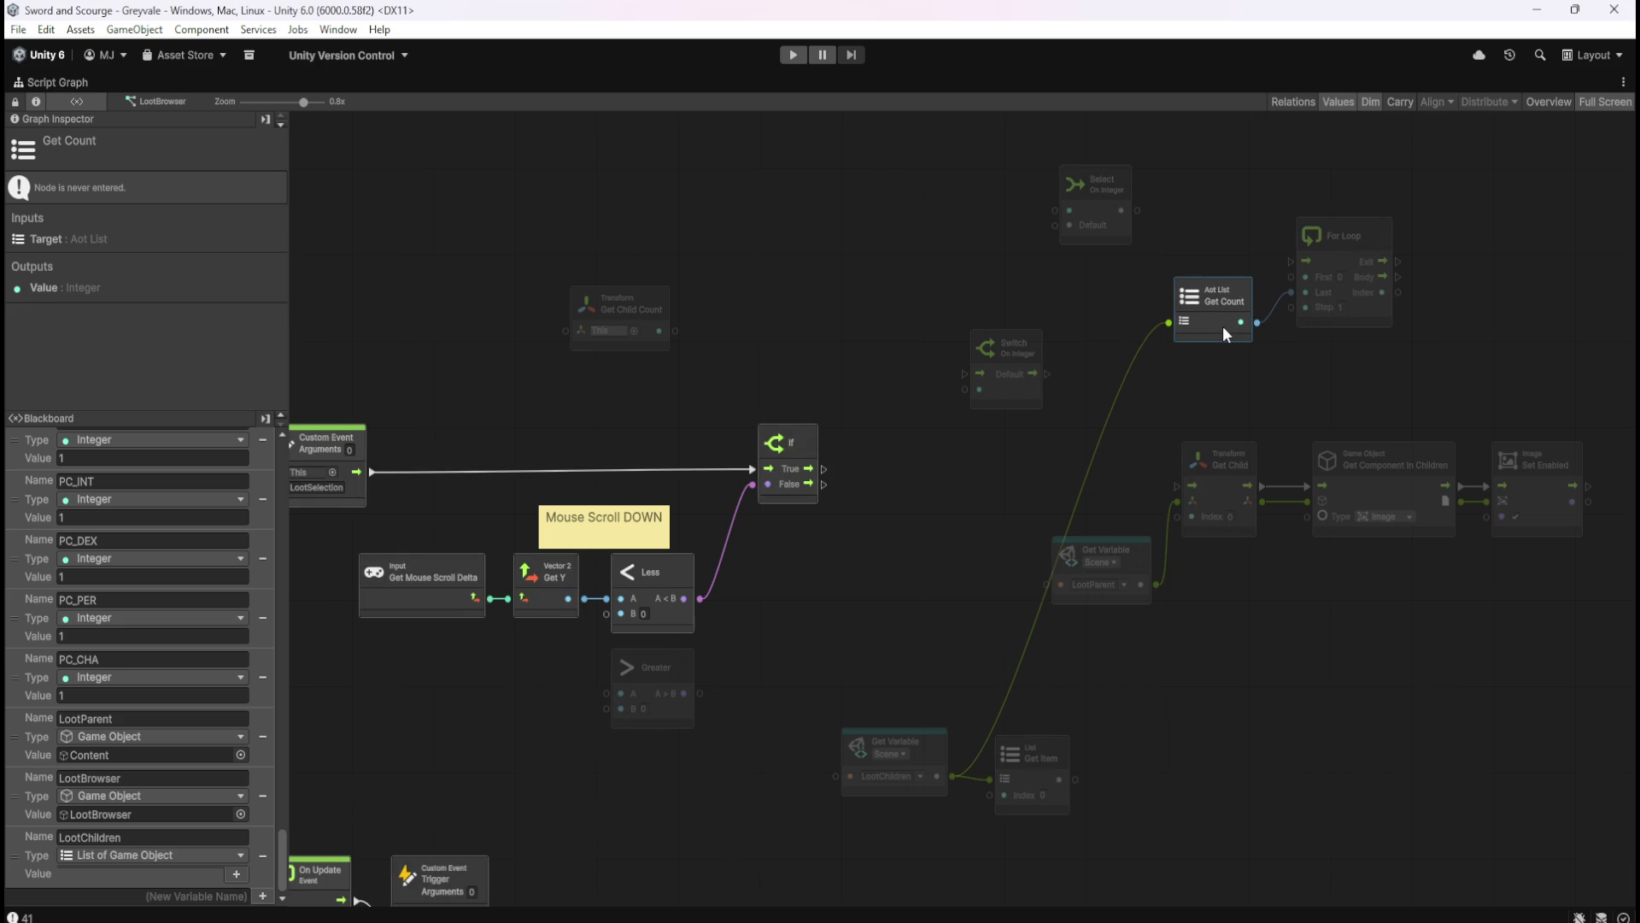
drag(1225, 332, 1226, 340)
mouse_move(1029, 399)
mouse_down()
mouse_move(1502, 285)
mouse_move(1501, 309)
mouse_up()
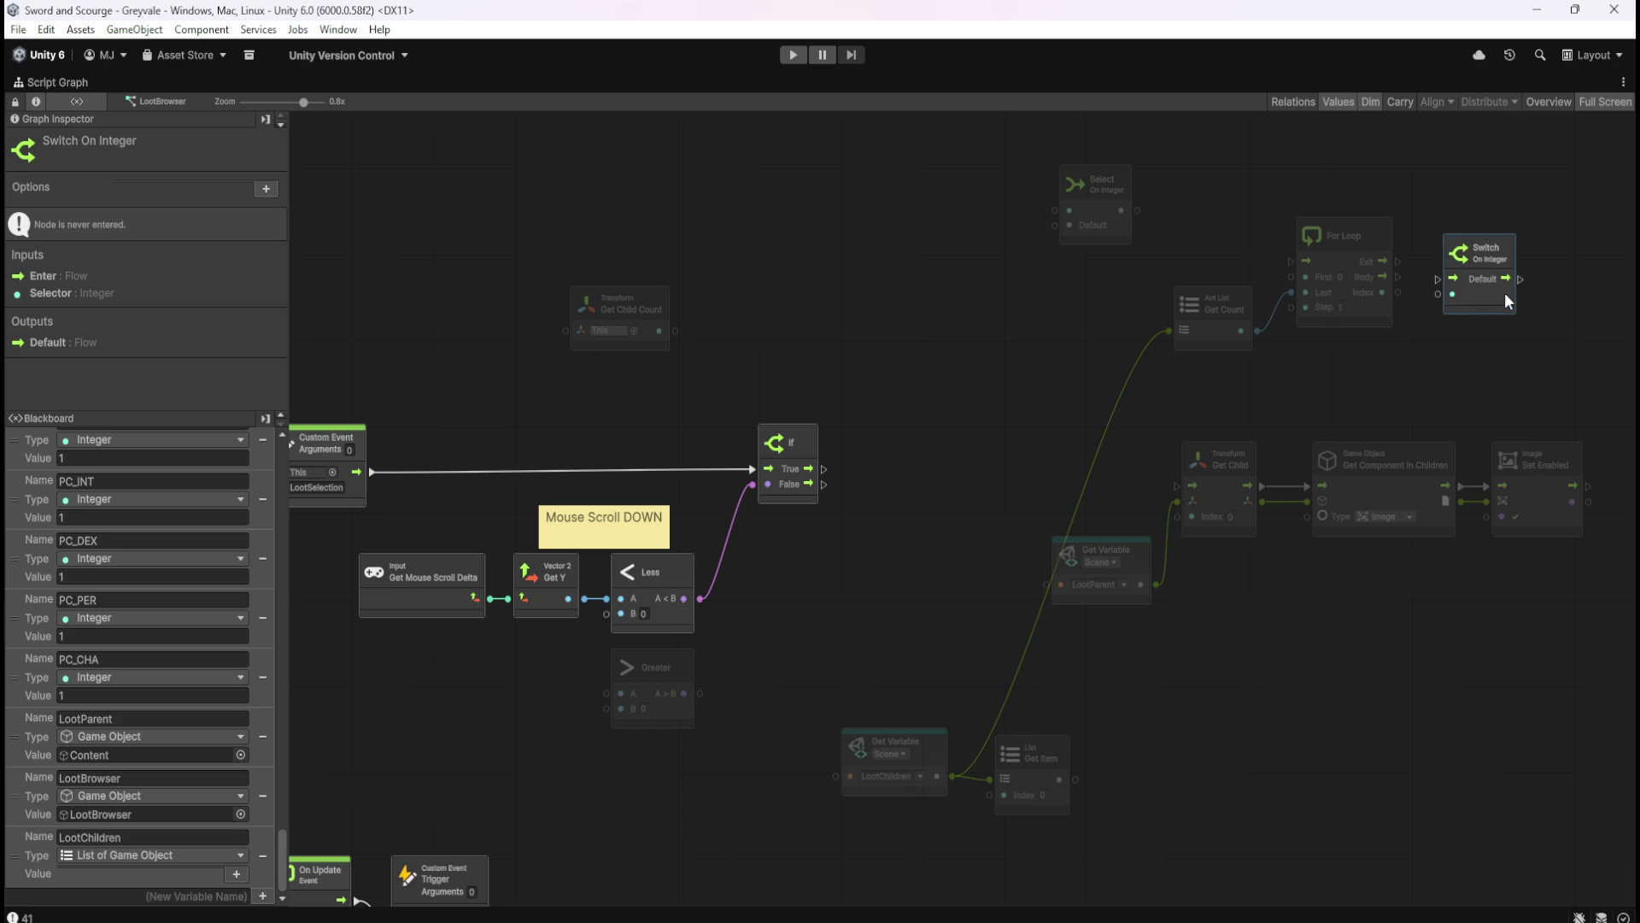
mouse_move(1397, 292)
mouse_down()
mouse_move(1446, 303)
mouse_move(1429, 270)
mouse_move(1477, 300)
mouse_up()
- Move the Get Item node beside Switch On Integer and box-select the Get Child to Set Enabled chain
drag(1421, 366, 1254, 384)
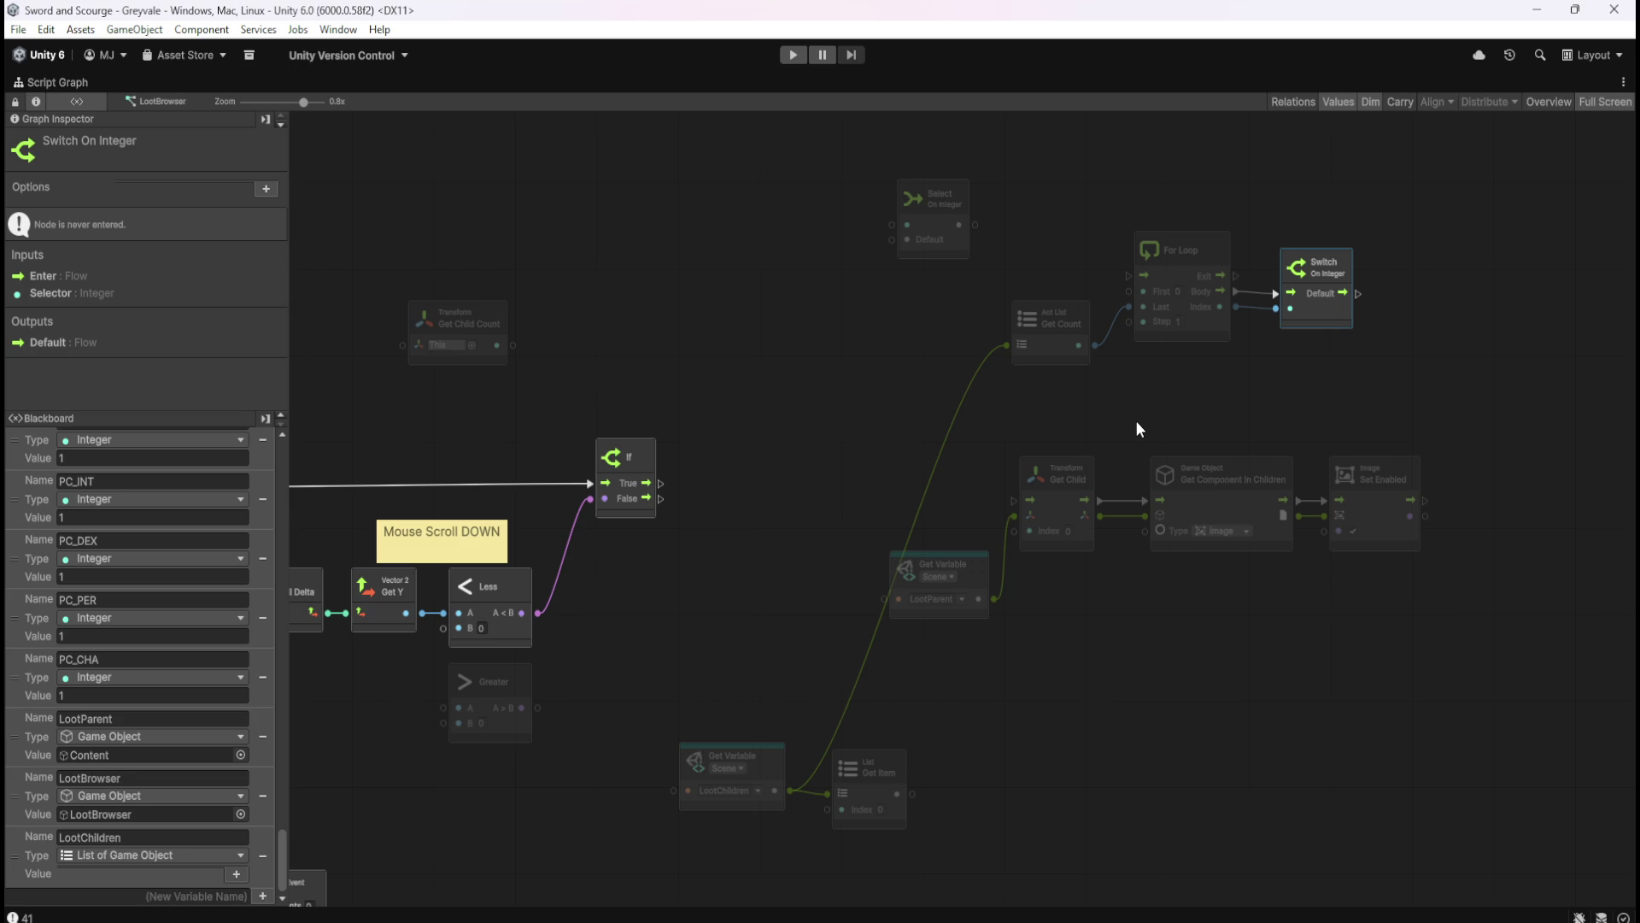
drag(1145, 419, 1229, 418)
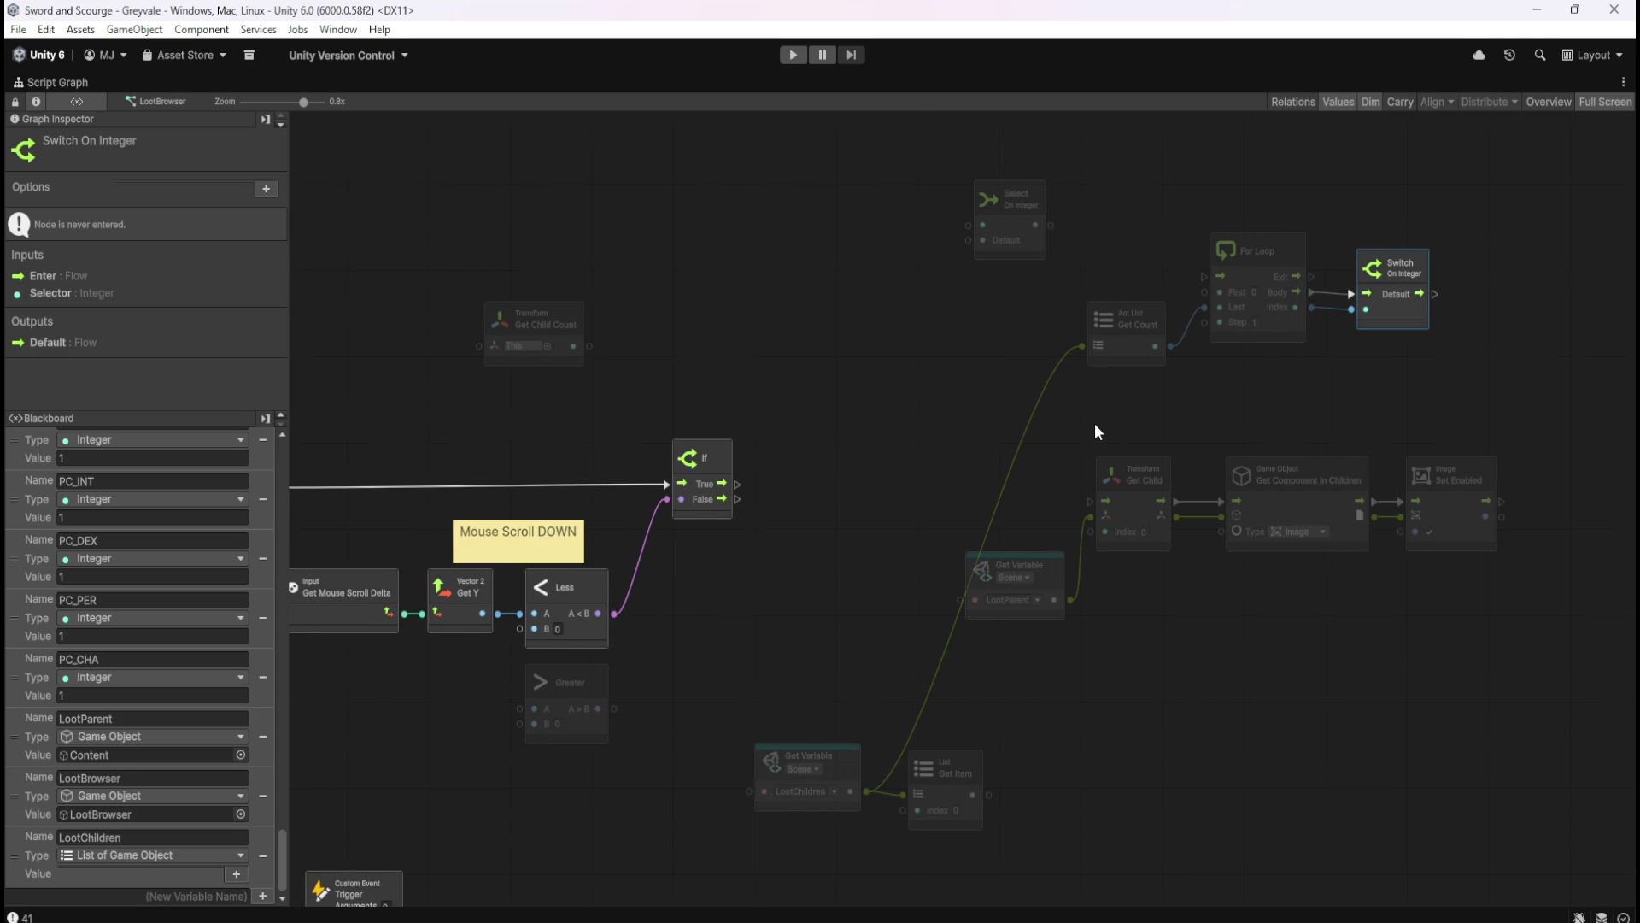
drag(1138, 425, 964, 438)
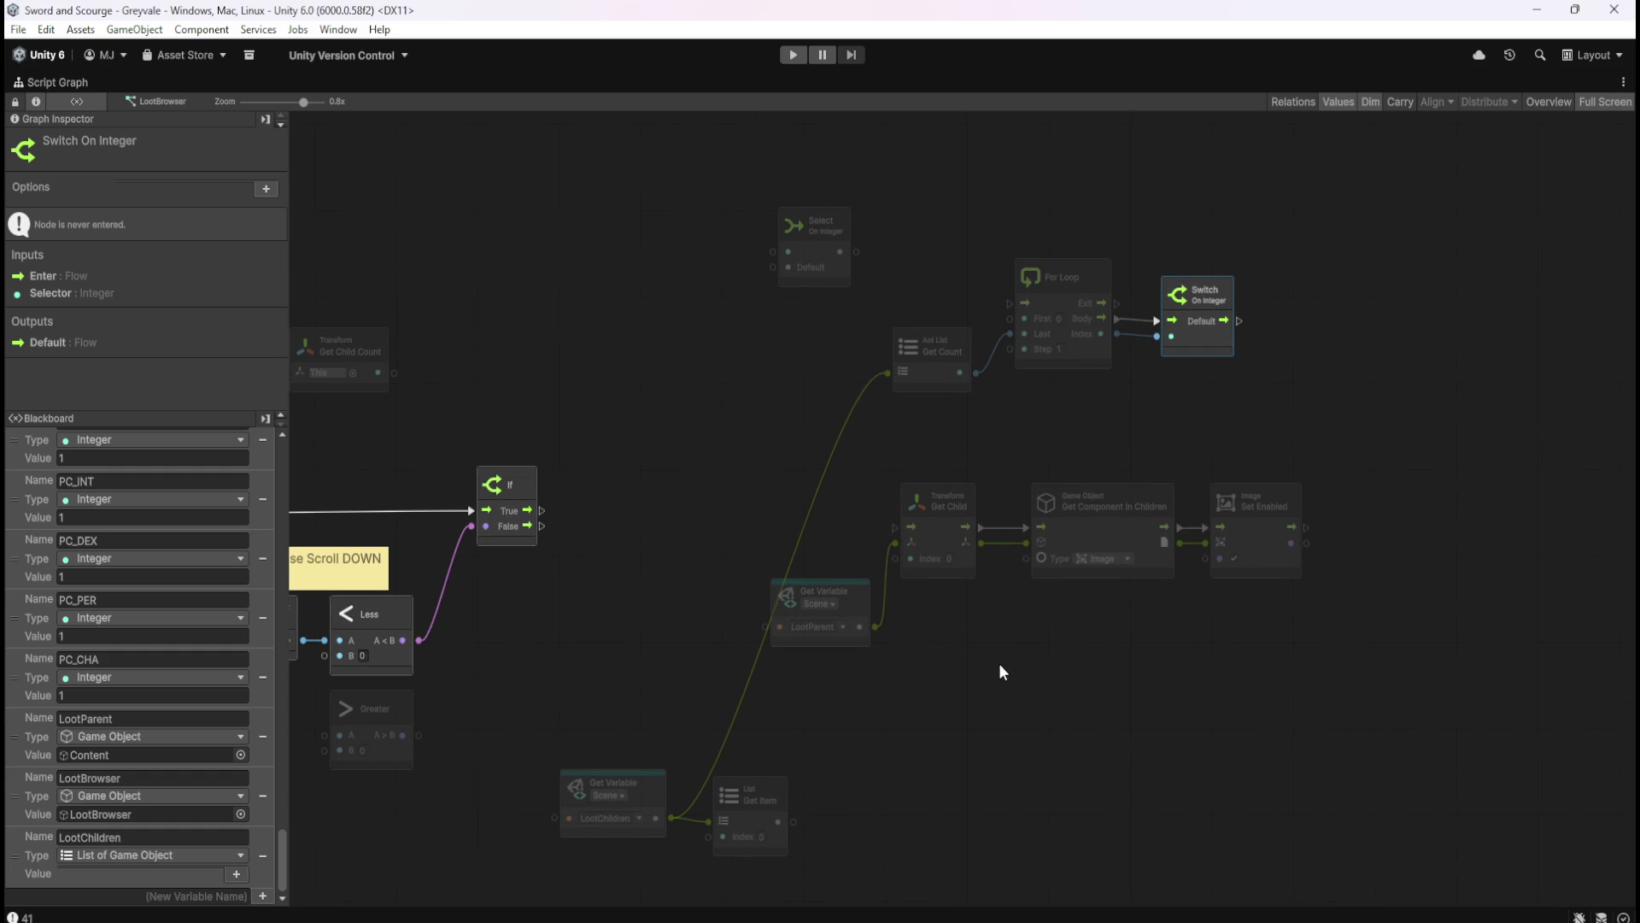
click(952, 676)
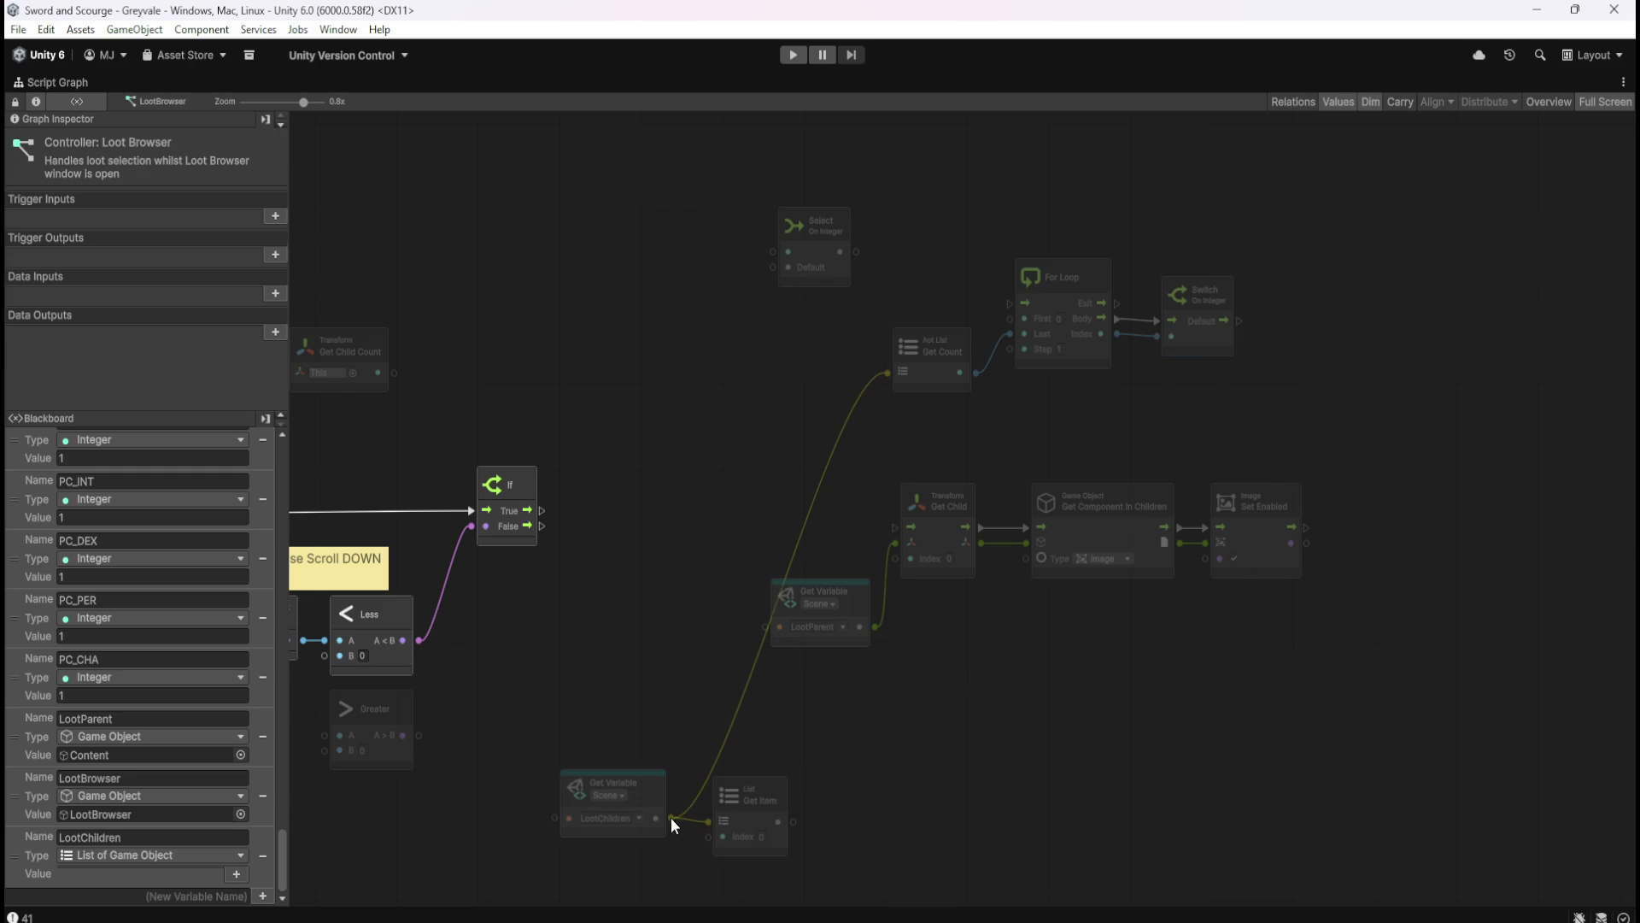
mouse_move(756, 822)
mouse_down()
mouse_move(1395, 439)
mouse_move(1320, 320)
mouse_move(1295, 393)
mouse_up()
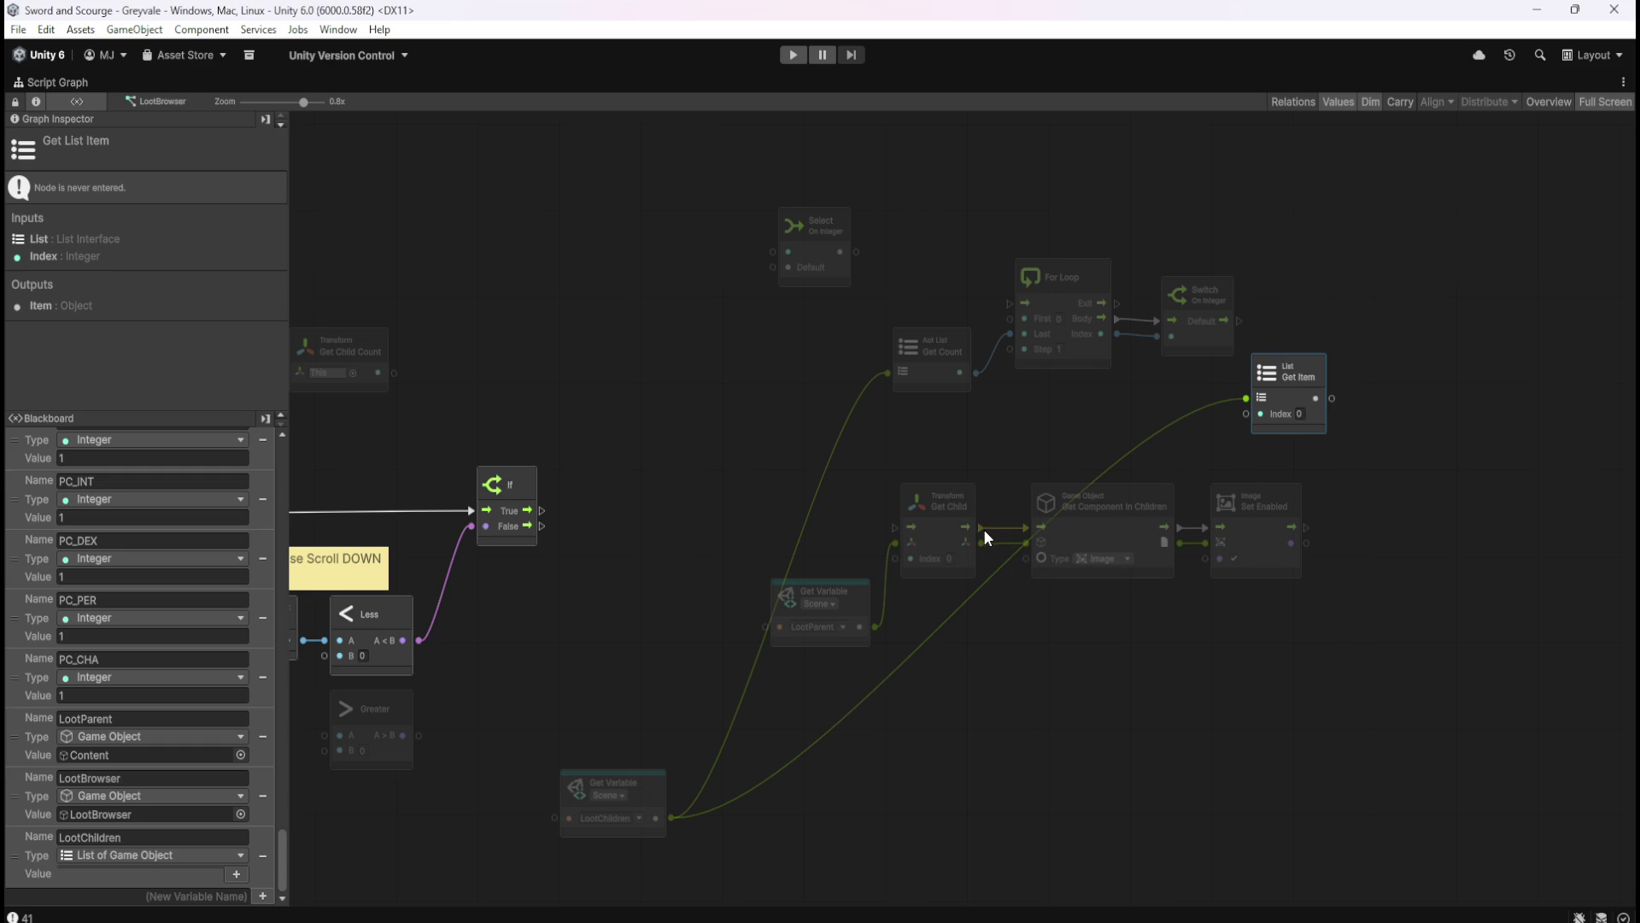
drag(836, 489, 1254, 612)
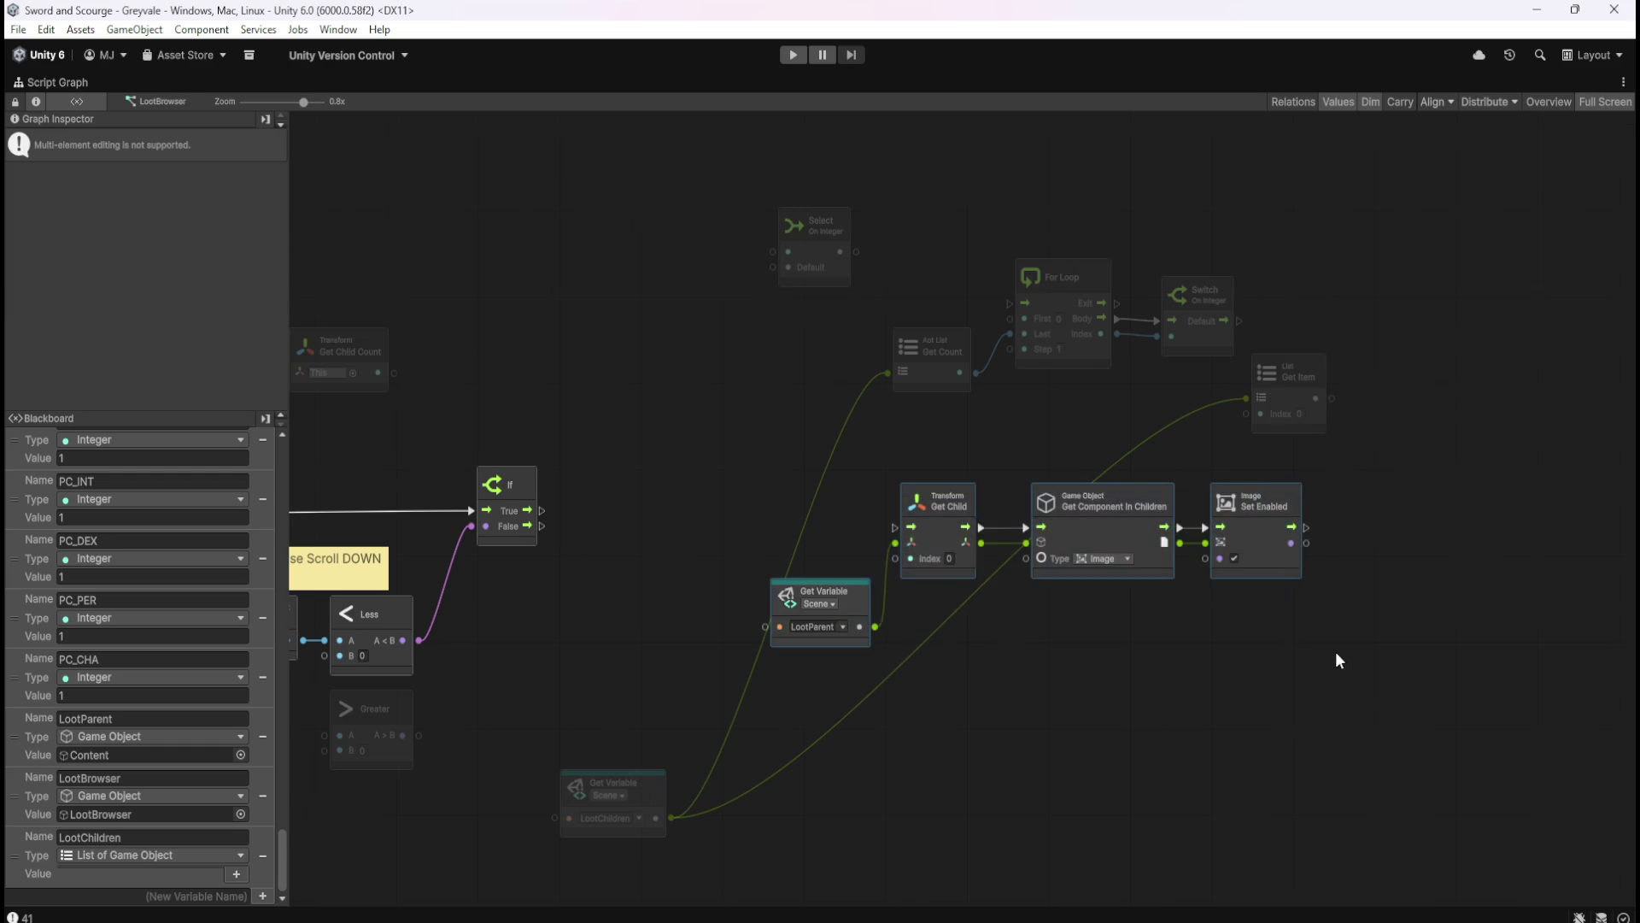
- Duplicate the Get Child to Set Enabled chain and unlink Get Child from Get Component in Children
drag(1340, 662, 1172, 439)
key(ctrl+d)
drag(1078, 458, 1272, 711)
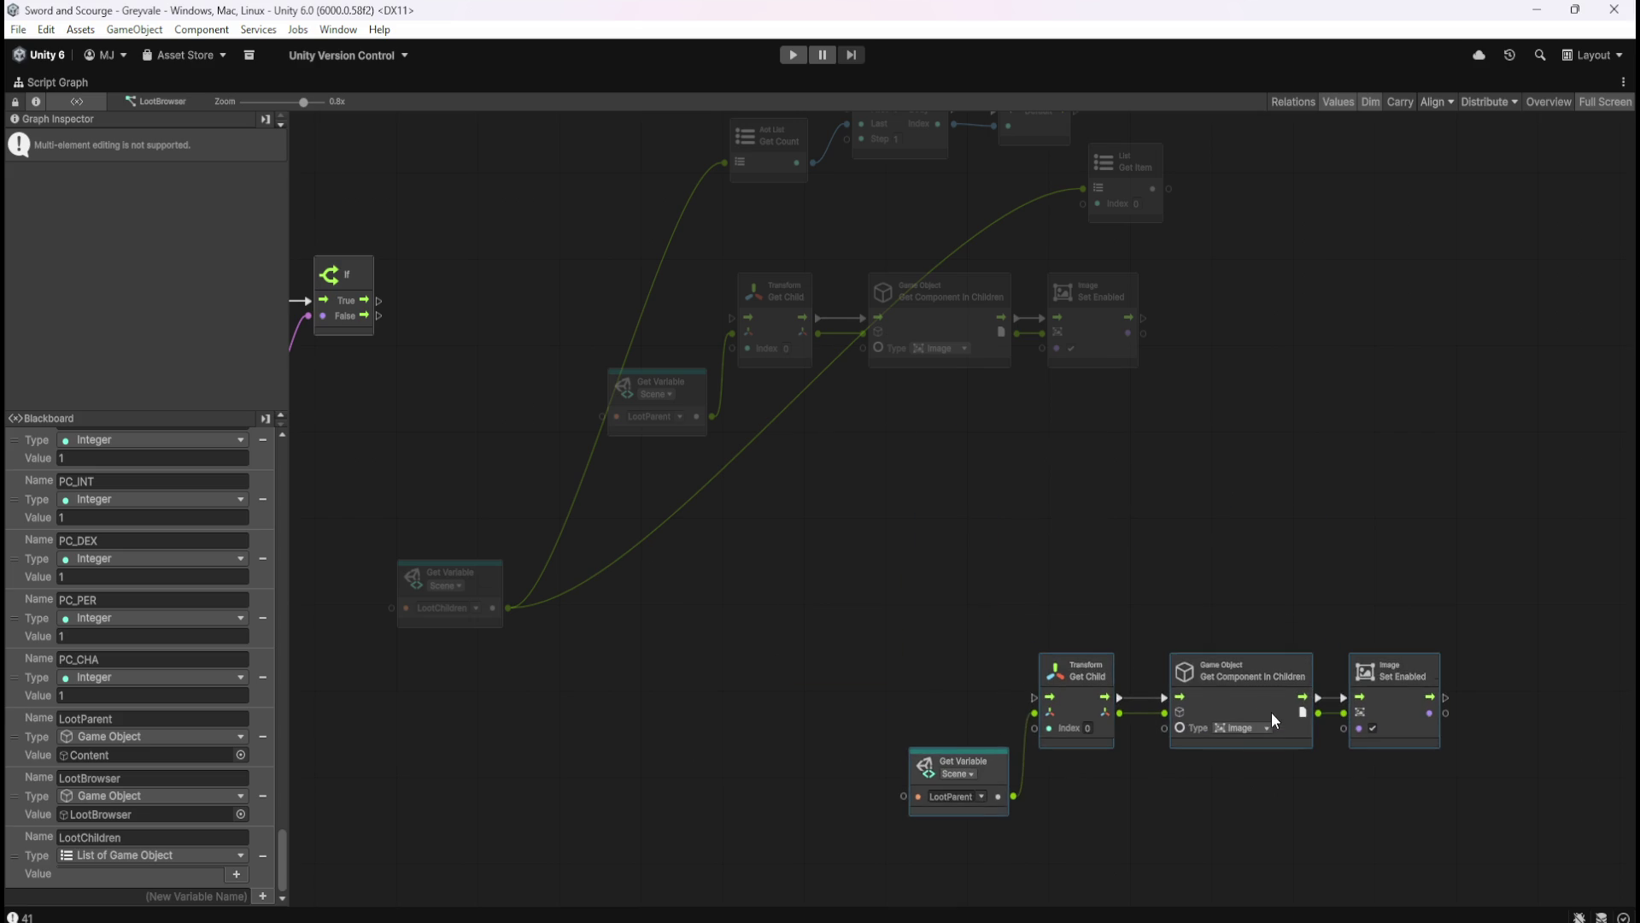
mouse_move(838, 602)
mouse_down()
mouse_move(977, 439)
mouse_move(1206, 506)
mouse_move(853, 679)
mouse_up()
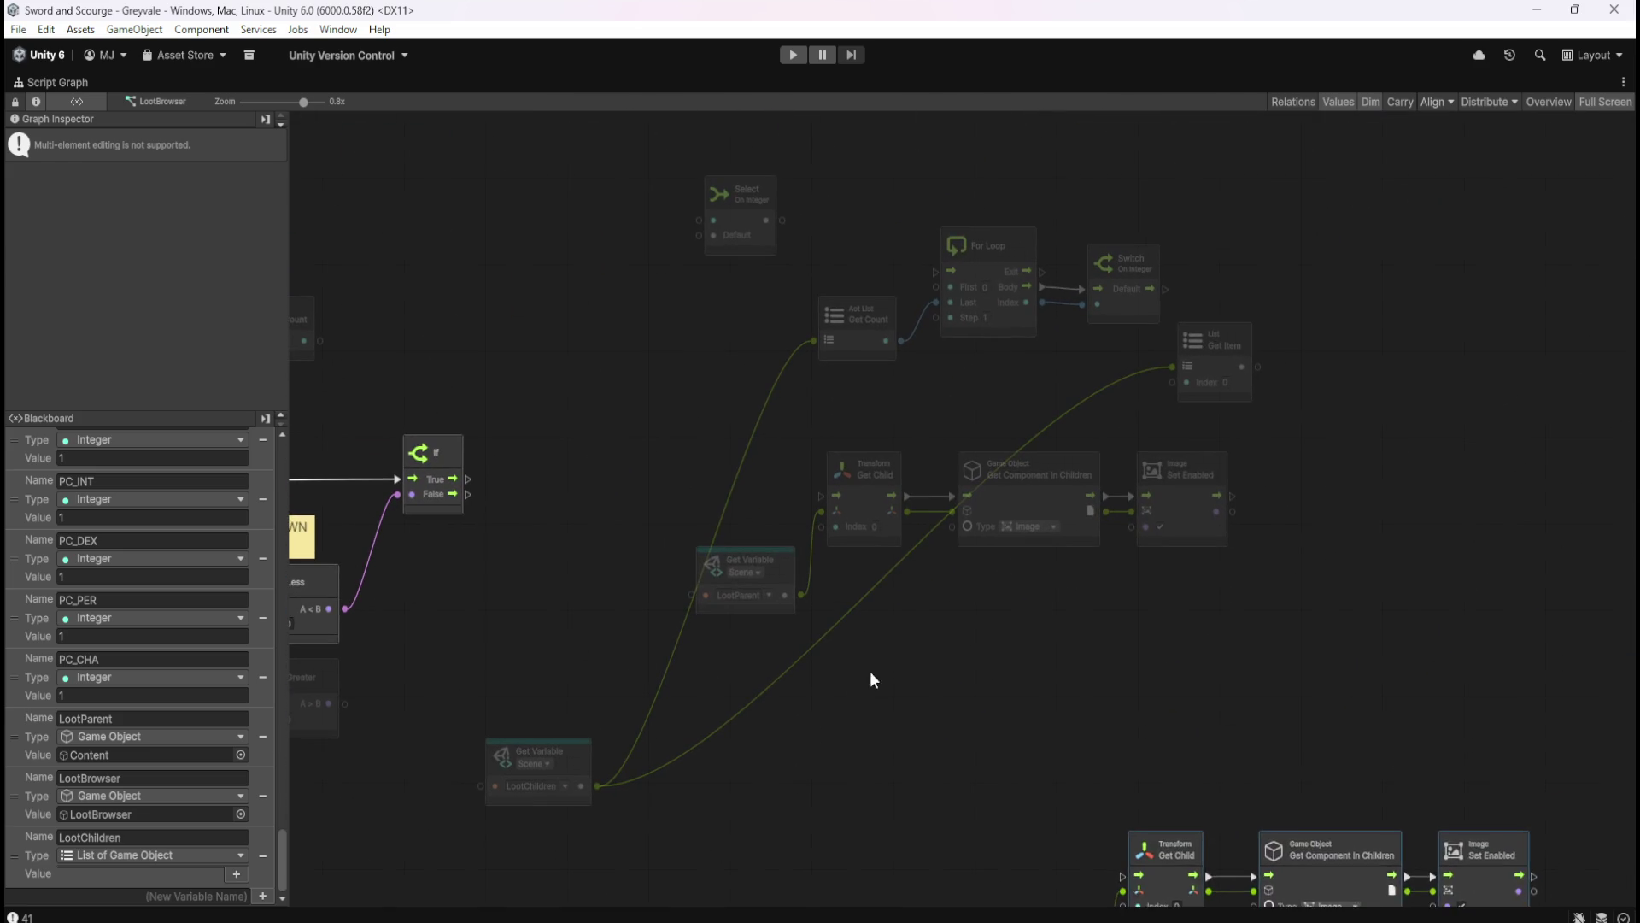
click(853, 679)
right_click(909, 496)
right_click(911, 510)
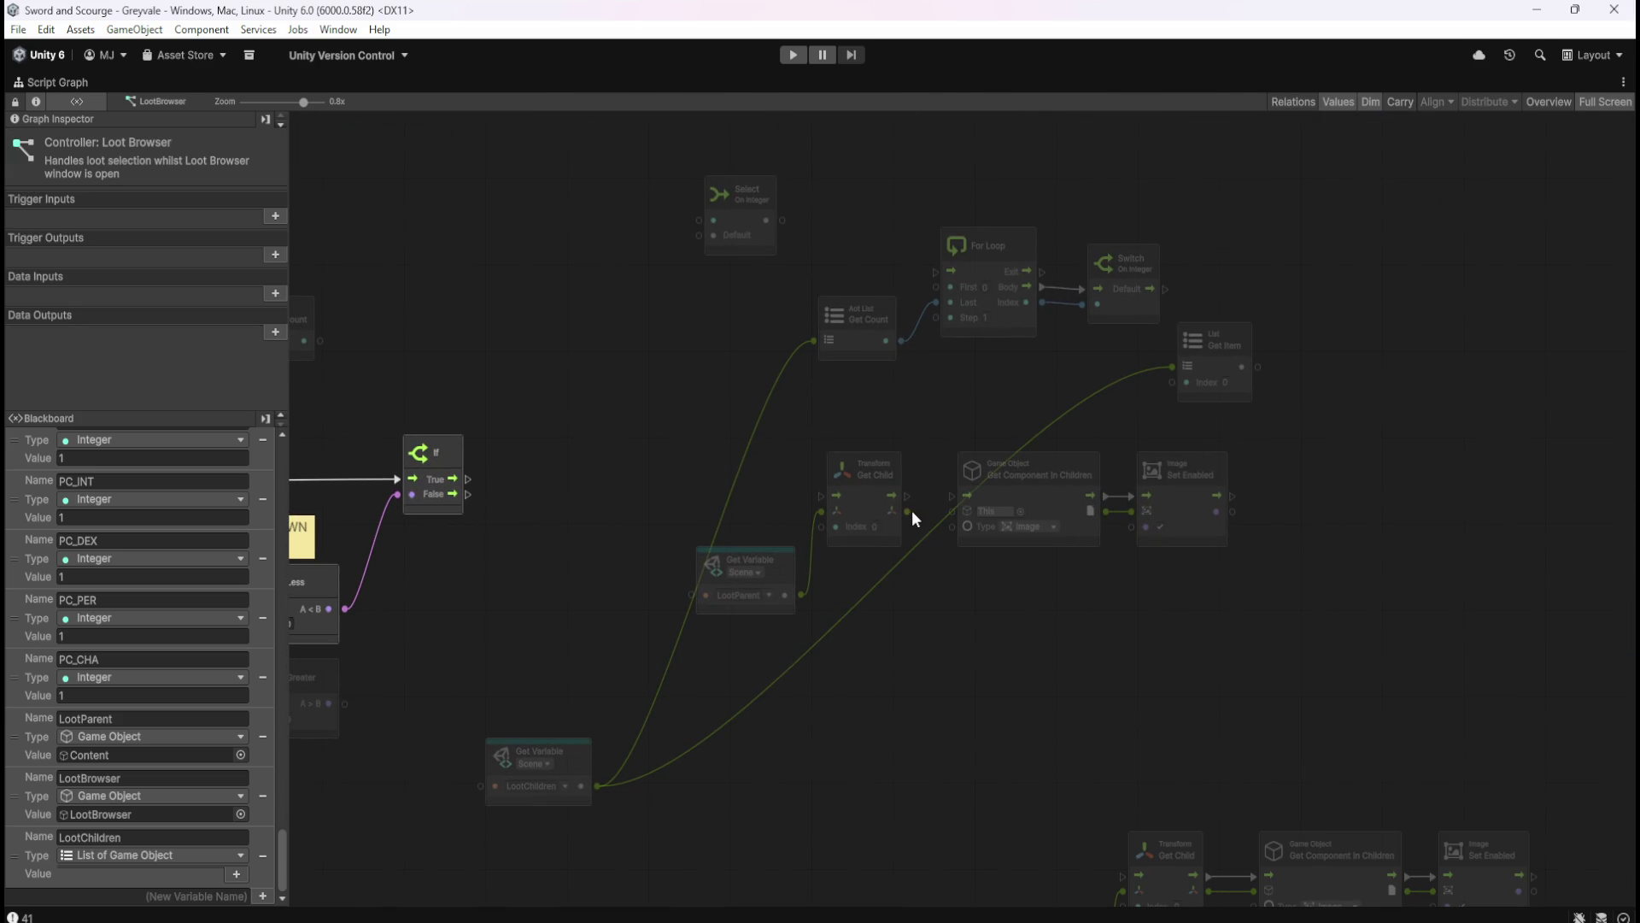
- Place Get Component and Set Enabled beside the Switch, wiring Get Item into This and Default into Get Component
mouse_move(1074, 520)
mouse_down()
mouse_move(1413, 392)
mouse_move(1400, 361)
mouse_up()
drag(1258, 366, 1358, 293)
drag(1165, 289, 1278, 289)
click(1346, 433)
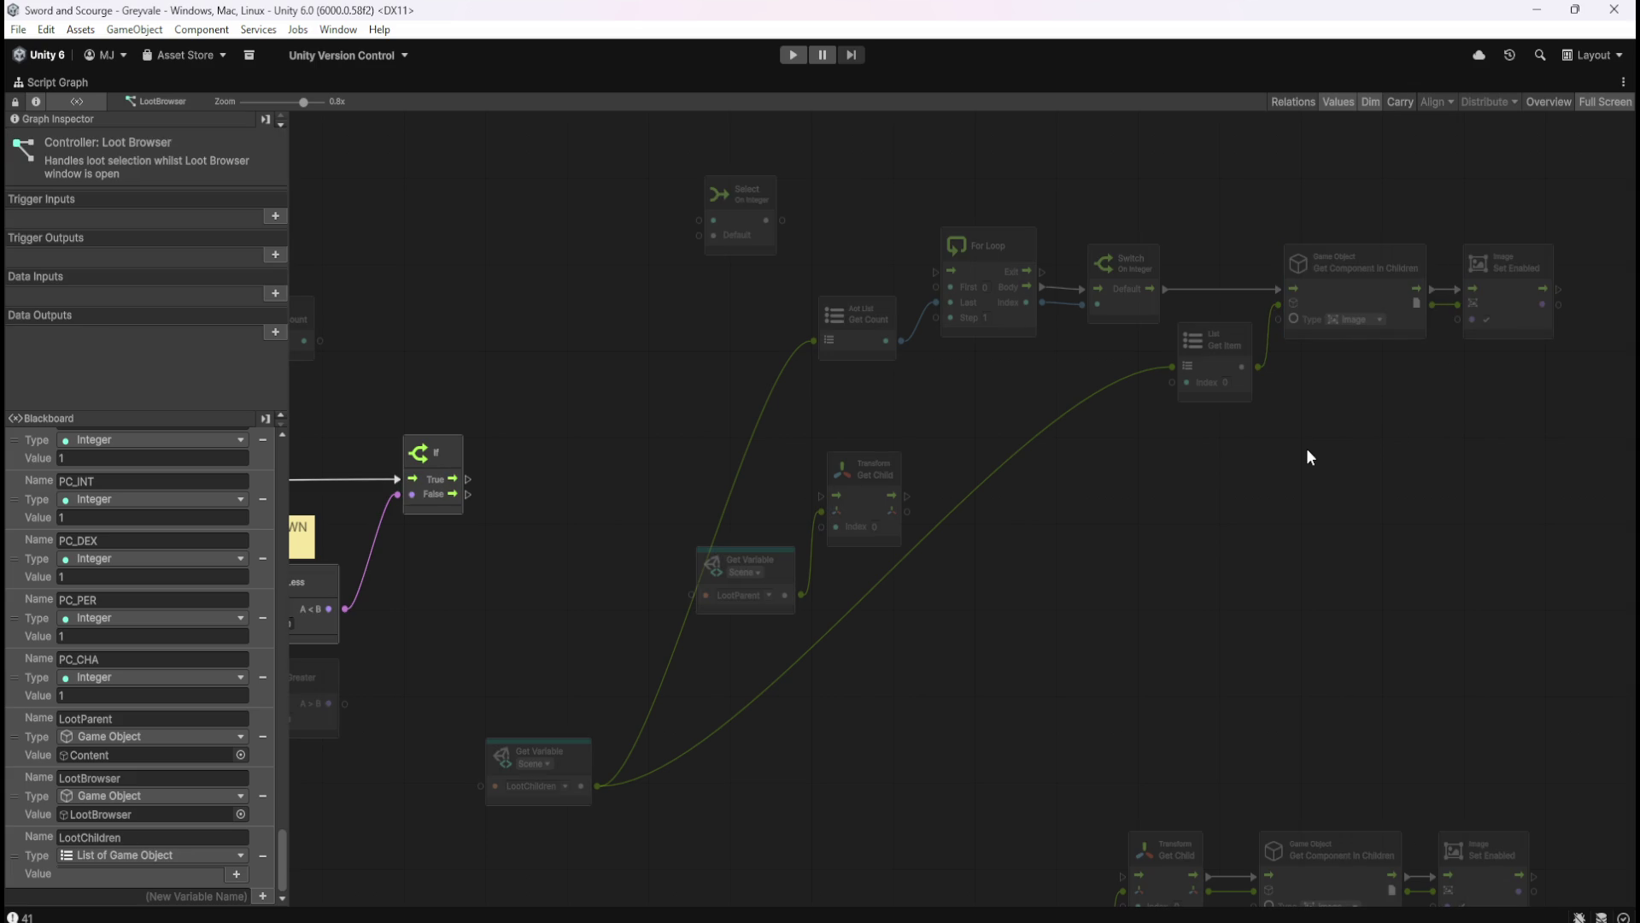
- Connect the If True output to the For Loop and delete the Select On Integer node
scroll(940, 432, left, 3)
drag(587, 493, 1059, 280)
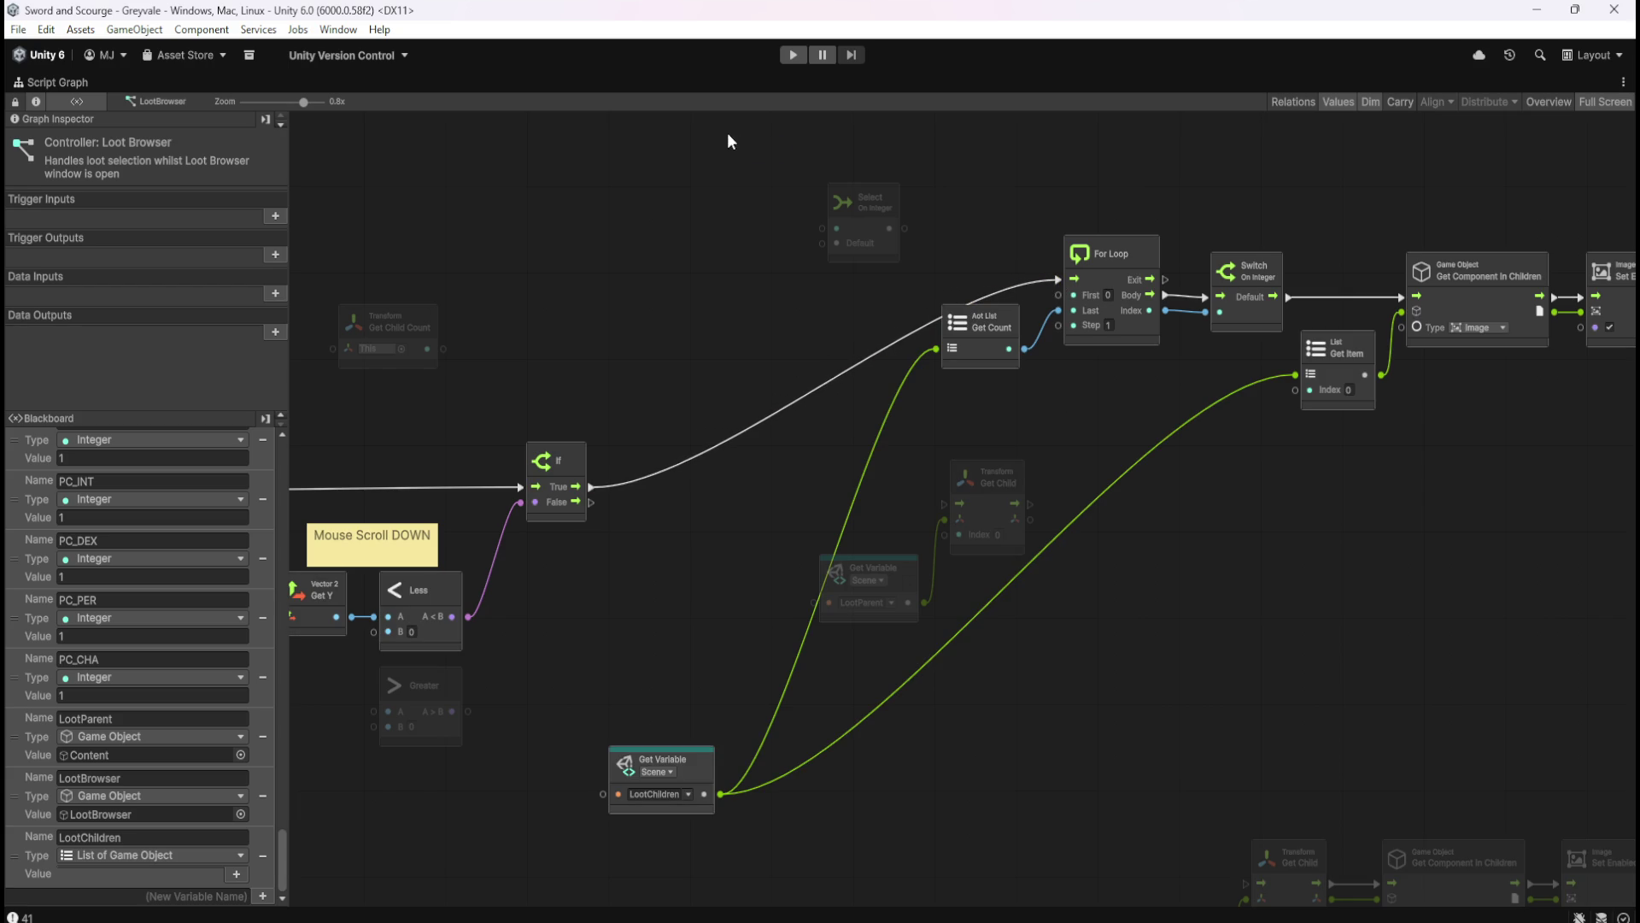
drag(729, 141, 914, 260)
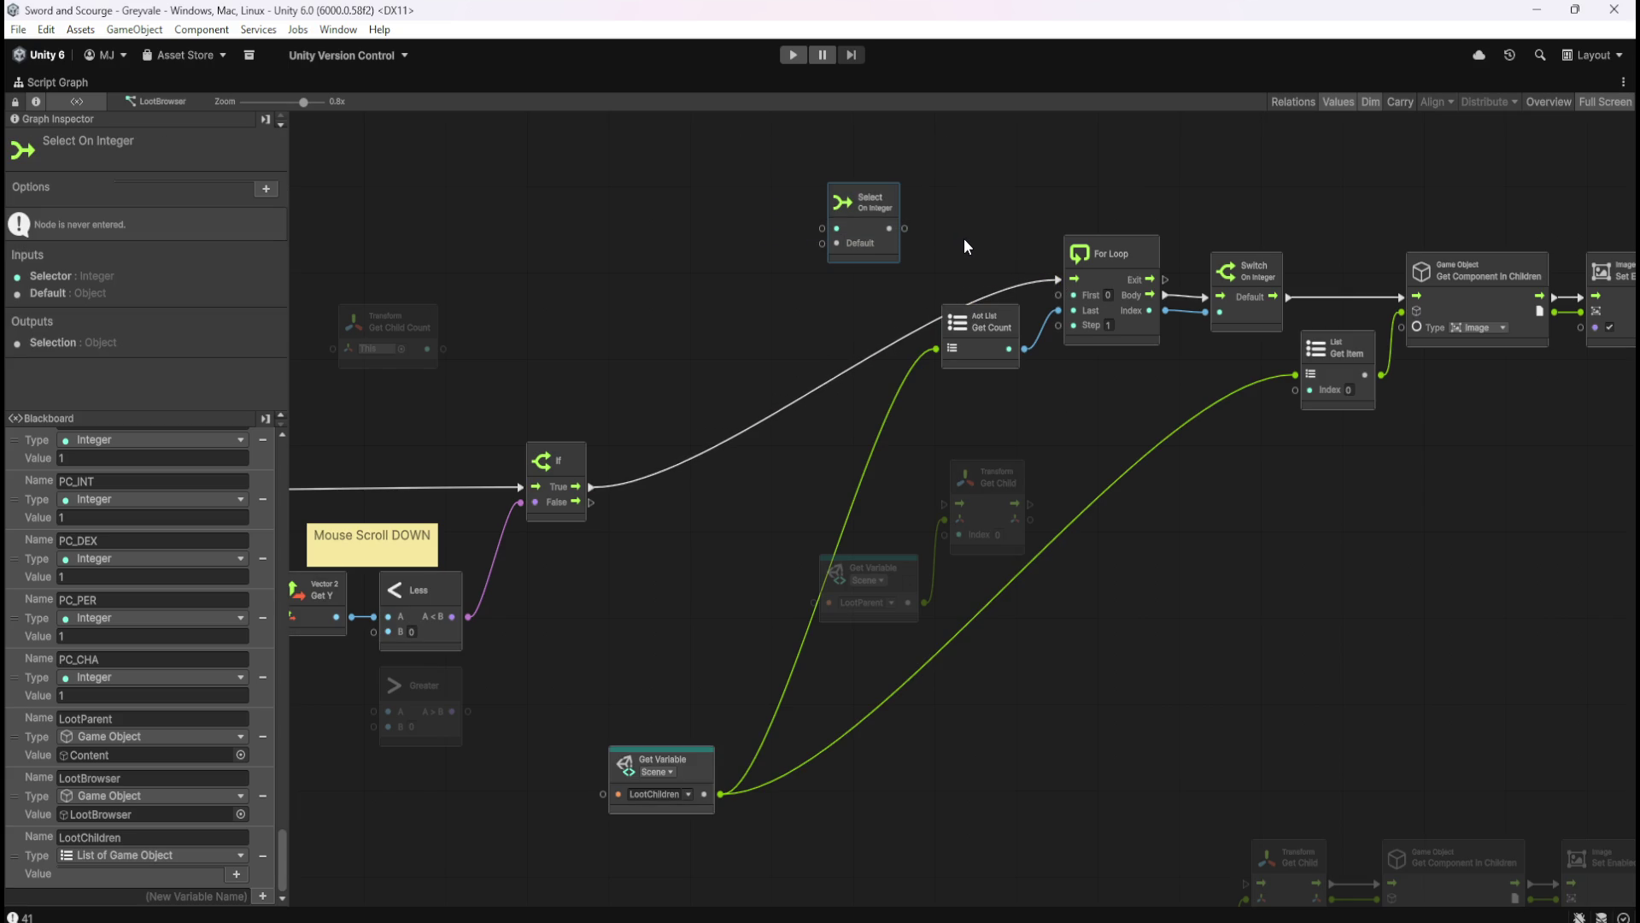
key(Delete)
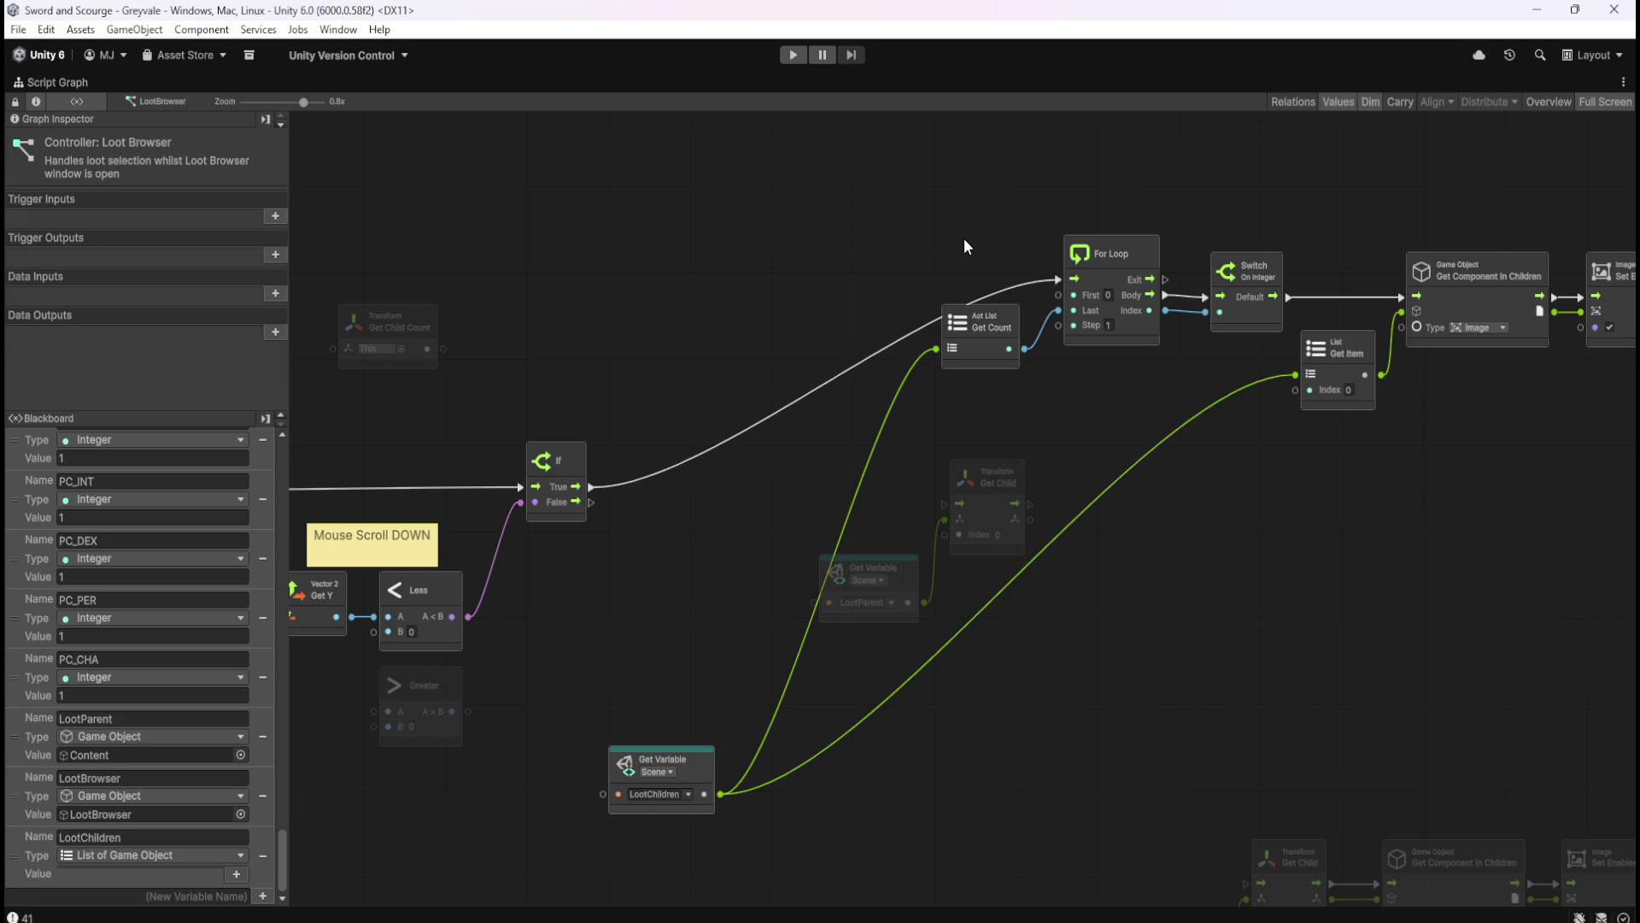
- Move the Get Child and LootParent nodes aside
scroll(1025, 538, right, 3)
scroll(842, 355, down, 4)
mouse_move(792, 342)
mouse_down()
mouse_move(915, 434)
mouse_move(1473, 534)
mouse_move(1477, 560)
mouse_up()
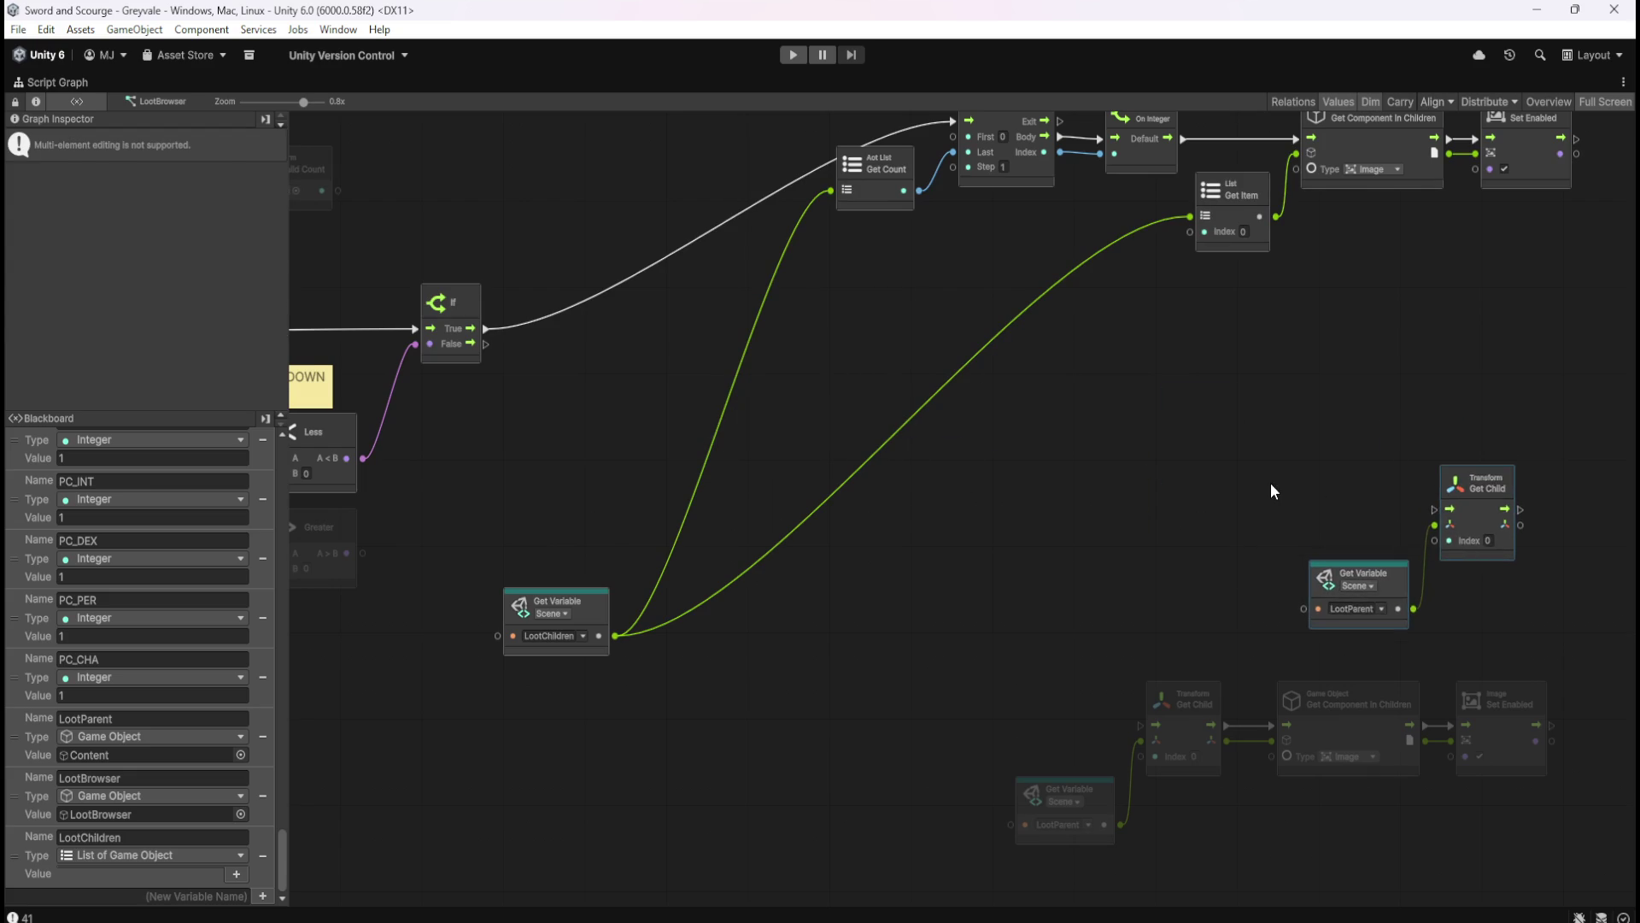
click(1272, 487)
scroll(1070, 575, up, 3)
scroll(1070, 575, right, 3)
- Shift the main node chain down and left, and move the LootChildren variable up-left
drag(560, 222, 1289, 441)
scroll(849, 539, down, 5)
mouse_move(1011, 370)
mouse_down()
mouse_move(872, 446)
mouse_move(794, 517)
mouse_move(792, 565)
mouse_up()
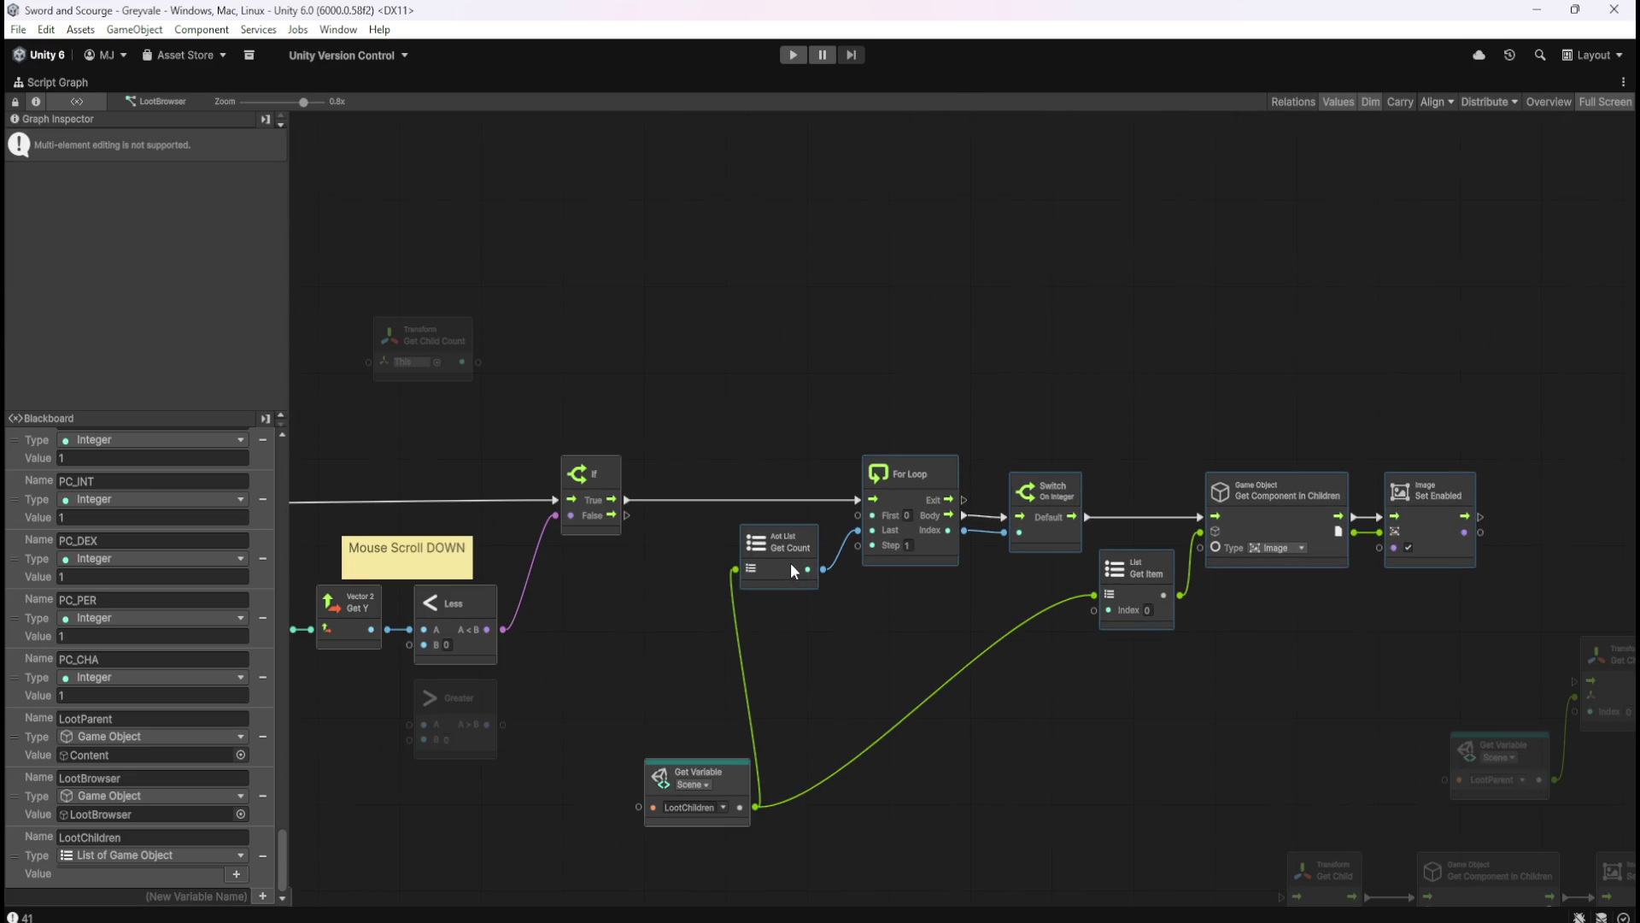
click(846, 690)
click(736, 771)
drag(737, 771, 704, 654)
click(689, 739)
drag(689, 740, 910, 701)
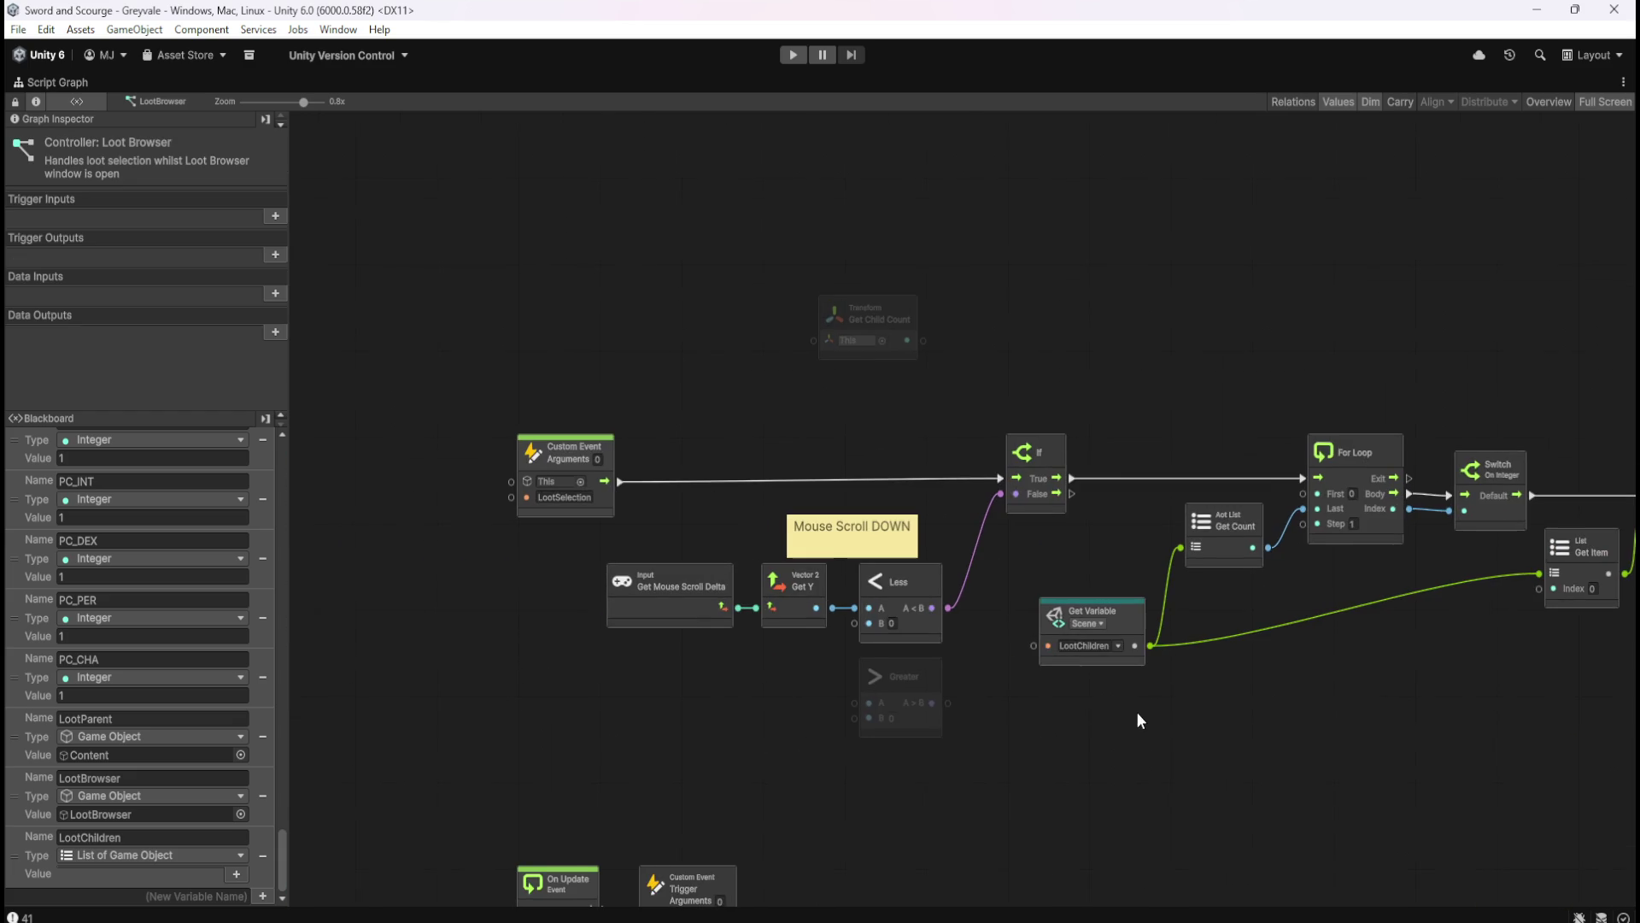
- Drag the unused Transform Get Child Count node up and right, above the main loop chain
drag(685, 296, 1361, 269)
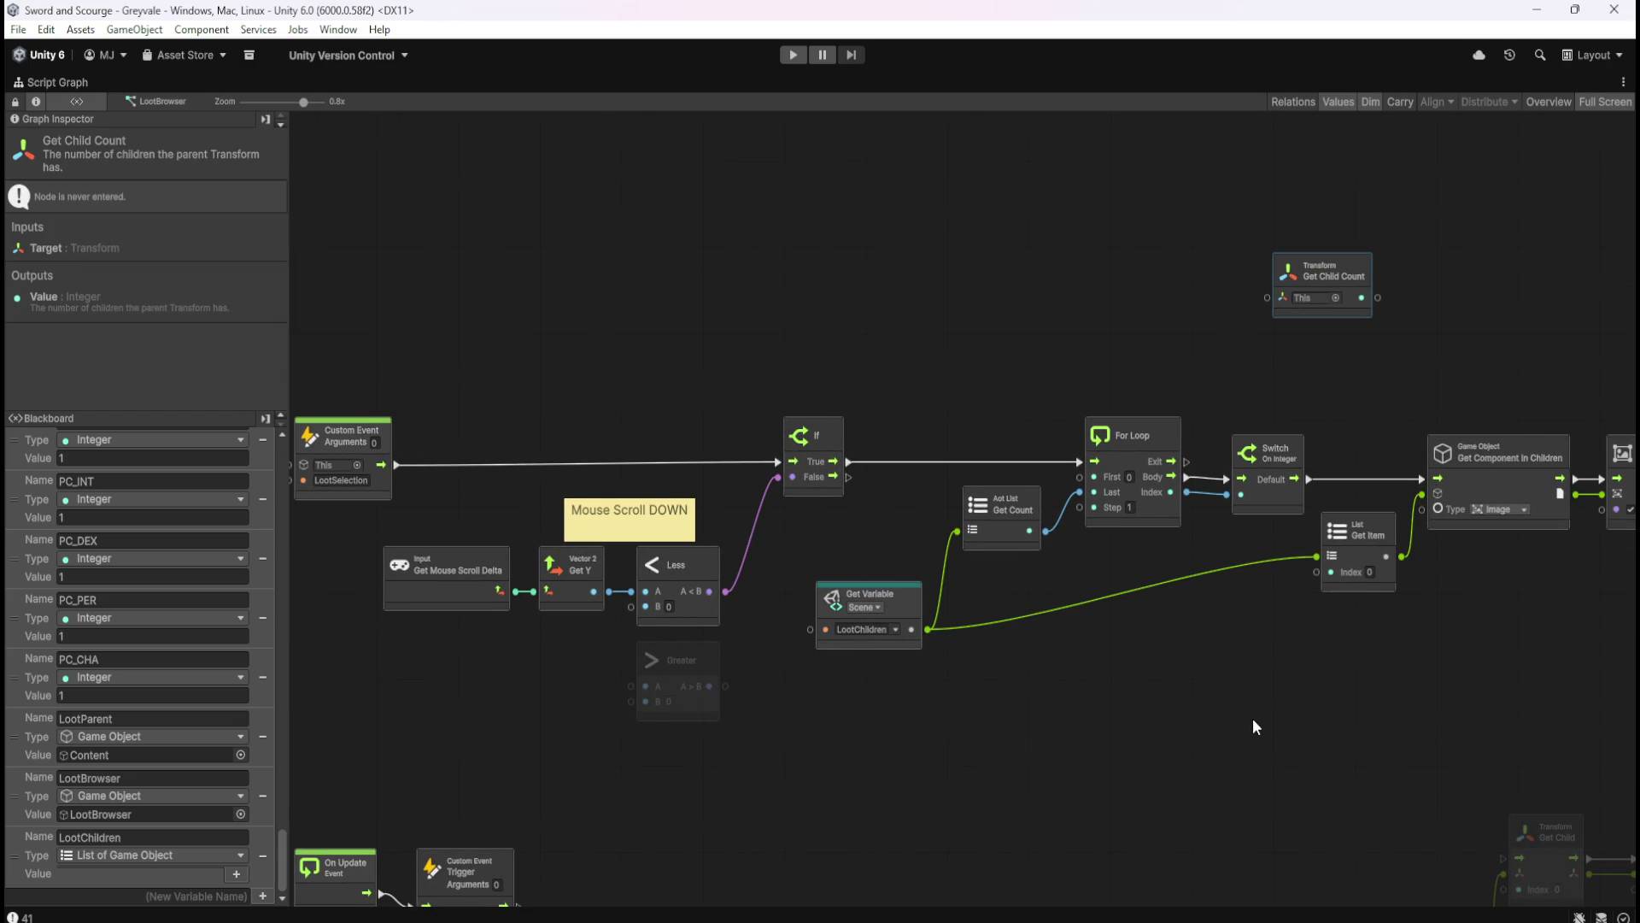
mouse_move(1310, 683)
mouse_down()
mouse_move(733, 516)
mouse_move(1316, 575)
mouse_up()
mouse_move(951, 595)
mouse_down()
mouse_move(952, 674)
mouse_move(623, 630)
mouse_up()
- Pan across the graph to compare the lower Get Child chain with the main loop wiring
mouse_move(996, 659)
mouse_down()
mouse_move(656, 542)
mouse_move(1392, 787)
mouse_up()
drag(539, 556, 1063, 638)
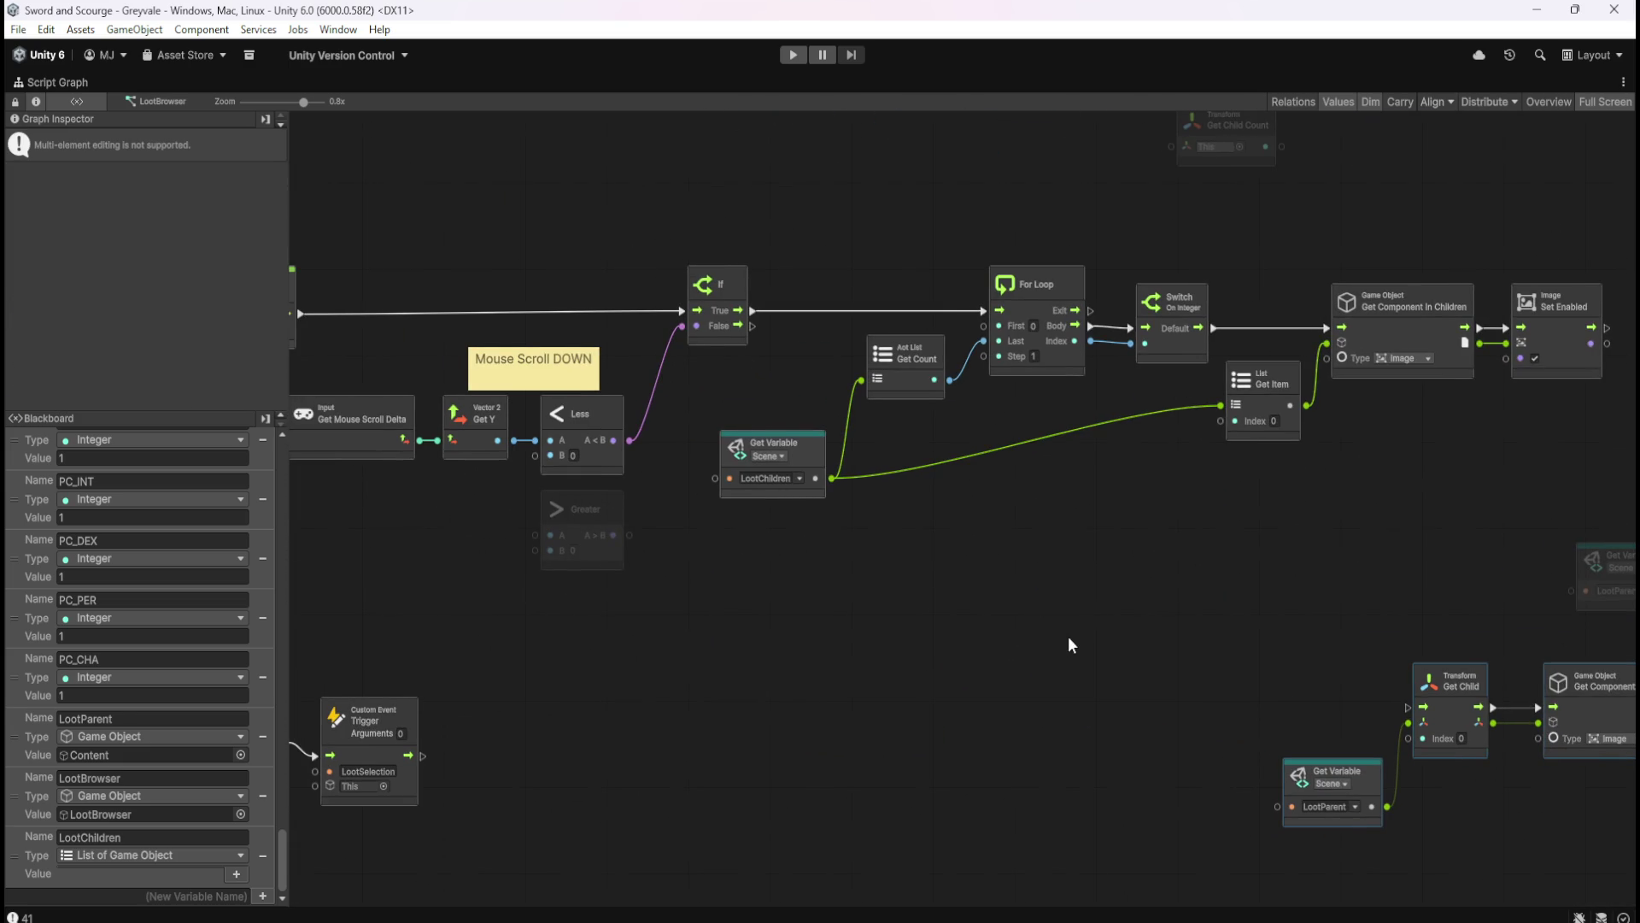
drag(1223, 642, 864, 535)
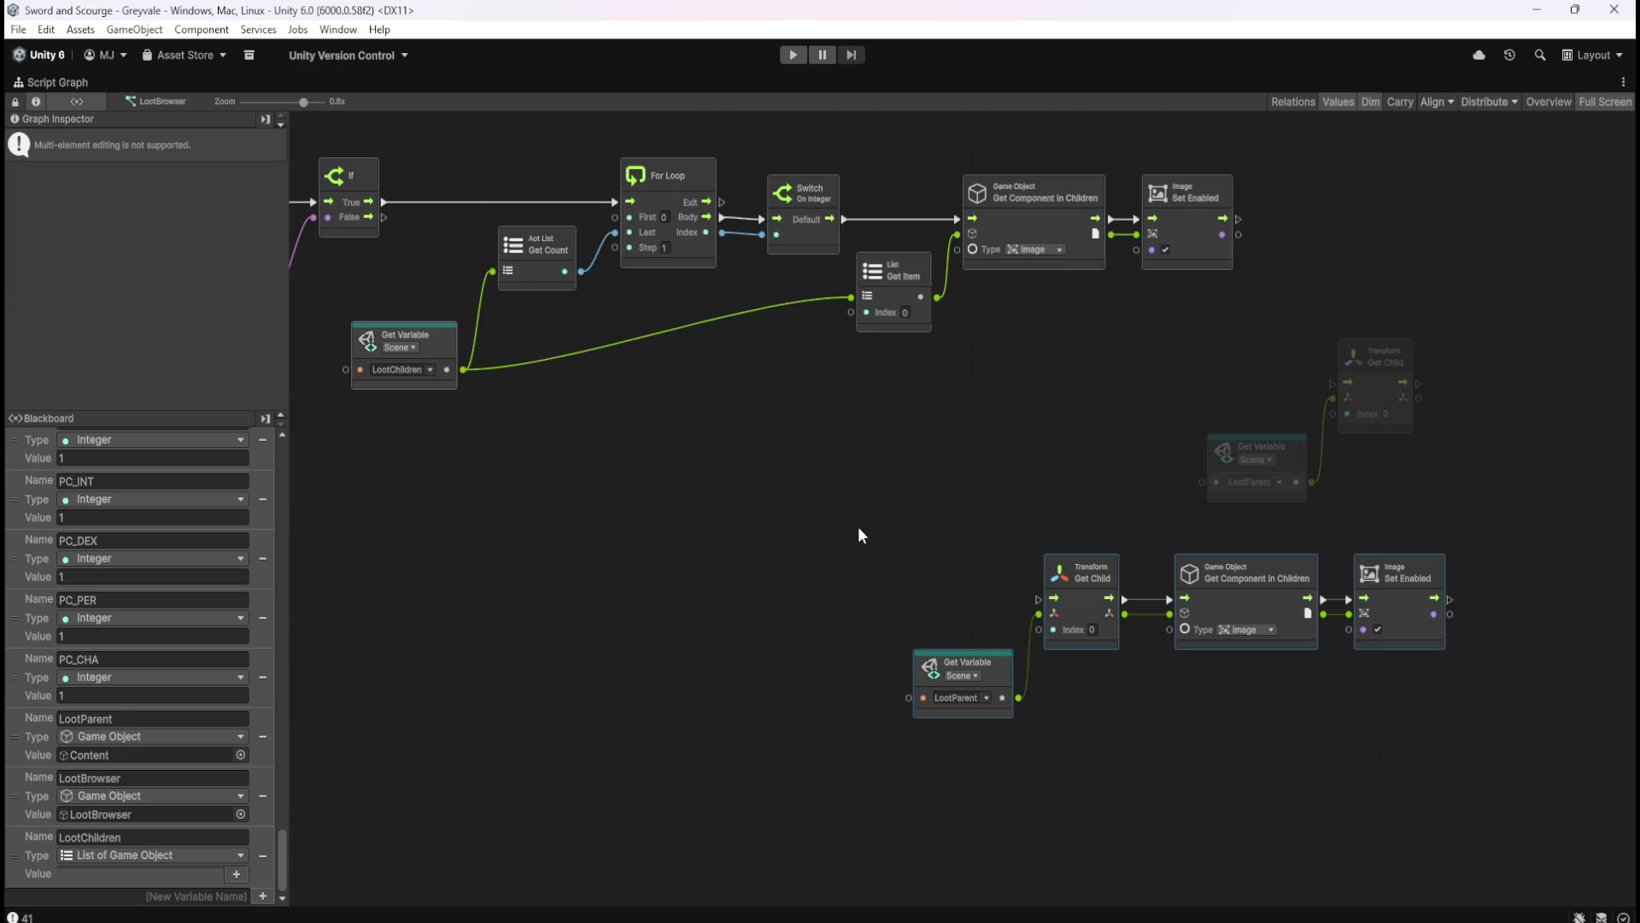
mouse_move(626, 428)
mouse_down()
mouse_move(1142, 558)
mouse_move(1099, 645)
mouse_up()
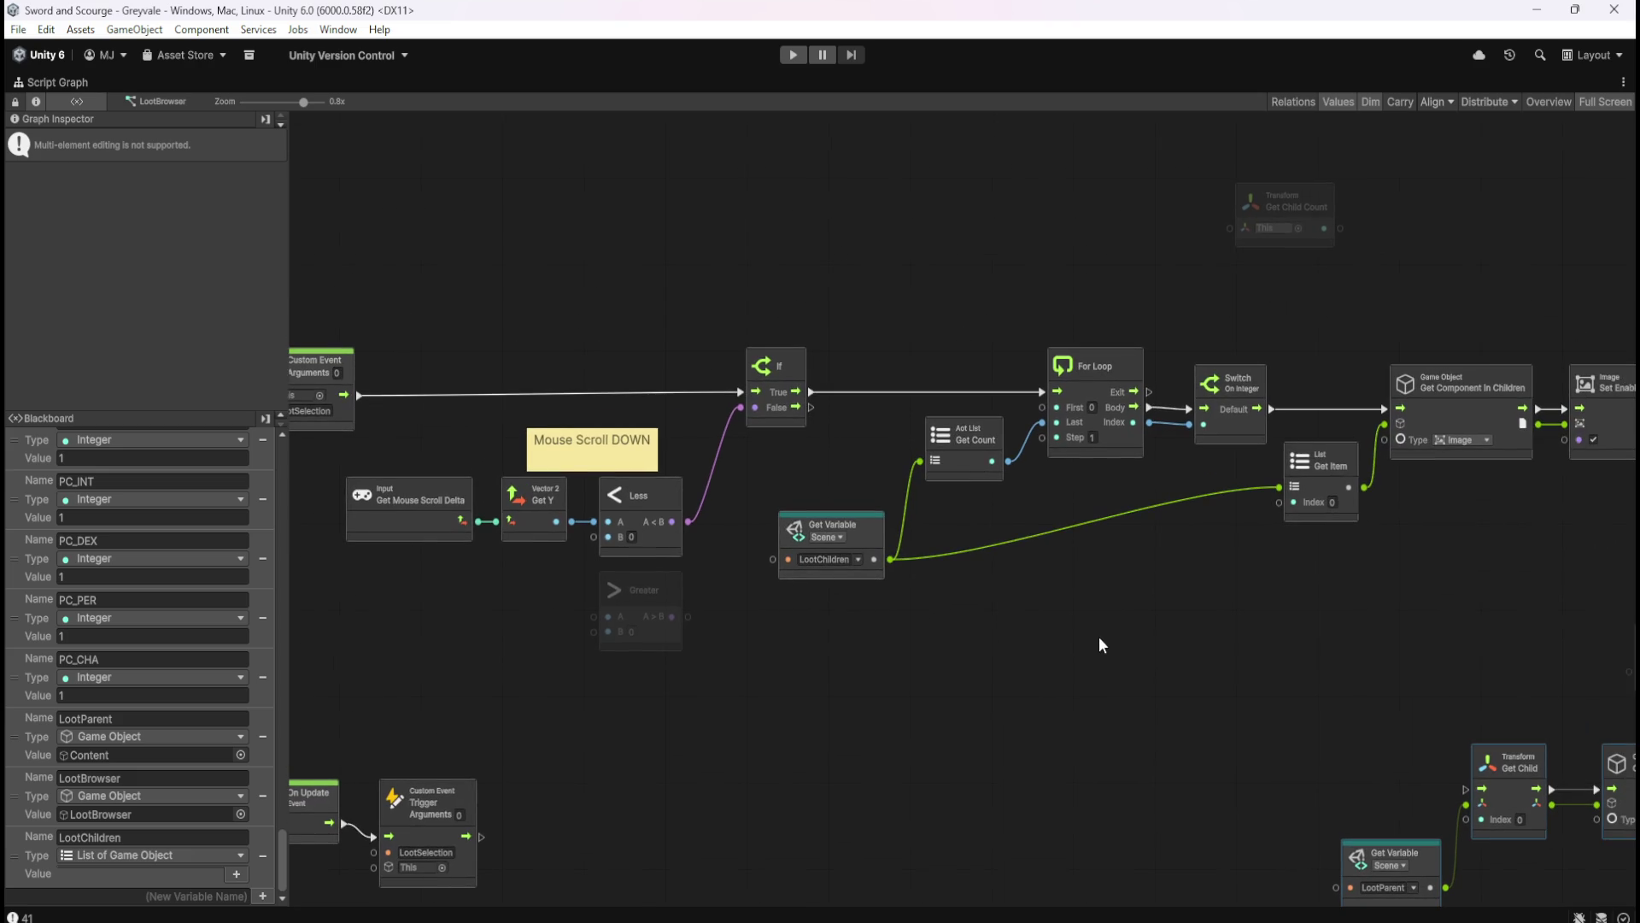
mouse_move(1236, 624)
mouse_down()
mouse_move(914, 645)
mouse_move(1070, 643)
mouse_up()
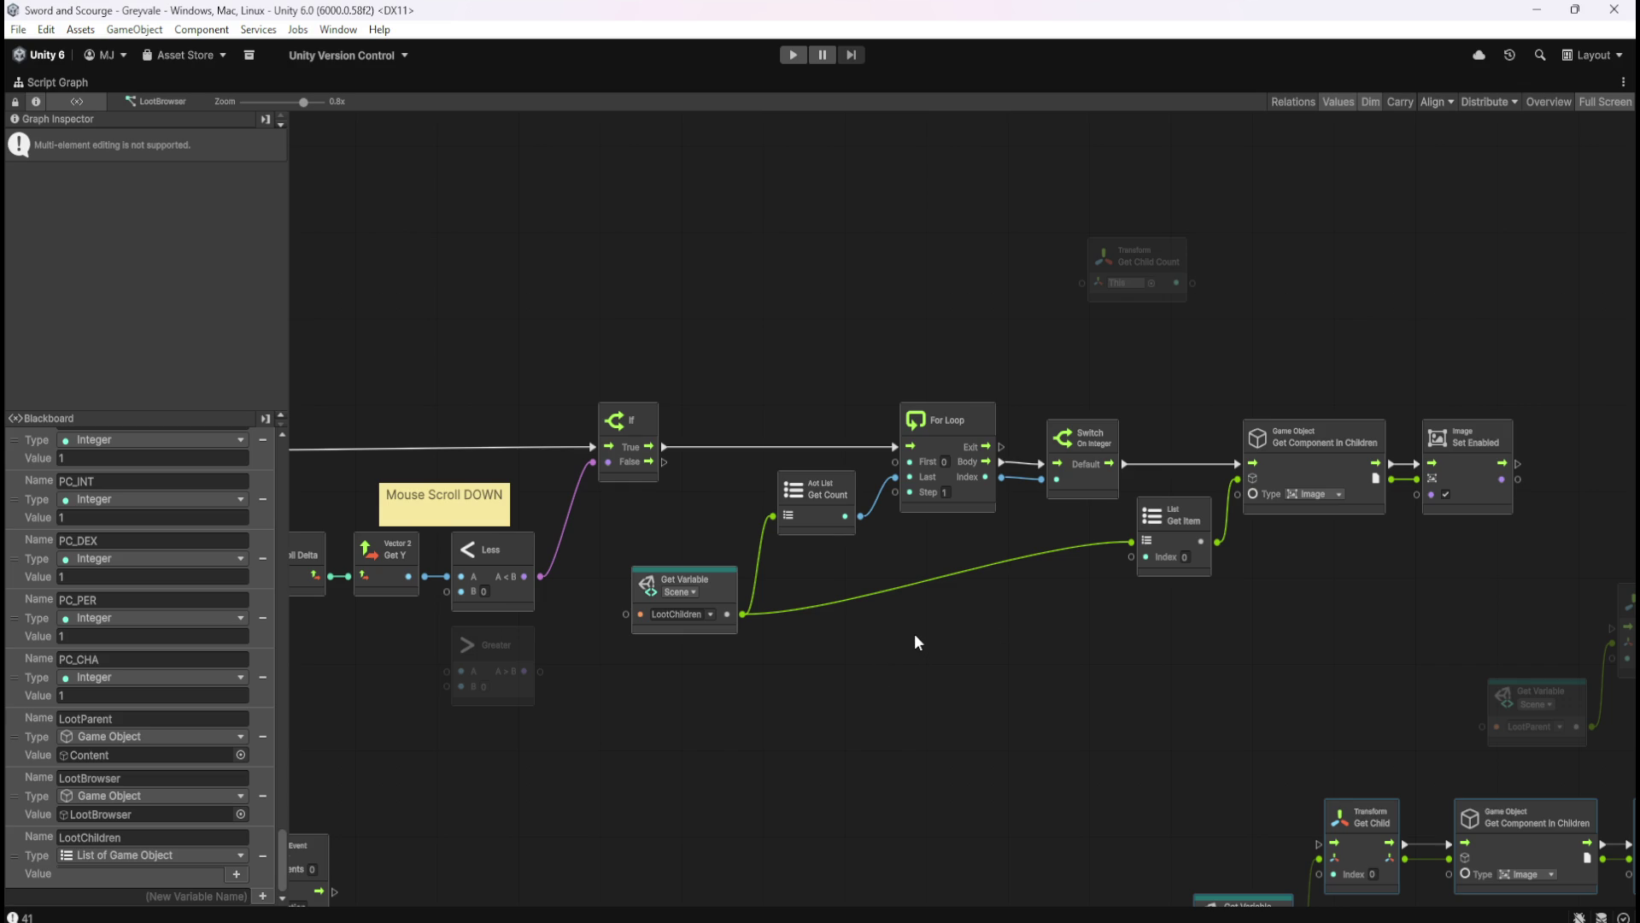
drag(919, 648, 1123, 625)
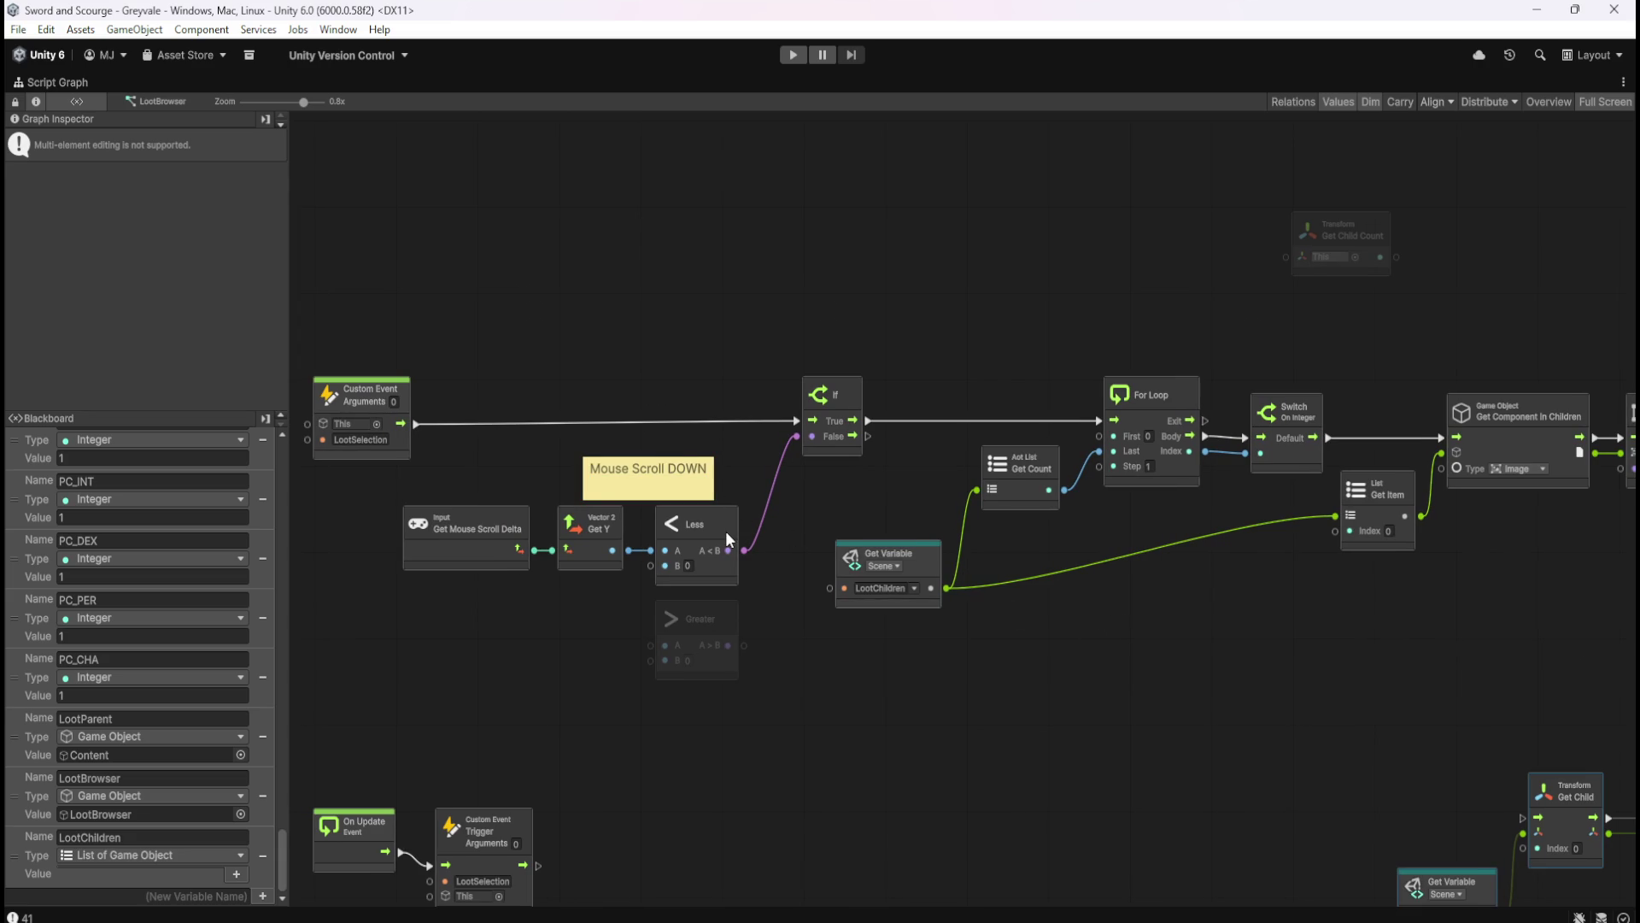
drag(1053, 630, 916, 619)
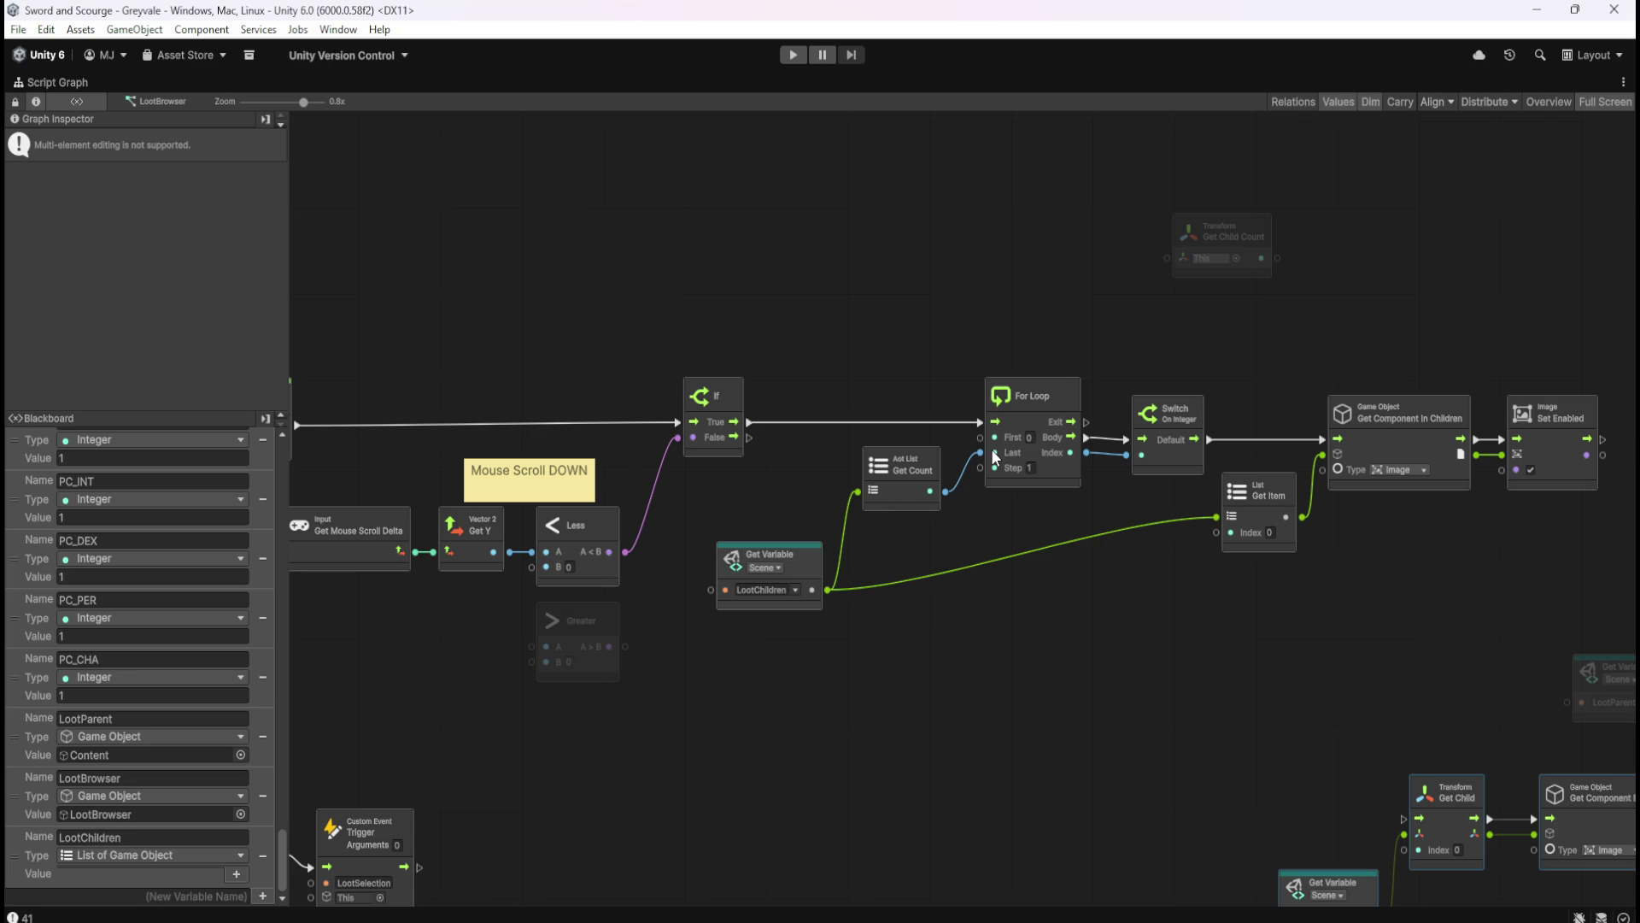
- Pan the Loot Browser graph to its Custom Event and On Update nodes, restore the layout, and enter Play mode
drag(1110, 588, 940, 576)
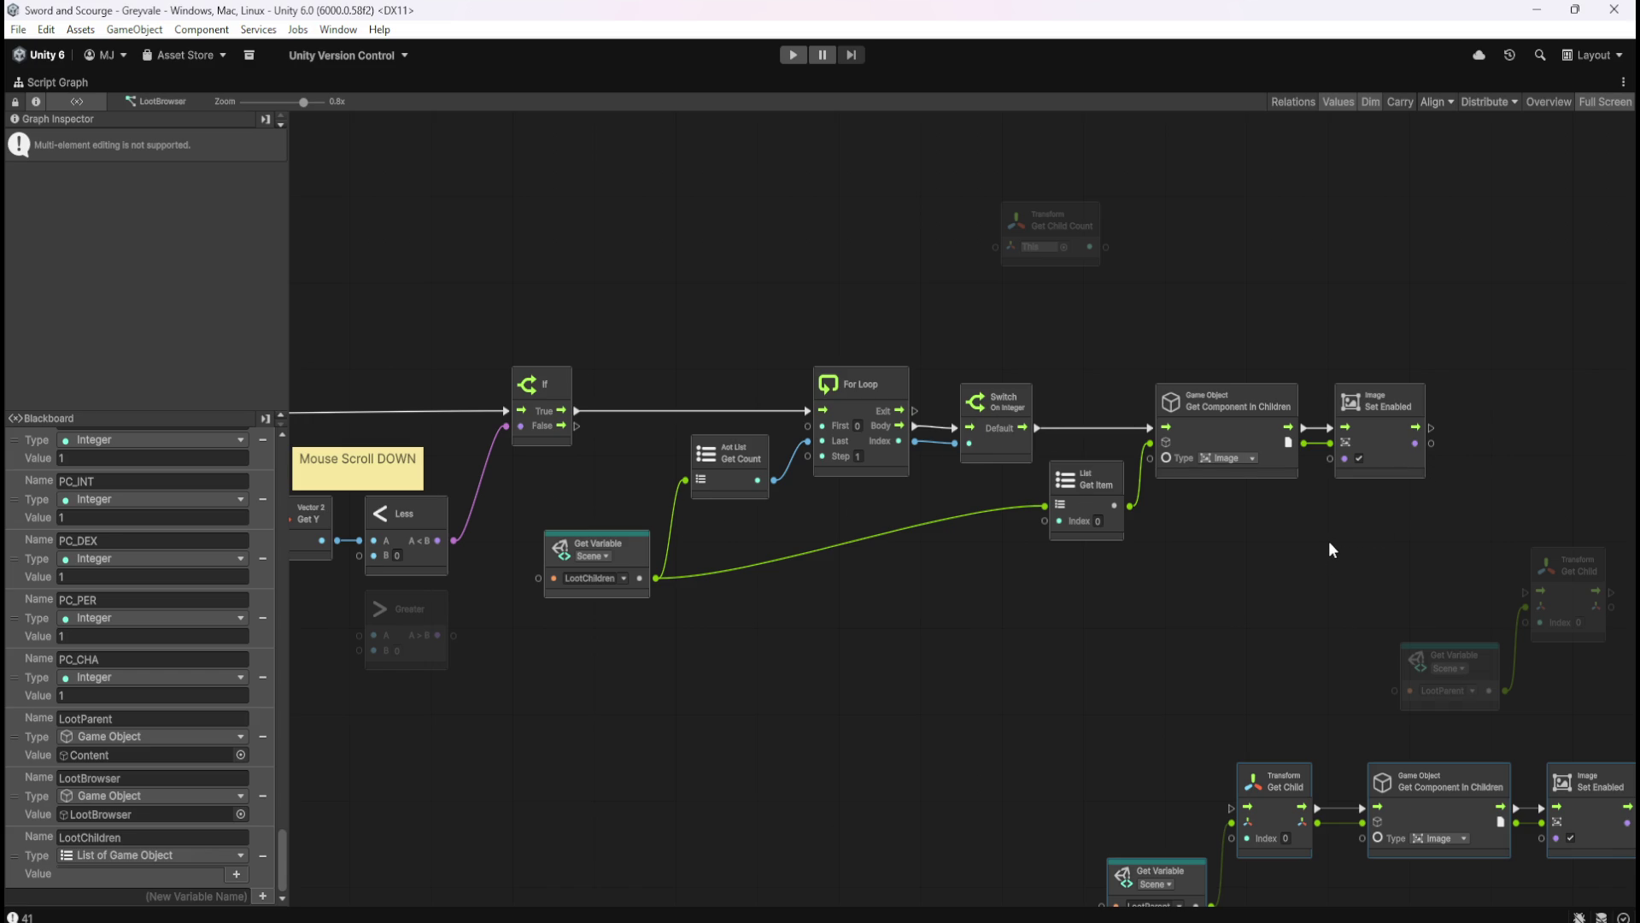
drag(1307, 559, 1193, 497)
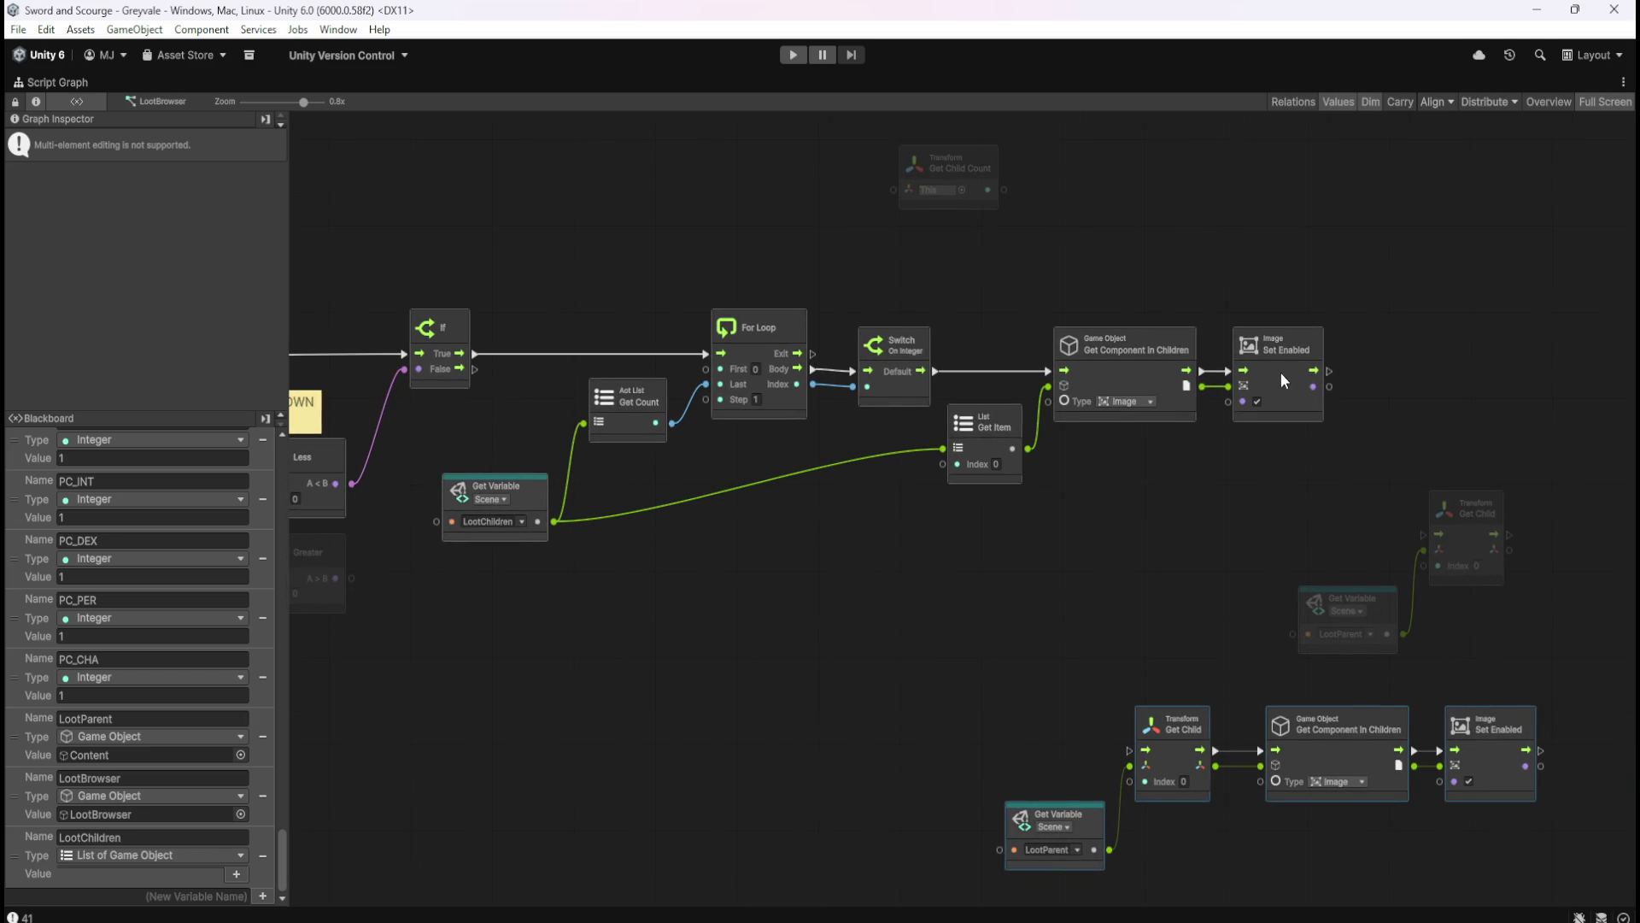
click(1163, 558)
scroll(1168, 554, left, 10)
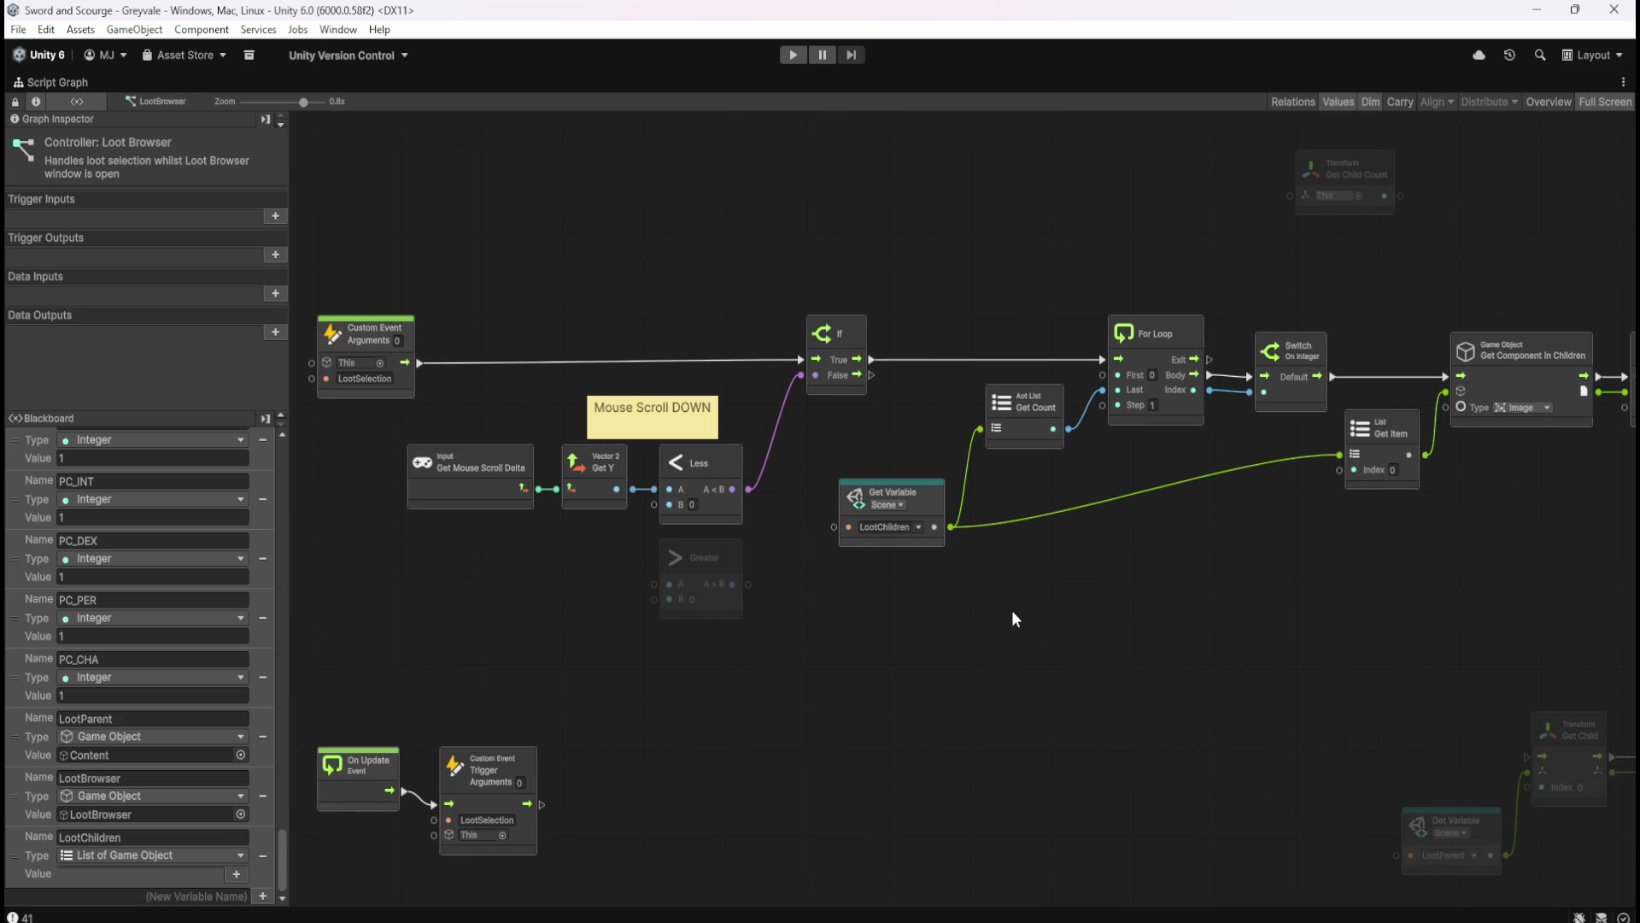
key(shift+space)
click(798, 60)
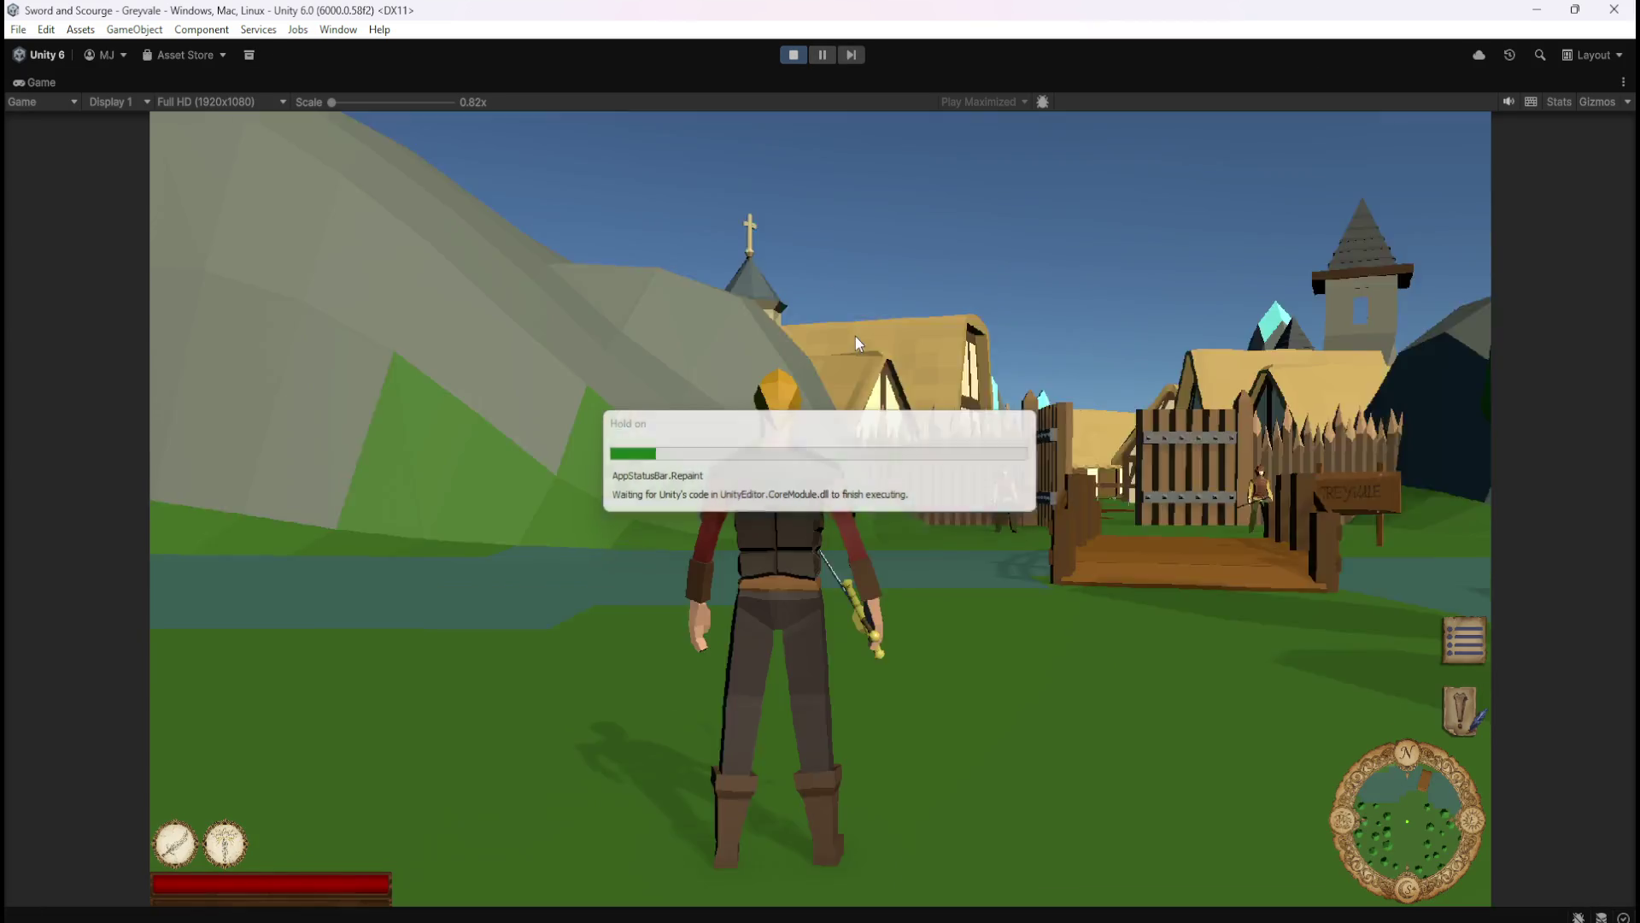
- Run the hero across the bridge and through the village toward the skeletons
key(w)
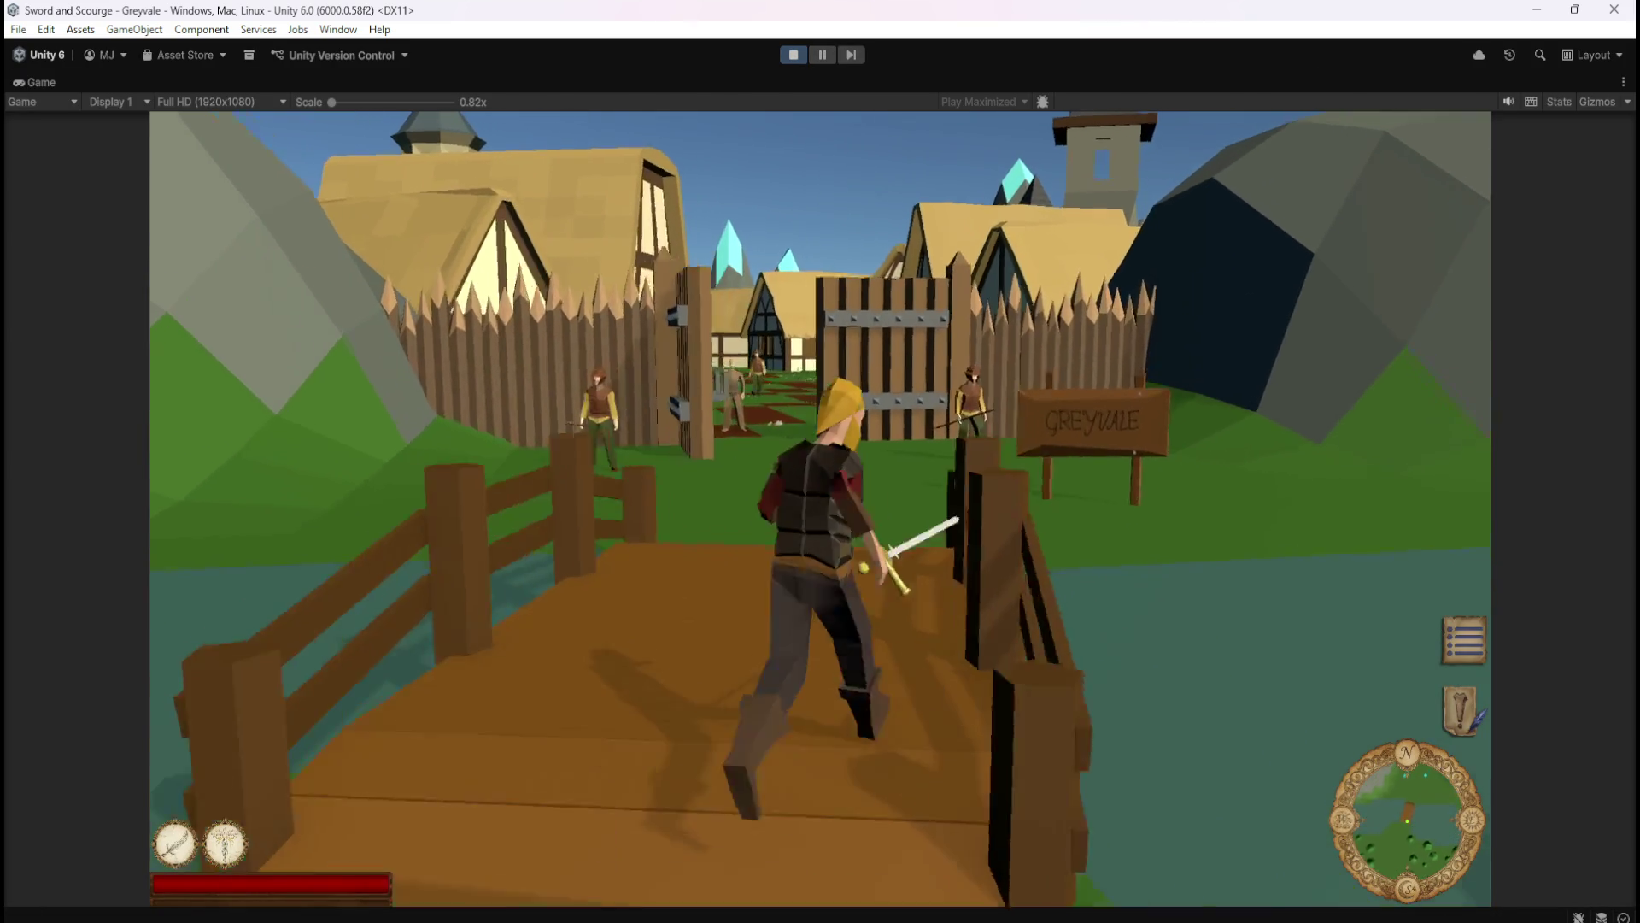
key(w)
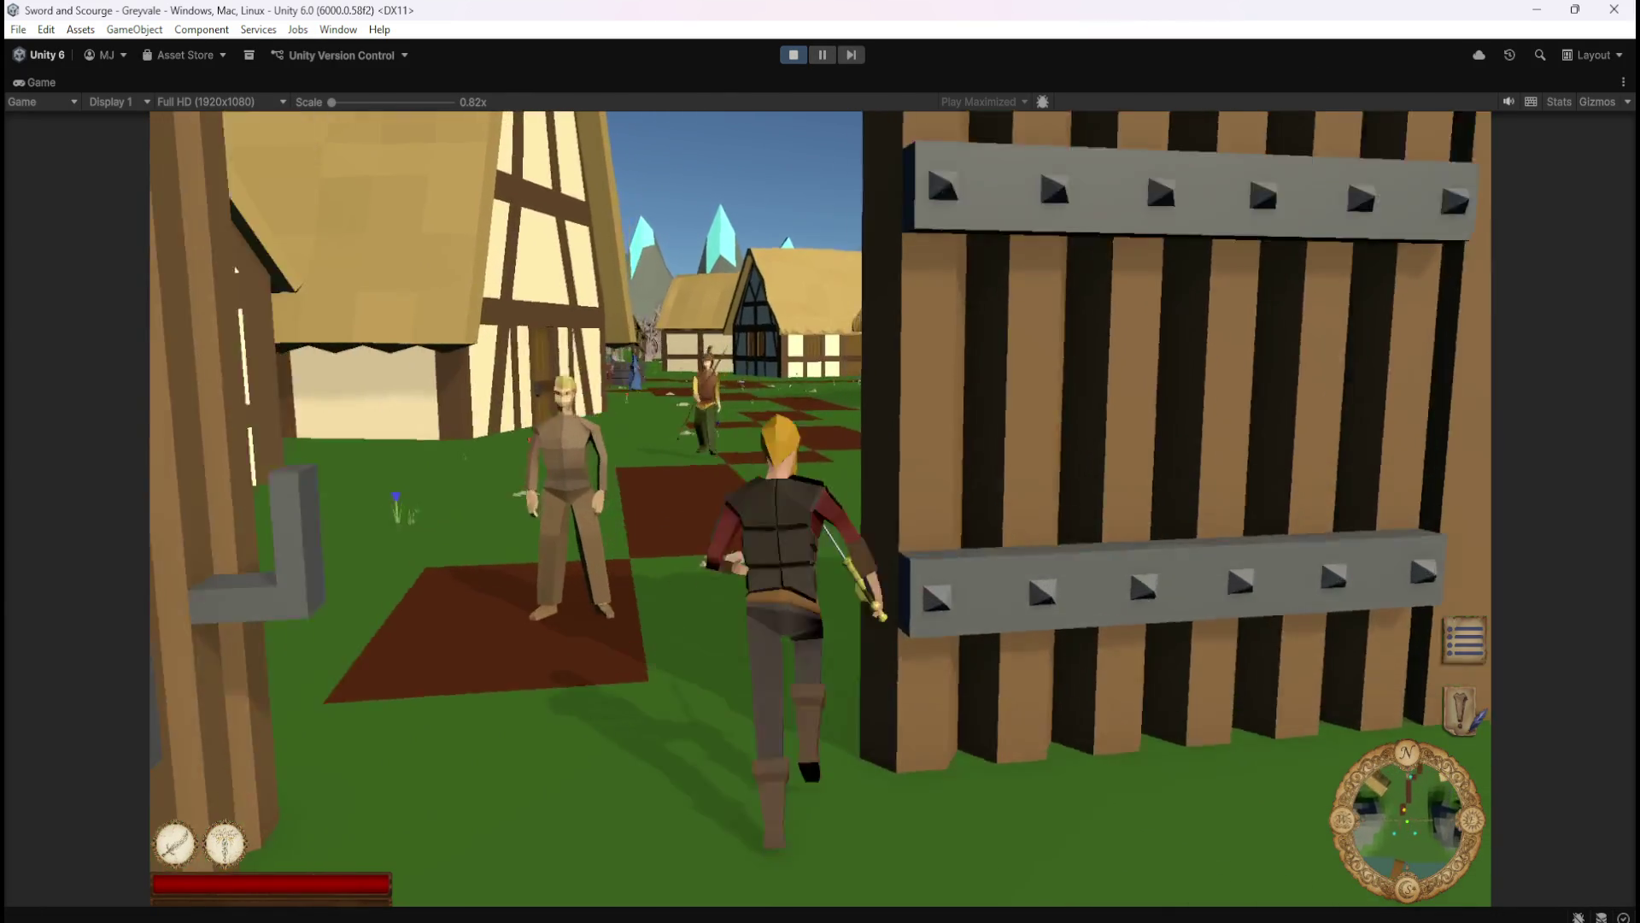
key(w)
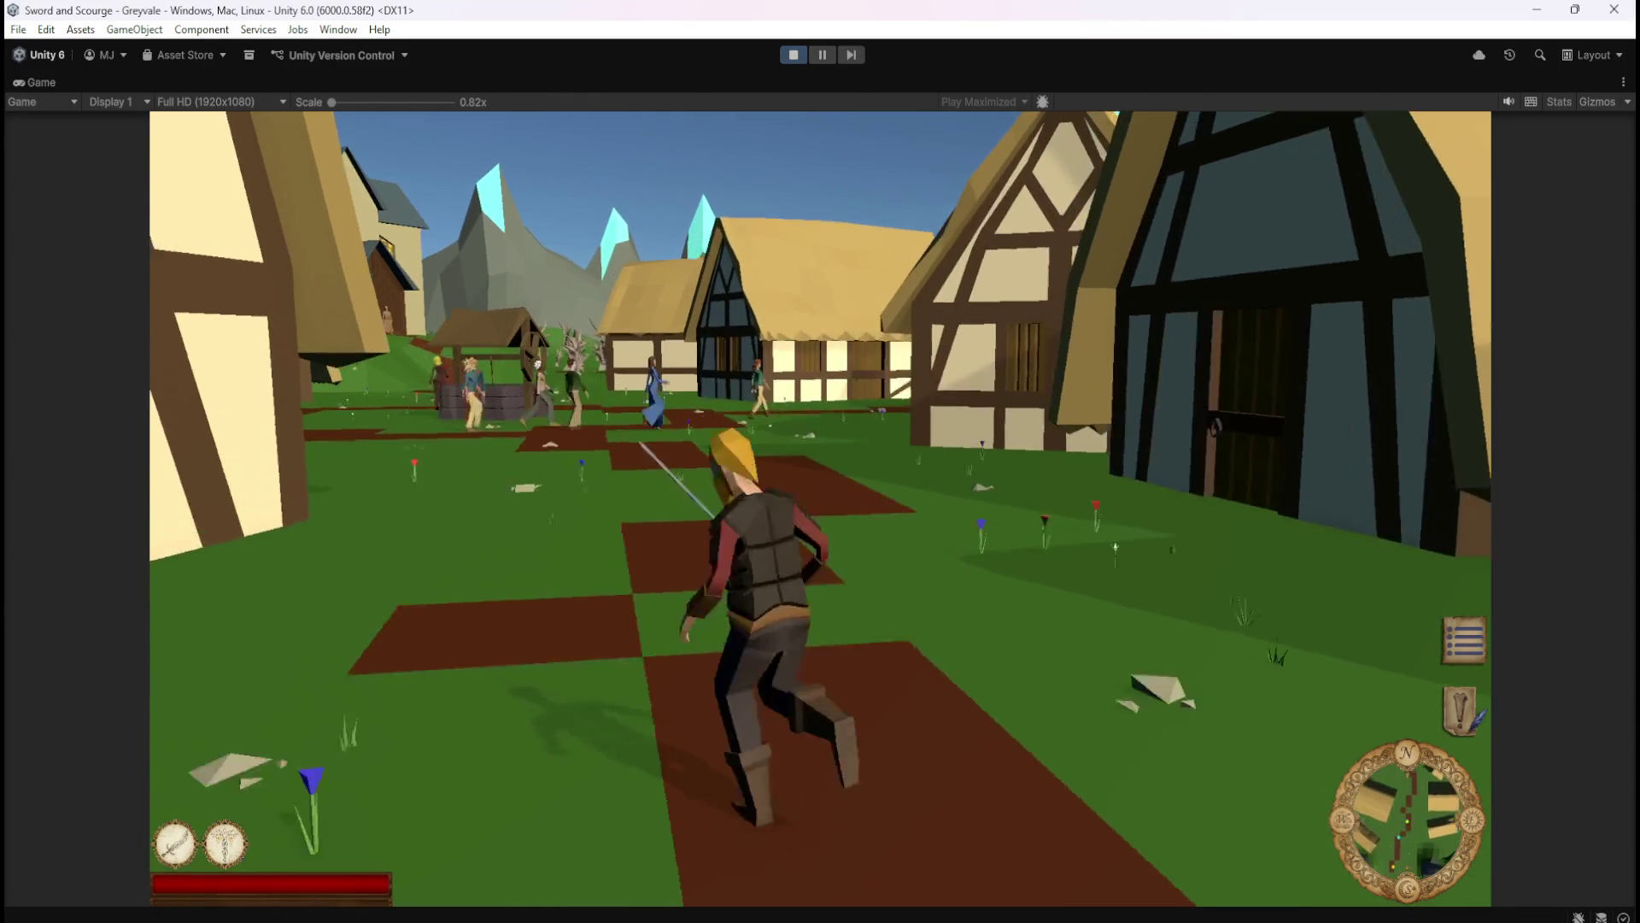
key(w)
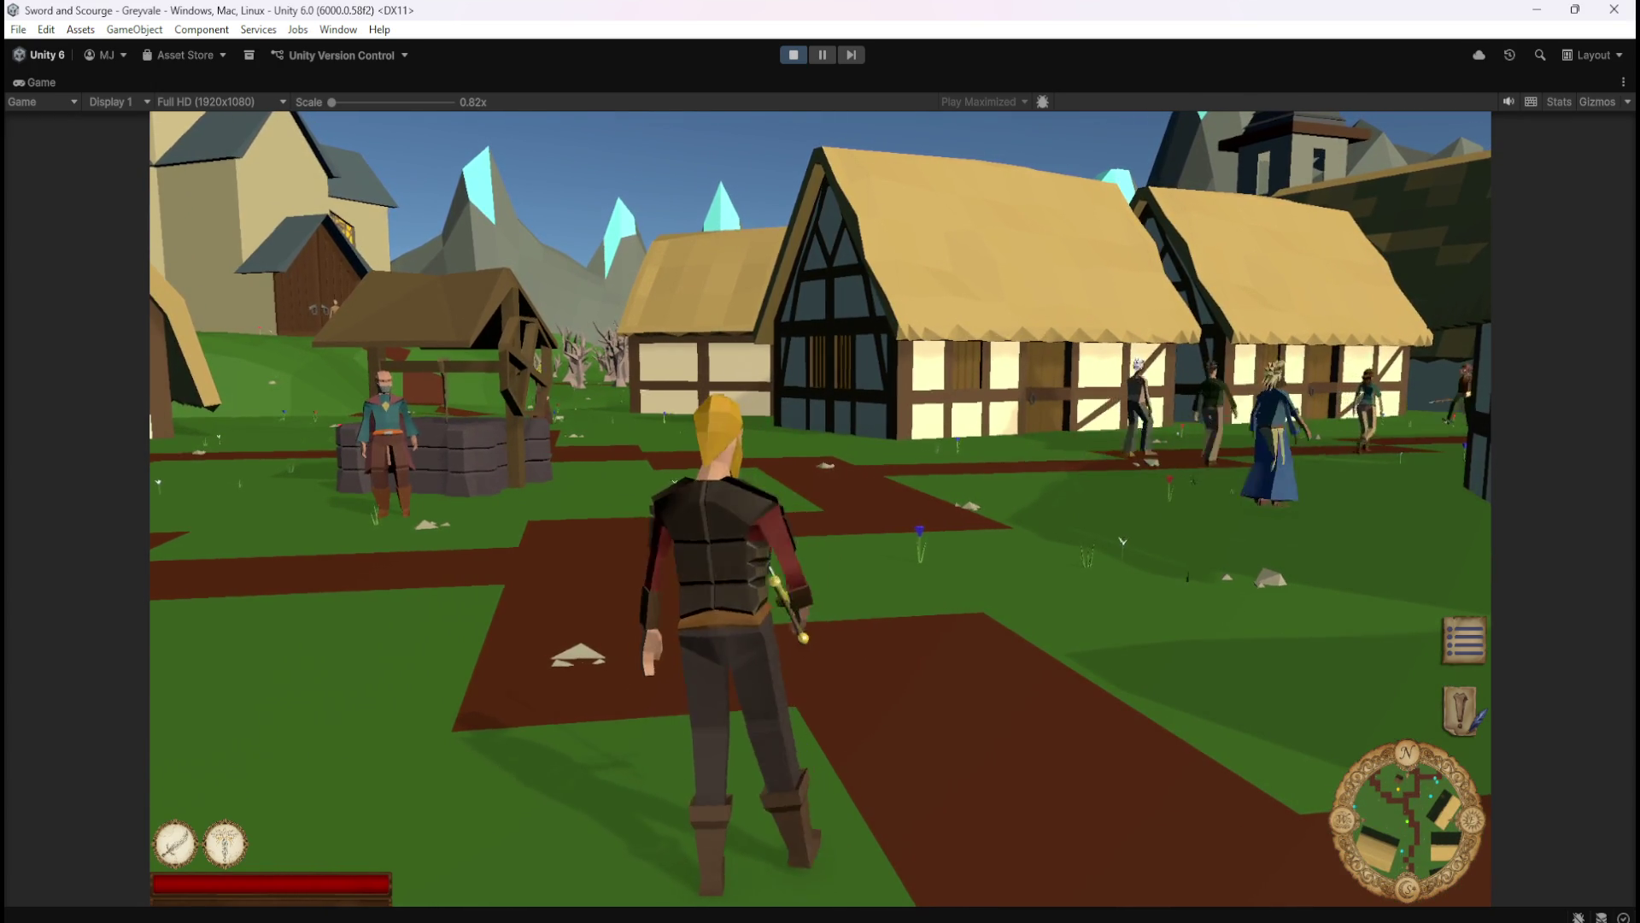
key(w)
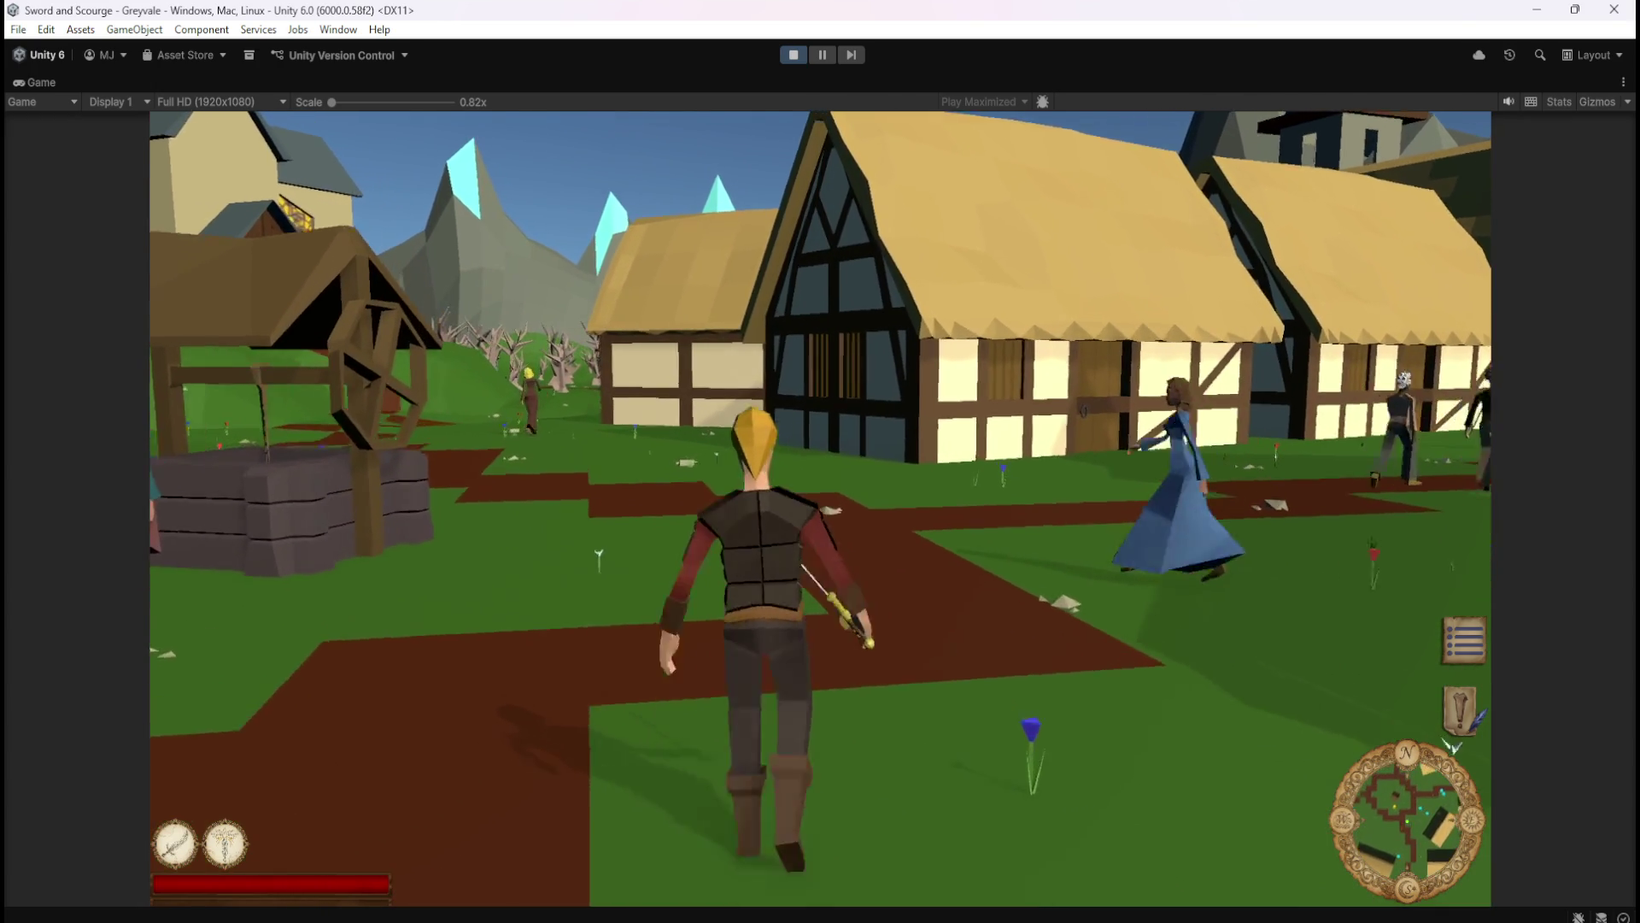
key(a)
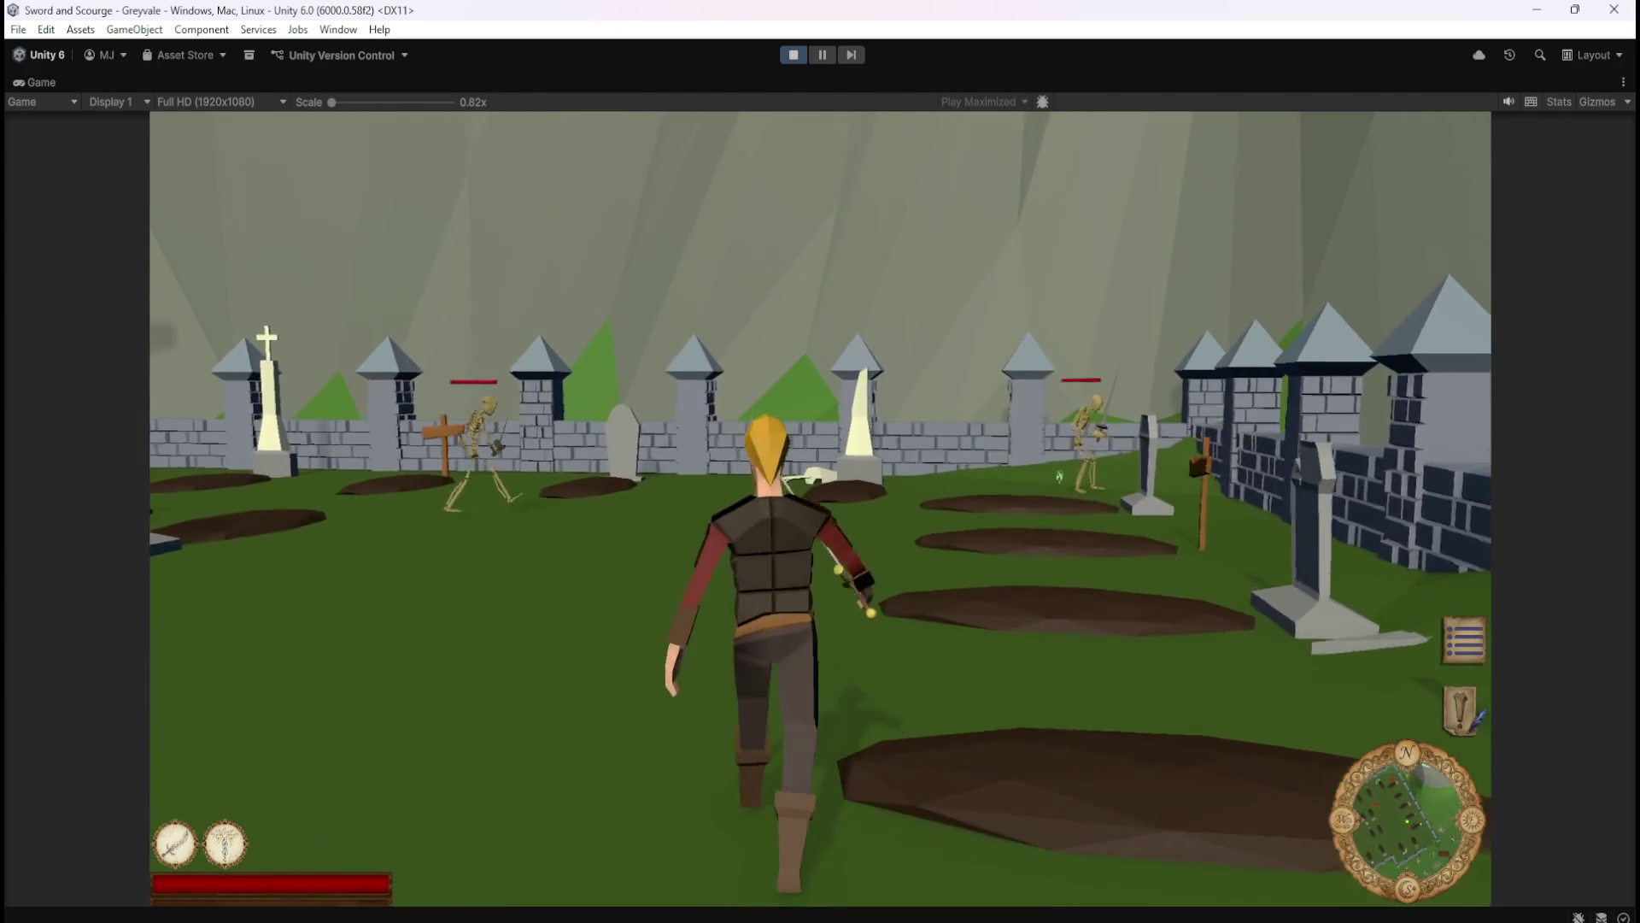
- Kill both skeletons with the sword and skill 1 for Bones loot, then pause and stop
click(1153, 508)
click(1194, 515)
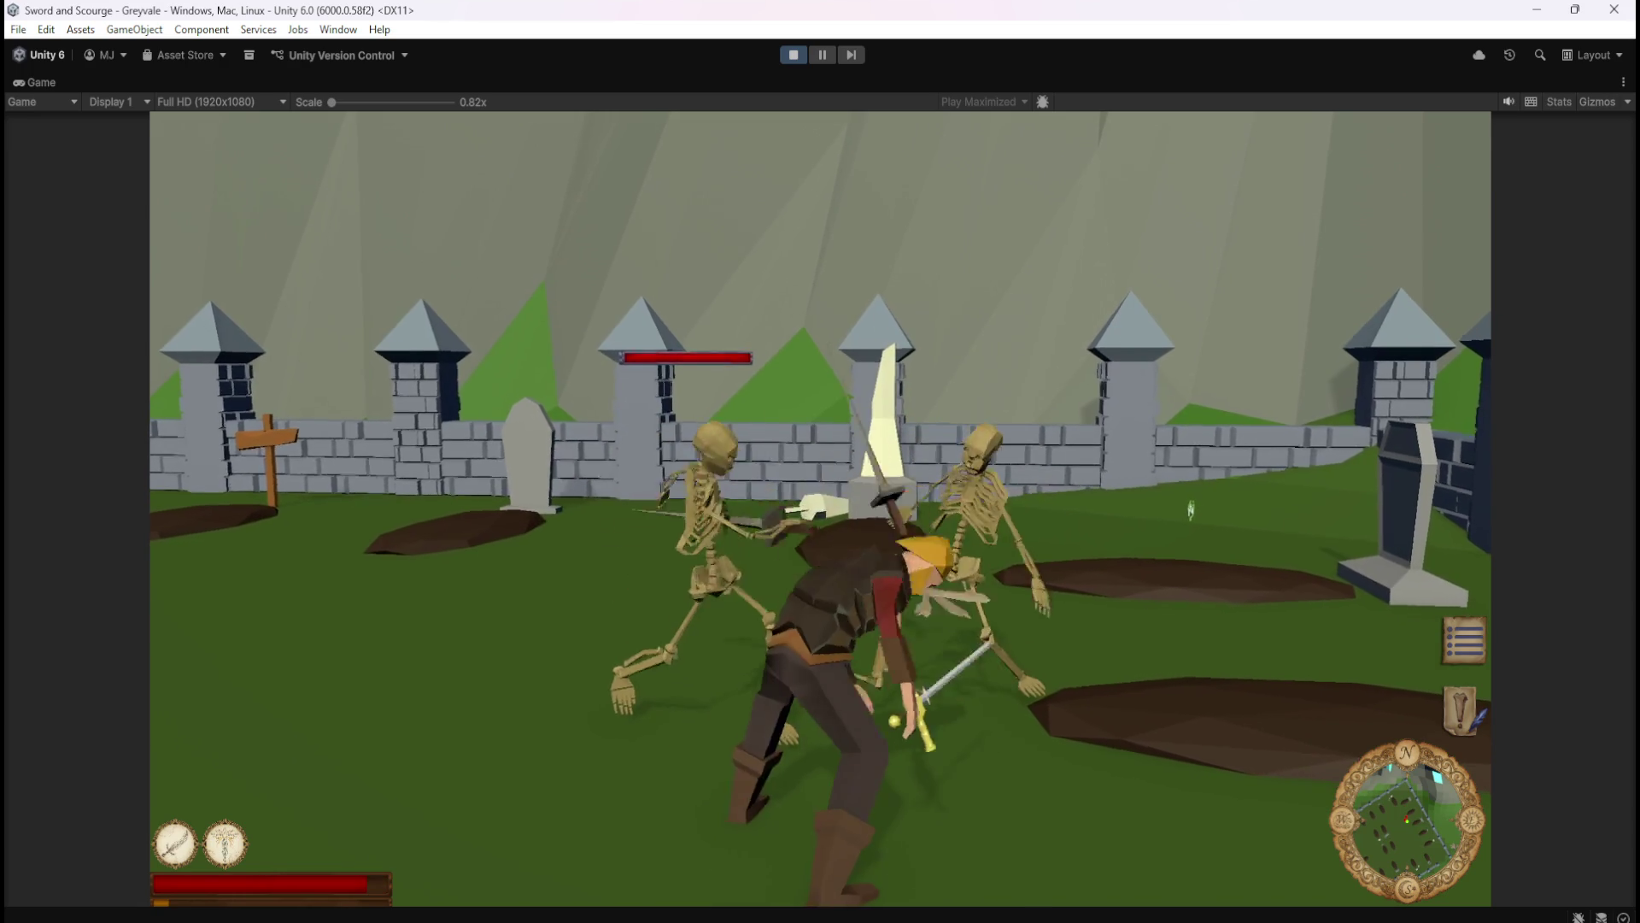
key(1)
click(1185, 523)
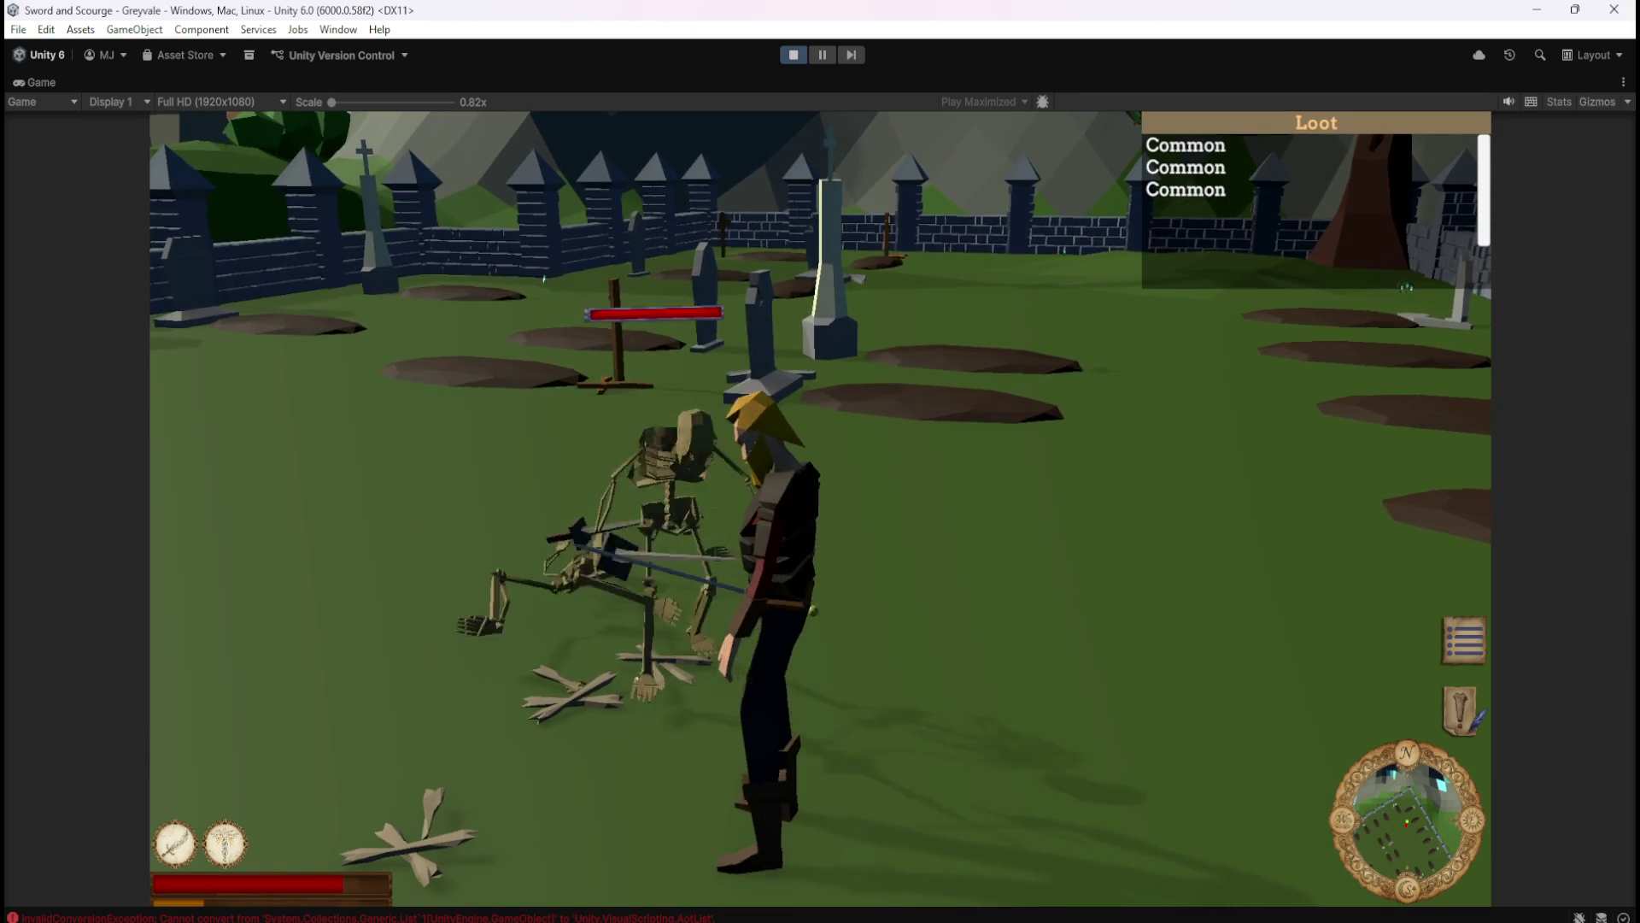
key(Escape)
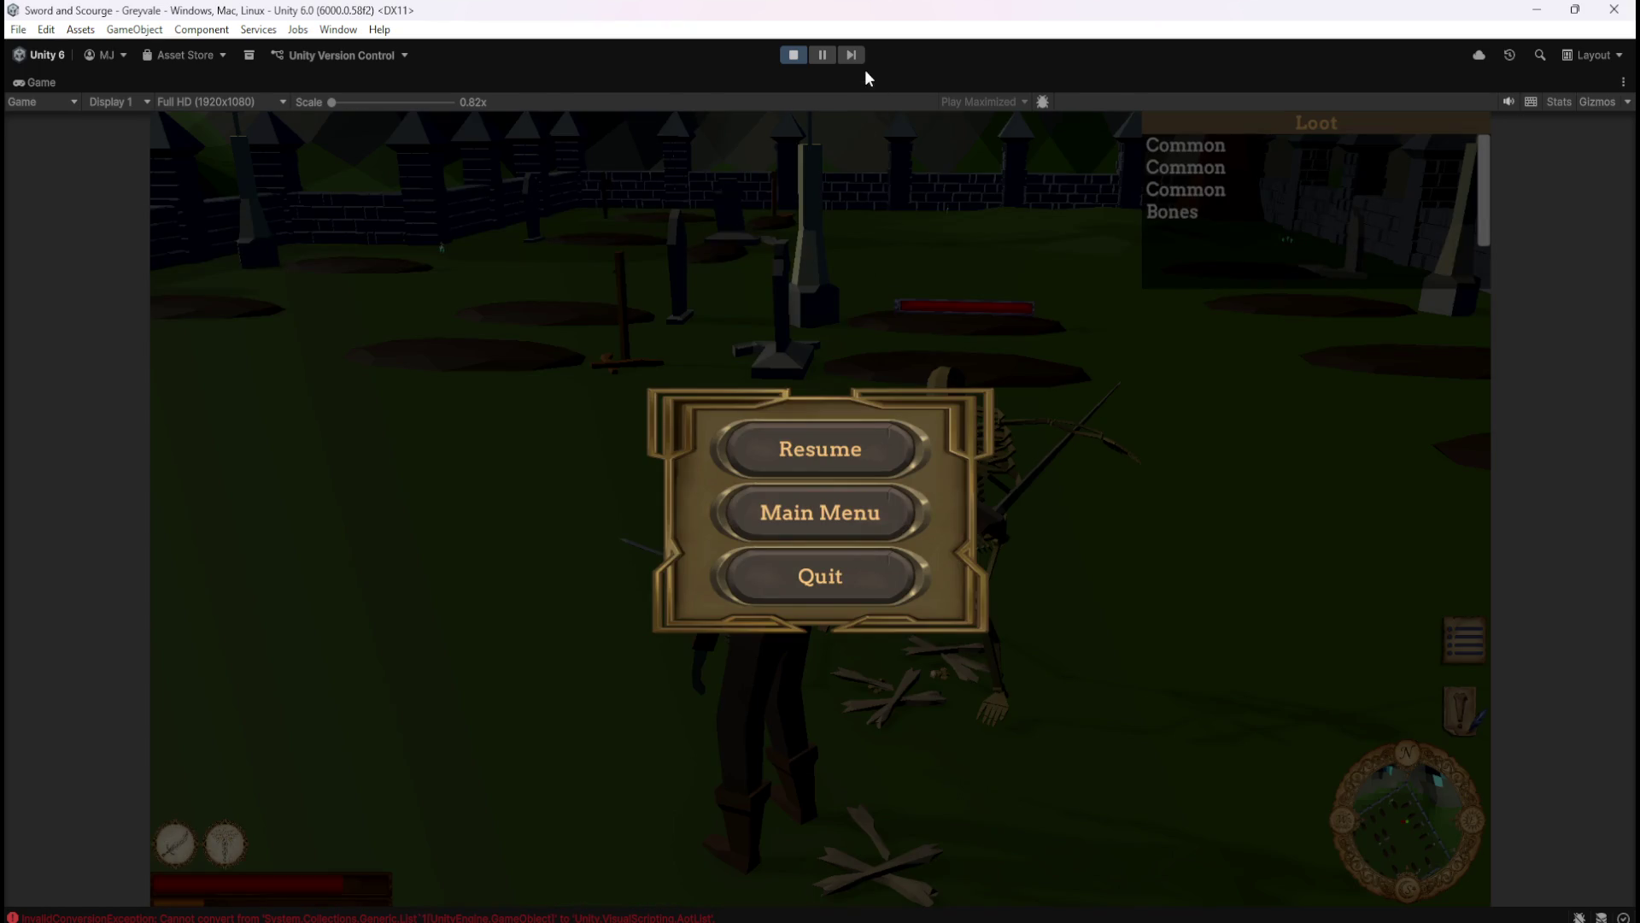
click(793, 56)
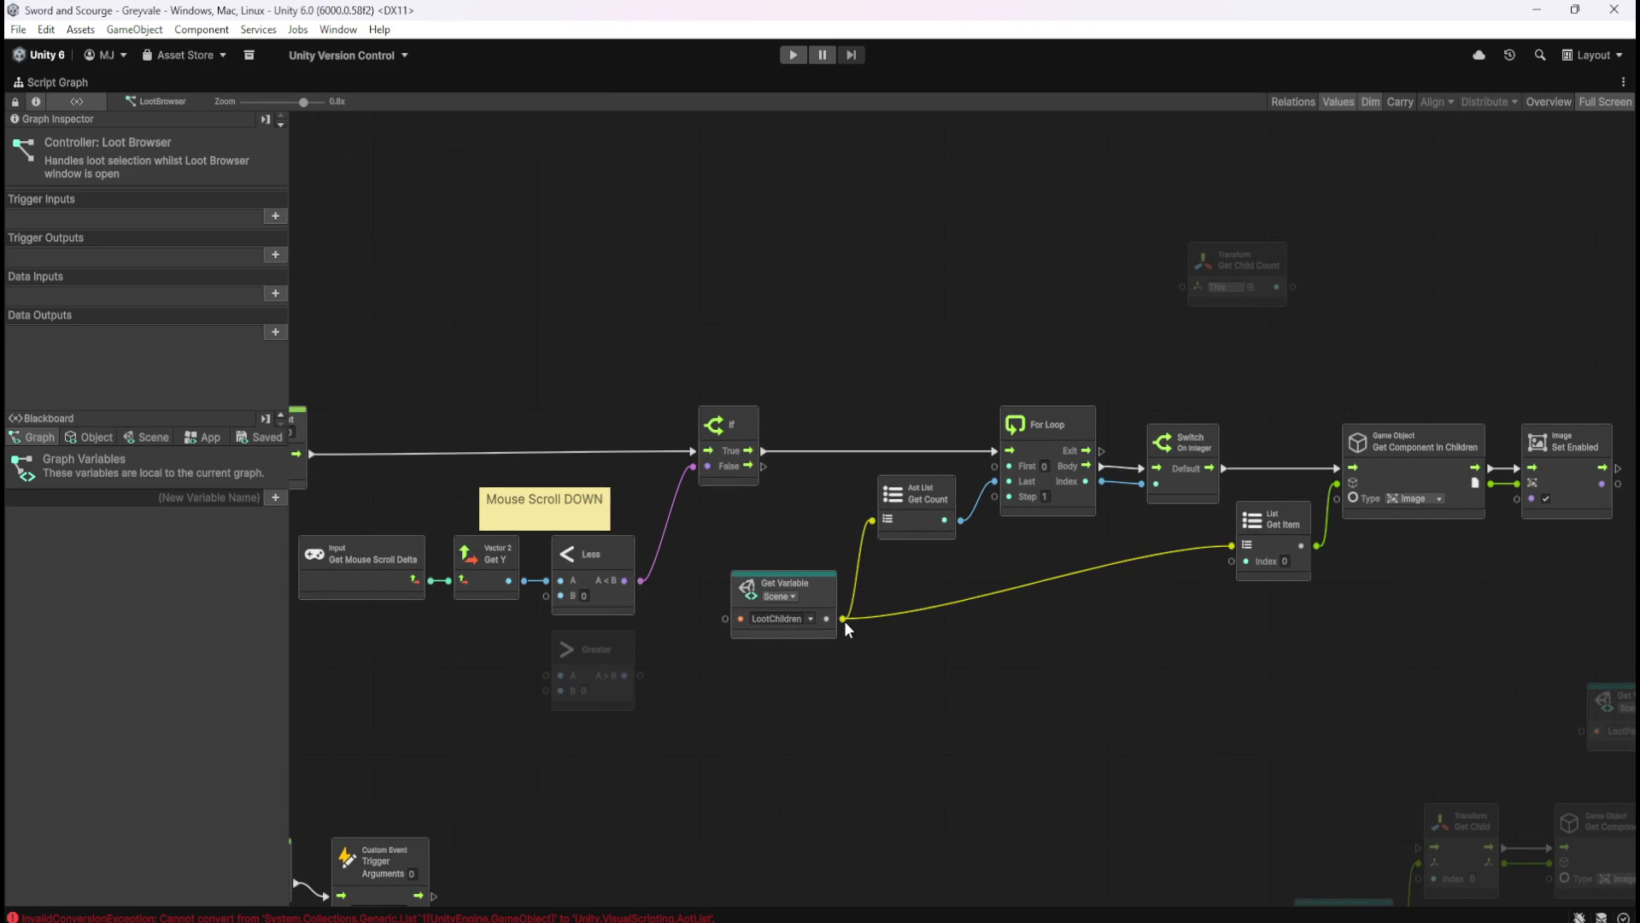
drag(843, 618, 921, 649)
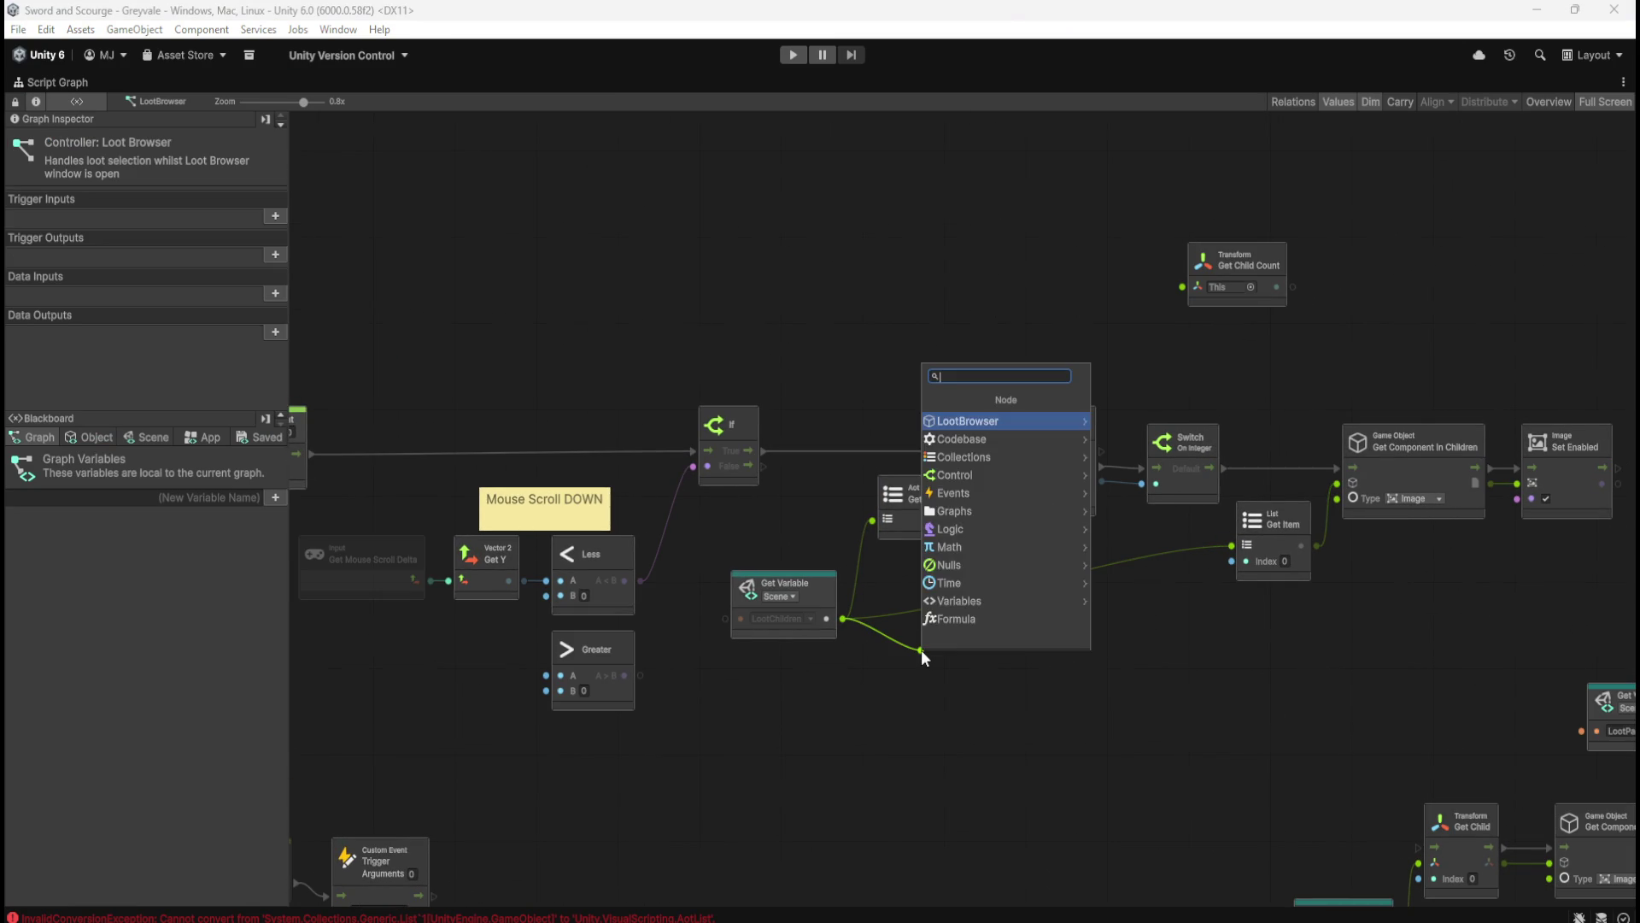
text(get count)
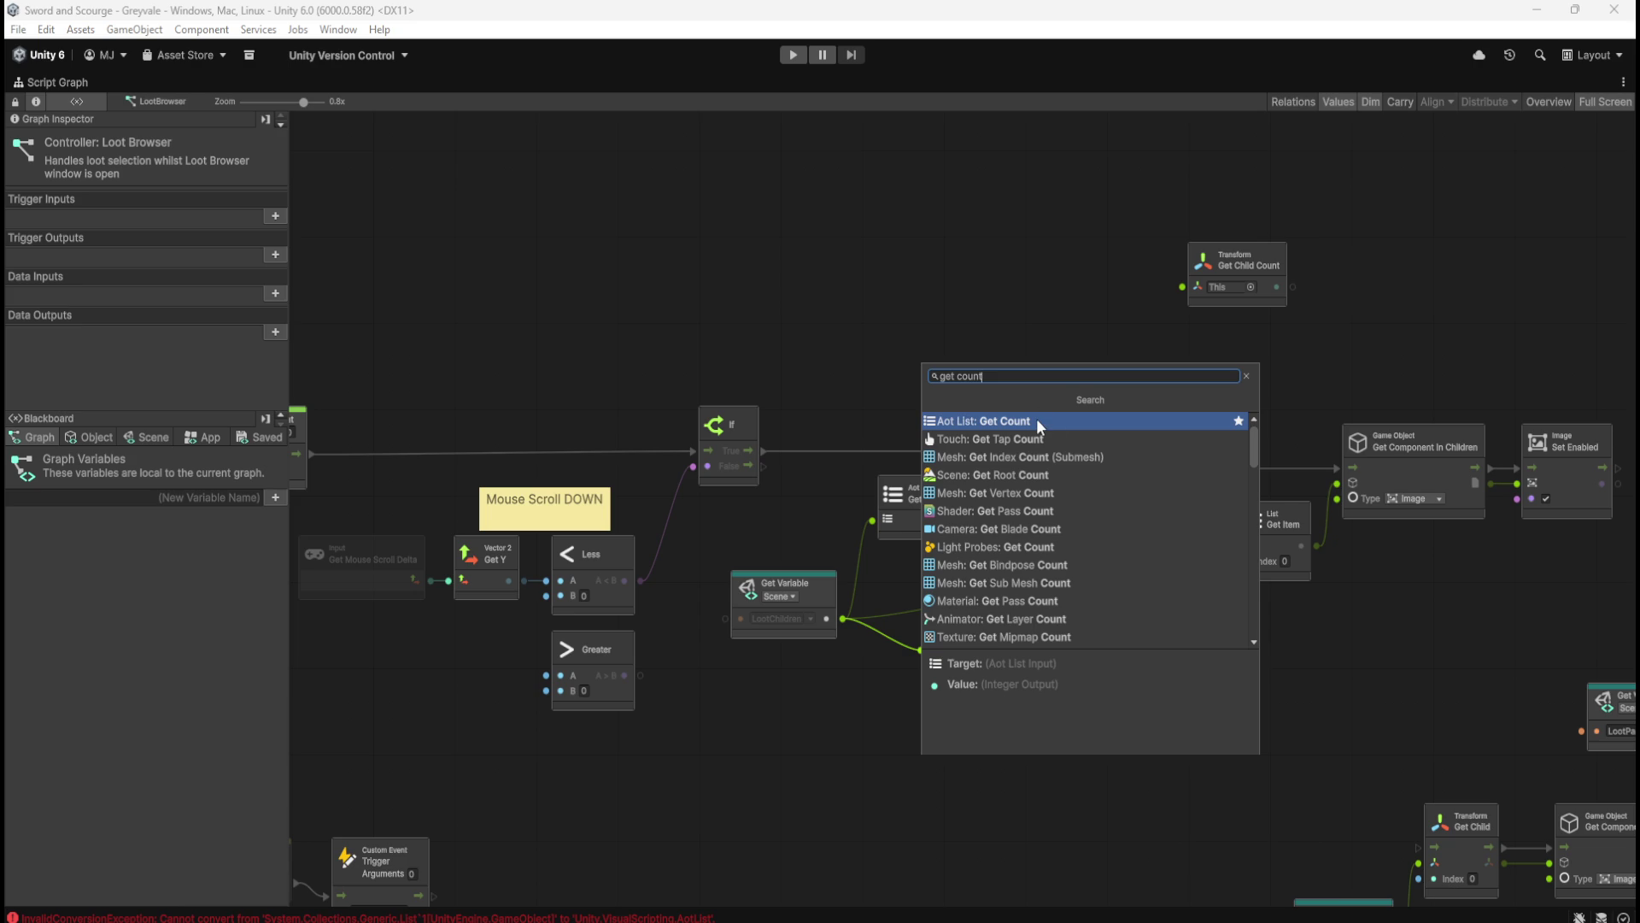
scroll(1038, 418, down, 2)
scroll(1101, 512, down, 1)
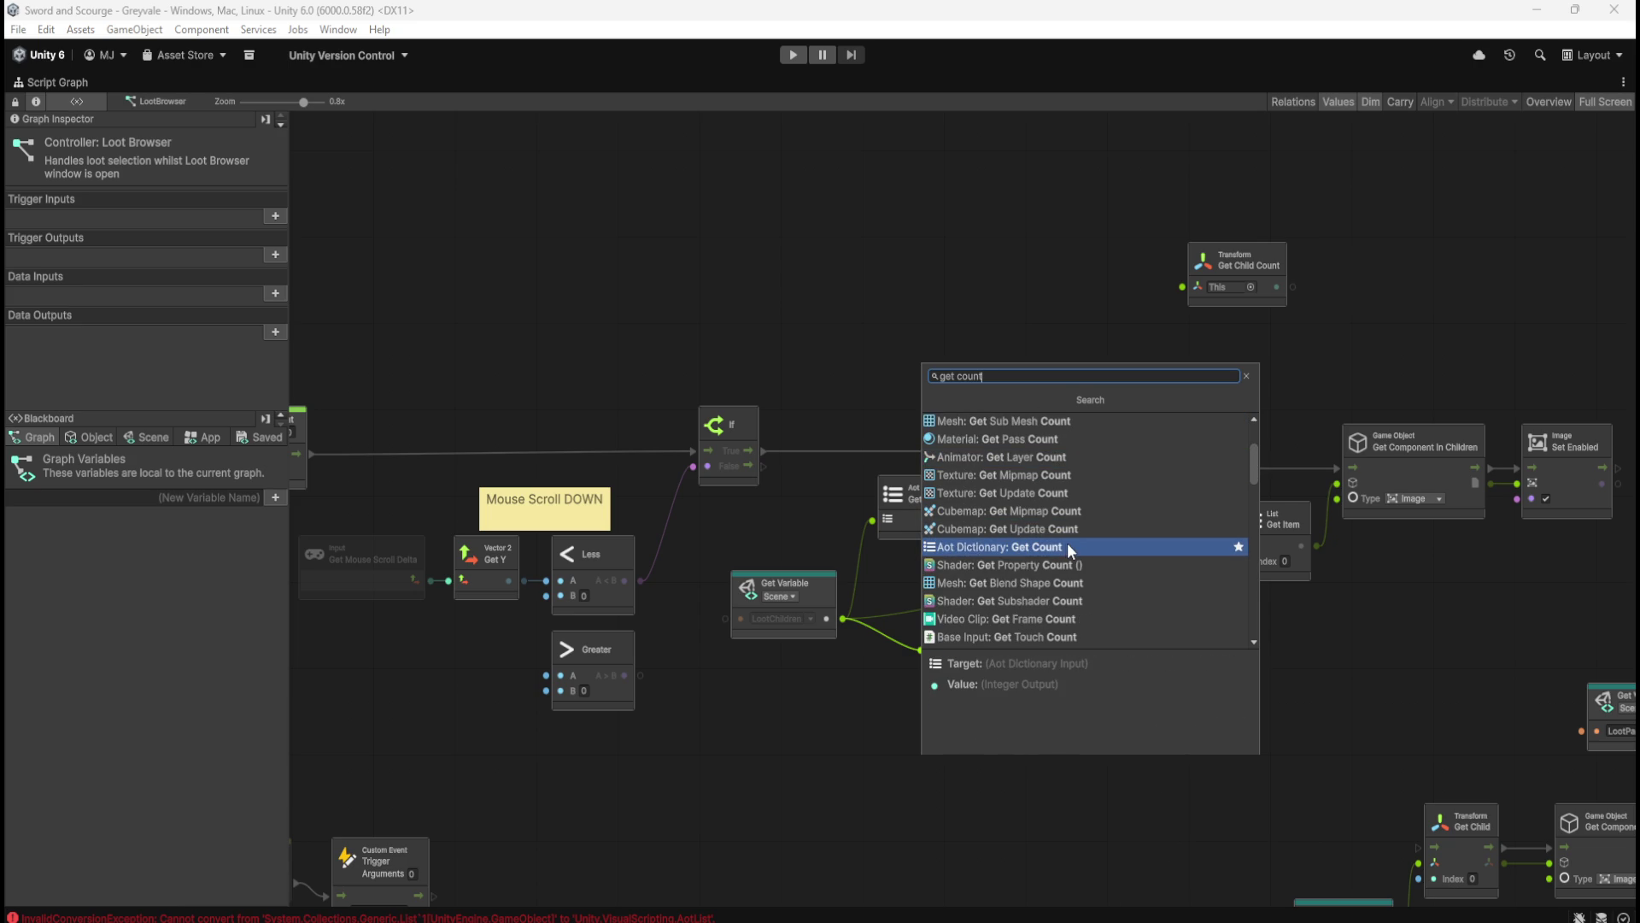
click(864, 678)
right_click(1056, 622)
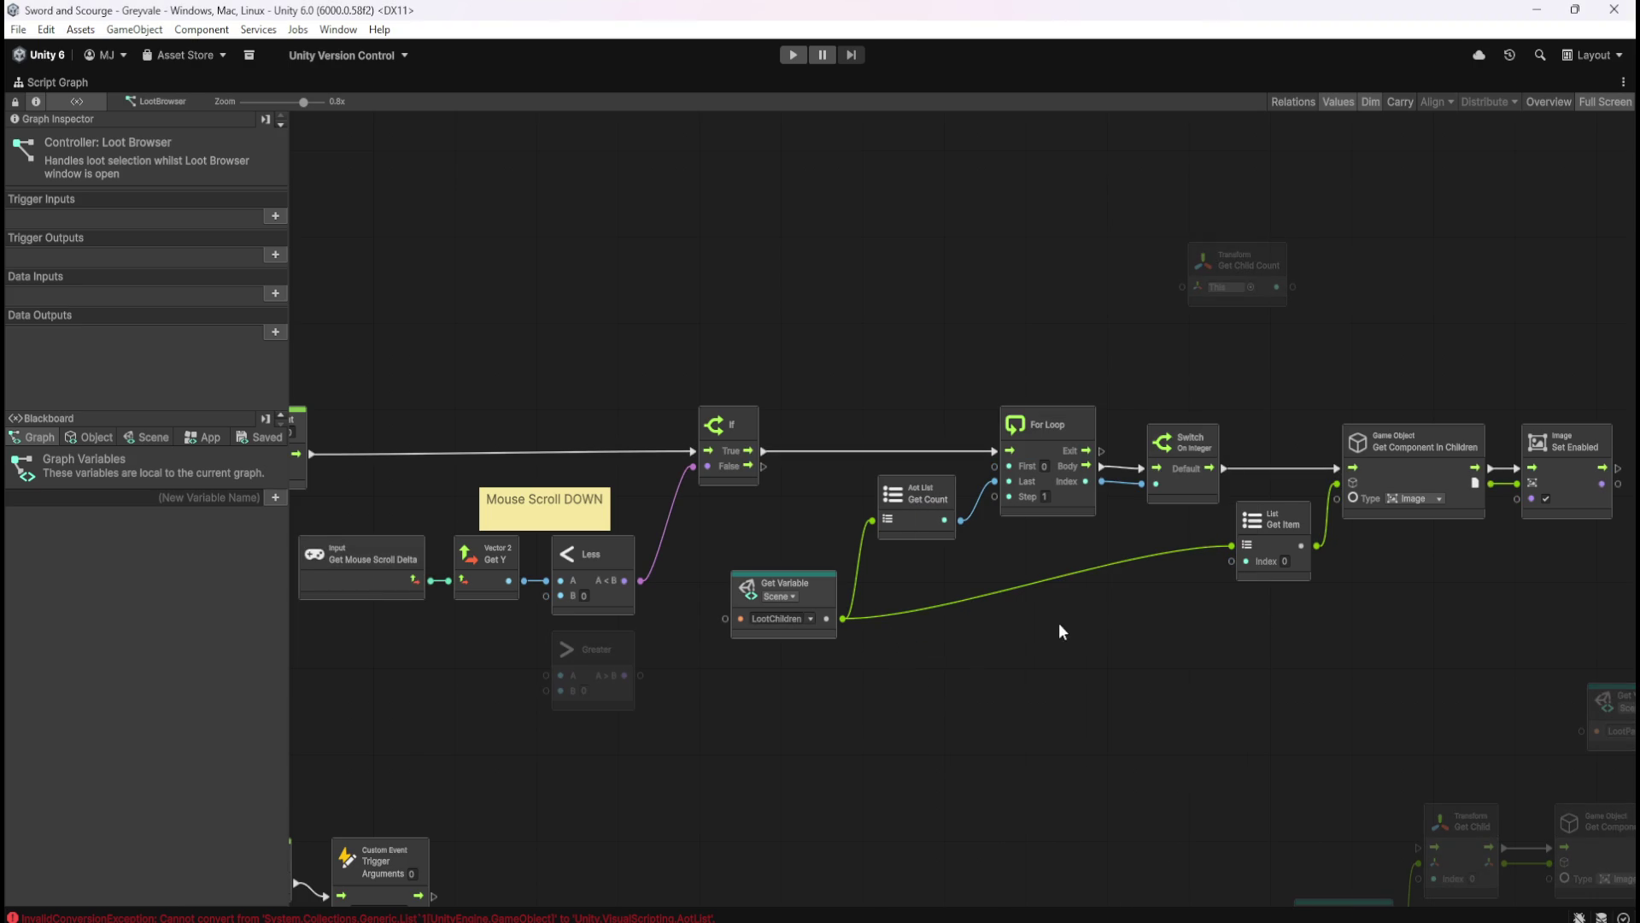
scroll(1140, 582, down, 2)
scroll(1076, 598, right, 2)
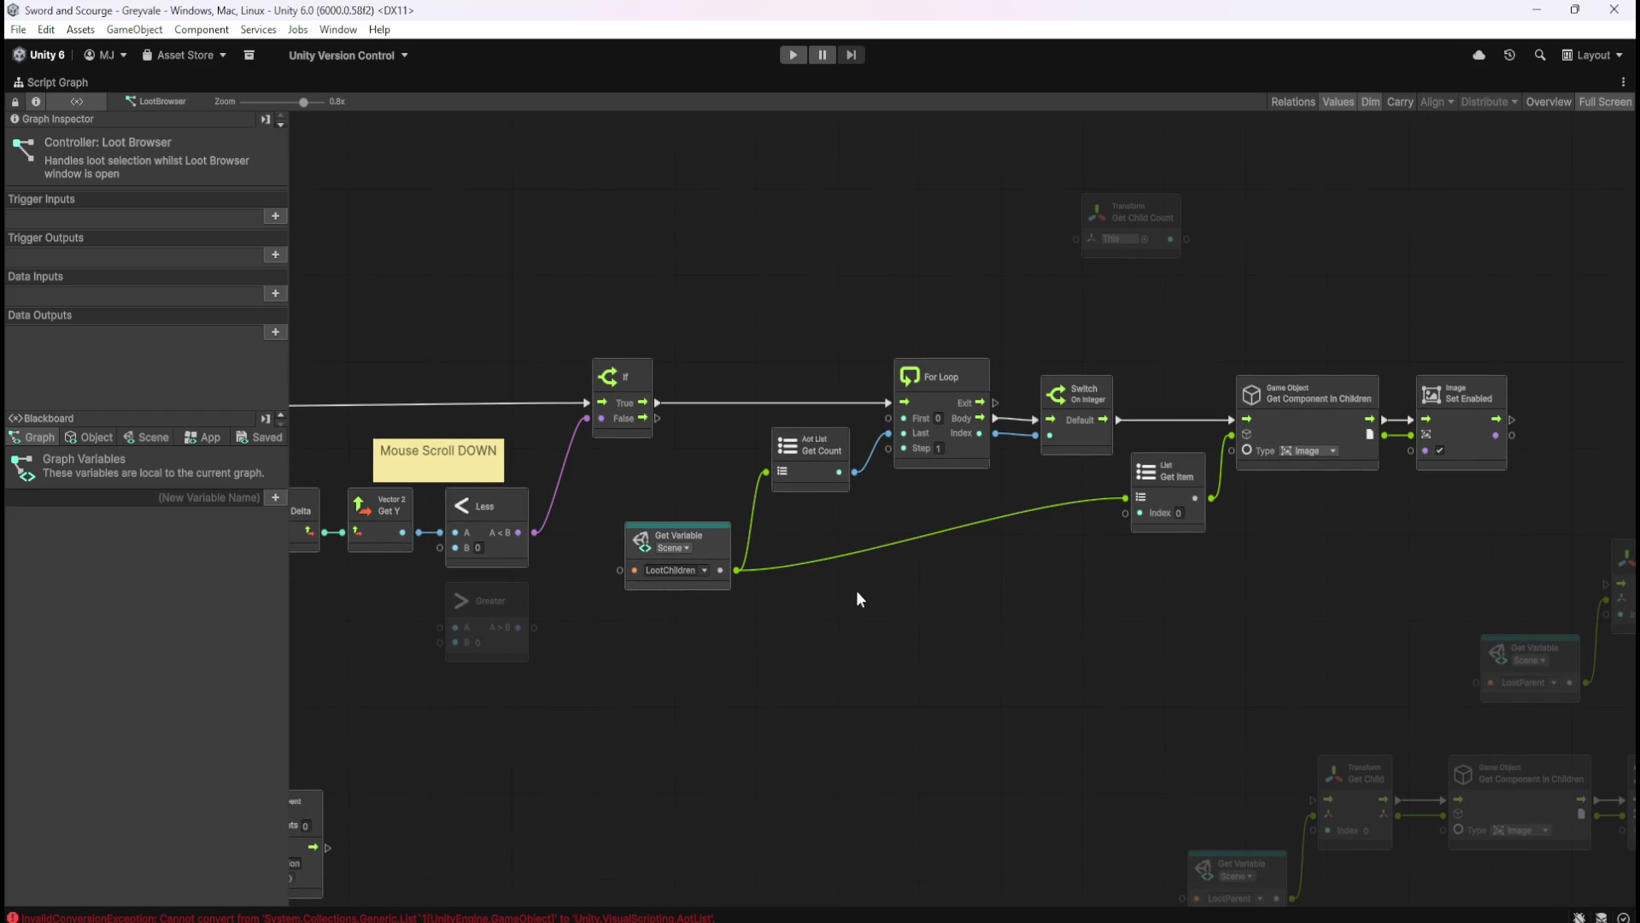
scroll(955, 591, down, 2)
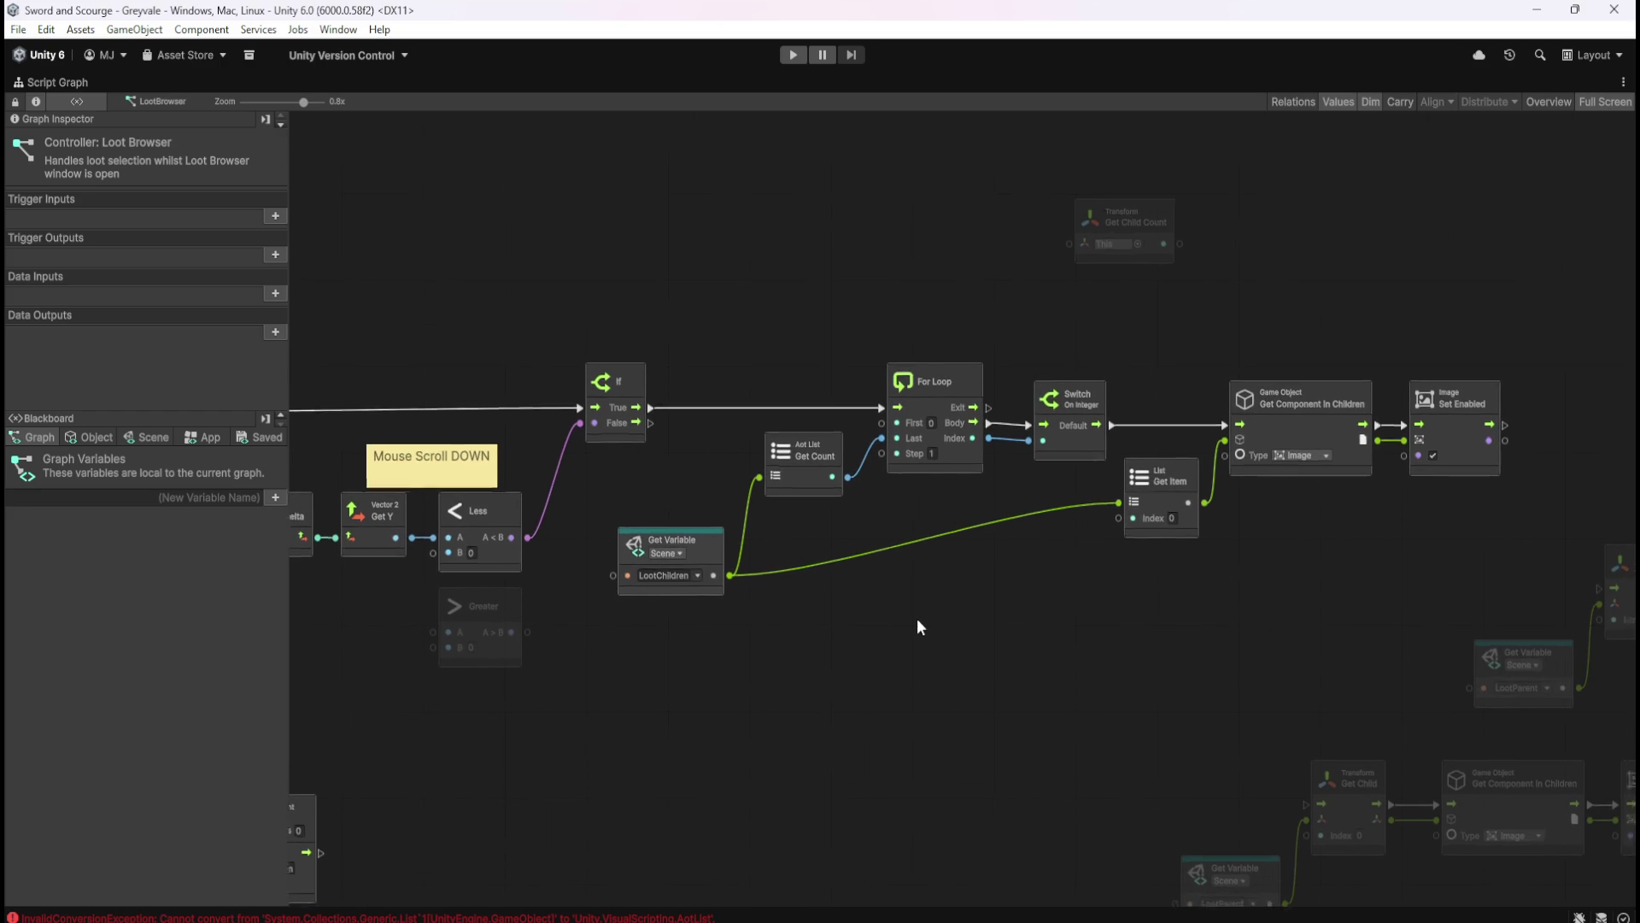
- Pan the graph and move the Get Child Count node below the LootChildren variable
mouse_move(897, 641)
mouse_down()
mouse_move(981, 637)
mouse_move(1331, 547)
mouse_move(977, 573)
mouse_move(917, 622)
mouse_up()
mouse_move(1126, 528)
mouse_down()
mouse_move(1179, 564)
mouse_move(1418, 505)
mouse_move(1085, 530)
mouse_move(1212, 549)
mouse_move(1105, 432)
mouse_up()
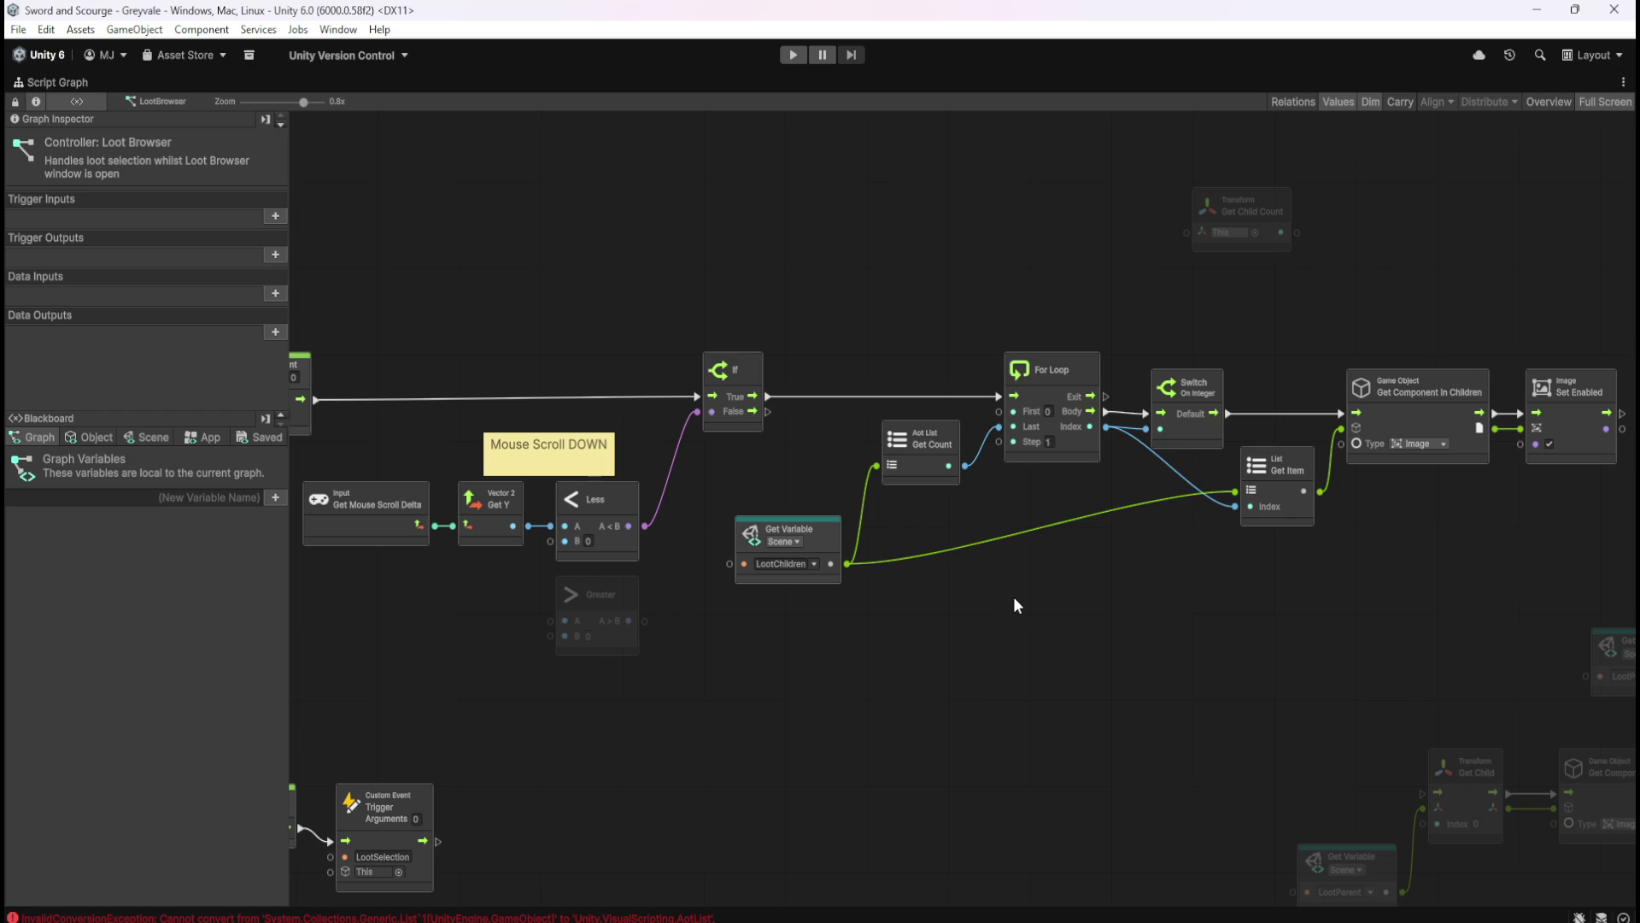
drag(1017, 602, 777, 565)
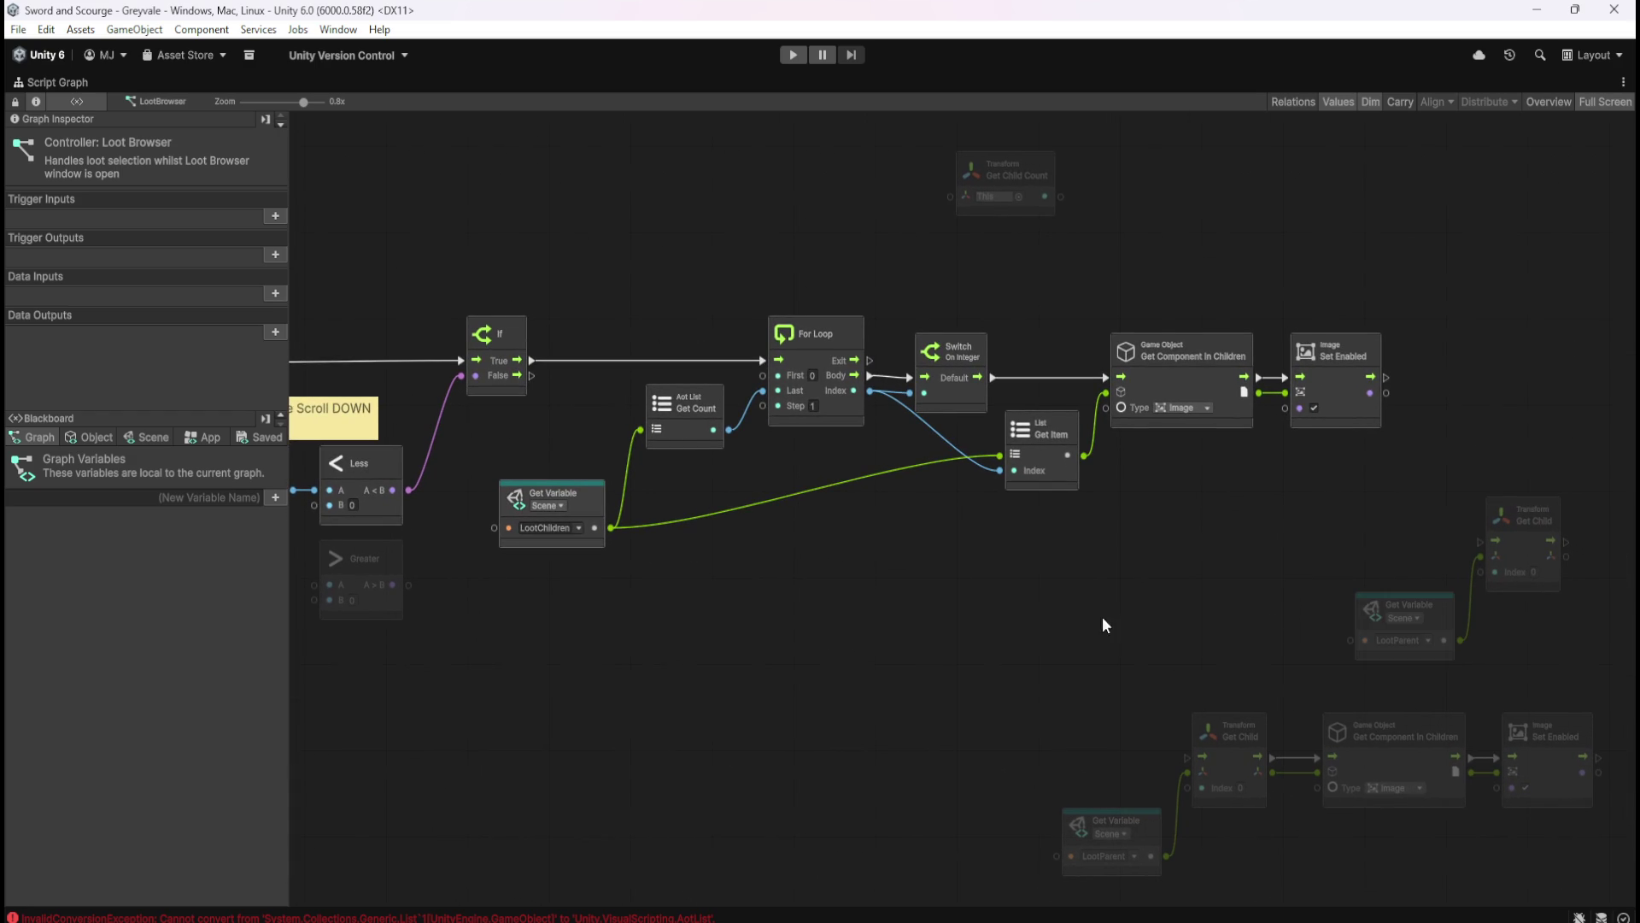
drag(945, 593, 1057, 603)
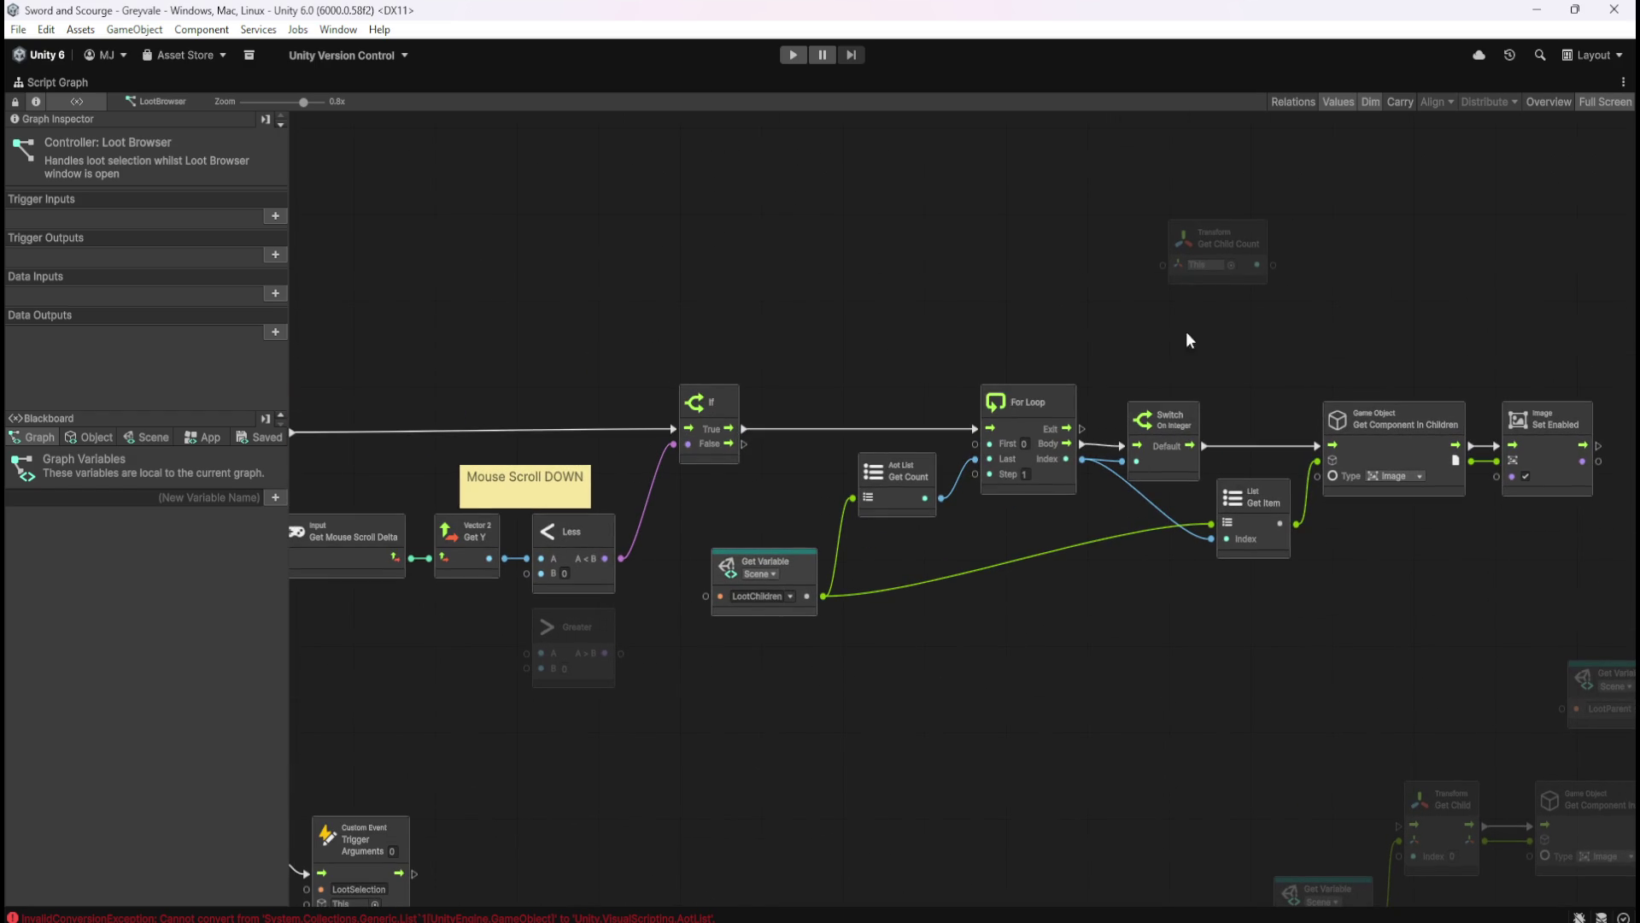
mouse_move(1234, 248)
mouse_down()
mouse_move(986, 520)
mouse_move(929, 662)
mouse_up()
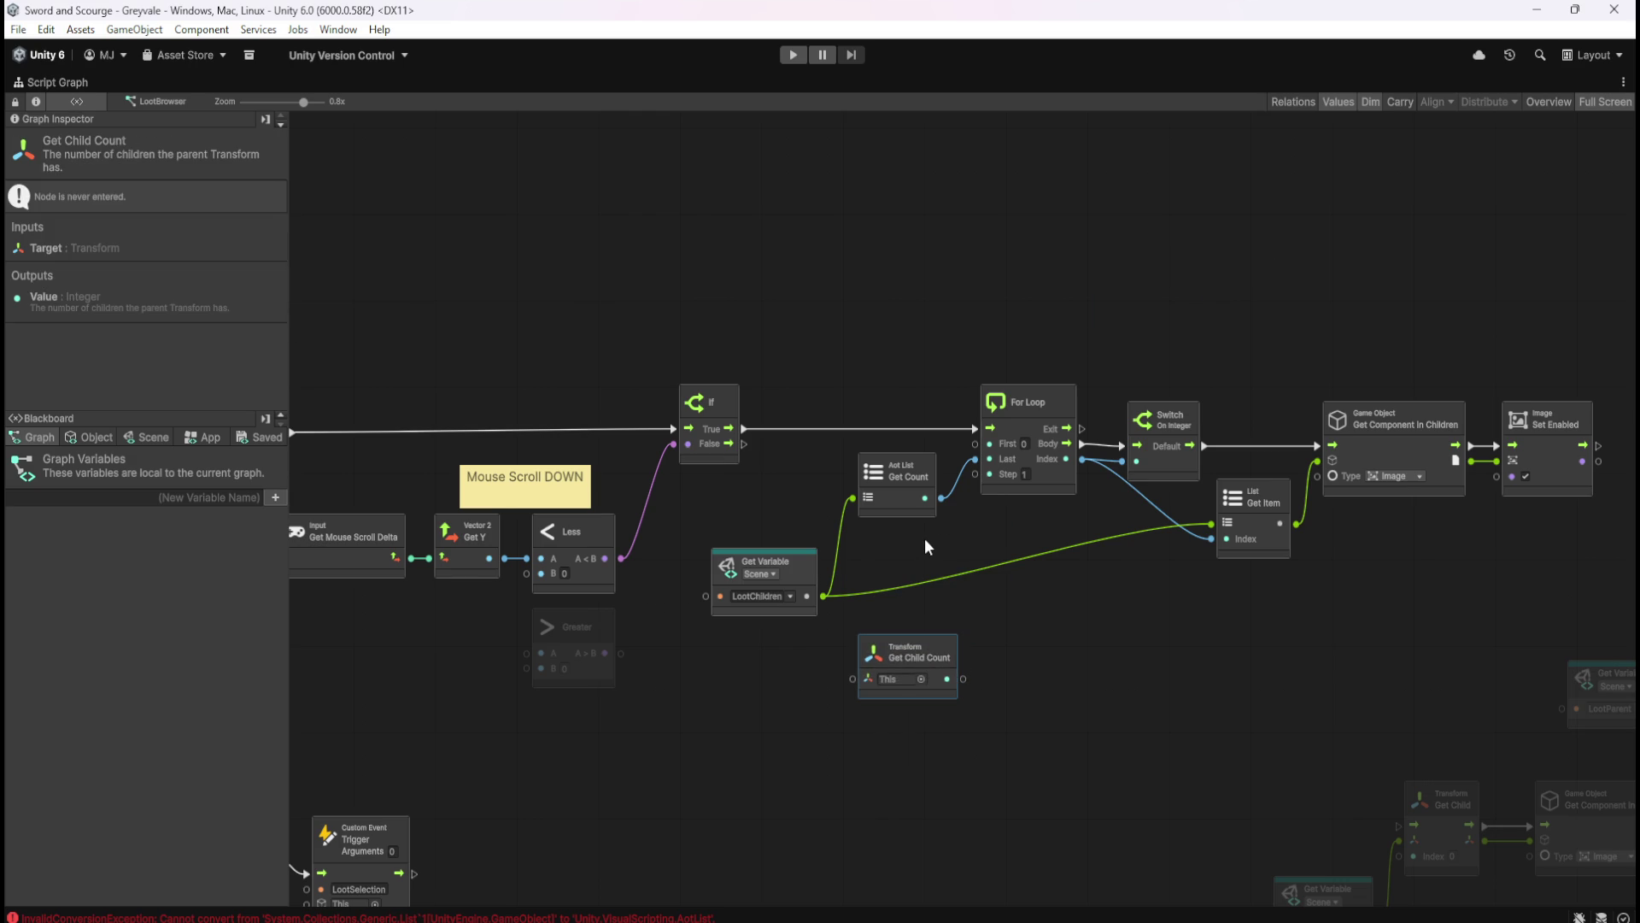
- Delete the Aot List Get Count node and wire Get Child Count into the For Loop's Last input
click(904, 509)
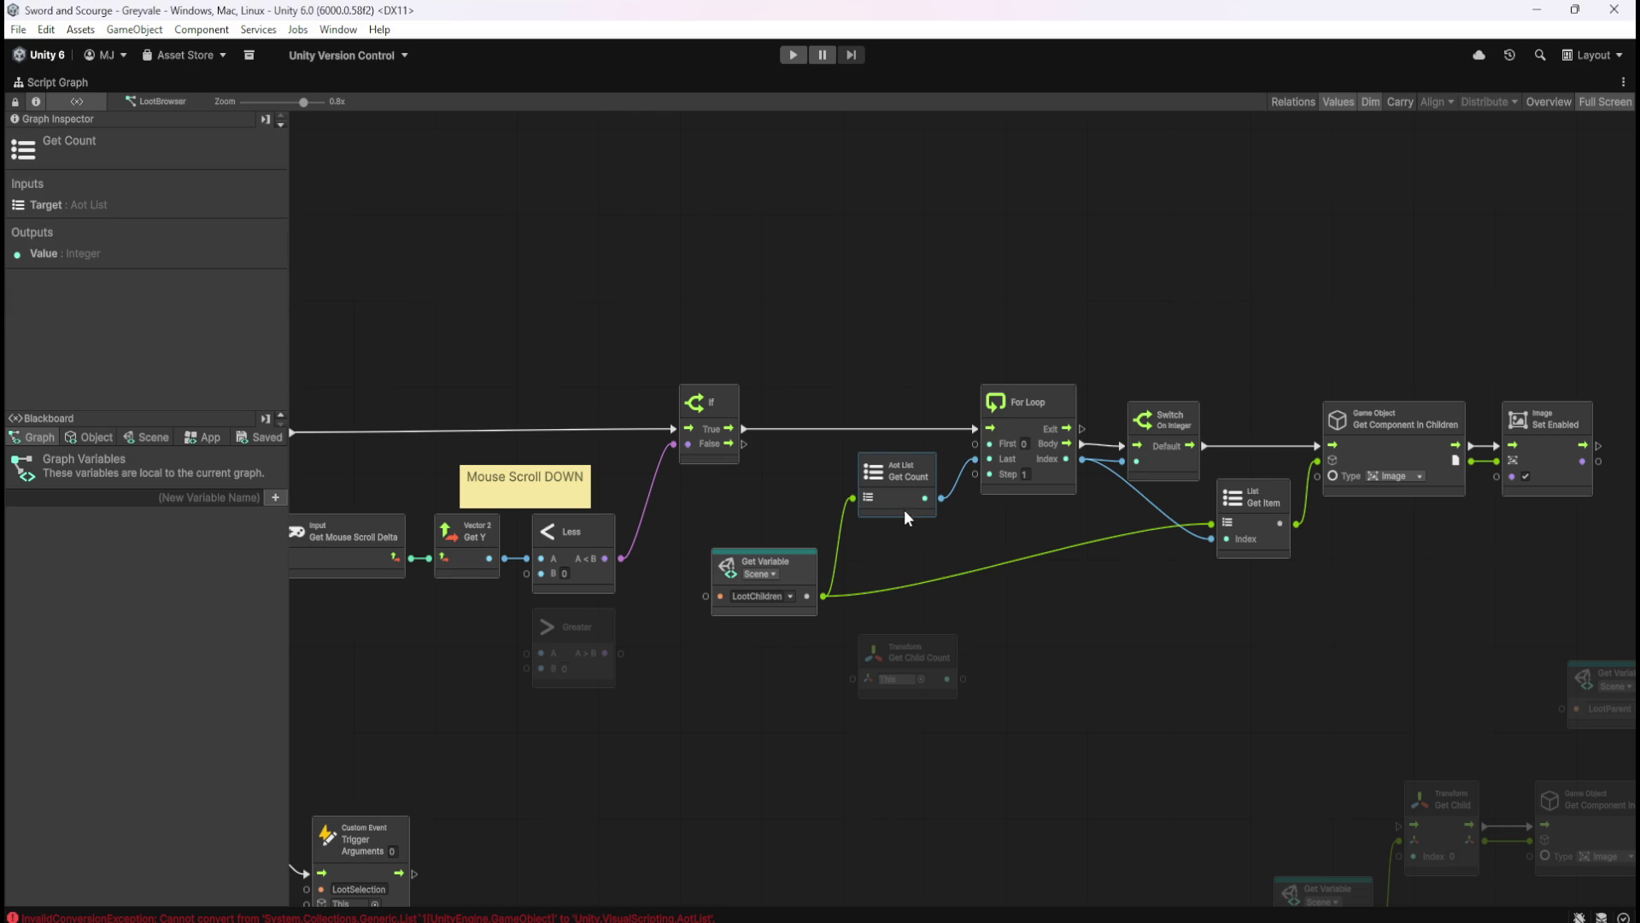
key(Delete)
drag(798, 561, 1155, 545)
click(974, 575)
mouse_move(943, 659)
mouse_down()
mouse_move(934, 466)
mouse_move(975, 459)
mouse_up()
click(969, 532)
drag(1028, 627, 920, 644)
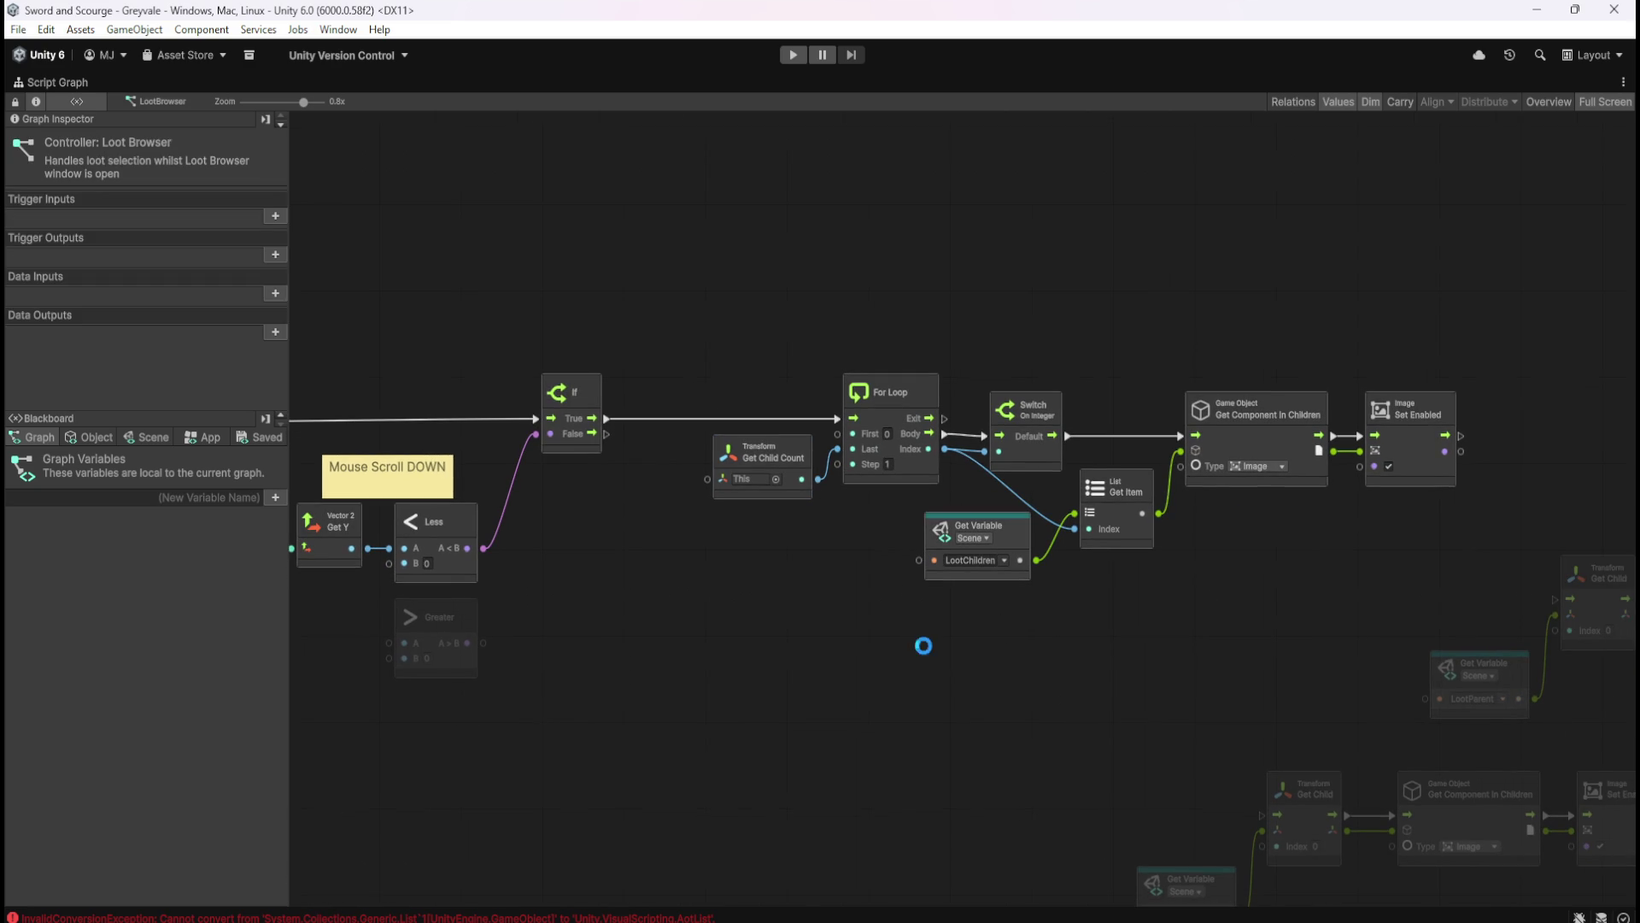
key(shift+space)
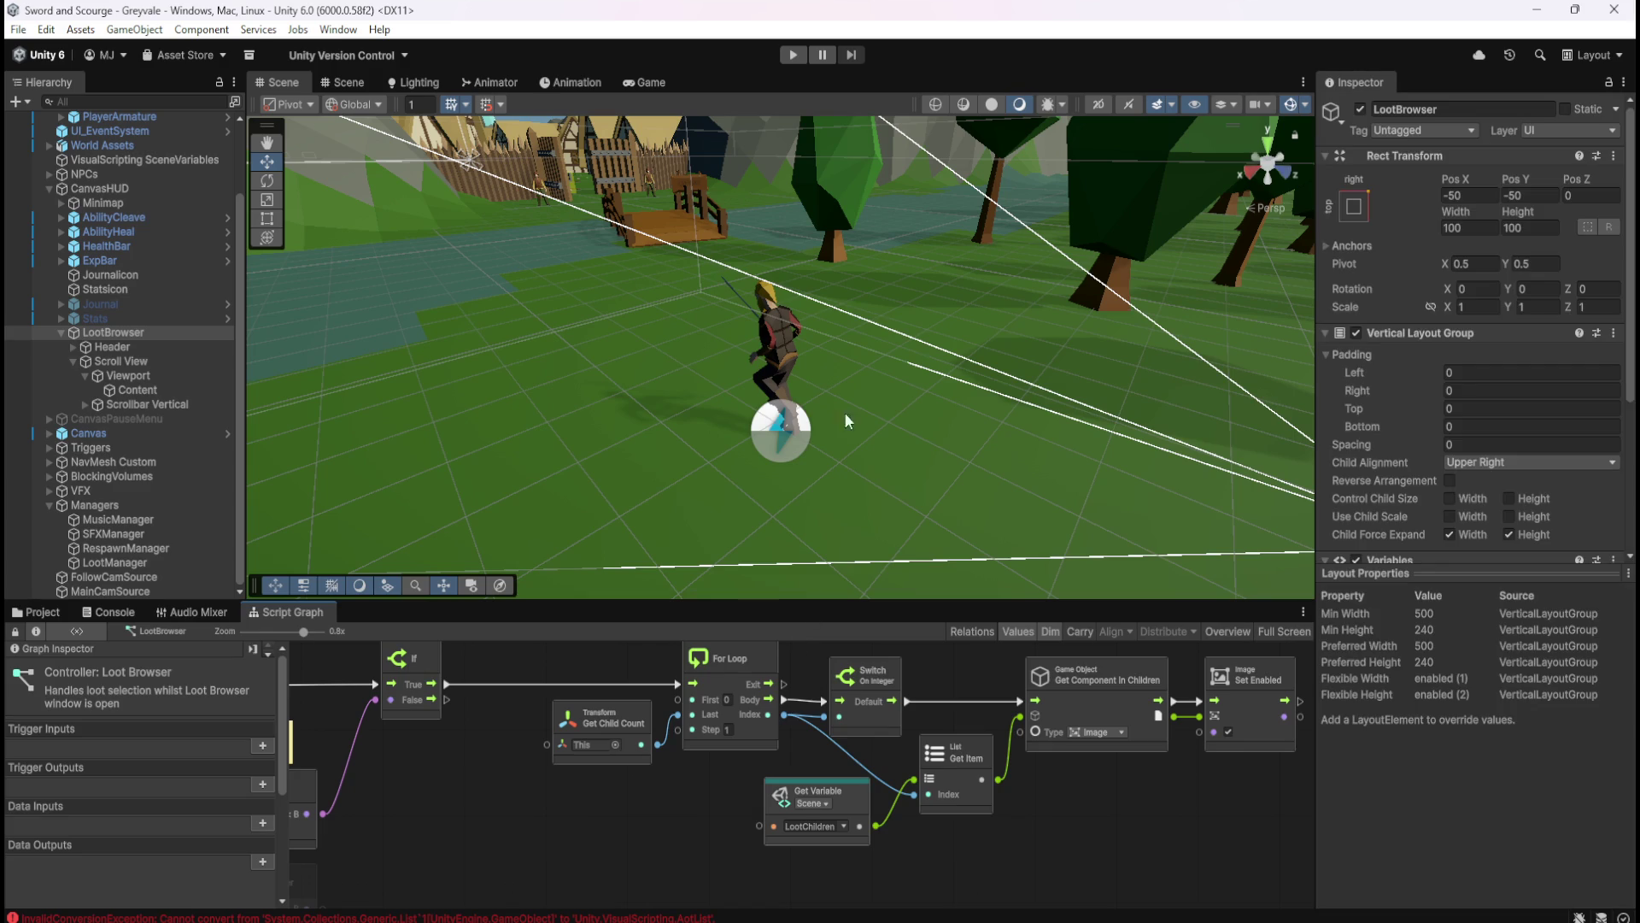
- Start Play mode and run the character through the village into the graveyard
click(793, 56)
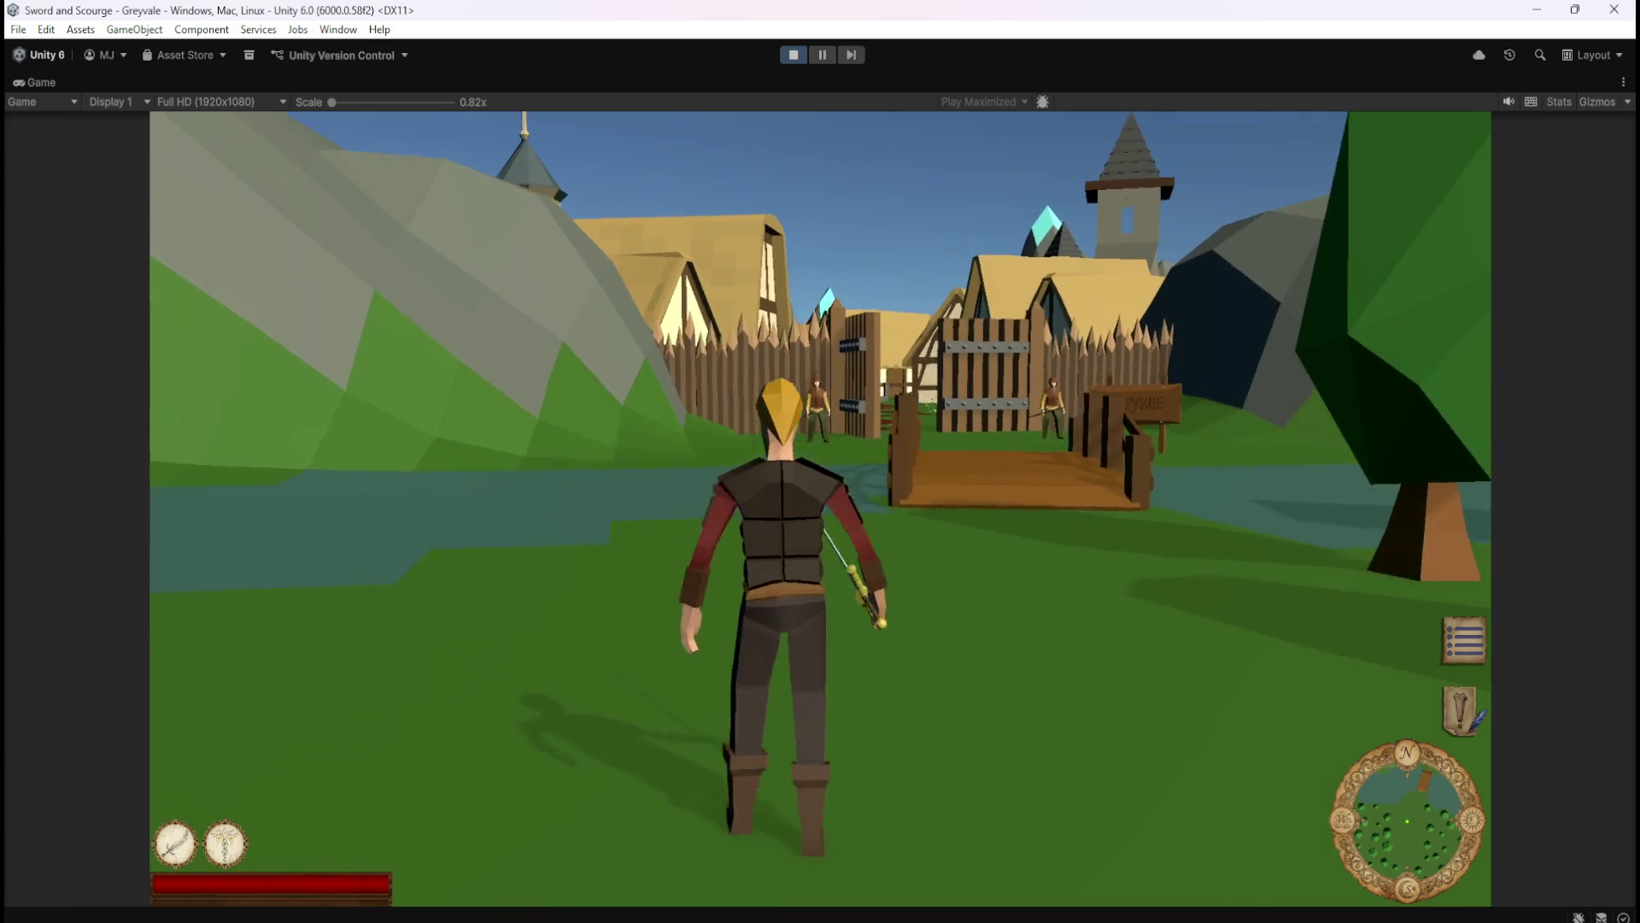
key(w)
key(w)
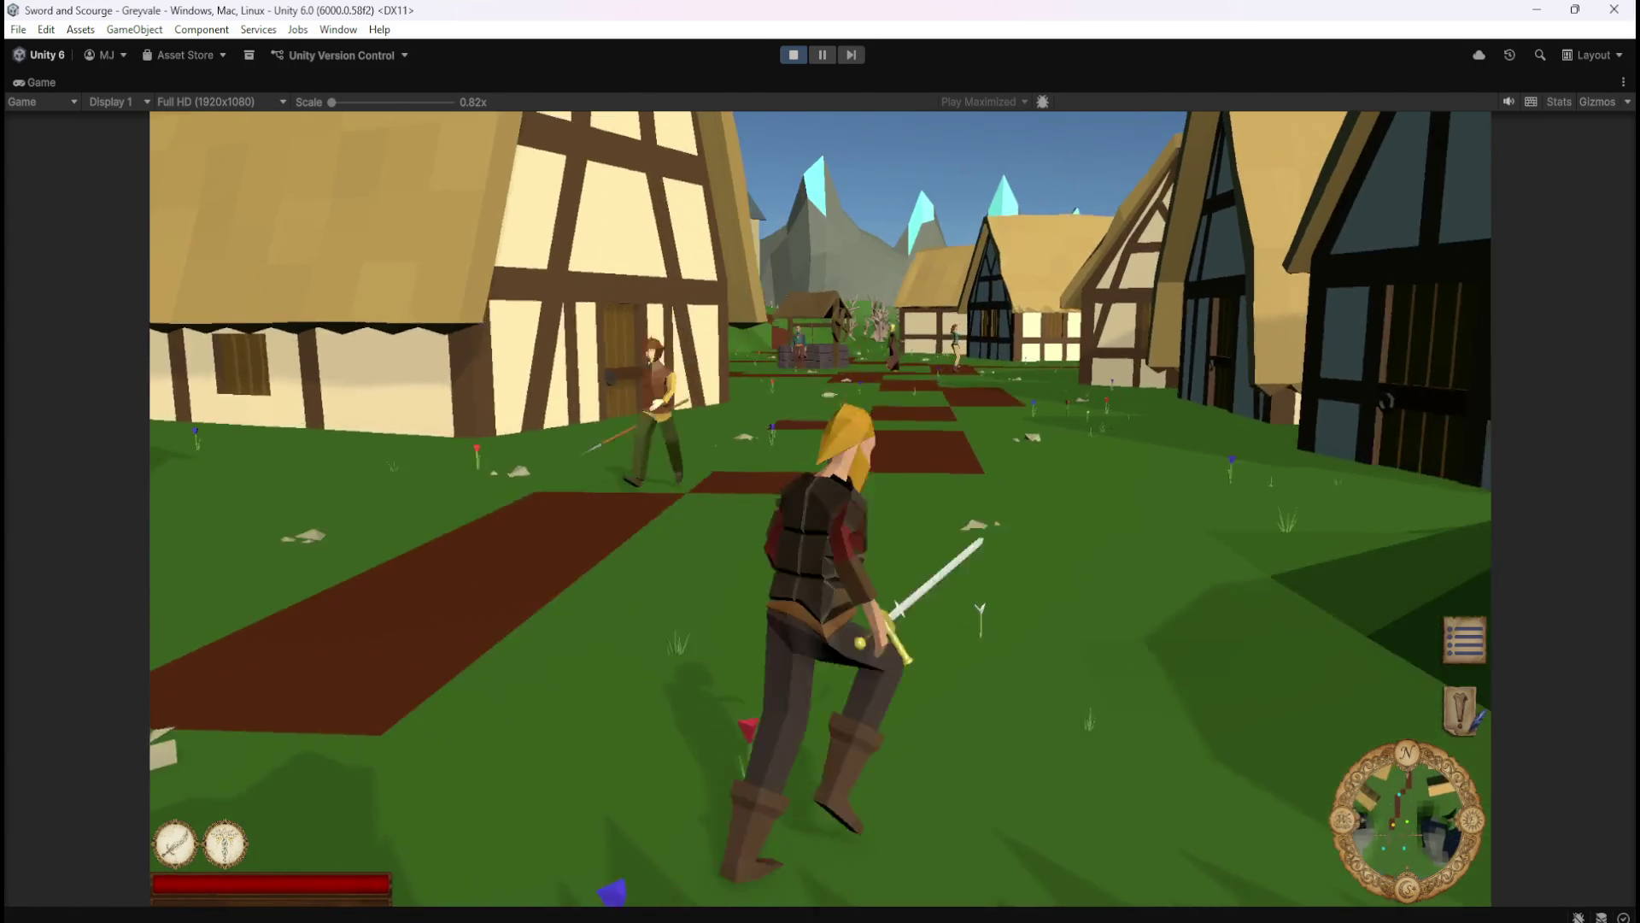
key(w)
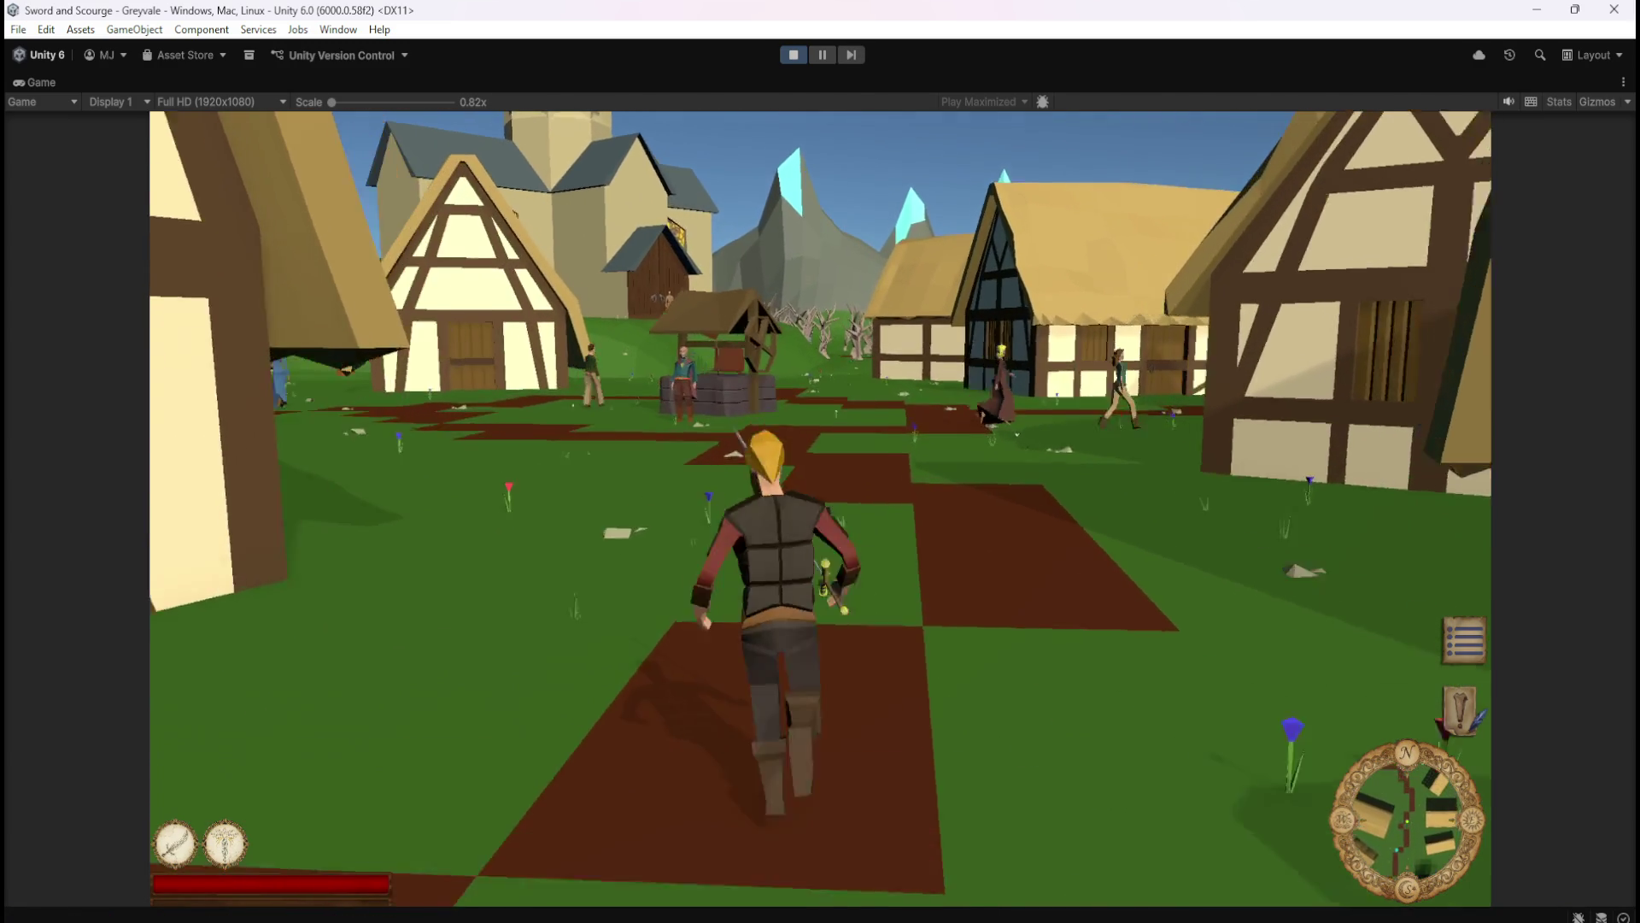
key(w)
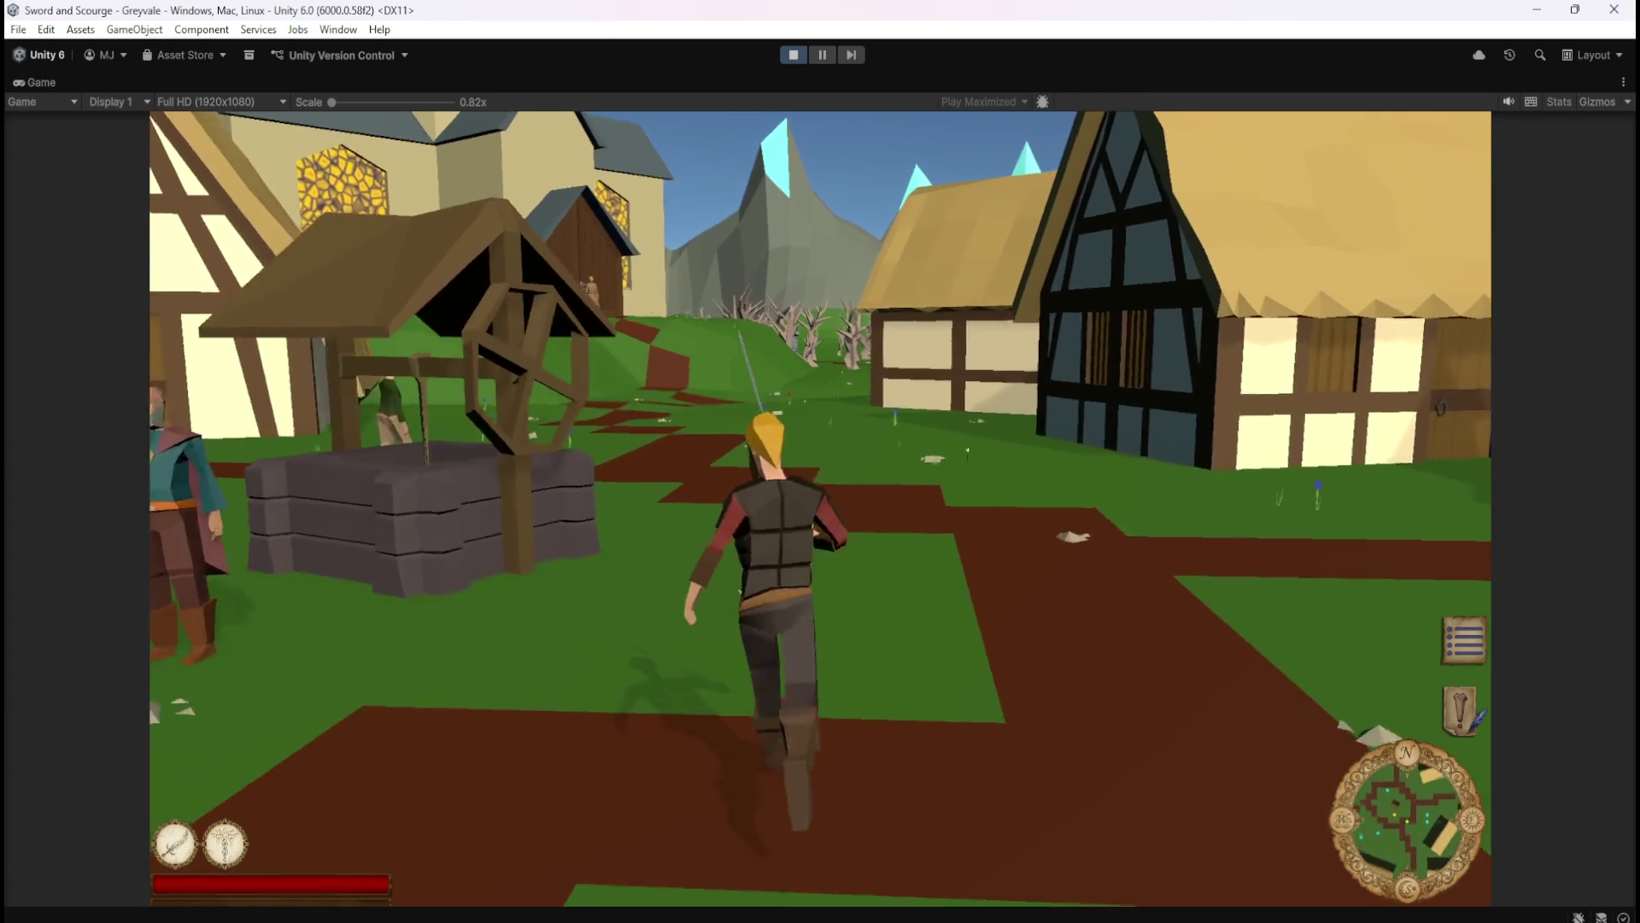
key(w)
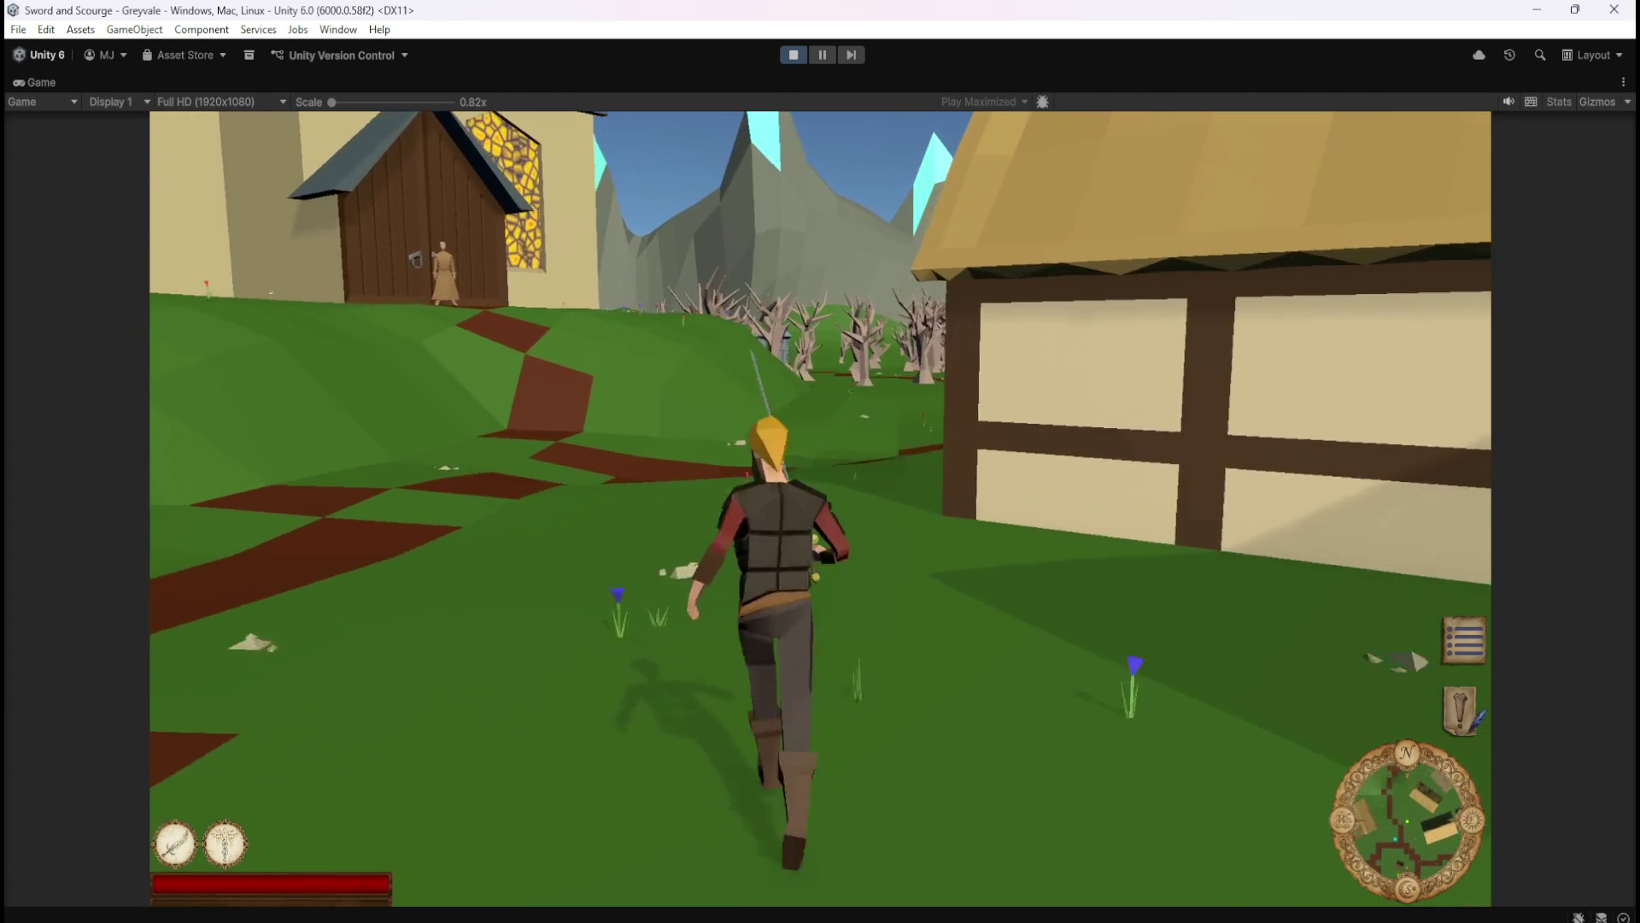
key(w)
key(w)
key(w)
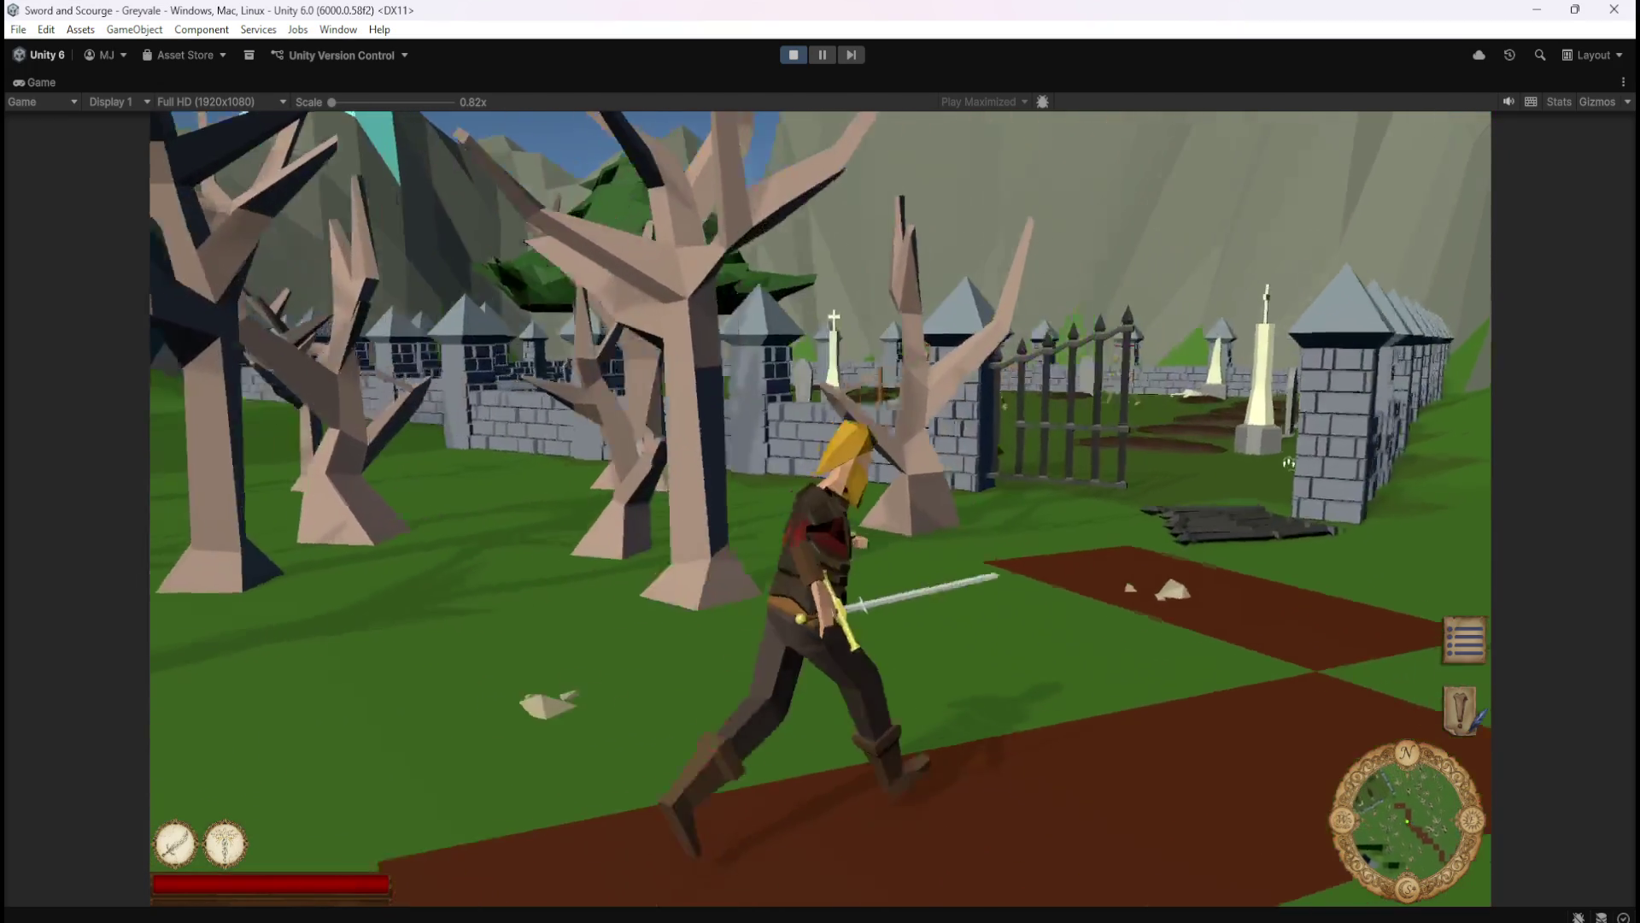
key(w)
- Attack the graveyard skeletons with skill 1 until they drop loot
key(1)
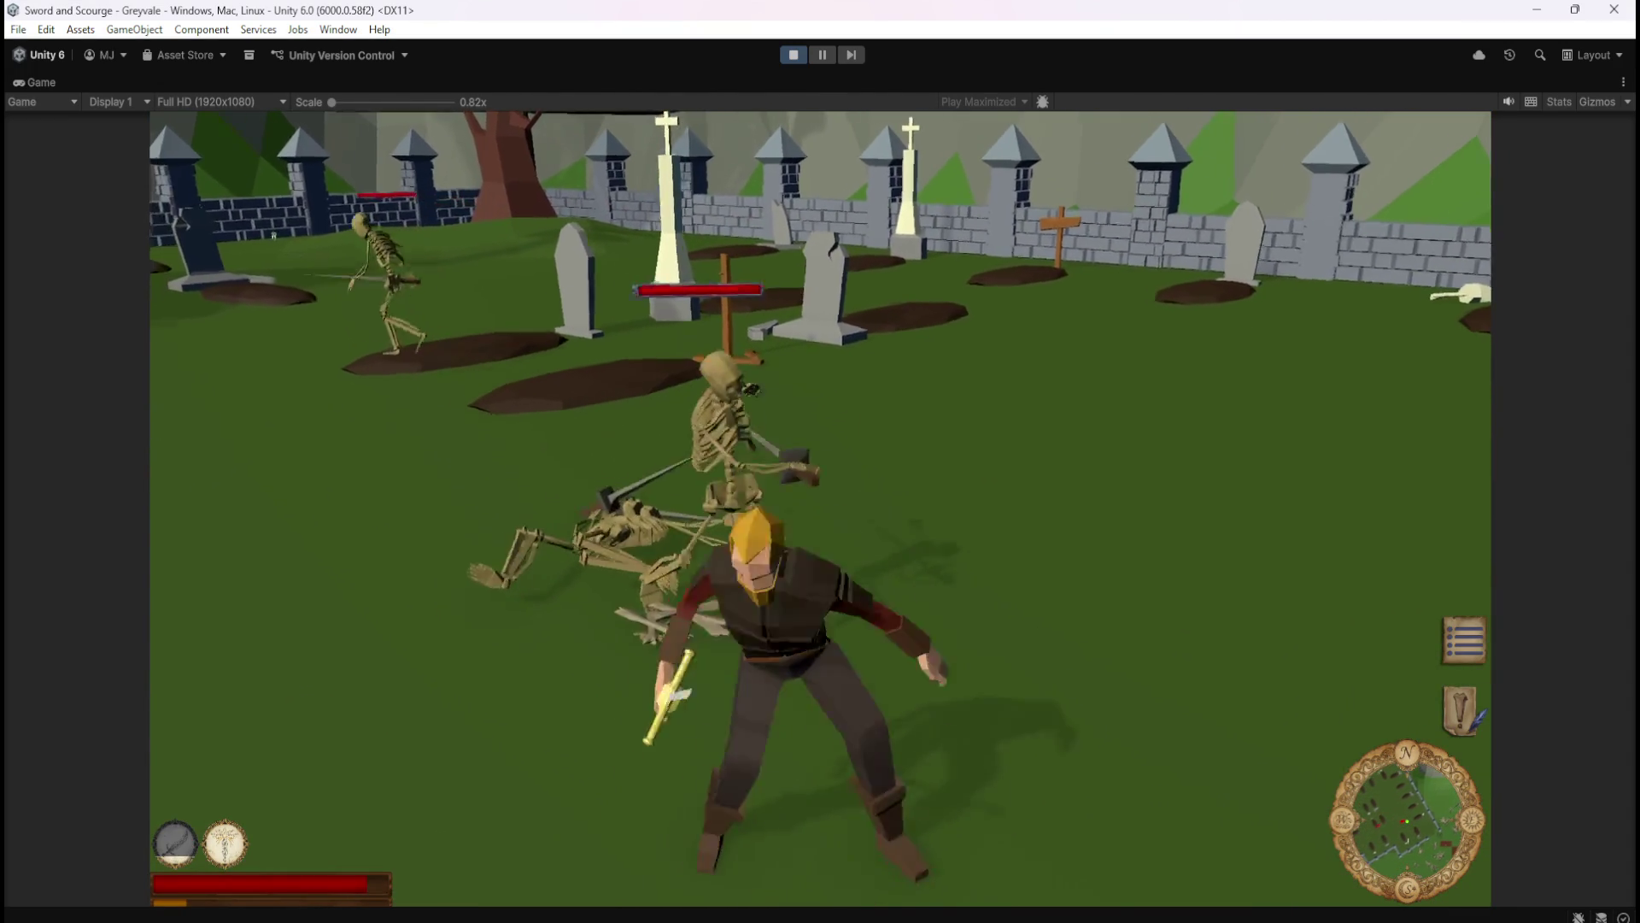
key(w)
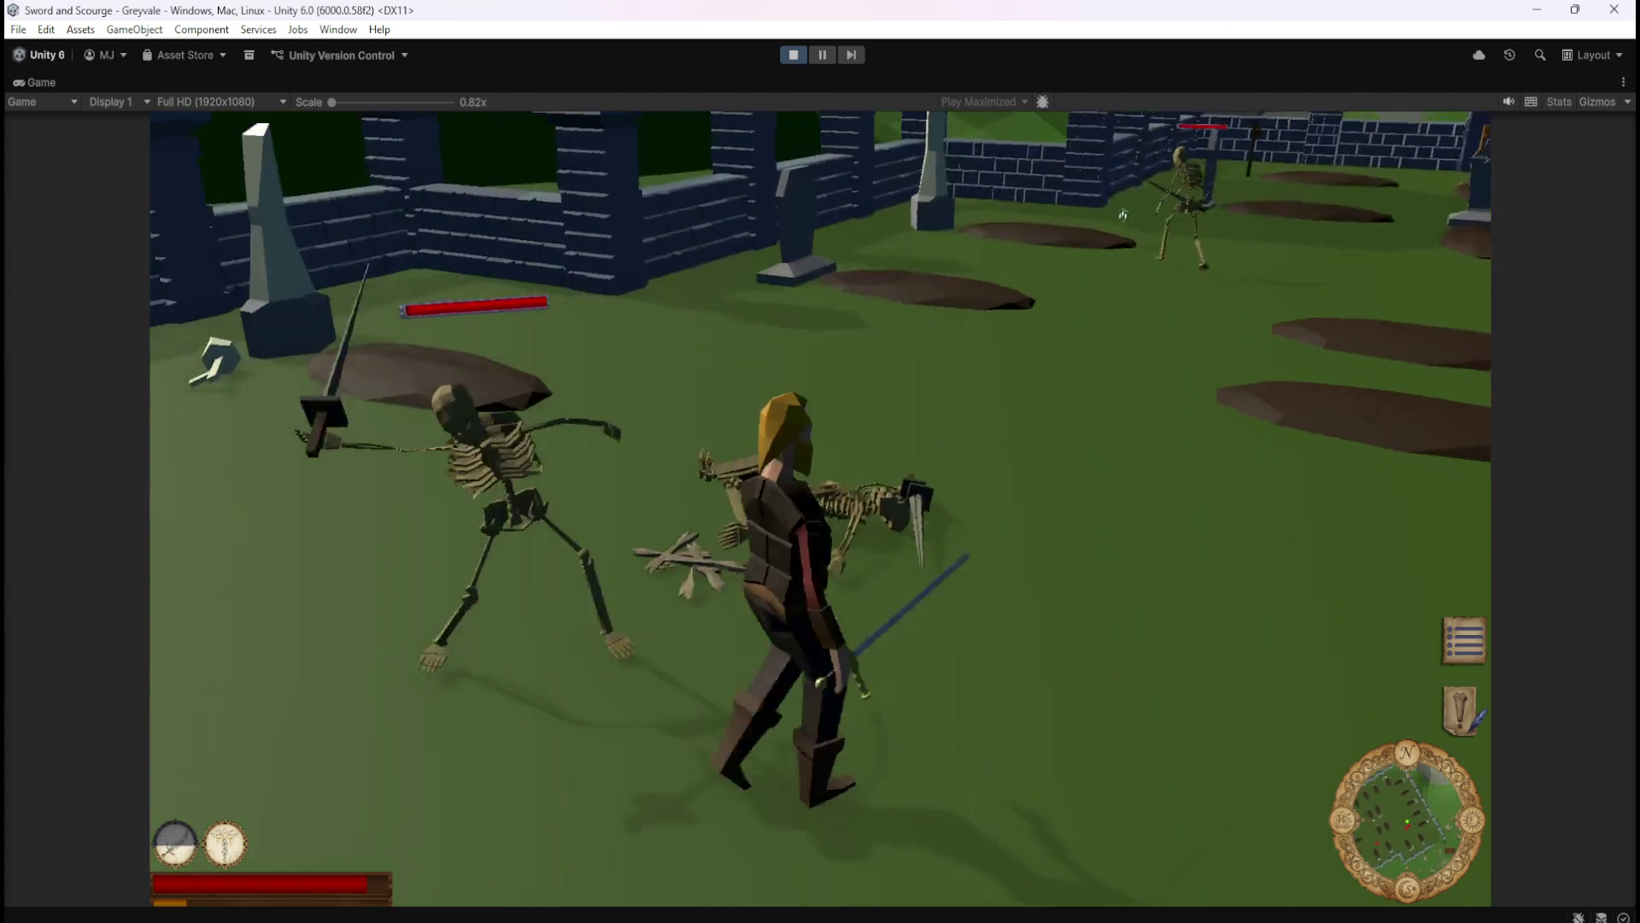
key(w)
key(1)
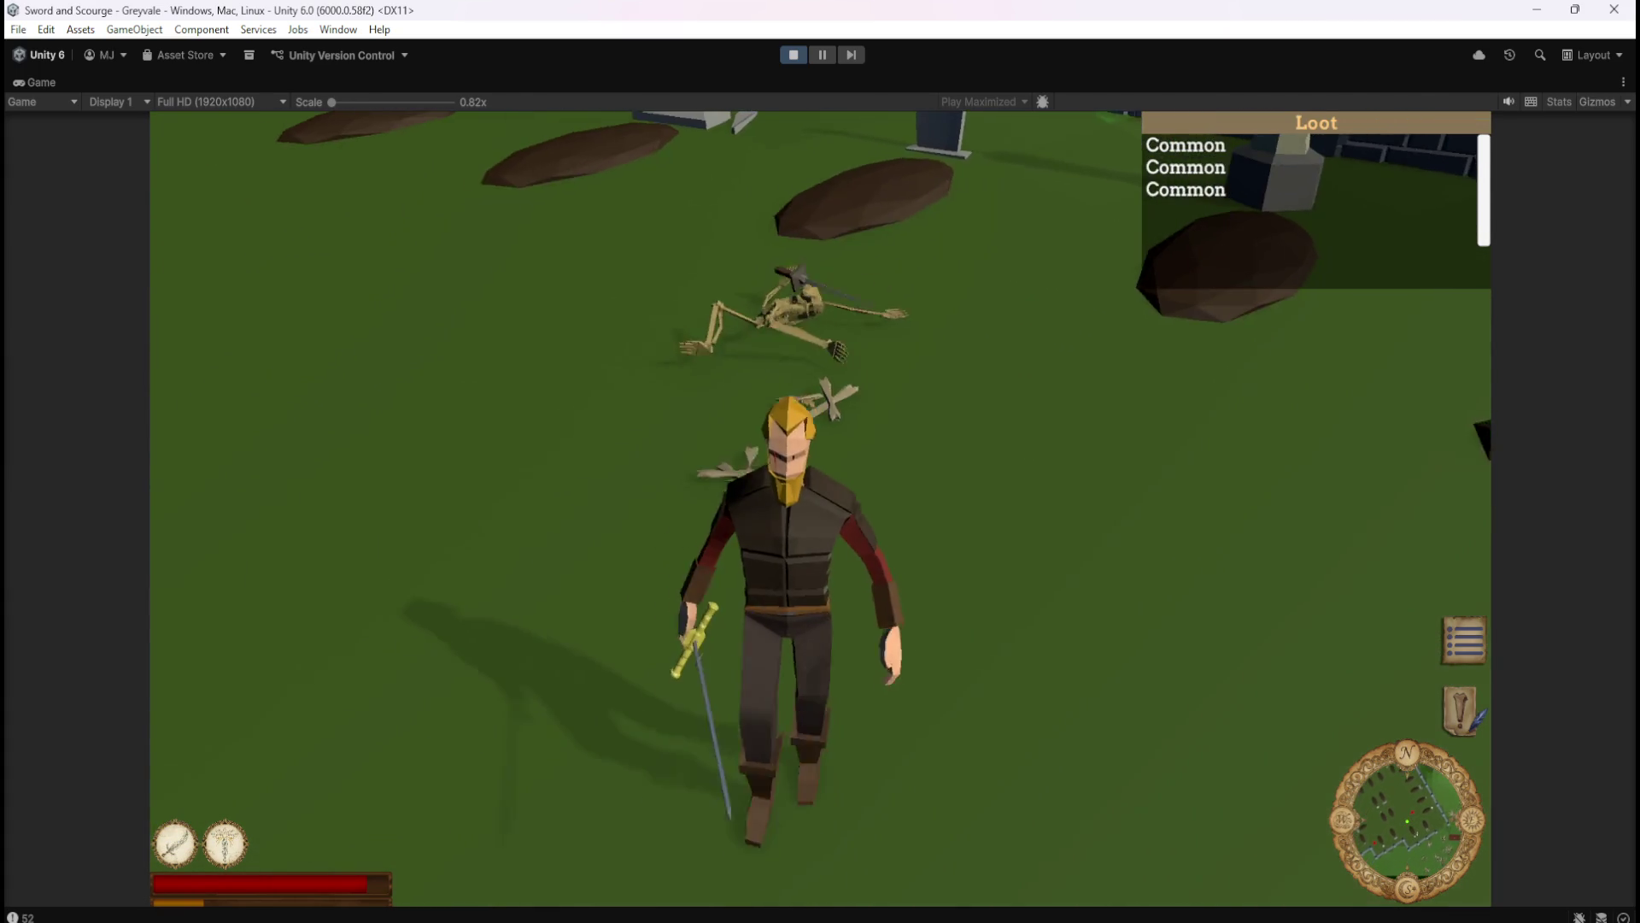
key(1)
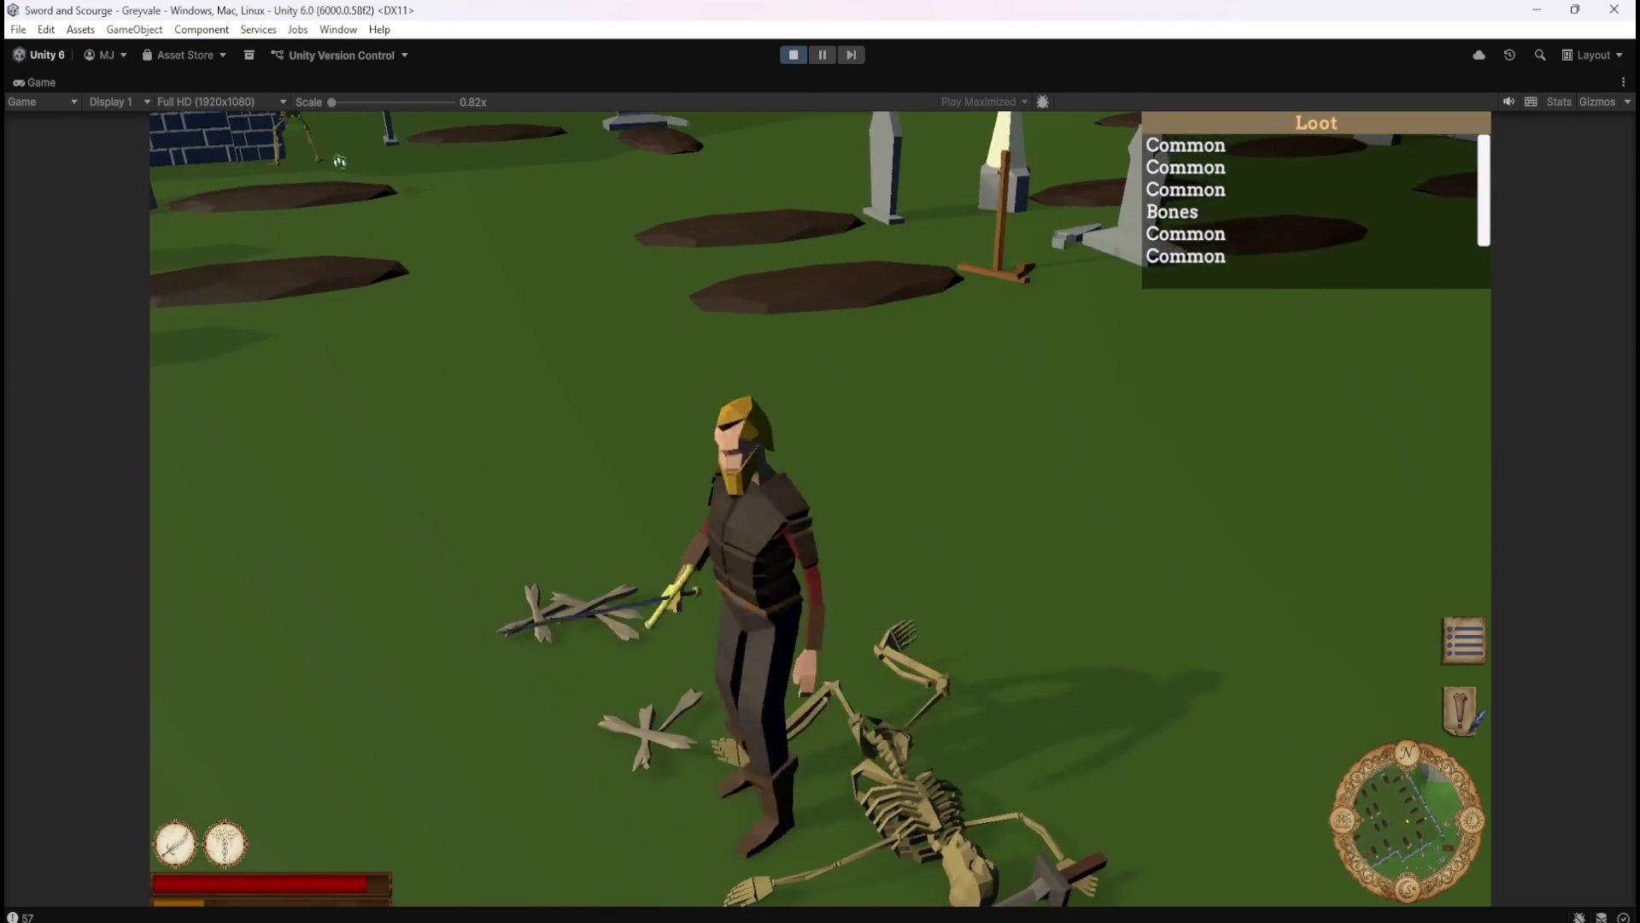
- Walk around the graveyard checking the Loot list, then pause and stop Play mode
key(w)
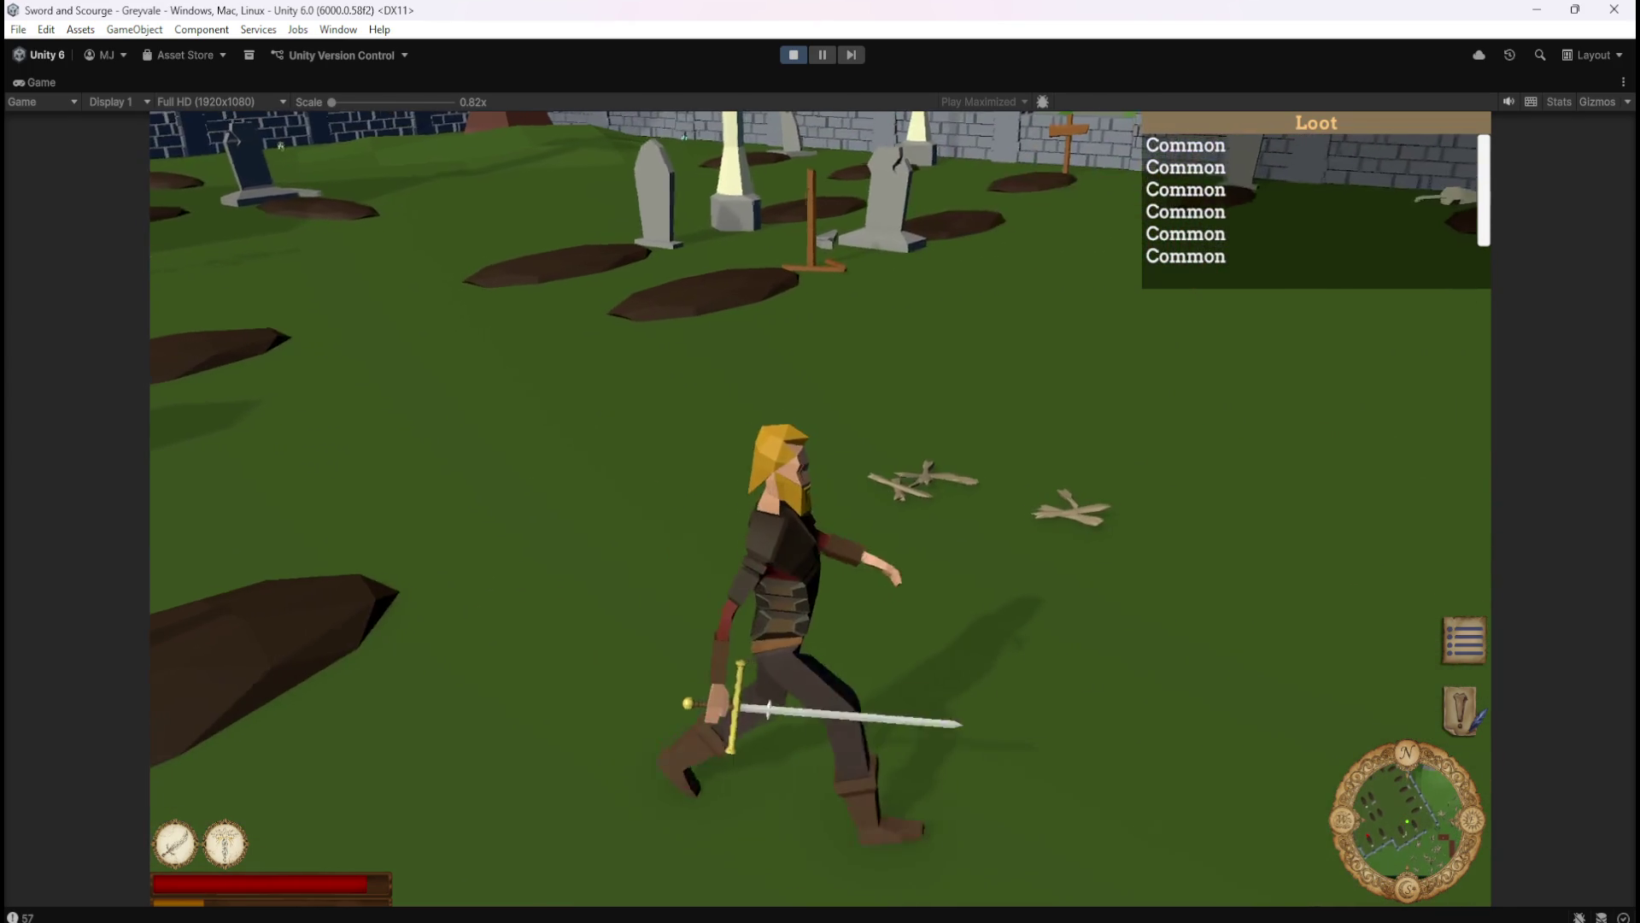
key(a)
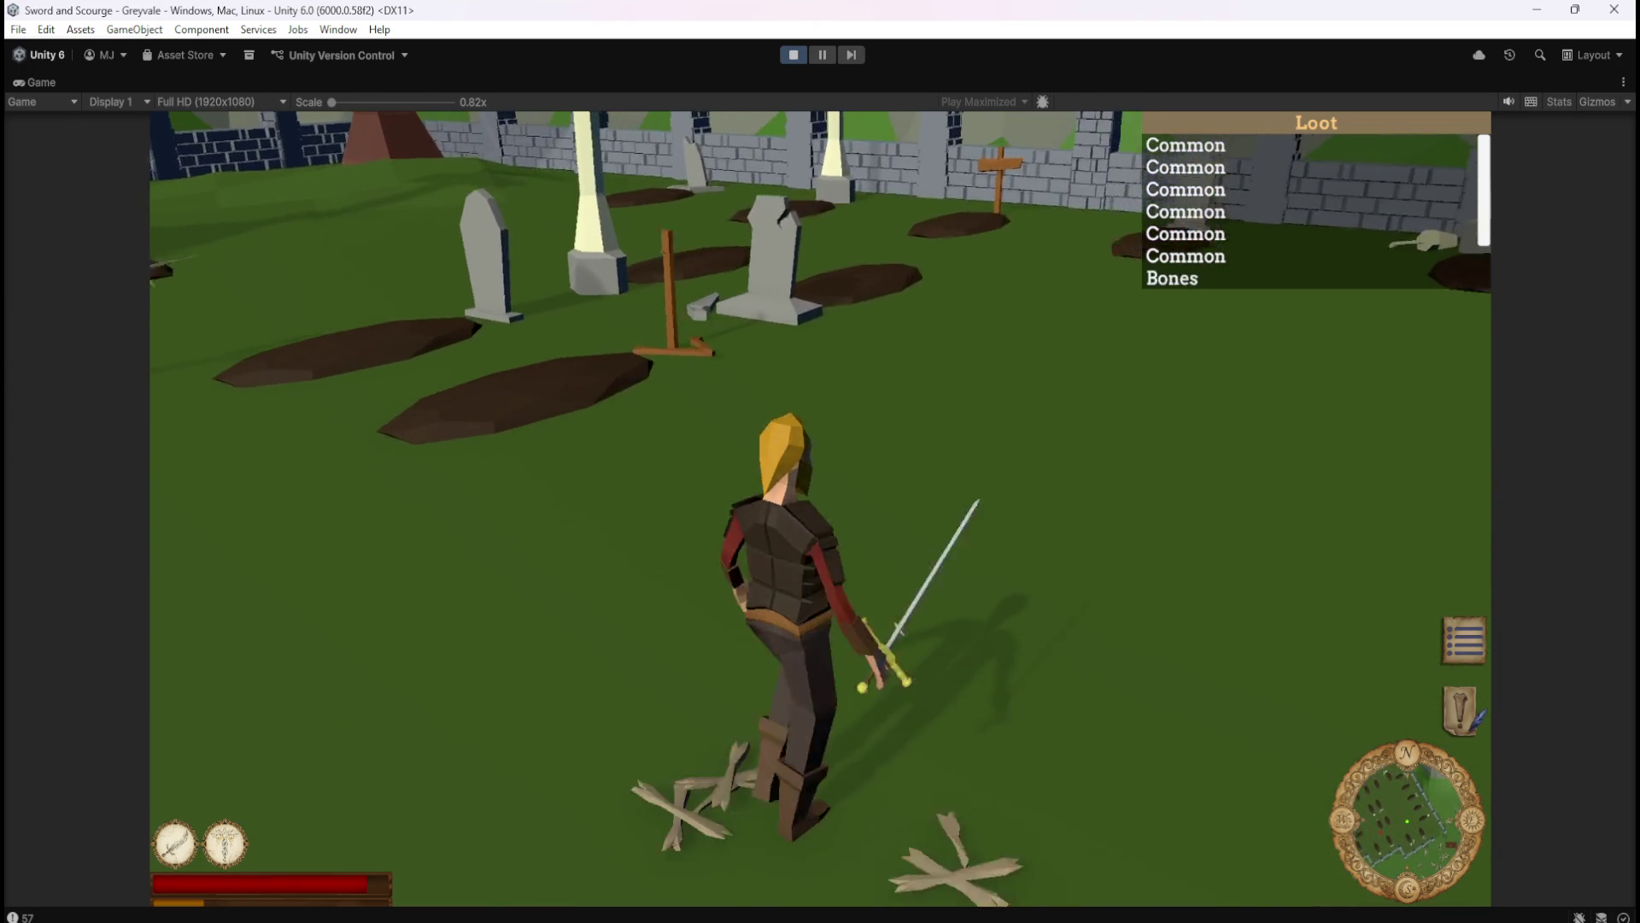
key(a)
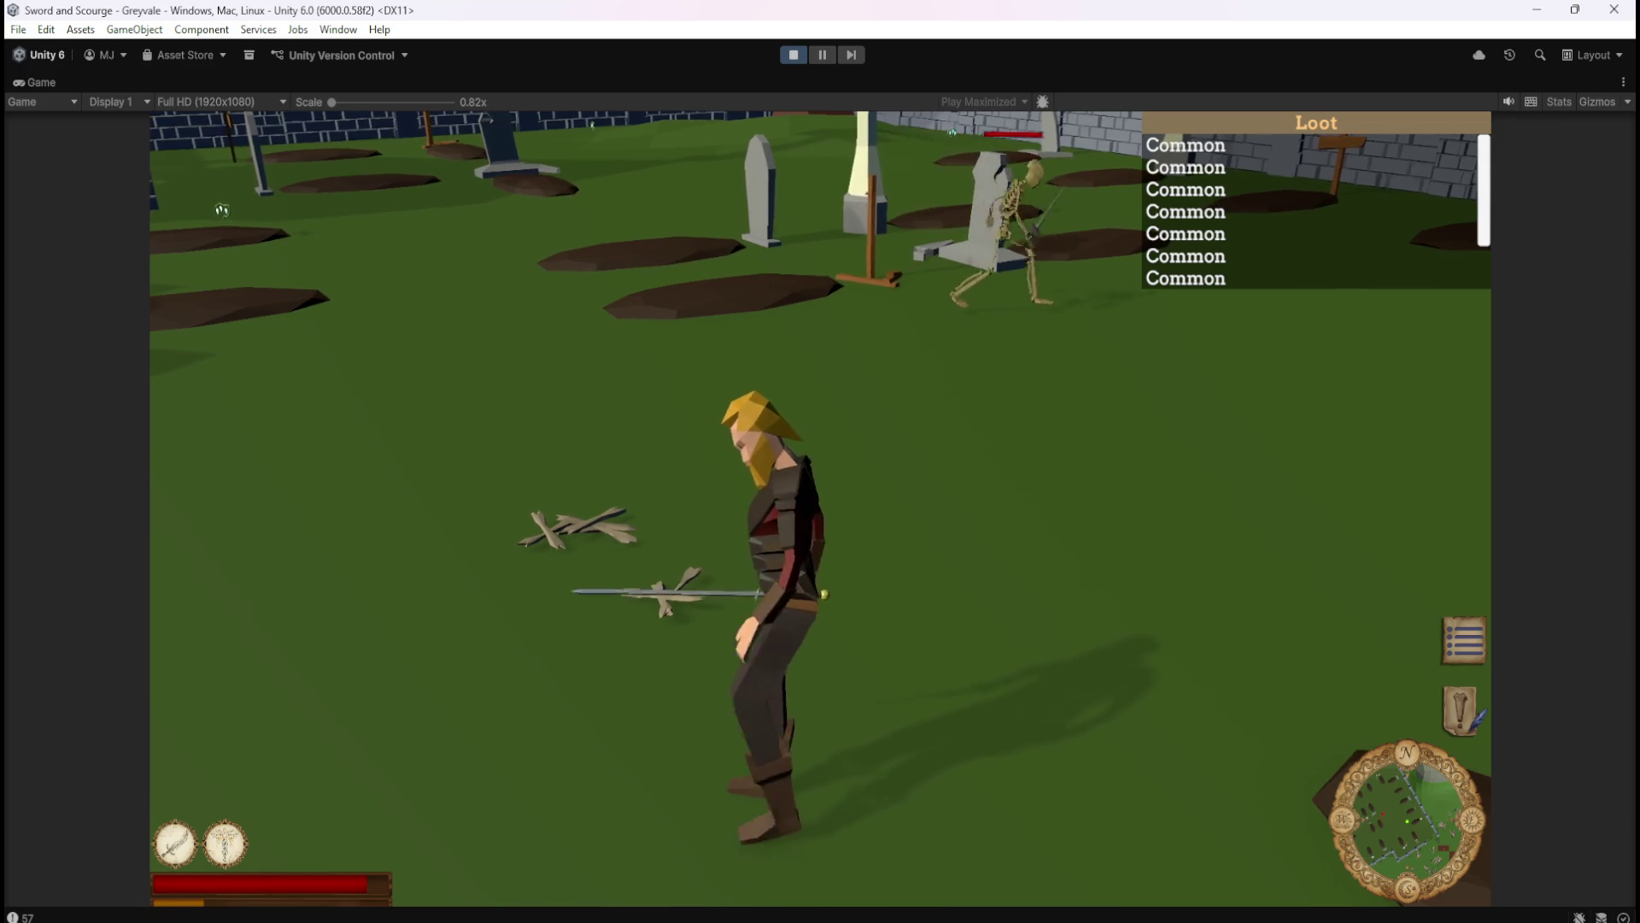
key(w)
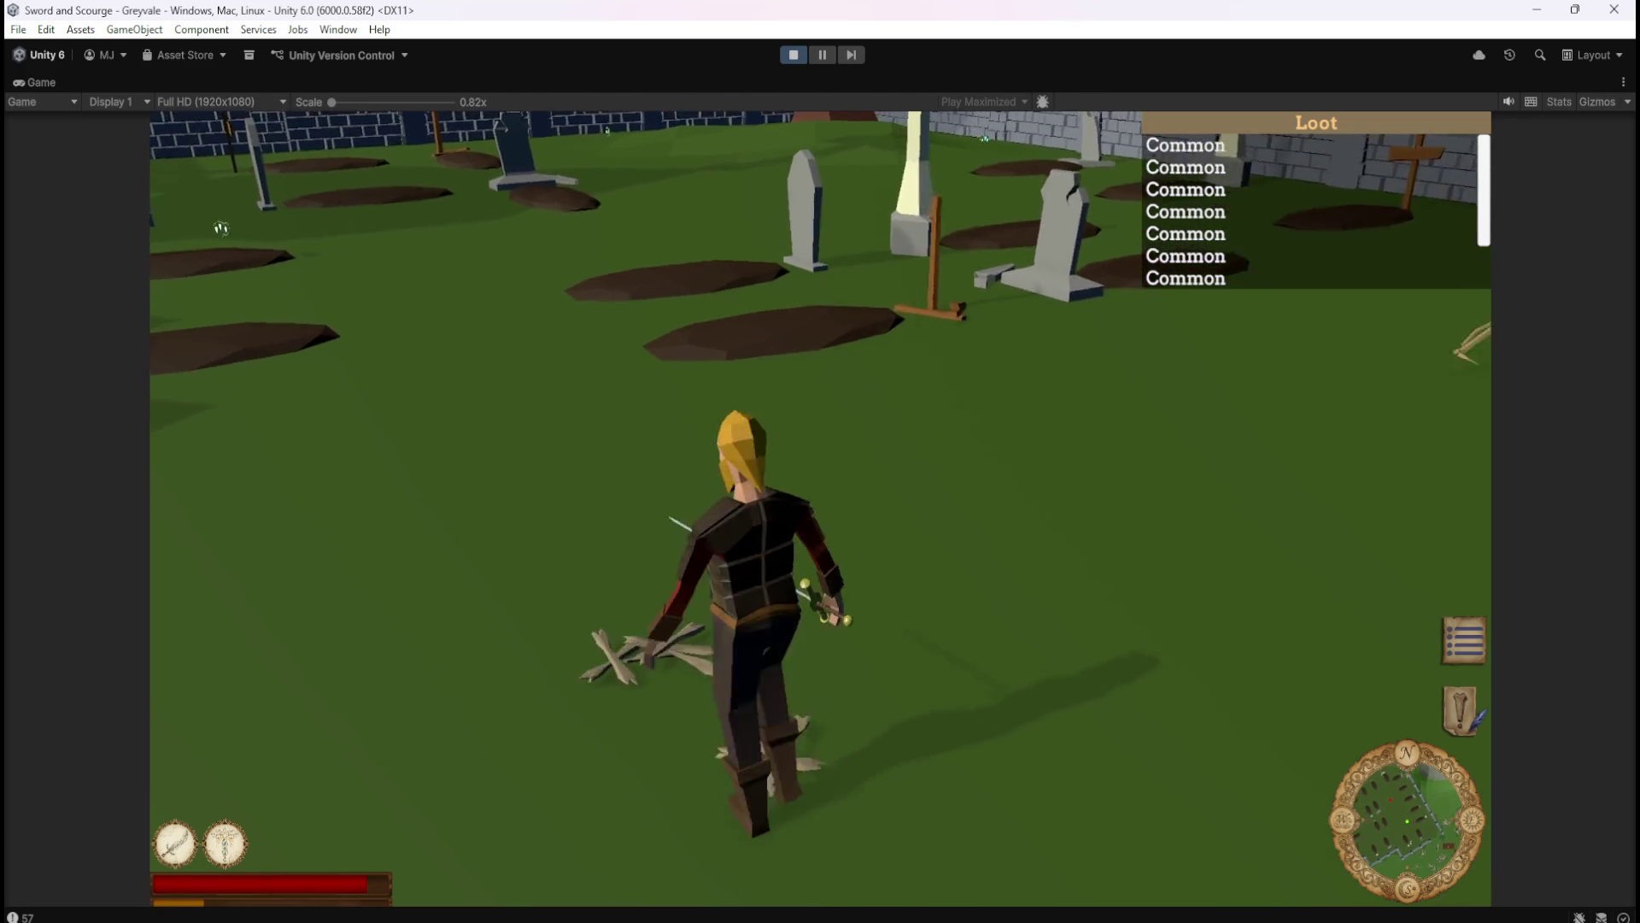
key(s)
key(d)
key(s)
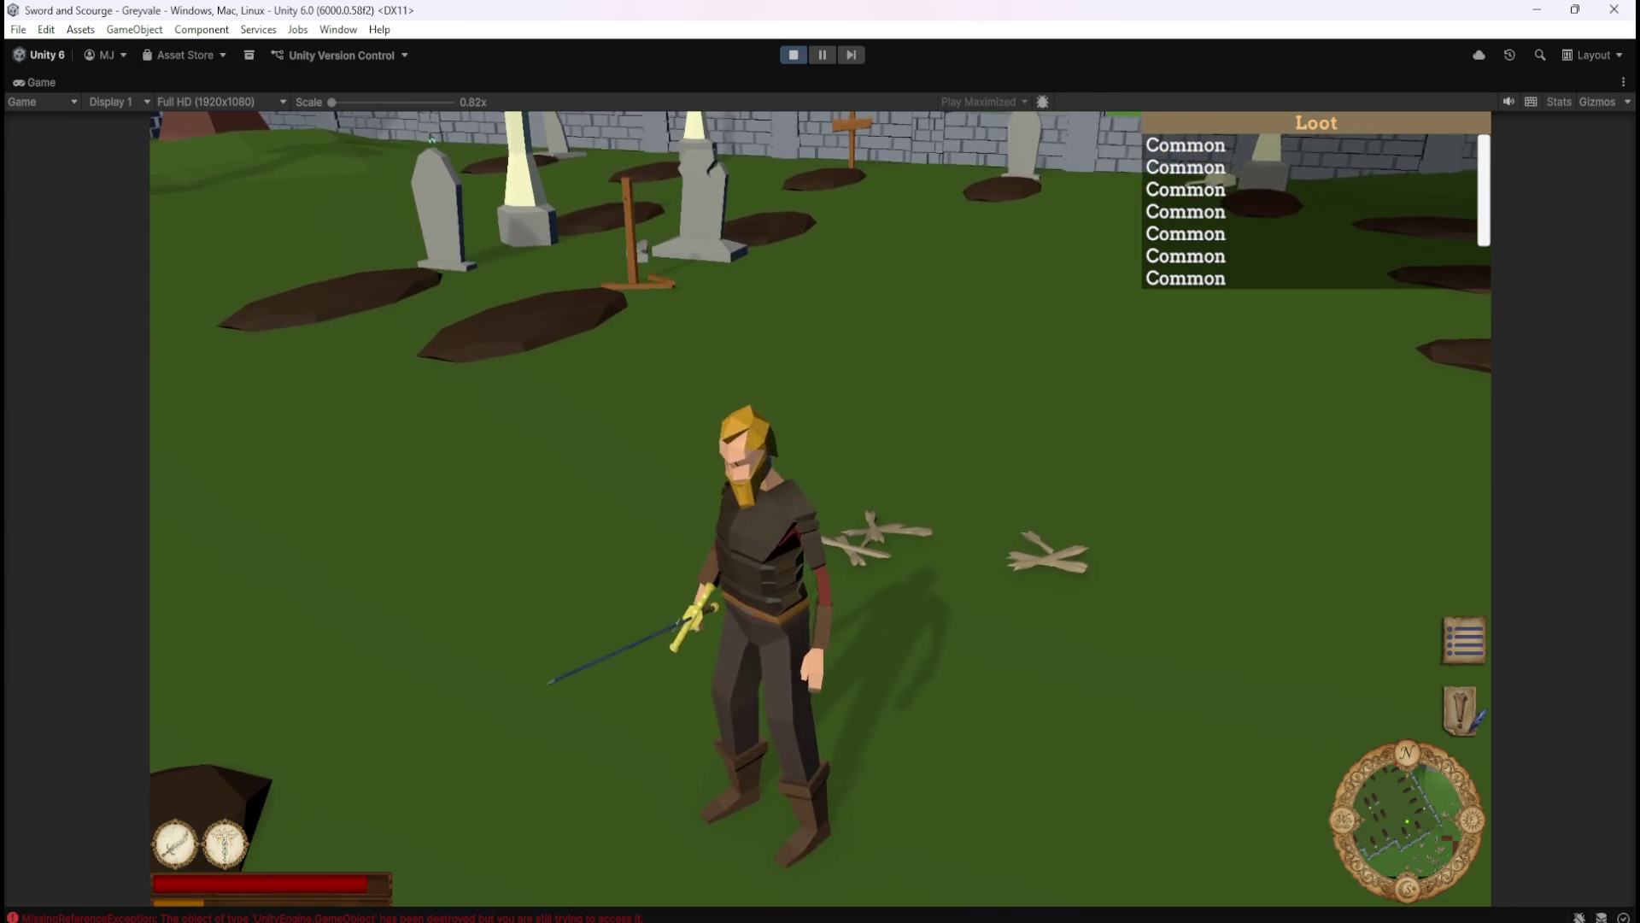
key(Escape)
click(797, 51)
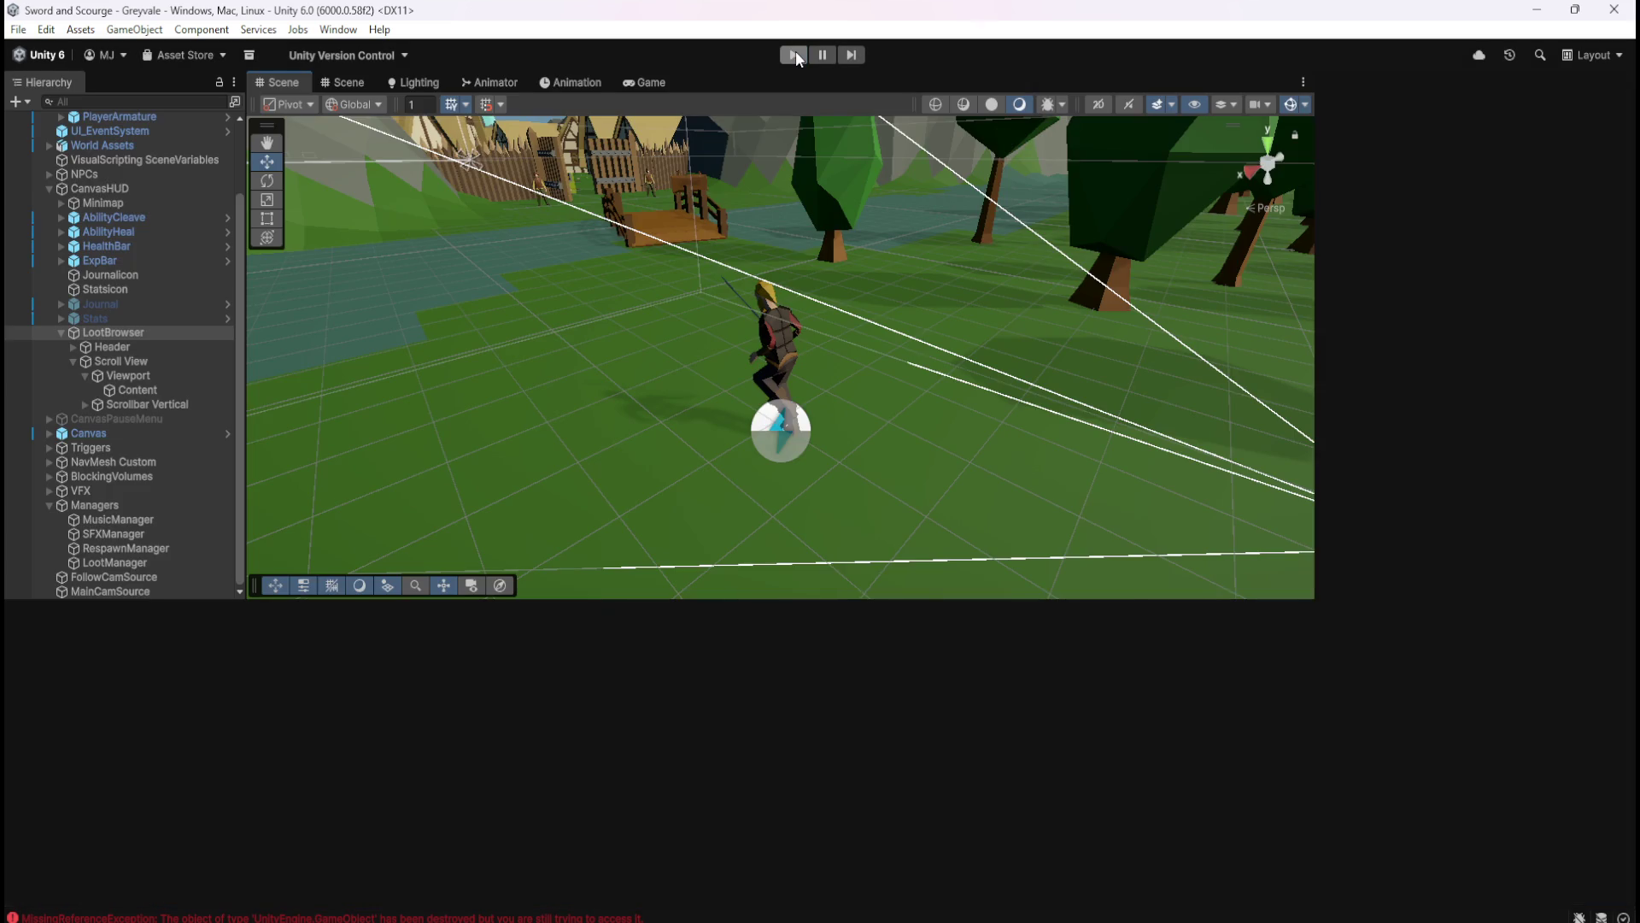
- Open the Gem Blood Ruby prefab and view its script graph full-screen
key(shift+space)
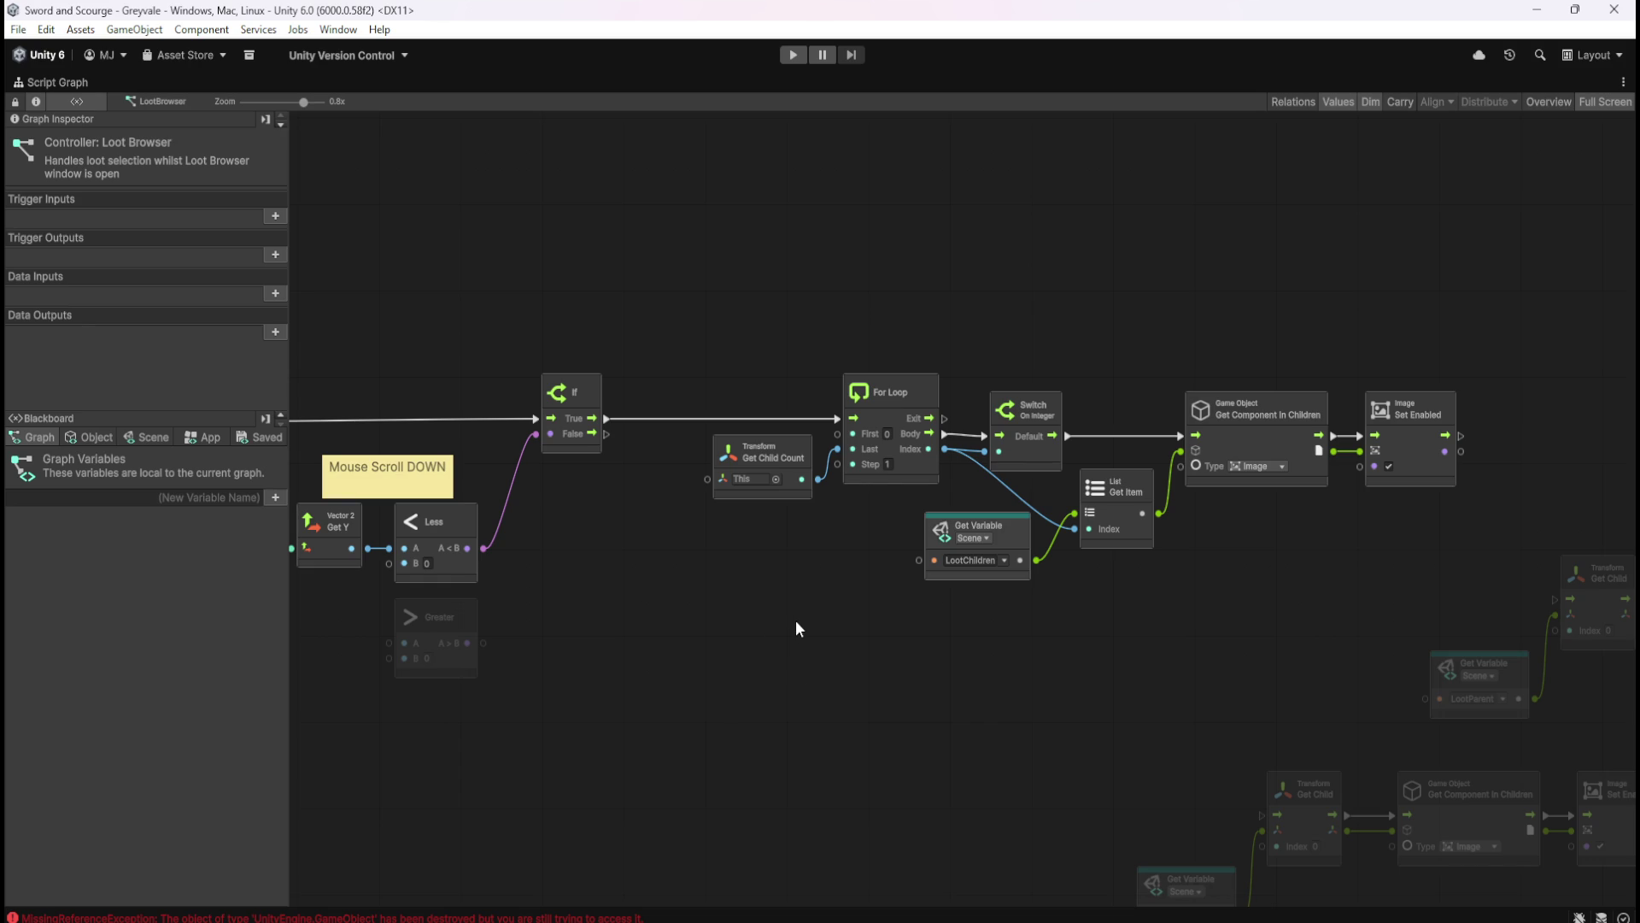
drag(796, 628, 1013, 569)
key(shift+space)
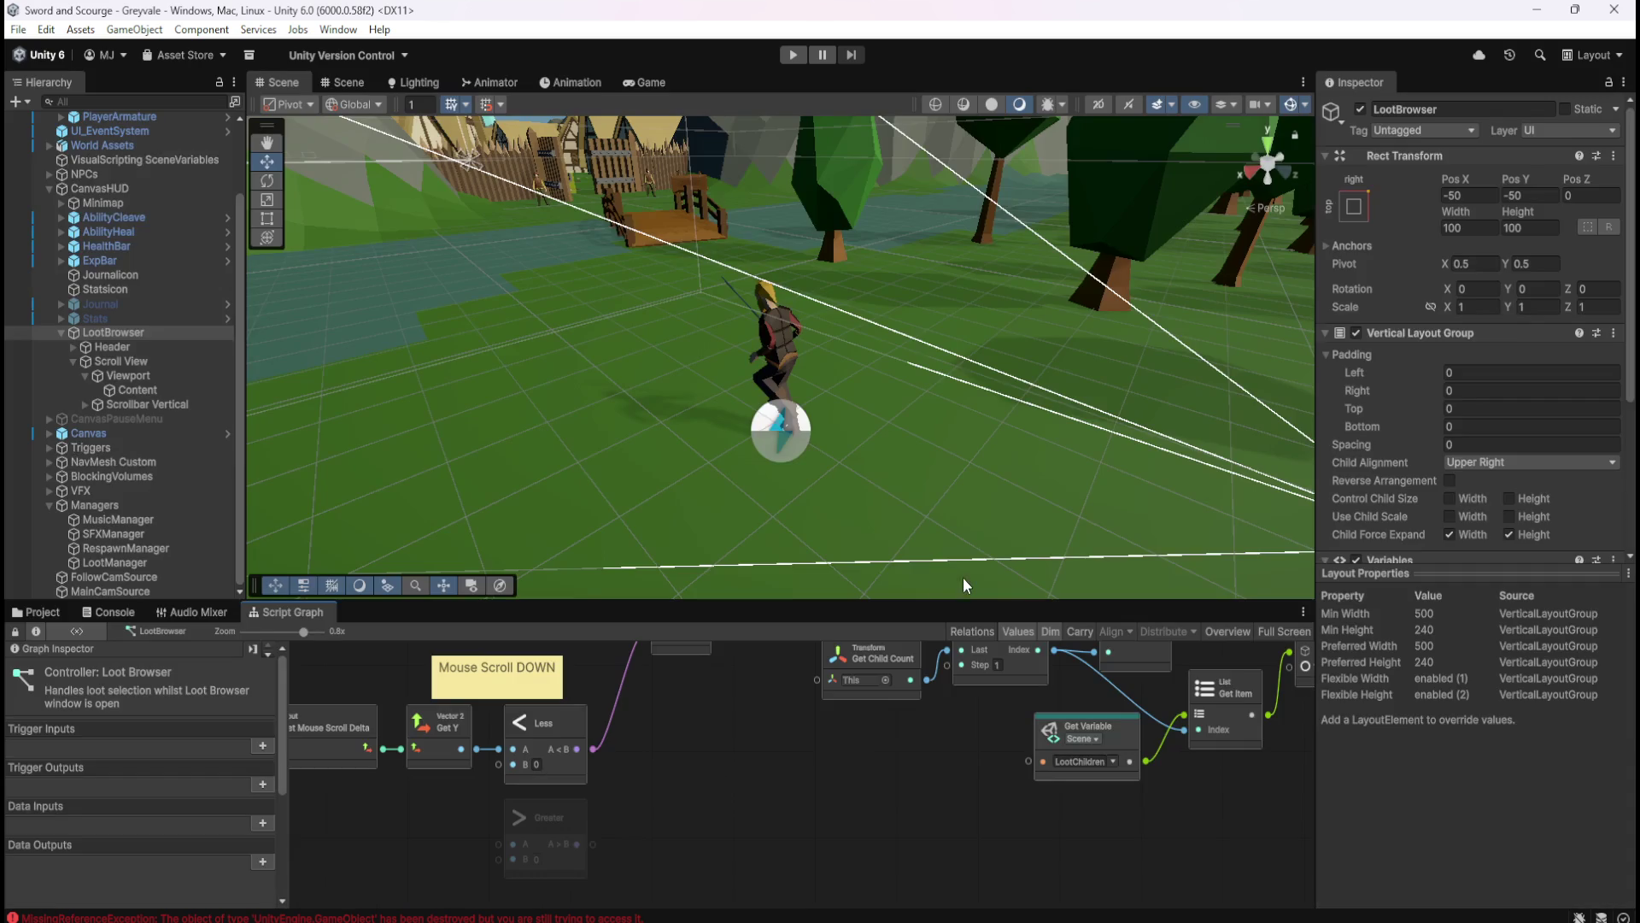
click(45, 612)
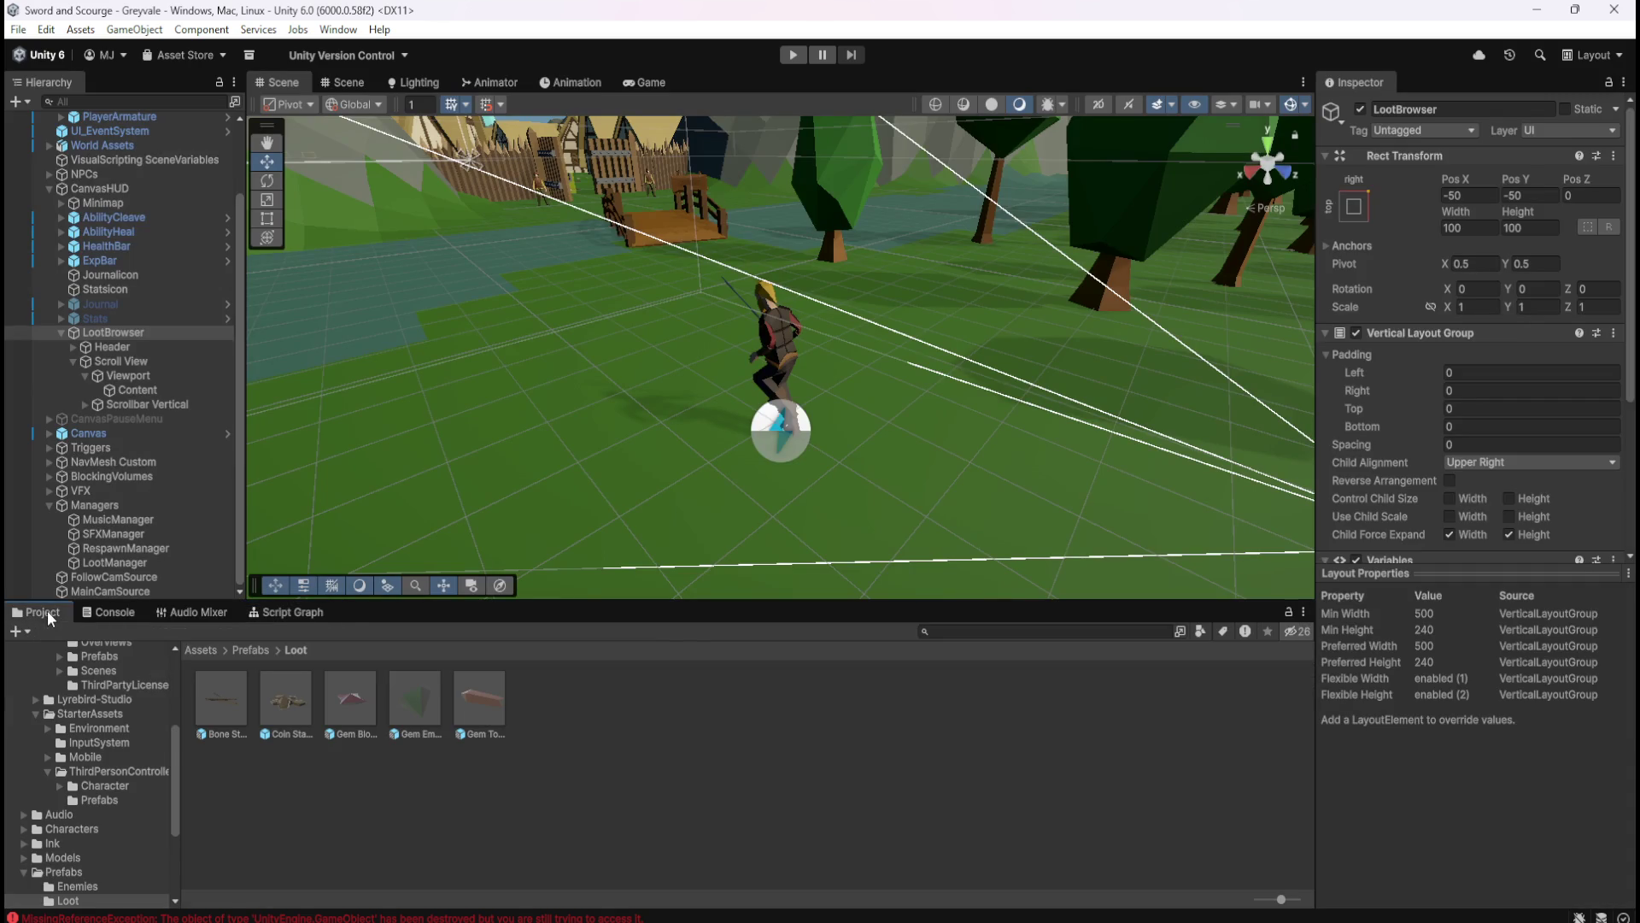
click(227, 700)
click(364, 696)
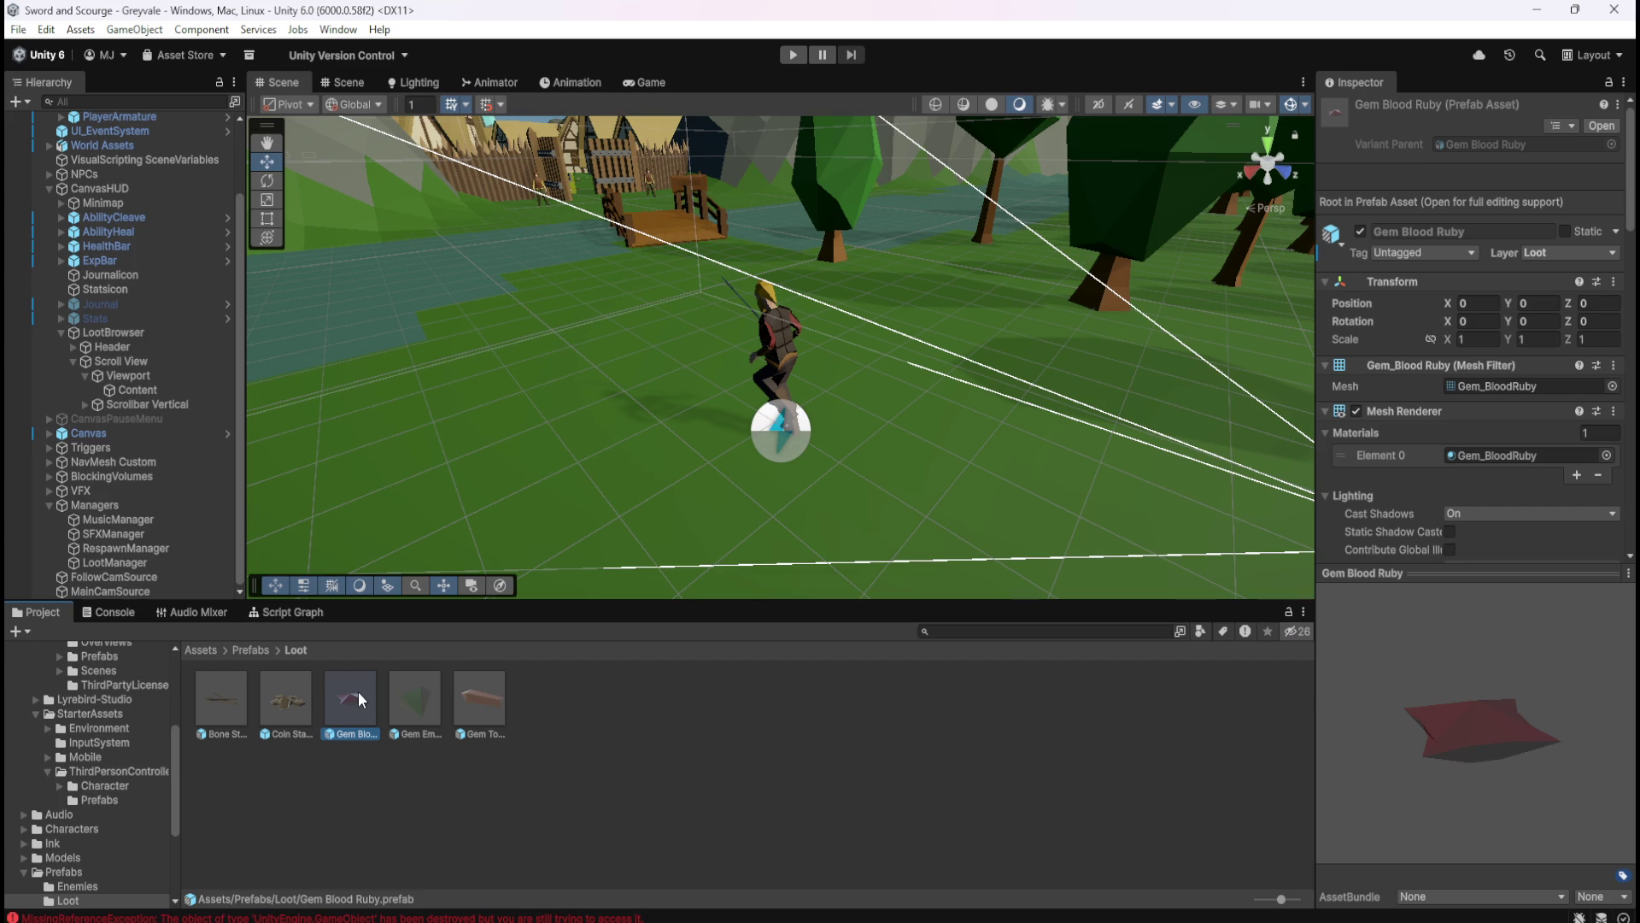
double_click(357, 691)
click(306, 614)
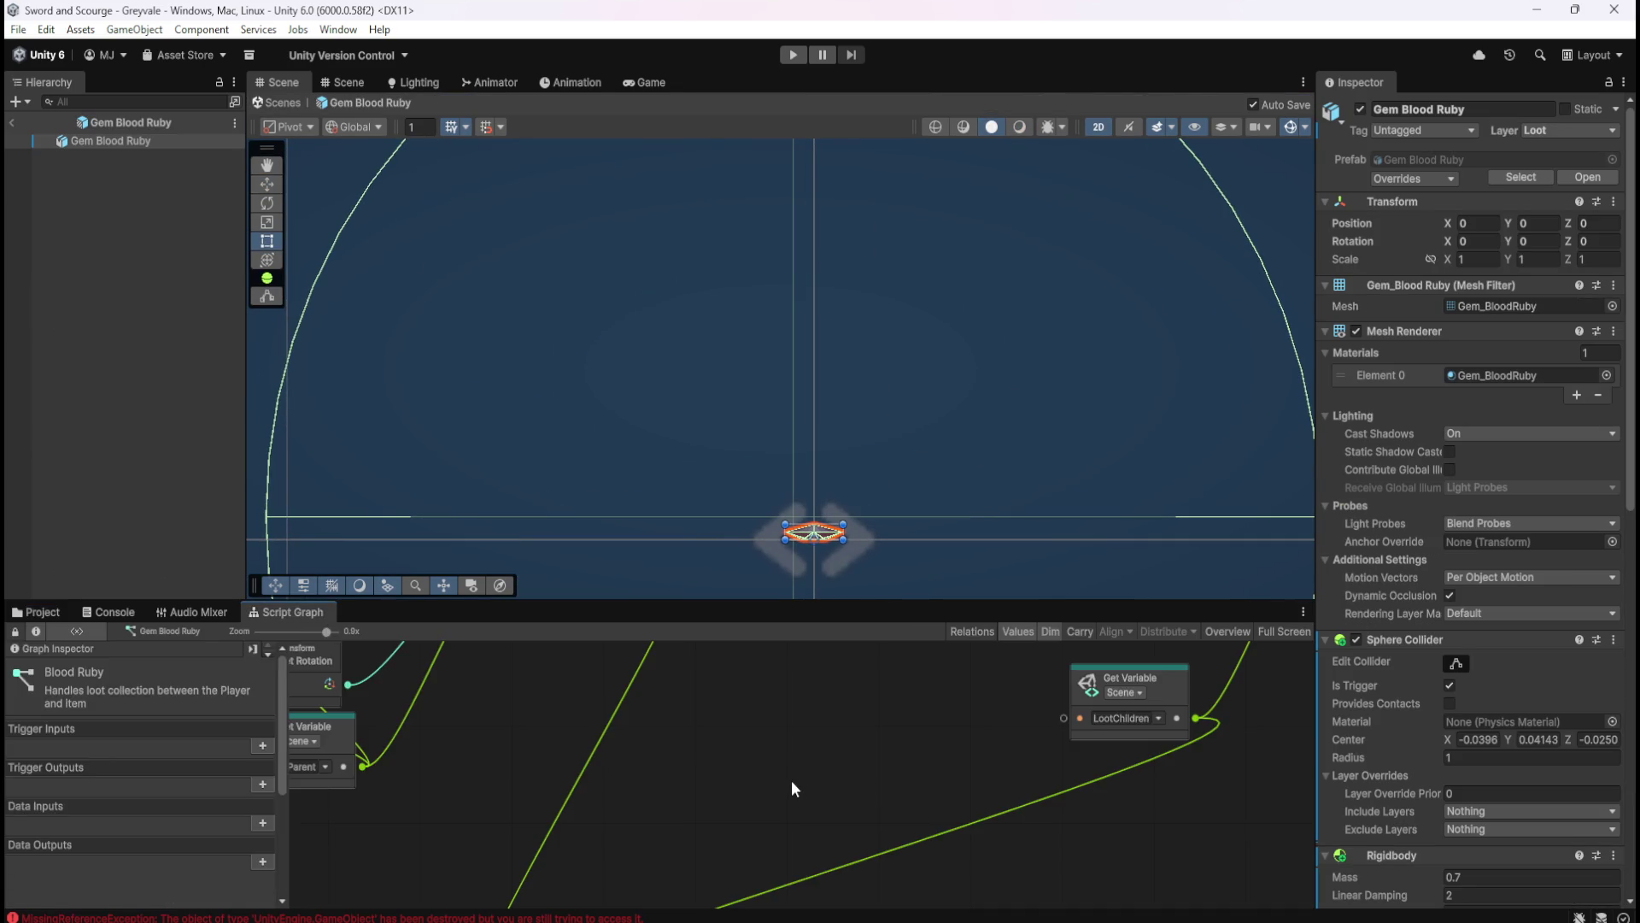
key(shift+space)
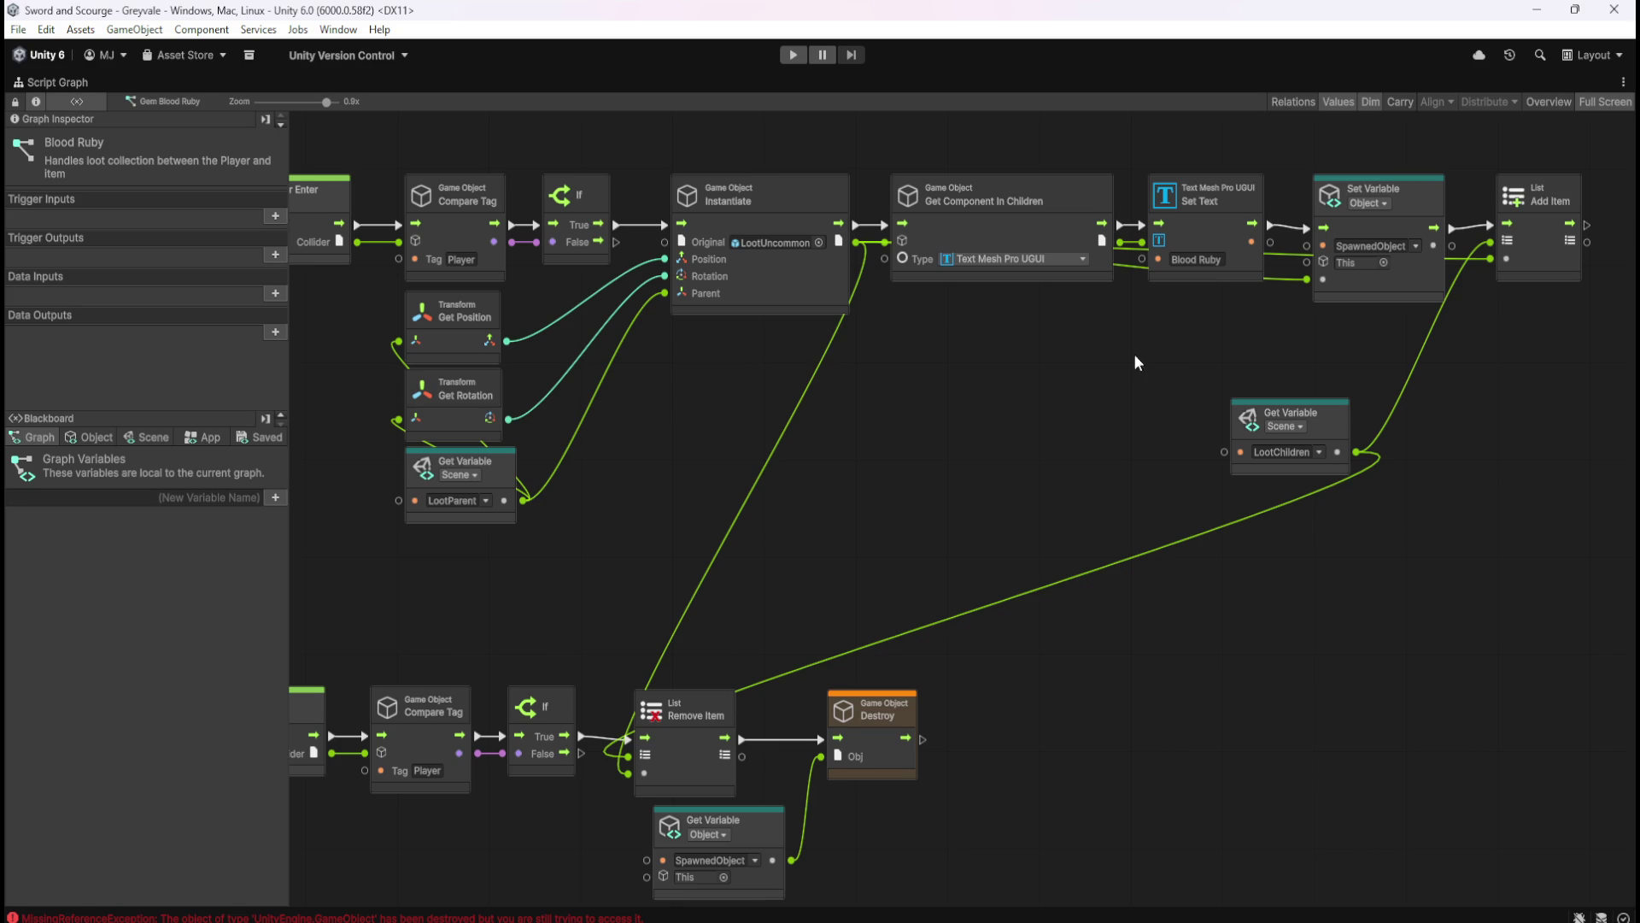
key(shift+space)
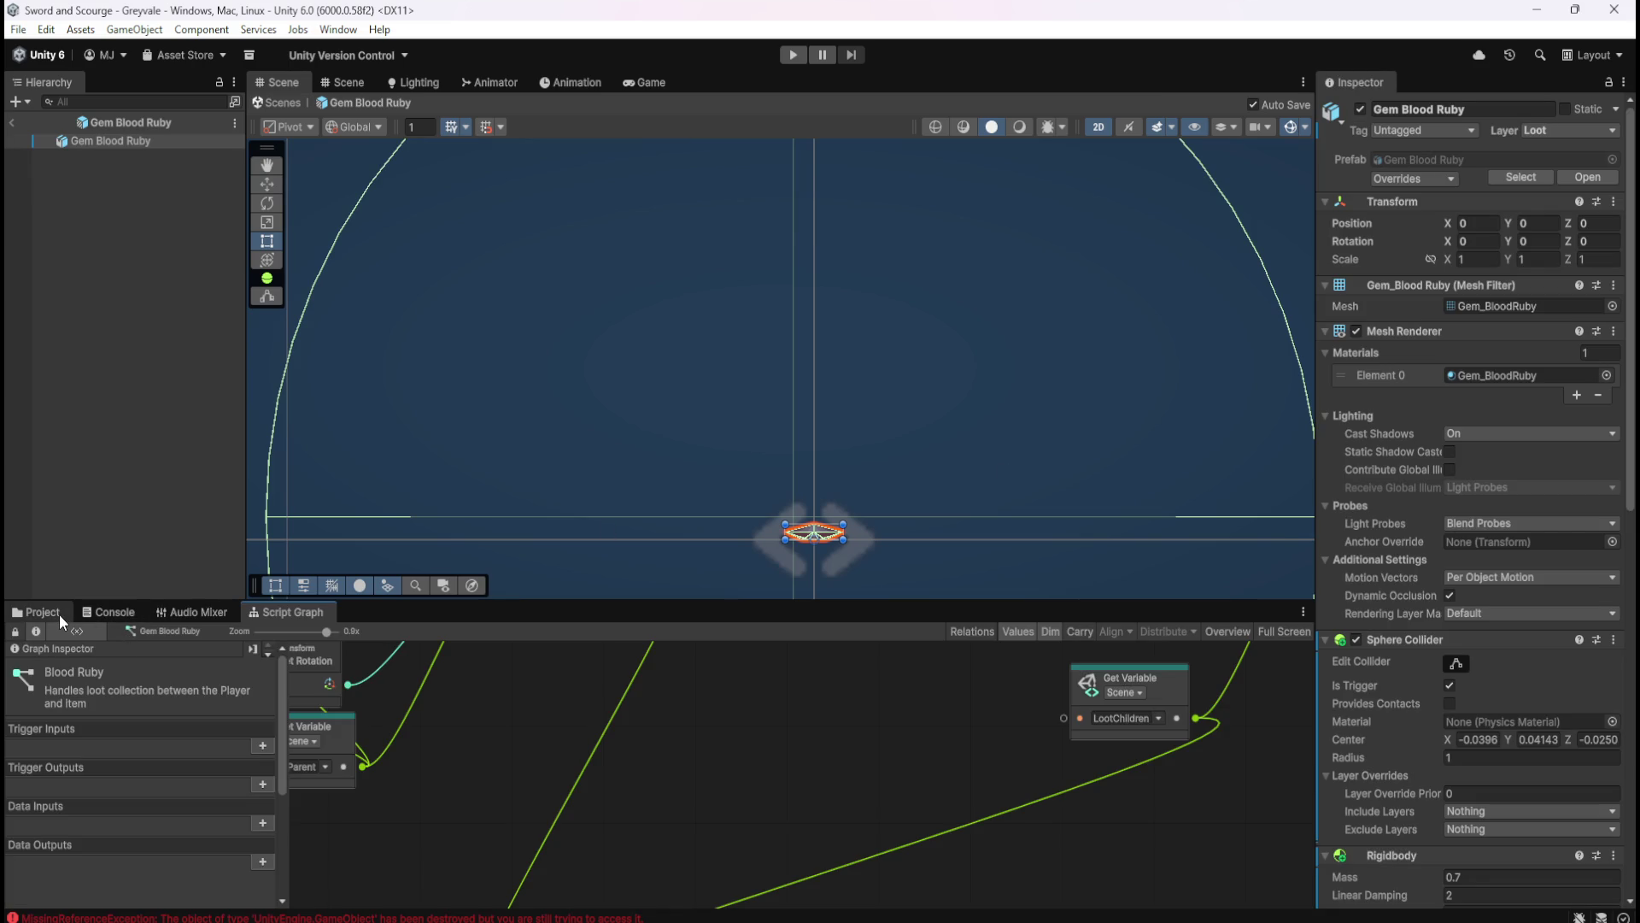
- Compare the Bone Stack prefab's script graph with the Gem Blood Ruby graph
click(58, 613)
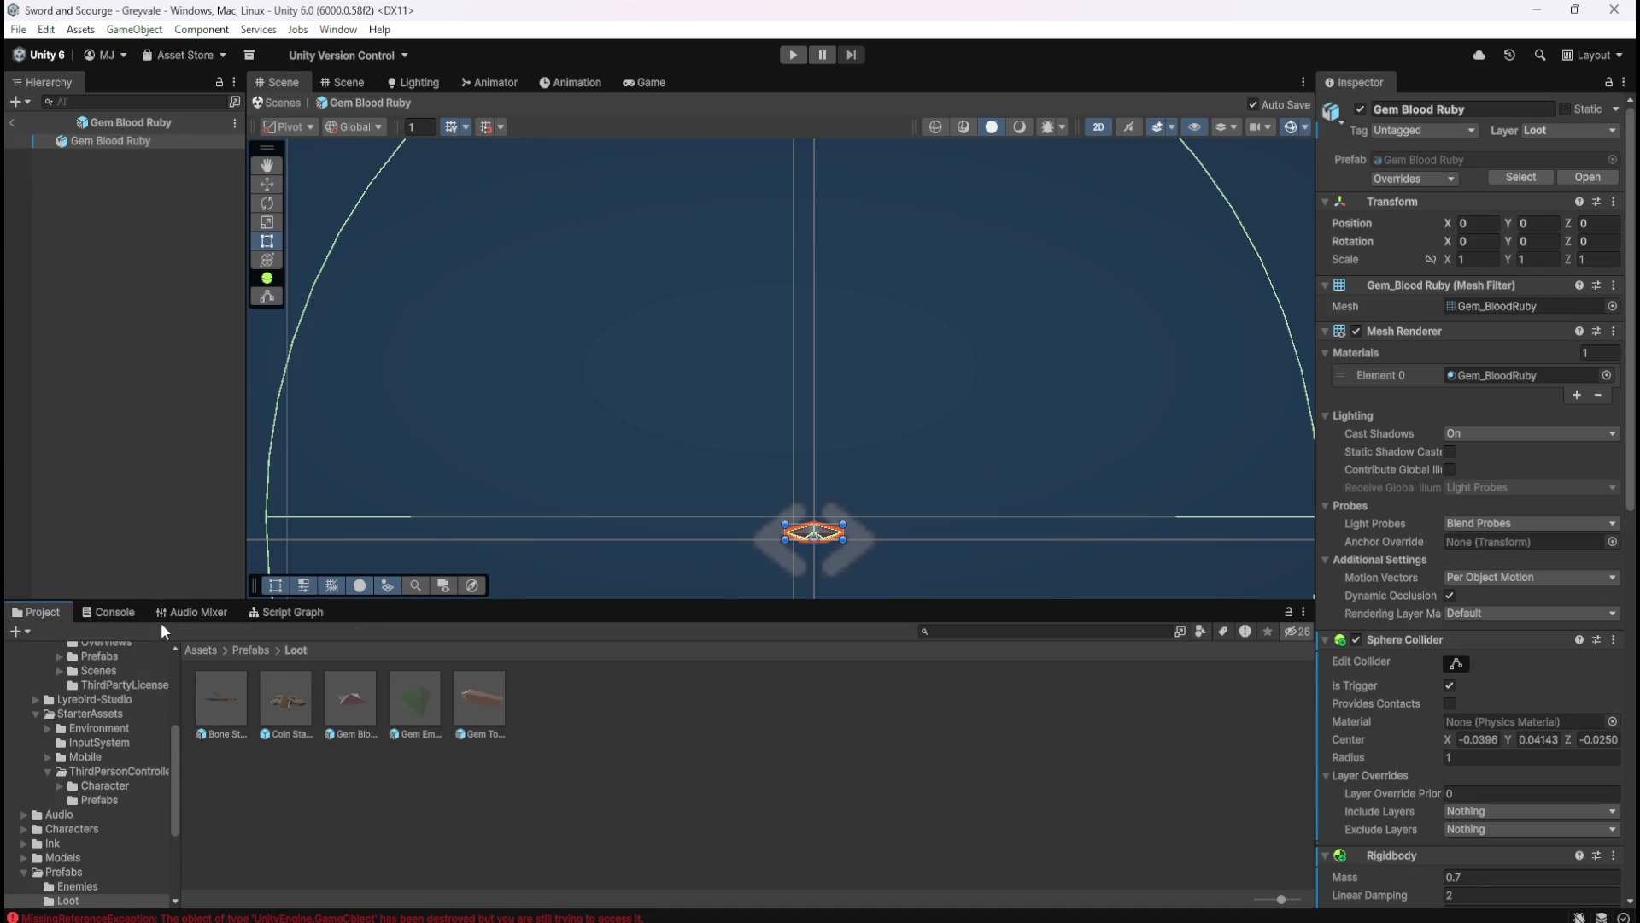
click(224, 699)
click(286, 612)
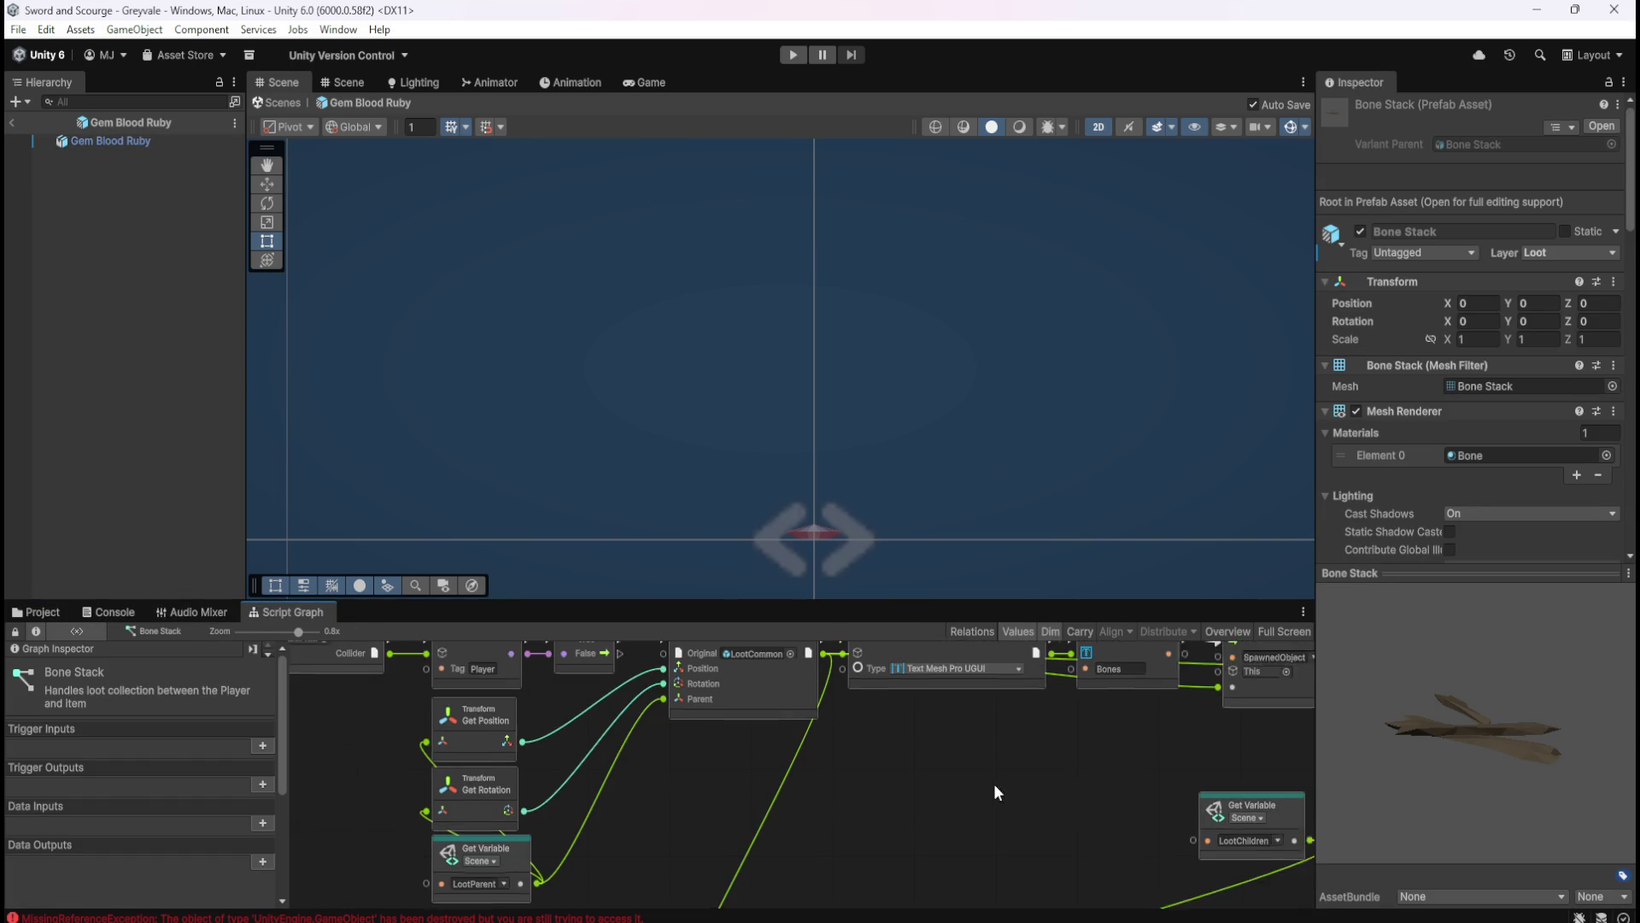
drag(966, 812, 908, 825)
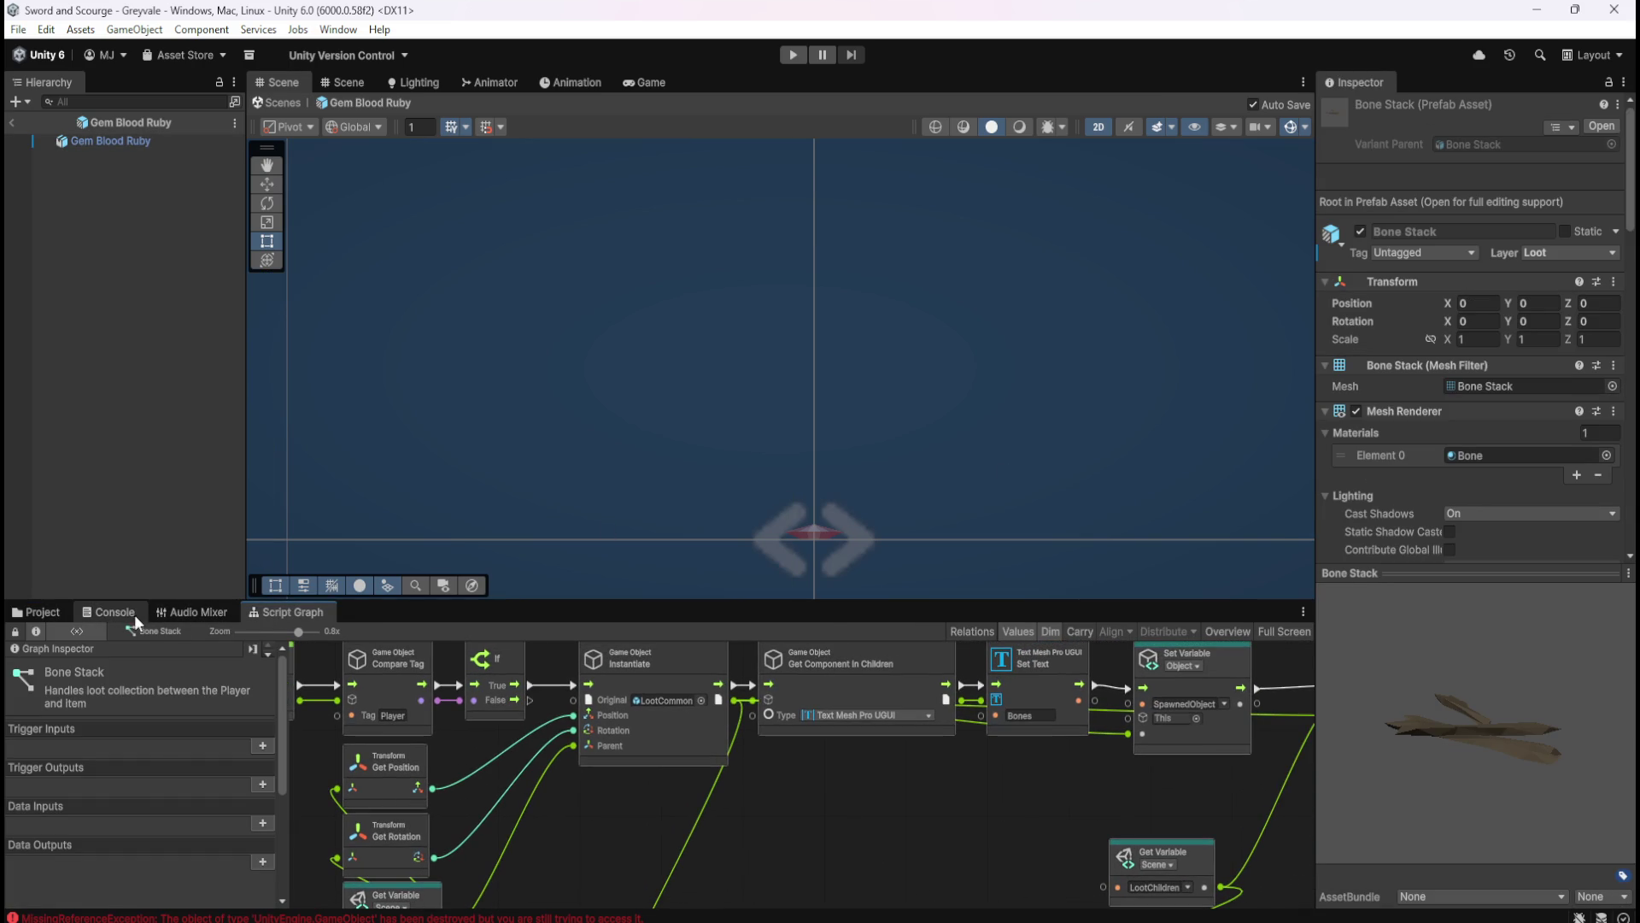
click(41, 614)
click(341, 694)
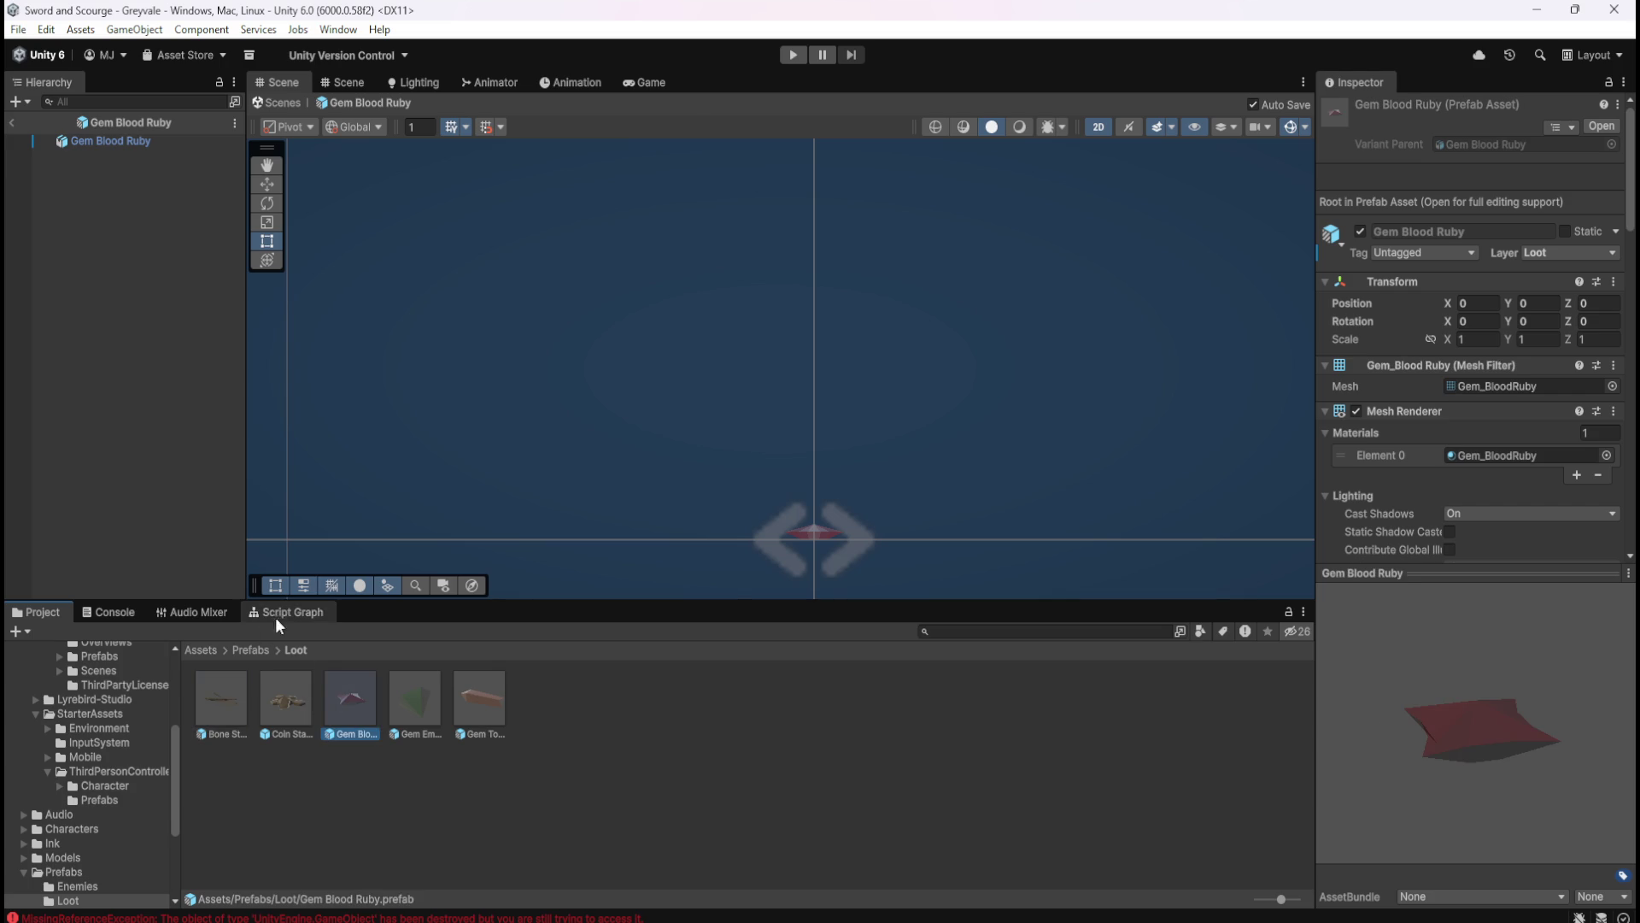
click(271, 615)
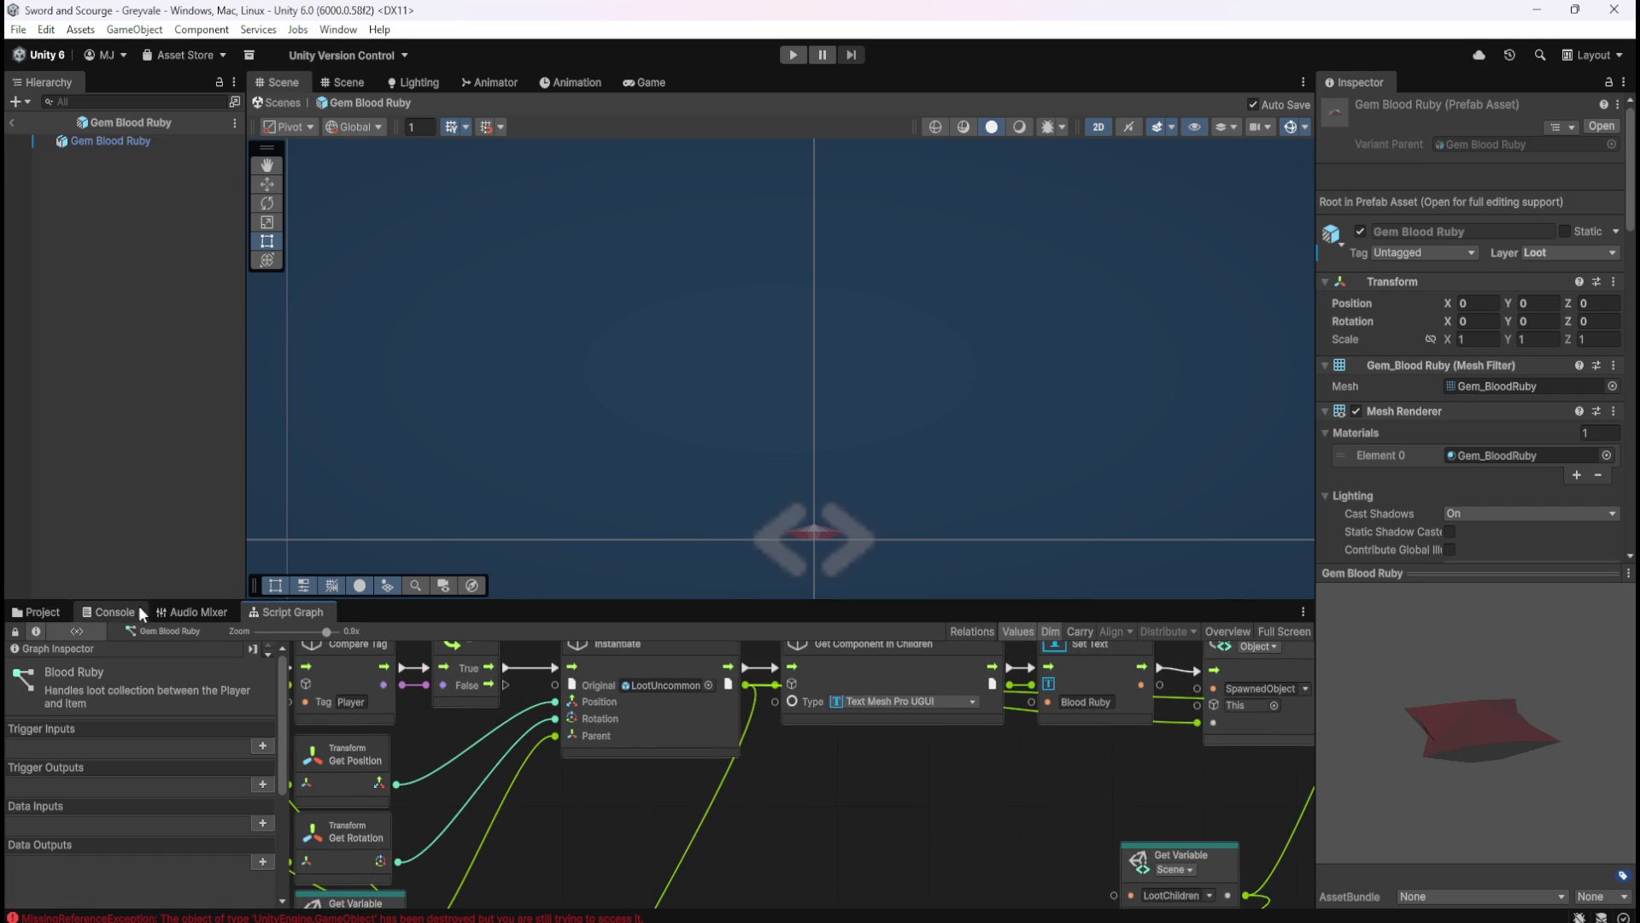
- View the Gem Emerald prefab's script graph
click(62, 613)
click(419, 692)
click(275, 613)
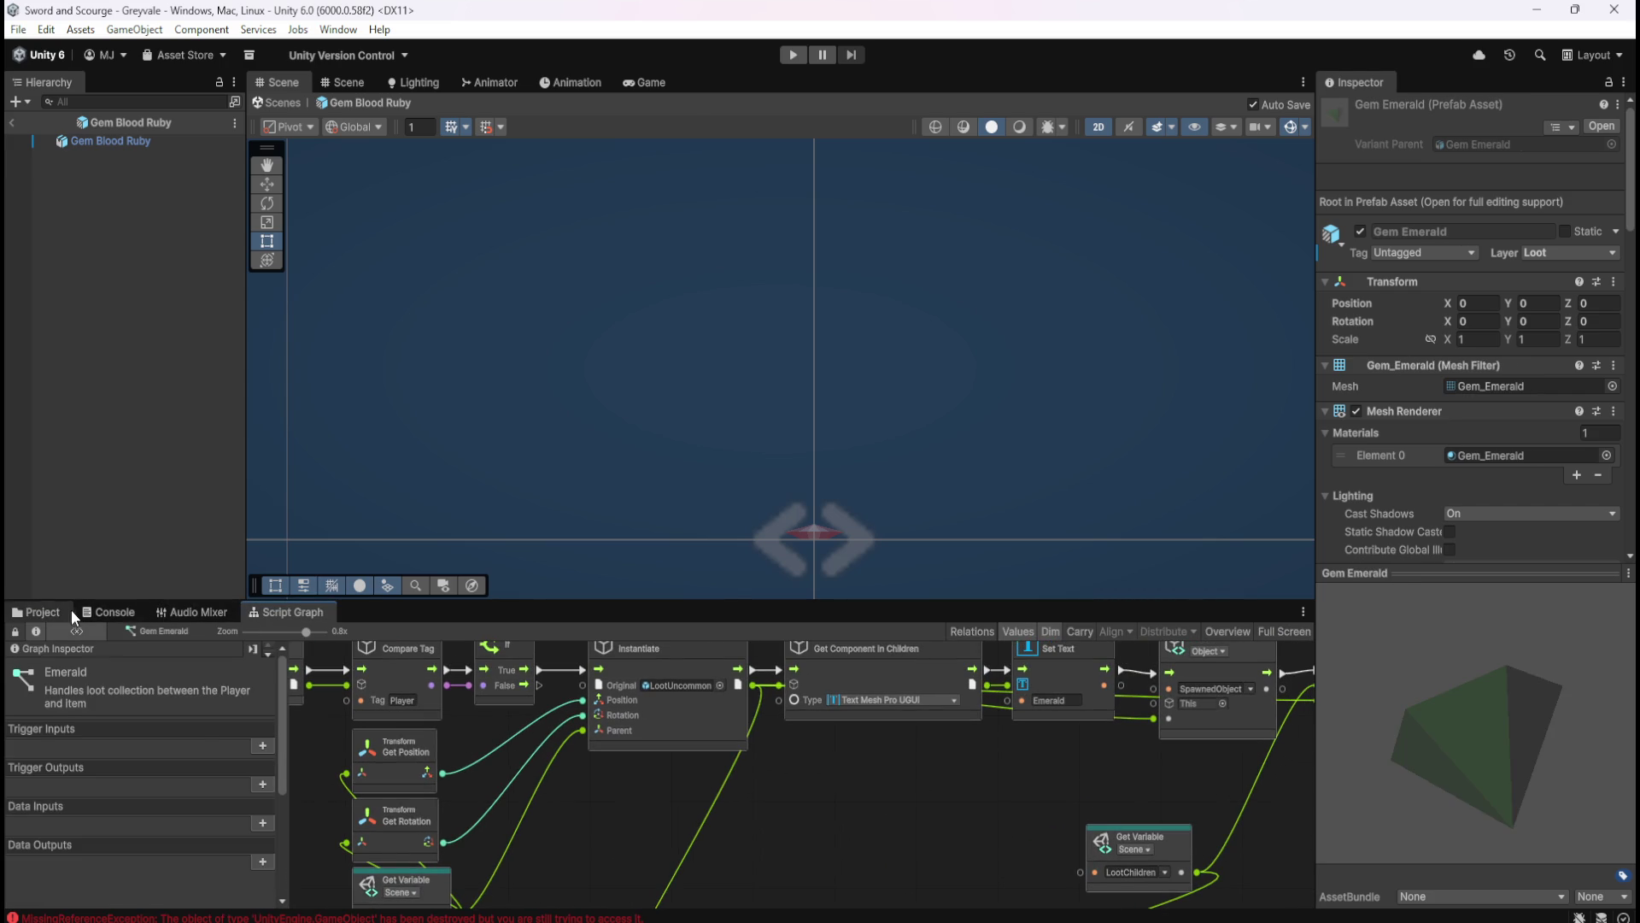
- View the Gem Topaz graph, then exit Prefab mode and select LootBrowser in the Hierarchy
click(41, 612)
click(474, 685)
click(287, 613)
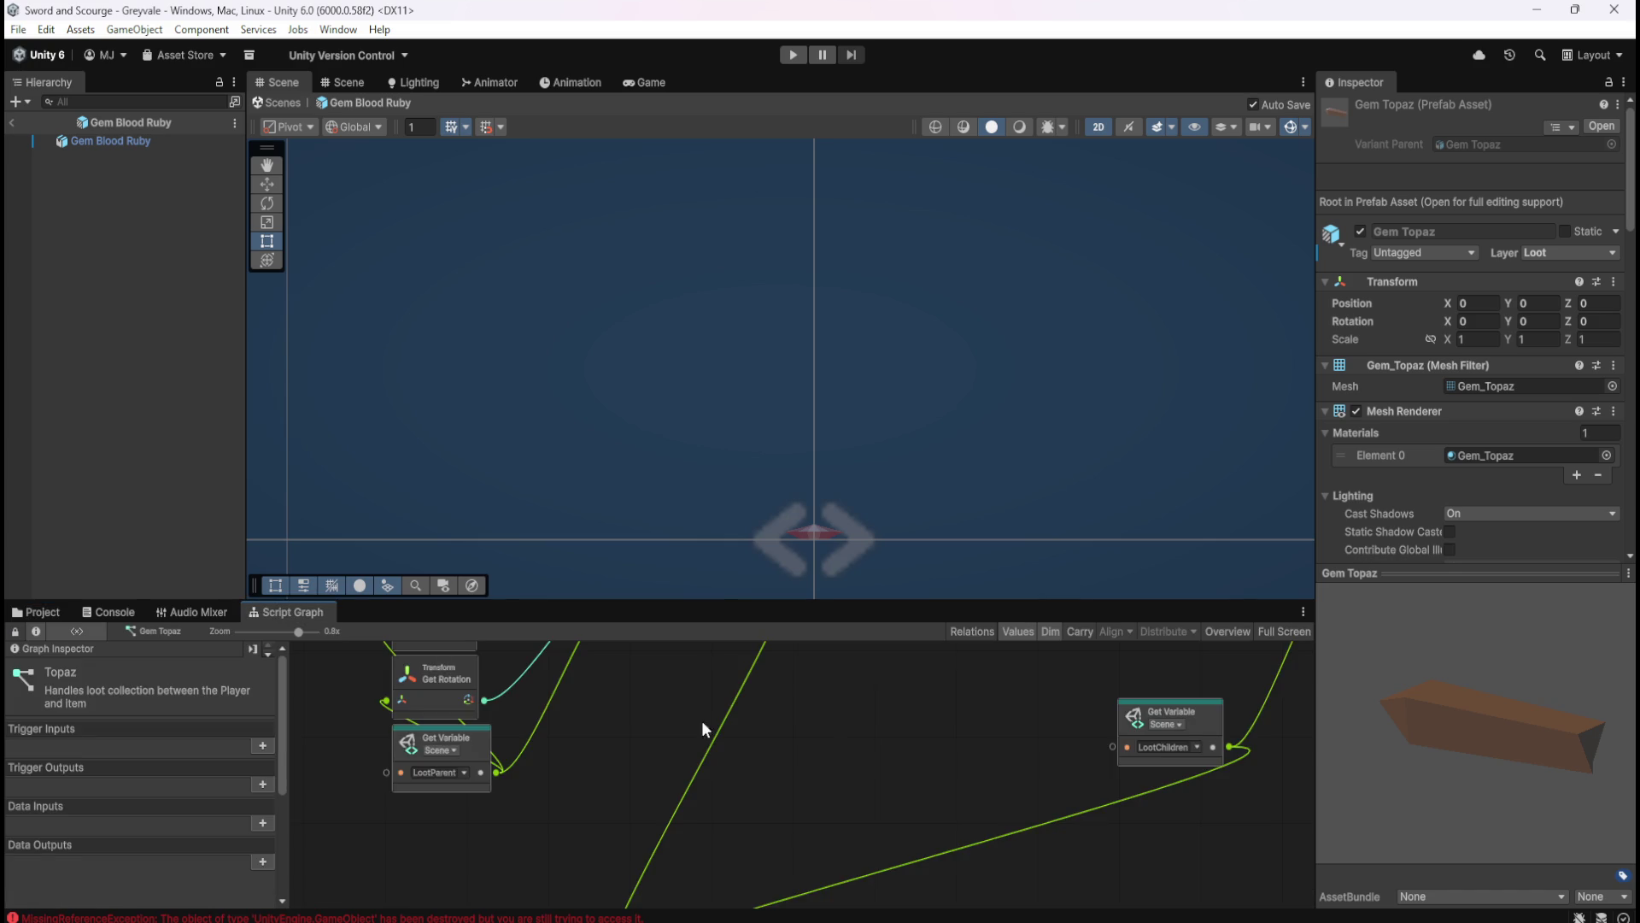
click(49, 611)
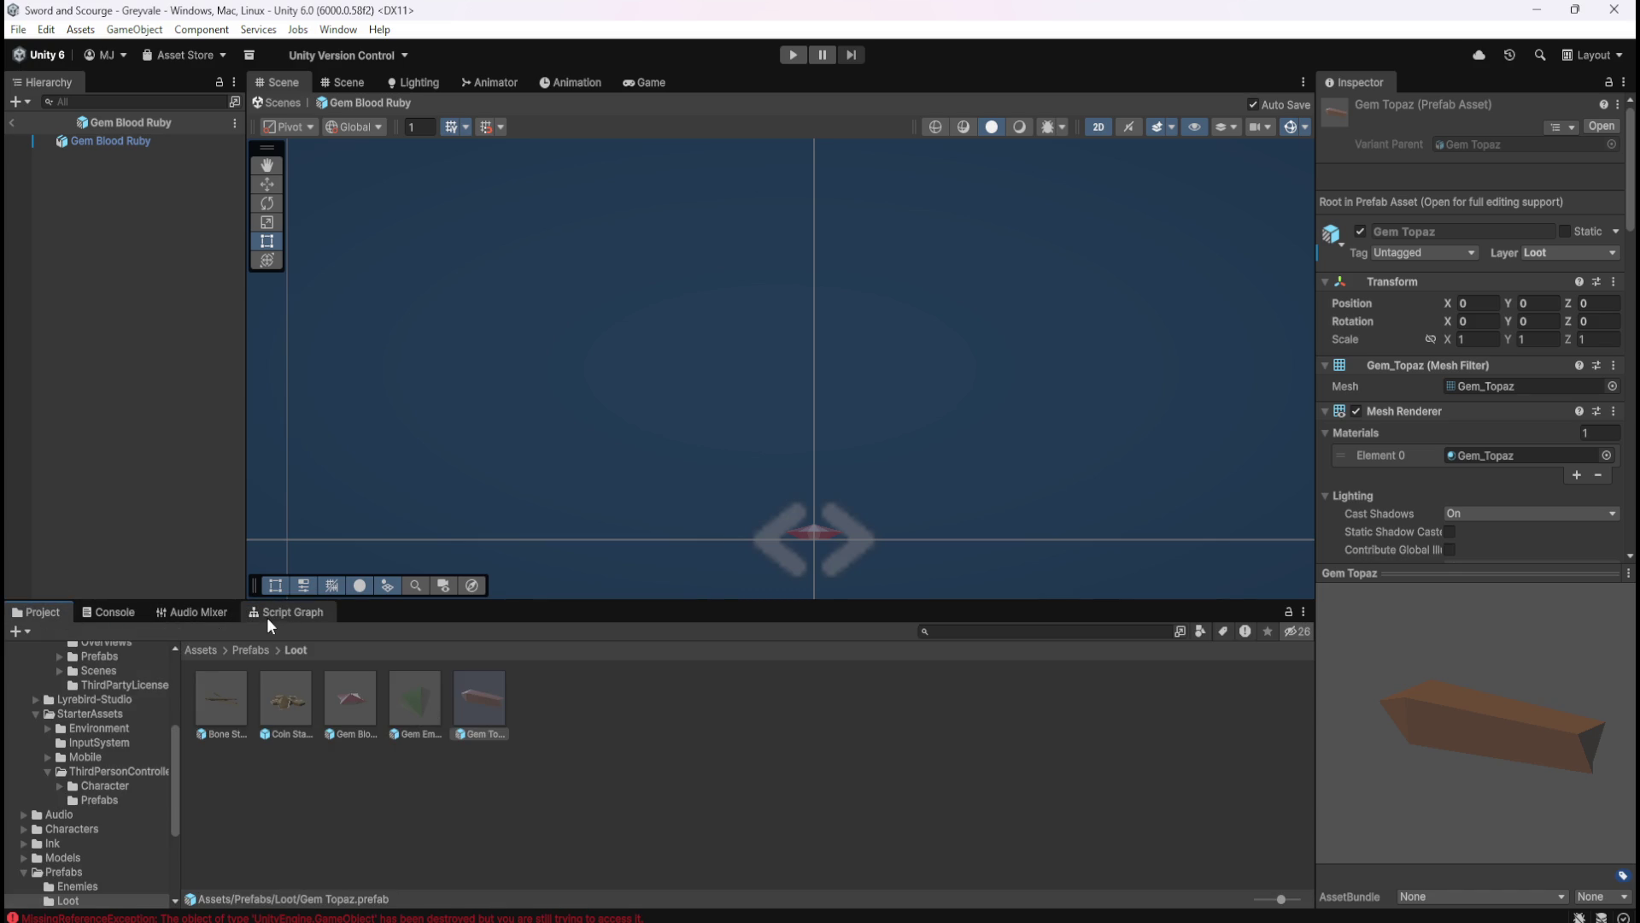
click(11, 123)
click(128, 332)
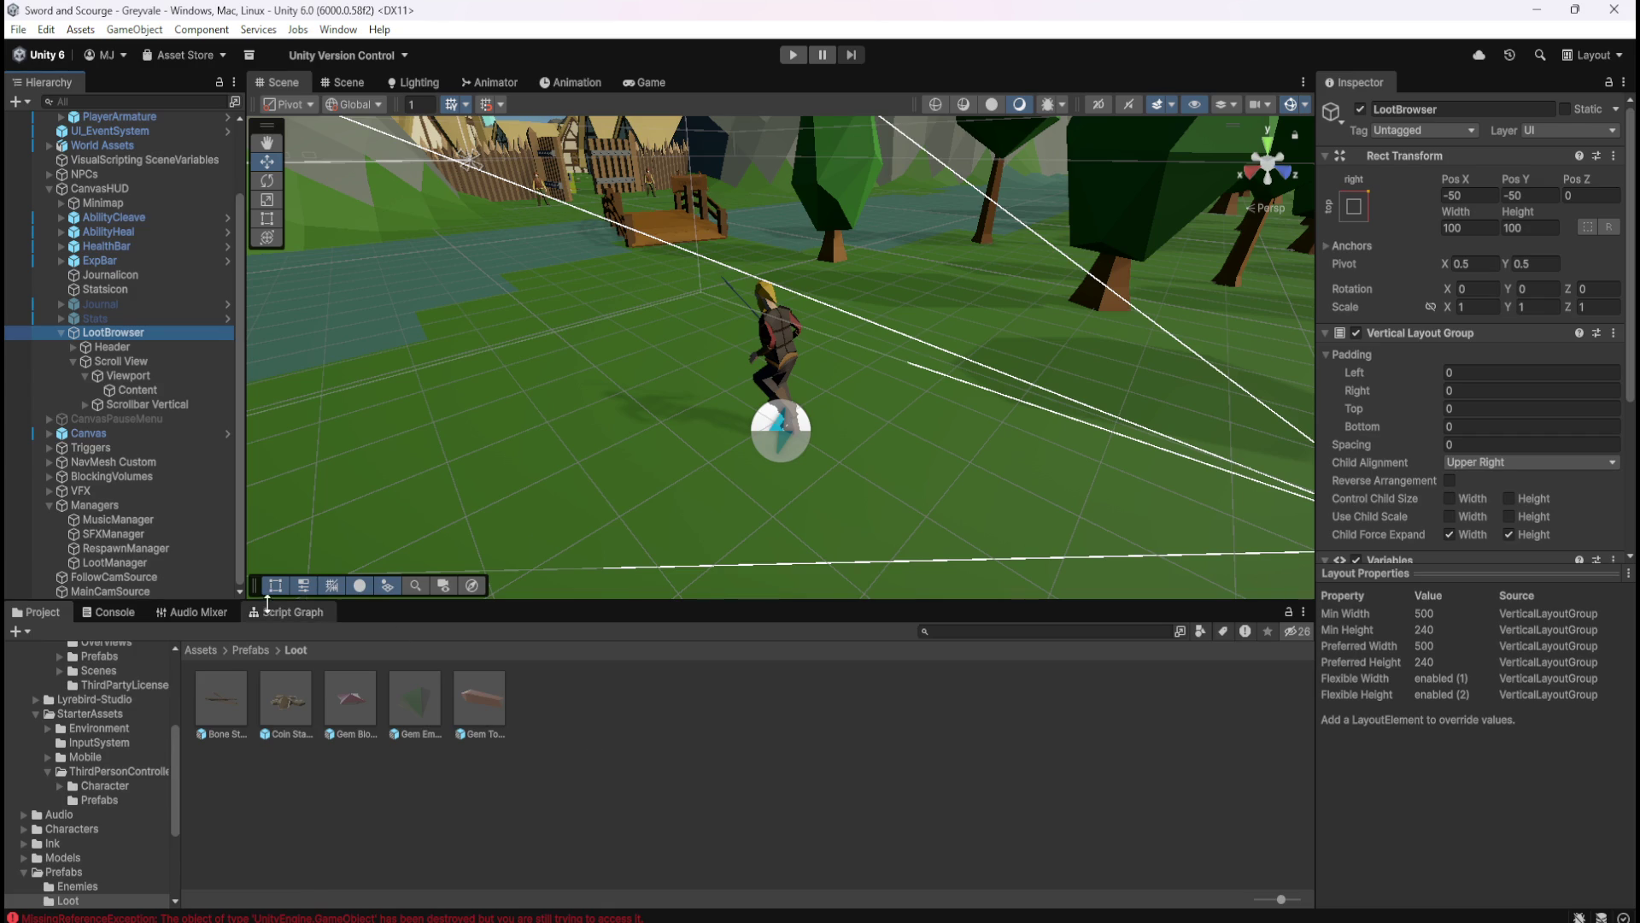
- Show the LootBrowser graph full-screen and pan over its Custom Event, On Update, If and Less nodes
click(292, 612)
key(shift+space)
drag(1030, 535, 781, 596)
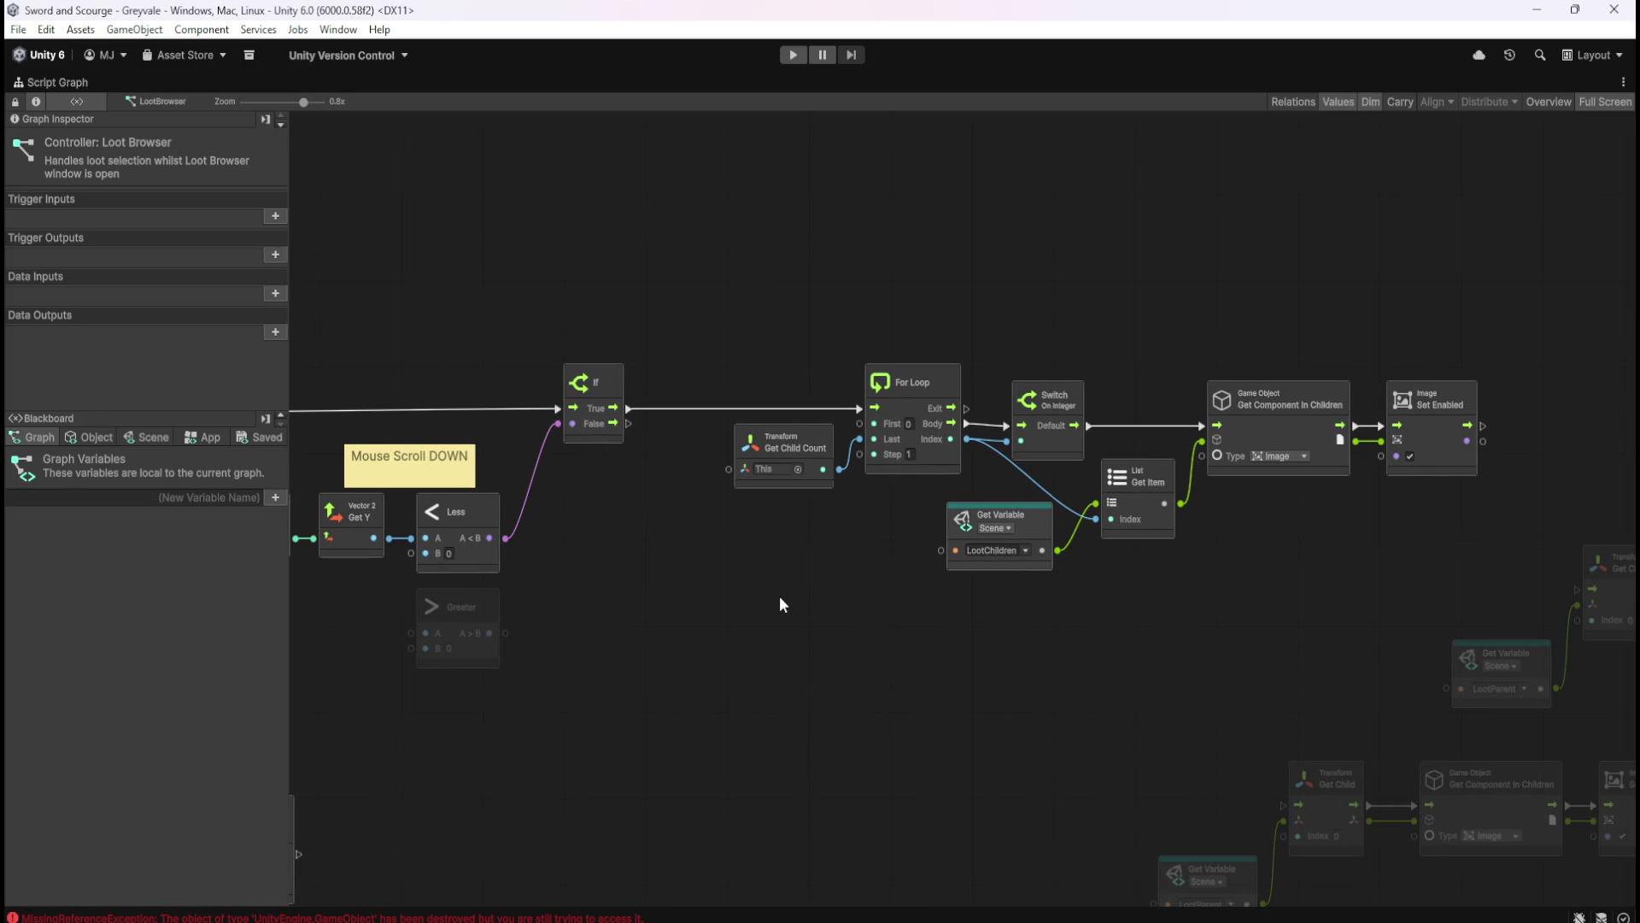
mouse_move(777, 595)
mouse_down()
mouse_move(1145, 599)
mouse_move(1028, 551)
mouse_move(1051, 381)
mouse_move(430, 383)
mouse_up()
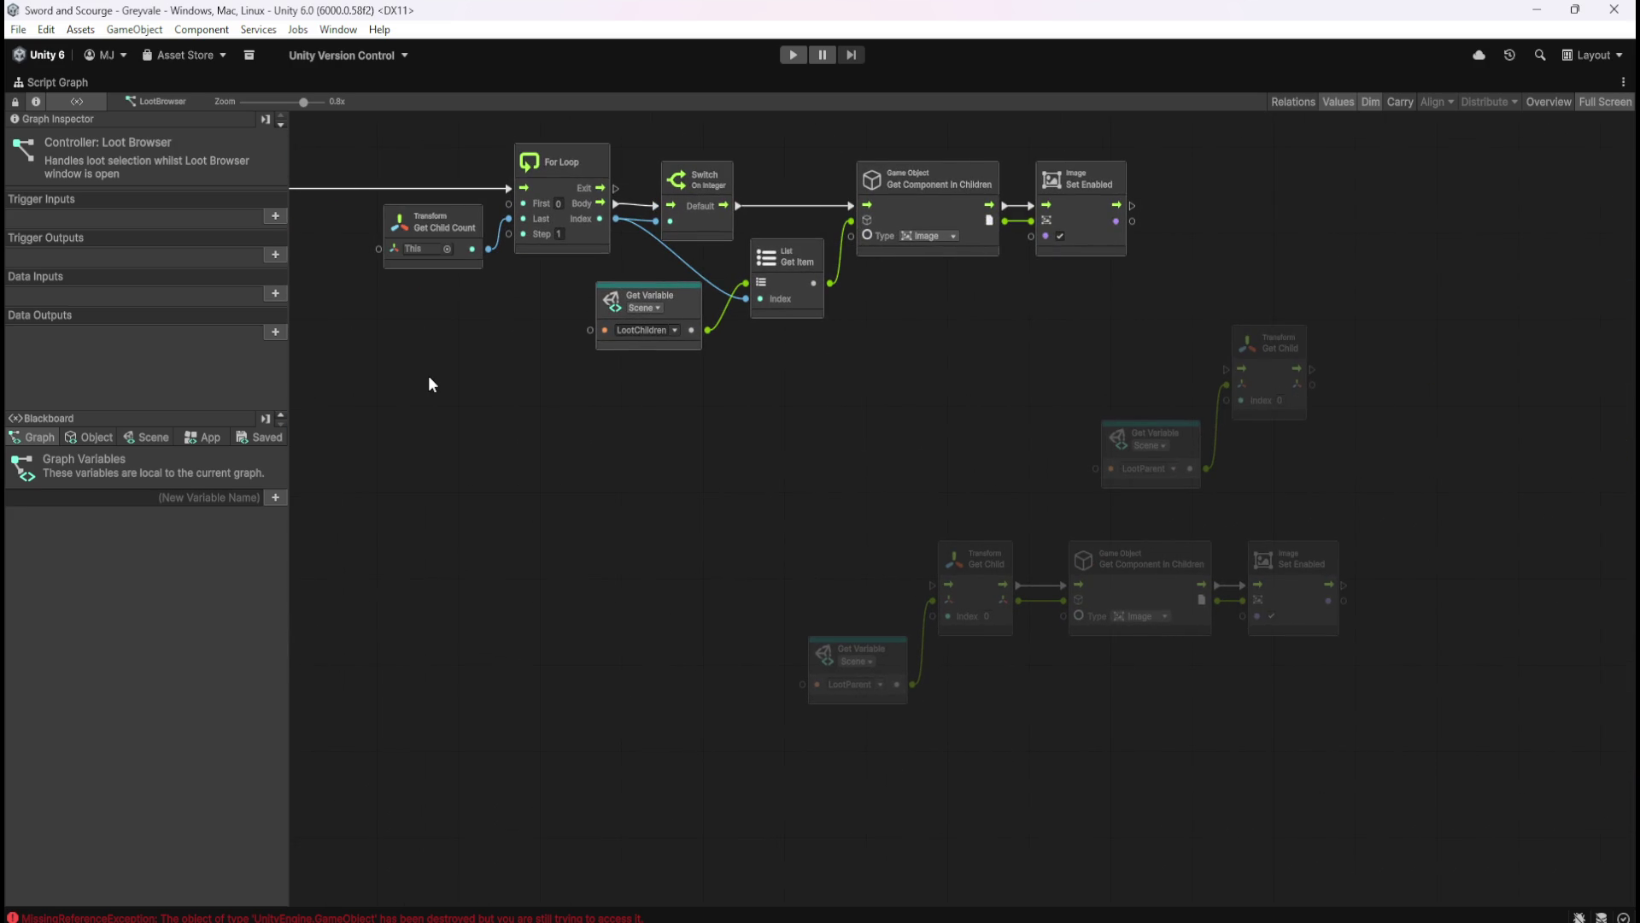
mouse_move(430, 383)
mouse_down()
mouse_move(857, 491)
mouse_move(1113, 595)
mouse_move(934, 535)
mouse_move(823, 530)
mouse_up()
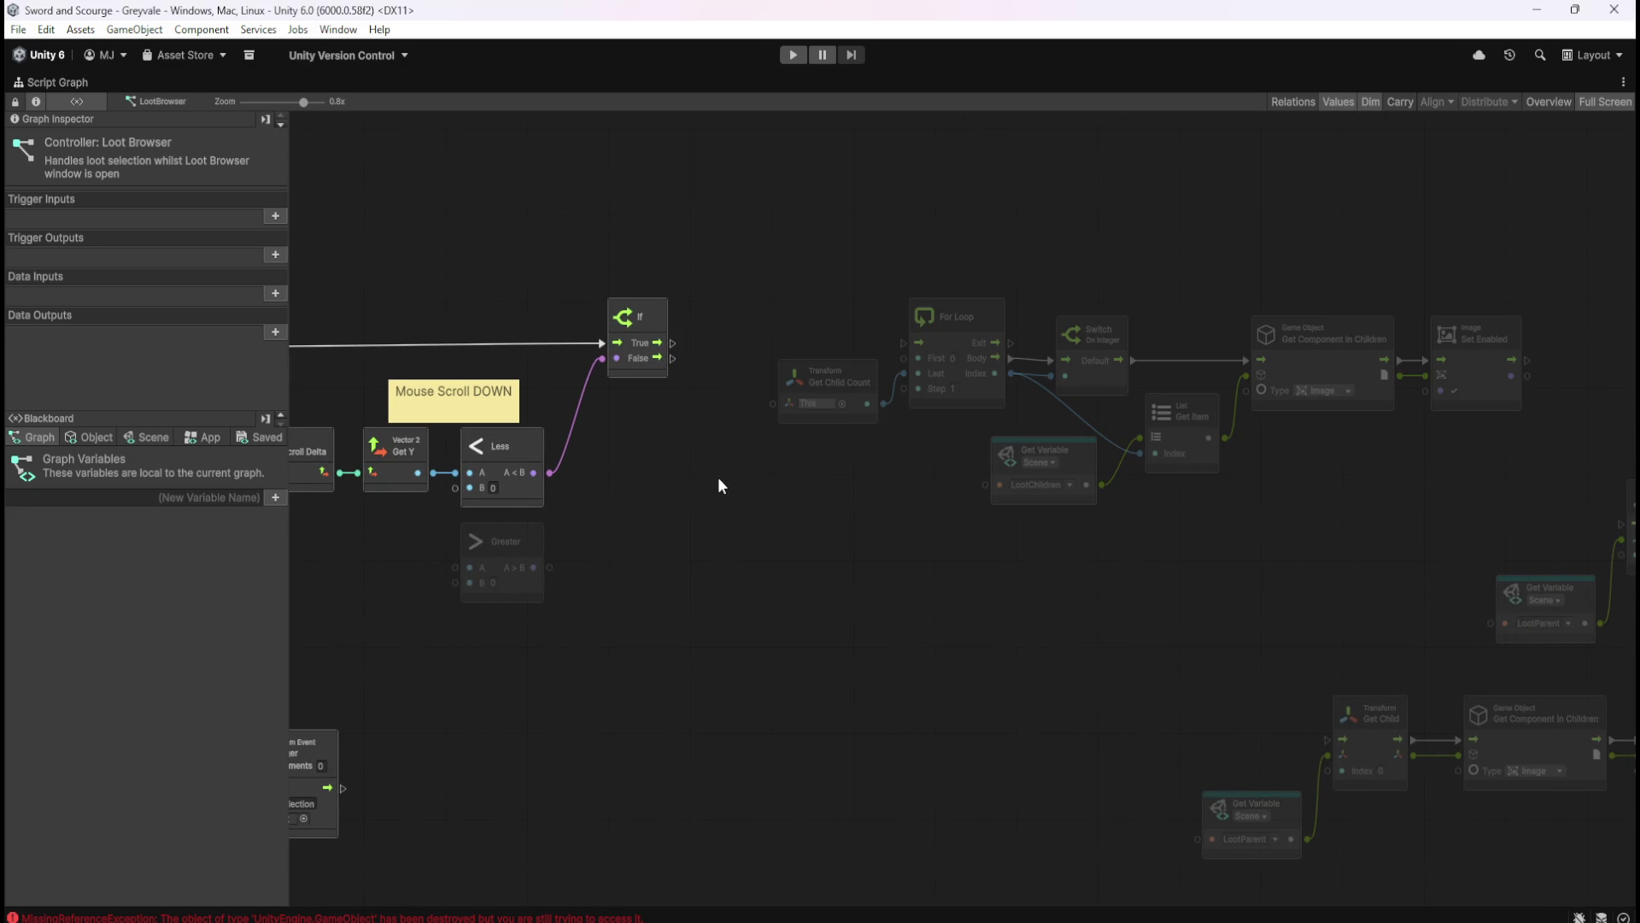
drag(688, 587, 746, 588)
key(shift+space)
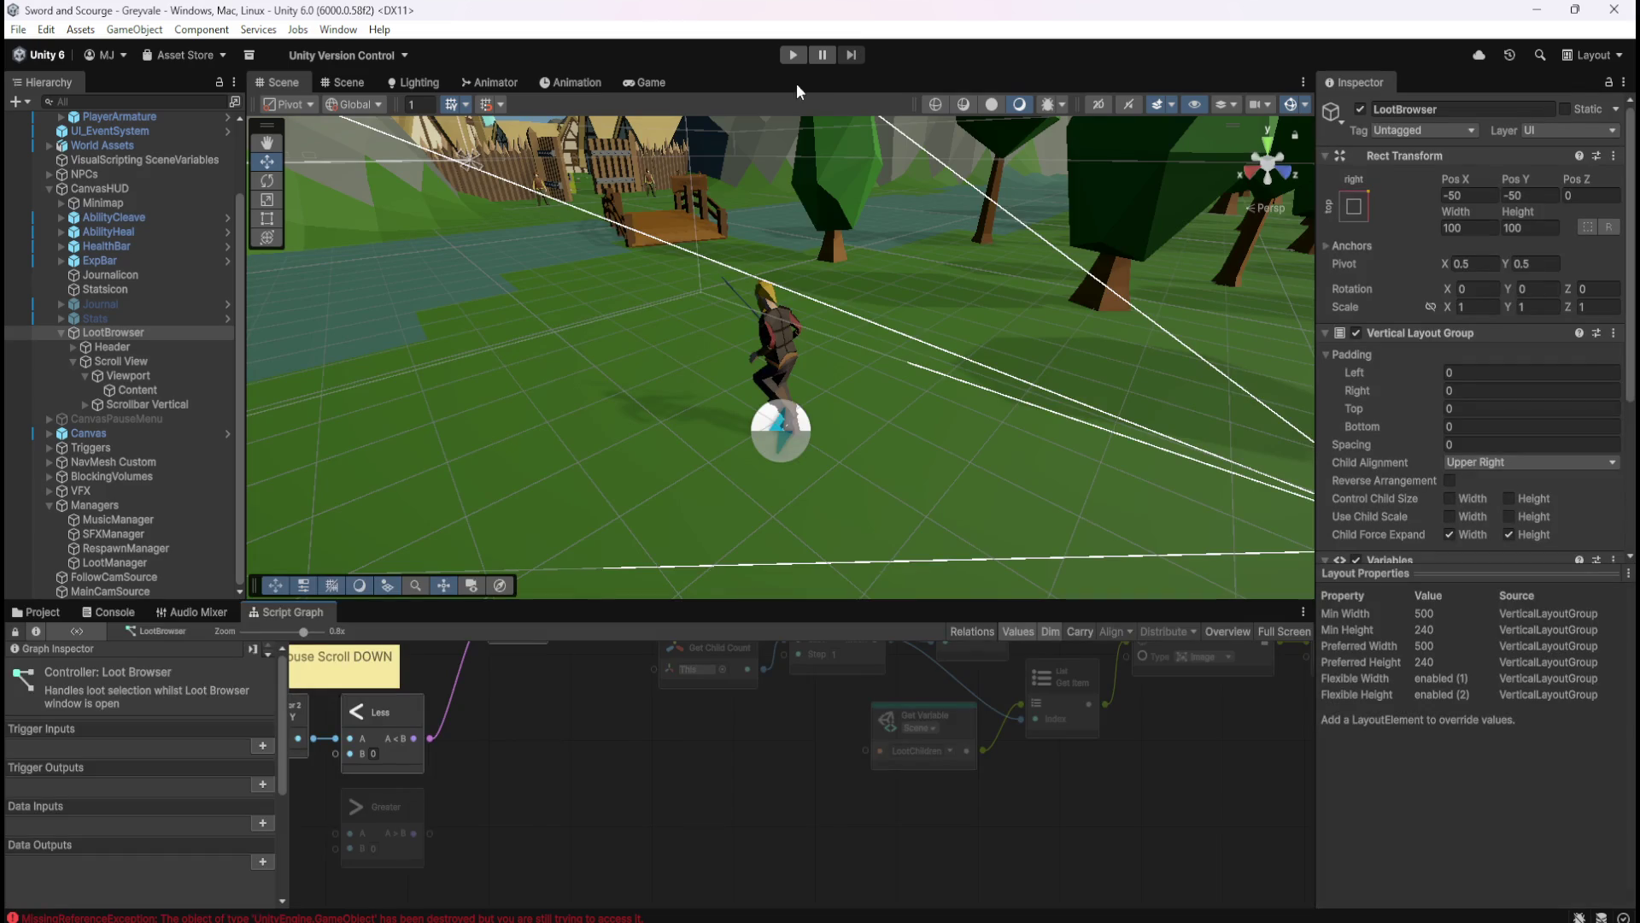
- Start Play mode and run the character through Greyvale into the graveyard
click(793, 55)
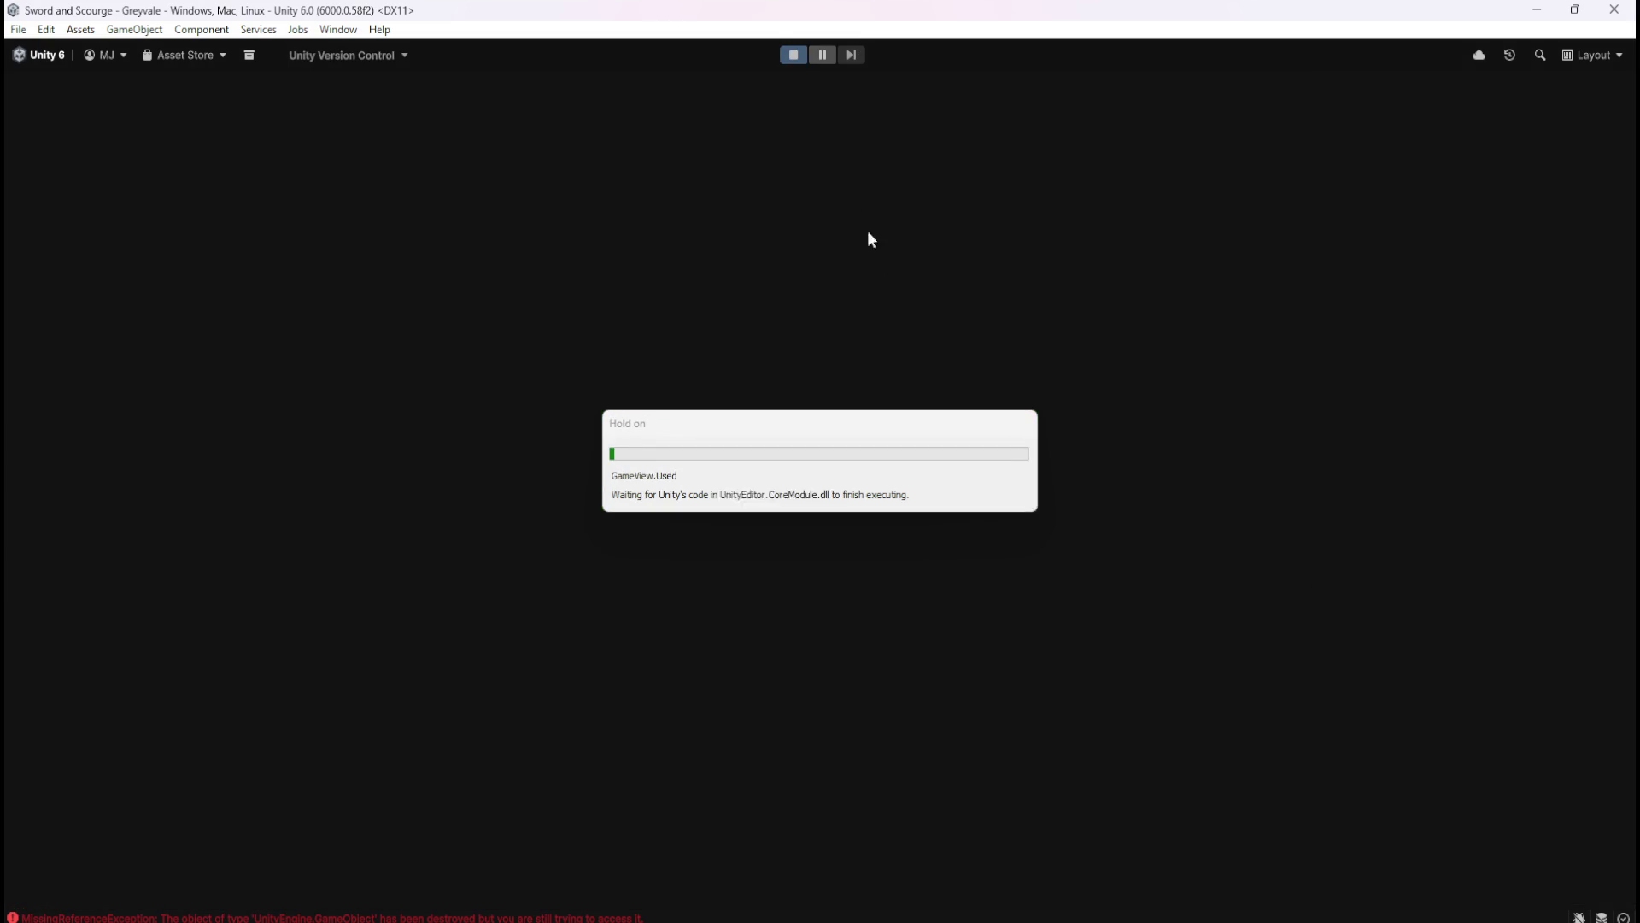
key(w)
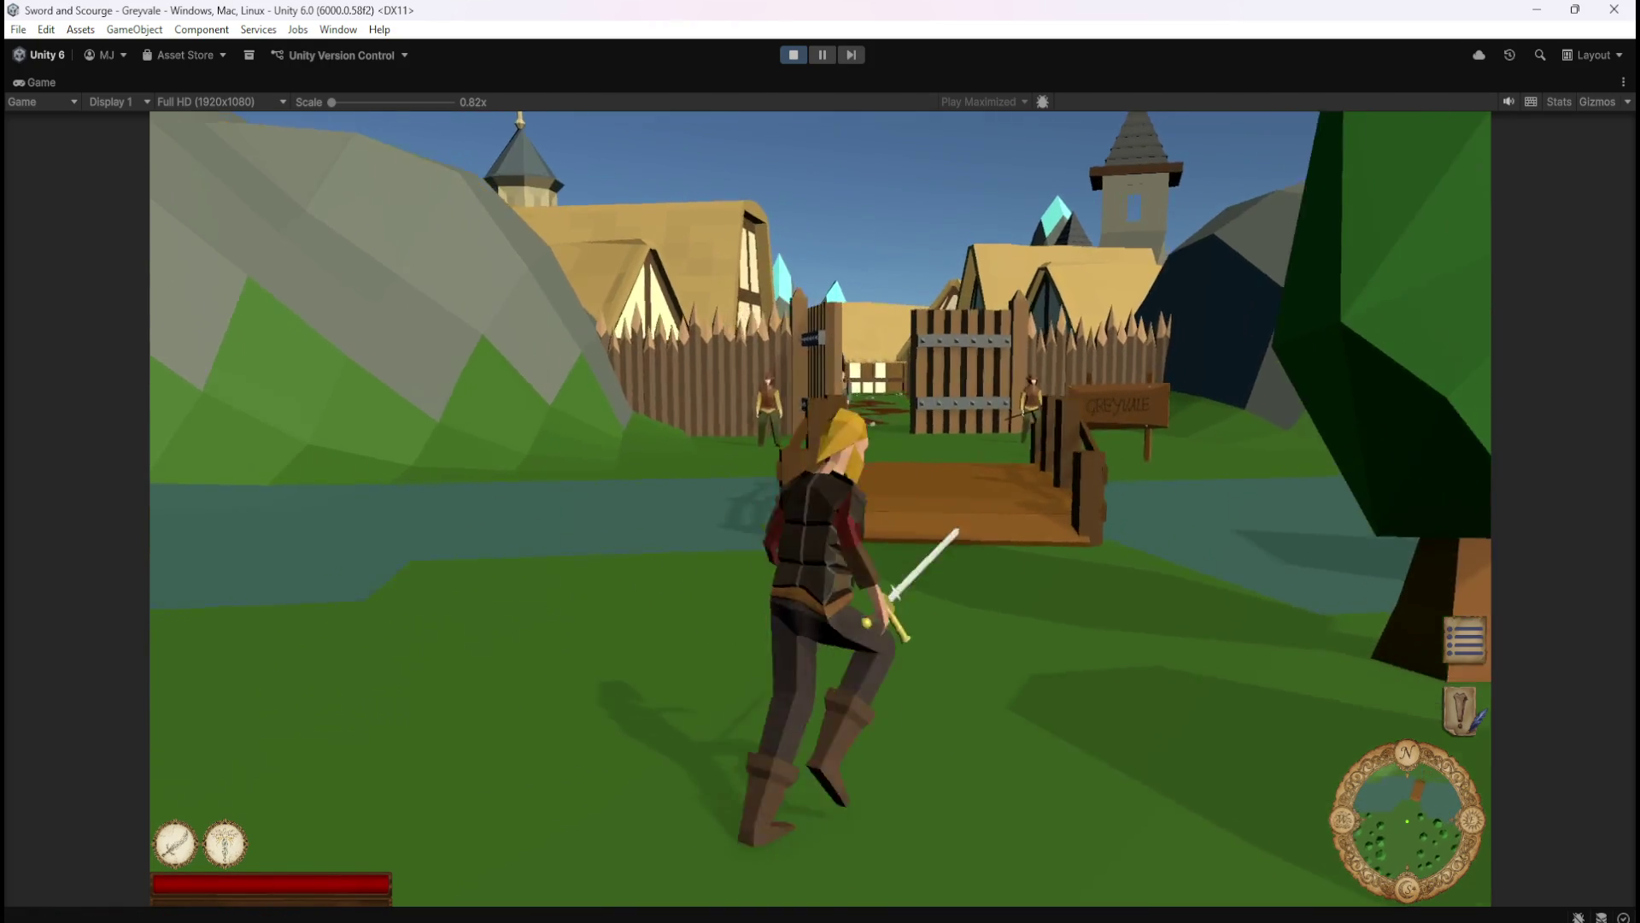
key(w)
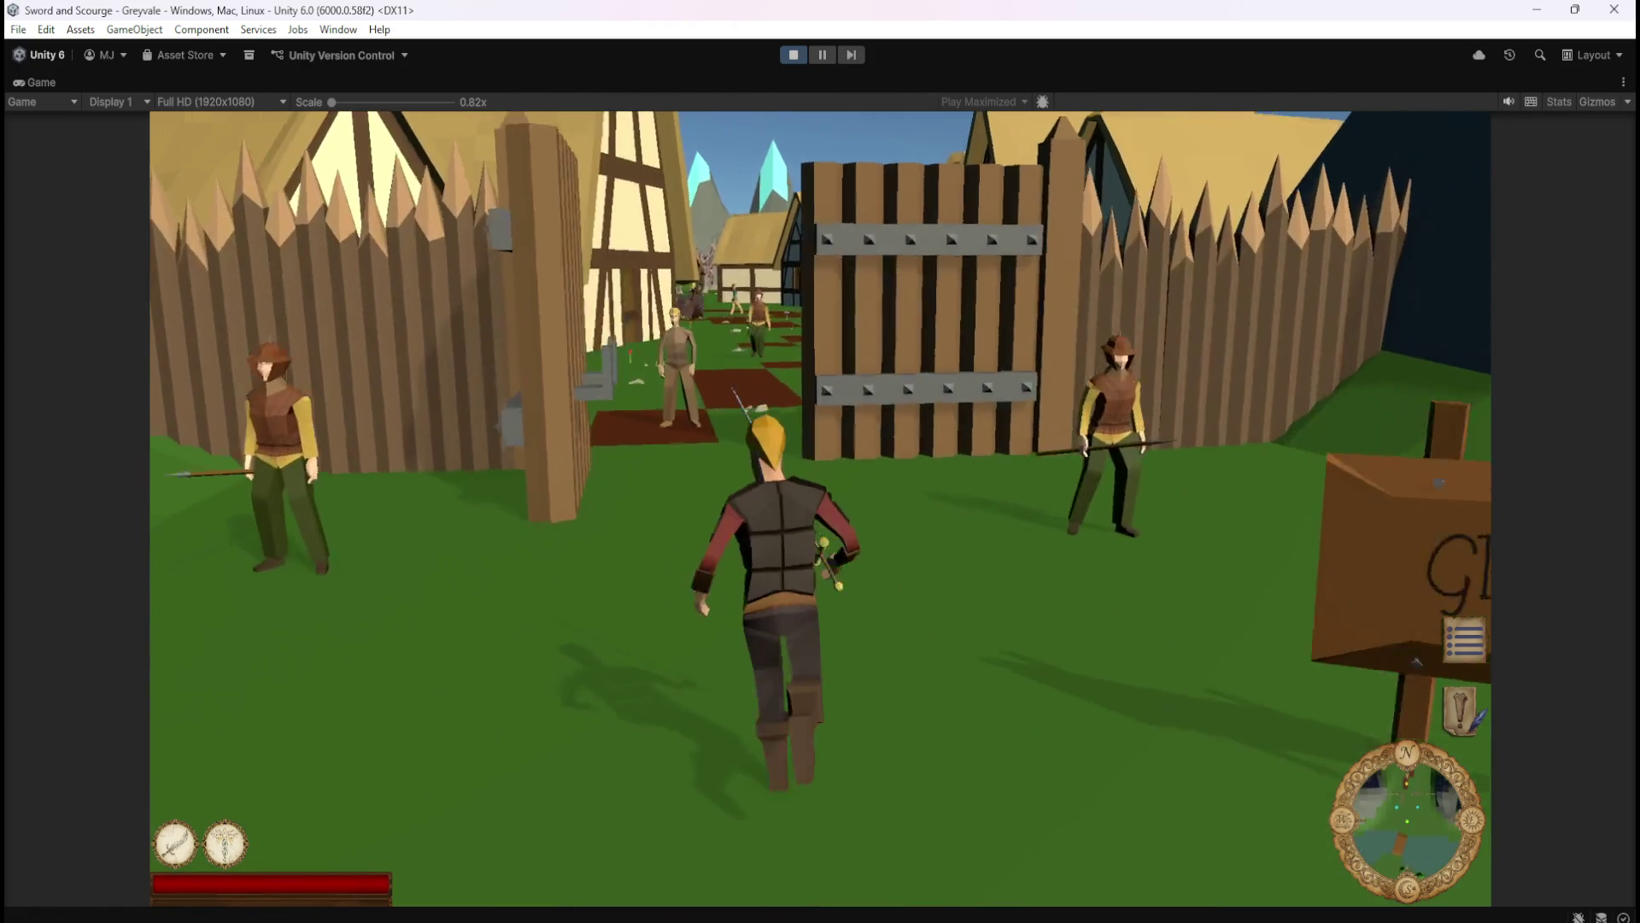
key(w)
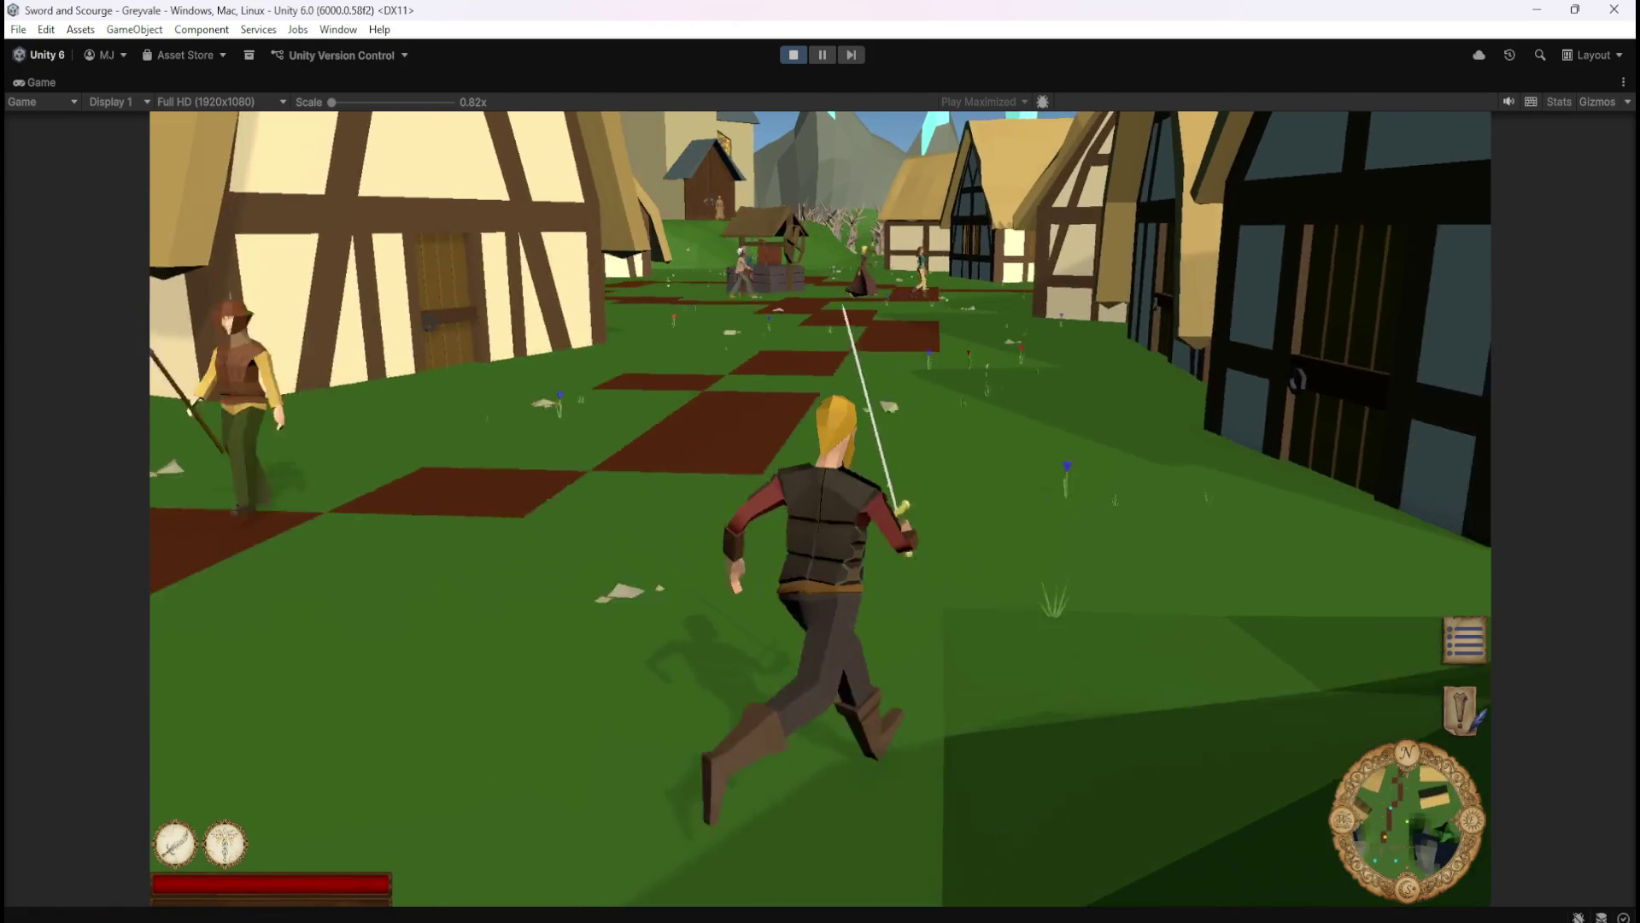
key(w)
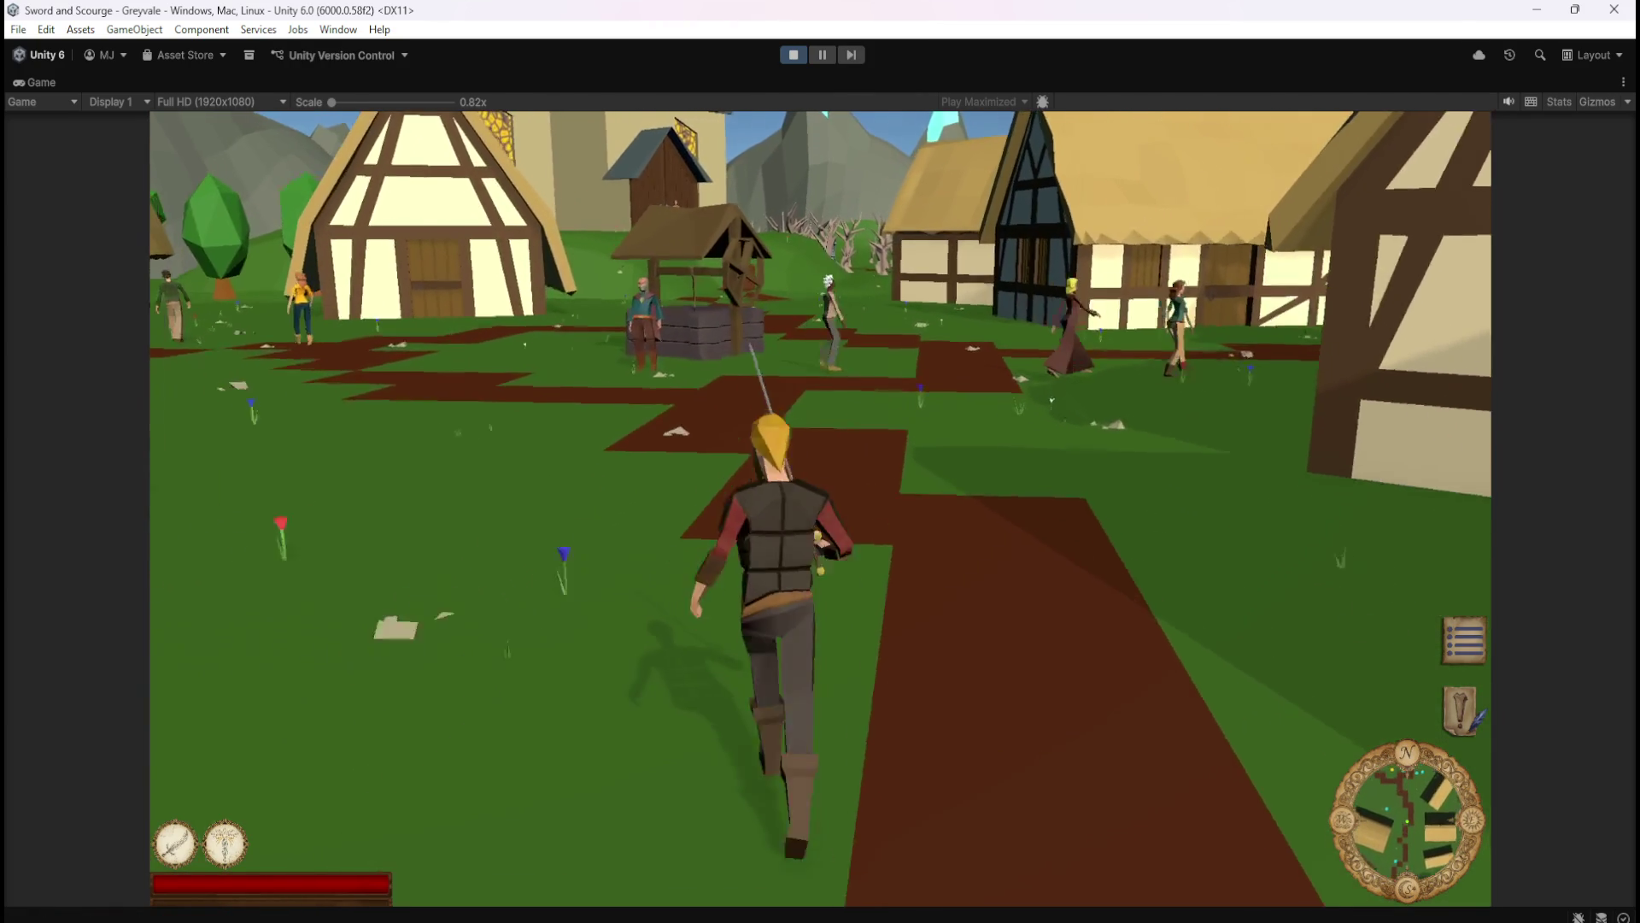
key(w)
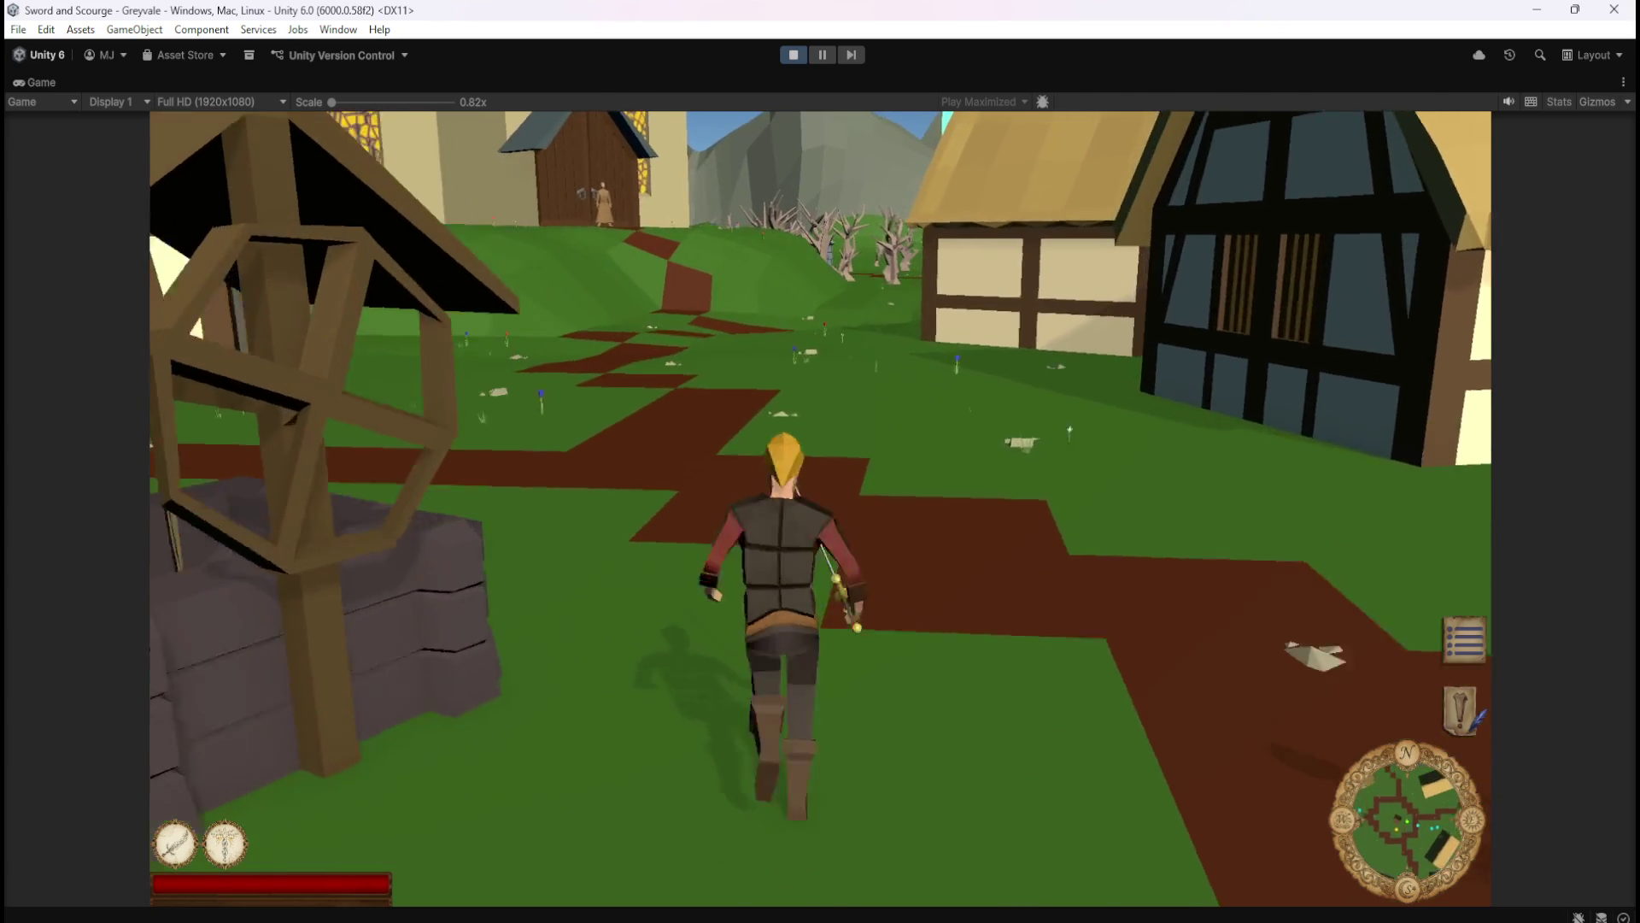
key(w)
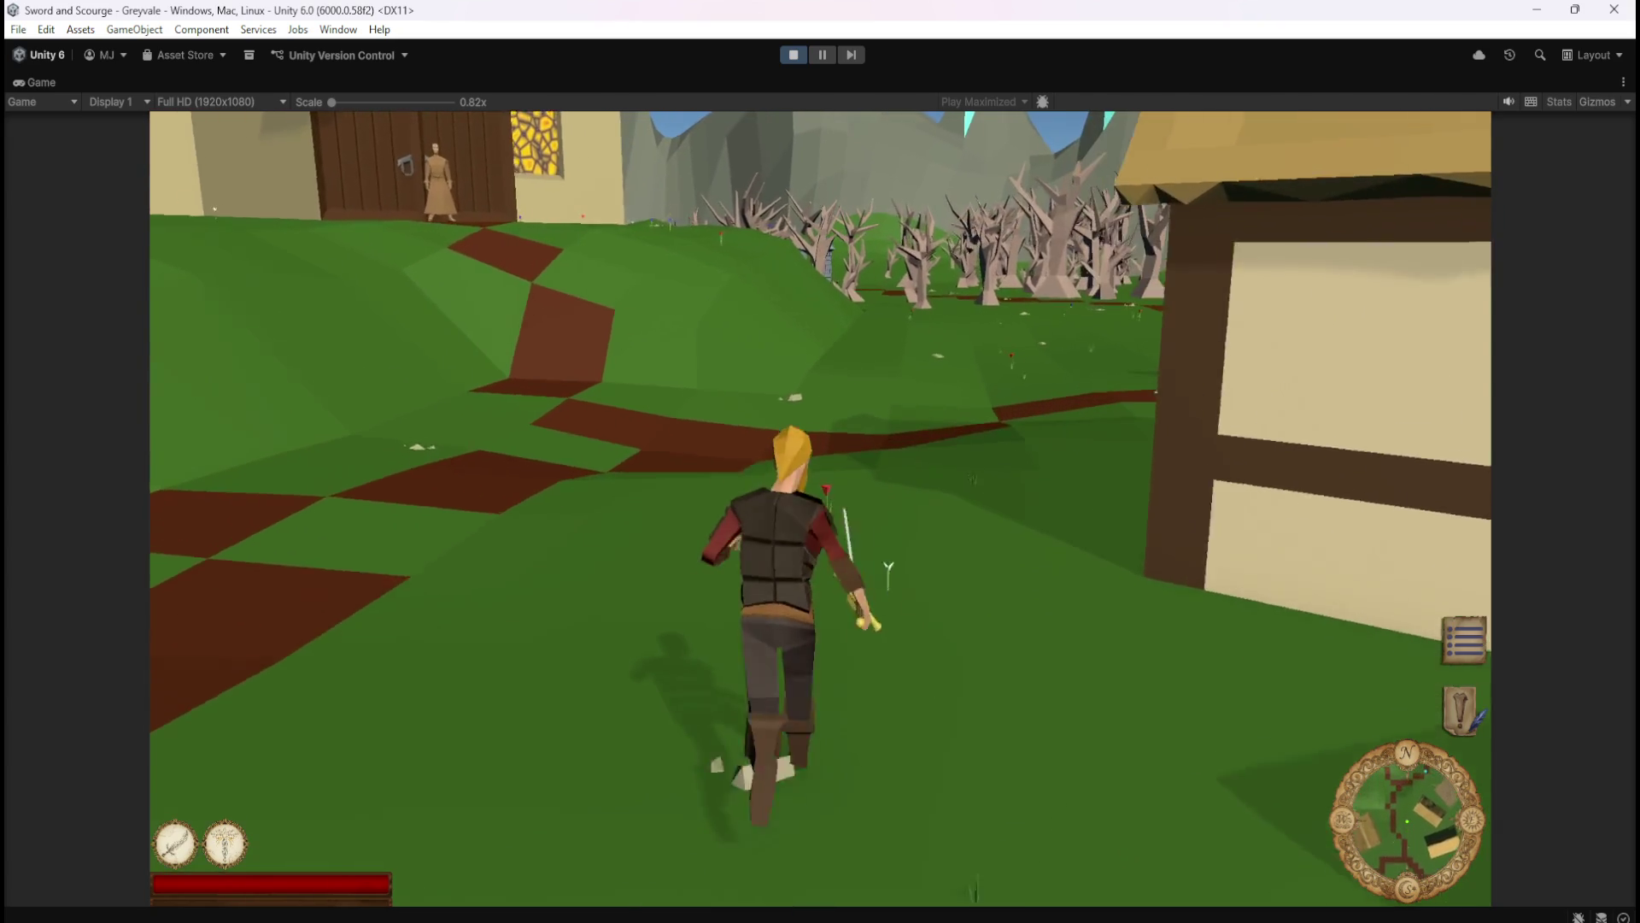
key(w)
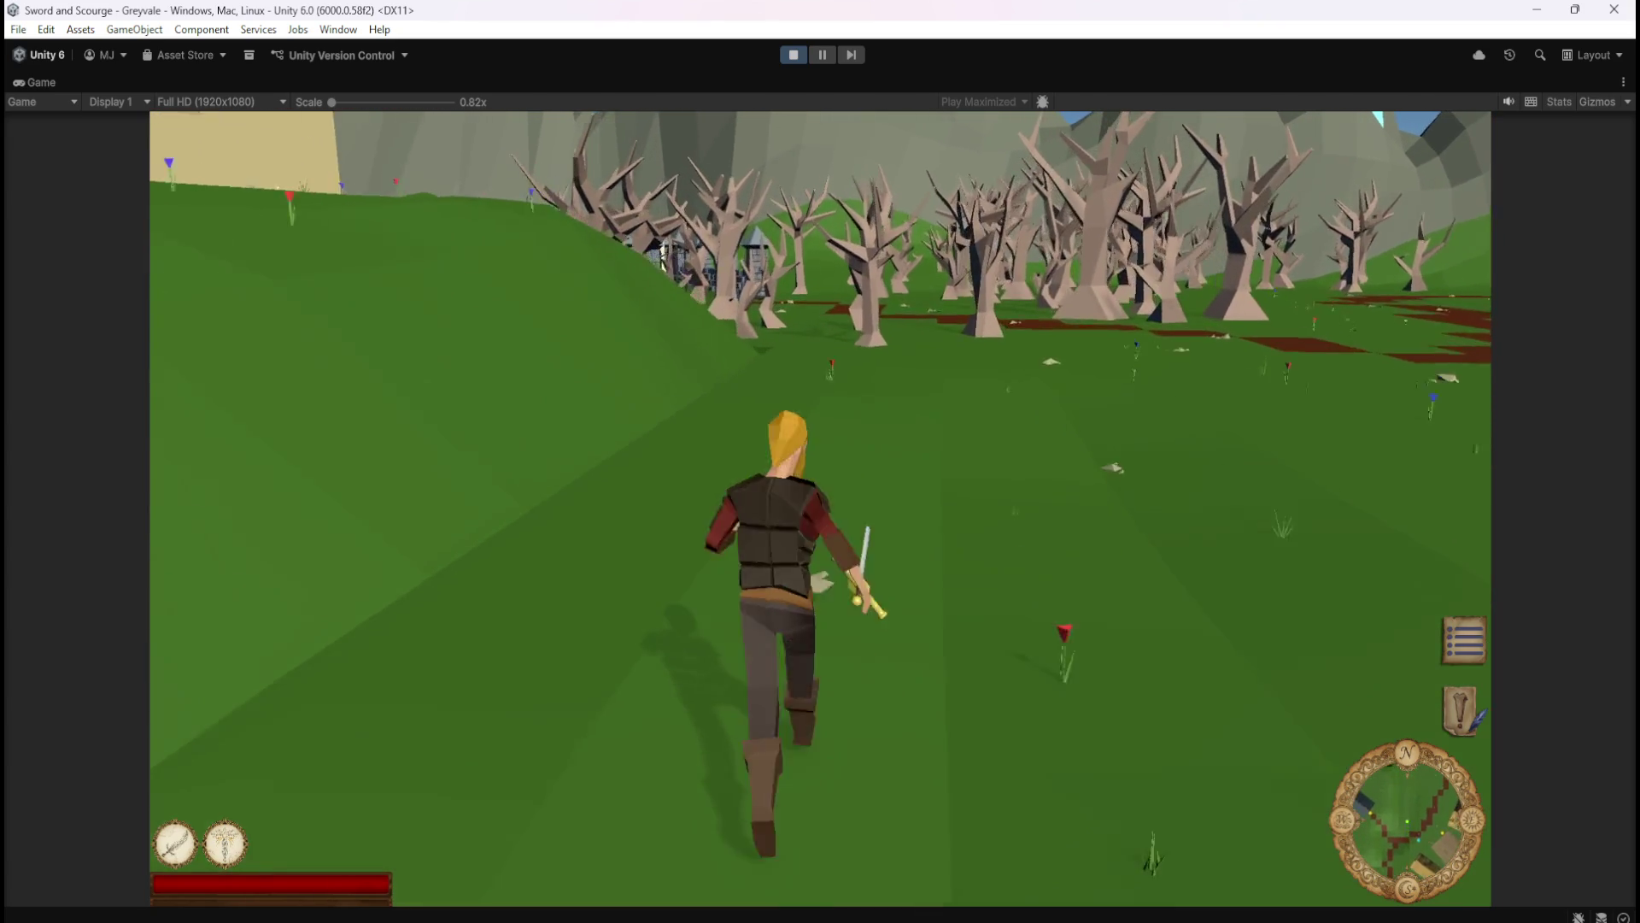
key(w)
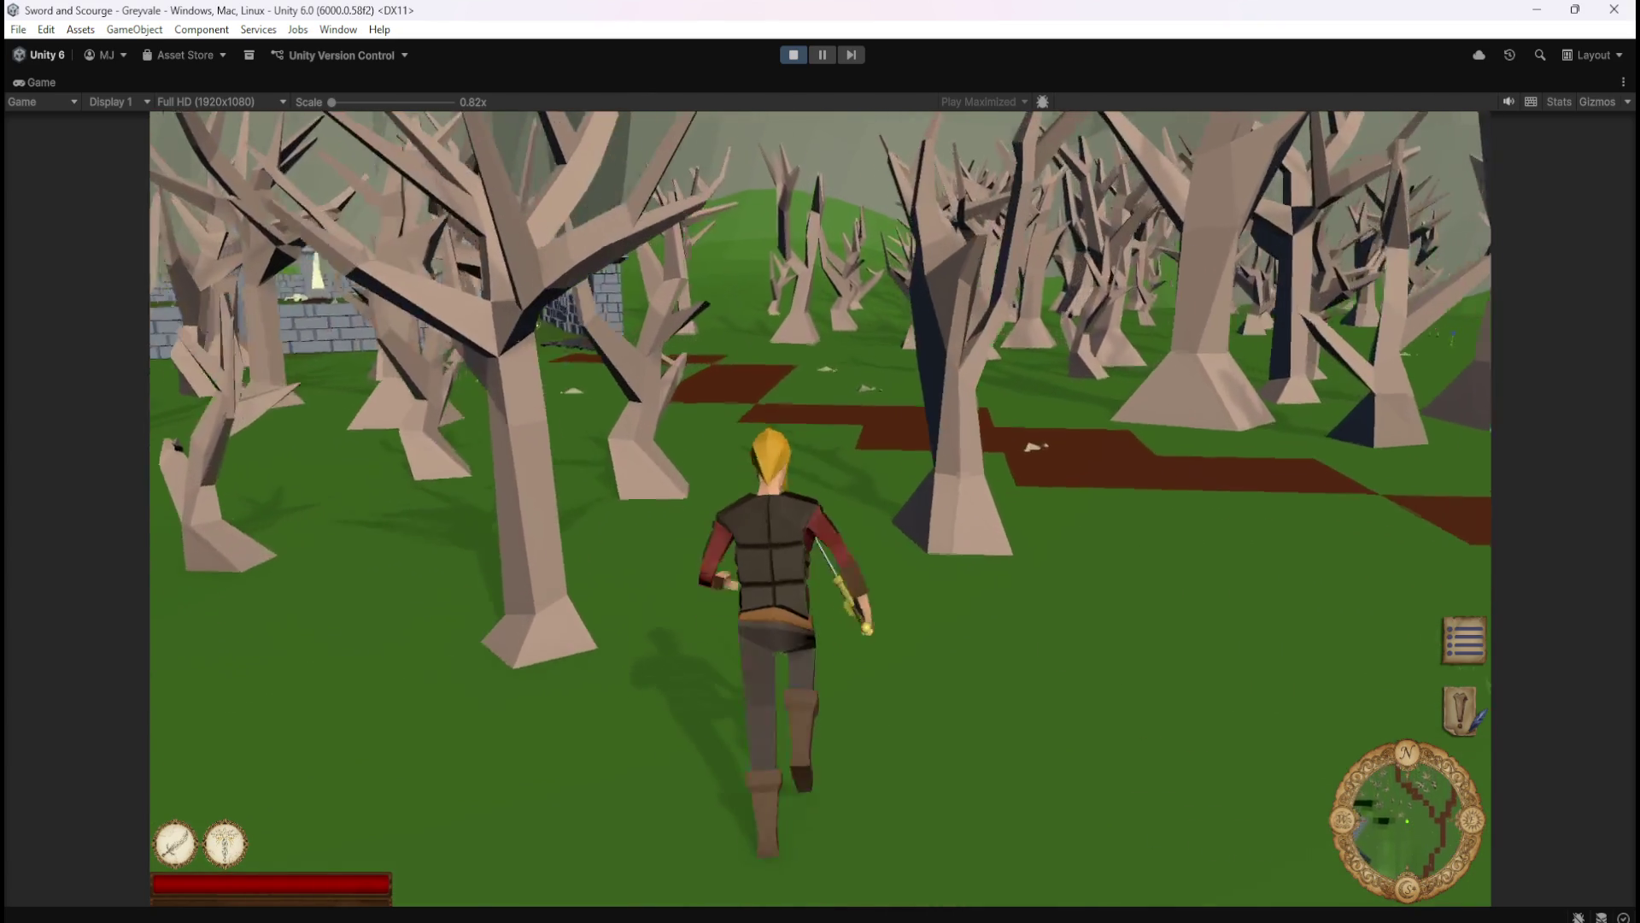
key(w)
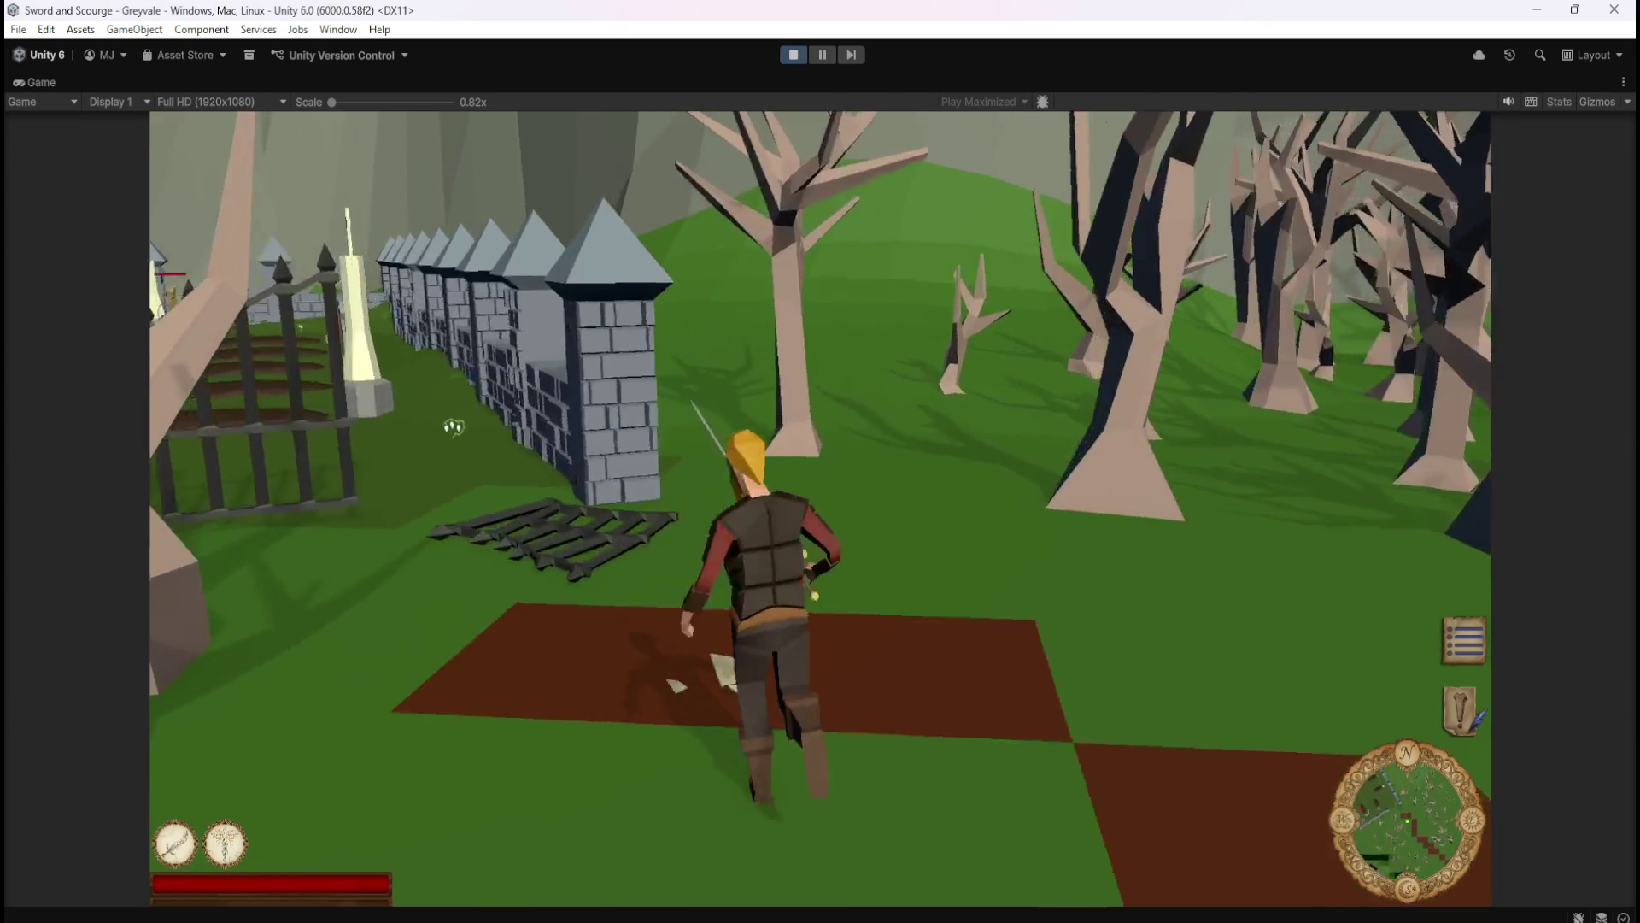
- Fight graveyard skeletons to collect loot, then pause and stop Play mode
key(w)
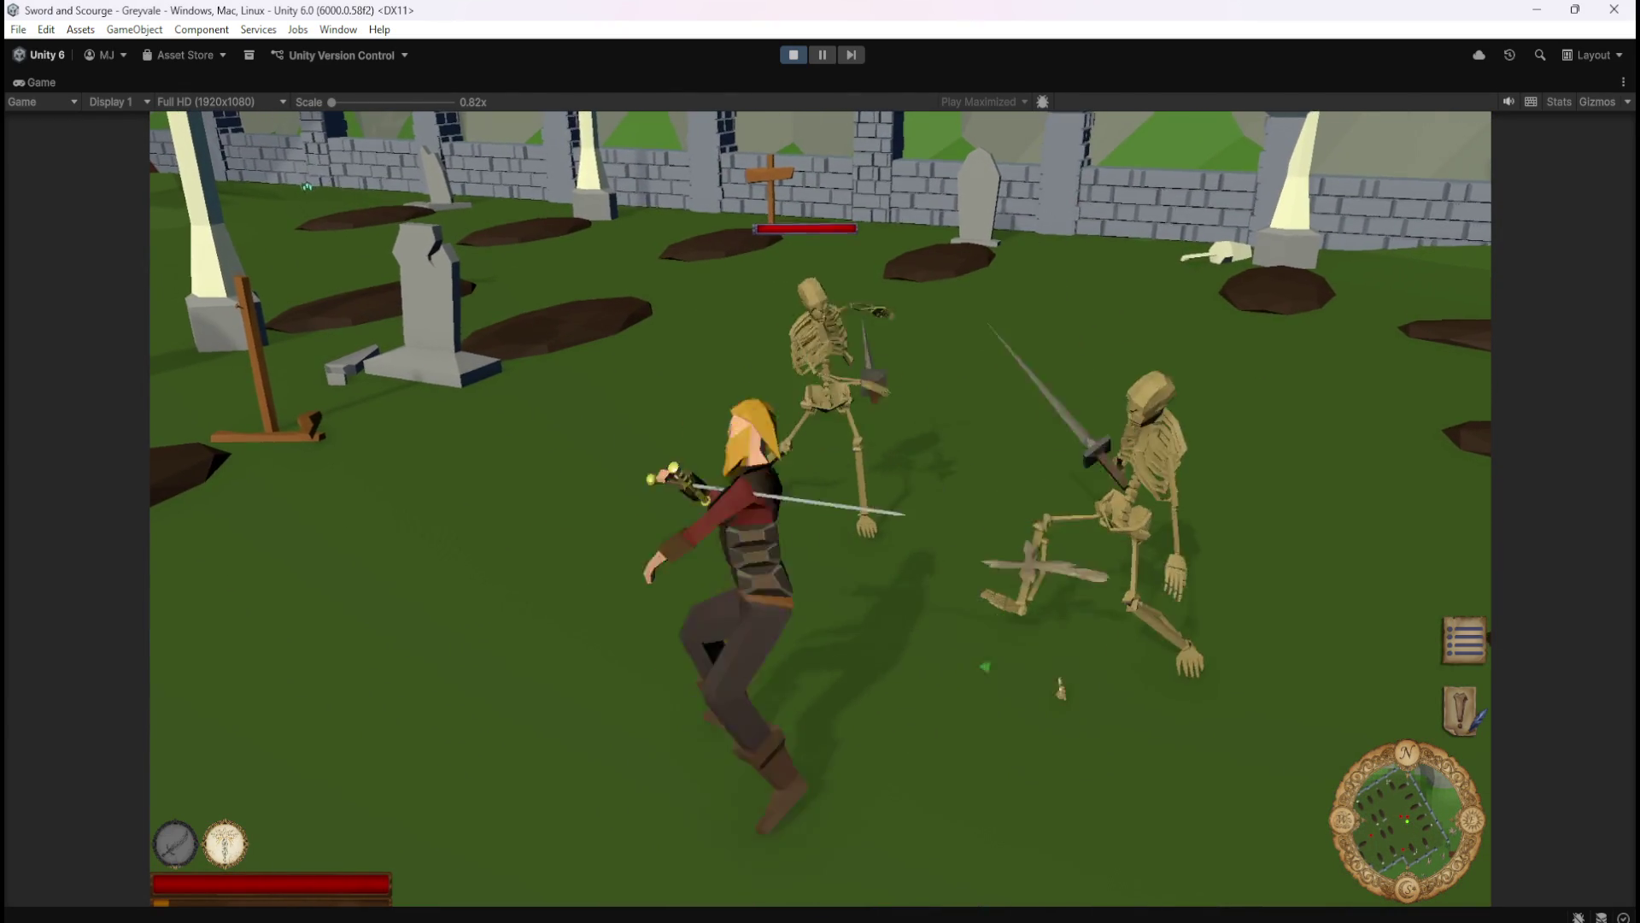
key(w)
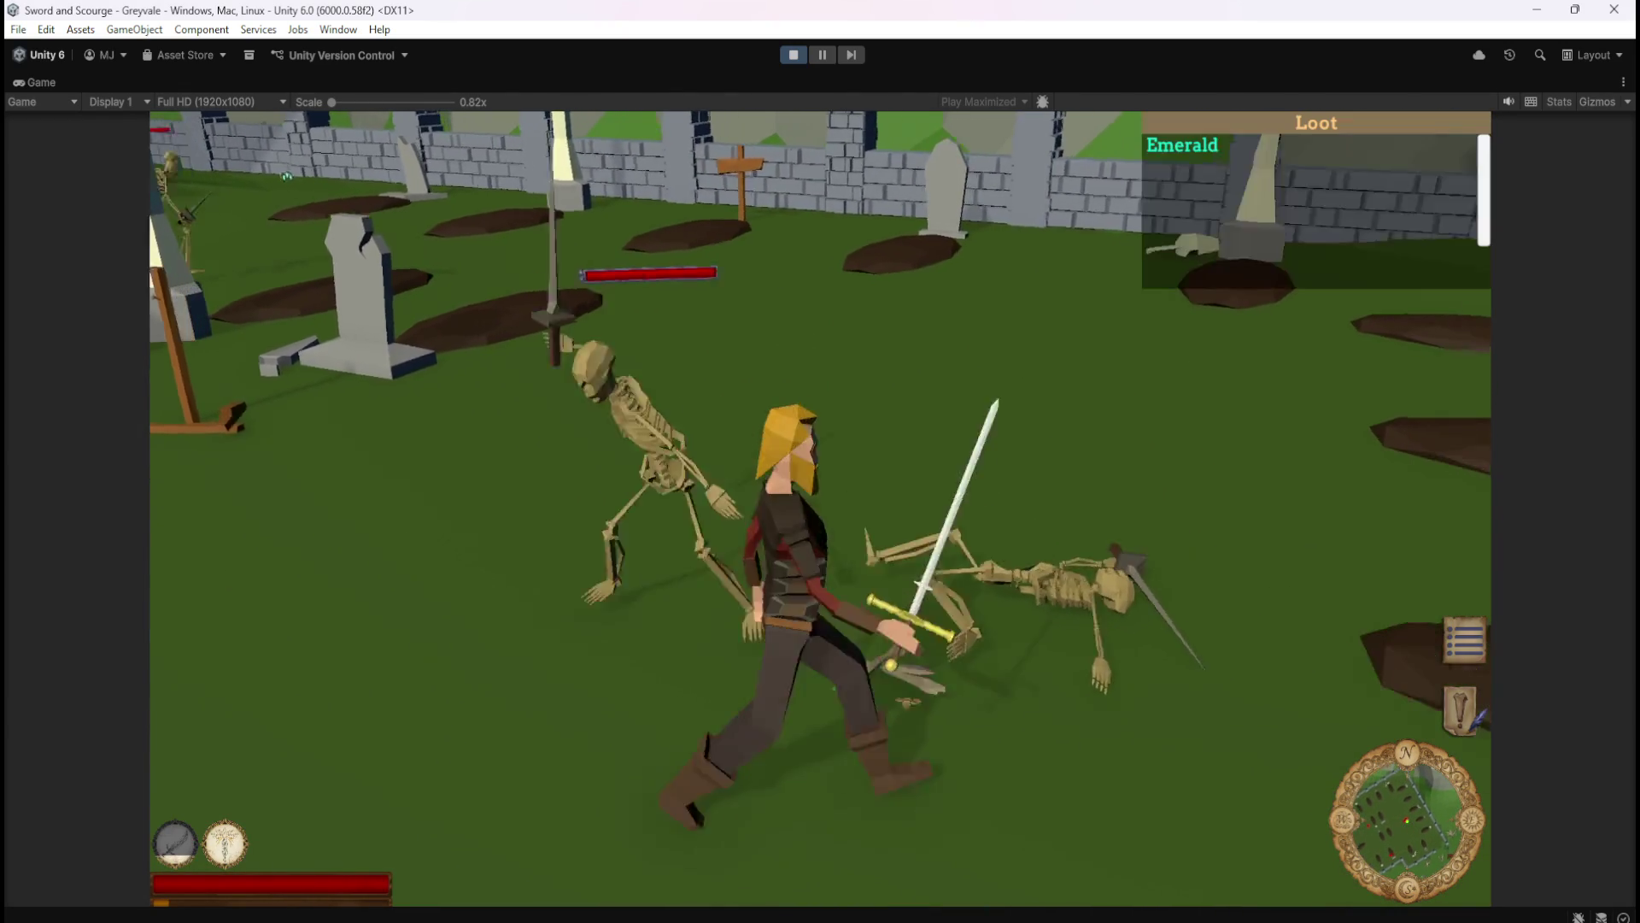
key(w)
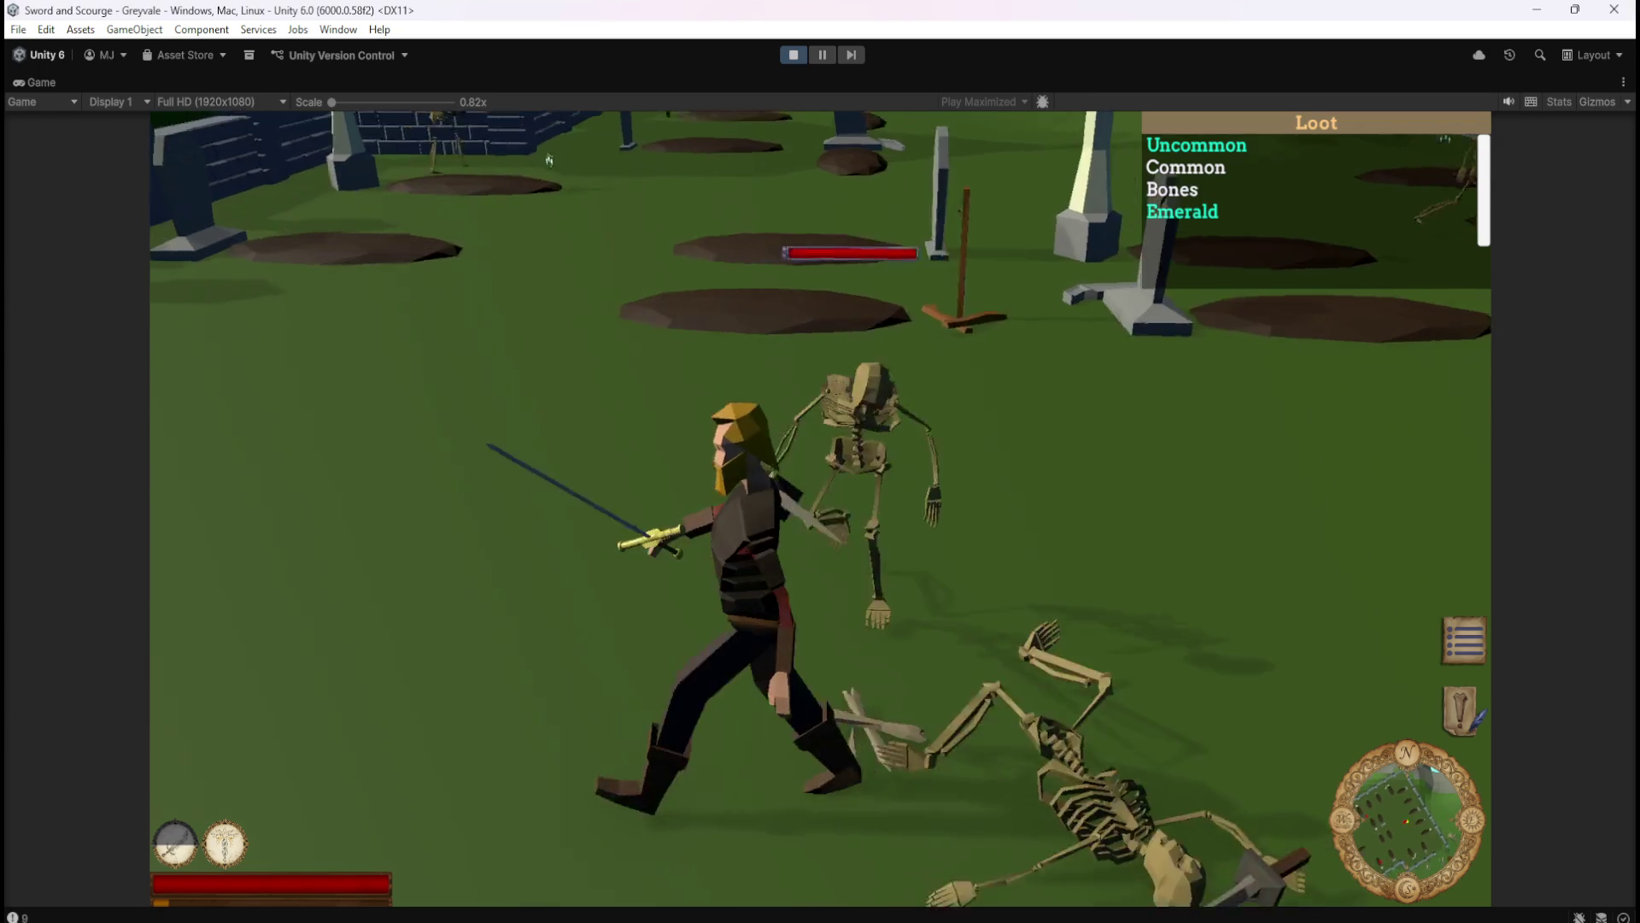
click(298, 217)
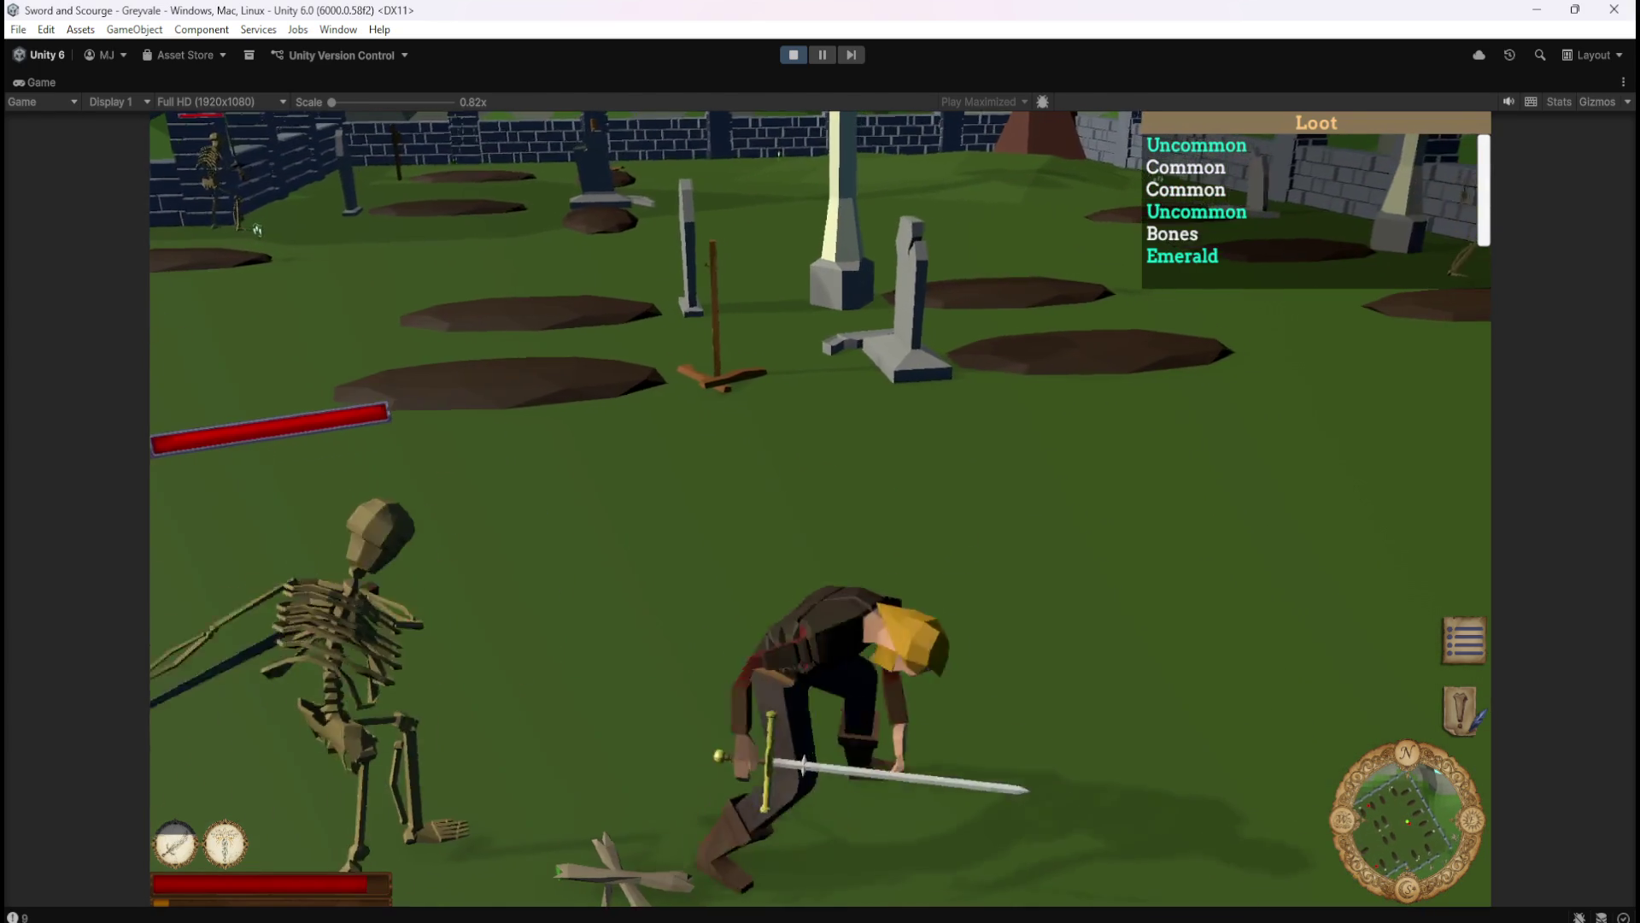
key(w)
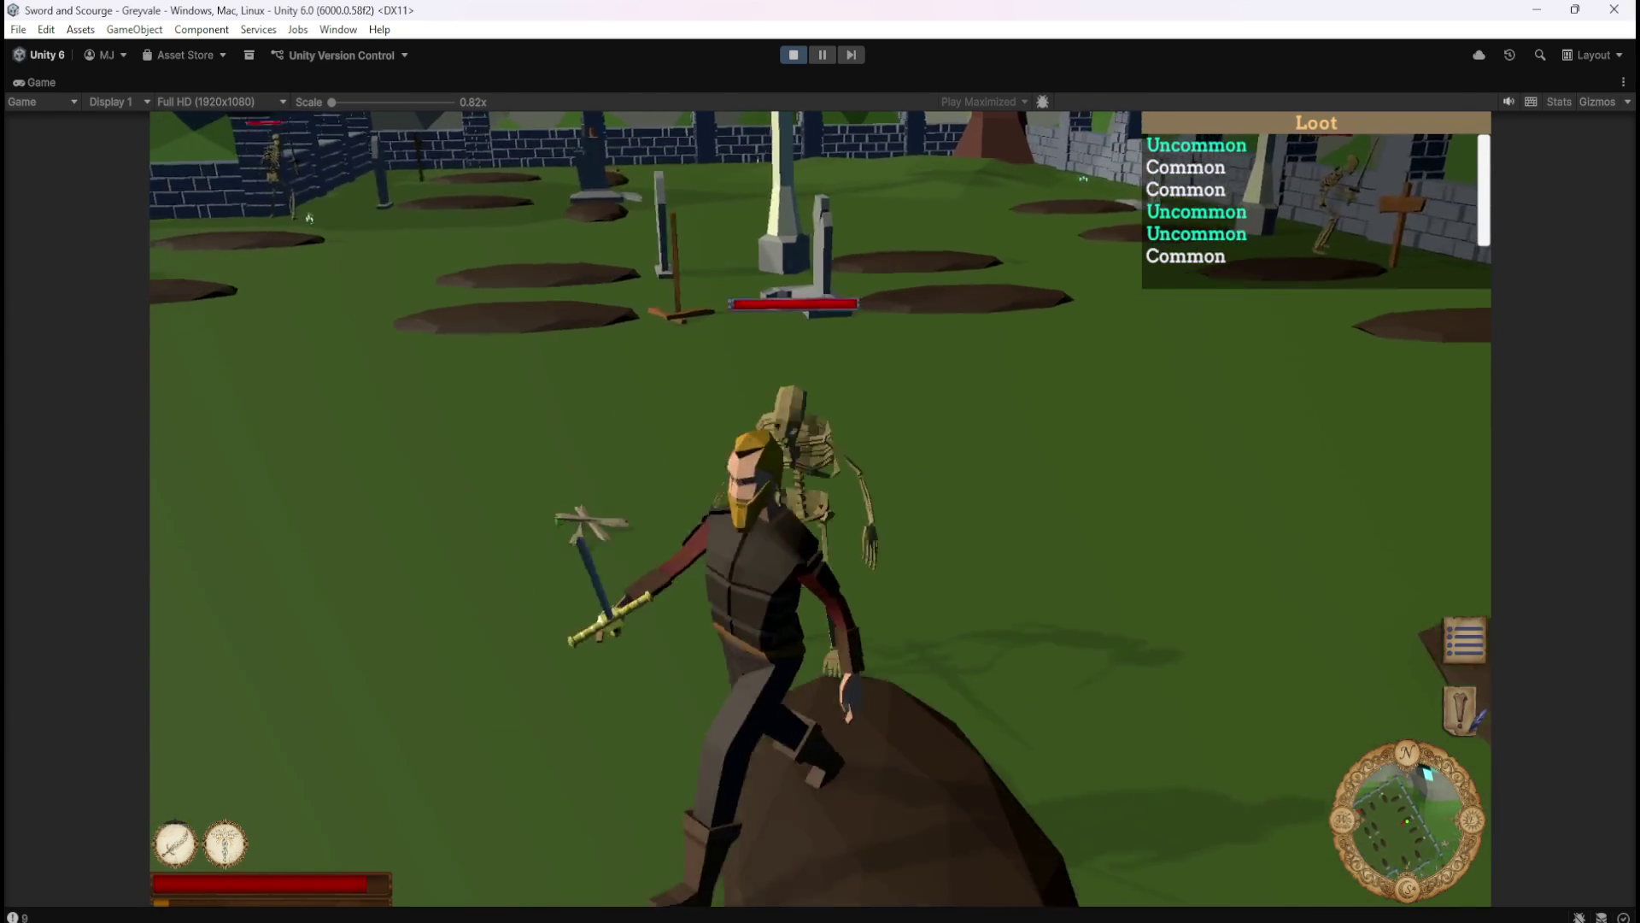
key(s)
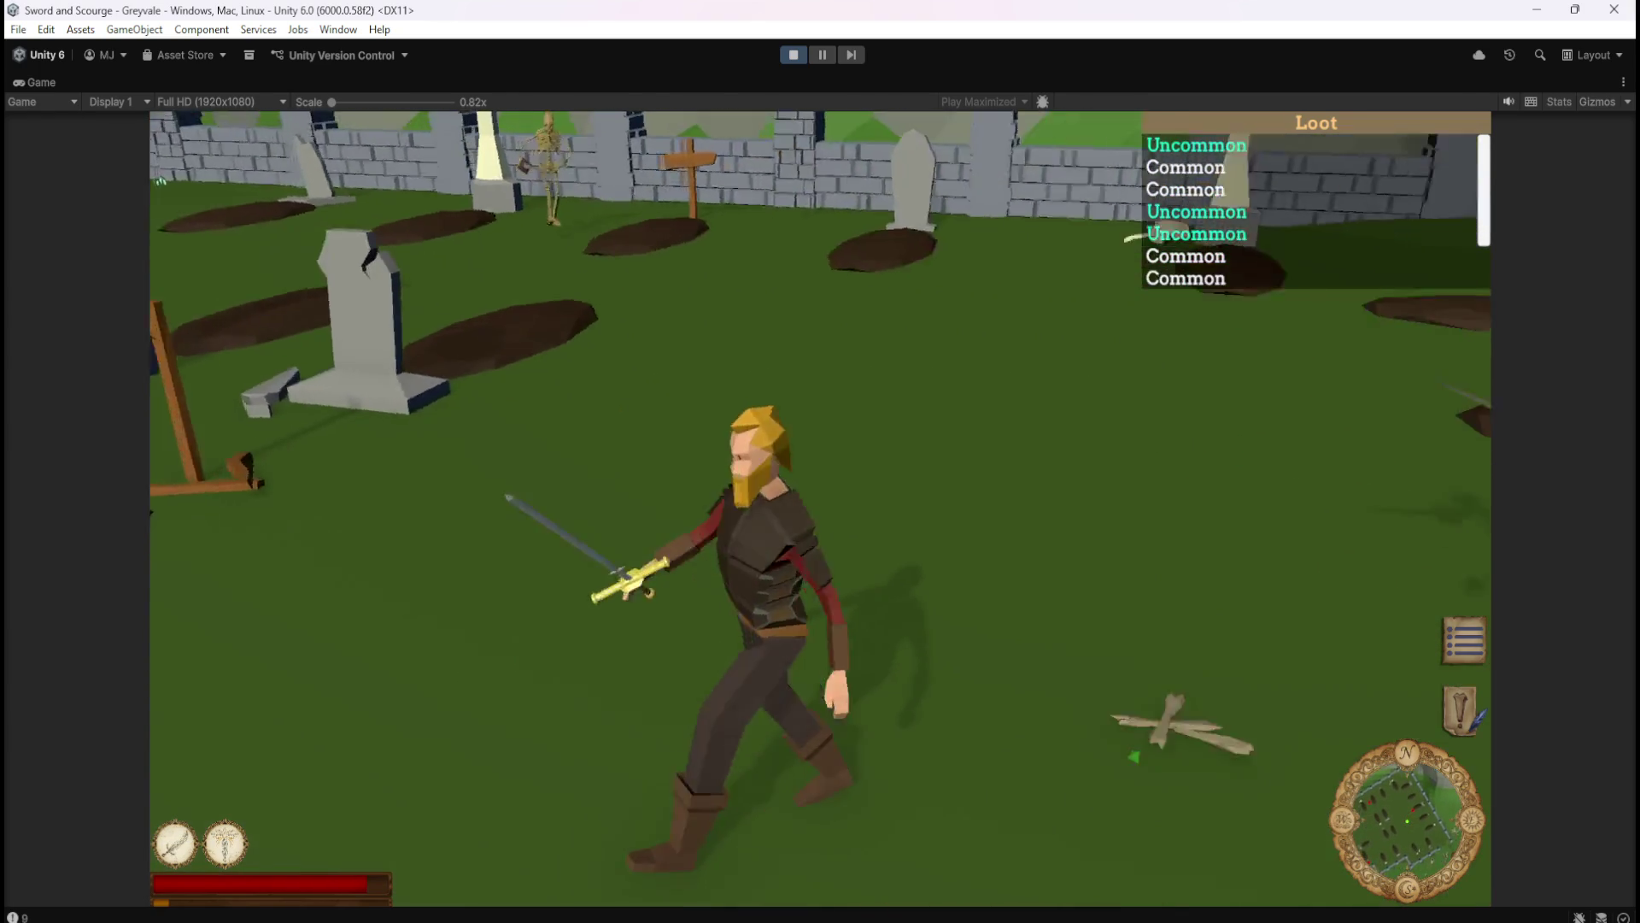
key(Escape)
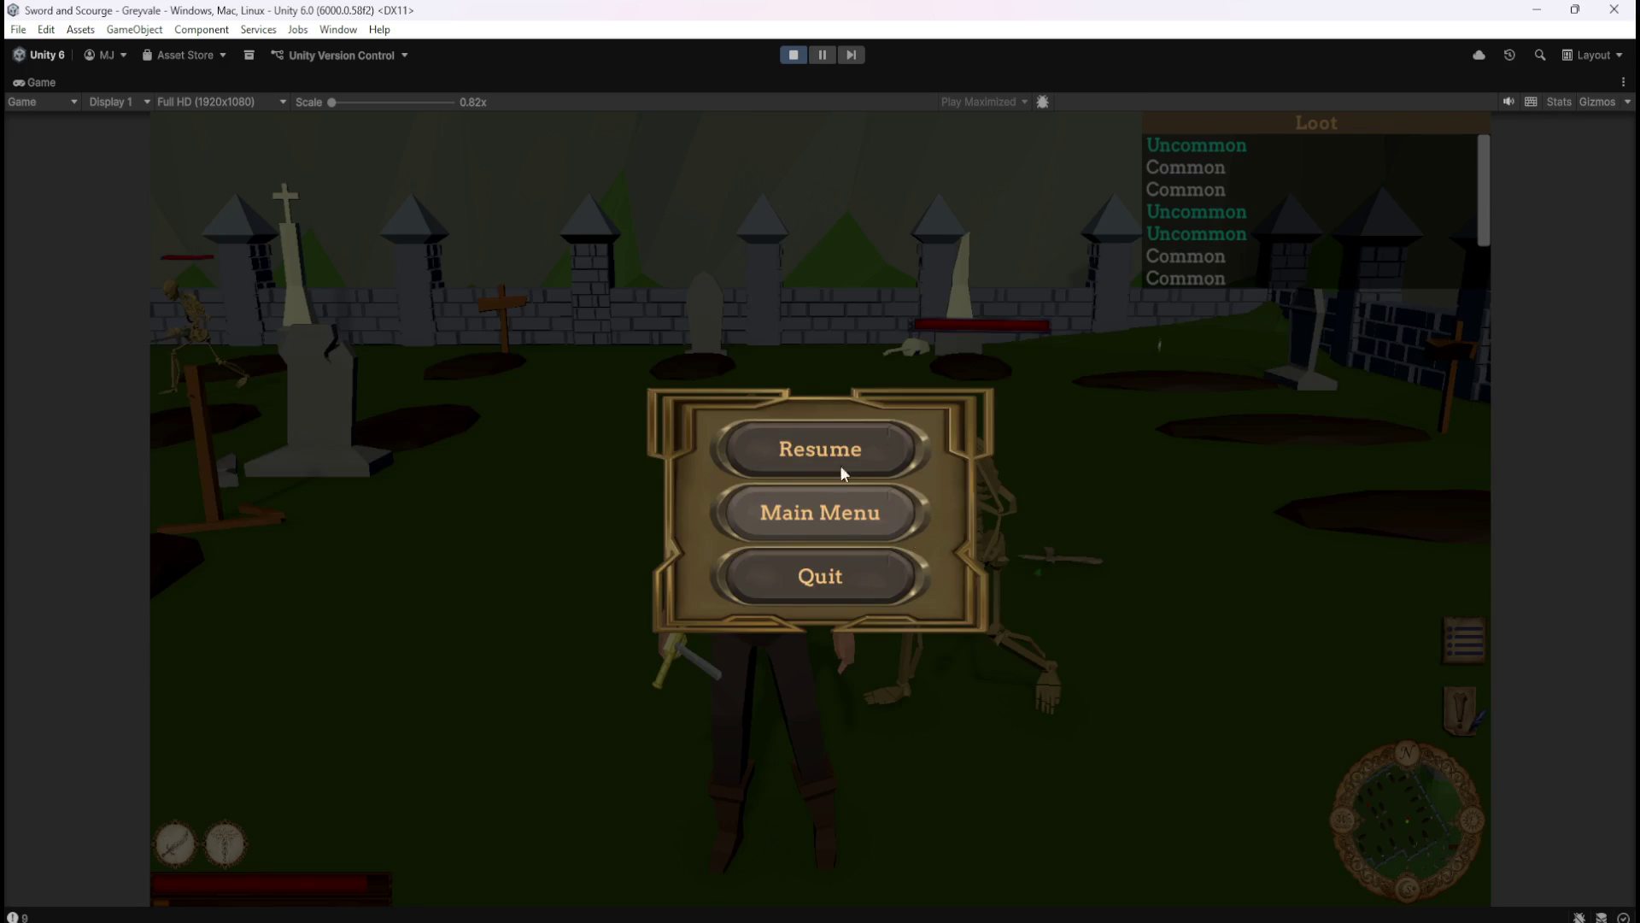
click(792, 55)
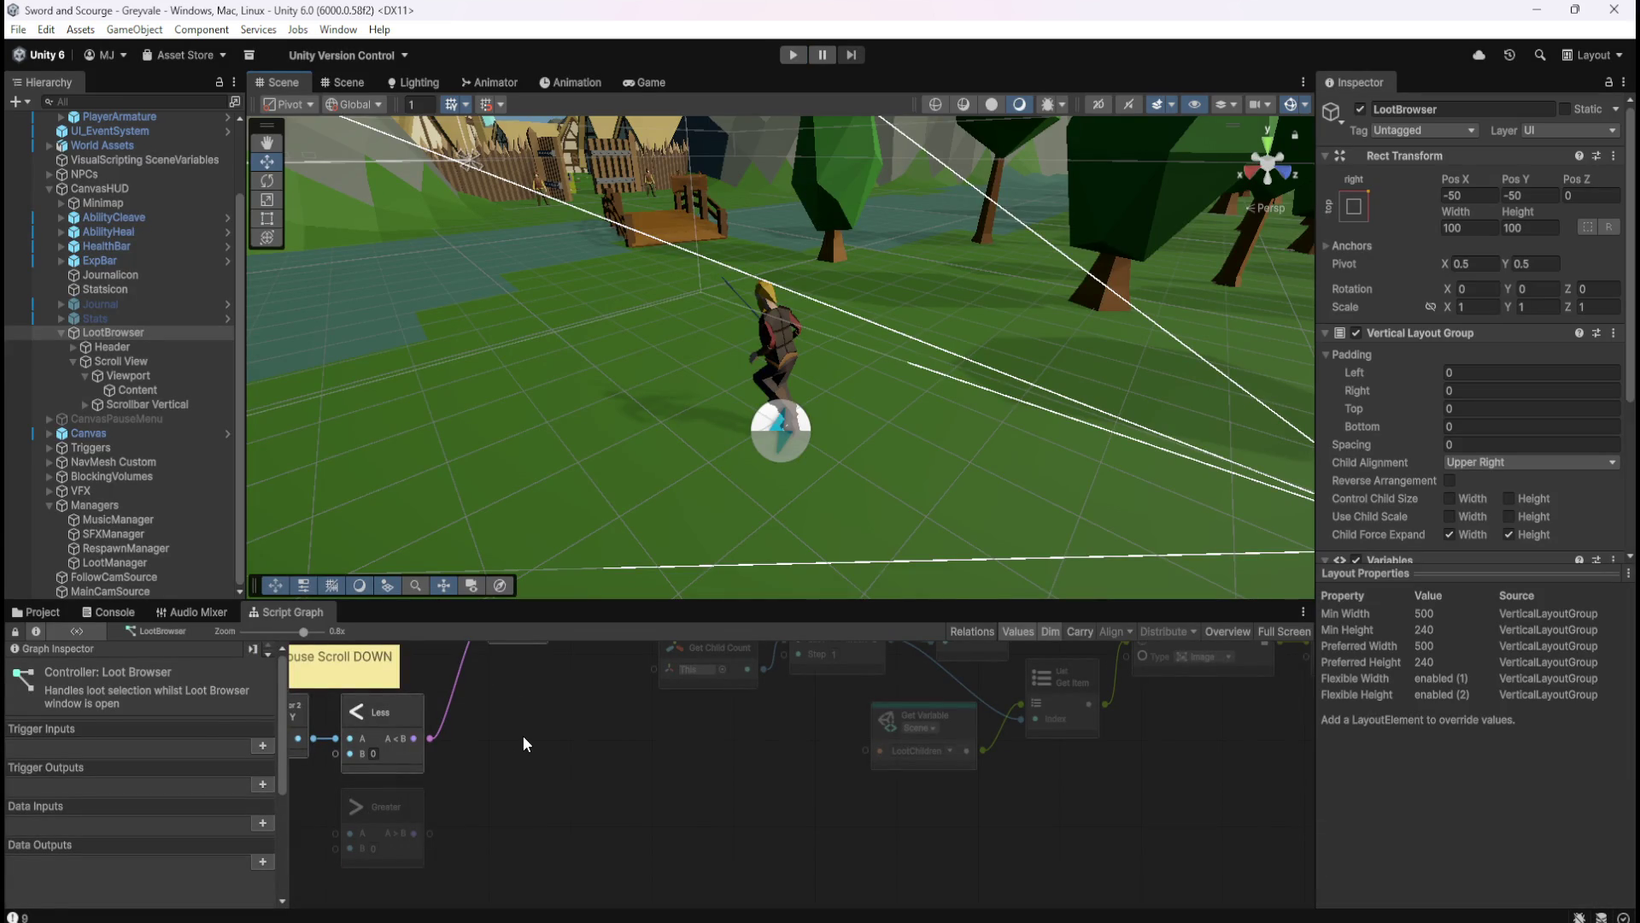
- Pan the maximized Loot Browser graph, restore the layout, and select Bone Stack in the Loot prefabs folder
key(shift+space)
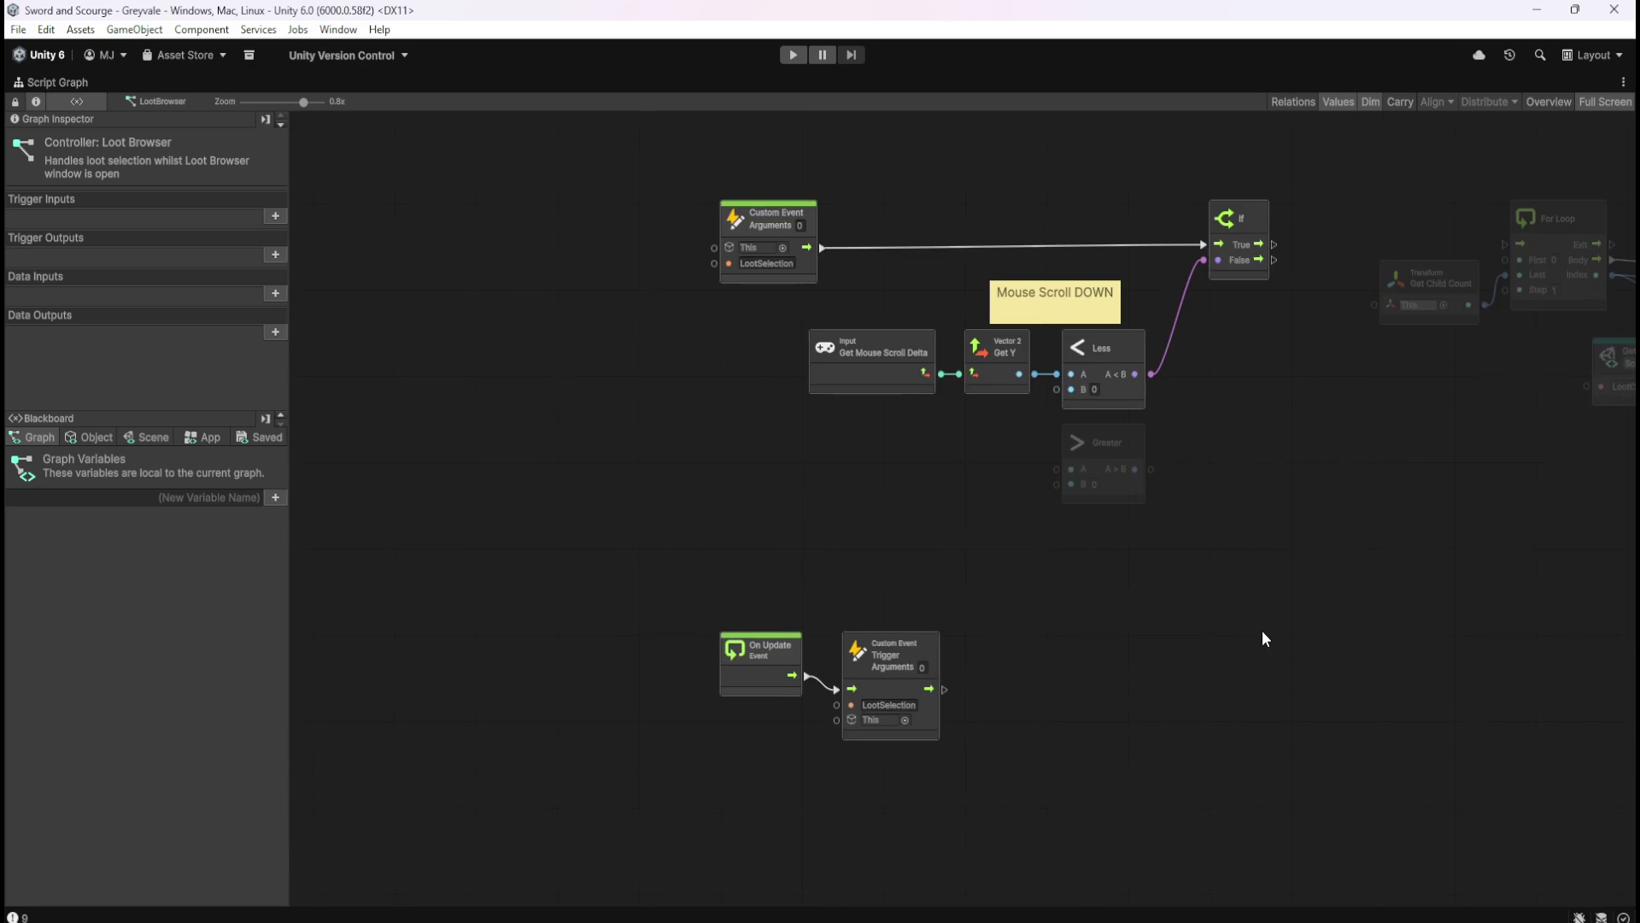
drag(1263, 632, 834, 638)
key(shift+space)
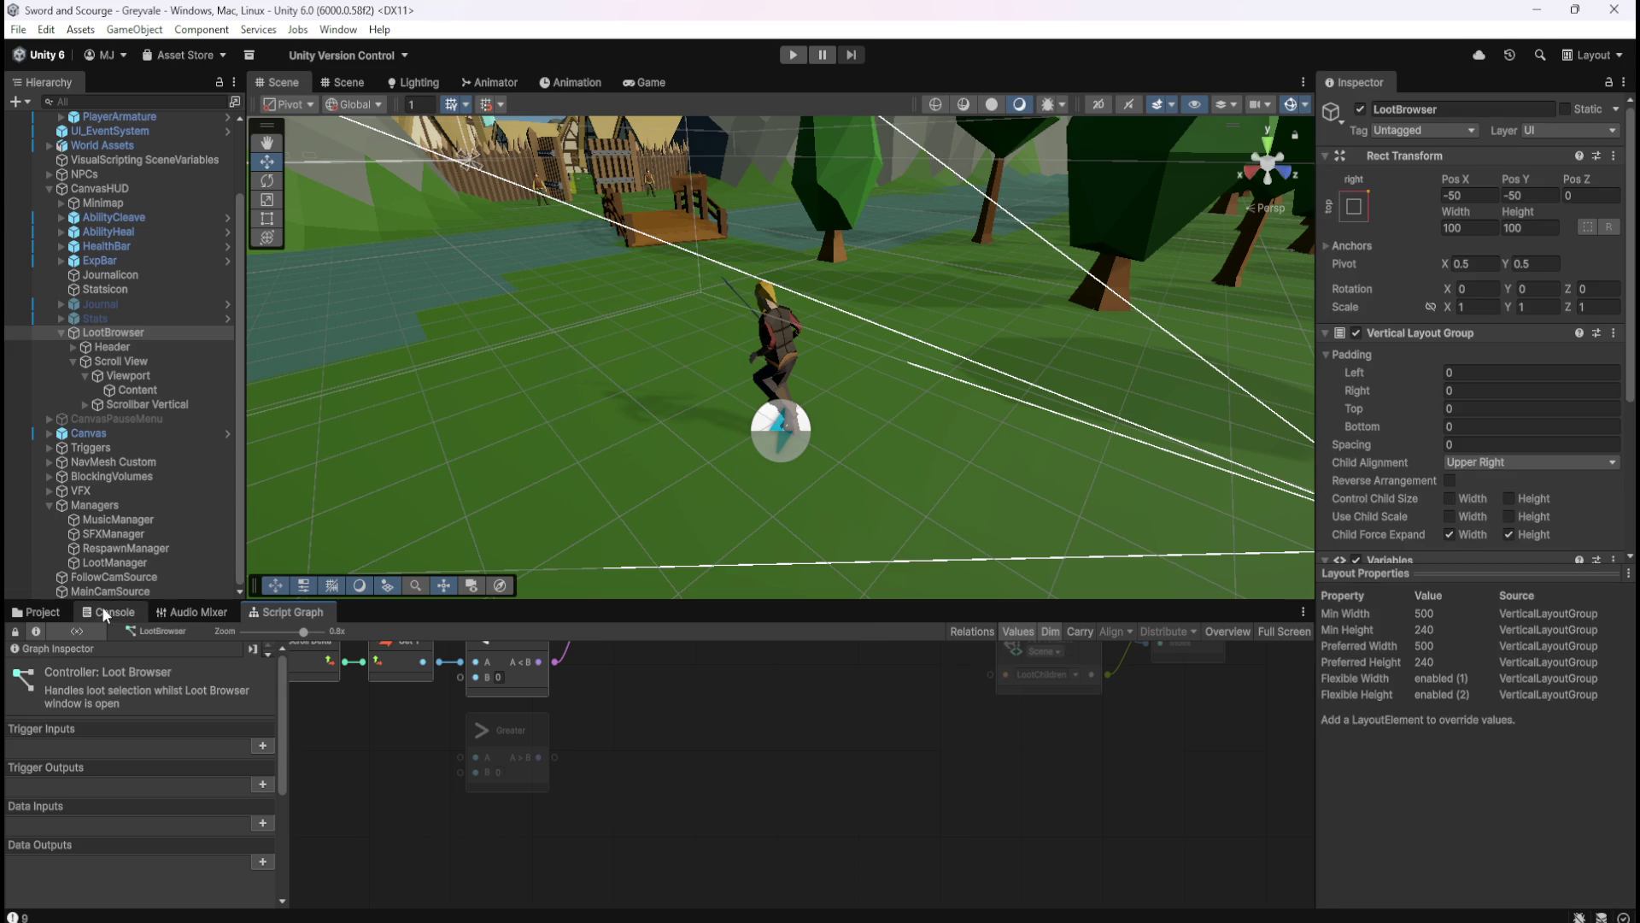
key(ctrl+5)
click(233, 704)
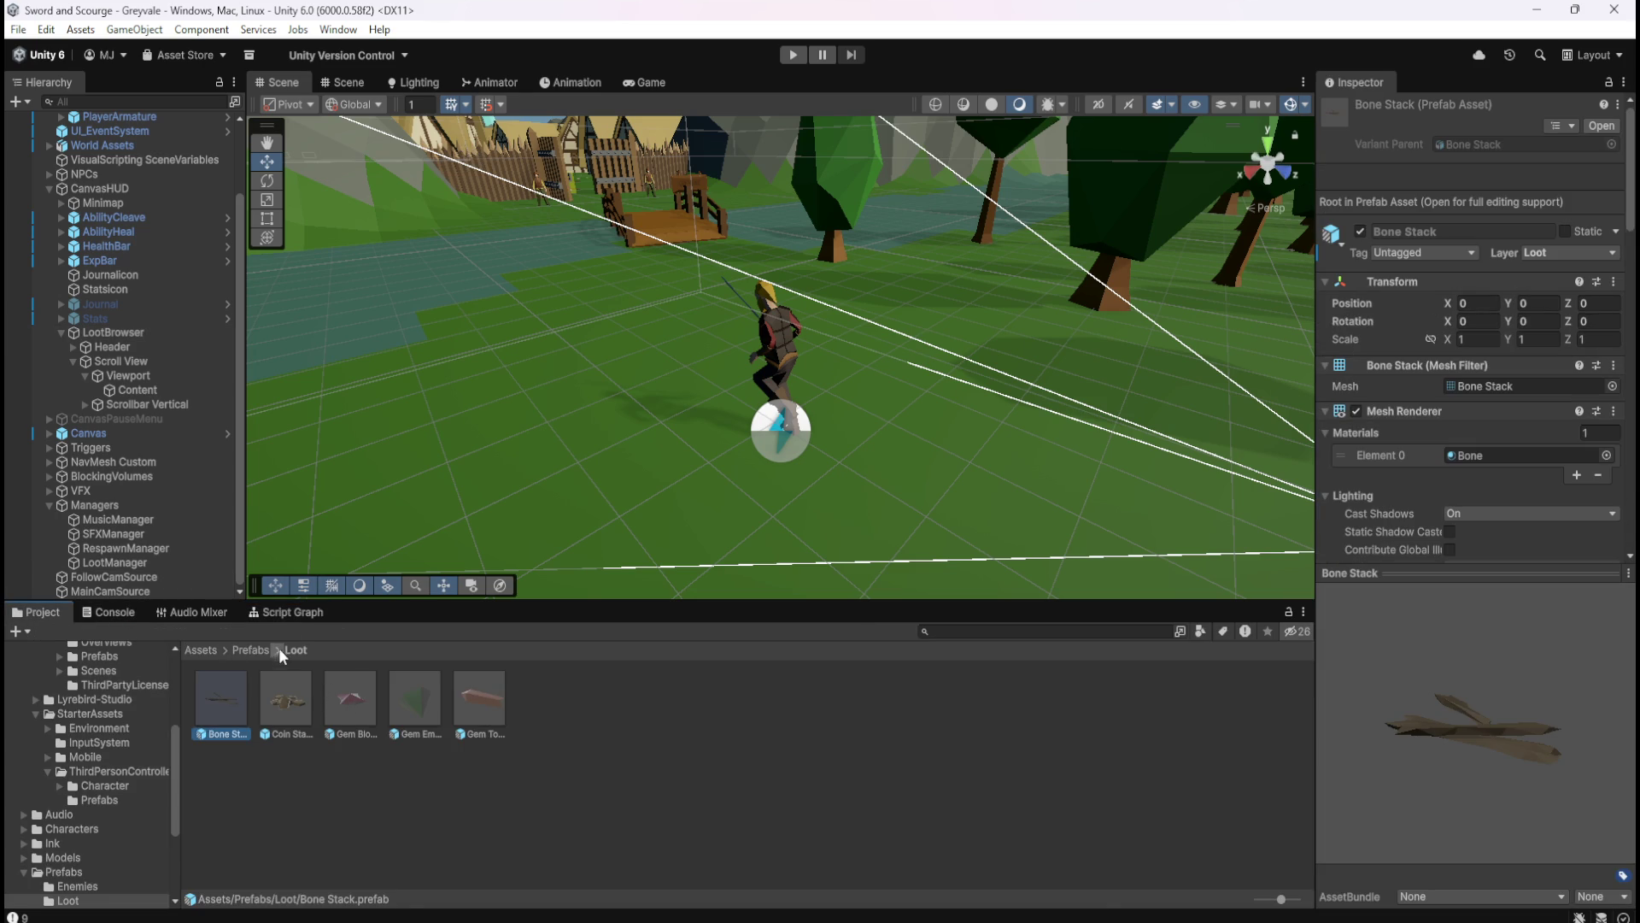
- Maximize the Bone Stack graph and pan across its Remove Item, Add Item and On Trigger events
click(295, 614)
key(shift+space)
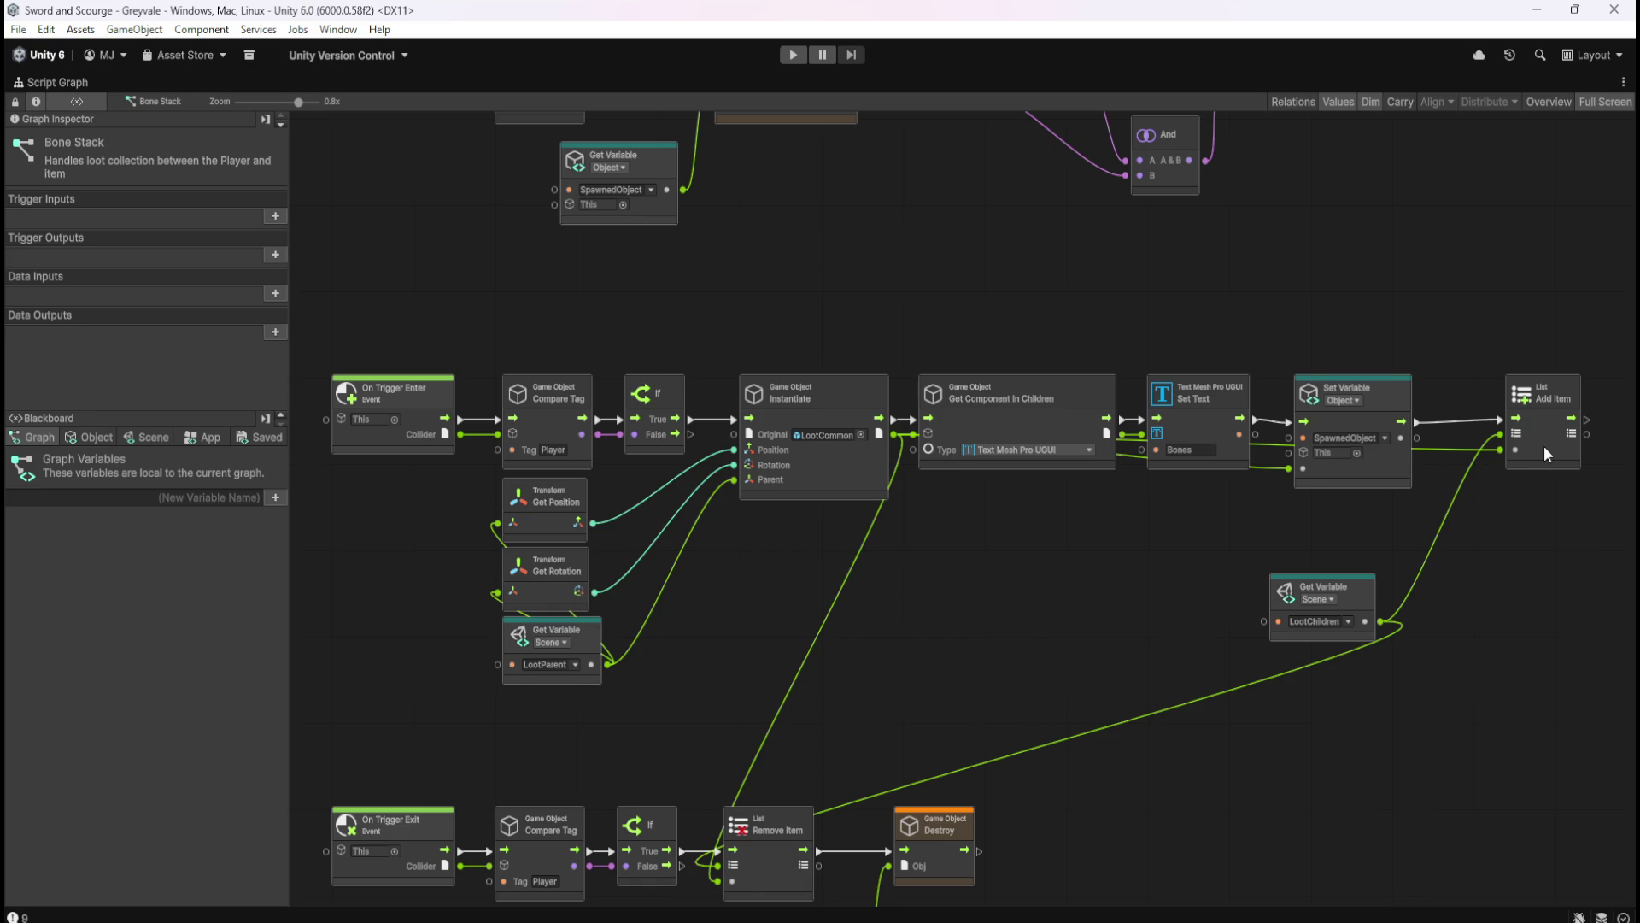
drag(972, 681, 1165, 493)
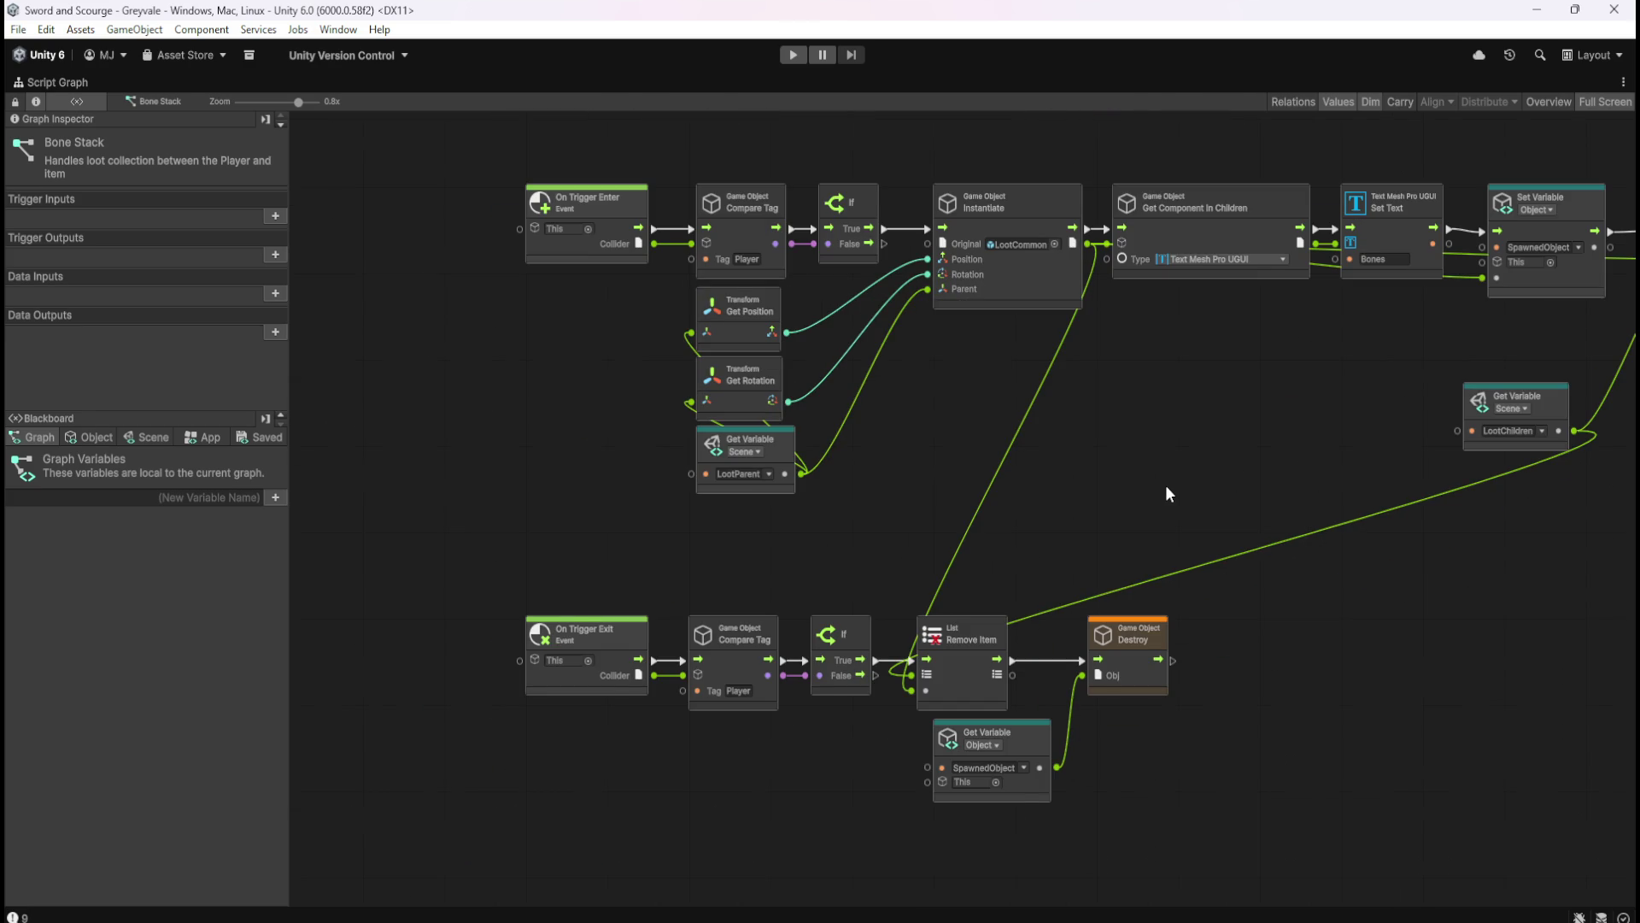
mouse_move(1167, 494)
mouse_down()
mouse_move(952, 605)
mouse_move(855, 808)
mouse_up()
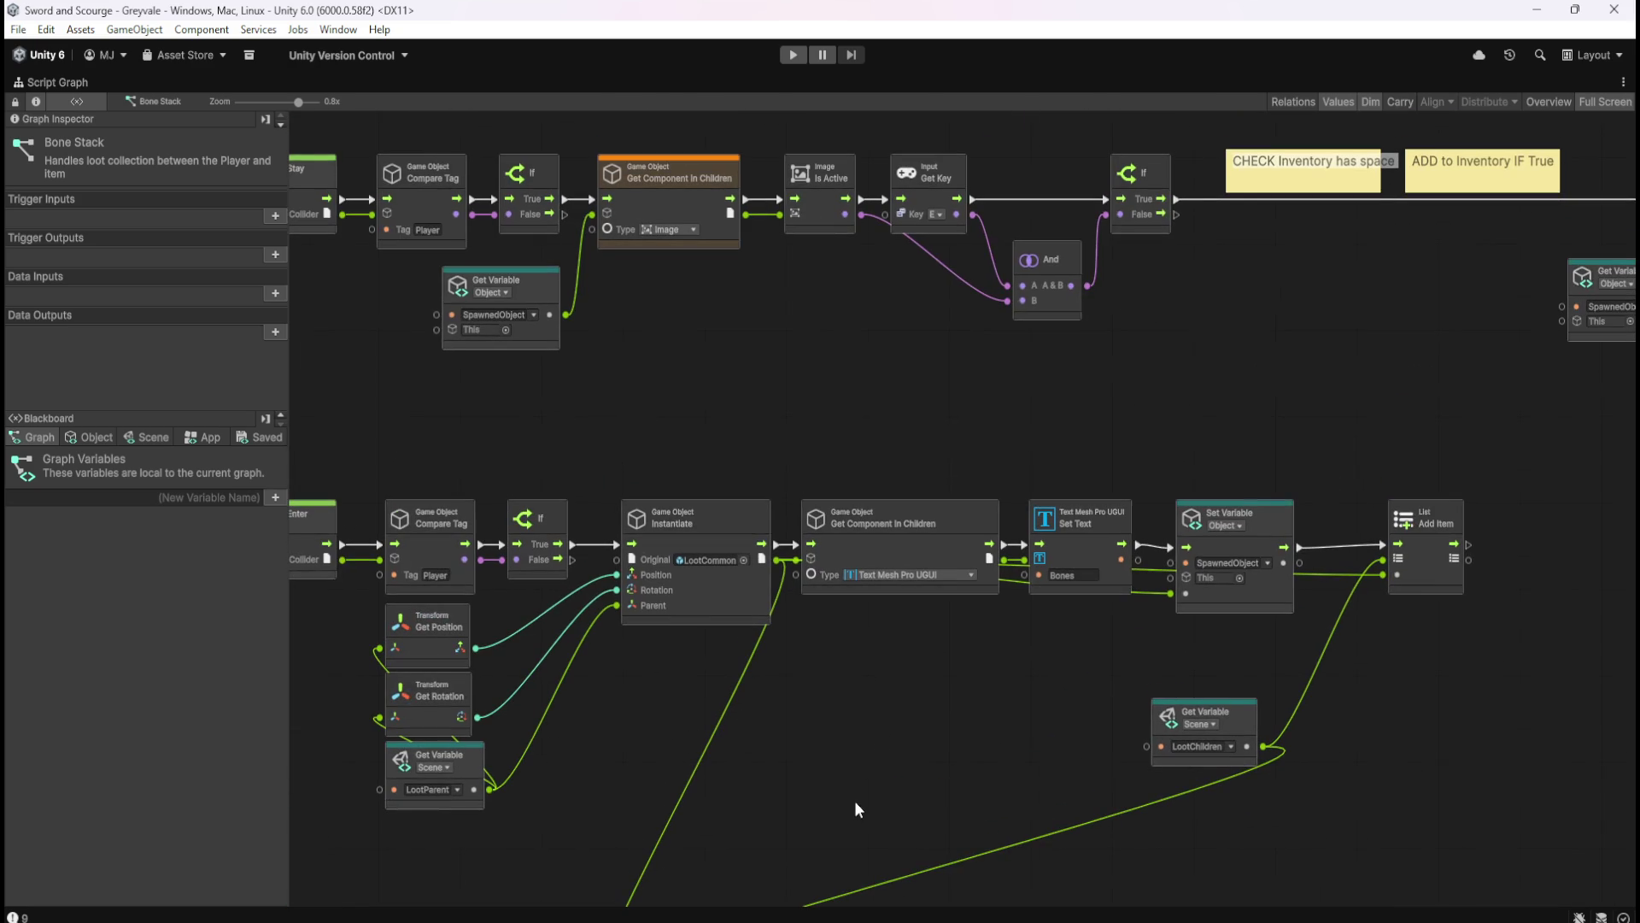
mouse_move(1030, 422)
mouse_down()
mouse_move(1281, 435)
mouse_move(769, 461)
mouse_move(1112, 201)
mouse_move(1314, 249)
mouse_move(1114, 213)
mouse_up()
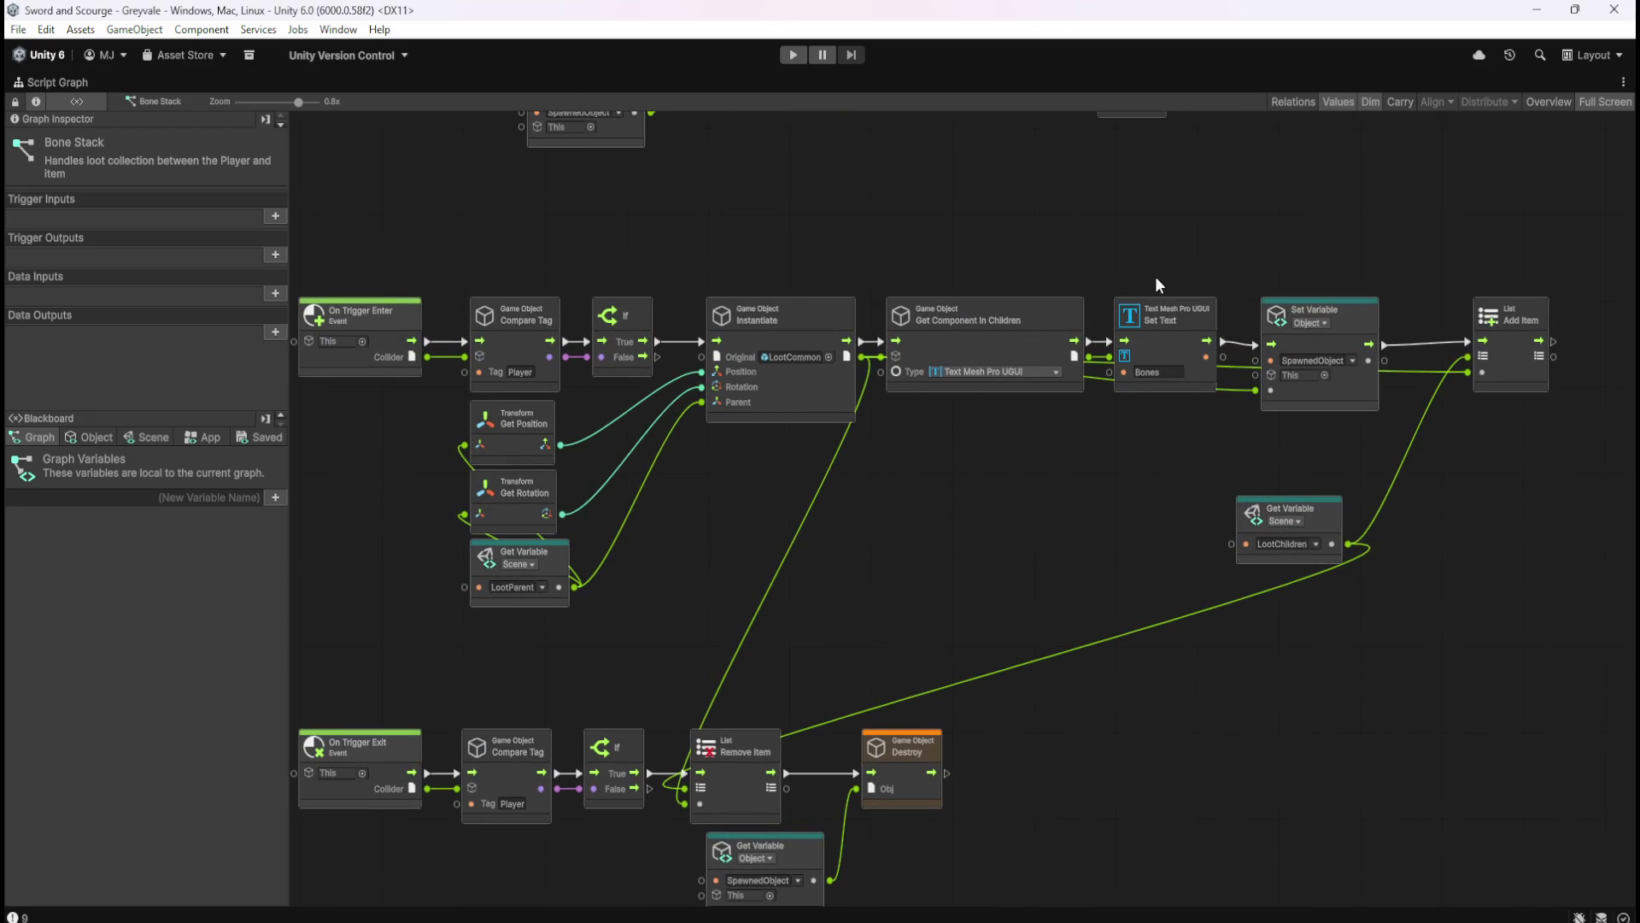
key(shift+space)
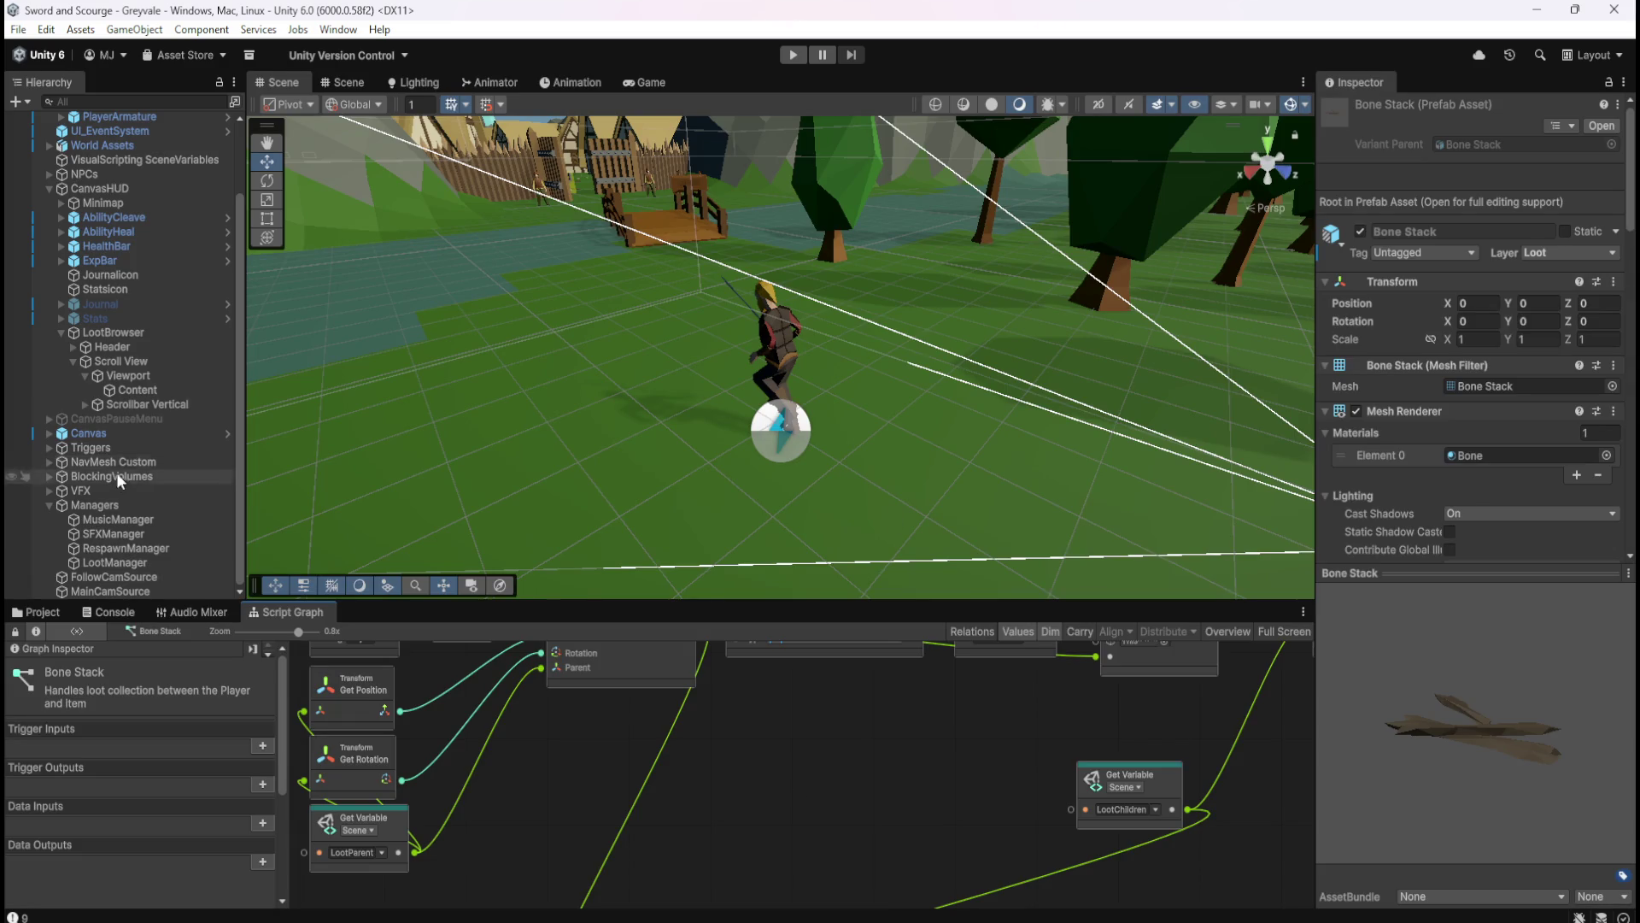
- Select LootBrowser and pan its maximized graph to the mouse scroll logic
click(119, 333)
key(shift+space)
mouse_move(788, 571)
mouse_down()
mouse_move(1120, 469)
mouse_move(978, 531)
mouse_move(638, 608)
mouse_move(1170, 720)
mouse_move(1058, 582)
mouse_up()
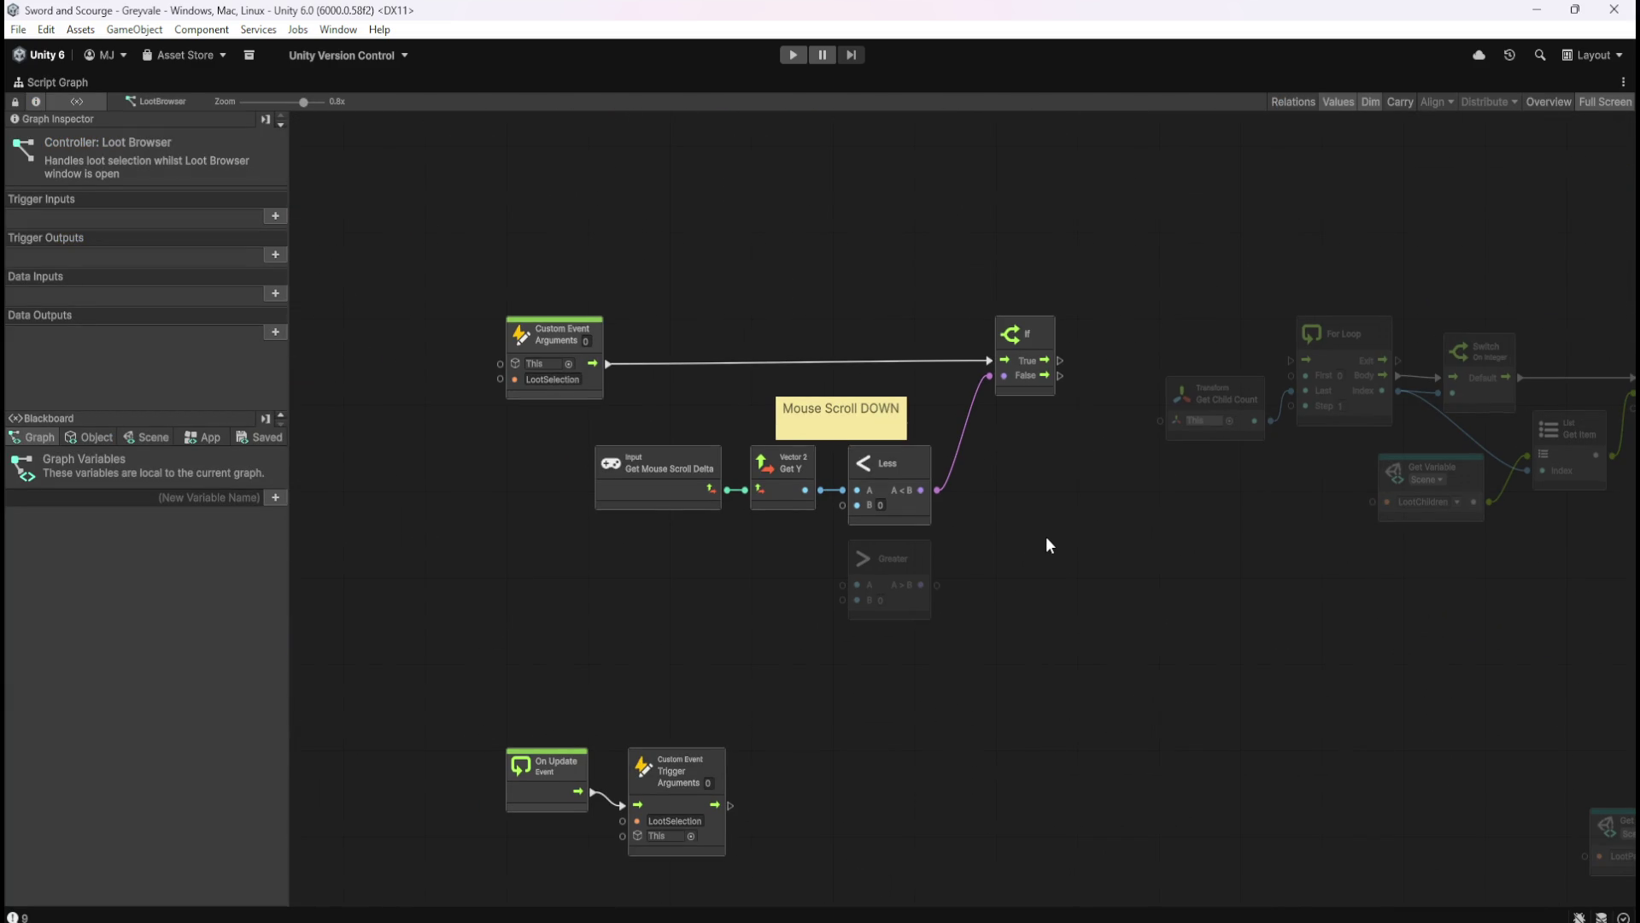
key(shift+space)
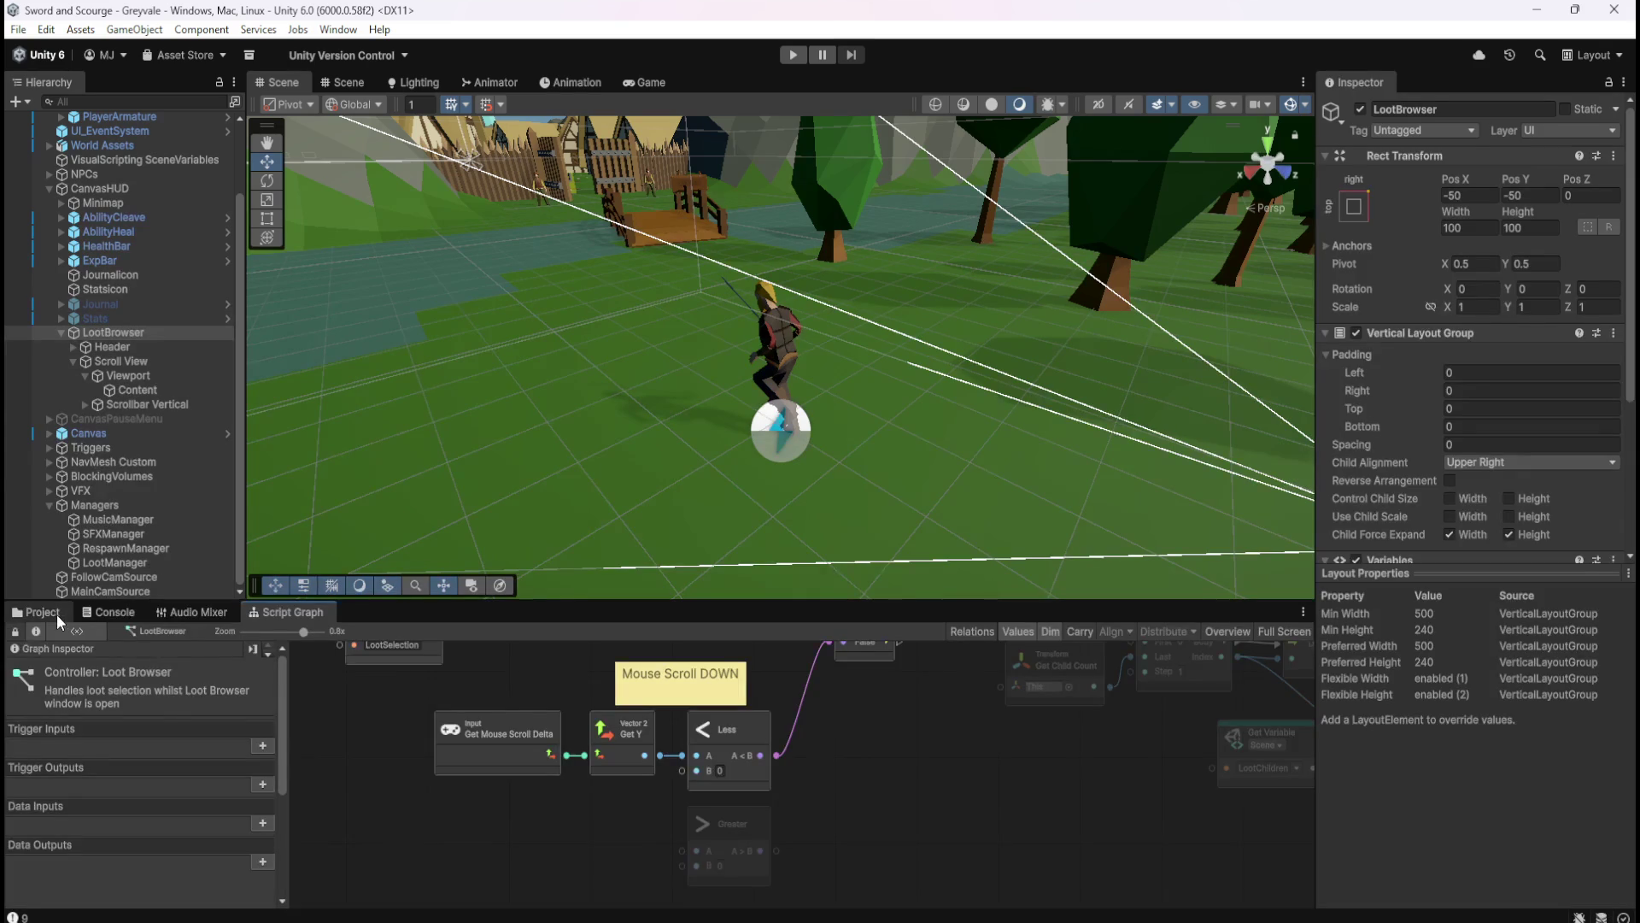
- Reselect the Bone Stack prefab and show its script graph full-screen
click(56, 614)
click(227, 705)
click(290, 613)
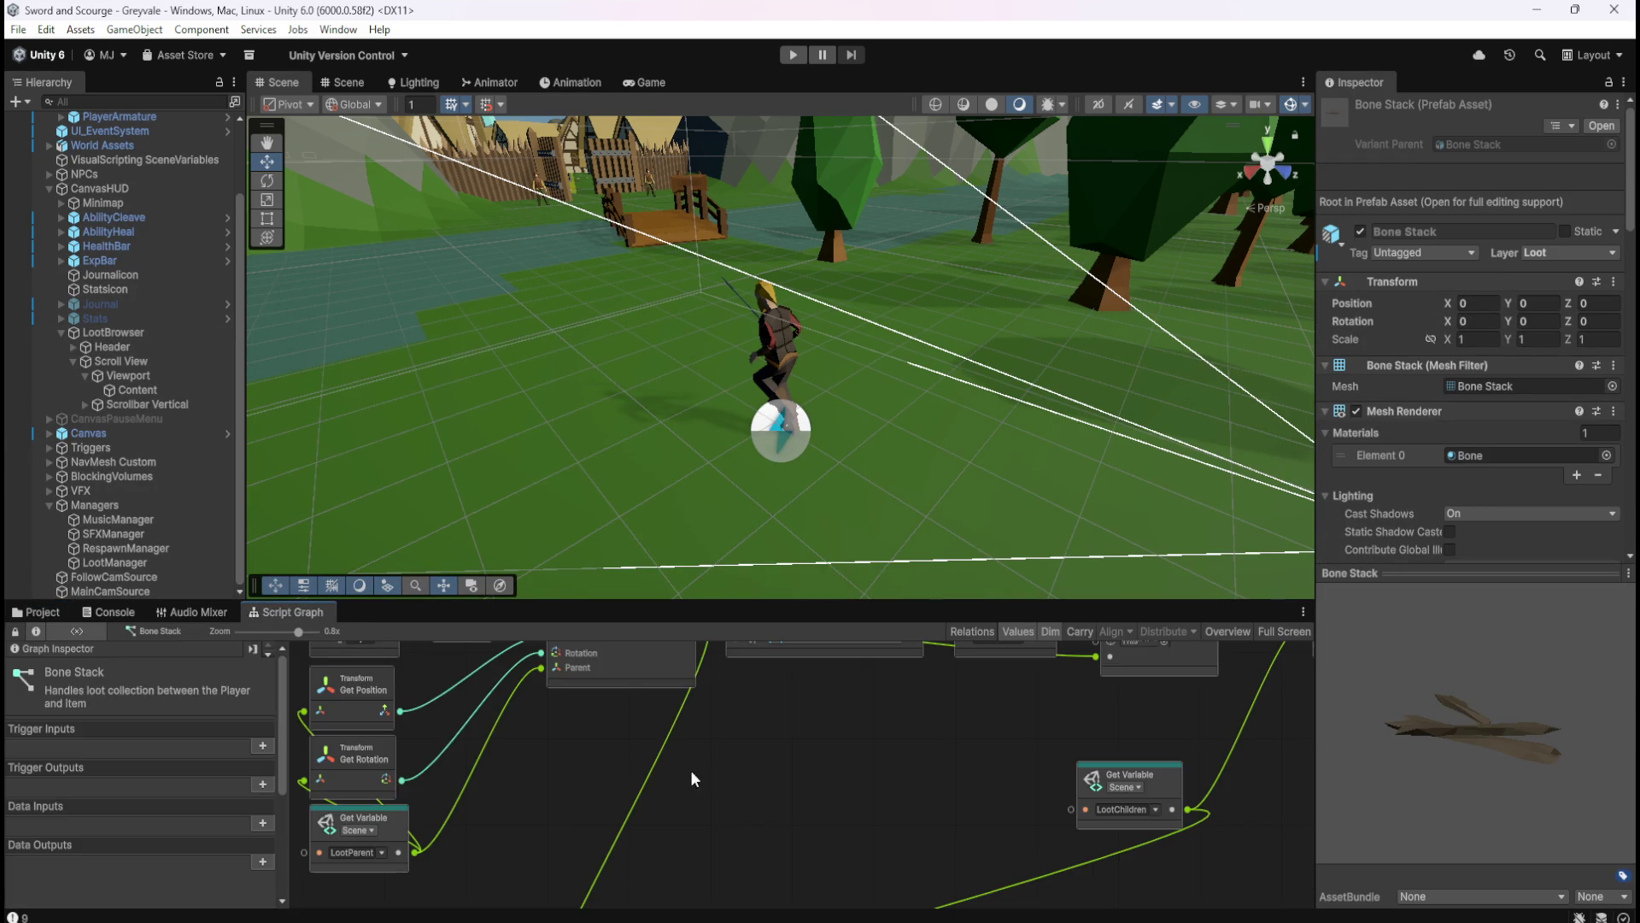
key(shift+space)
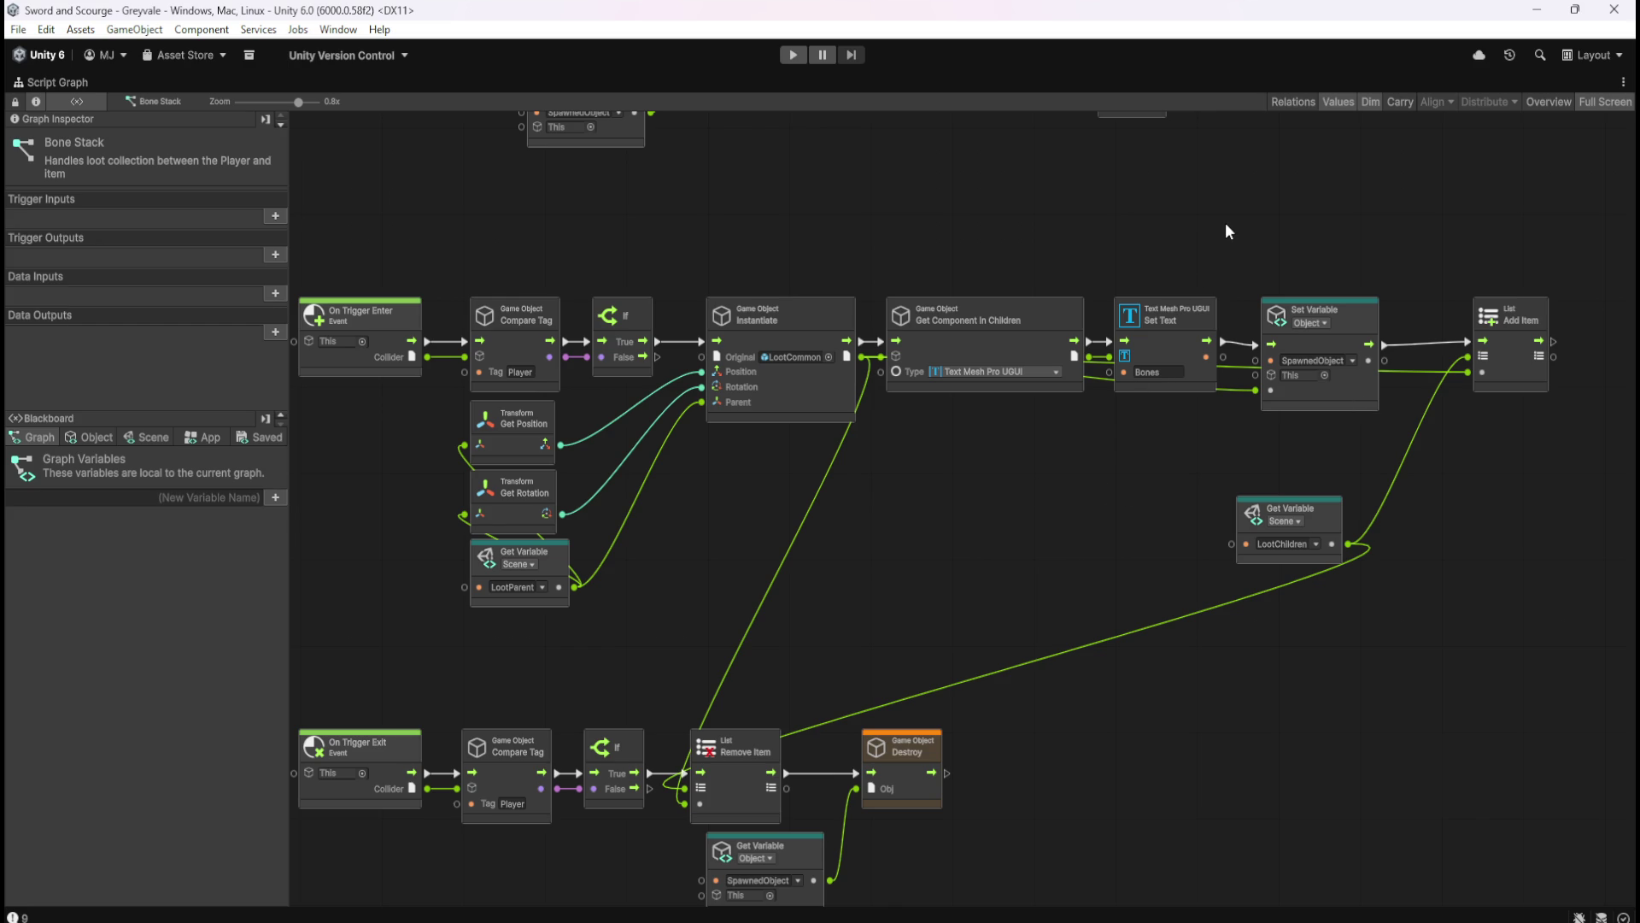
- Pan across the Bone Stack graph's sticky notes and On Trigger Stay/Enter chains, then restore the docked layout
drag(1234, 227, 1189, 327)
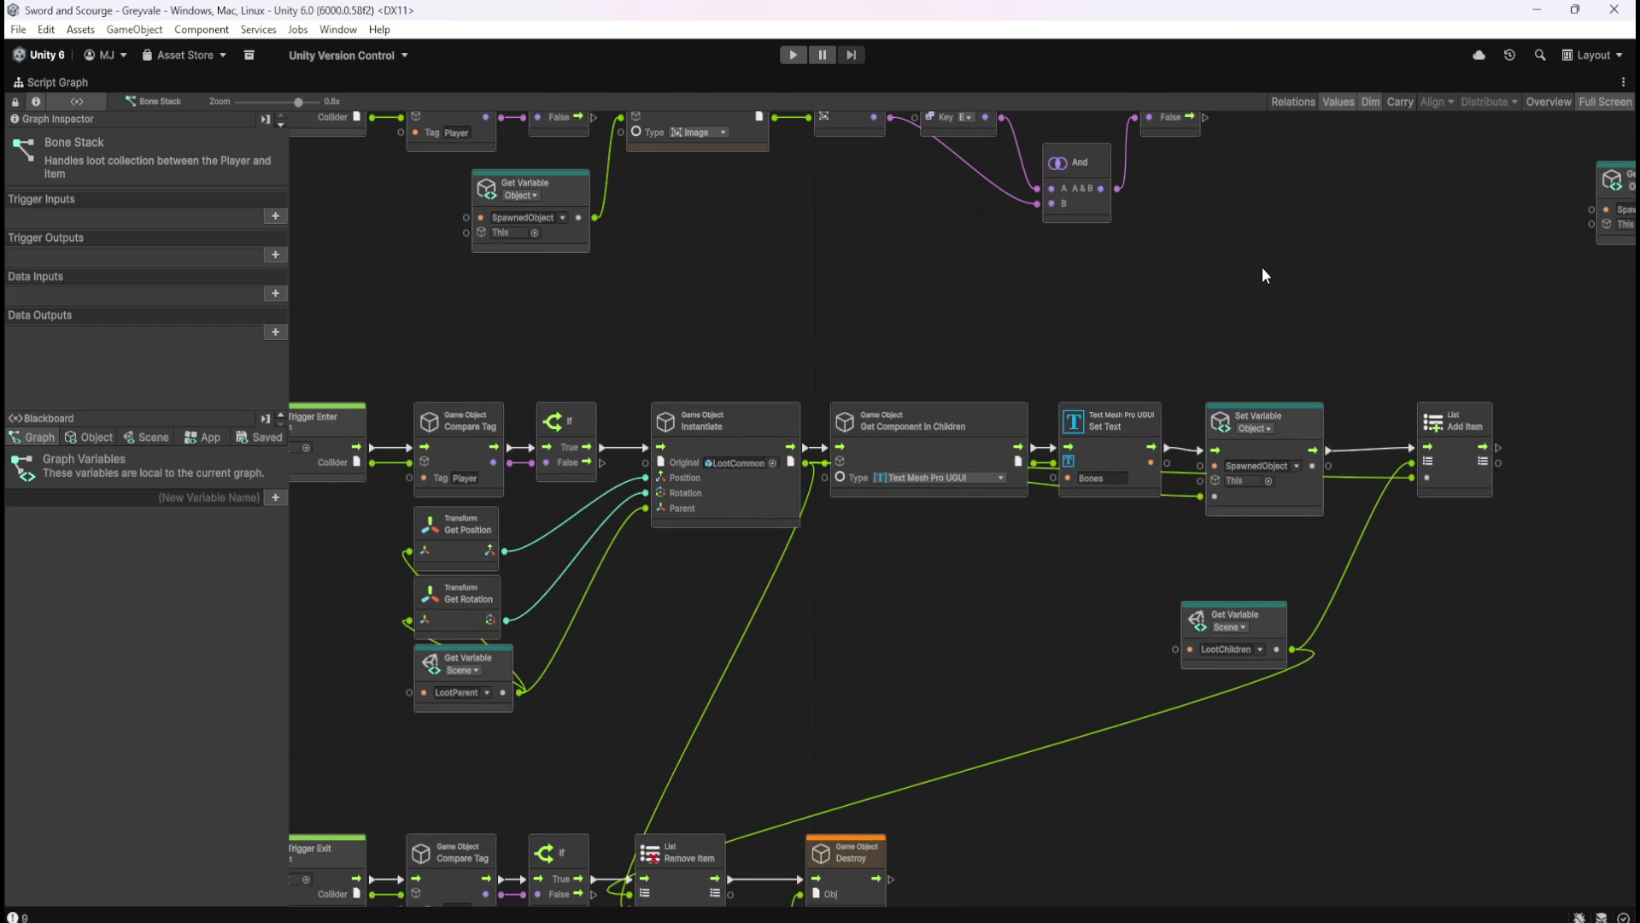
drag(1288, 257, 1223, 371)
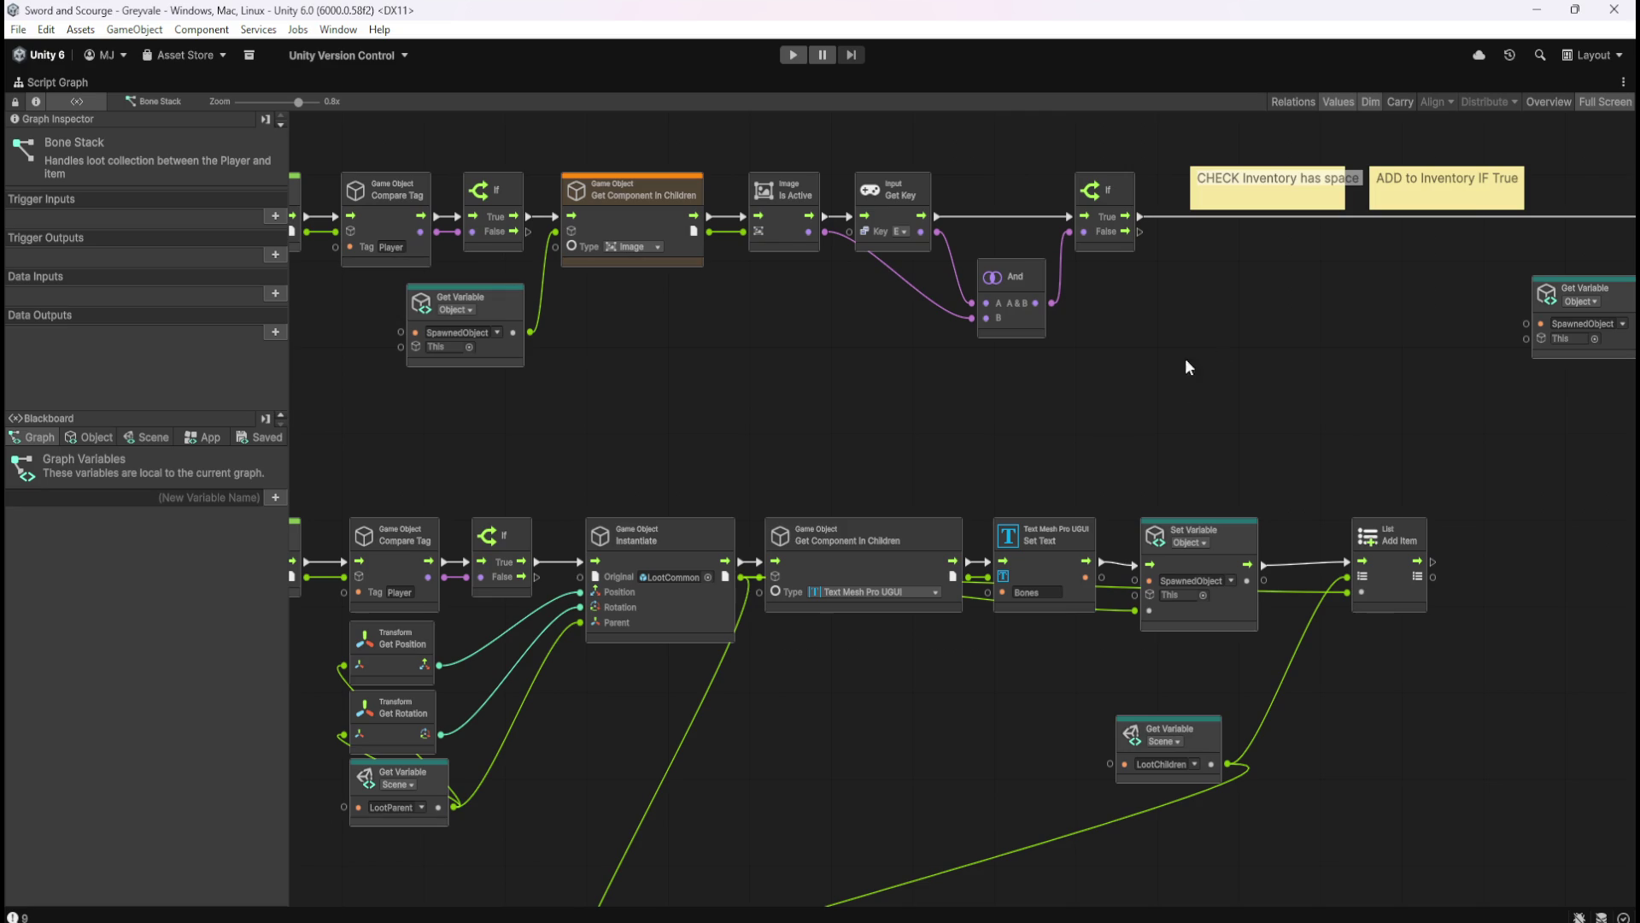
drag(880, 435, 1029, 374)
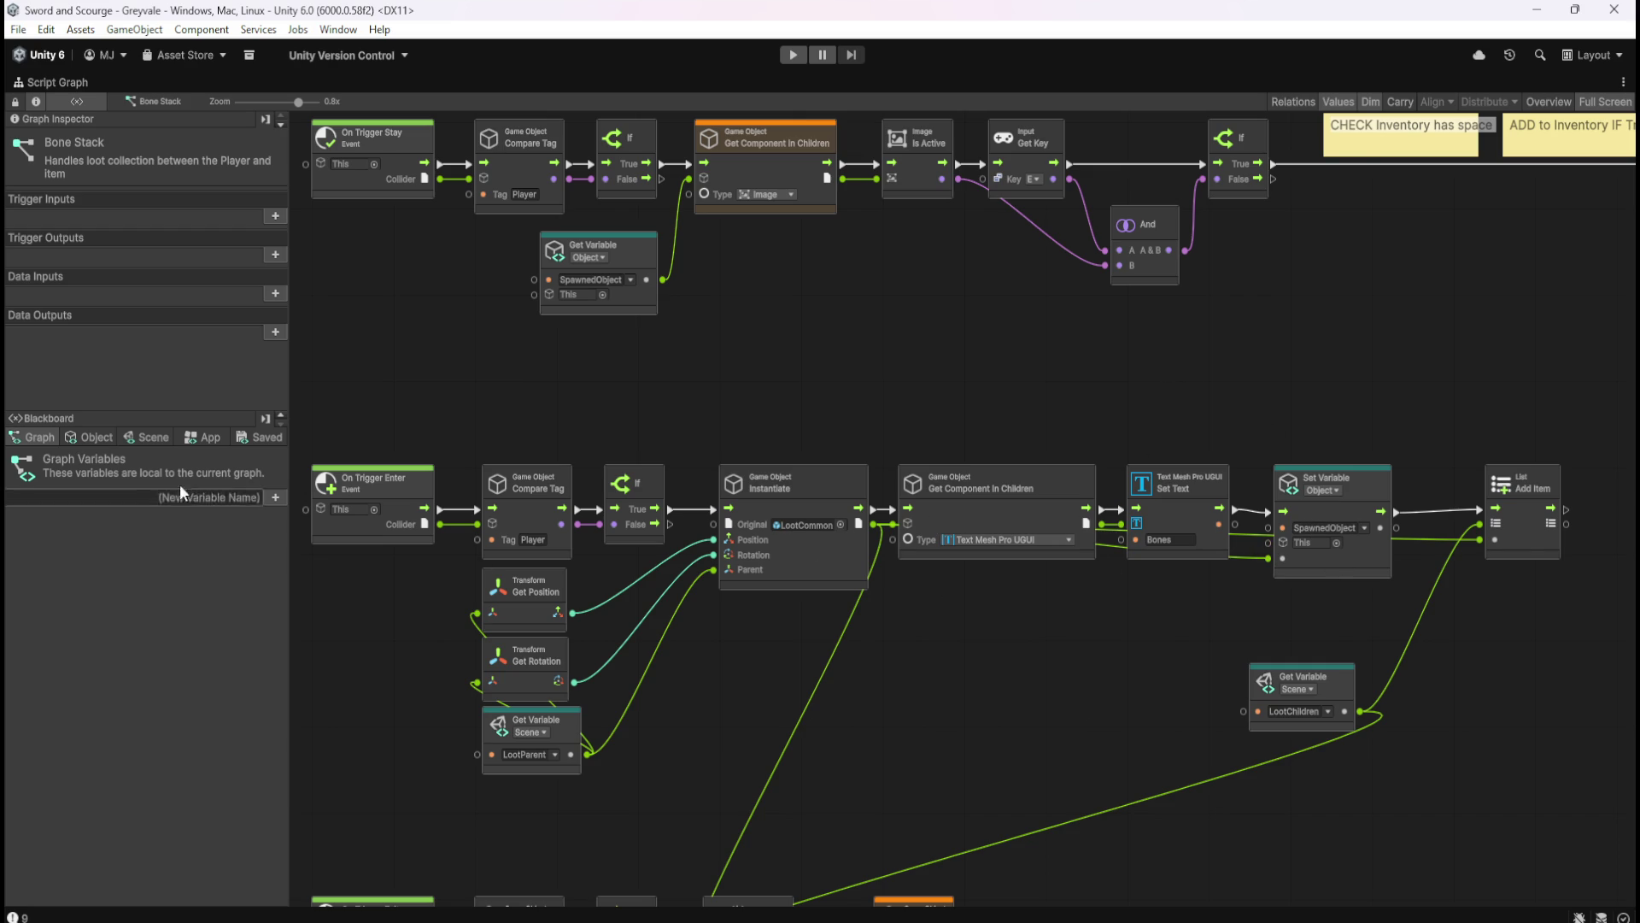
scroll(1102, 427, down, 3)
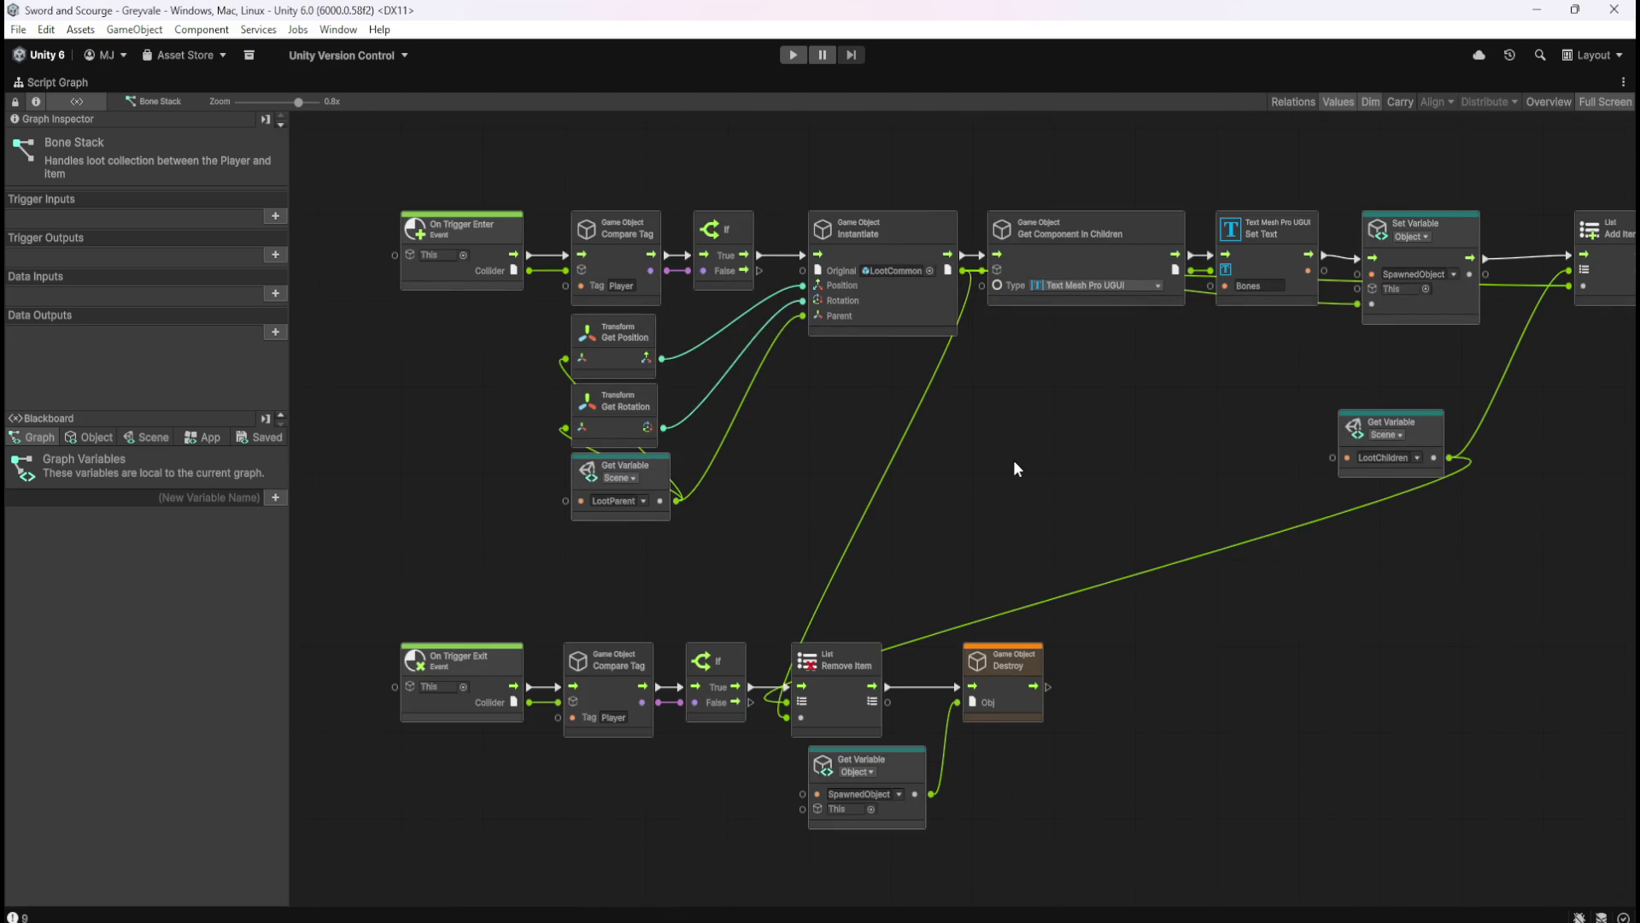
scroll(1103, 453, right, 4)
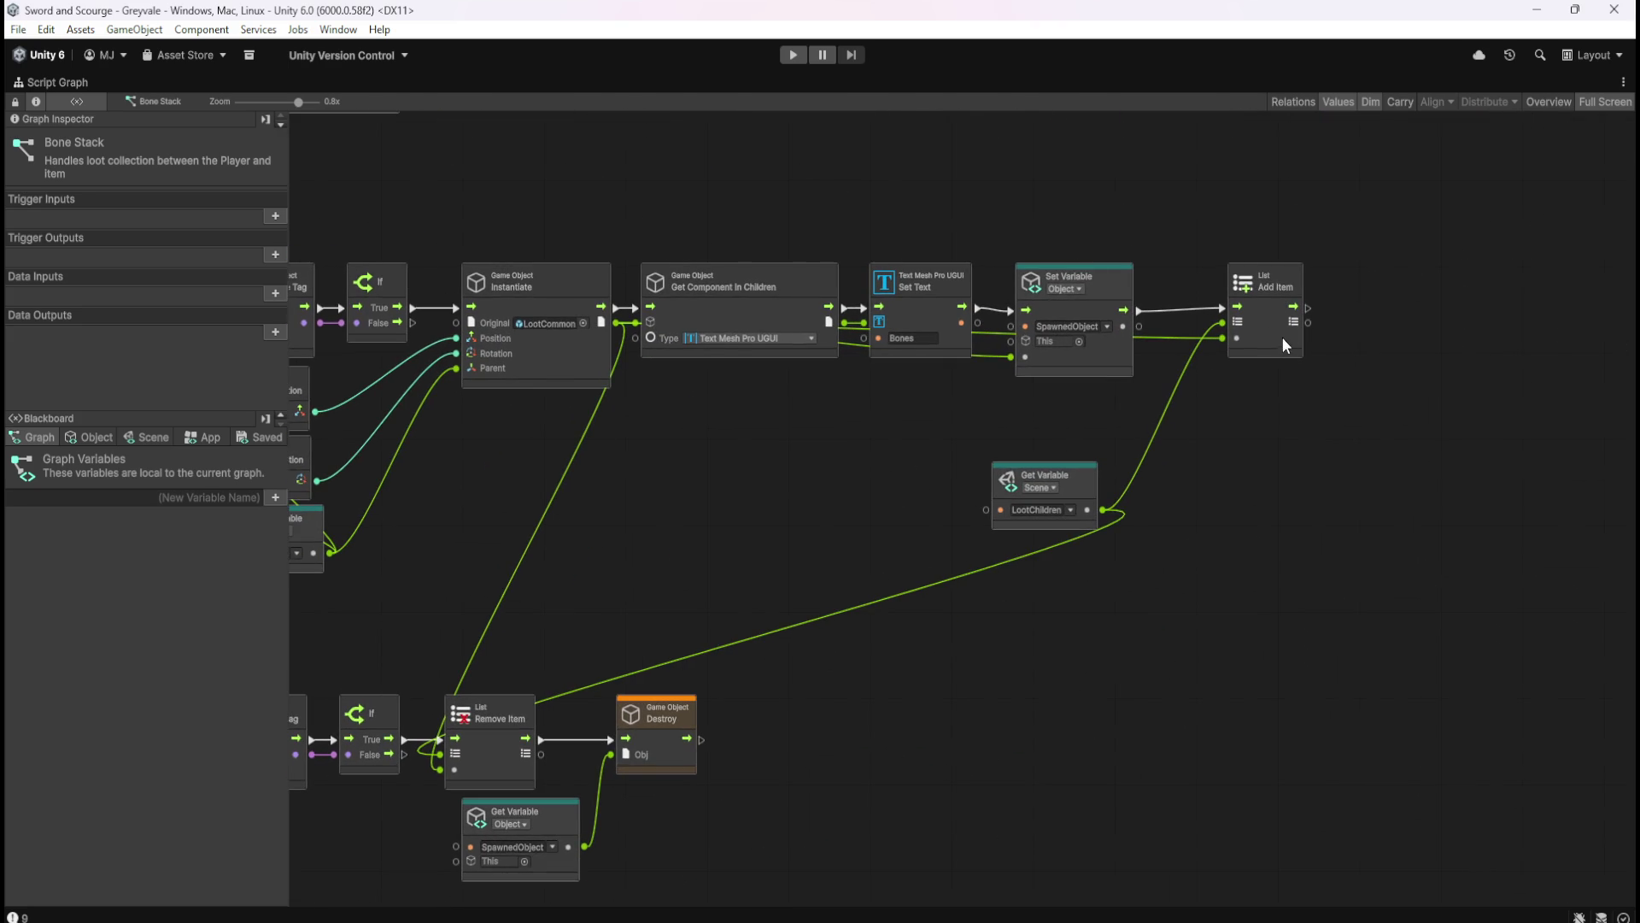
scroll(885, 483, up, 4)
scroll(735, 648, right, 3)
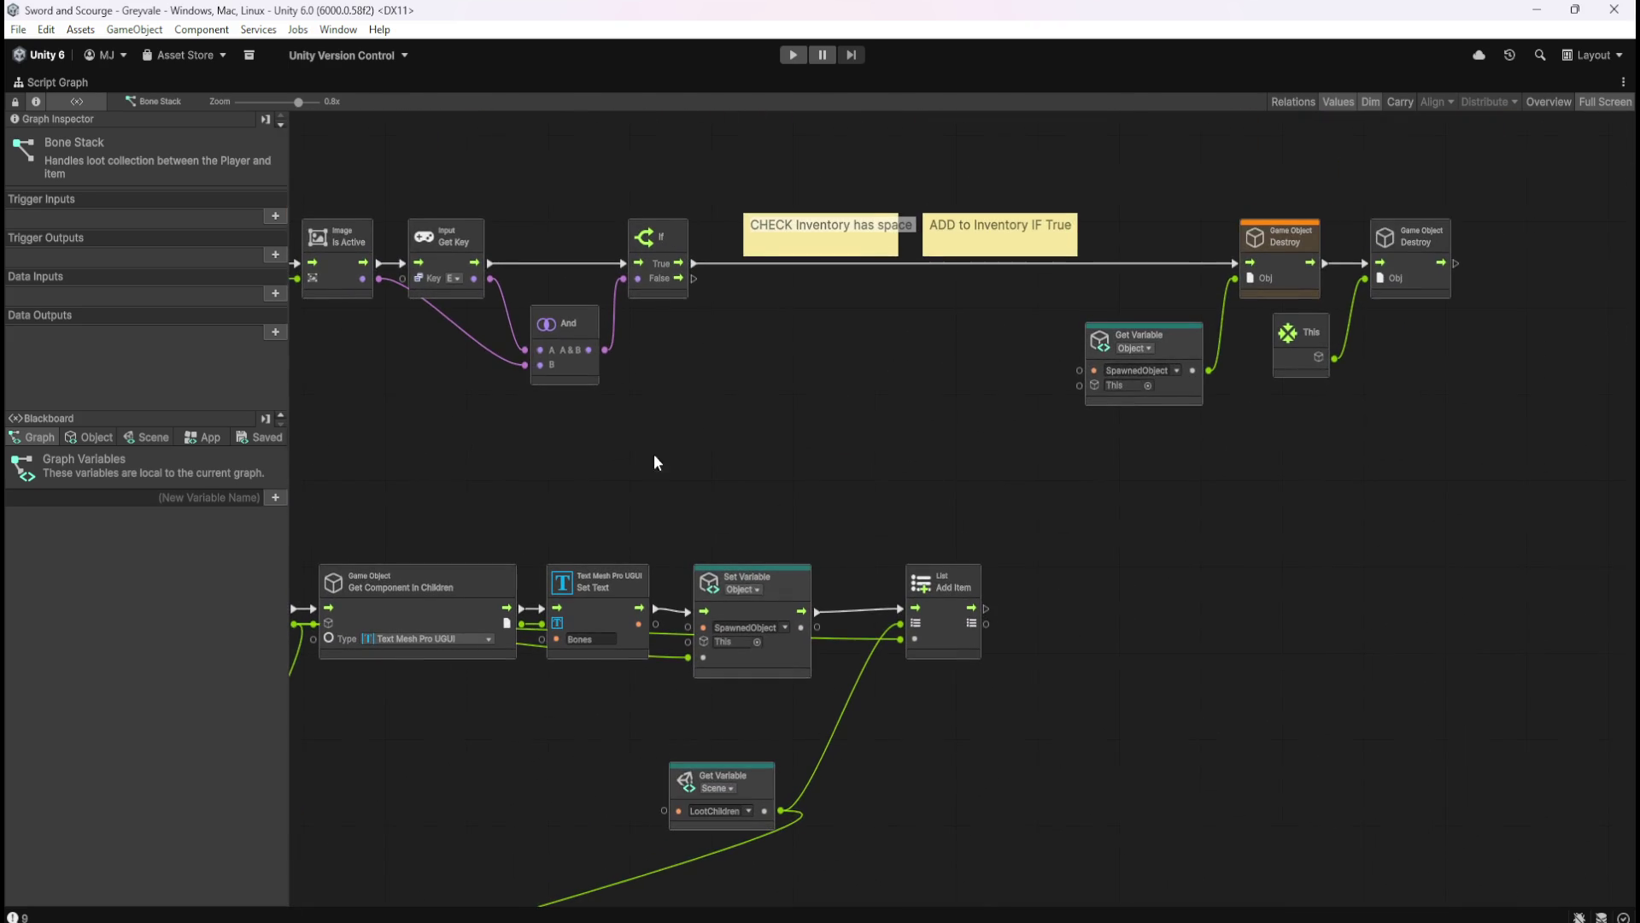
scroll(940, 487, left, 7)
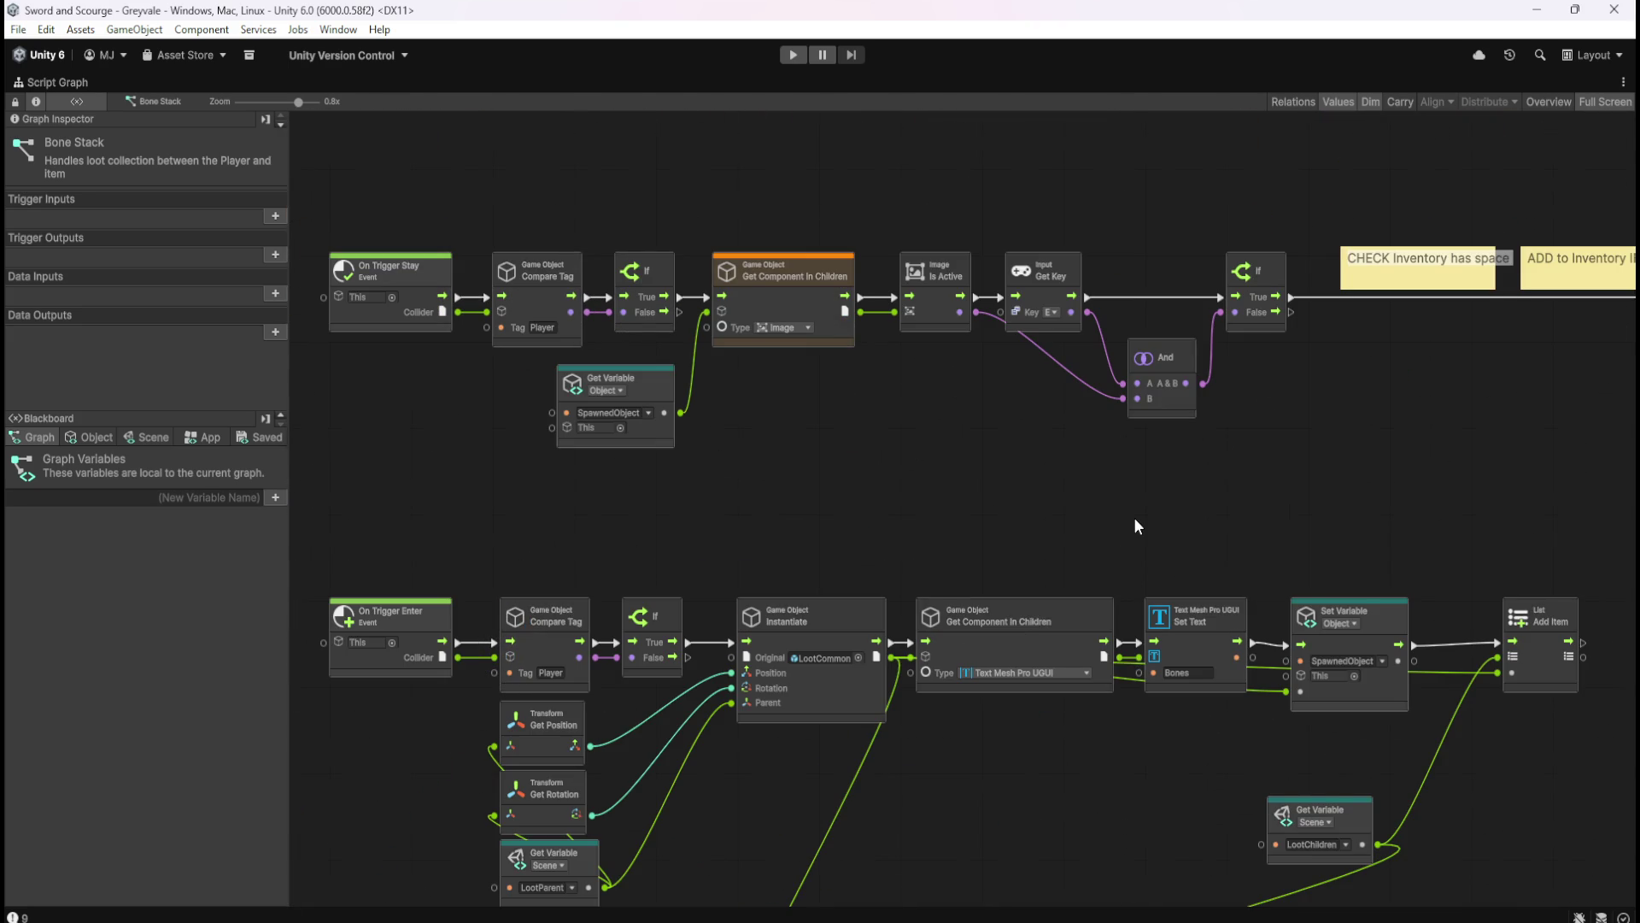
mouse_move(1135, 519)
mouse_down()
mouse_move(1161, 531)
mouse_move(1043, 345)
mouse_up()
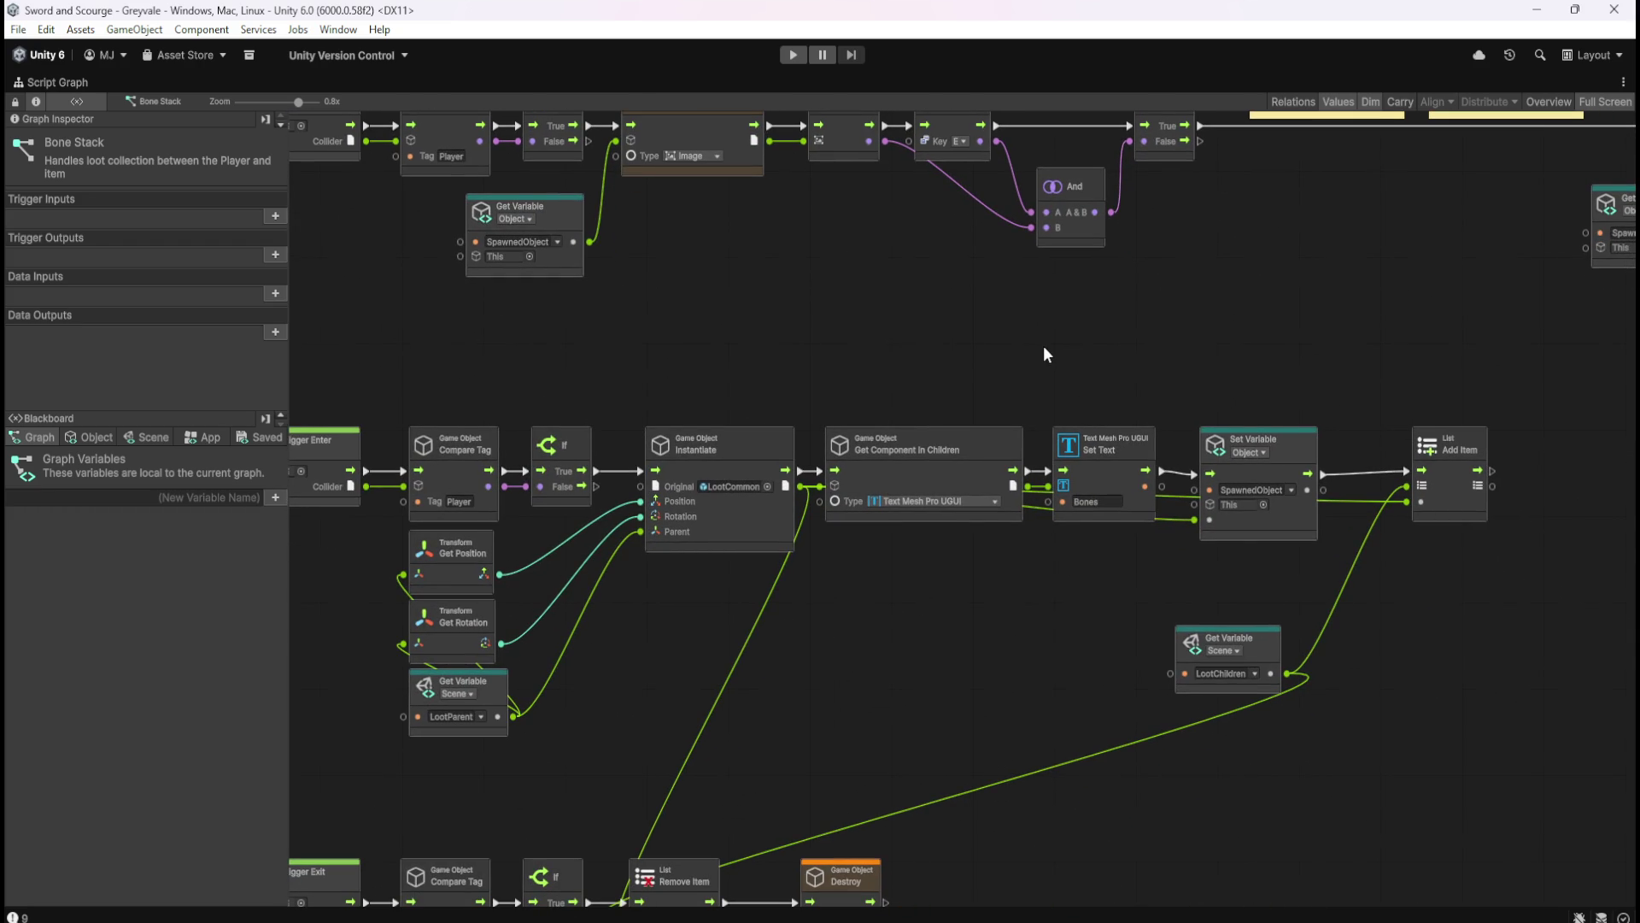
key(shift+space)
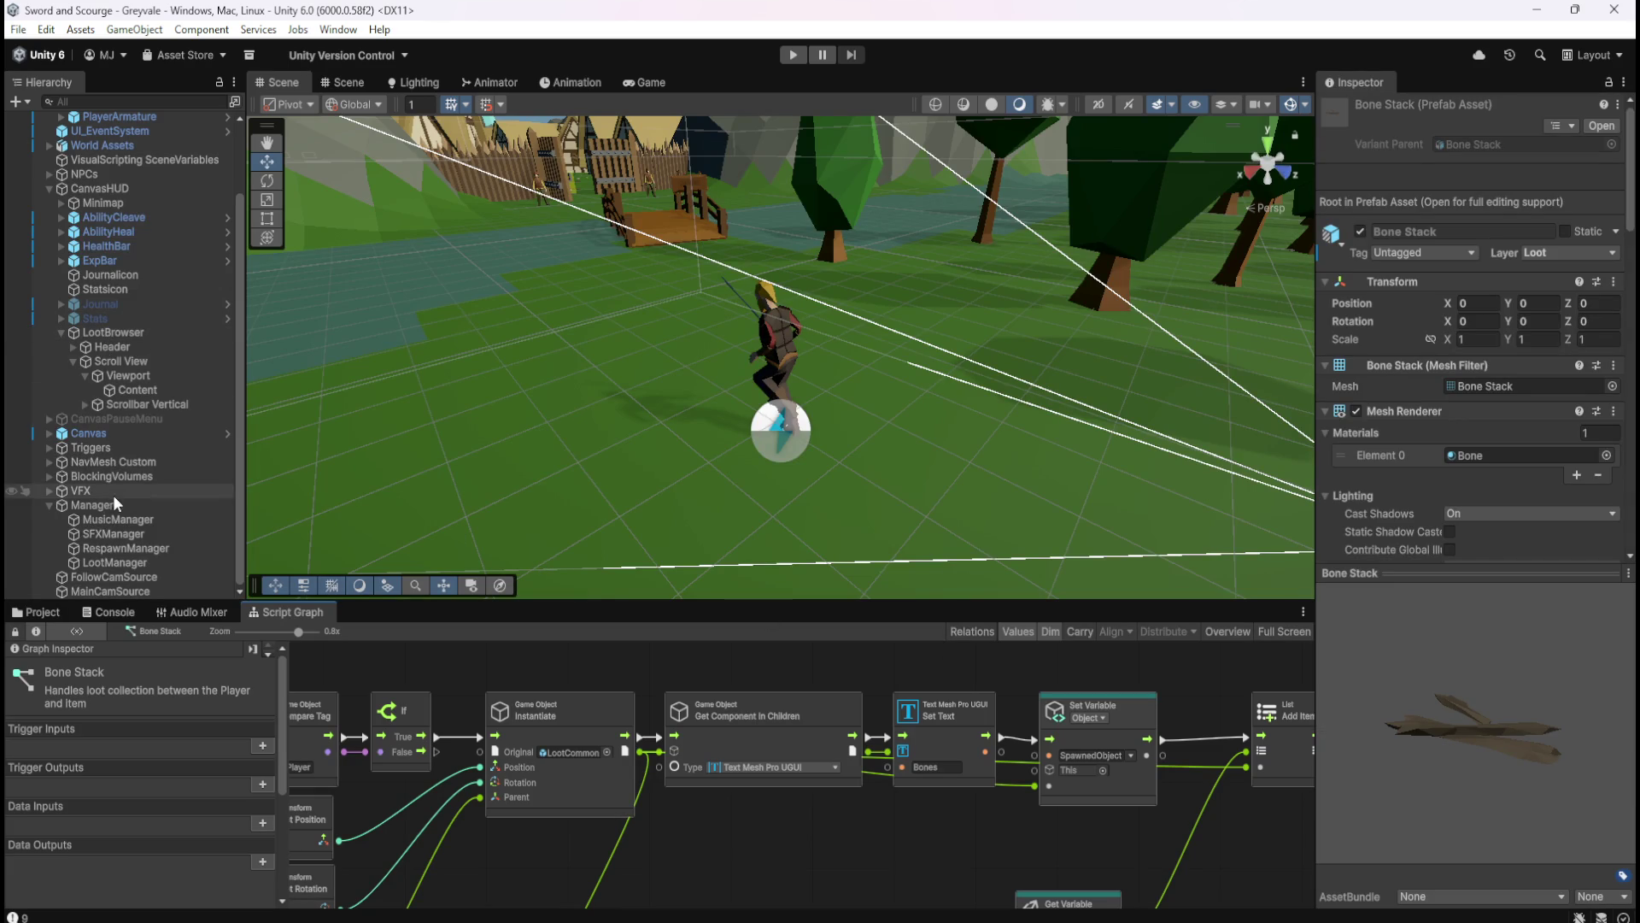
- View the LootBrowser graph full-screen, checking its For Loop and LootChildren nodes
click(115, 332)
key(shift+space)
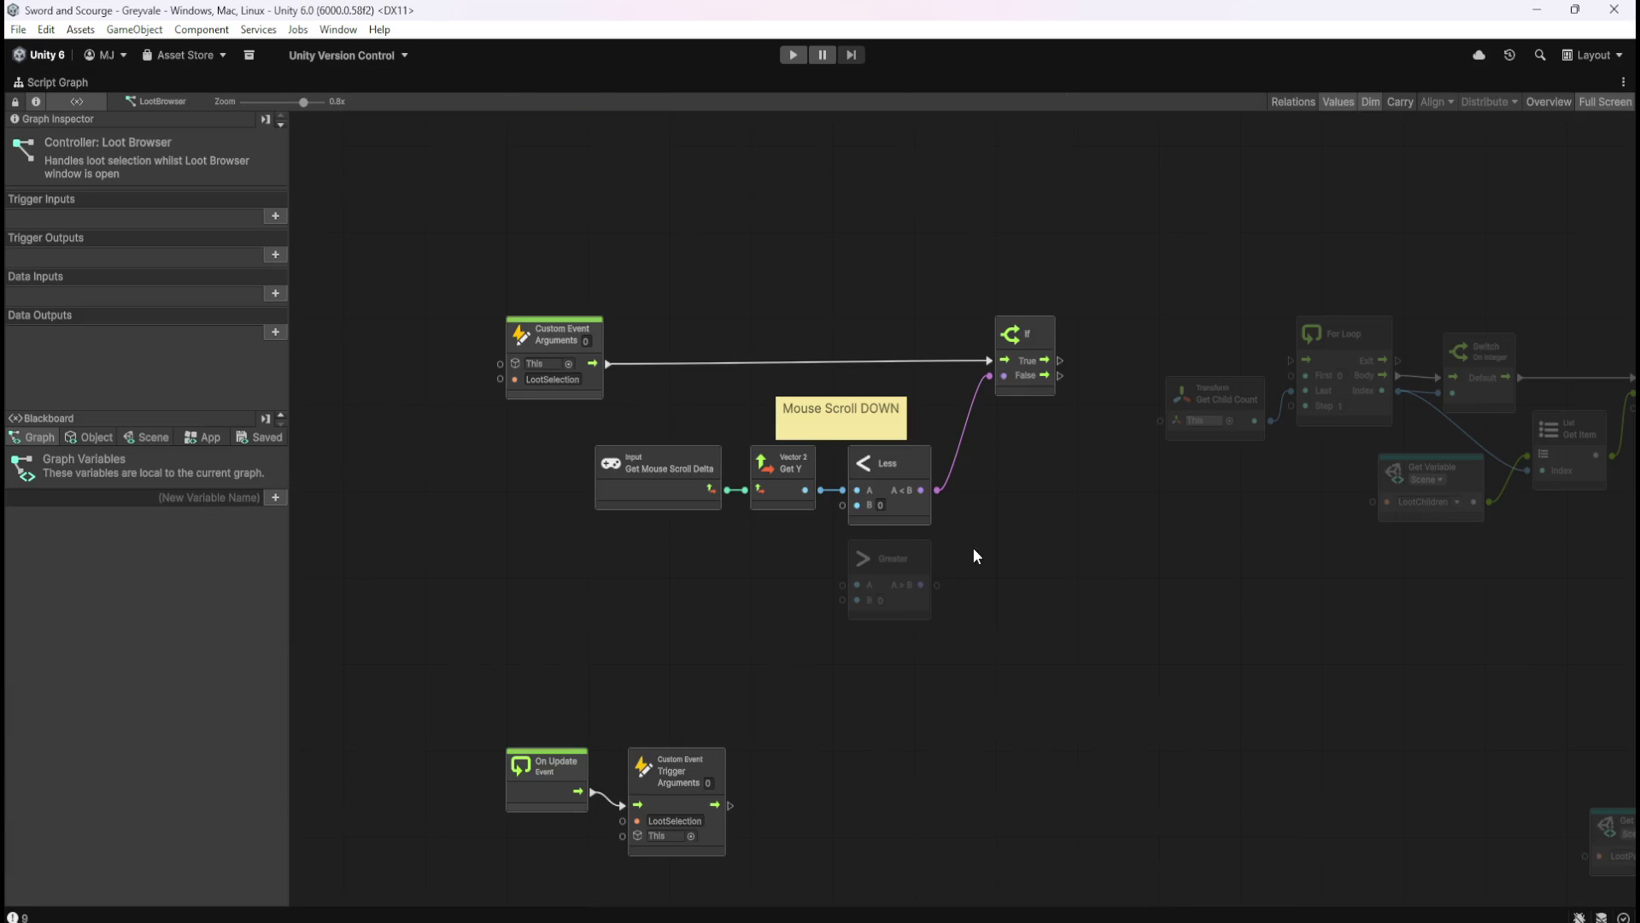
mouse_move(1099, 531)
mouse_down()
mouse_move(915, 395)
mouse_move(897, 285)
mouse_move(1146, 326)
mouse_move(691, 499)
mouse_move(1081, 534)
mouse_up()
key(shift+space)
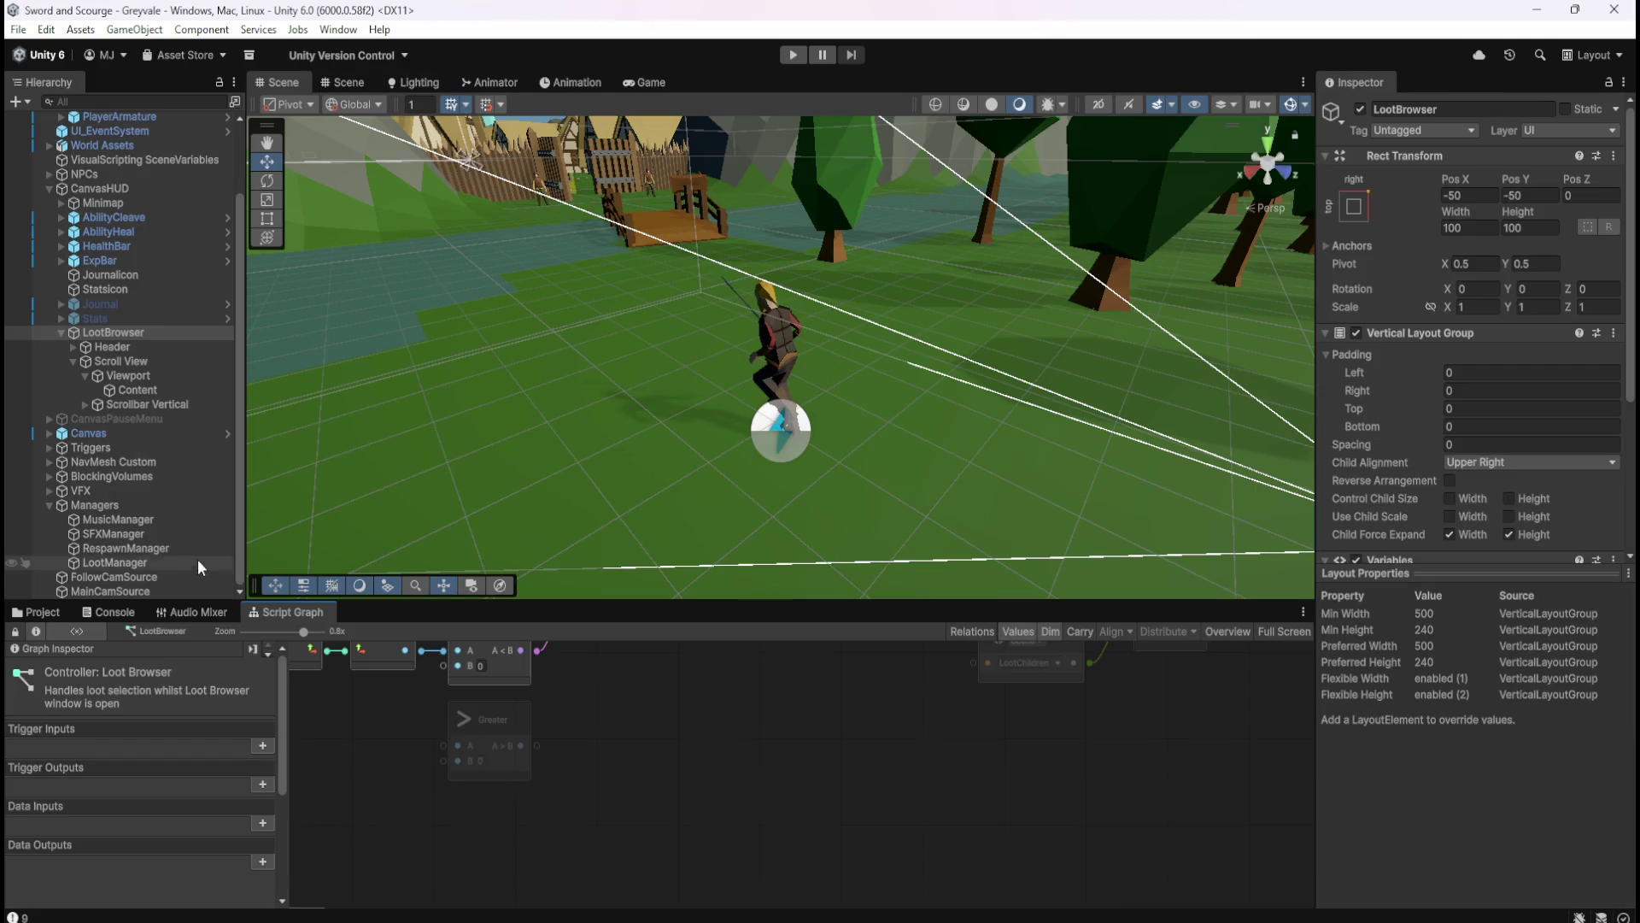
- Glance at the LootManager graph full-screen, then return to the Loot prefabs folder
click(126, 563)
key(shift+space)
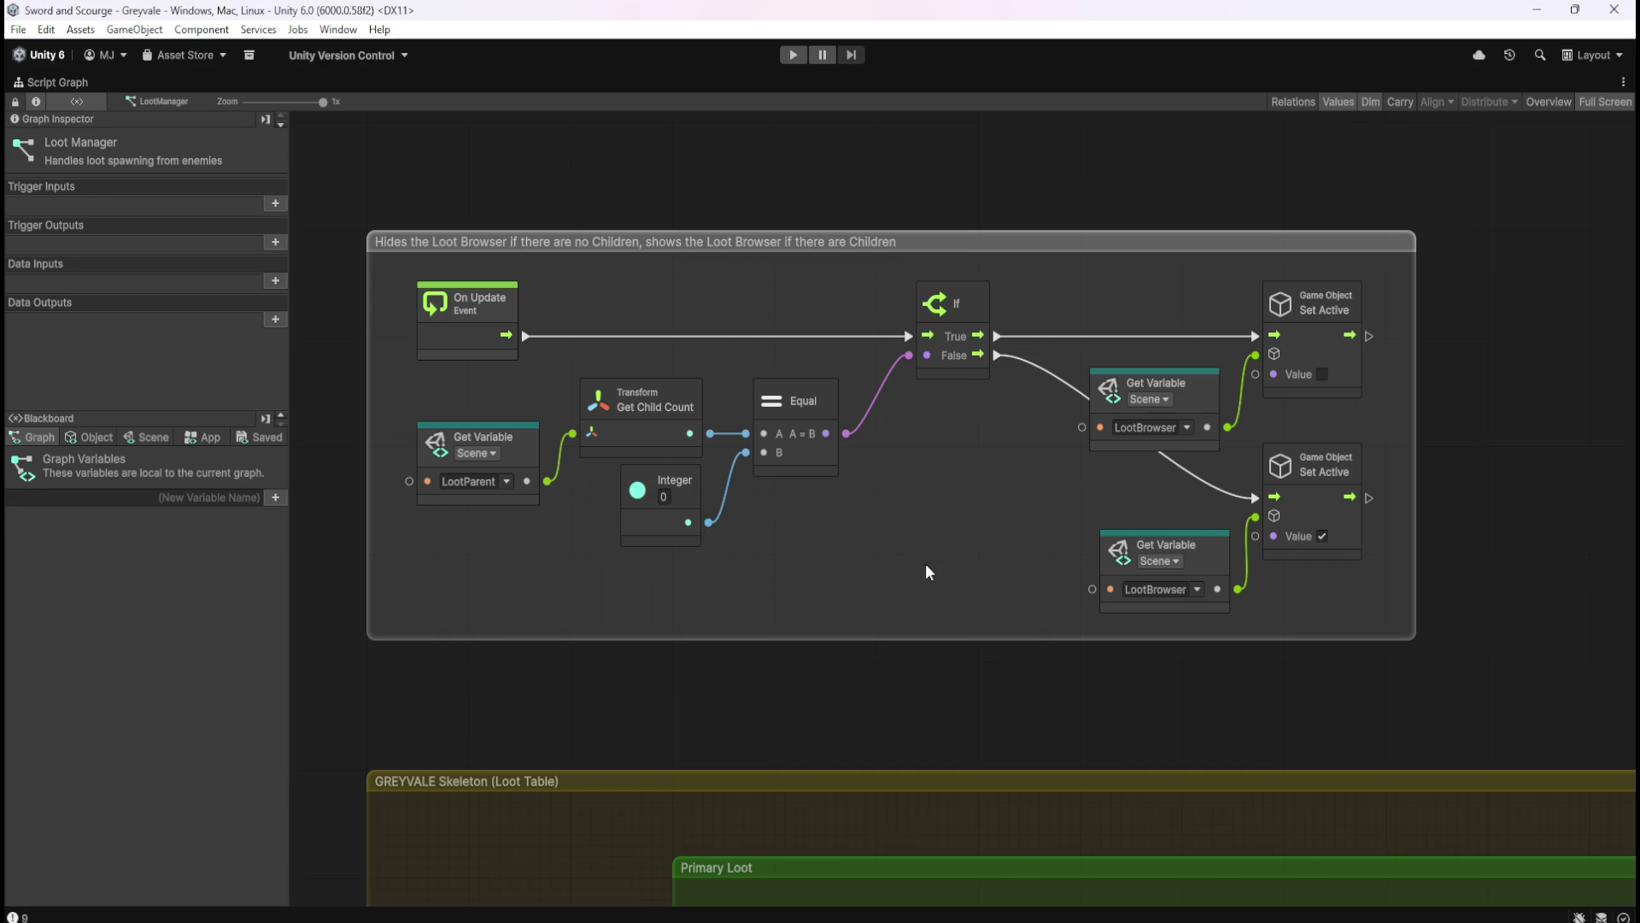
key(shift+space)
click(35, 612)
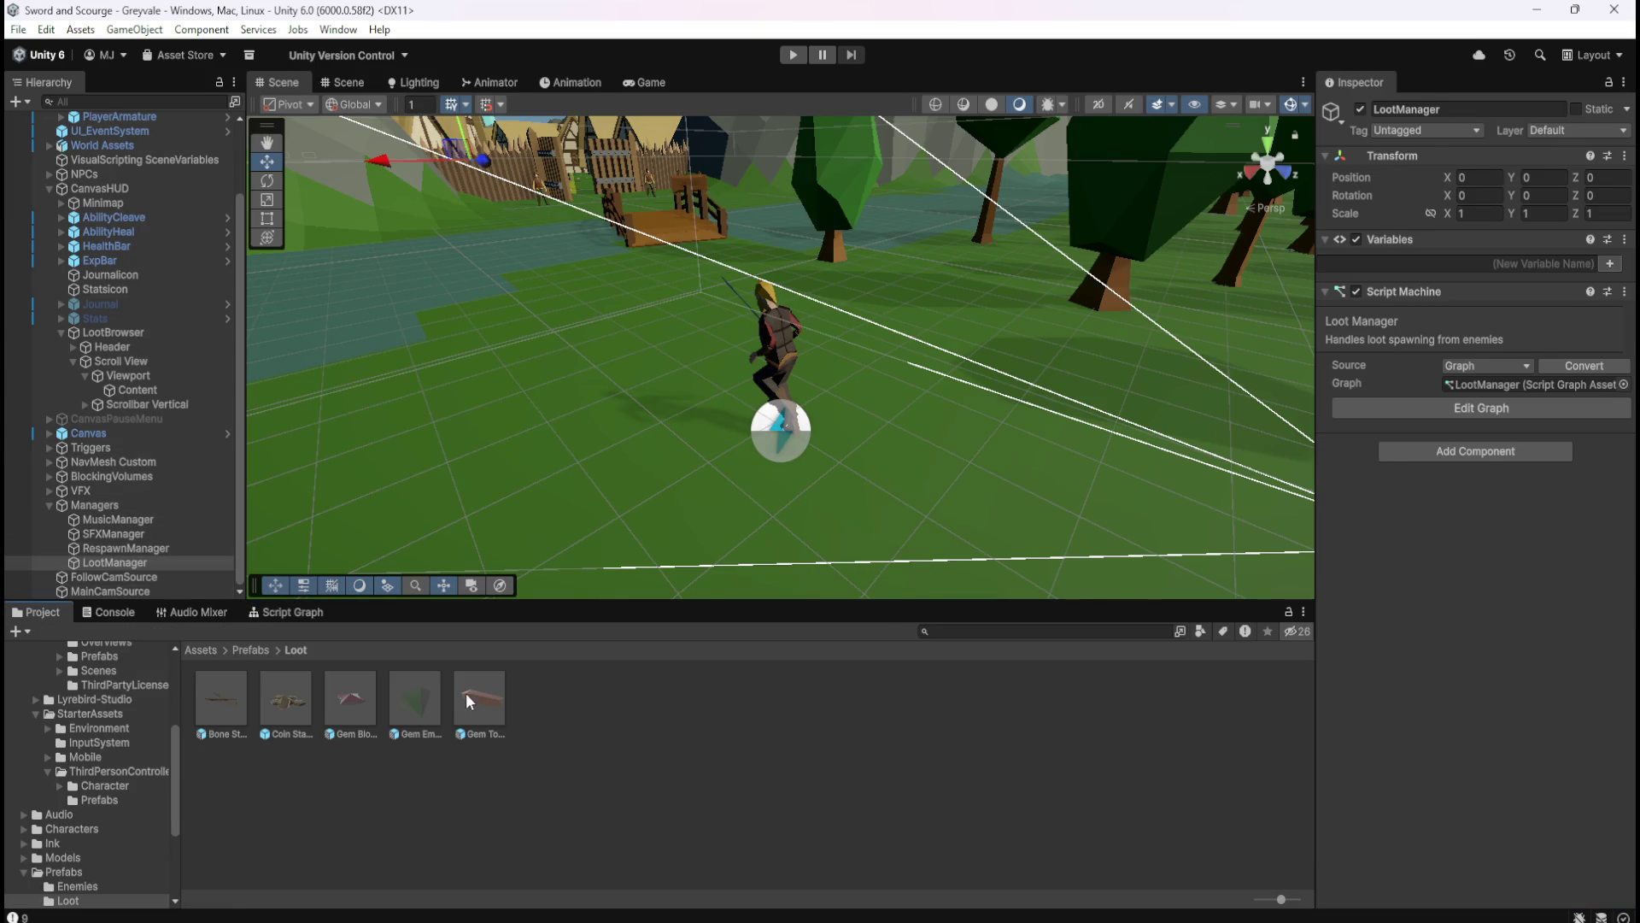
- Open the Gem Topaz script graph full-screen and pan to its On Trigger Stay and Enter events
click(472, 696)
click(295, 611)
key(shift+space)
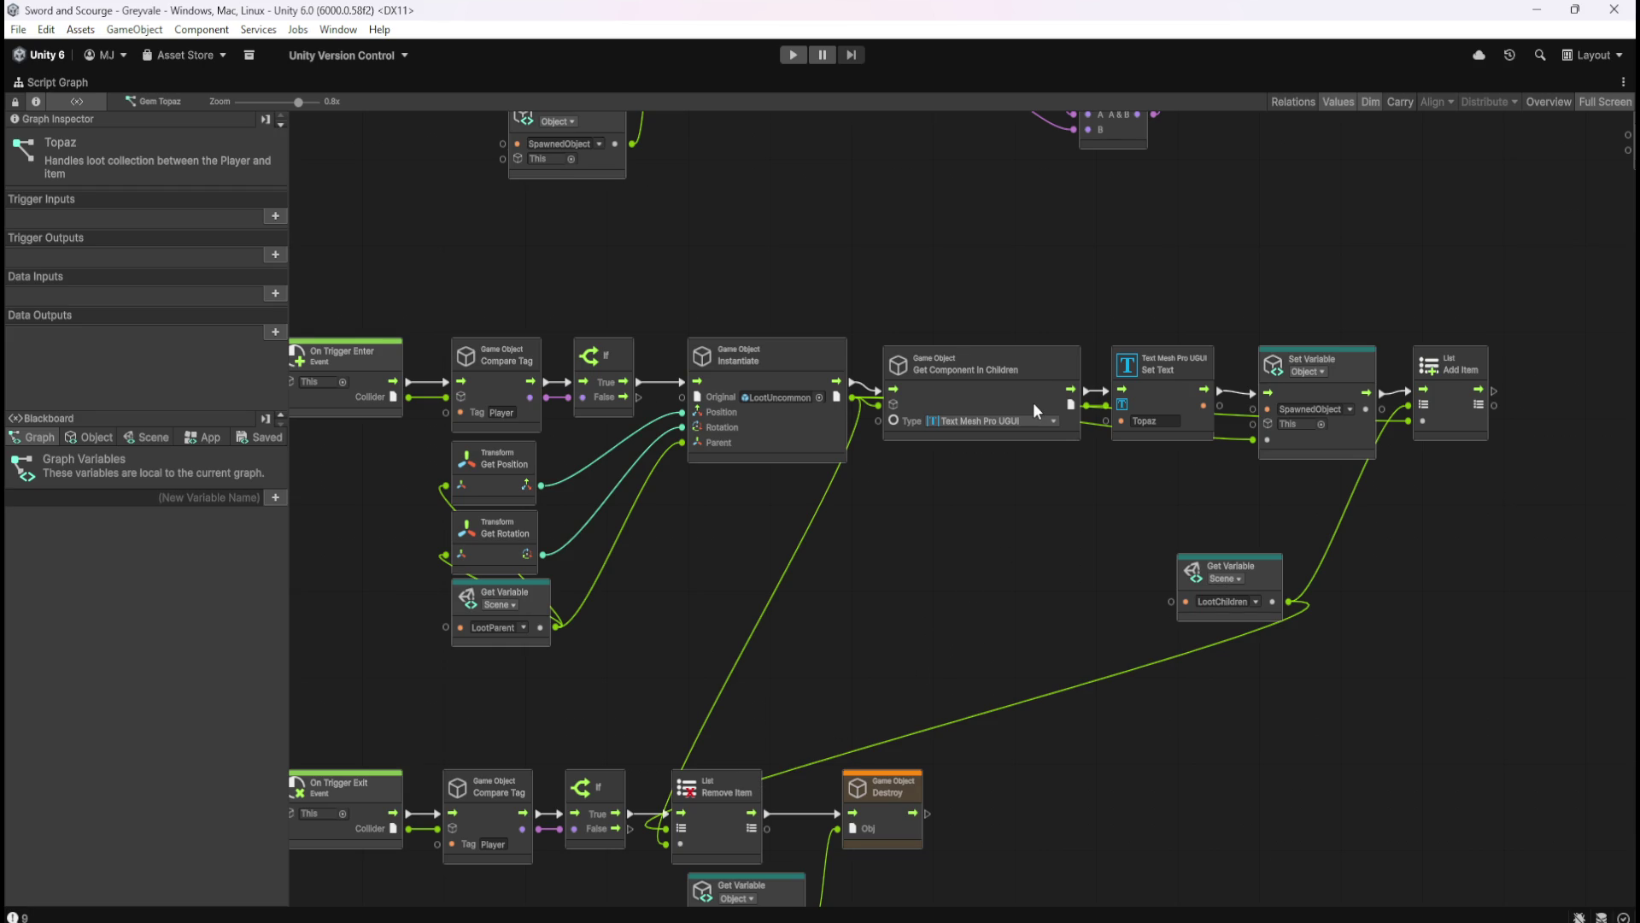
drag(1107, 512, 865, 639)
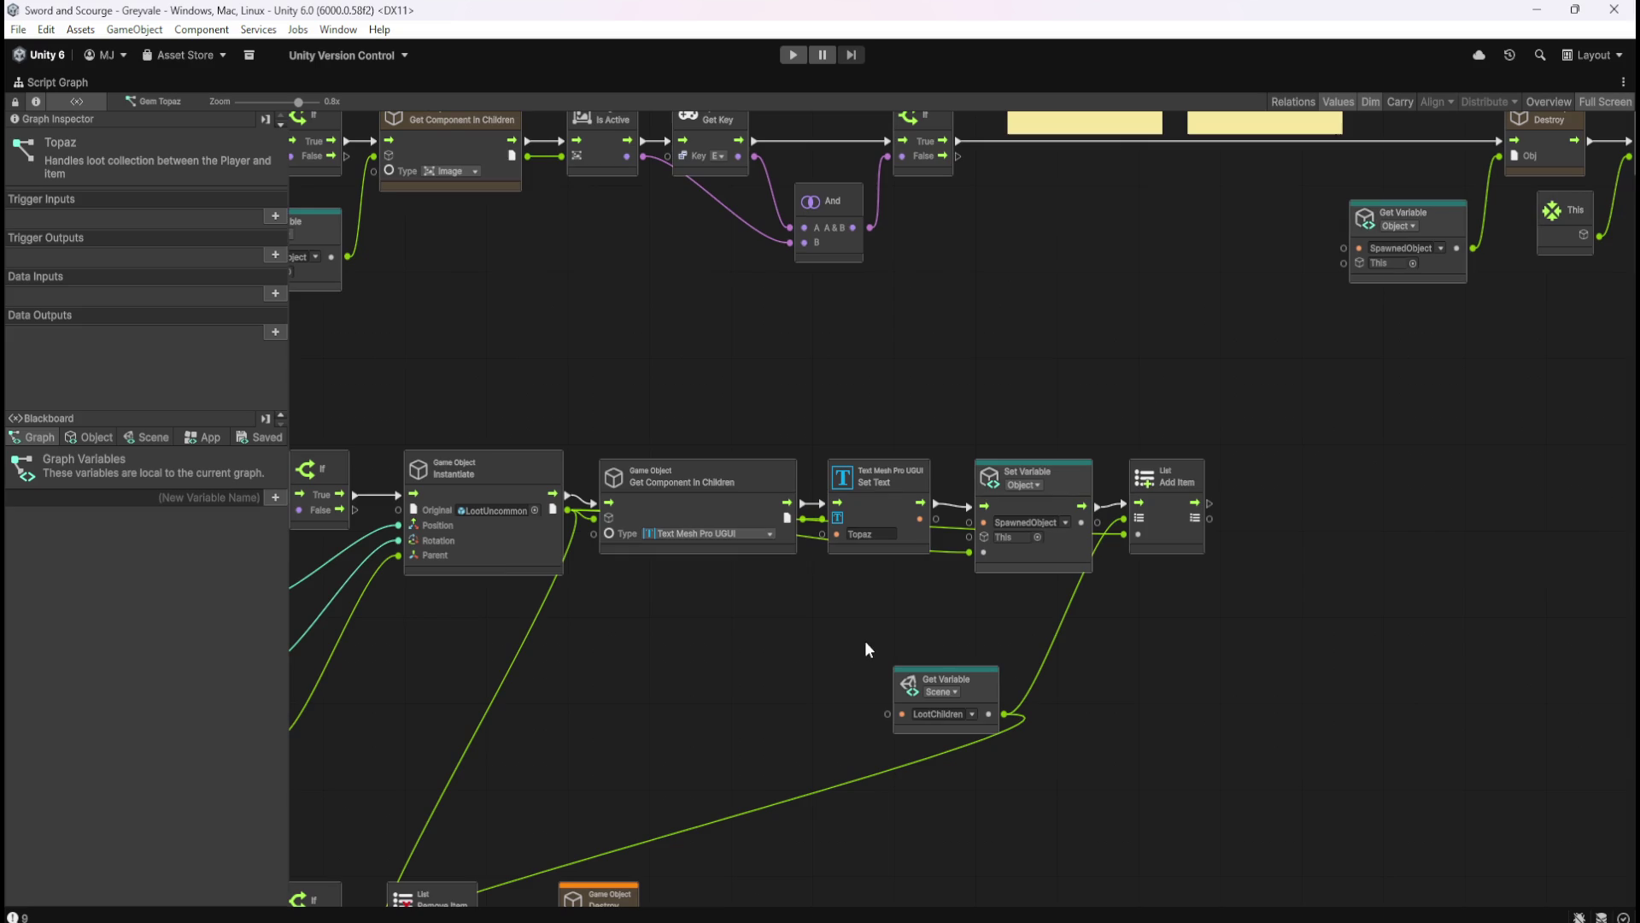
drag(1384, 425, 1103, 583)
mouse_move(475, 512)
mouse_down()
mouse_move(1133, 531)
mouse_move(1140, 292)
mouse_move(1015, 268)
mouse_up()
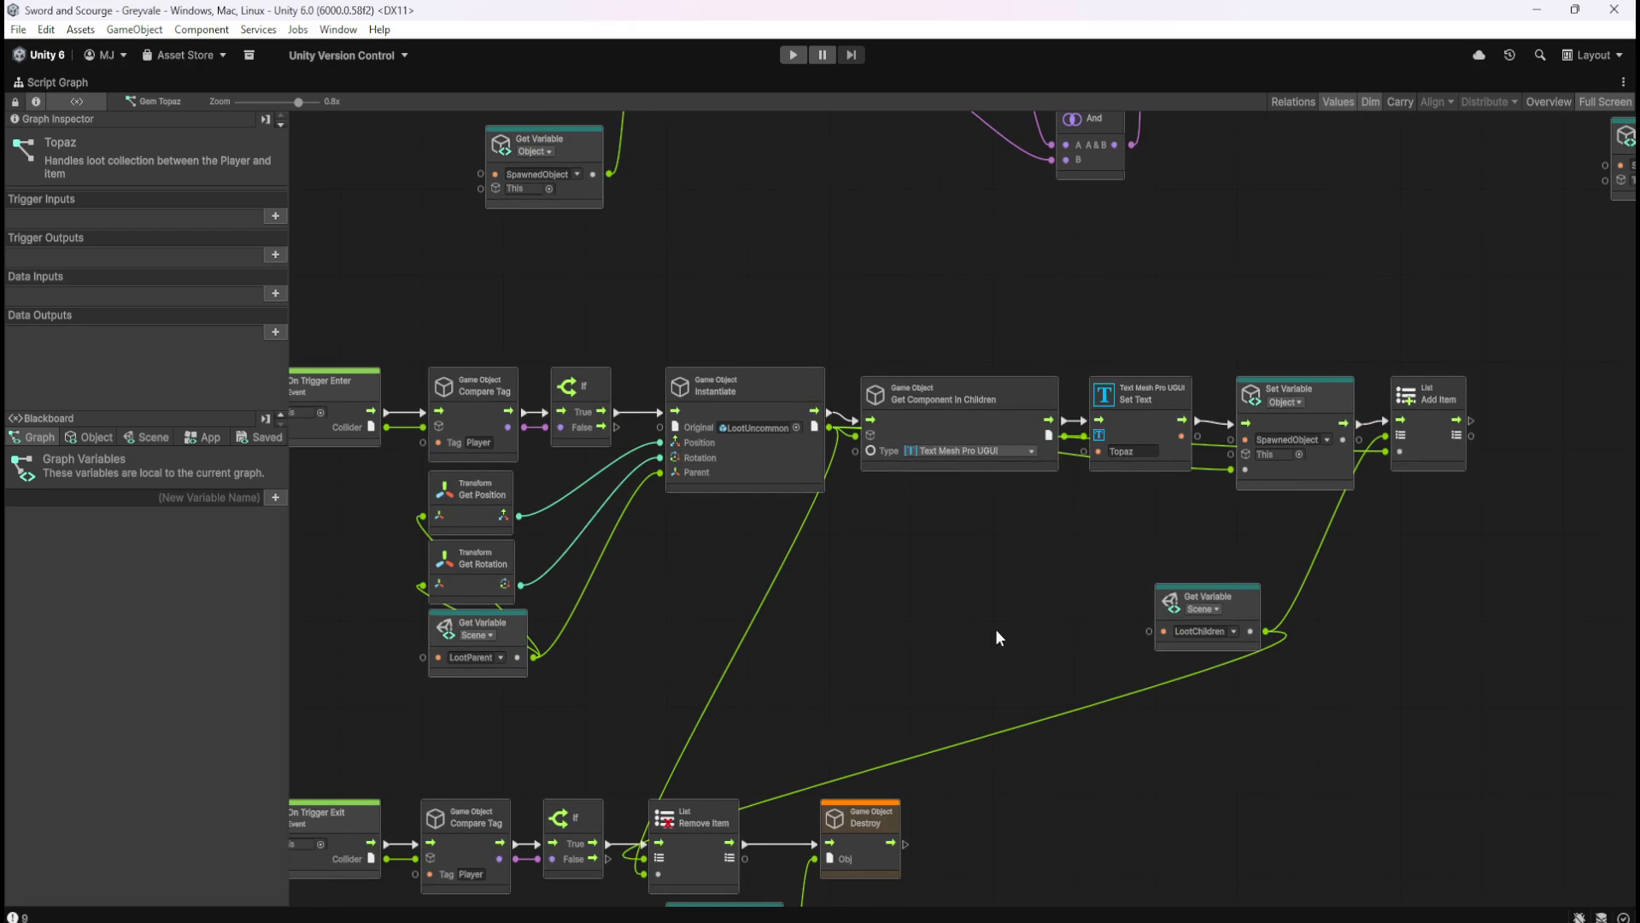
- Check the enter and exit chains' LootChildren getter feeding Add Item and Remove Item, then restore the layout
drag(996, 629, 1121, 578)
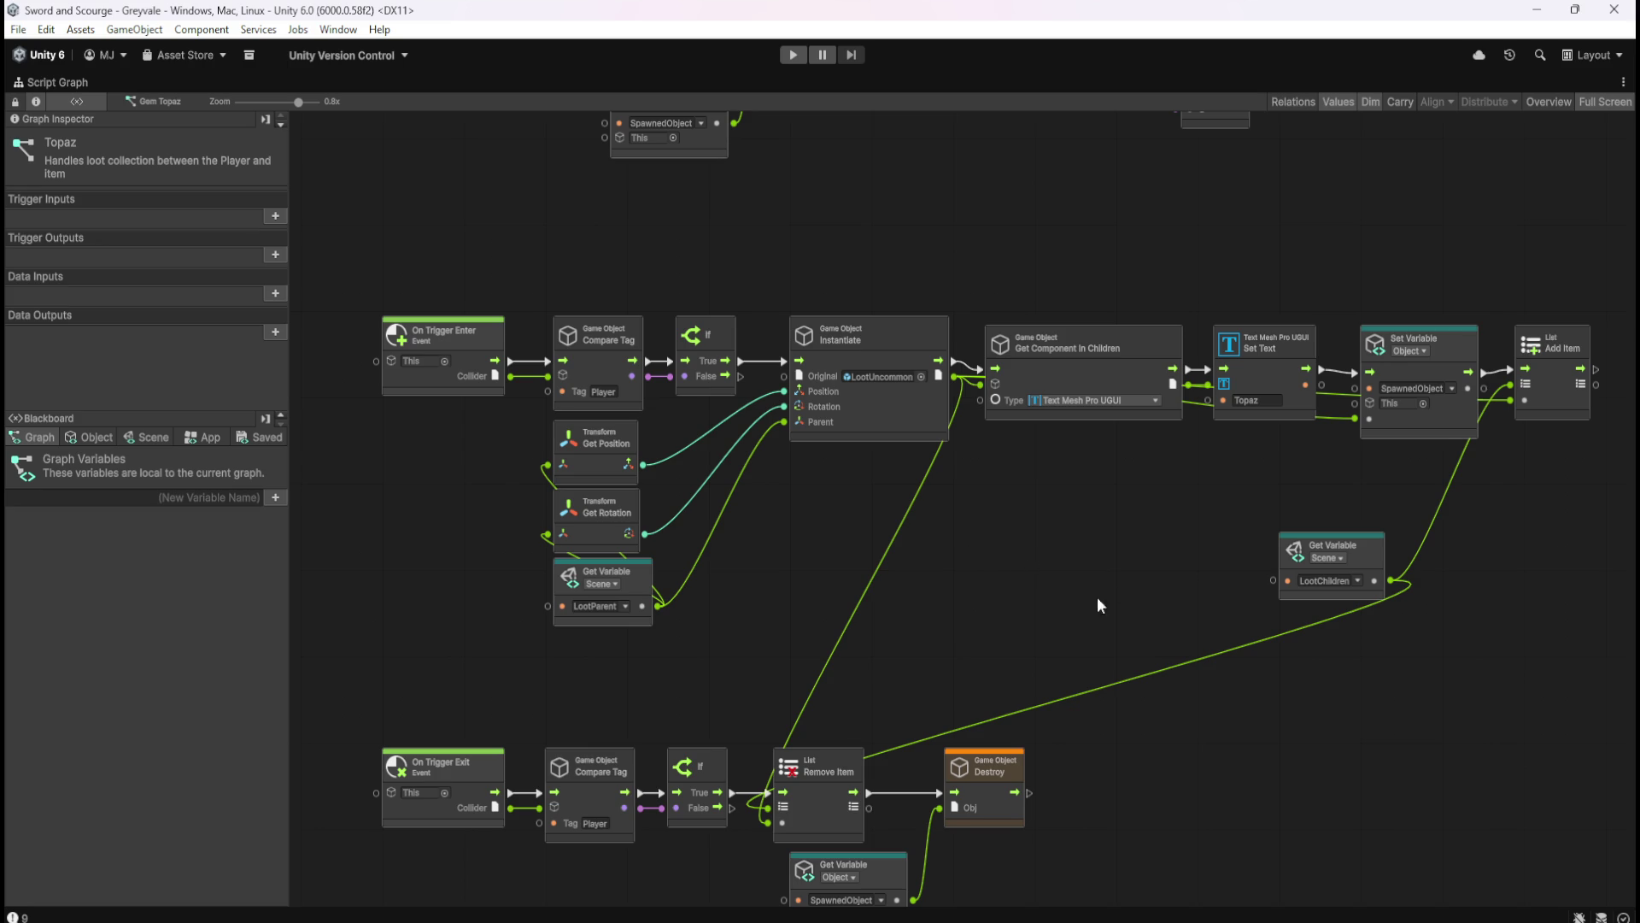
drag(1114, 598, 1159, 434)
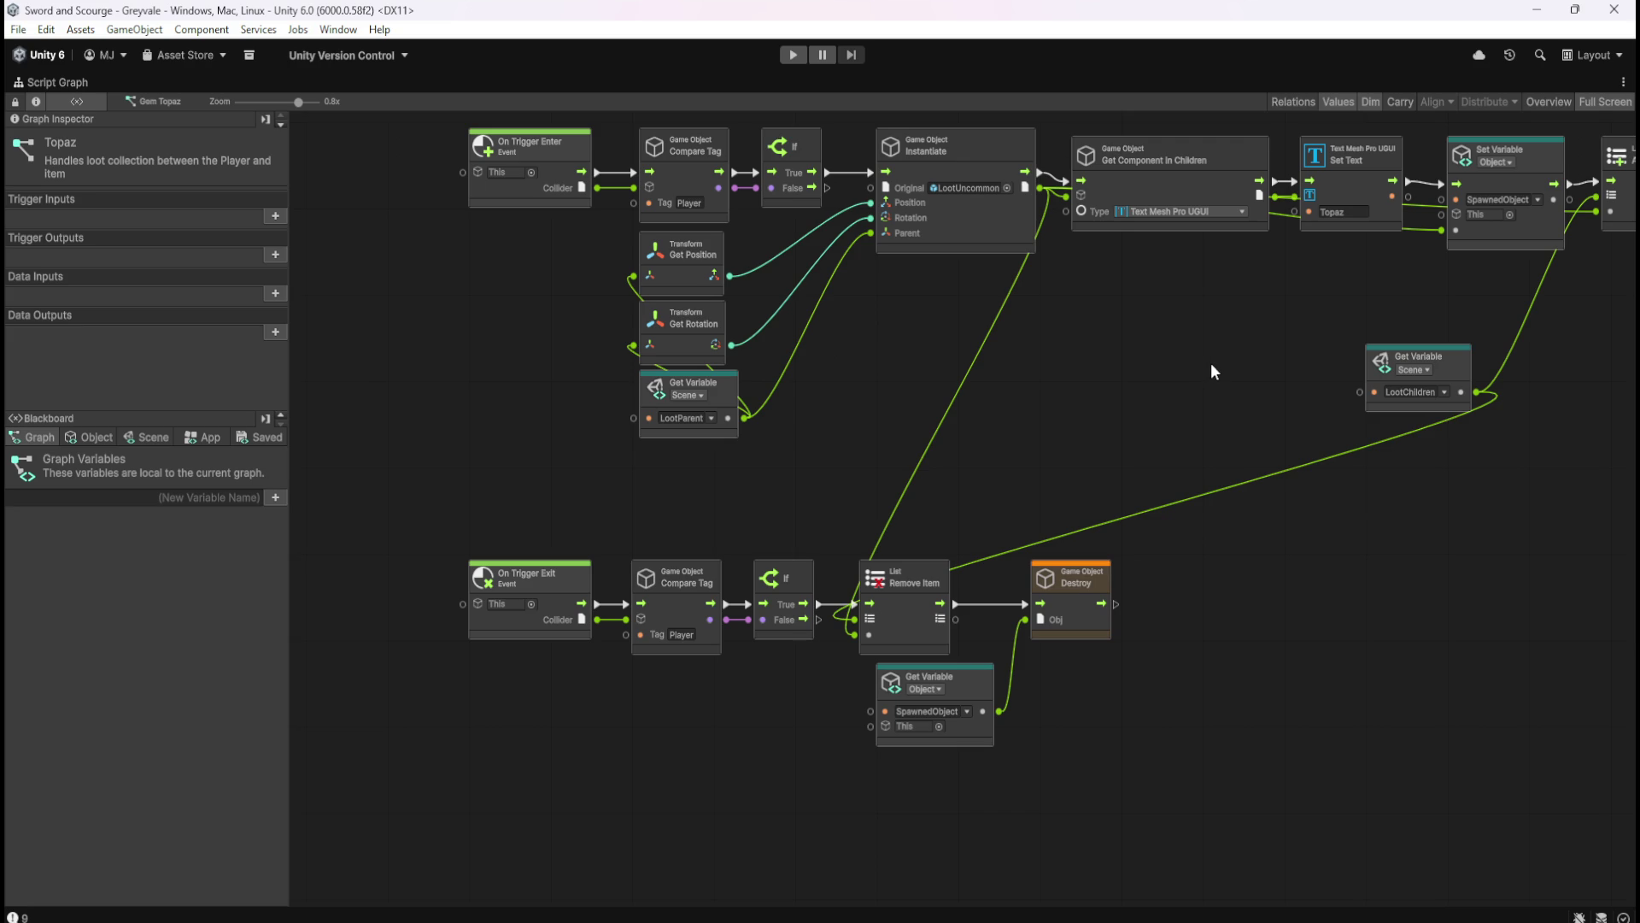
drag(1224, 359, 1108, 426)
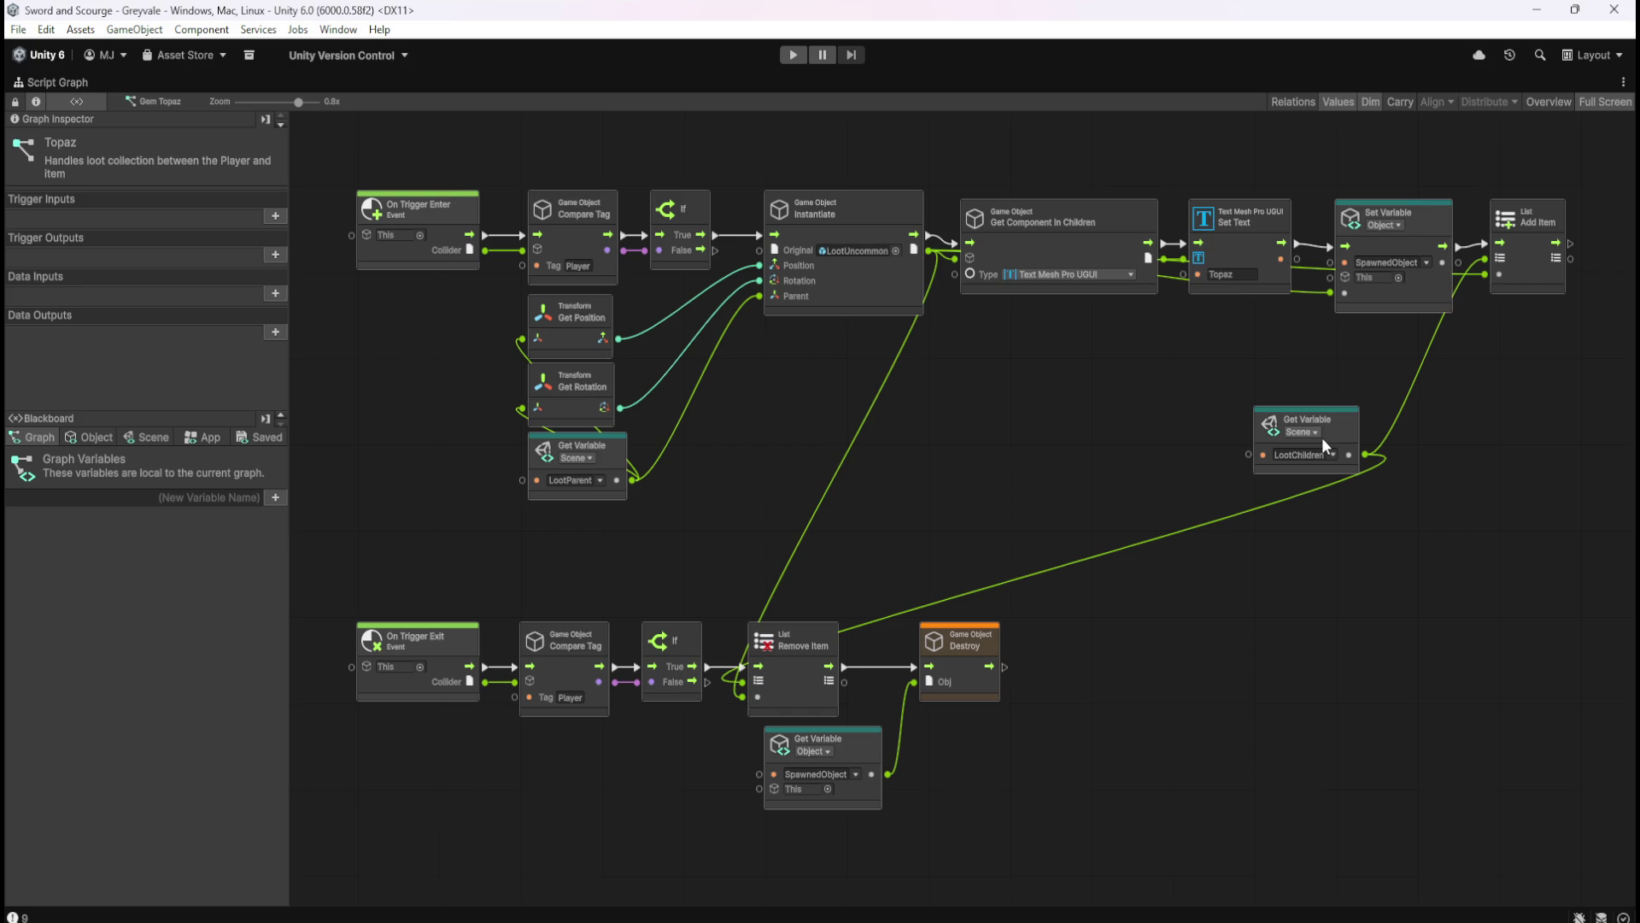
click(1299, 454)
key(shift+space)
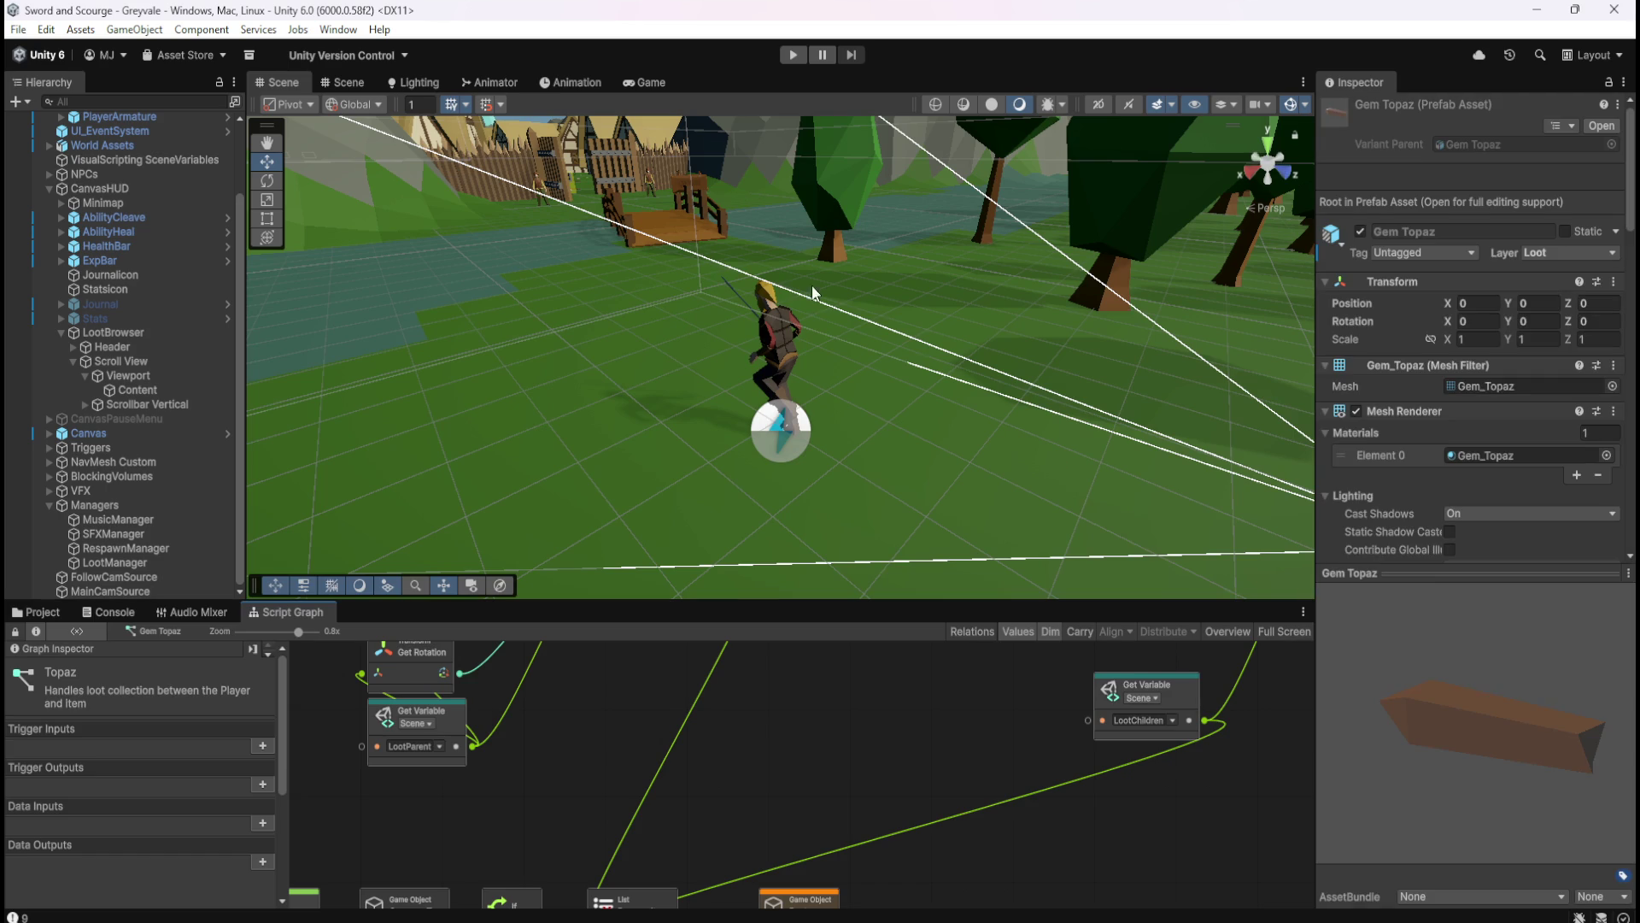
- Start Play mode, walk through the village, pause to restore the editor layout, then resume
click(794, 56)
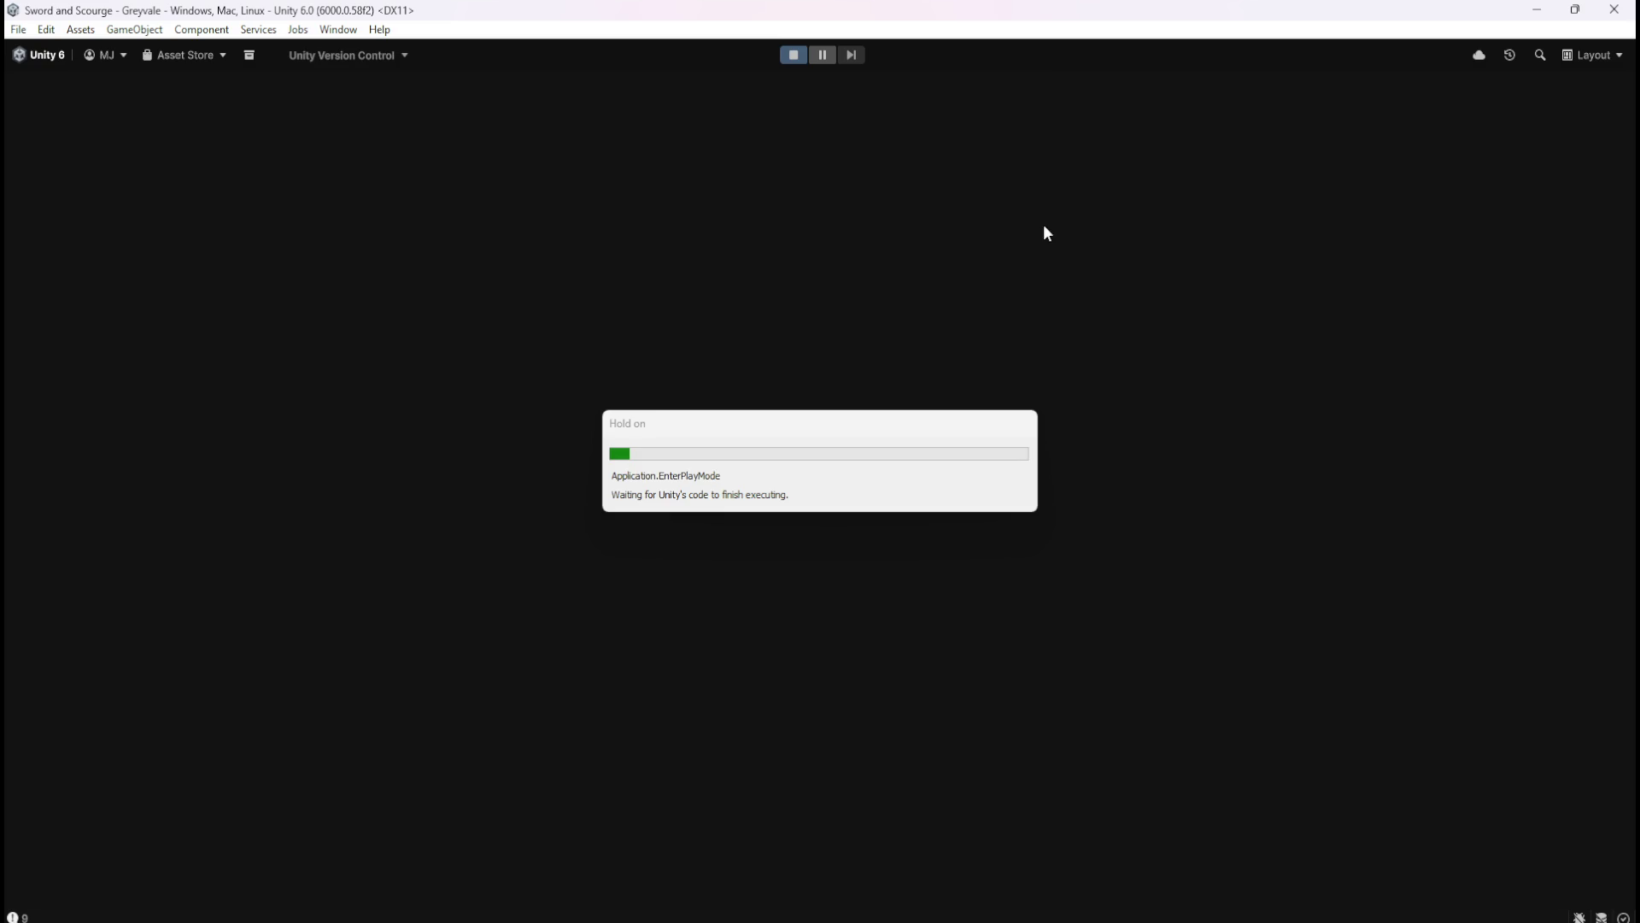
key(w)
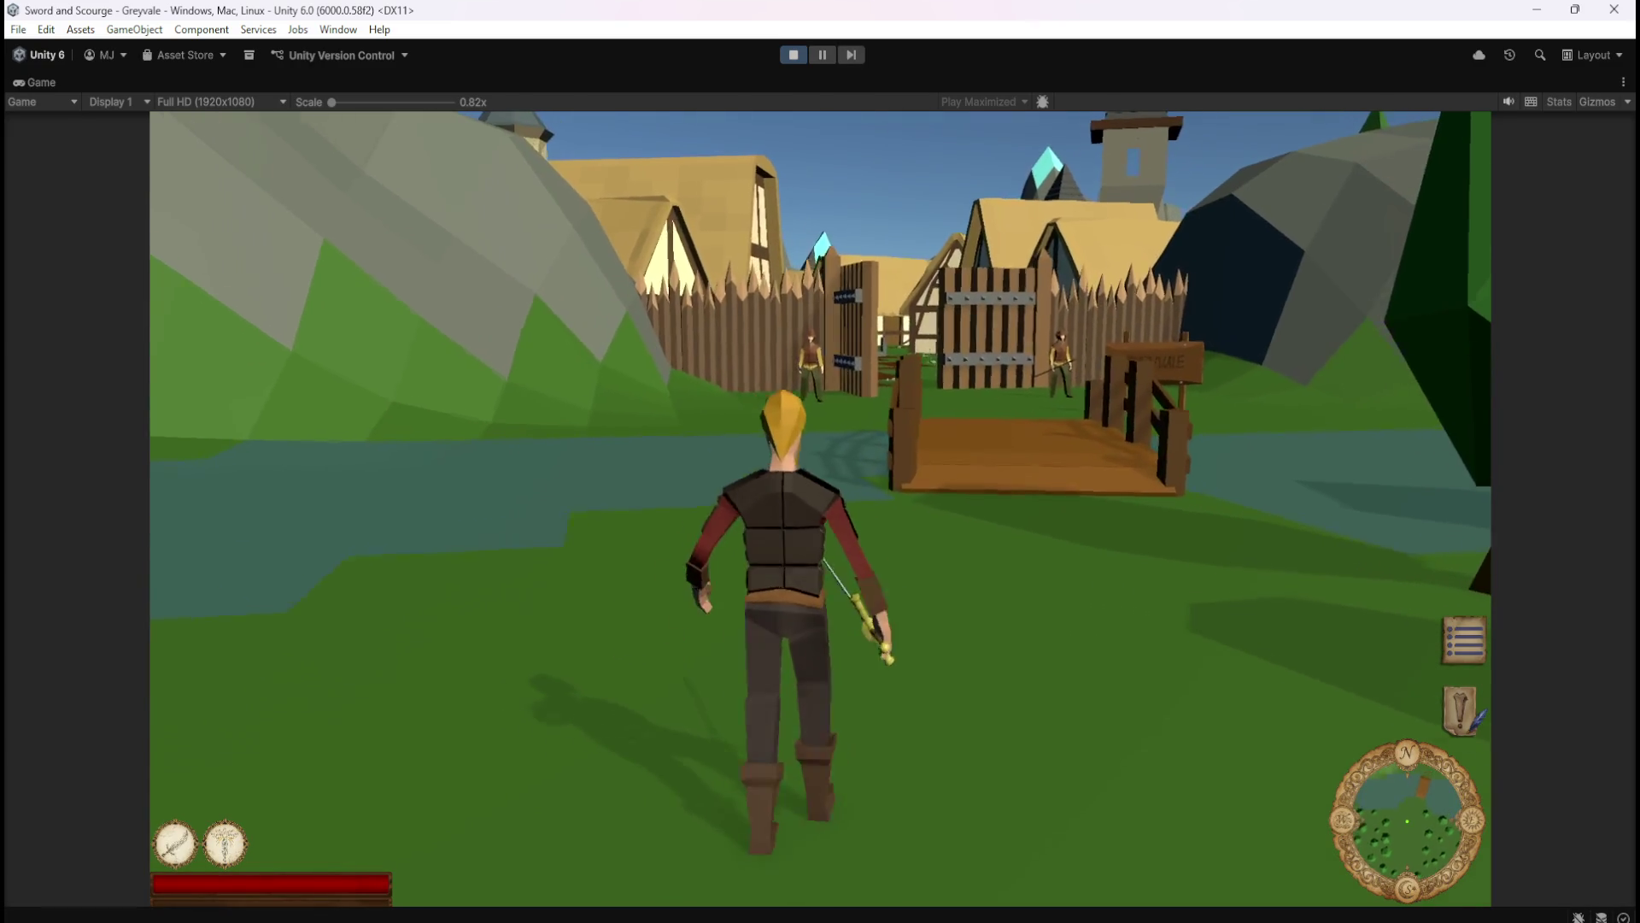
key(Escape)
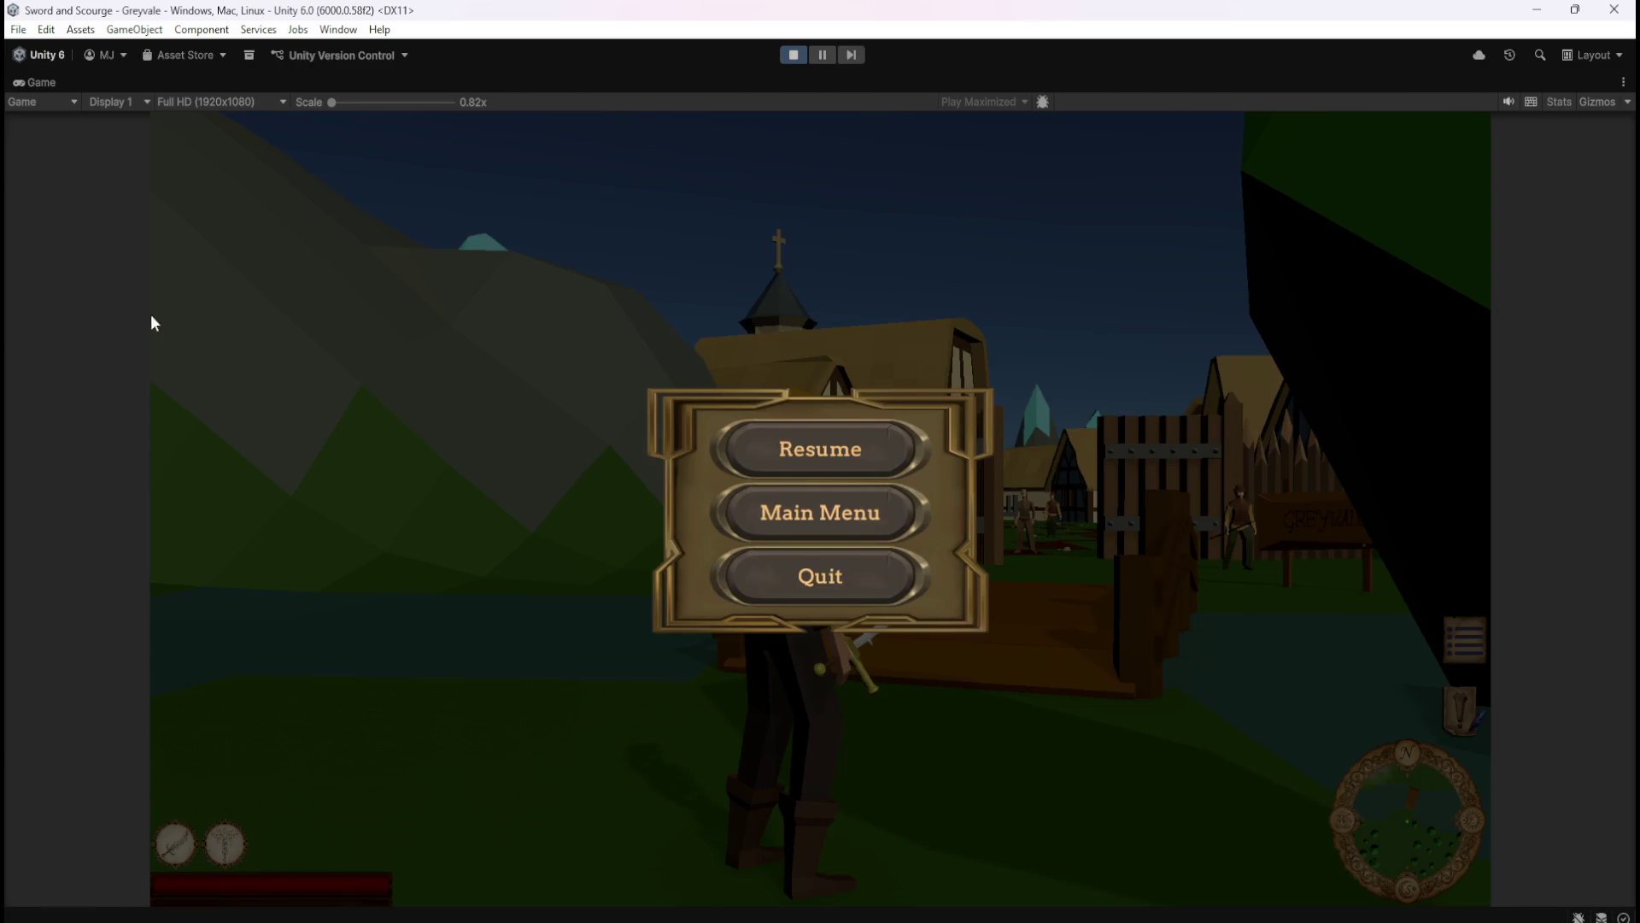
double_click(52, 85)
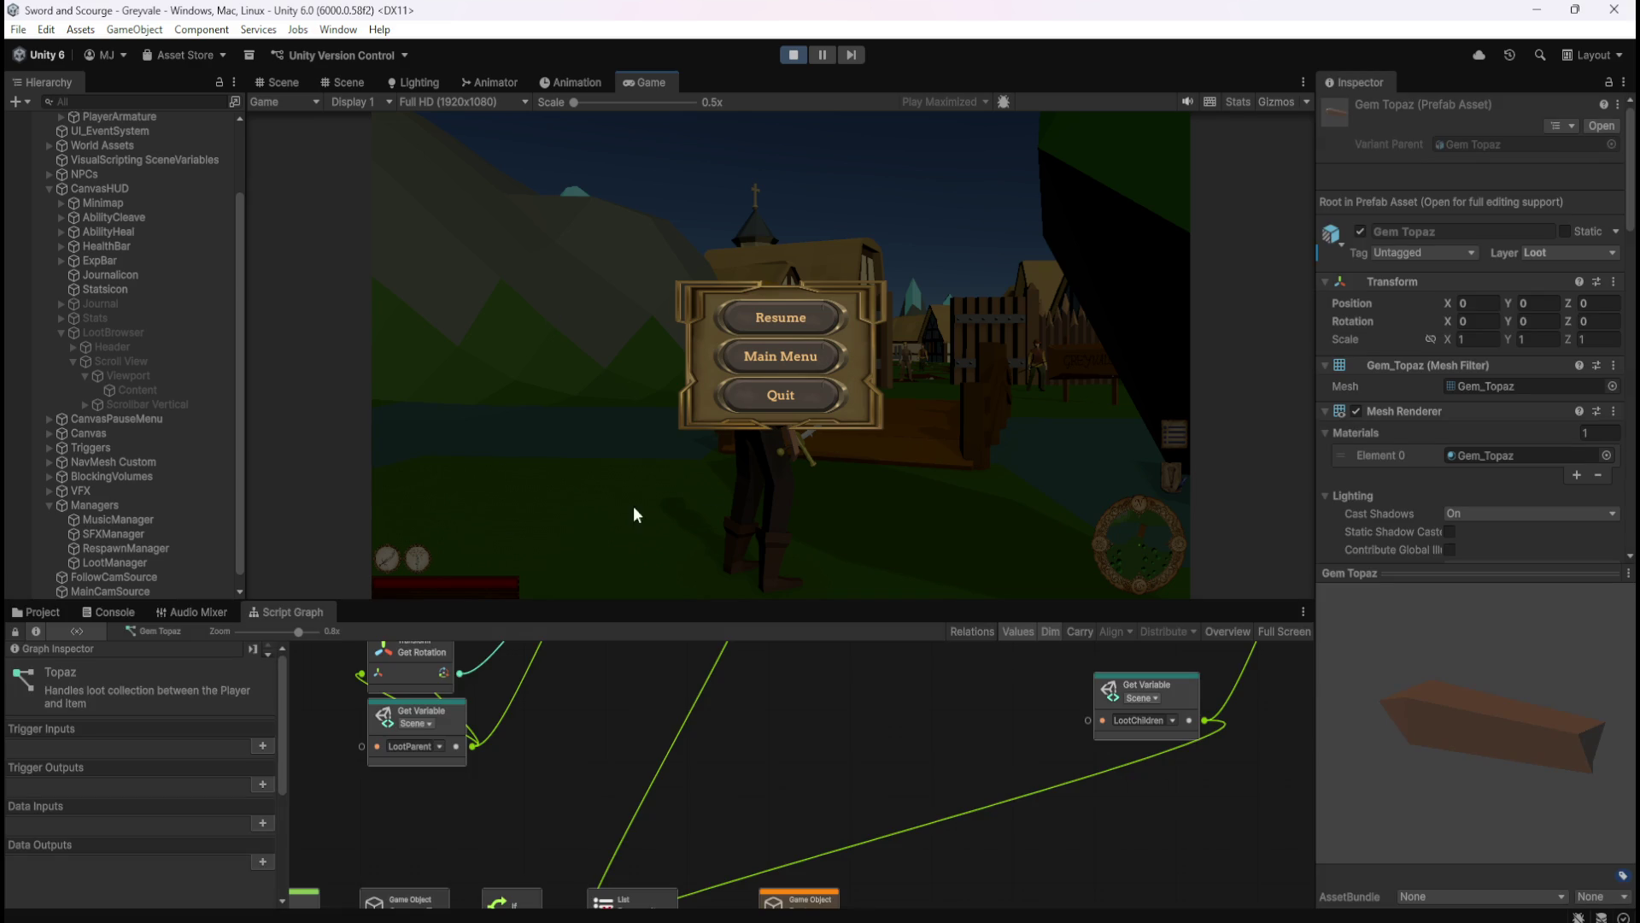
scroll(207, 489, down, 1)
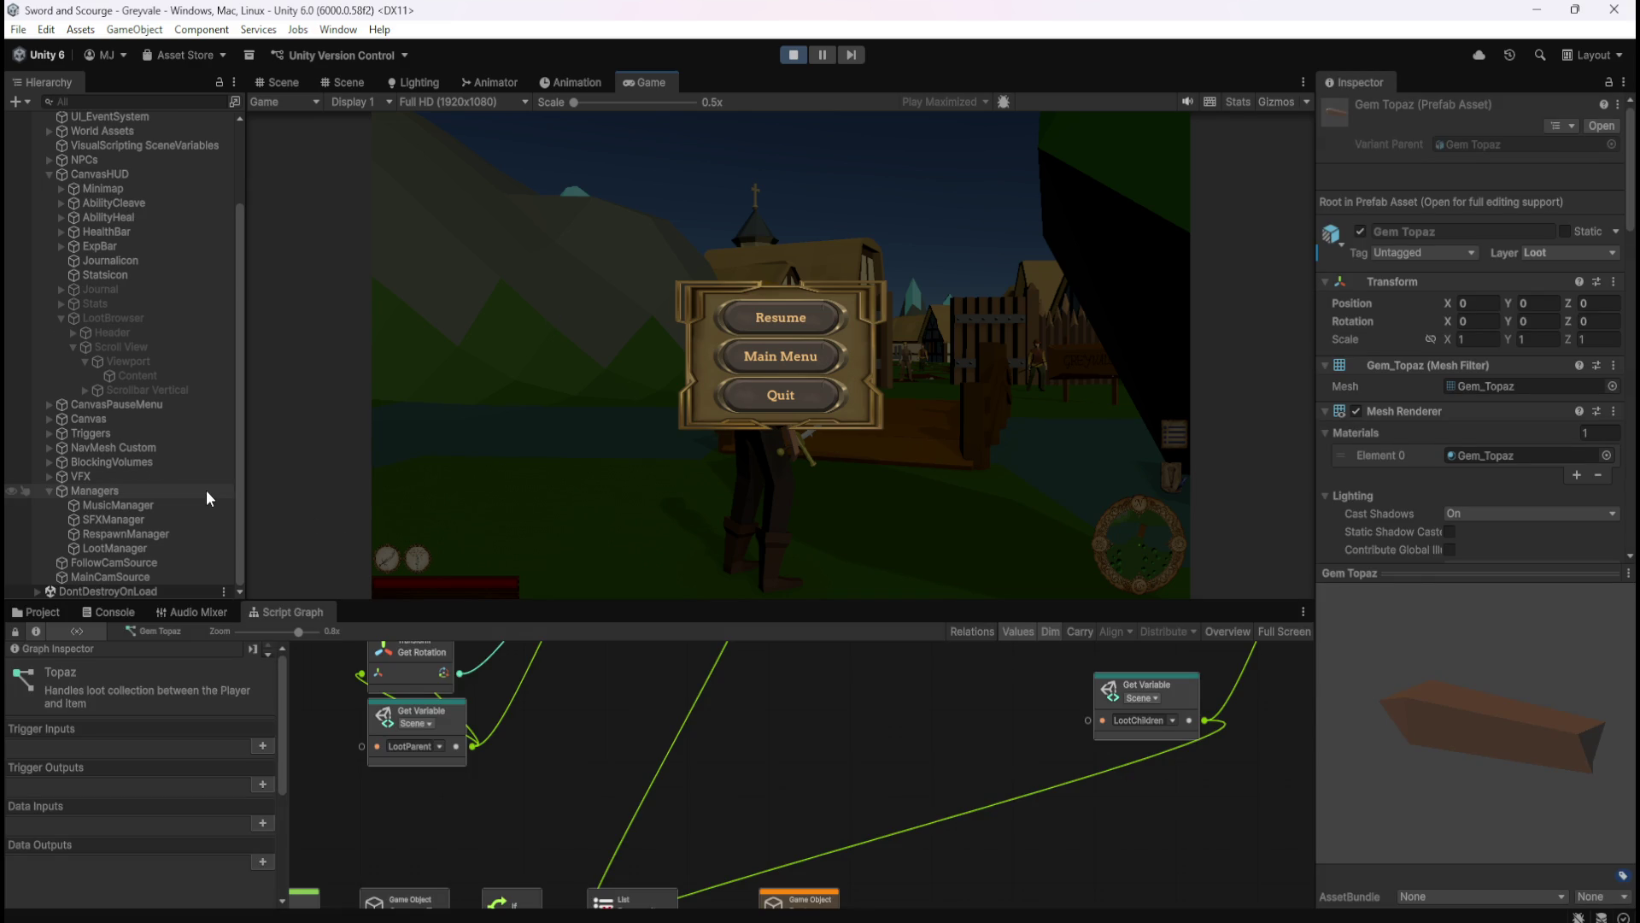
click(780, 317)
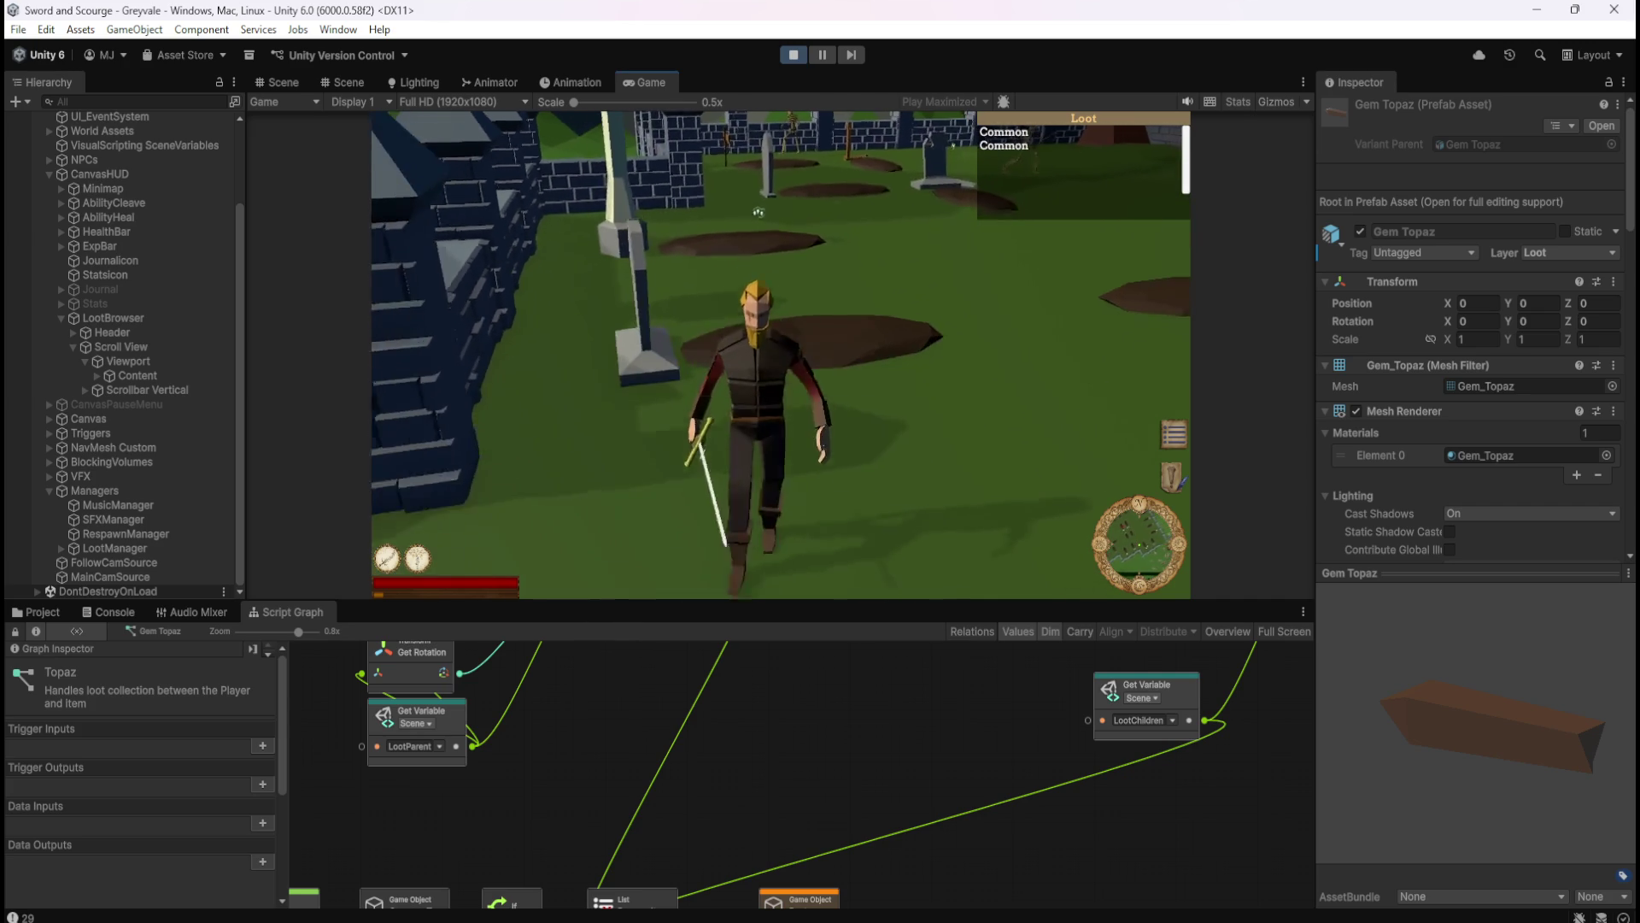
- Pause to expand Content showing LootCommon(Clone) entries, then stop Play and maximize the Script Graph
key(Escape)
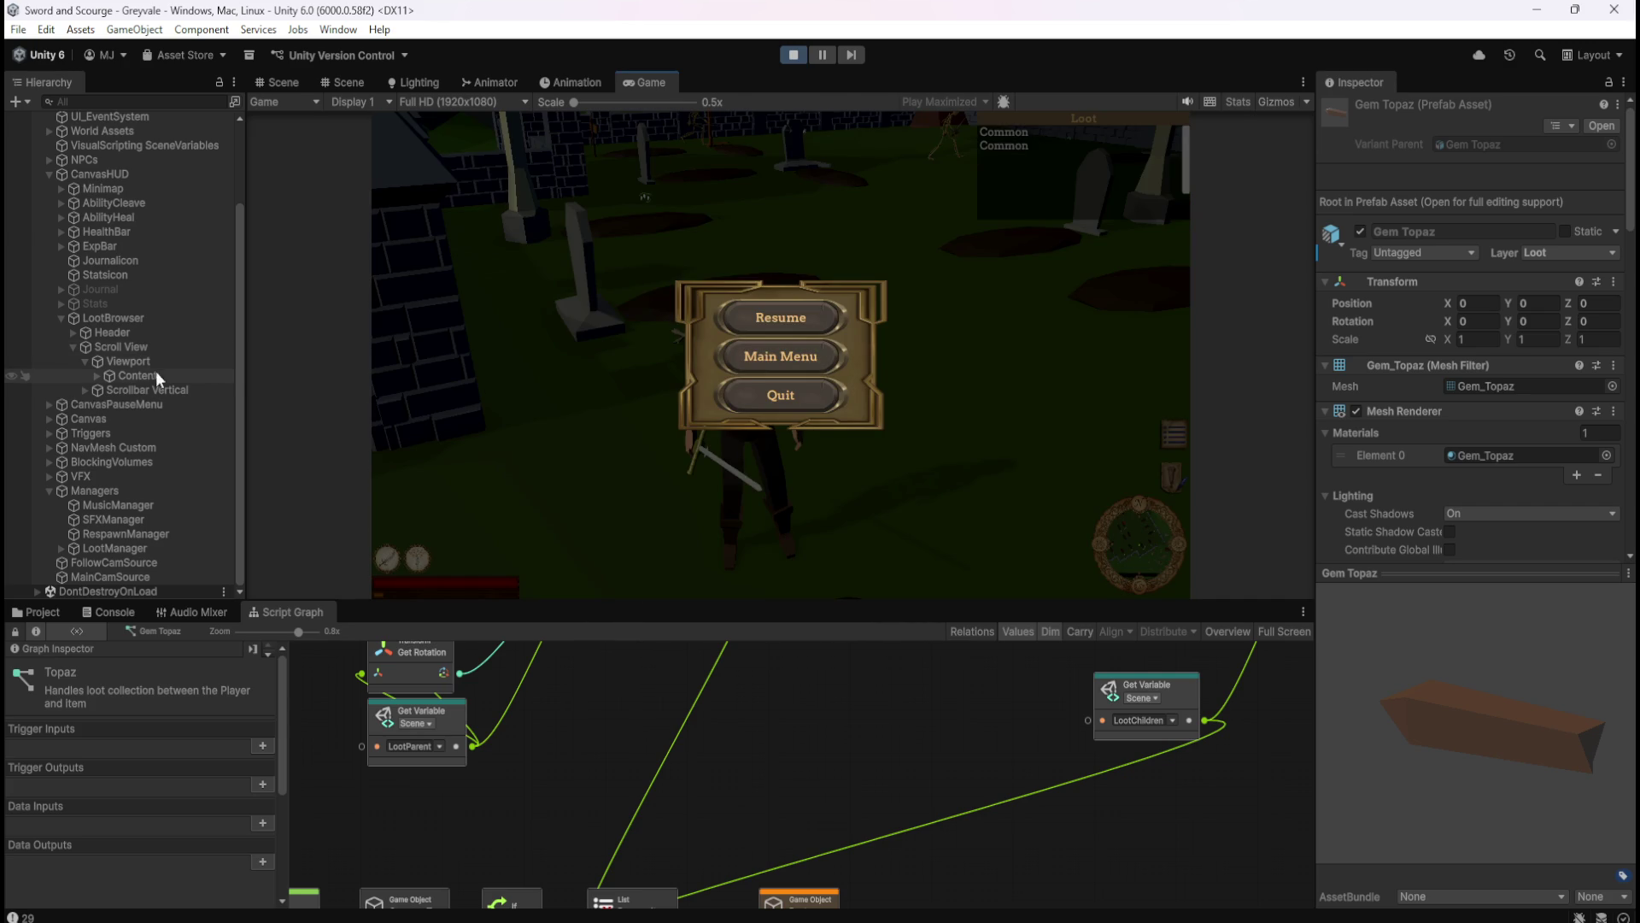
click(97, 376)
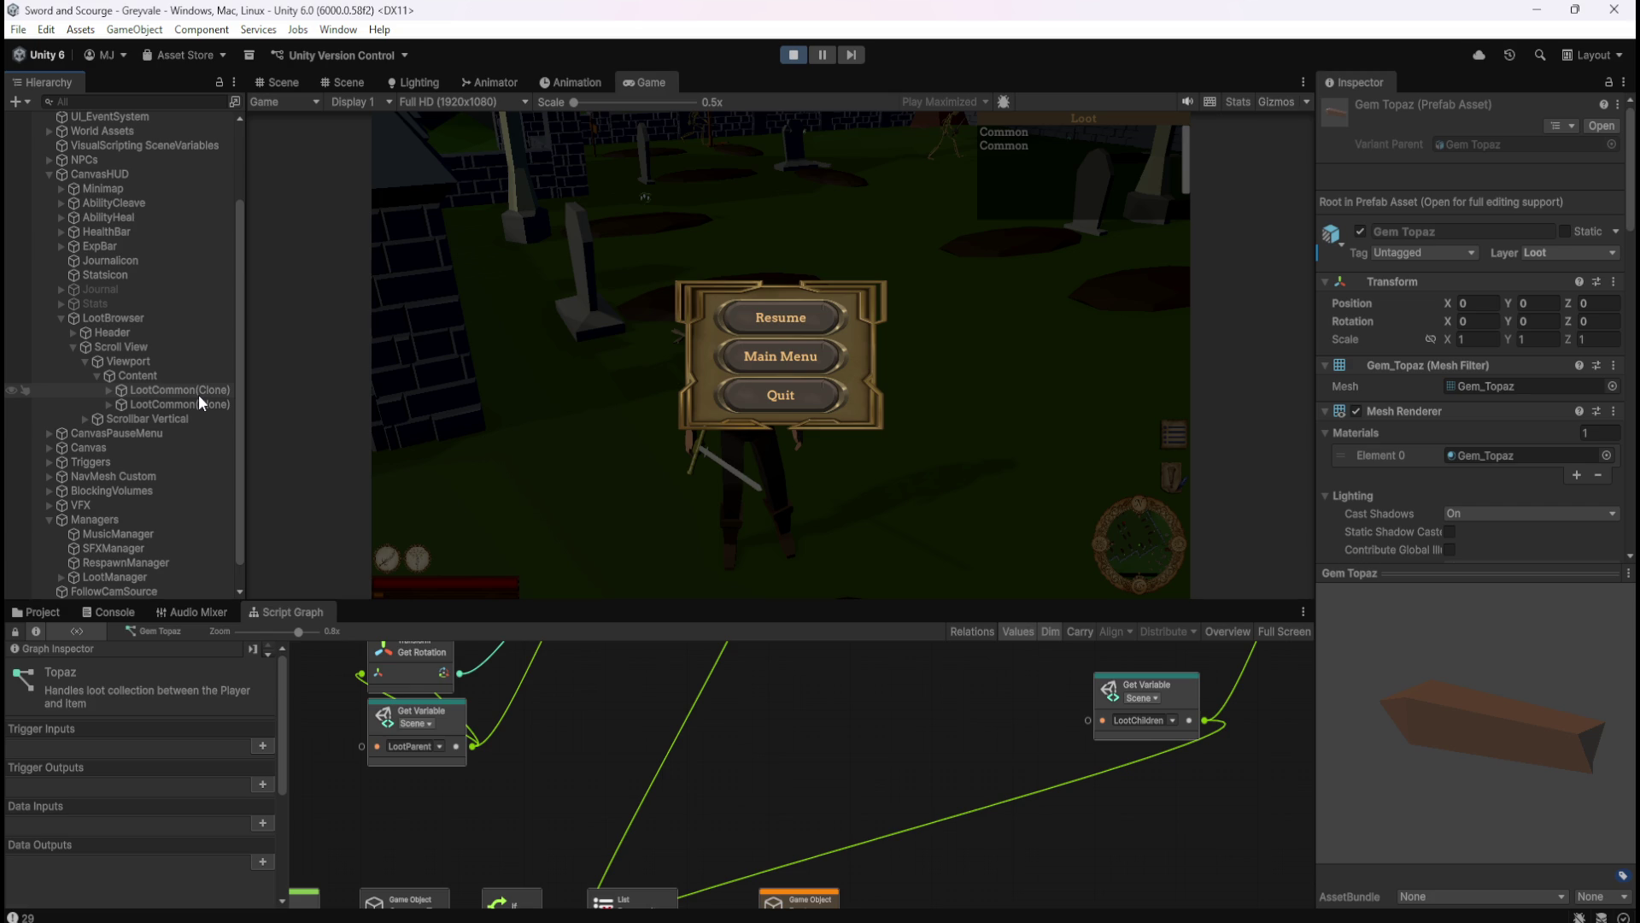
click(798, 312)
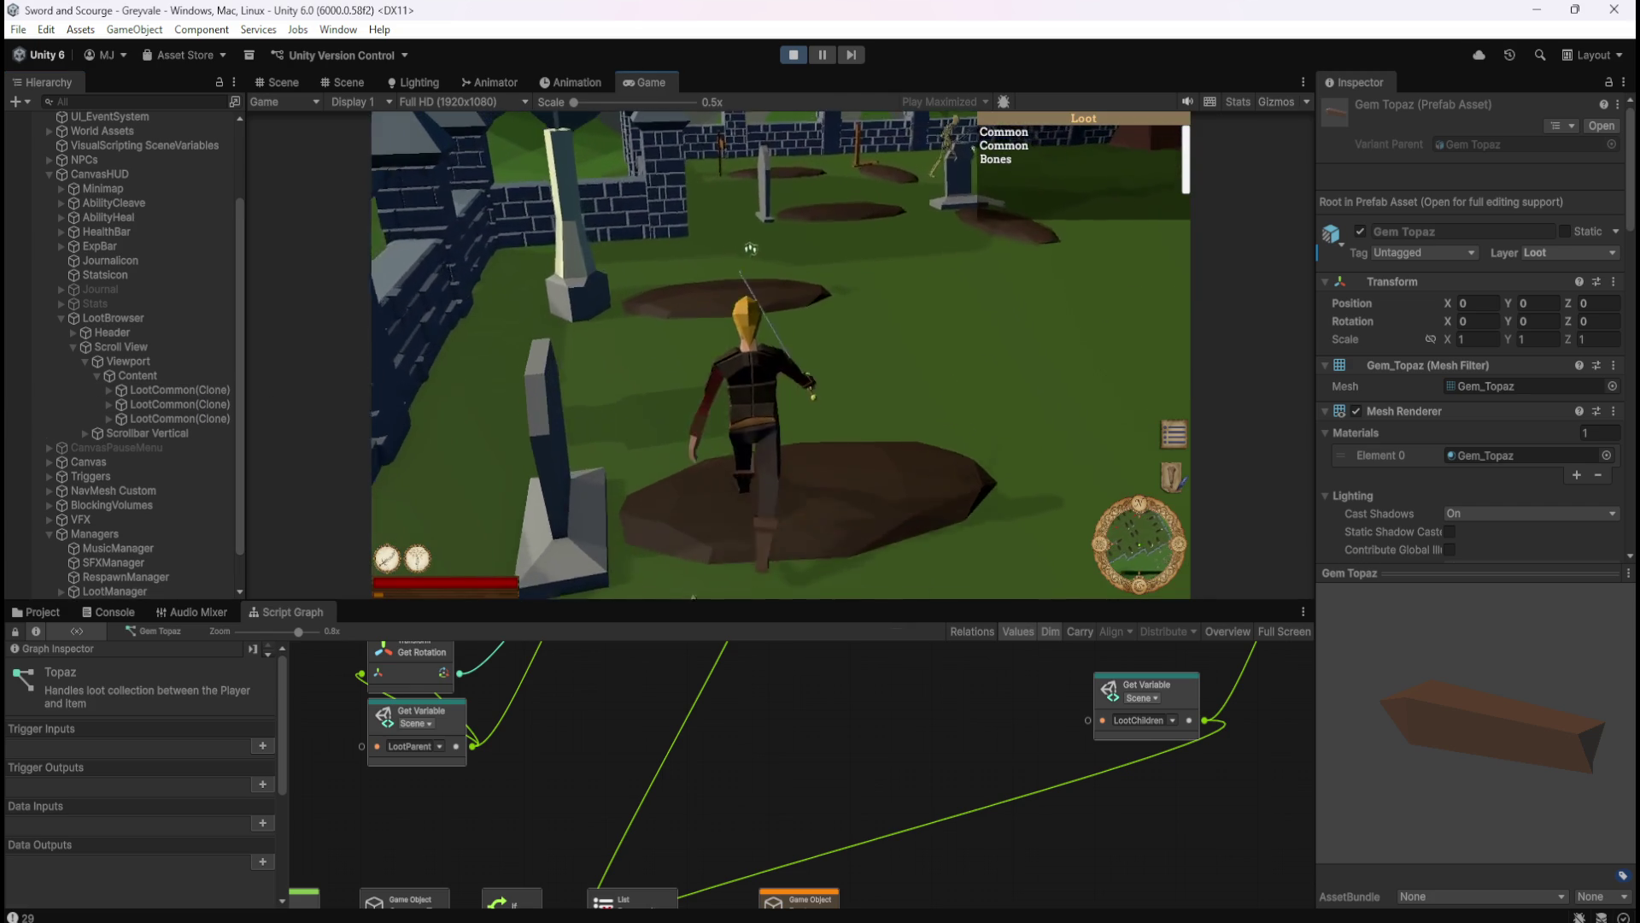
key(Escape)
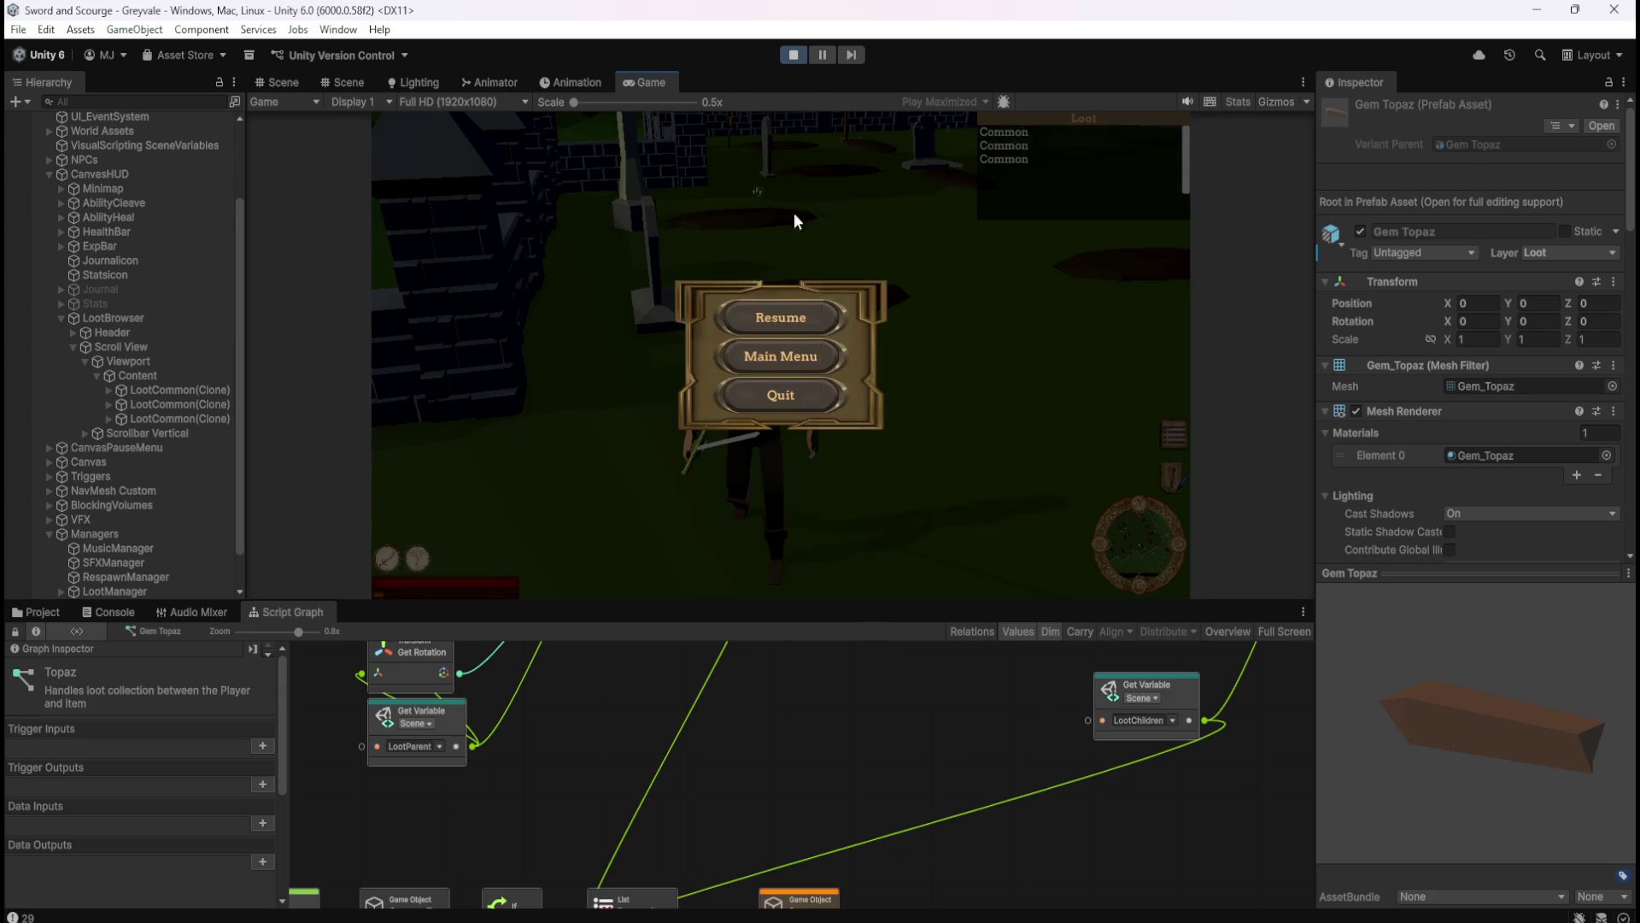
click(793, 55)
key(shift+space)
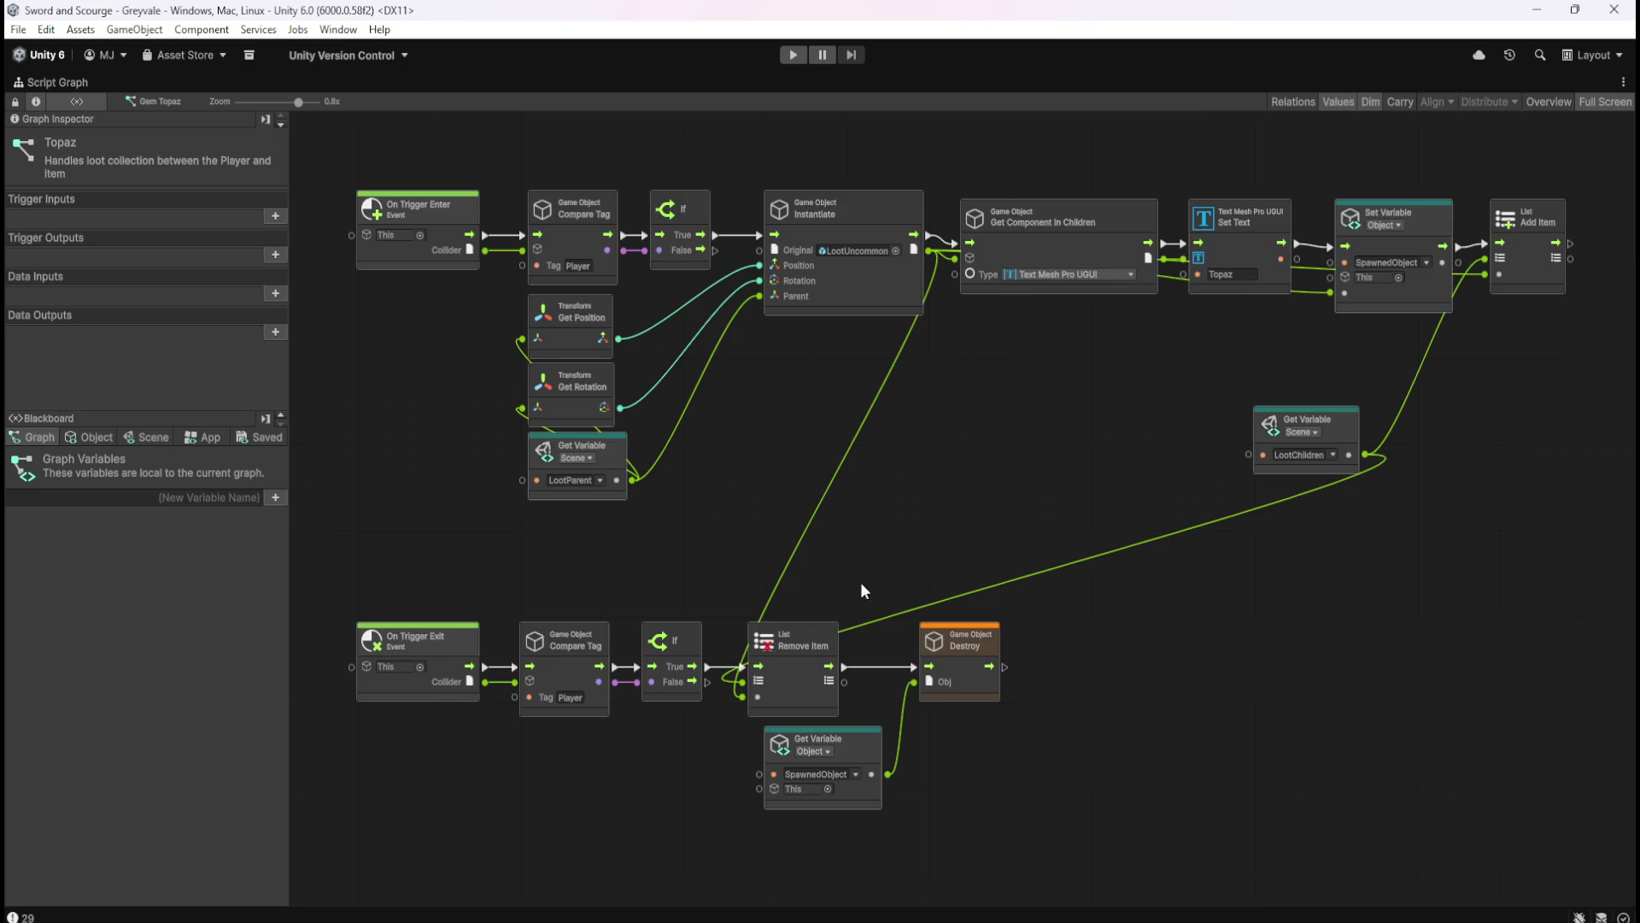
- Navigate the Topaz graph to the On Trigger Exit chain around the Remove Item node
scroll(853, 571, up, 5)
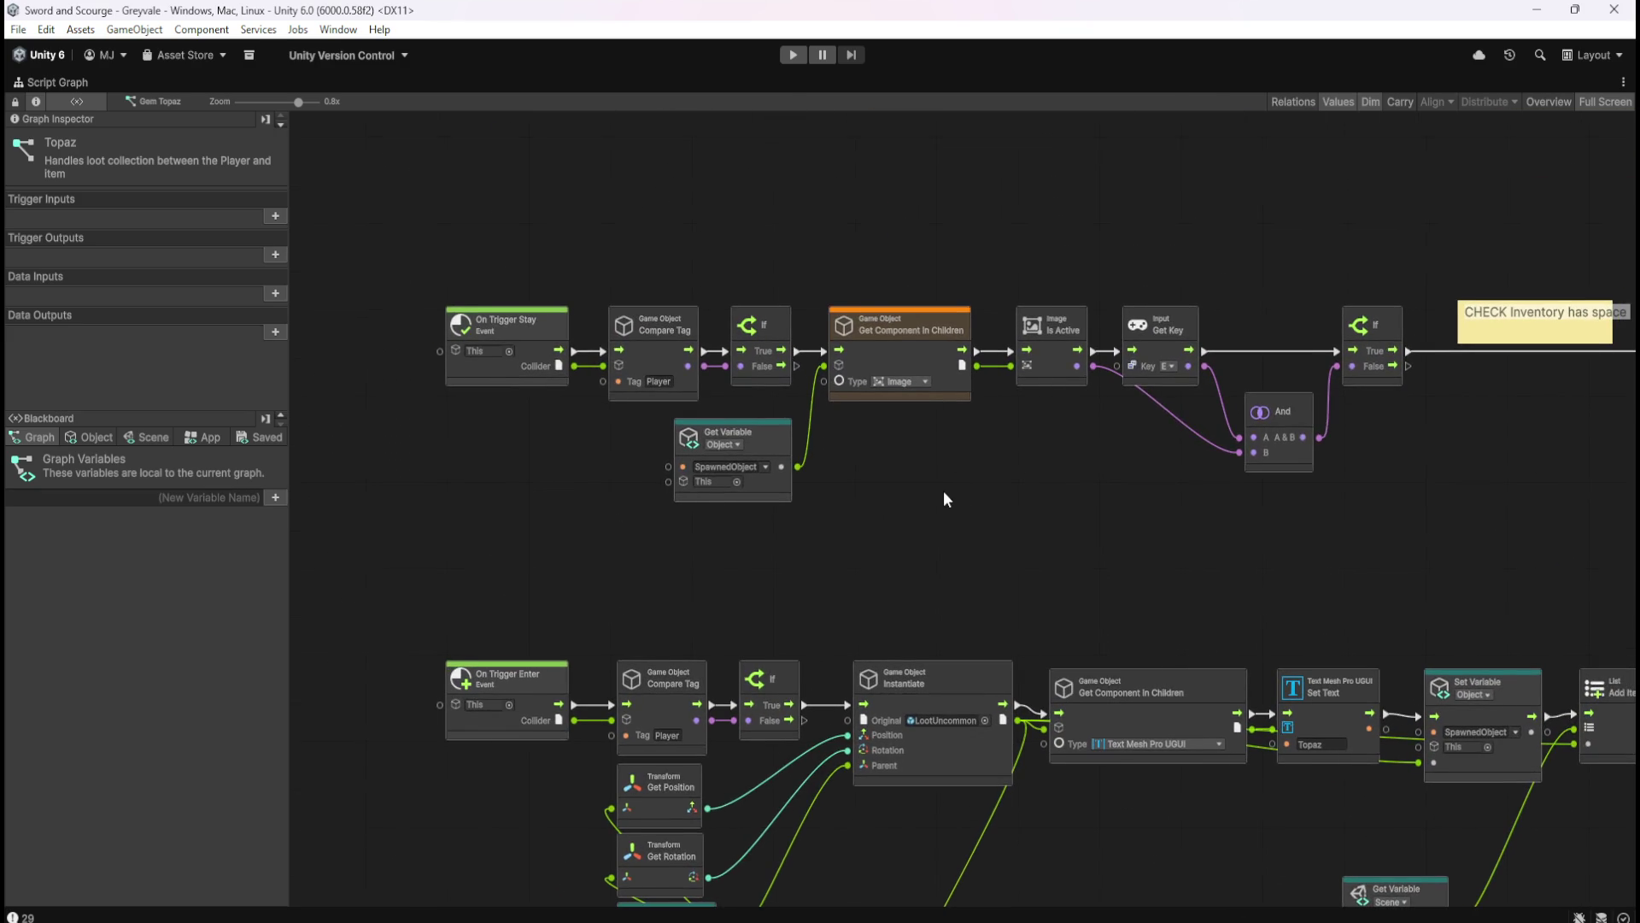
scroll(941, 488, up, 5)
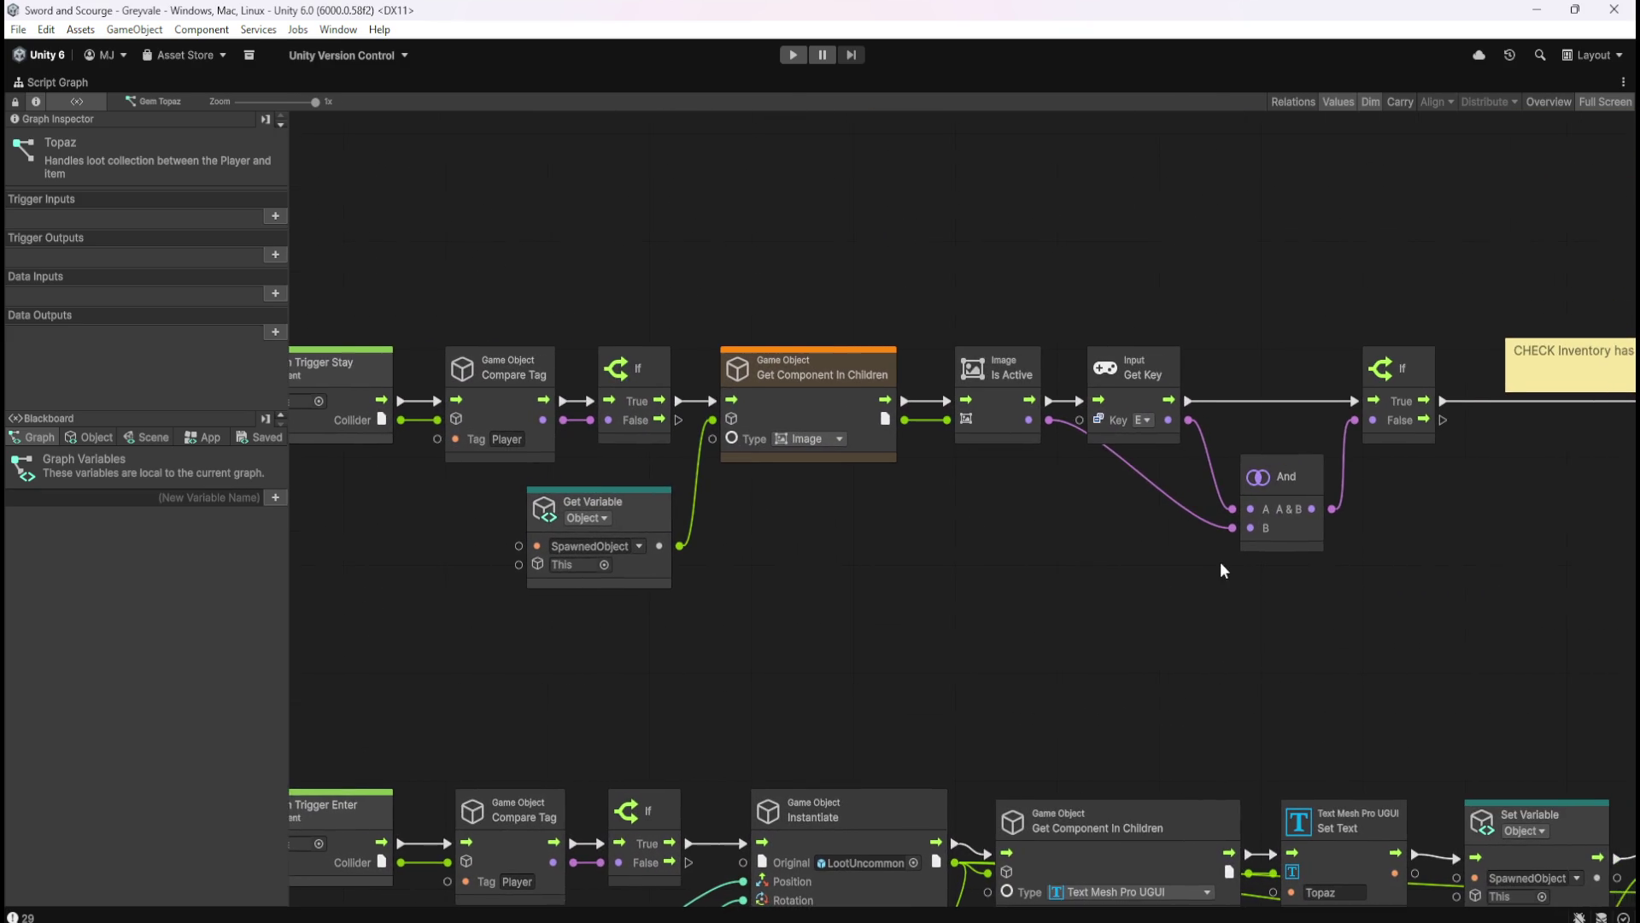
scroll(1220, 561, right, 10)
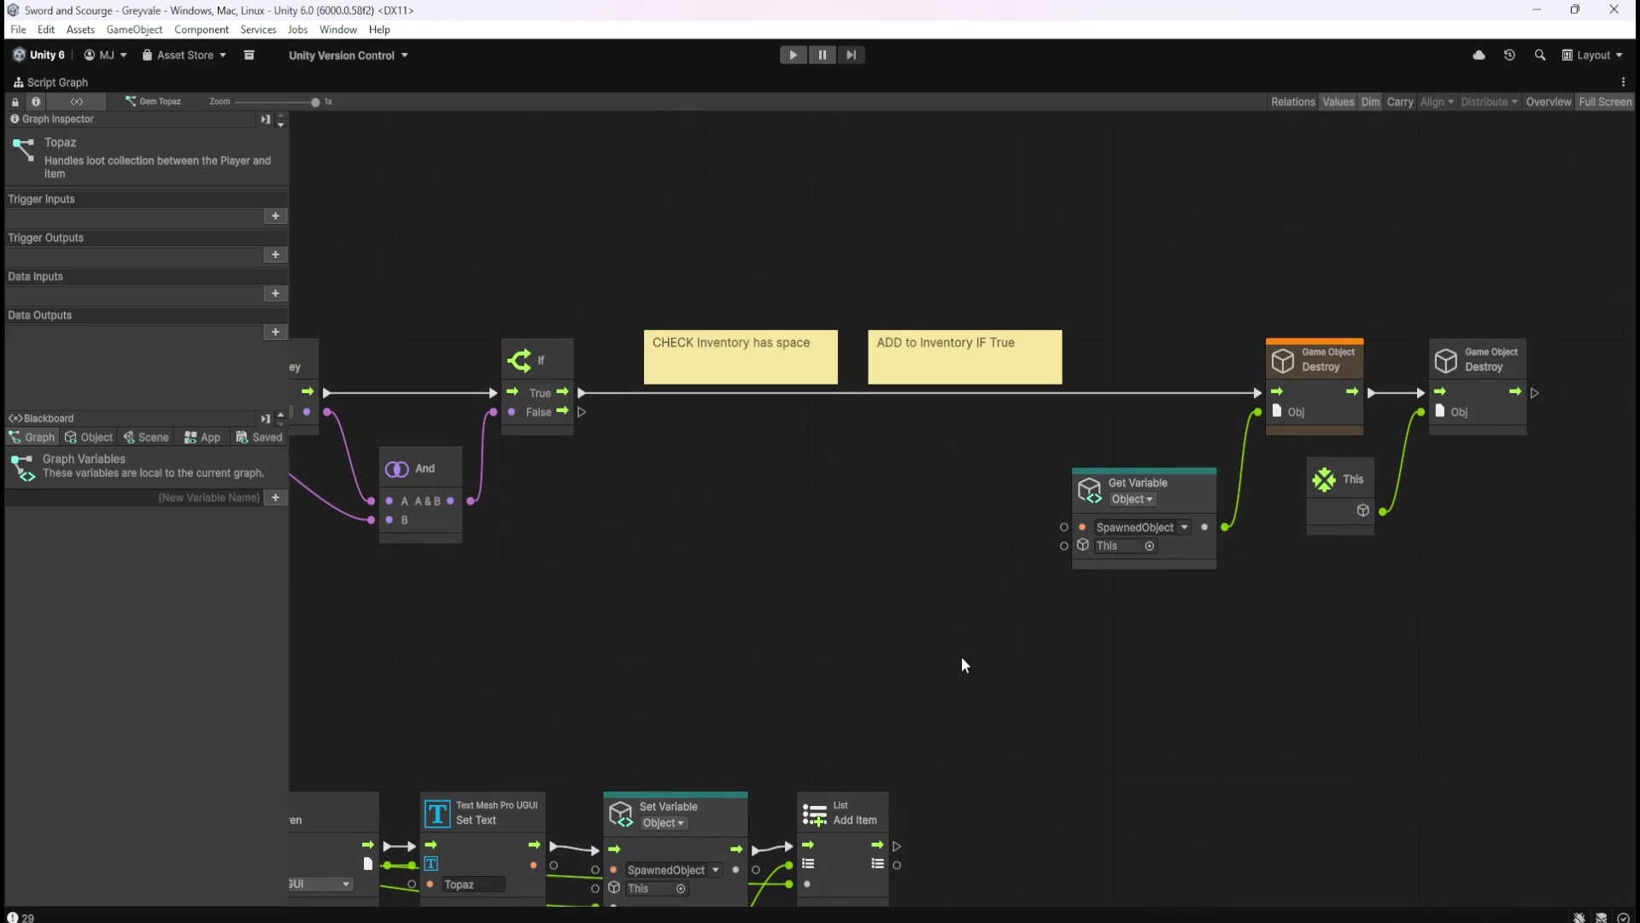
scroll(864, 678, down, 10)
scroll(864, 678, left, 8)
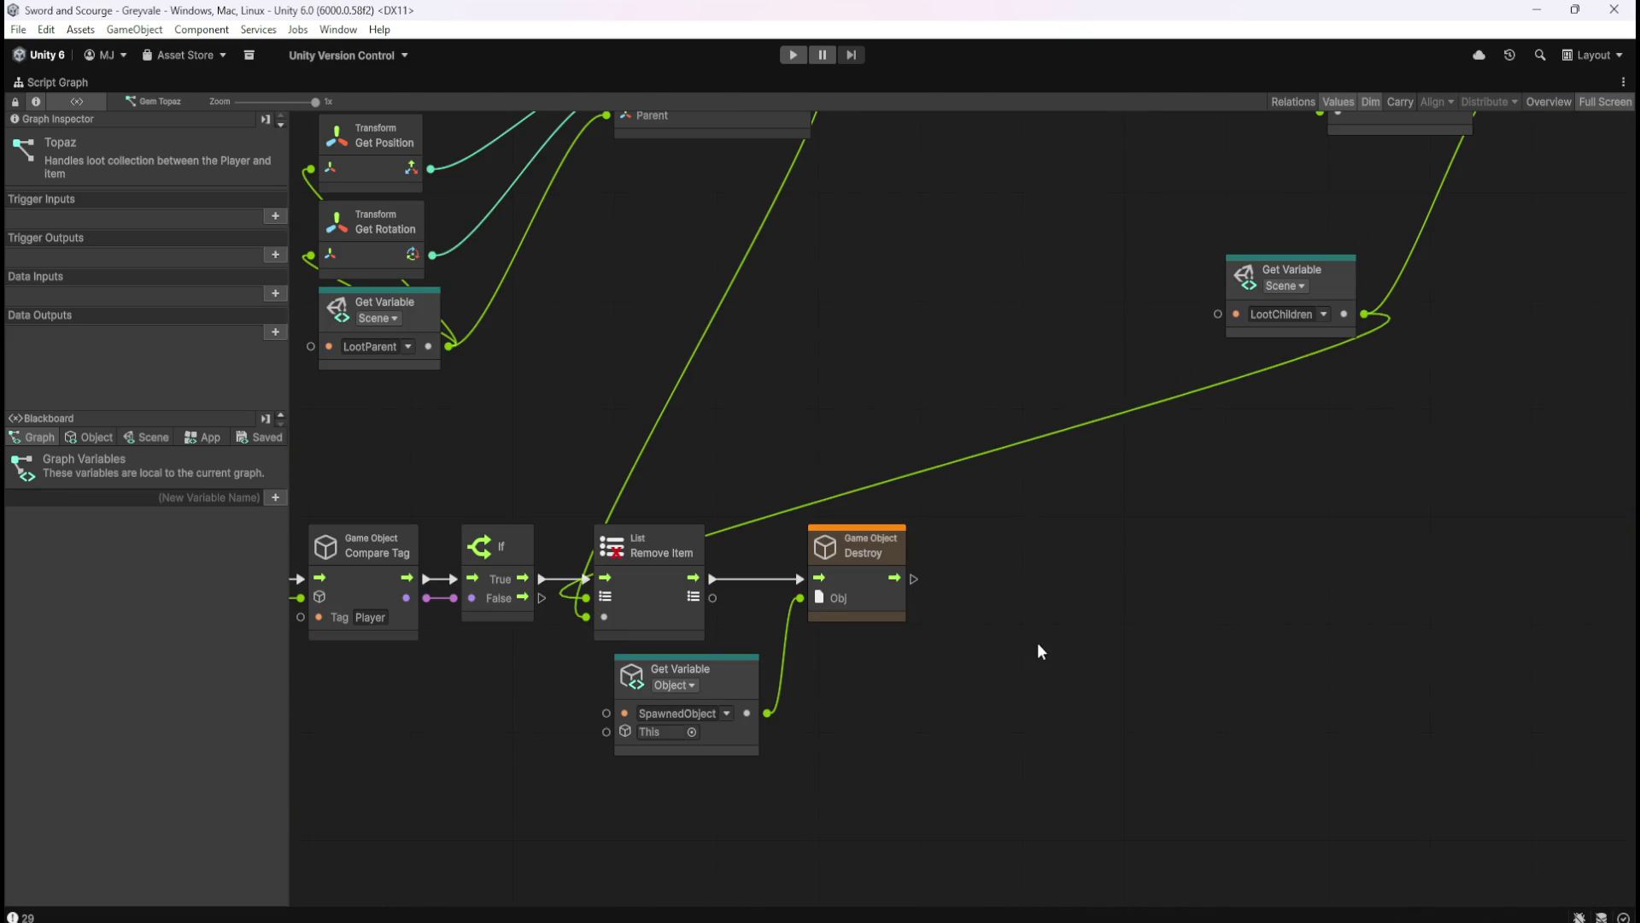
drag(751, 493, 572, 646)
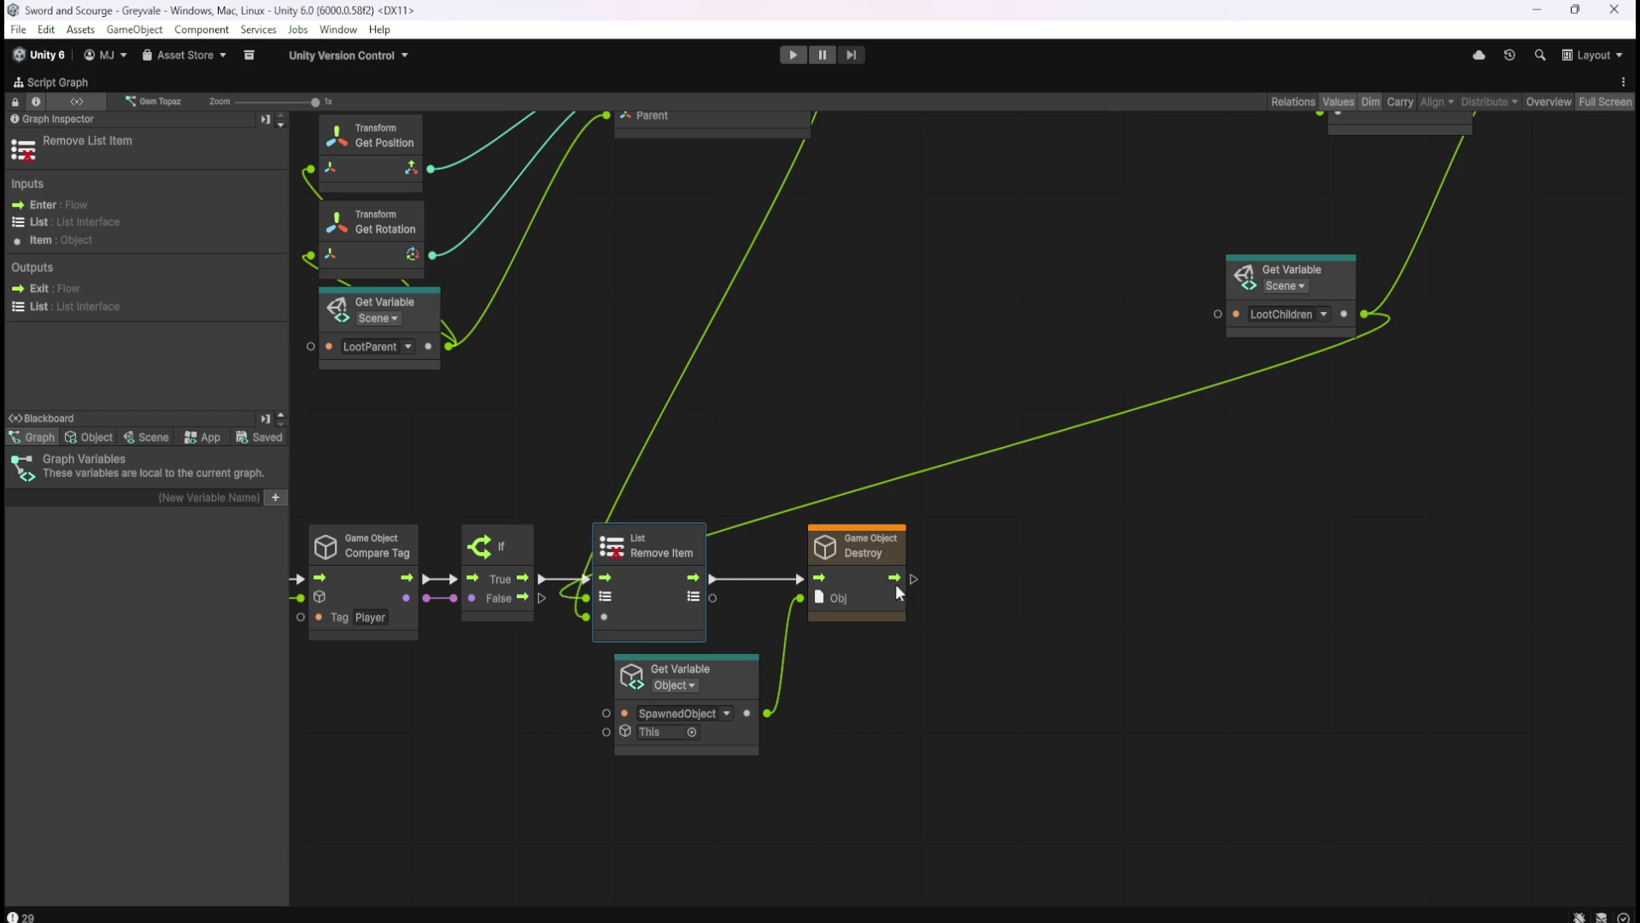
click(1184, 502)
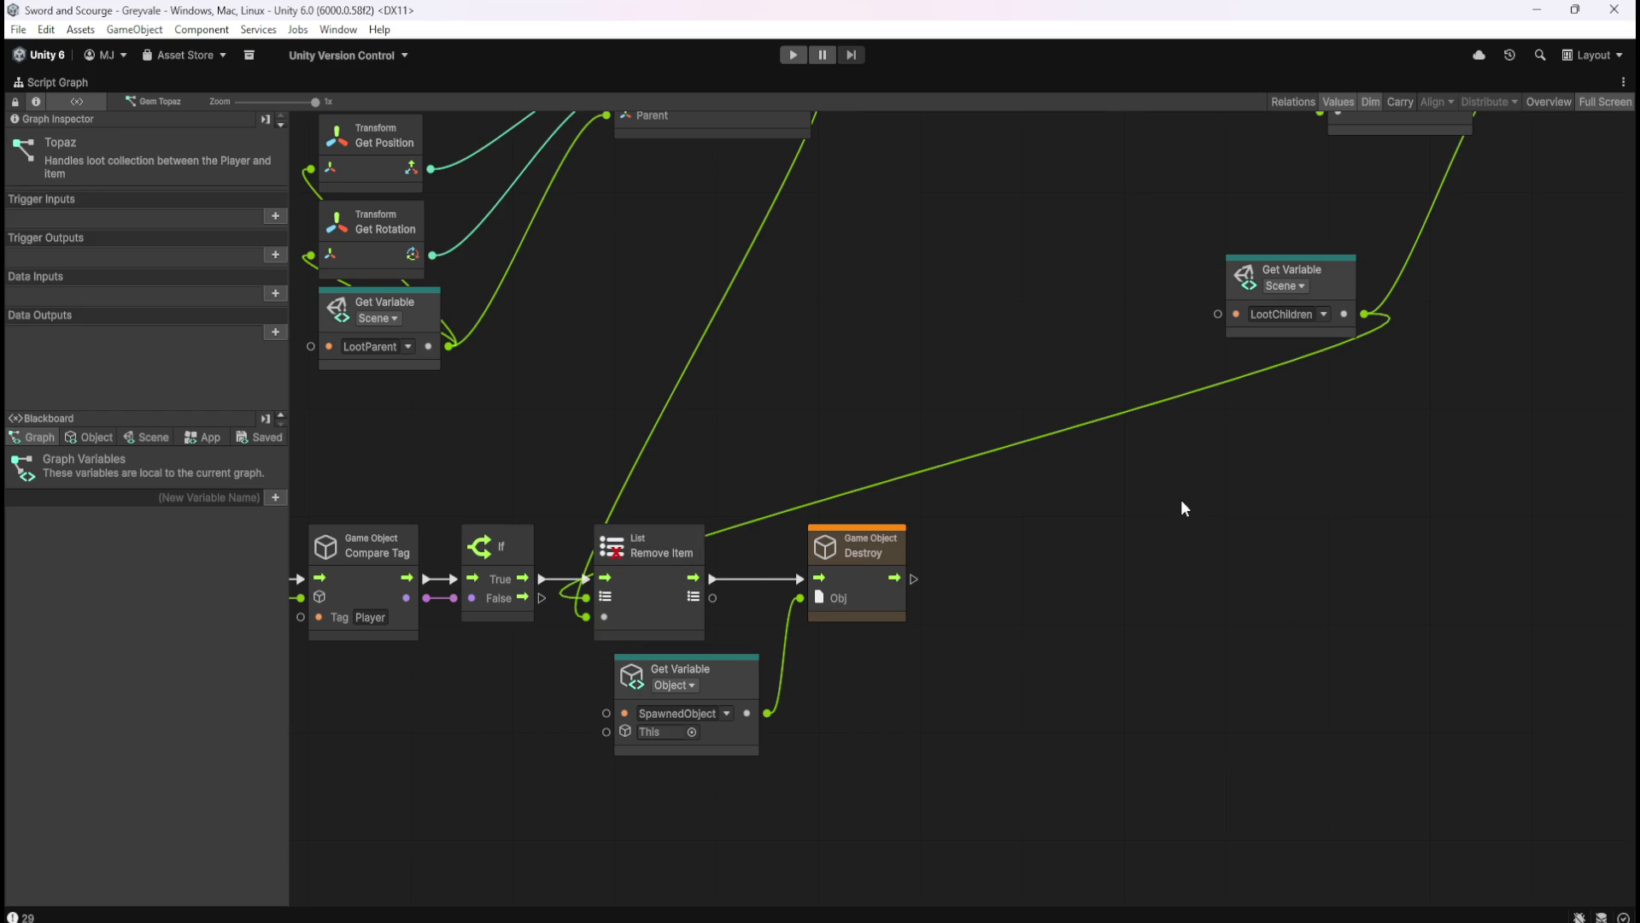
mouse_move(1181, 501)
mouse_down()
mouse_move(990, 732)
mouse_move(1237, 541)
mouse_move(1090, 693)
mouse_move(1376, 554)
mouse_up()
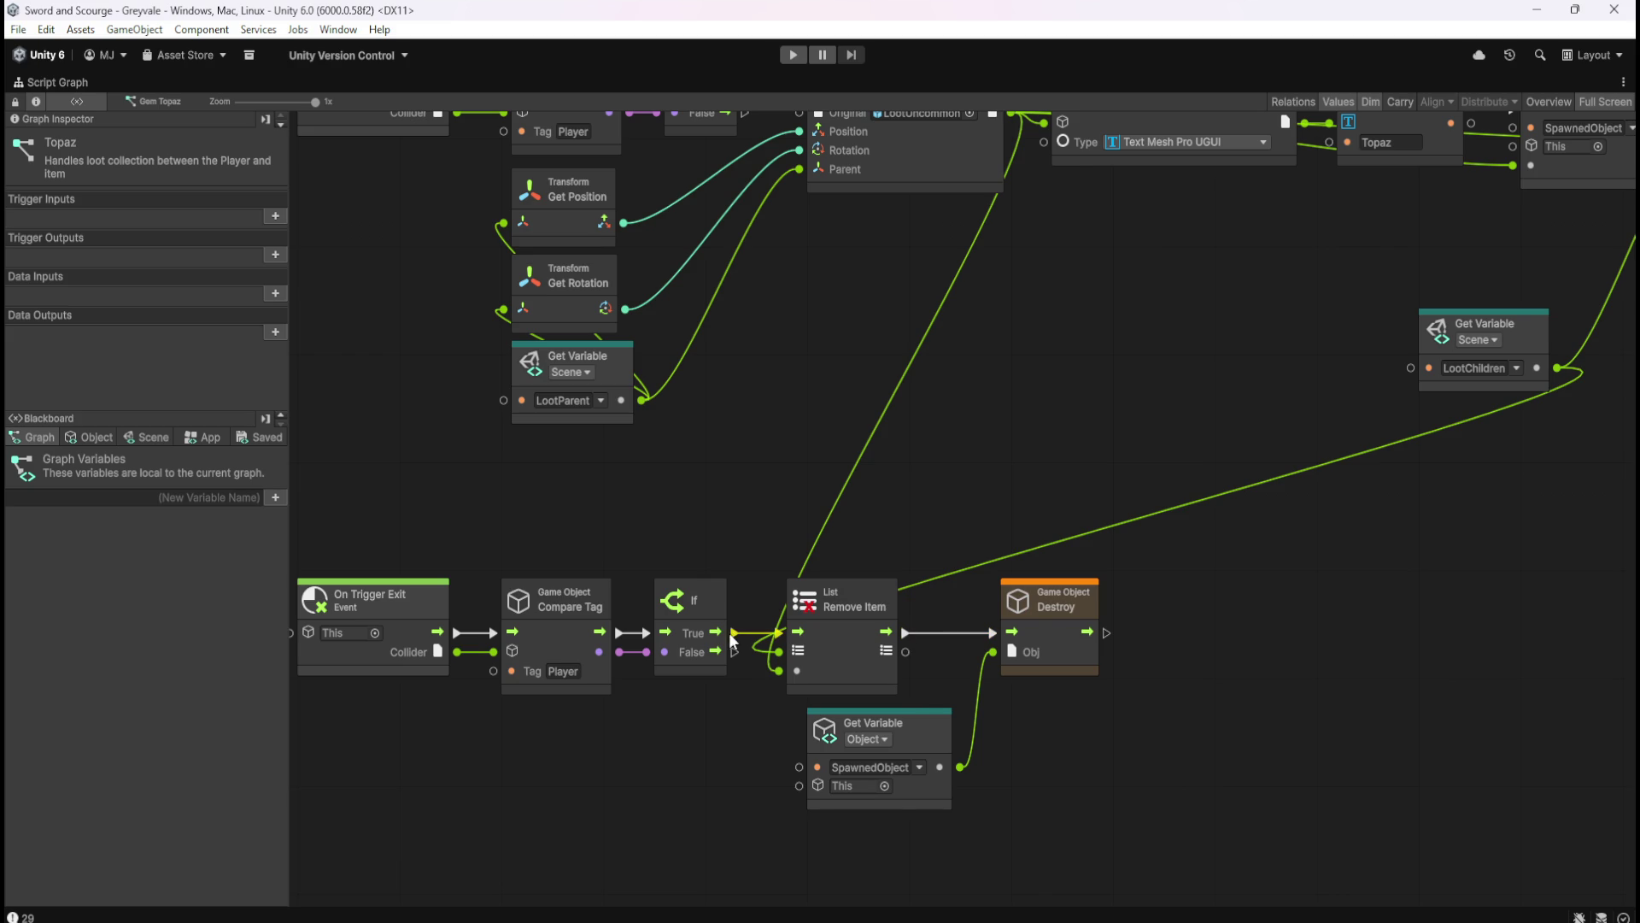
- Disconnect and reconnect If True into Remove Item, check its link to Destroy, then restore the layout
right_click(783, 643)
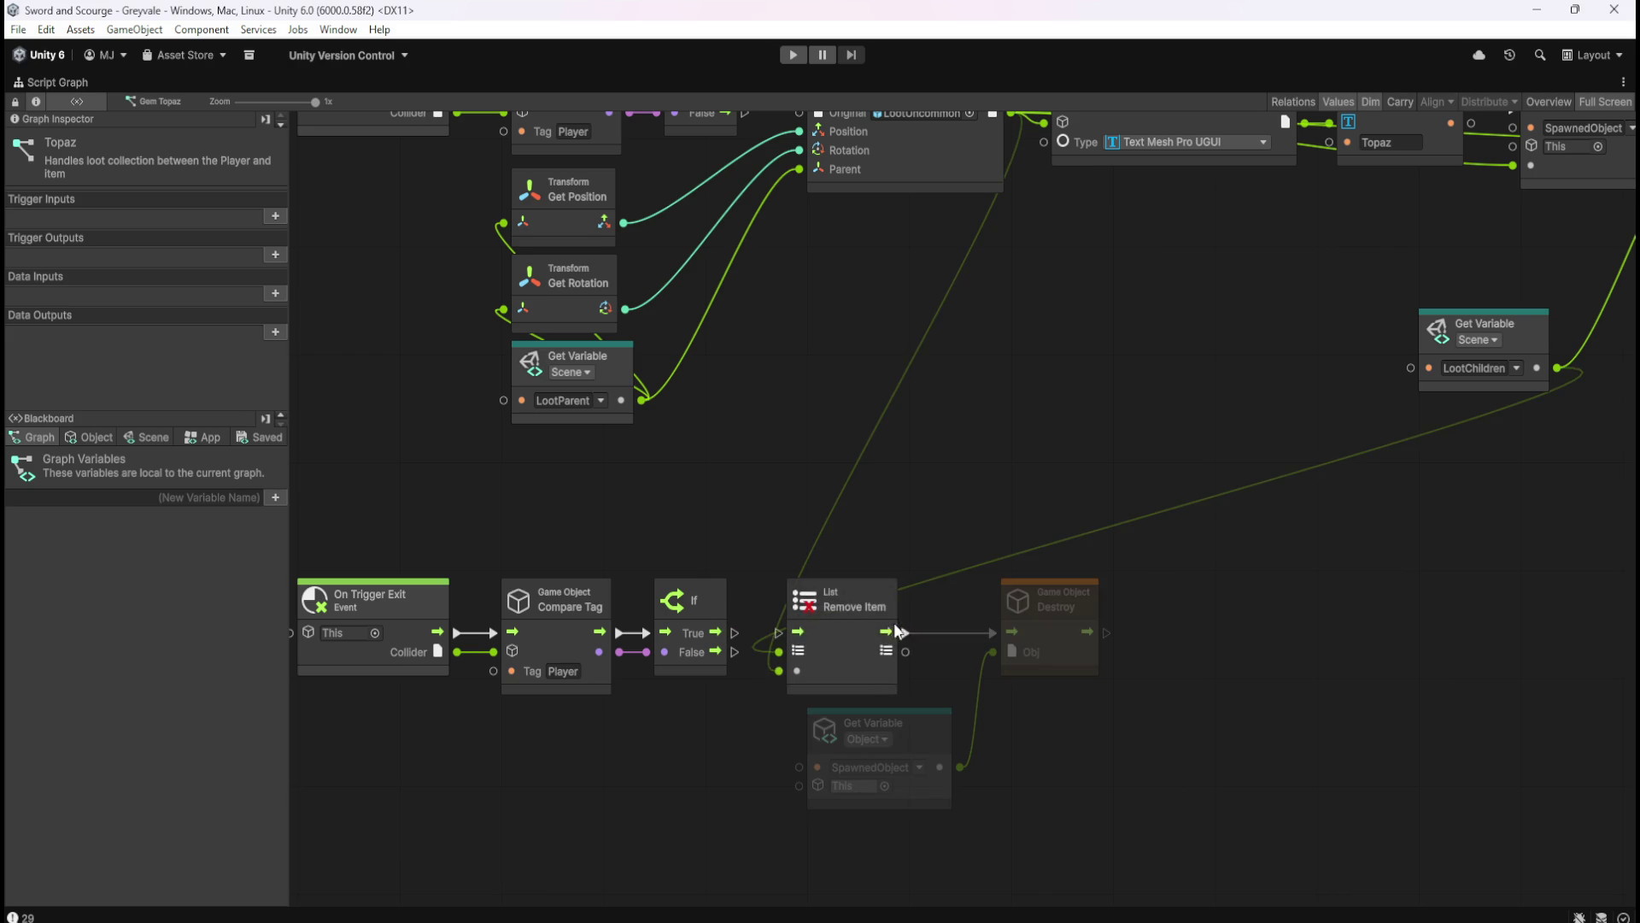
drag(733, 633, 779, 632)
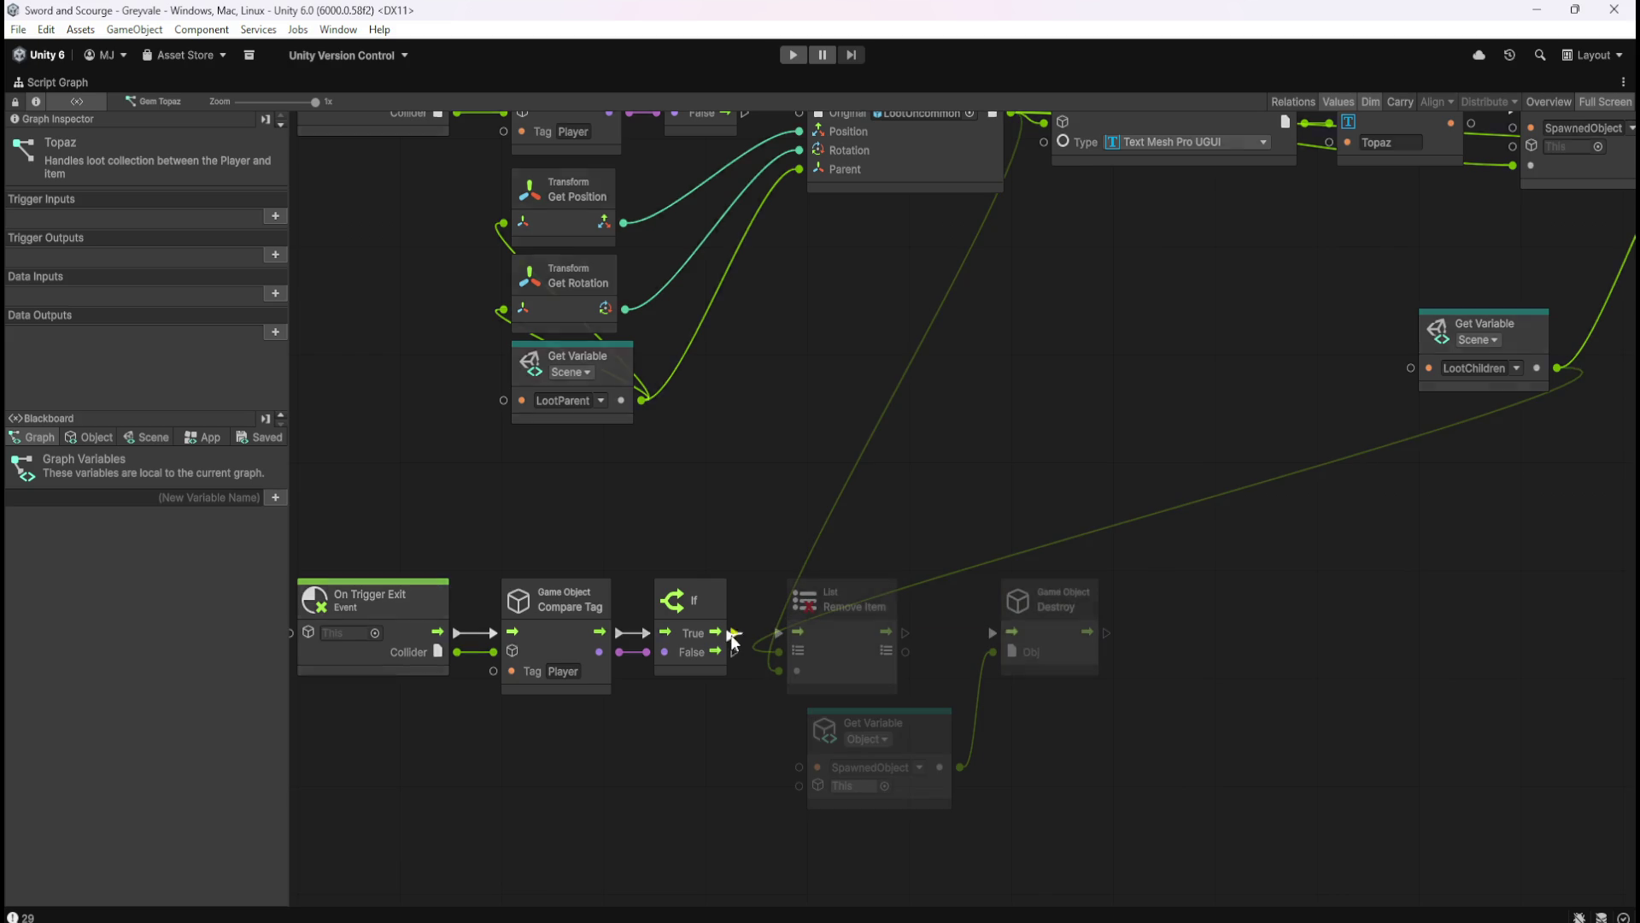
click(1003, 641)
key(shift+space)
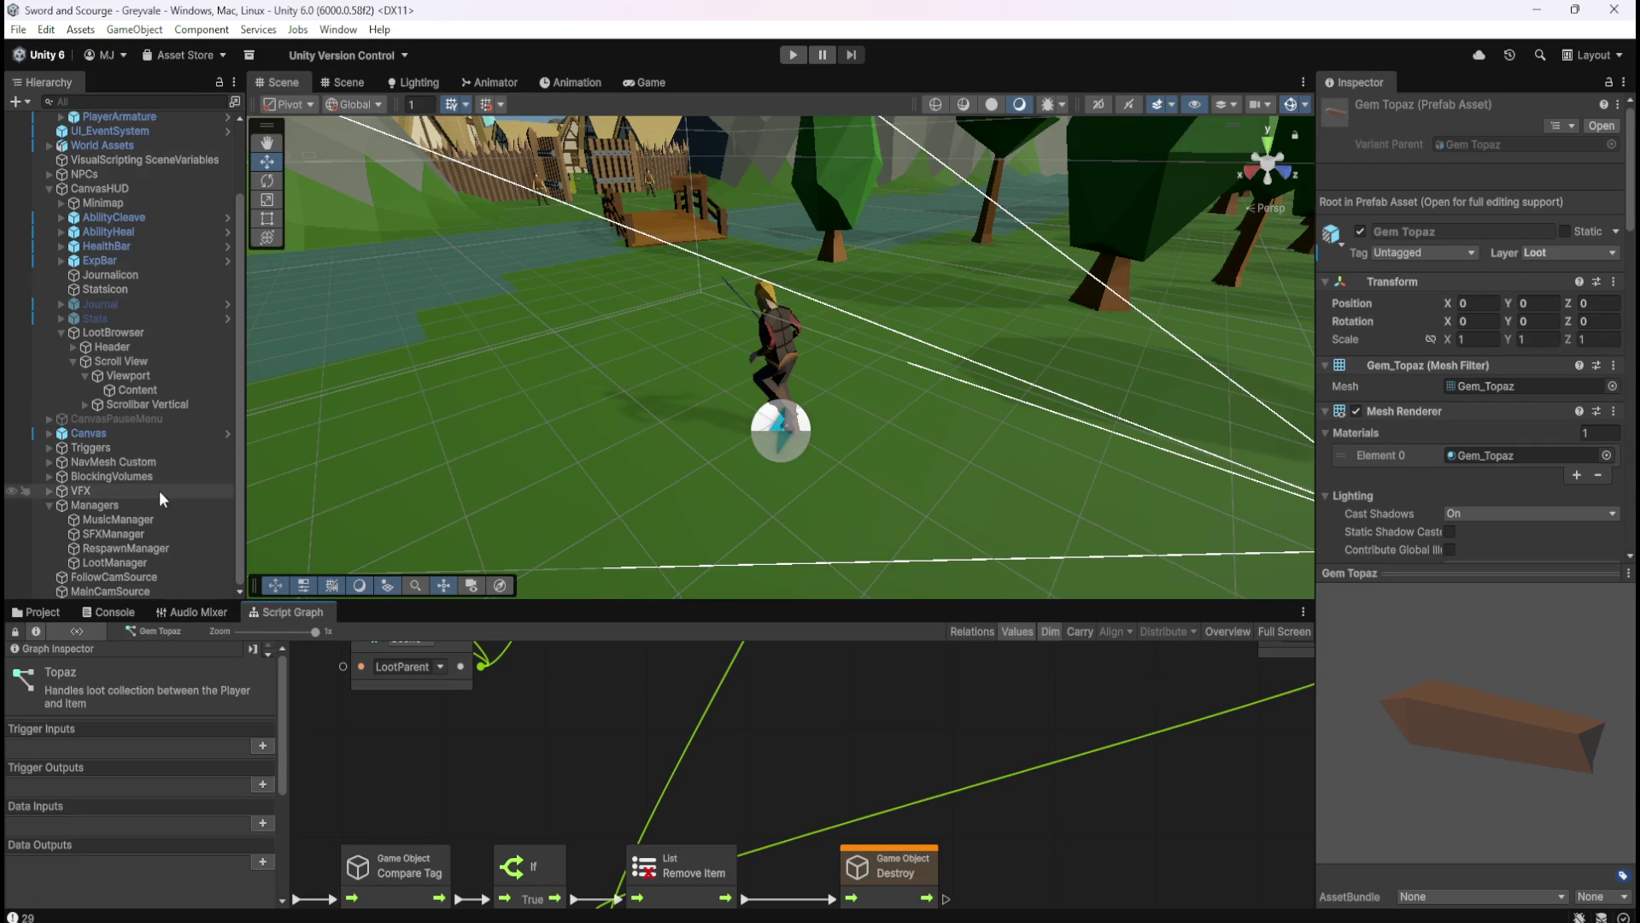
- Open the Bone Stack script graph full-screen and view its exit and Instantiate-to-Add Item chains
click(60, 615)
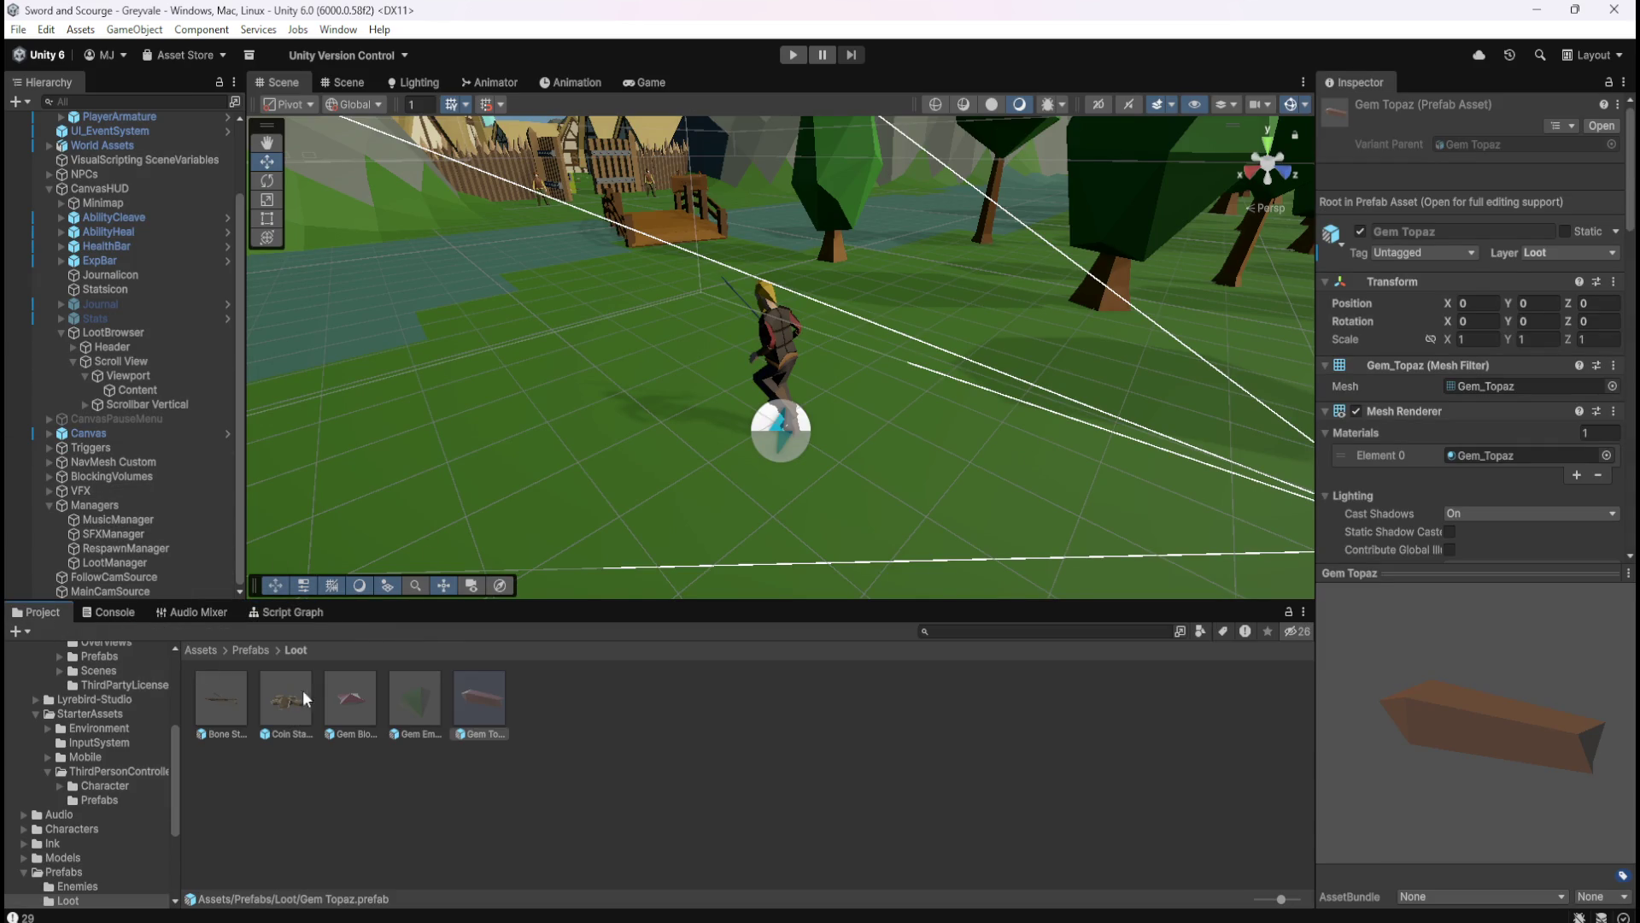
click(233, 679)
click(284, 613)
key(shift+space)
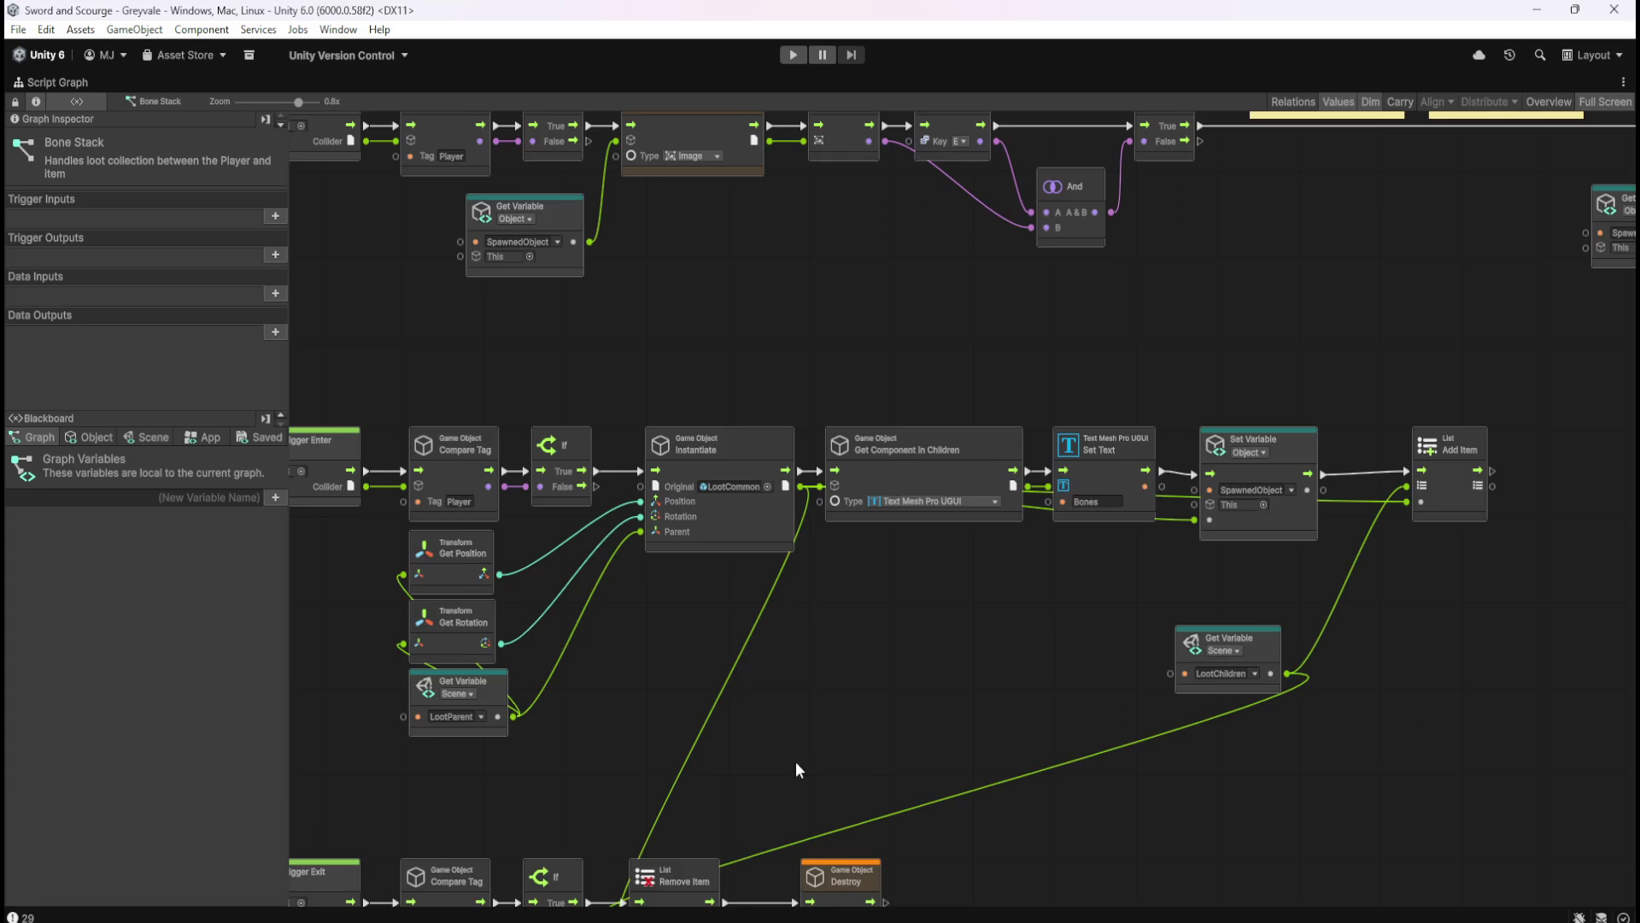
drag(797, 761, 1074, 449)
scroll(966, 649, up, 3)
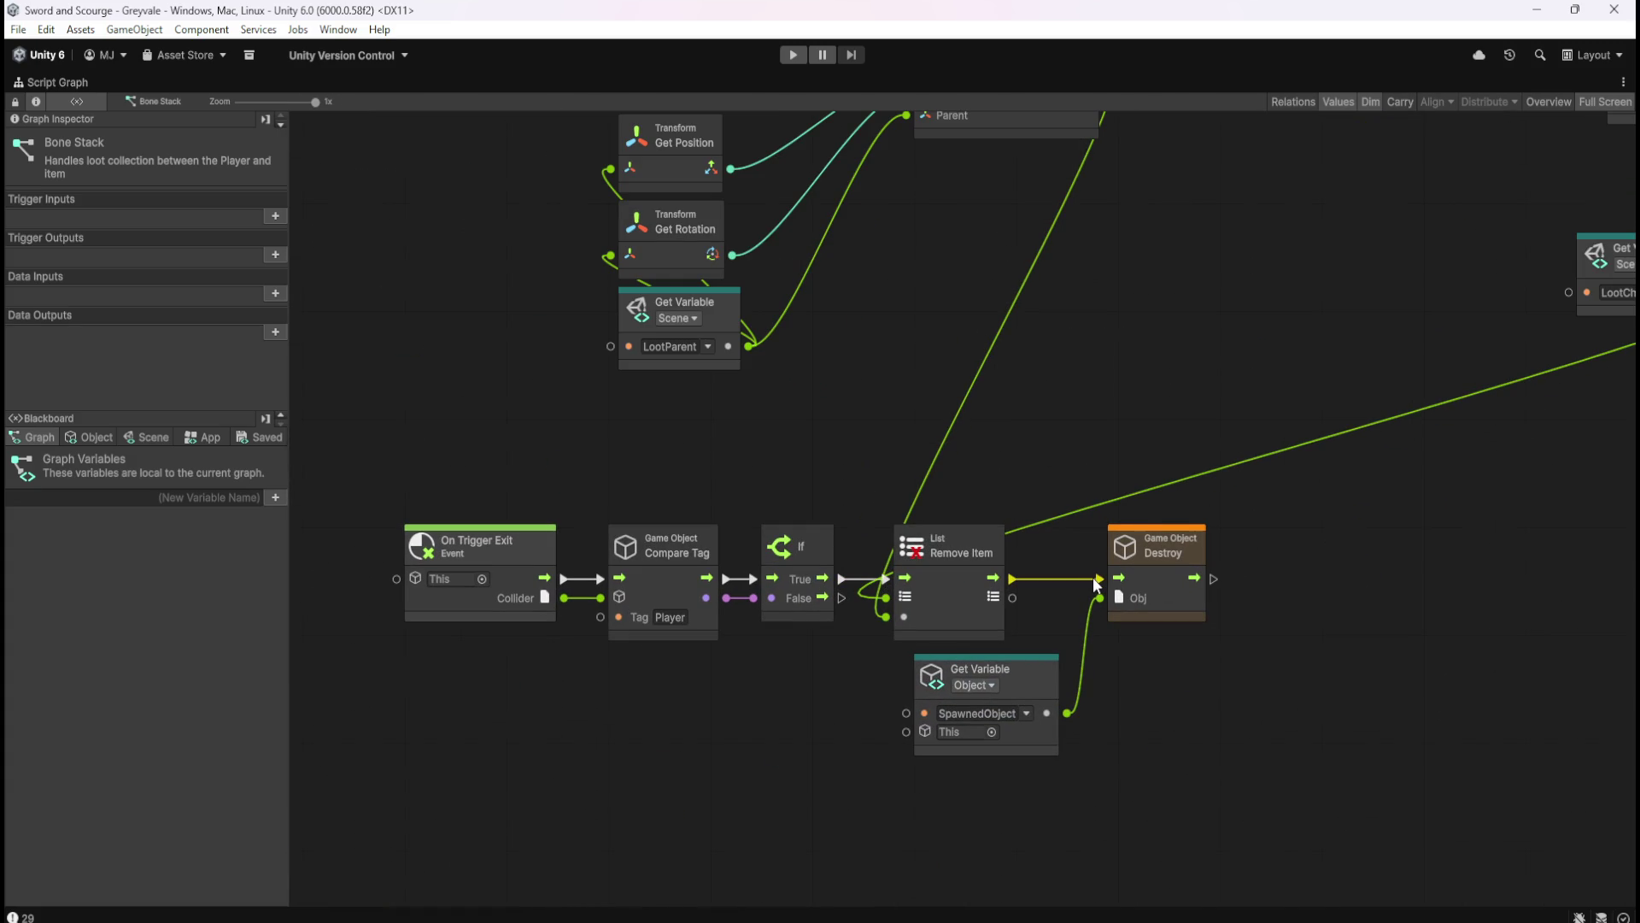
mouse_move(1332, 319)
mouse_down()
mouse_move(797, 593)
mouse_move(900, 593)
mouse_up()
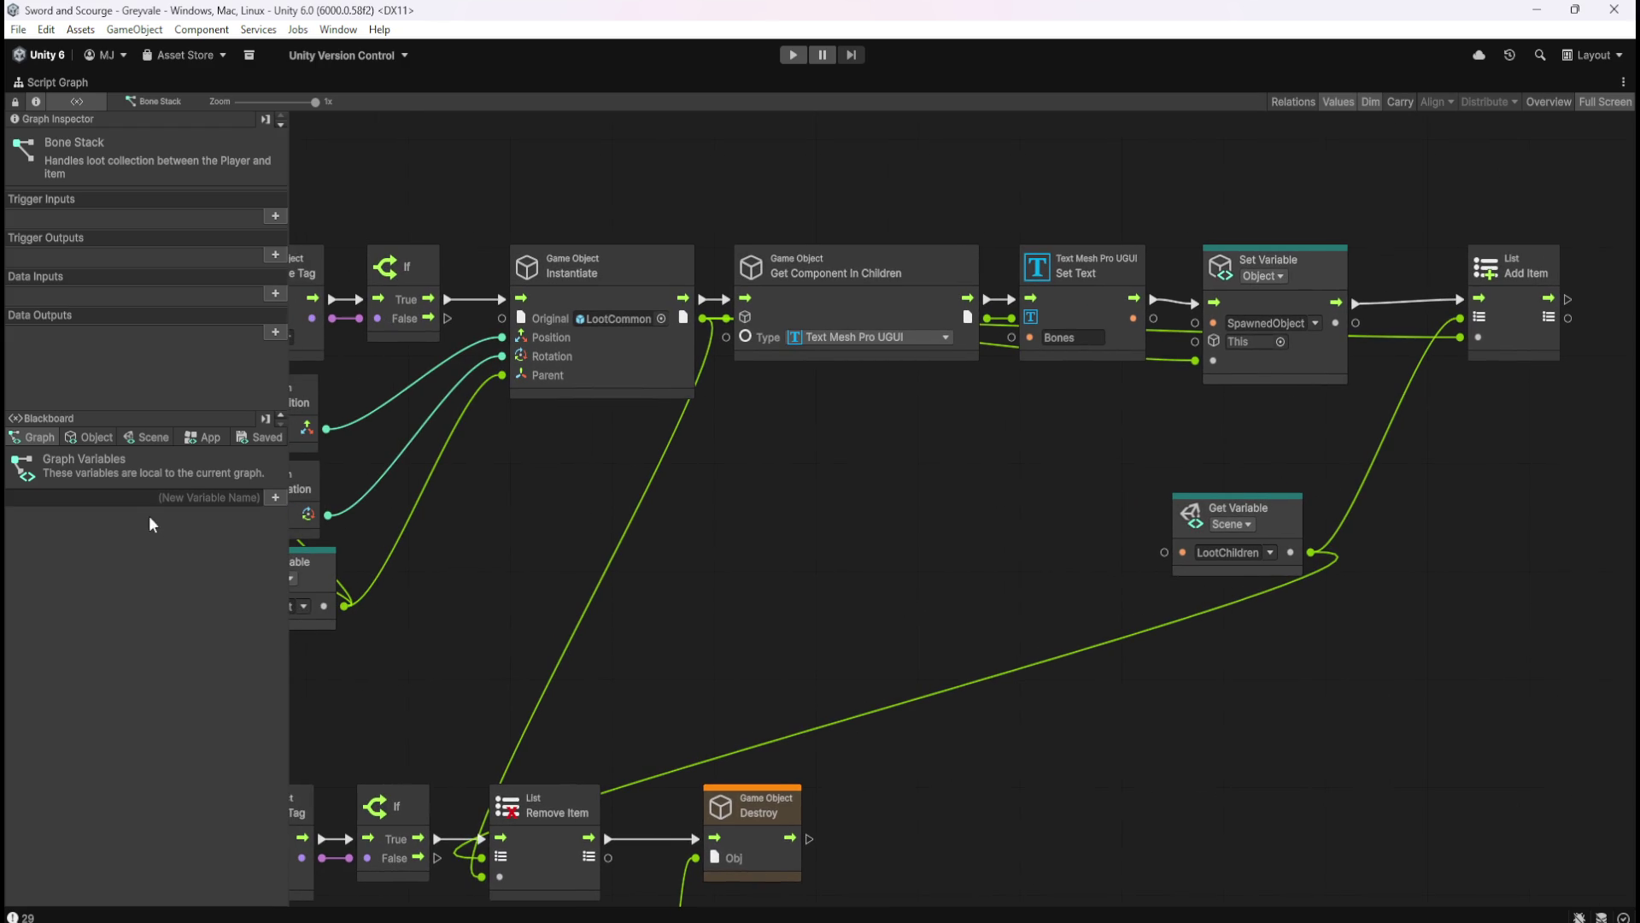
- Check the object variables, then reroute If True from Remove Item straight to Destroy
click(96, 437)
click(45, 439)
drag(656, 591, 1097, 378)
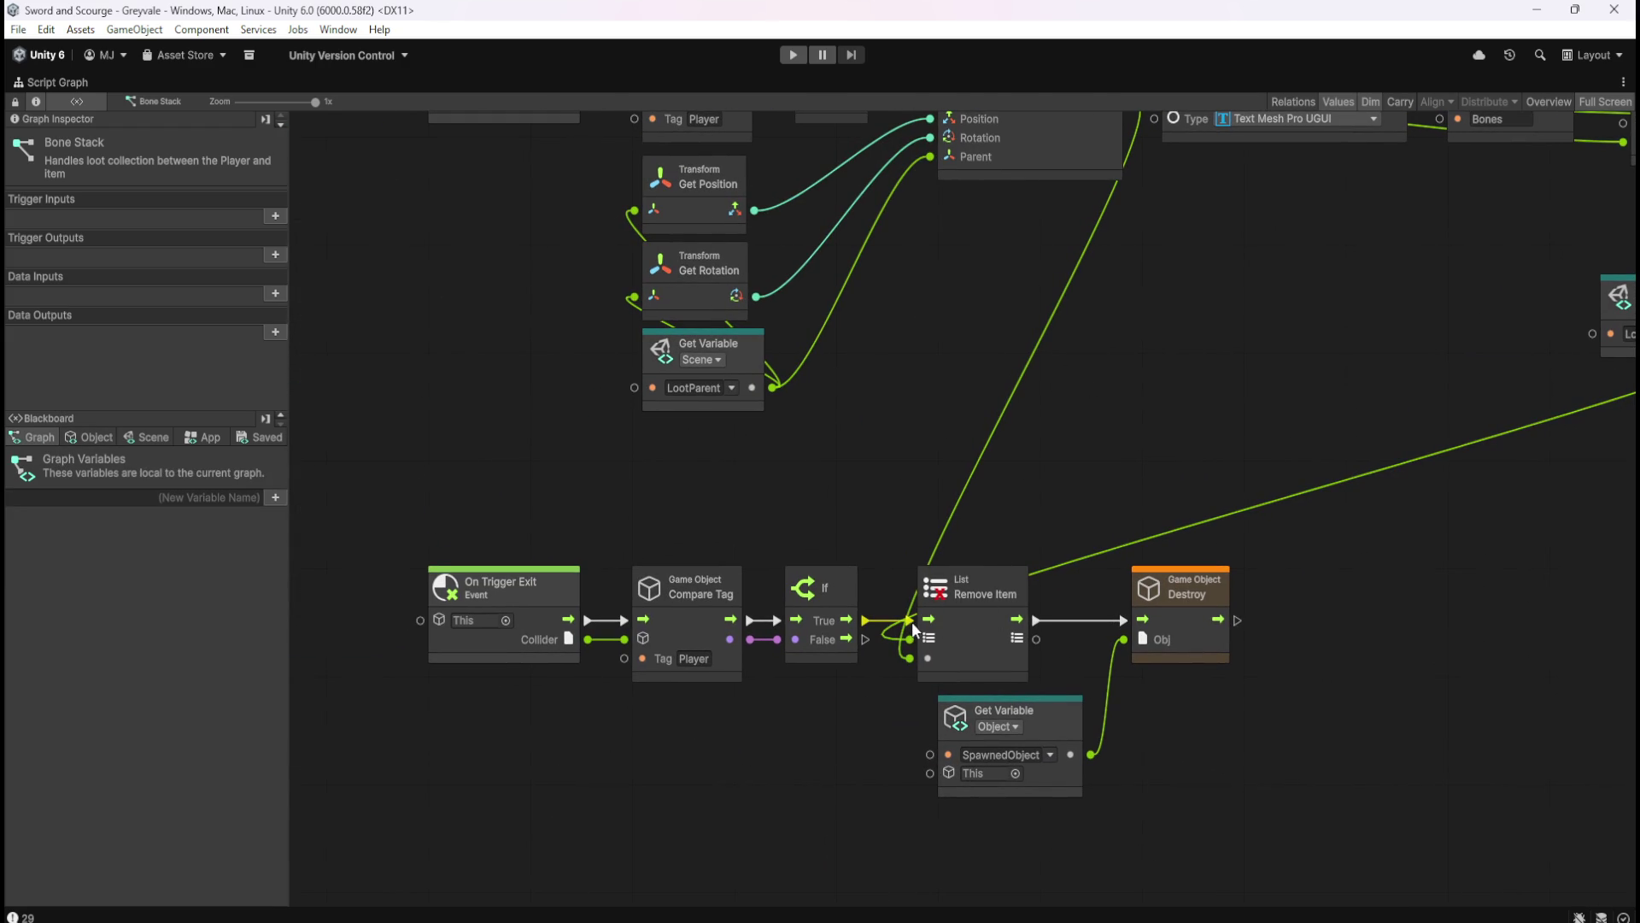
drag(907, 622, 1123, 620)
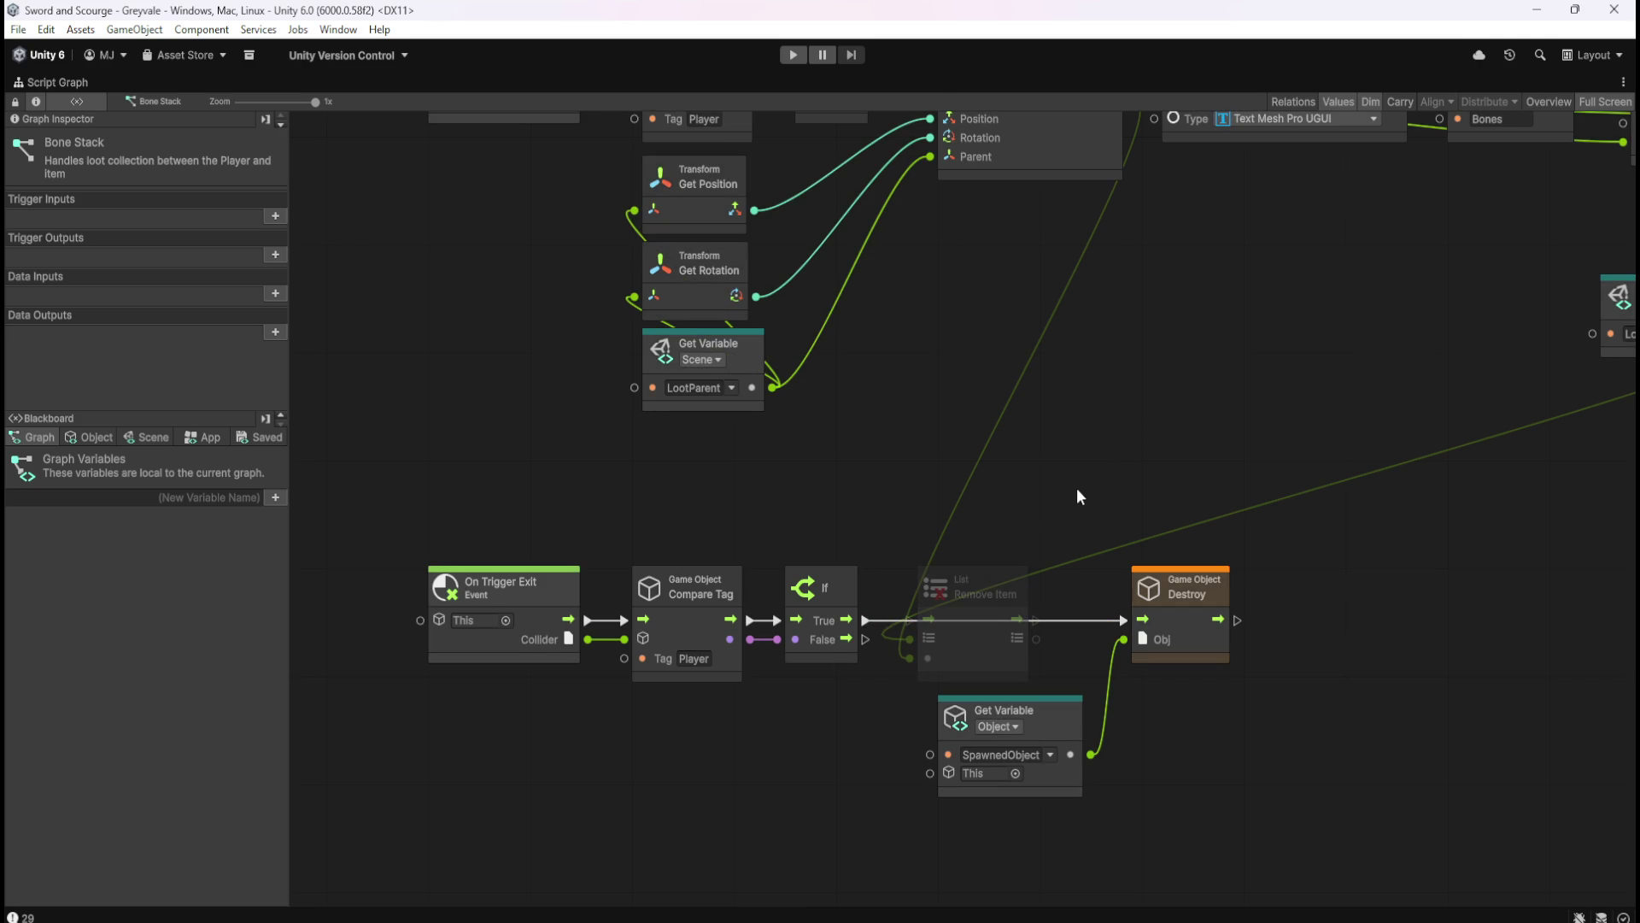
- Inspect the bypassed Remove Item node, exit full screen, and start Play mode
mouse_move(1077, 490)
mouse_down()
mouse_move(911, 684)
mouse_move(886, 690)
mouse_up()
click(1146, 408)
key(shift+space)
click(794, 54)
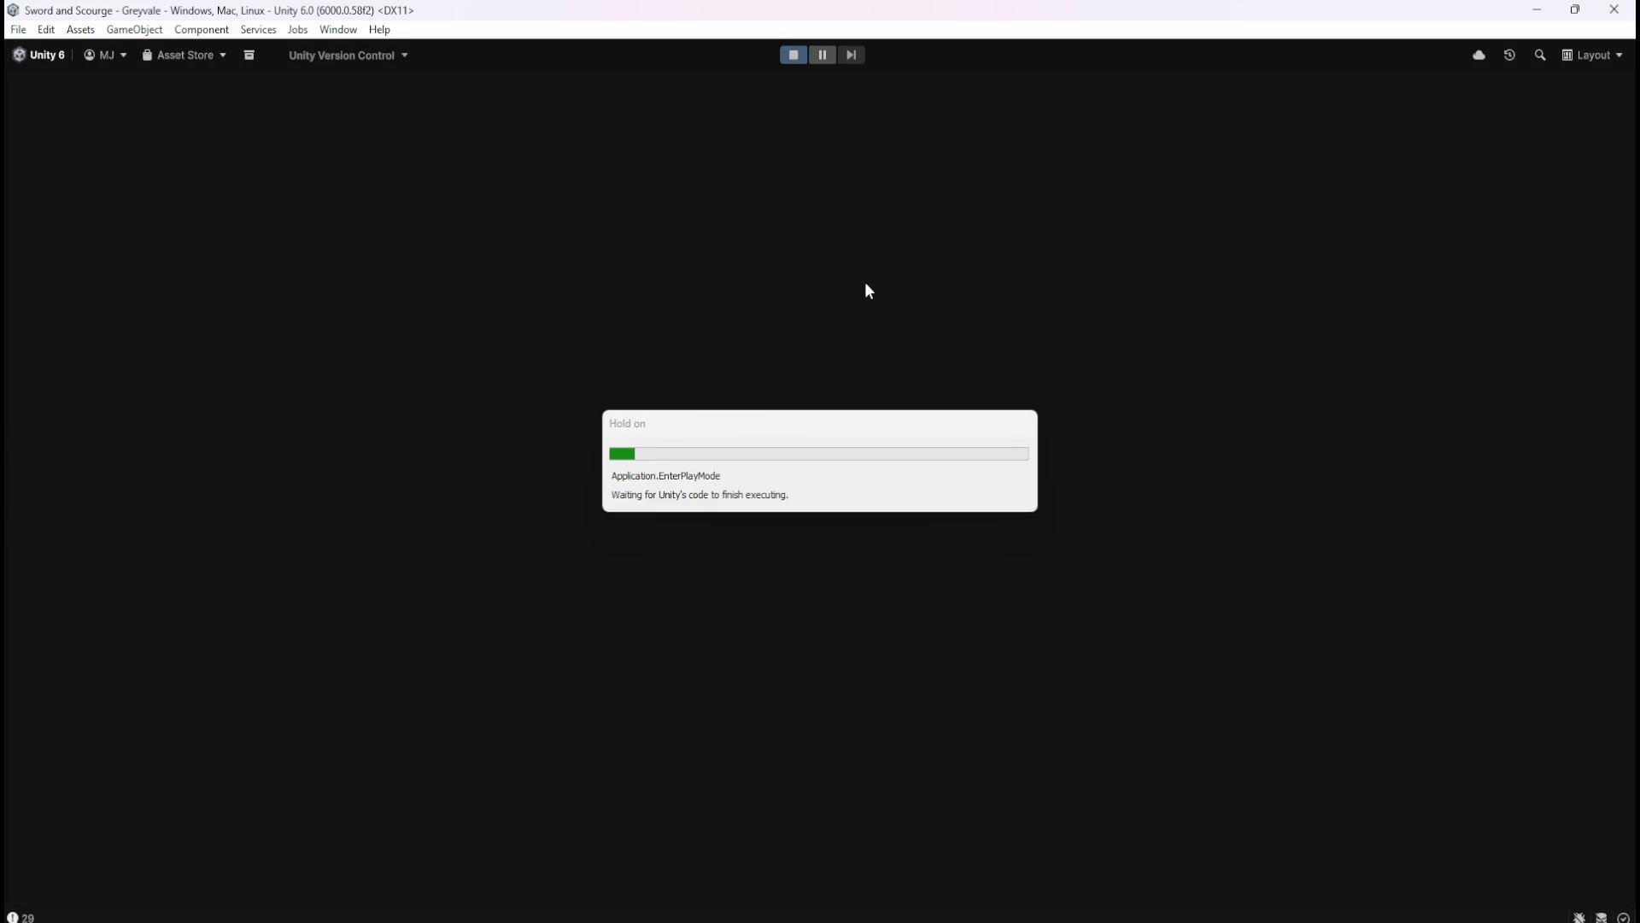
- Run the character across the bridge and through the village to the graveyard skeleton
key(w)
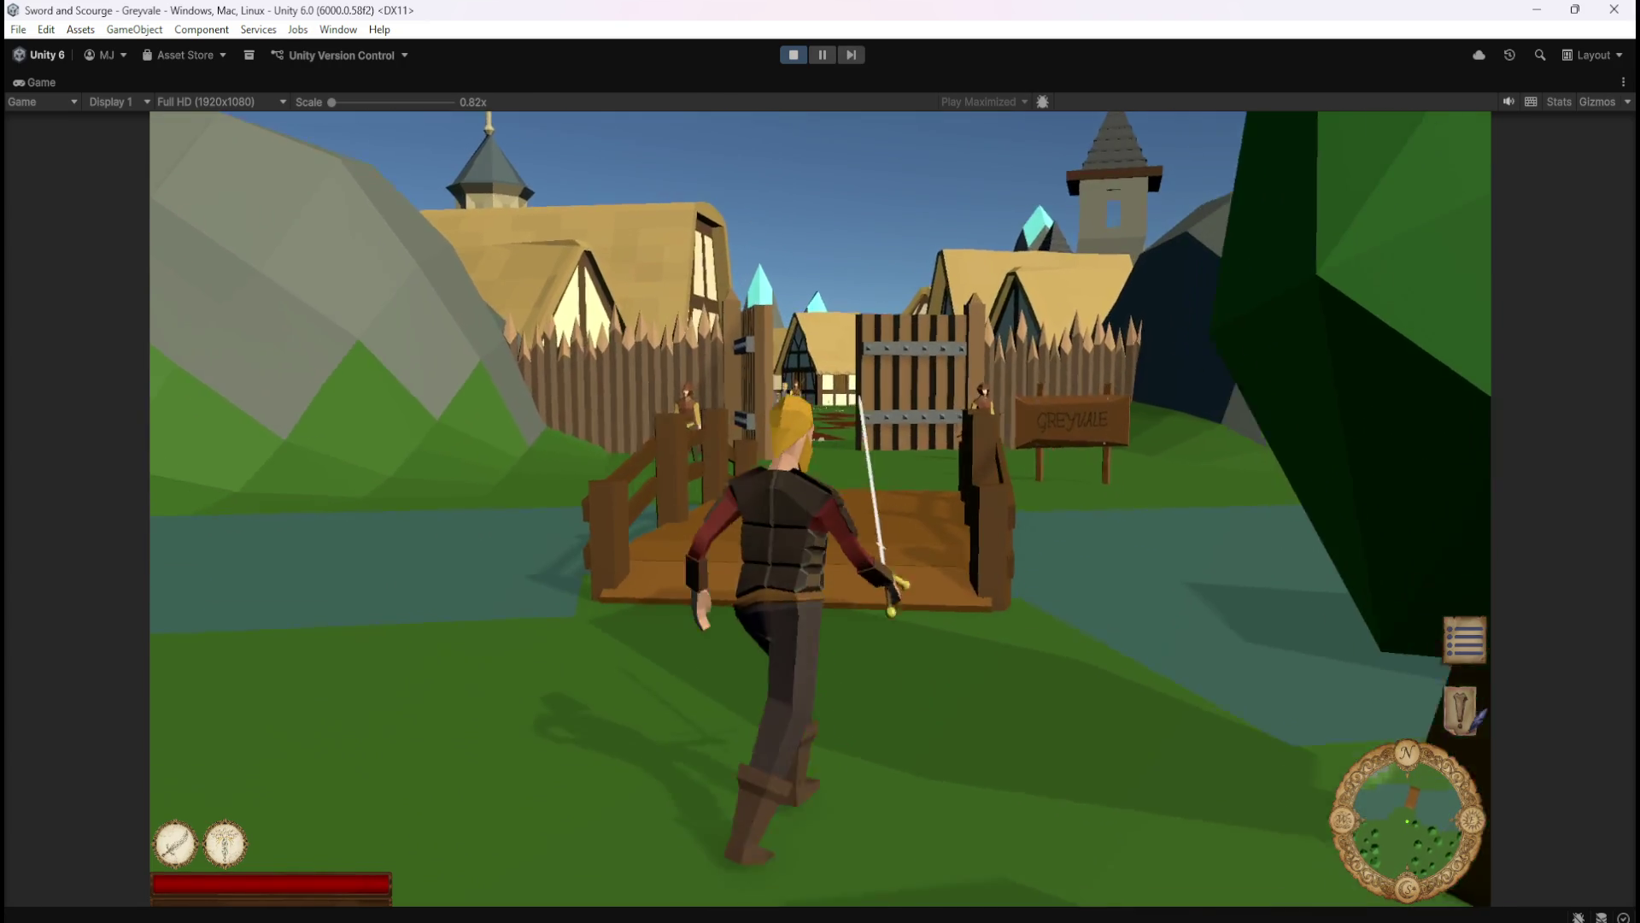
key(Escape)
double_click(38, 80)
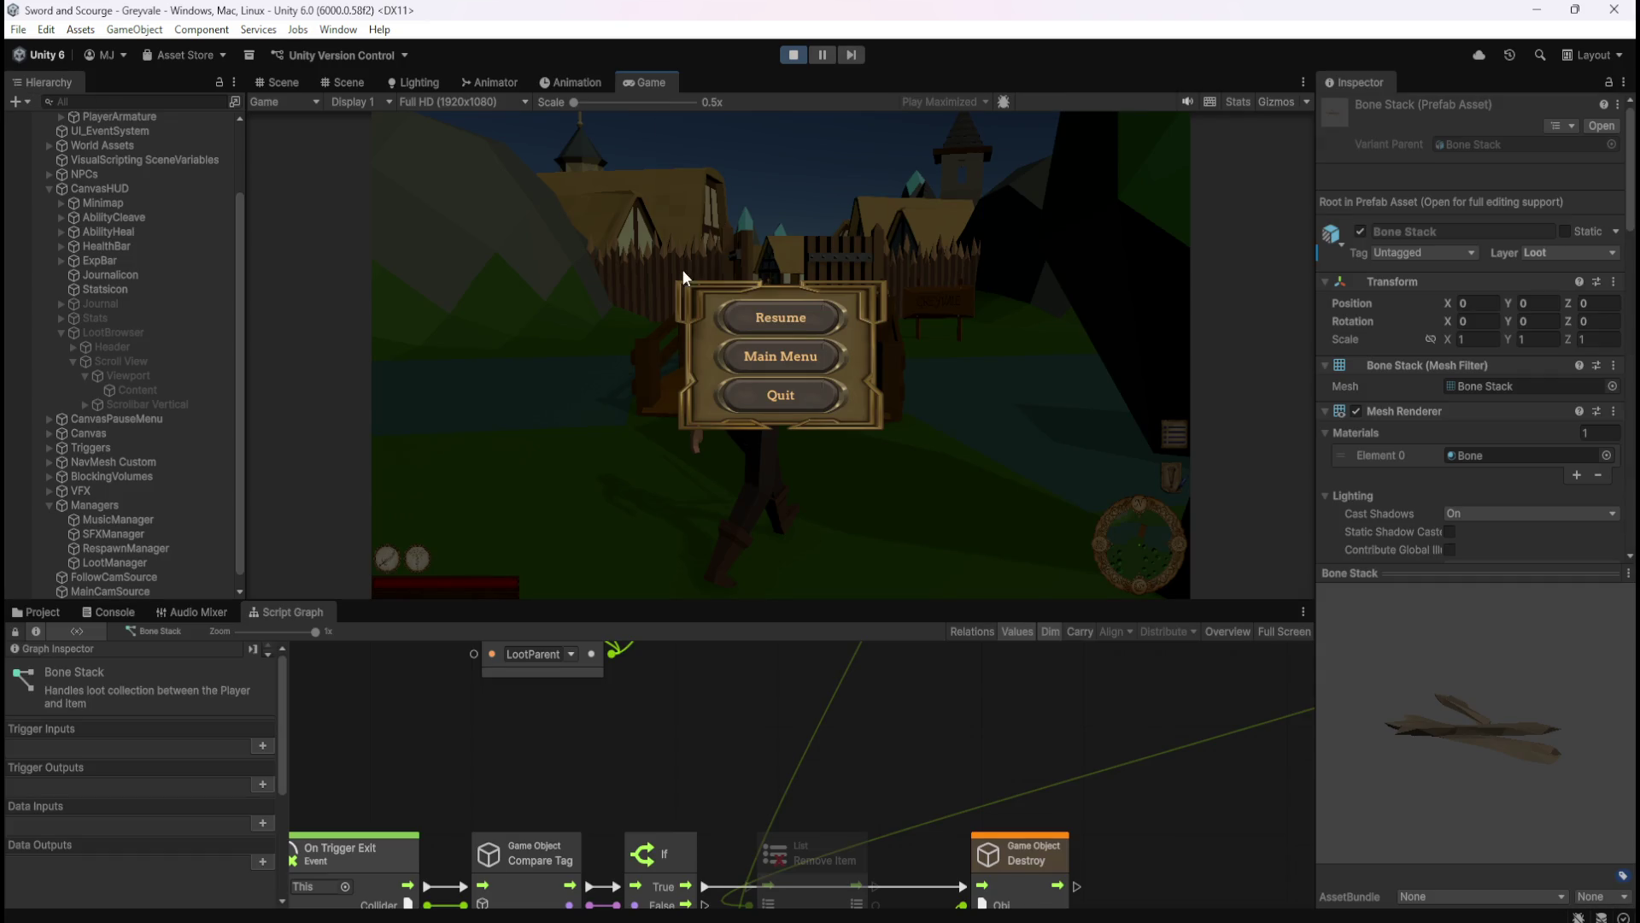
click(781, 315)
key(w)
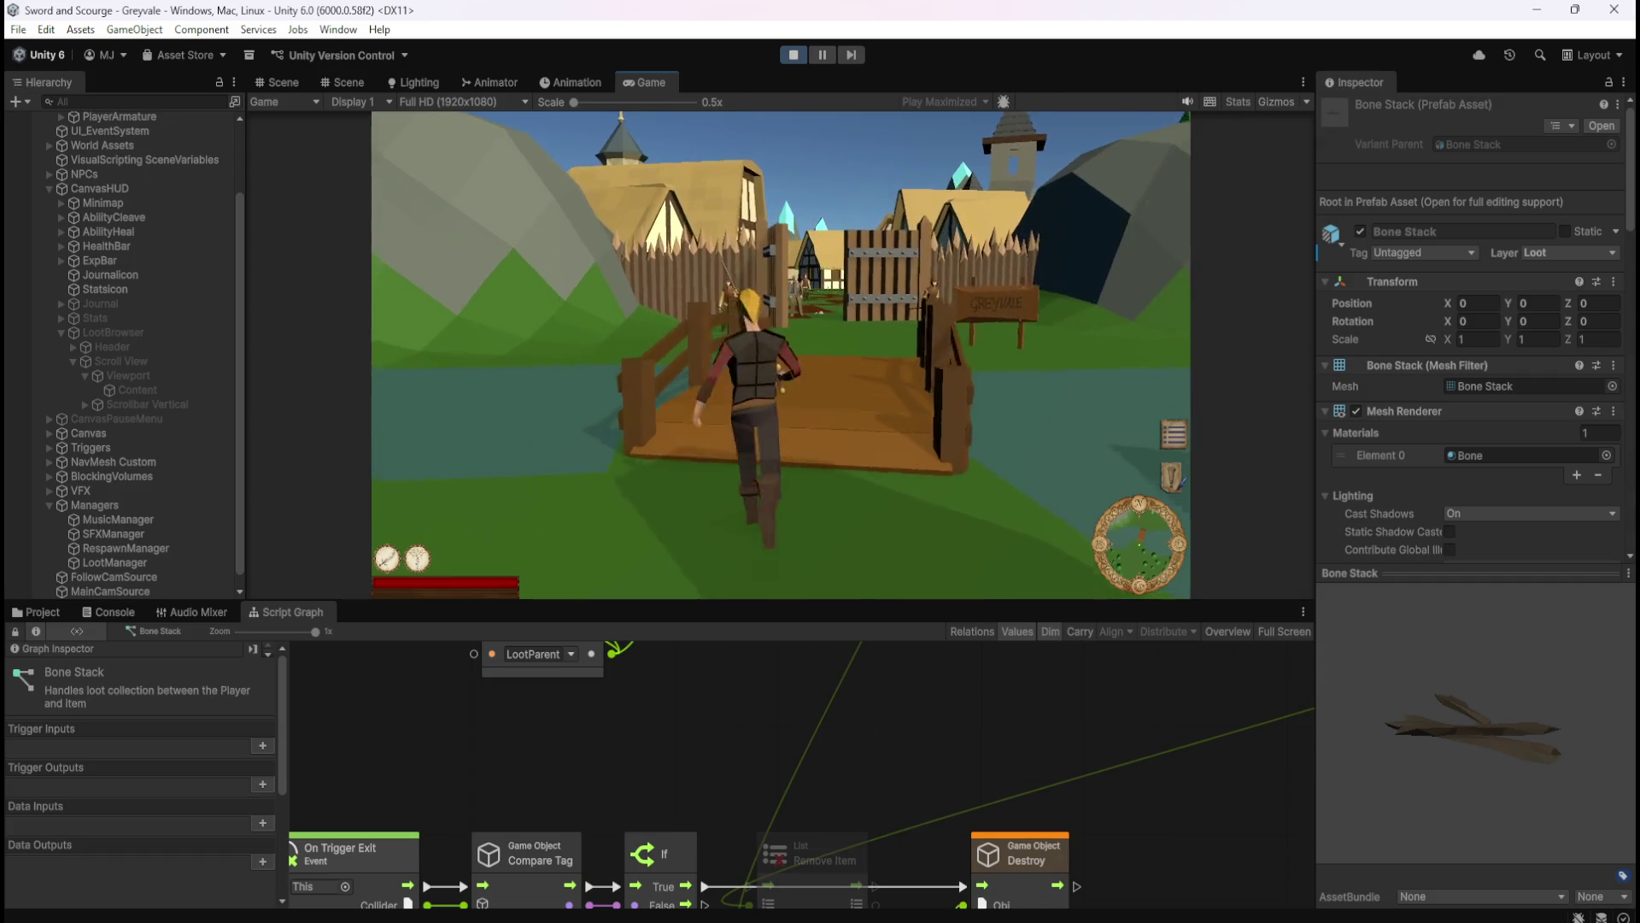
key(w)
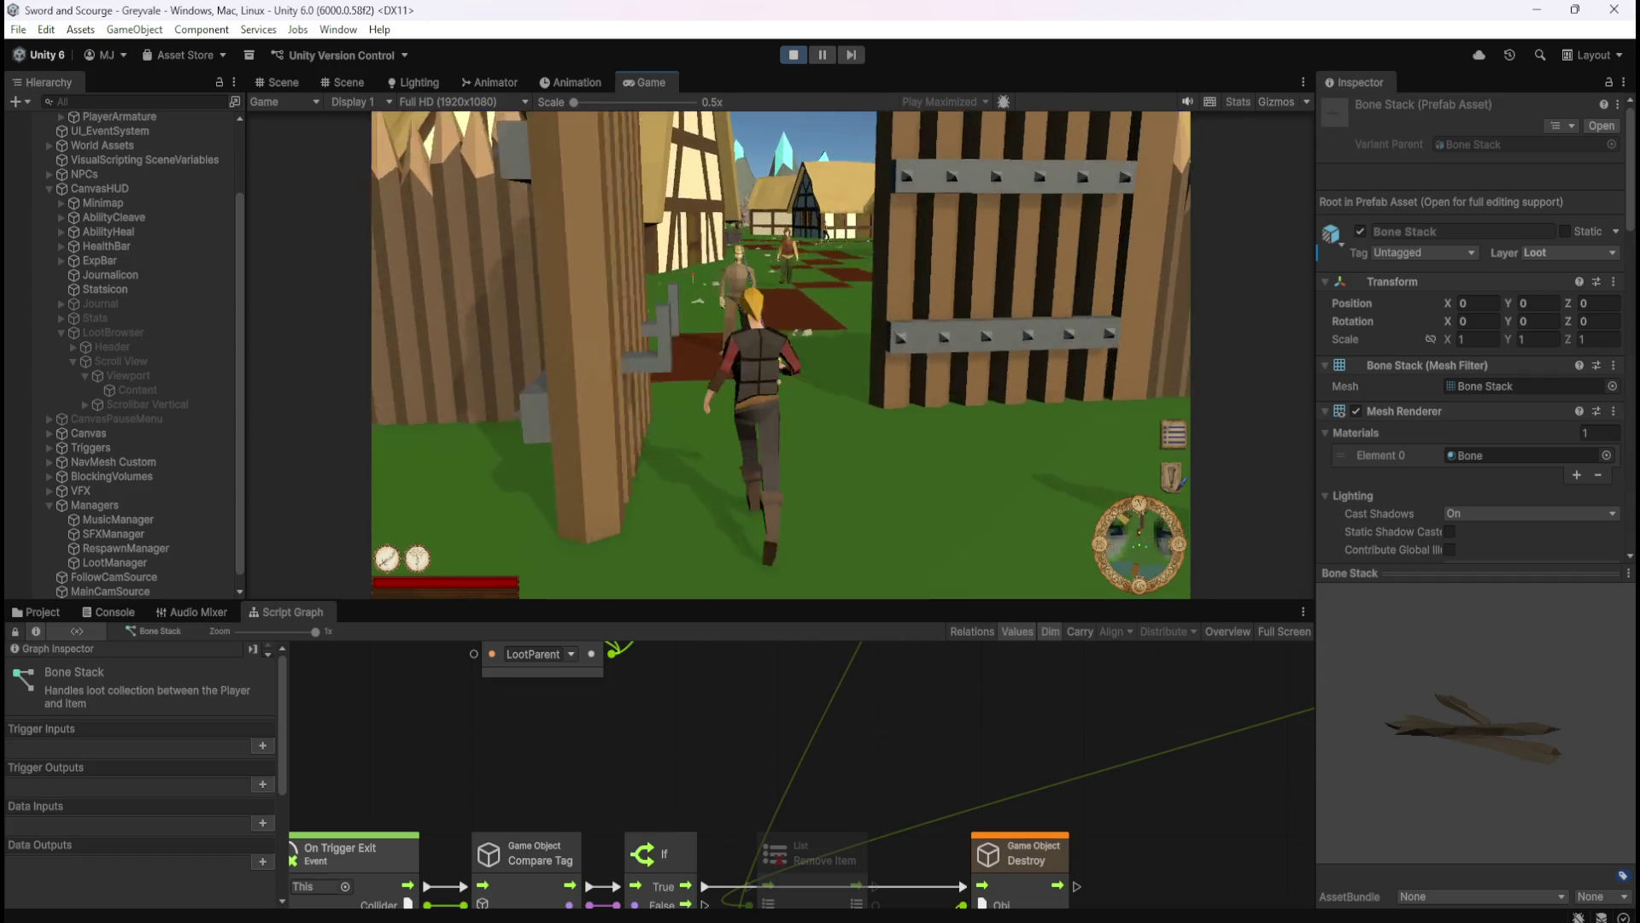
key(w)
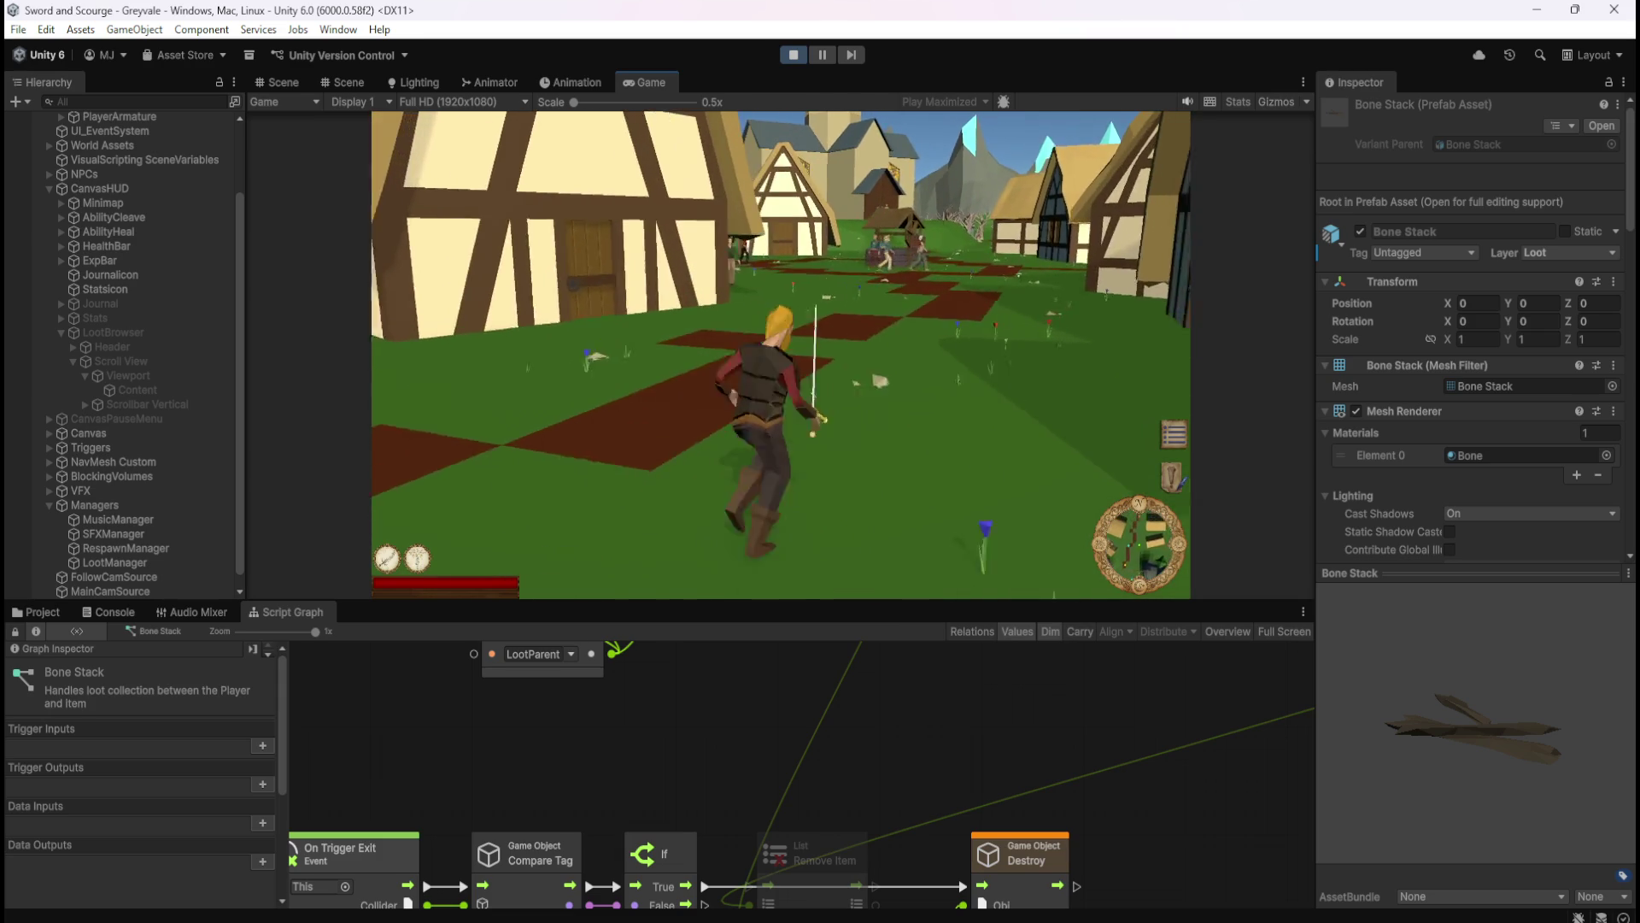
key(w)
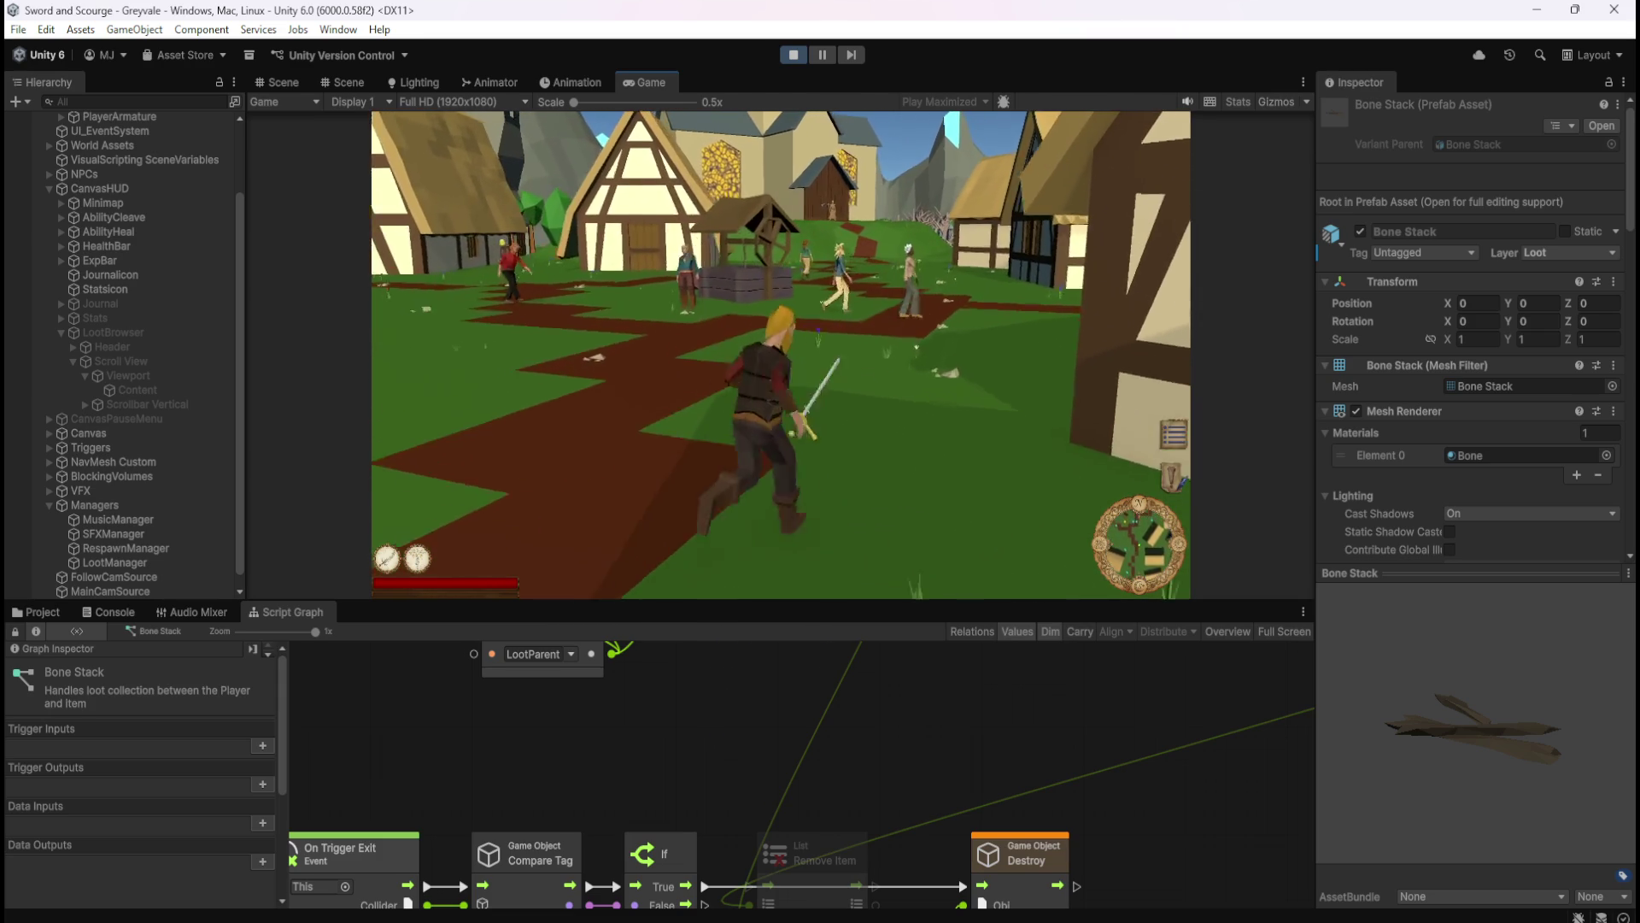
key(w)
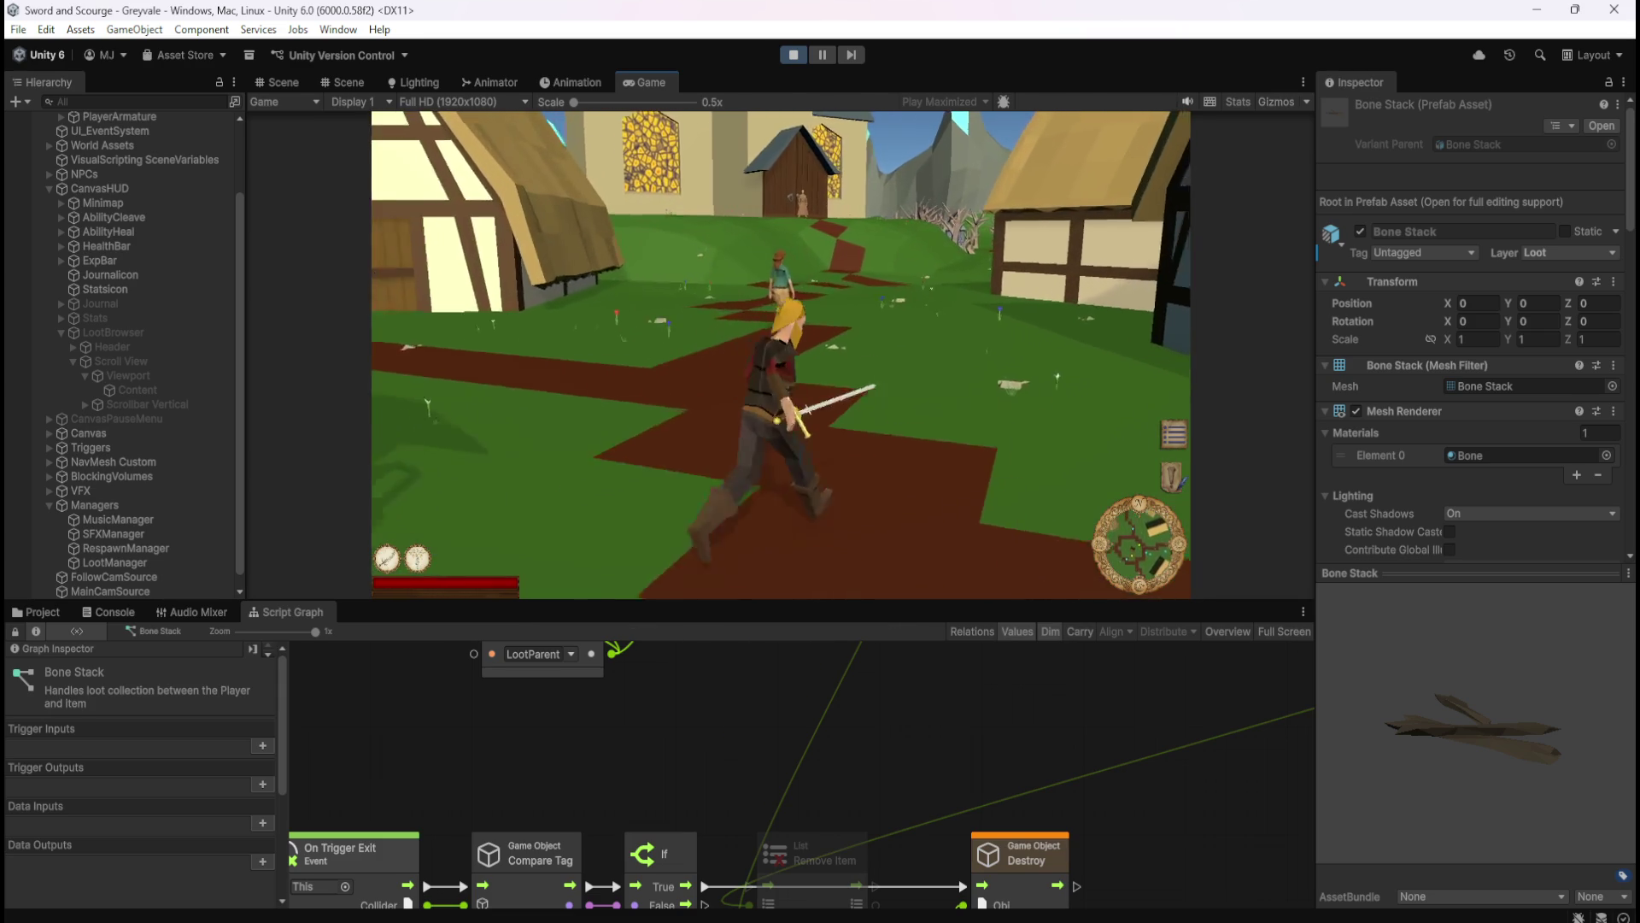
key(w)
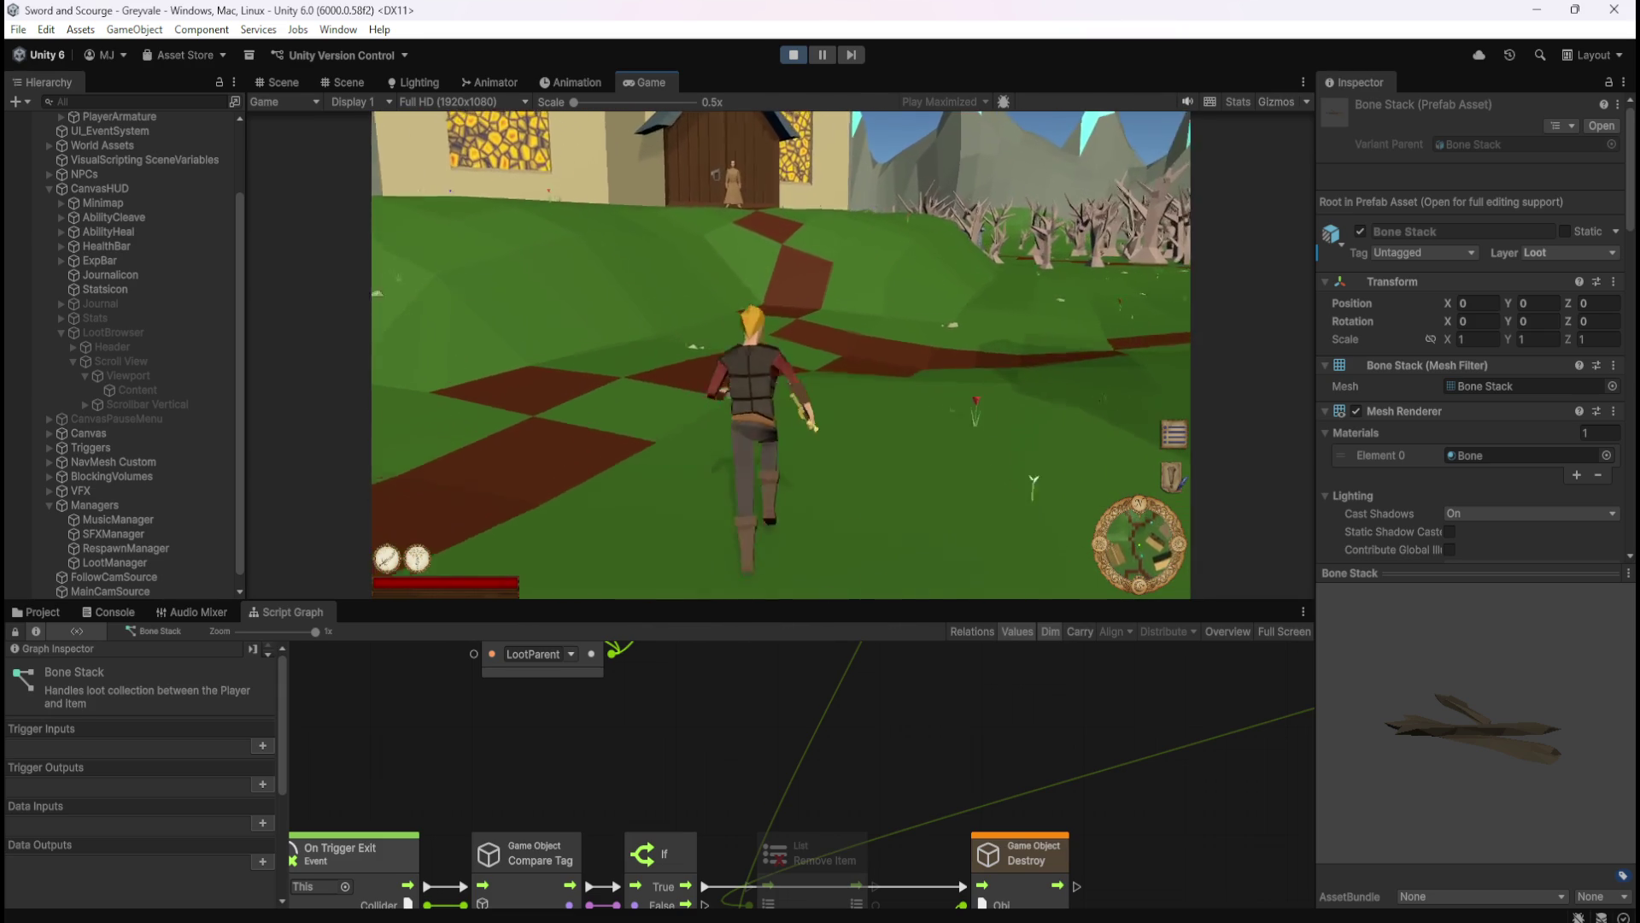
key(w)
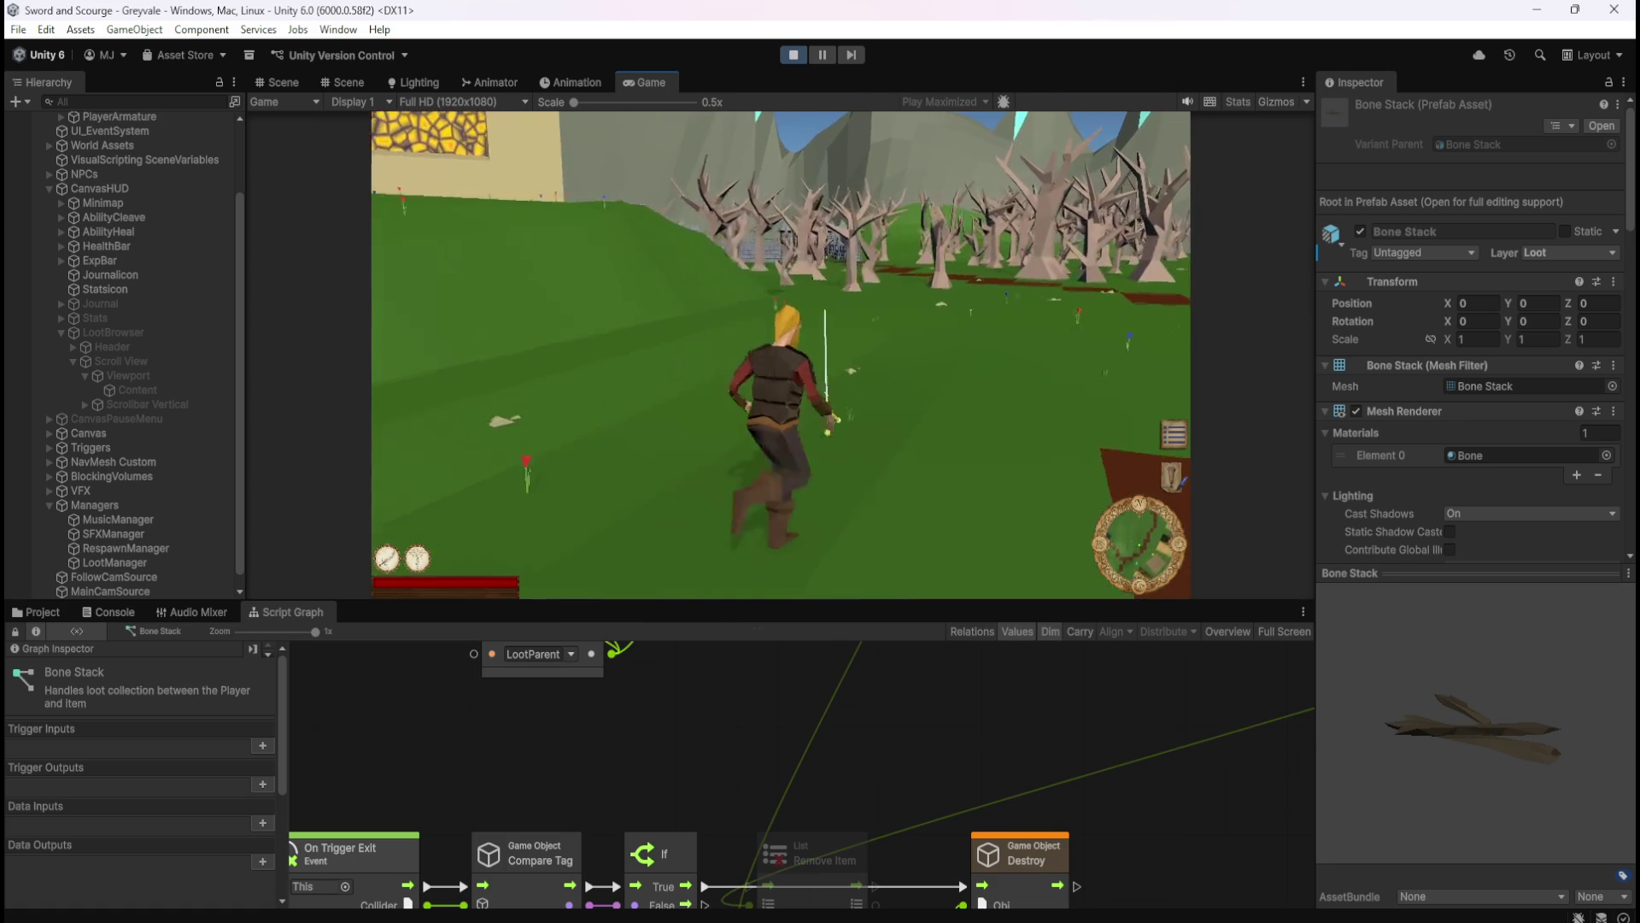
key(w)
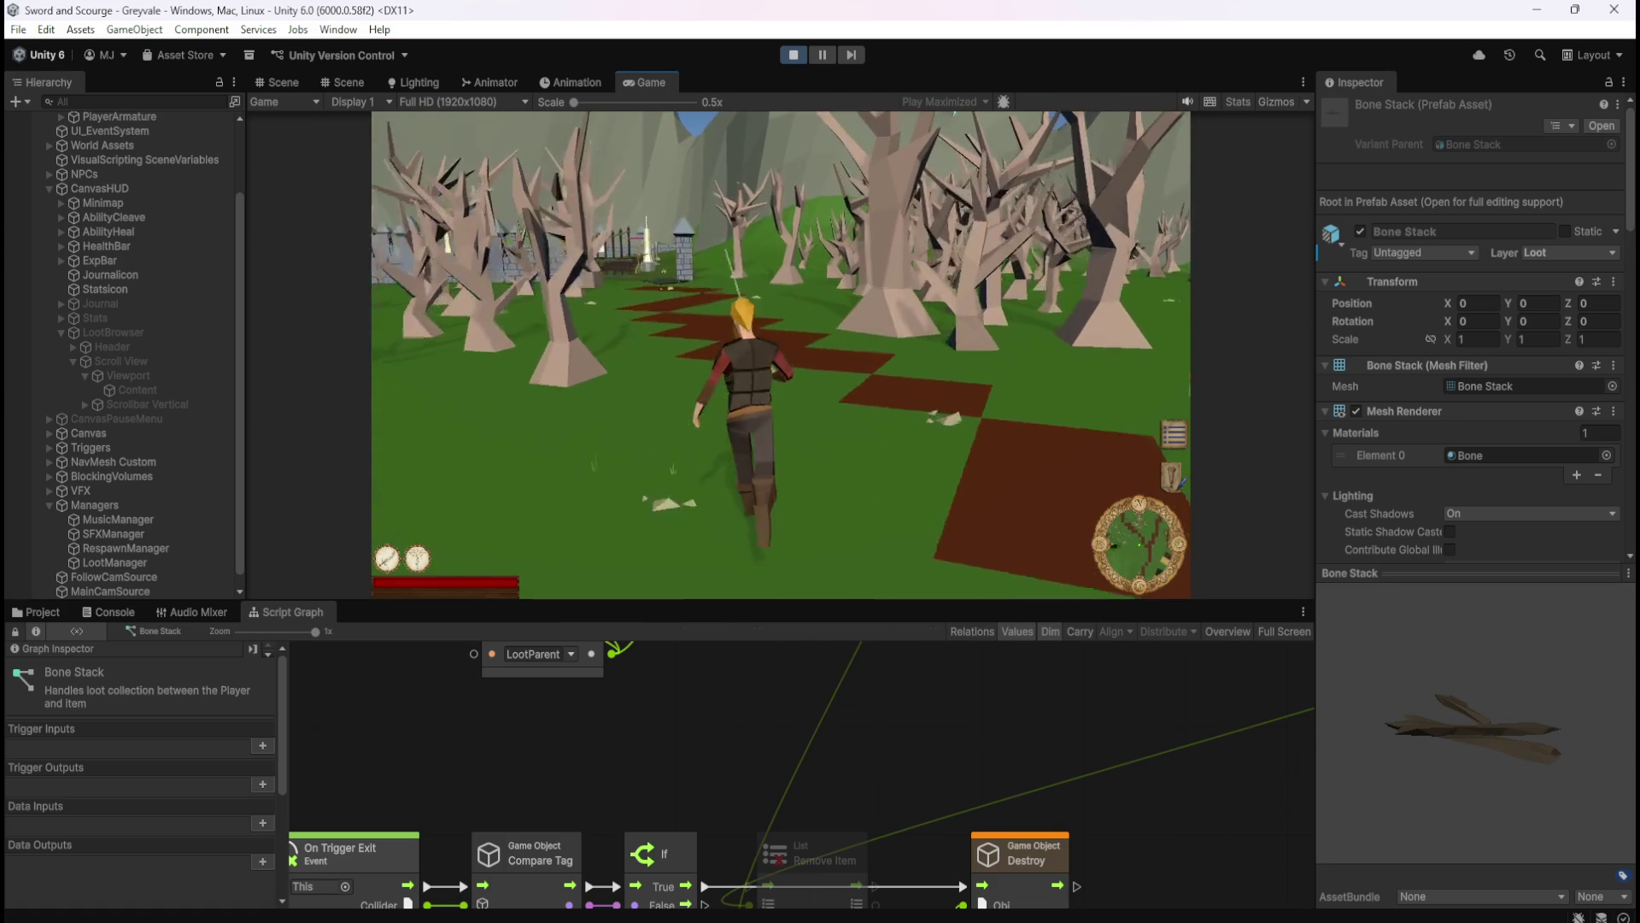
key(w)
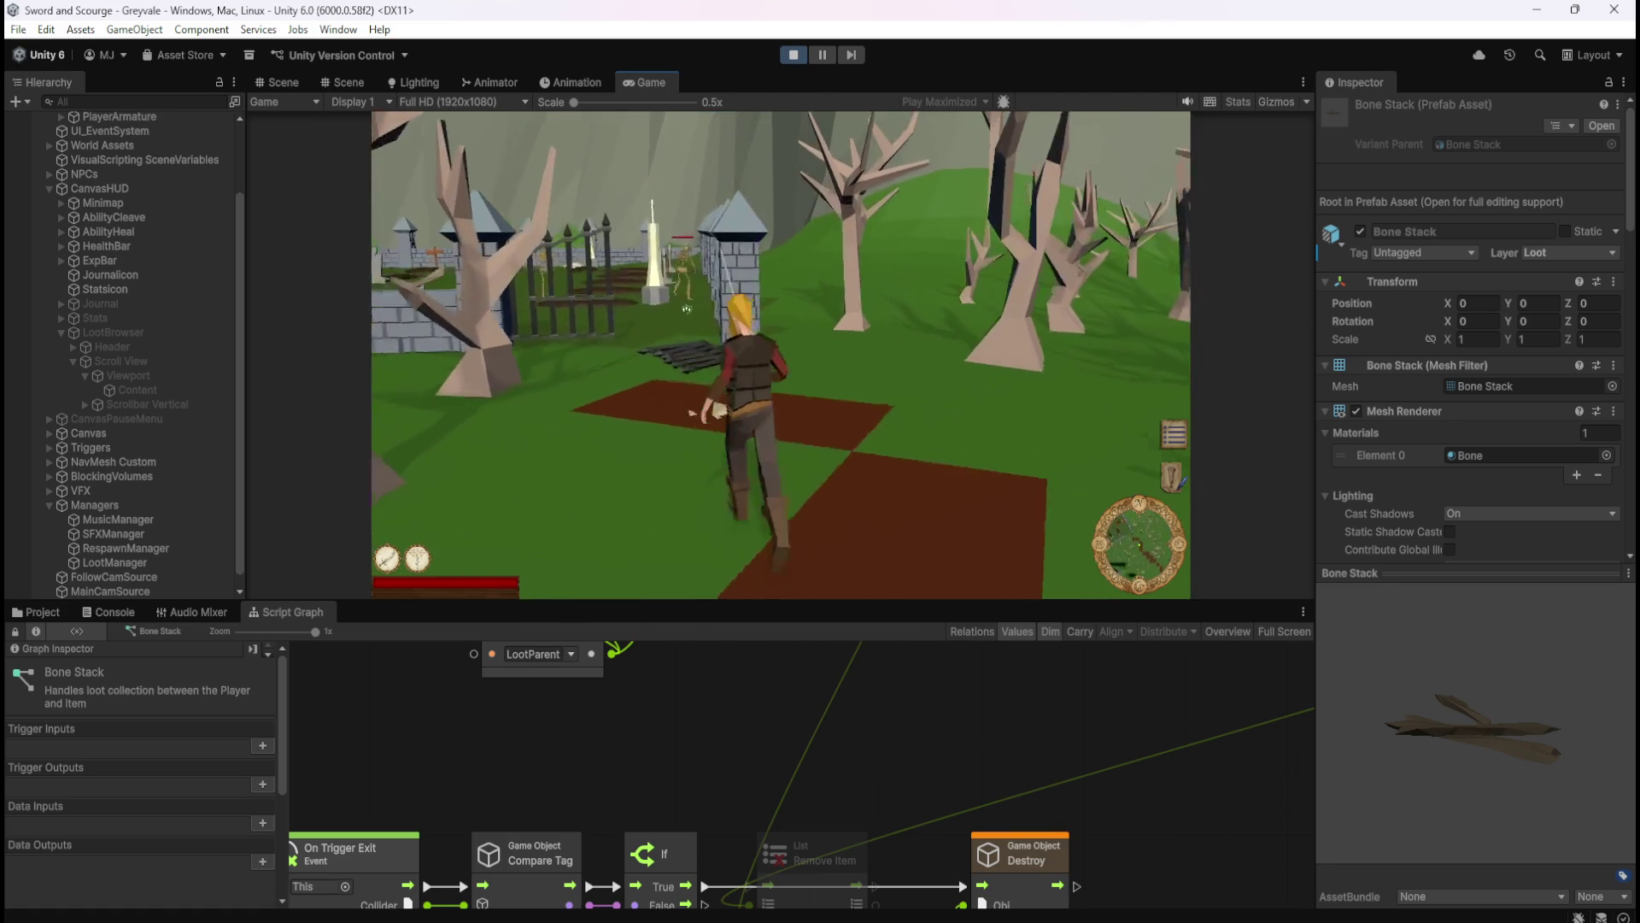
key(w)
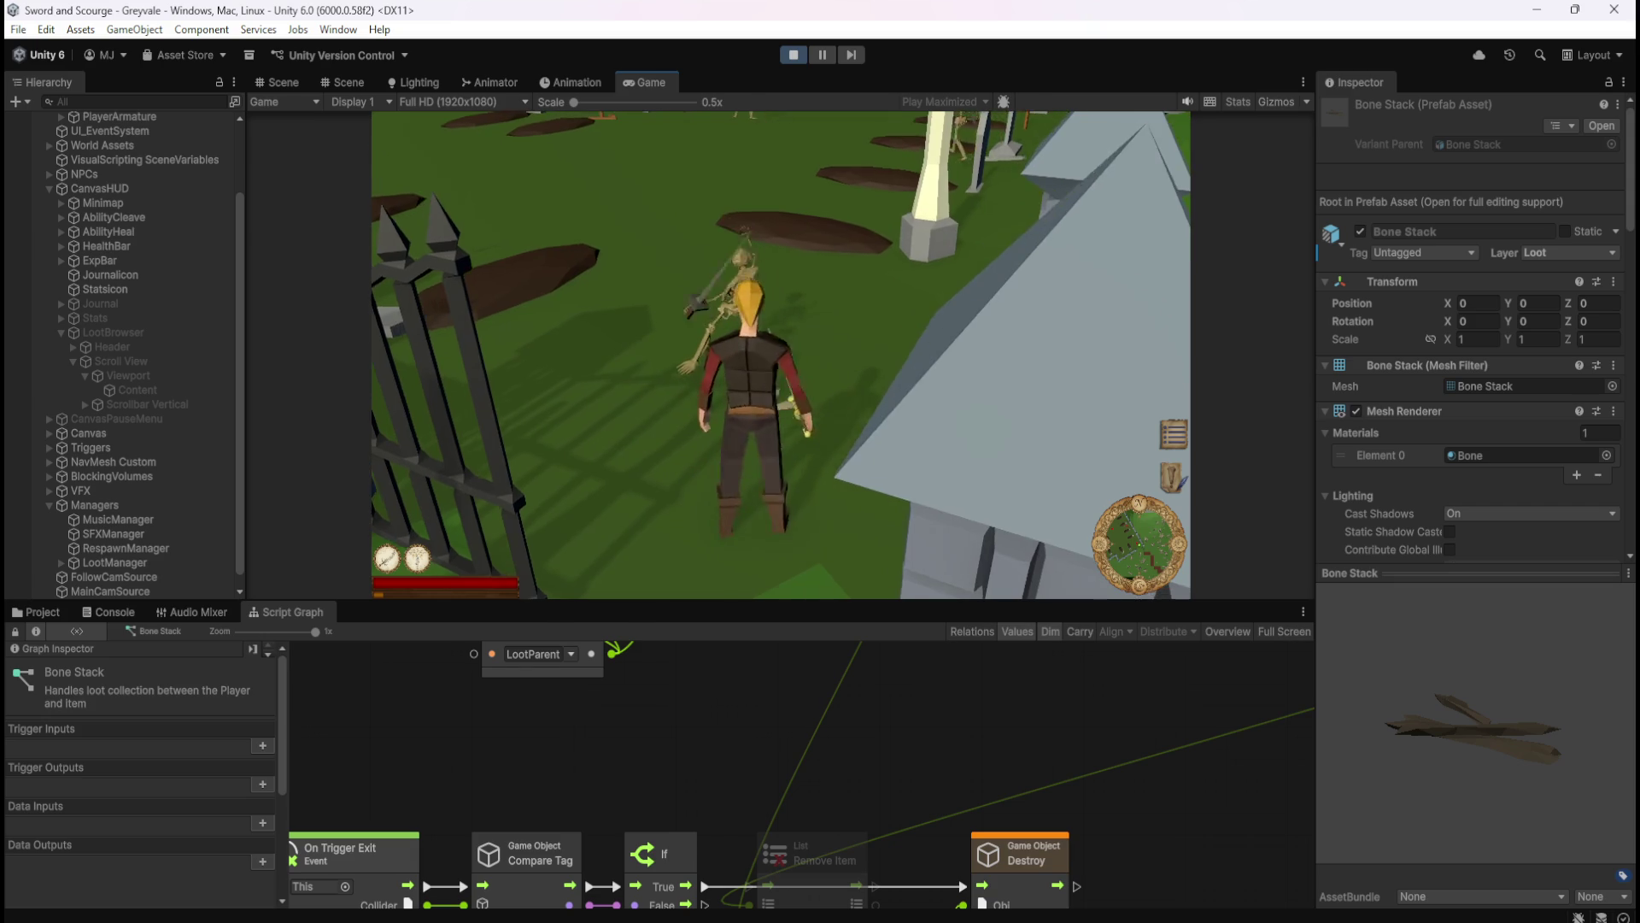
- Kill the skeleton, step on and off the bone pile to toggle the Bones entry, then stop Play
click(985, 419)
key(w)
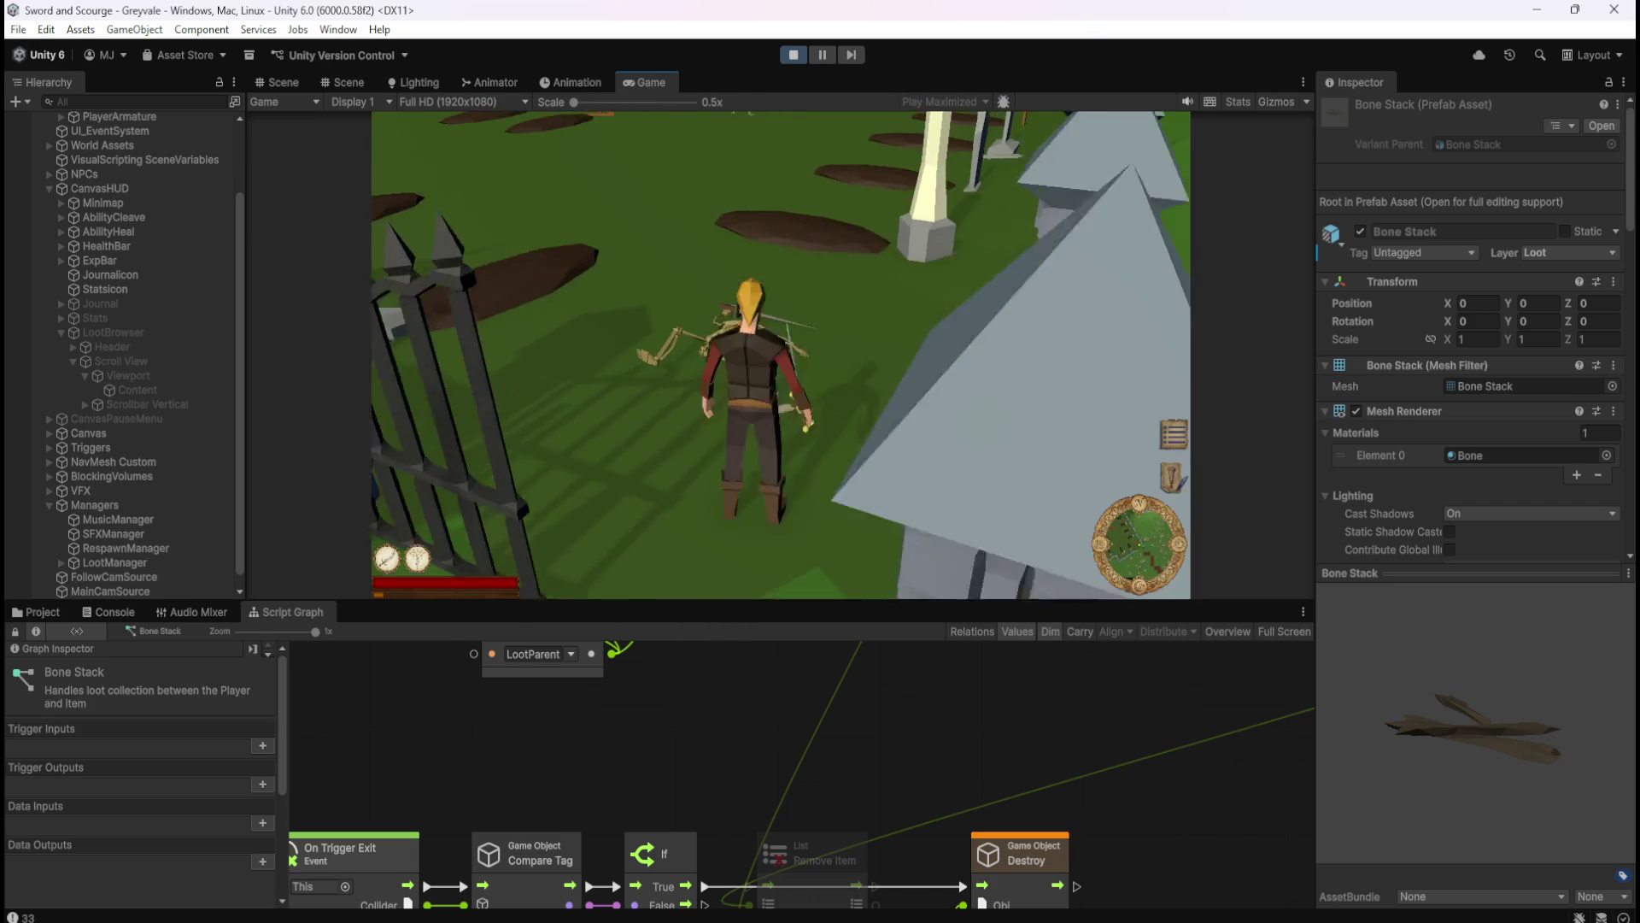
key(w)
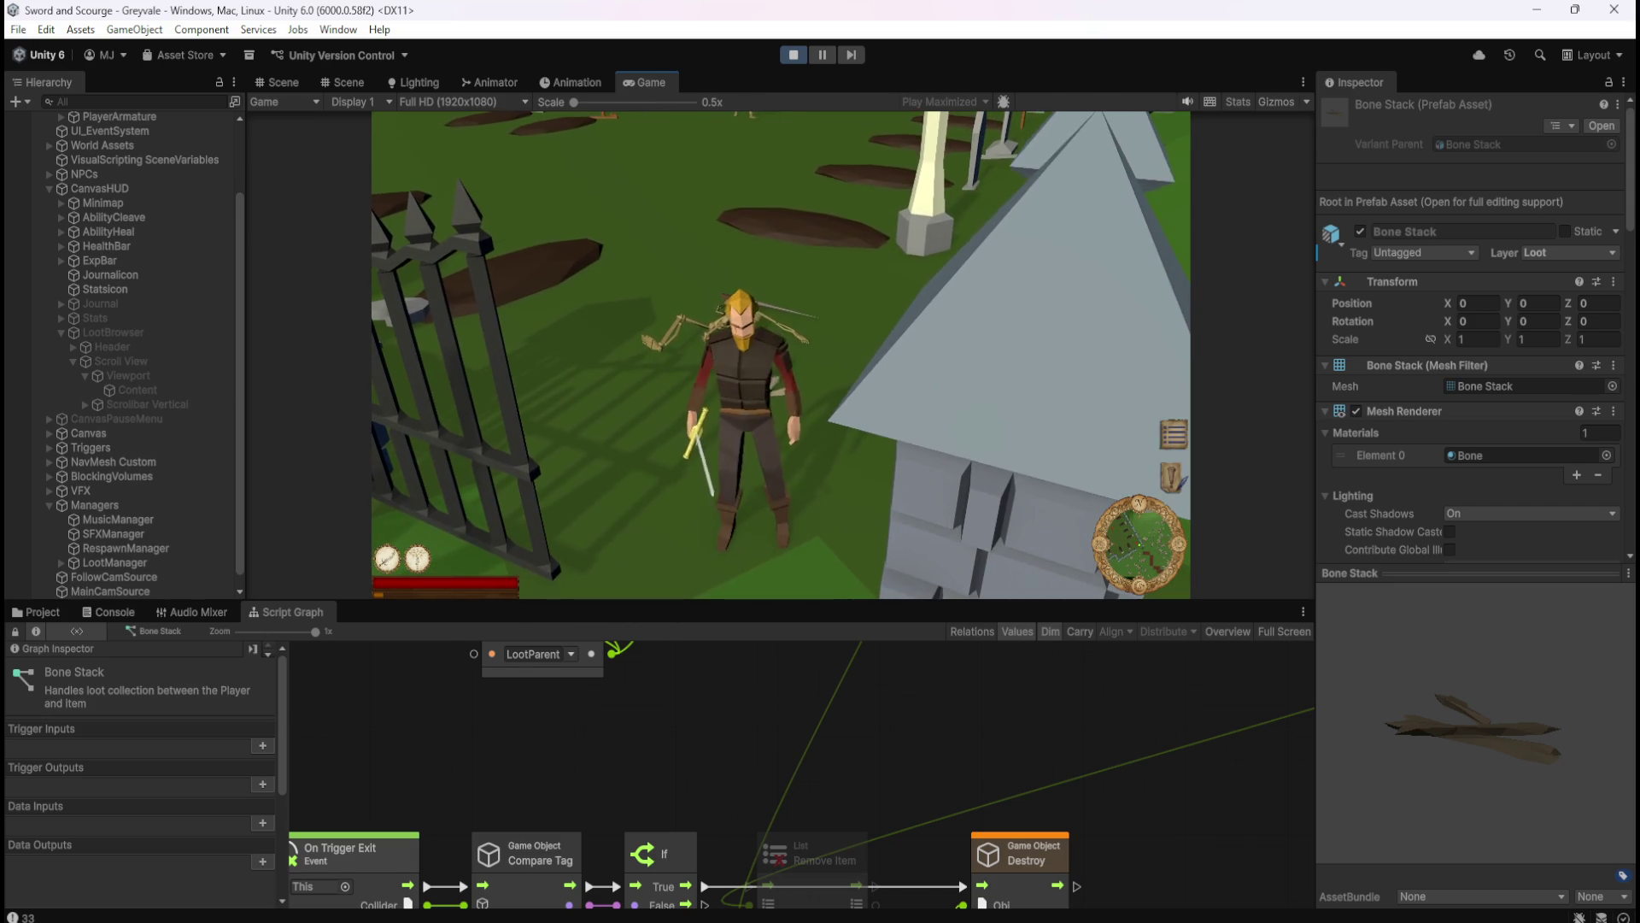
key(w)
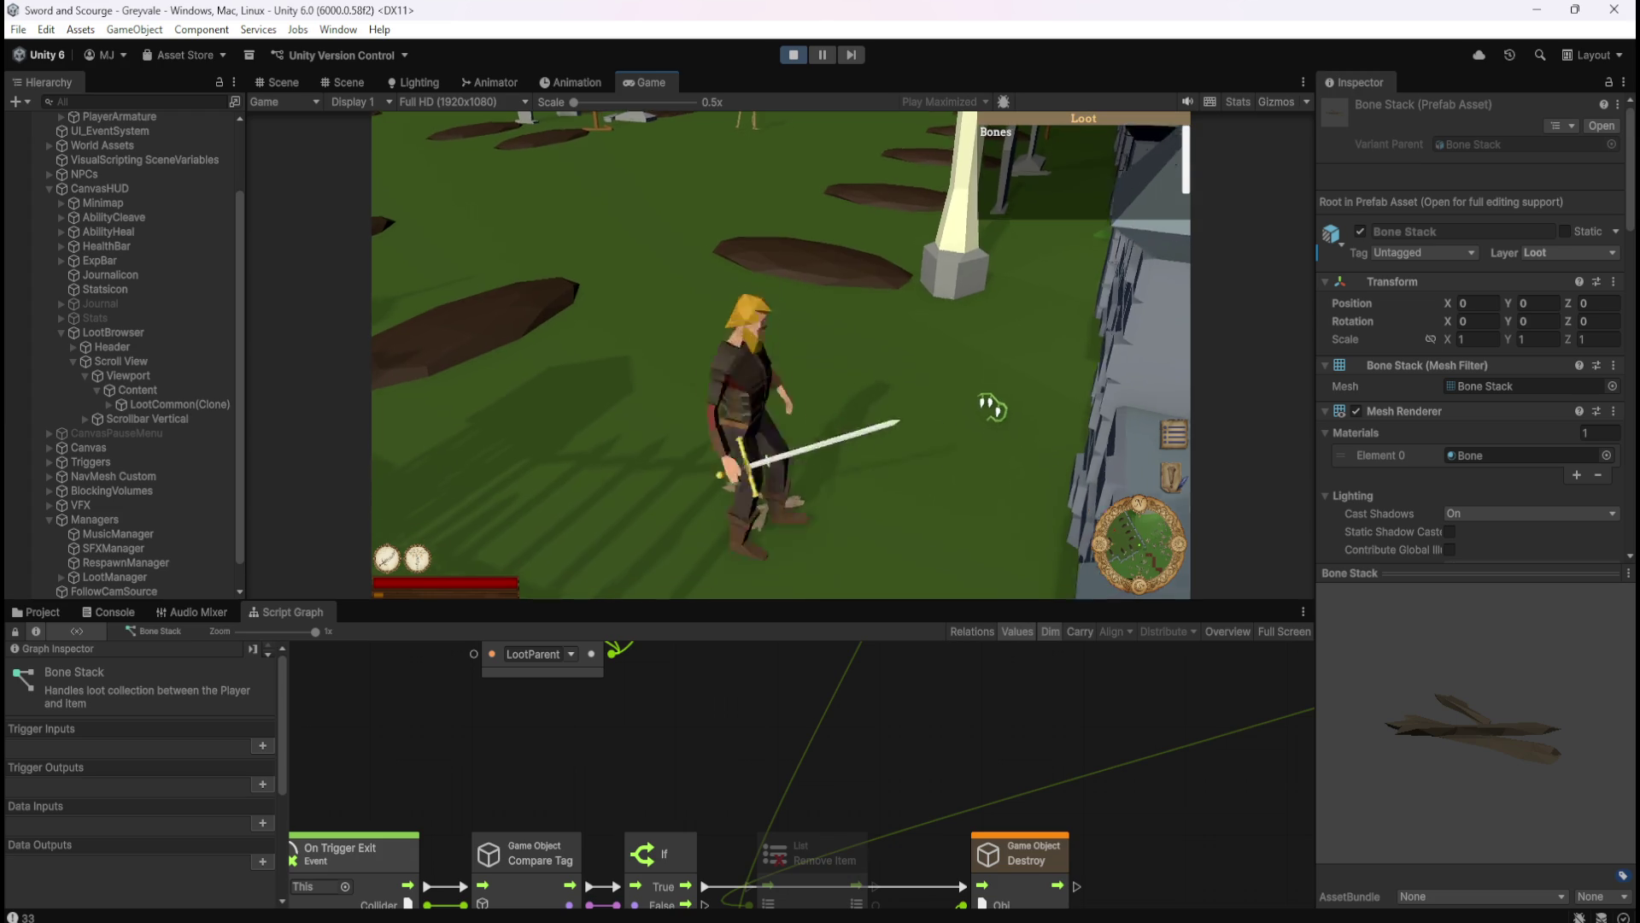
key(w)
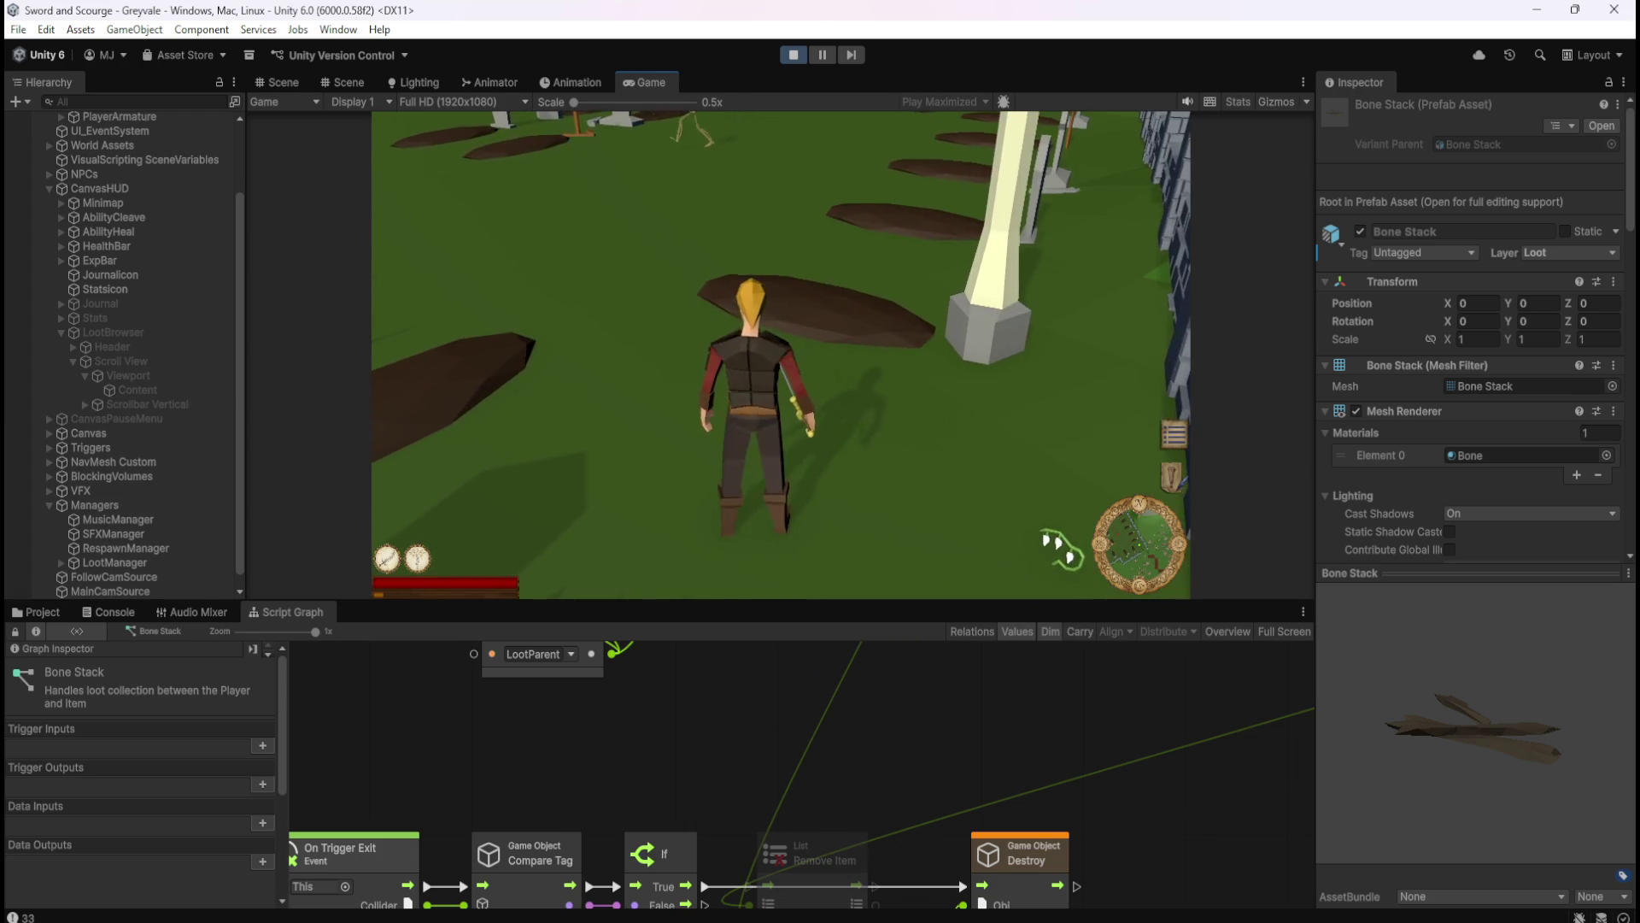
key(w)
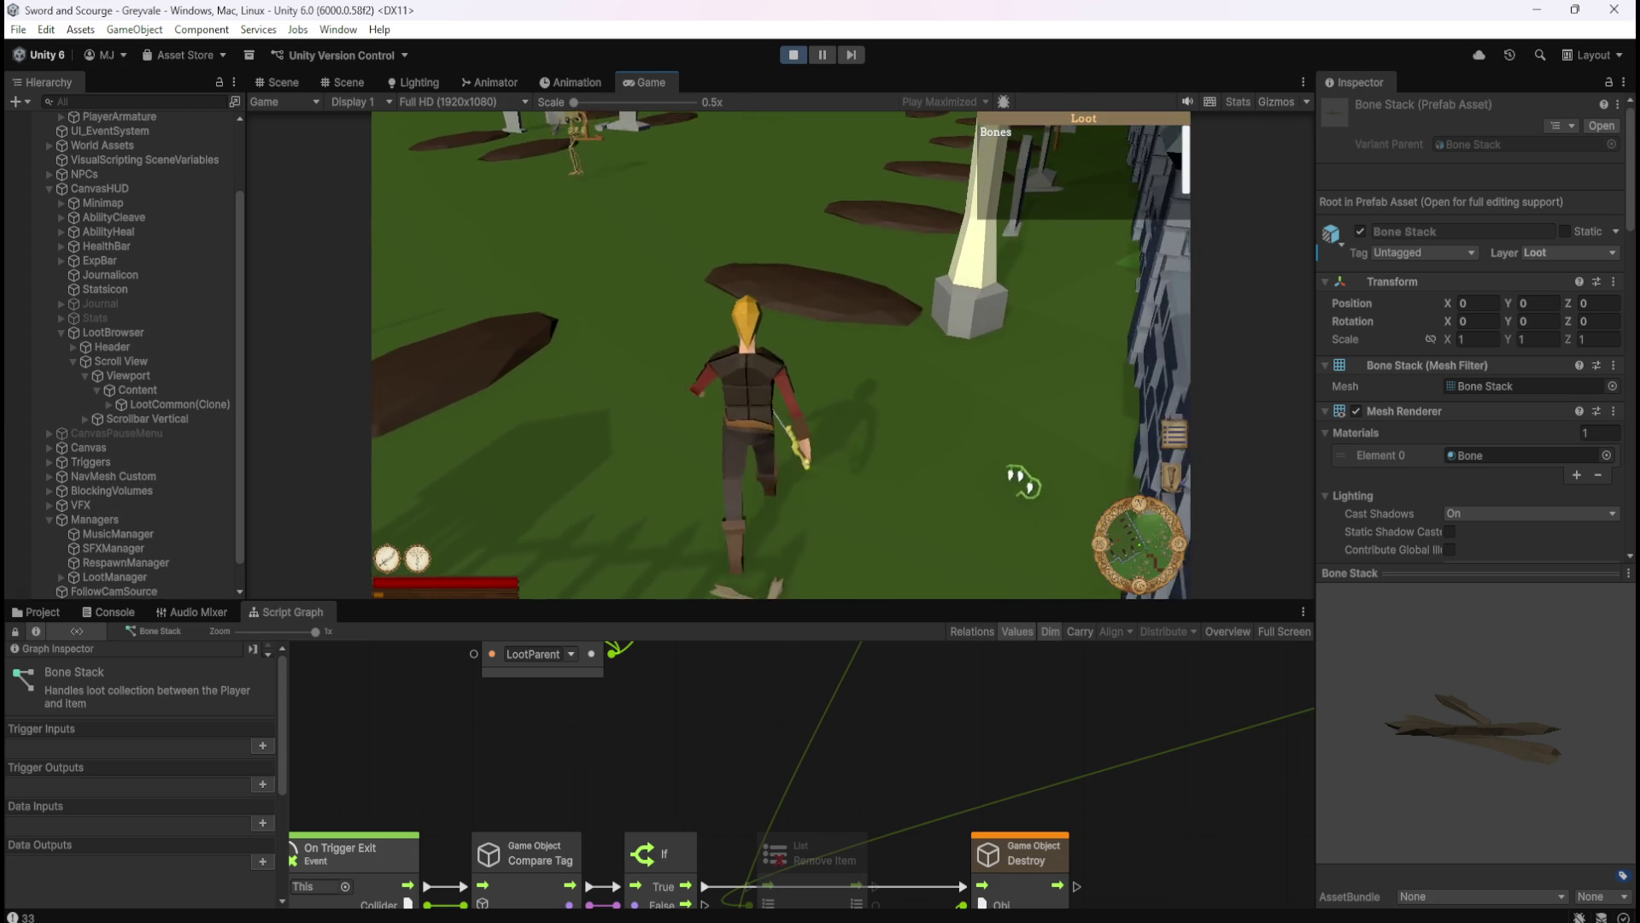
key(w)
key(w)
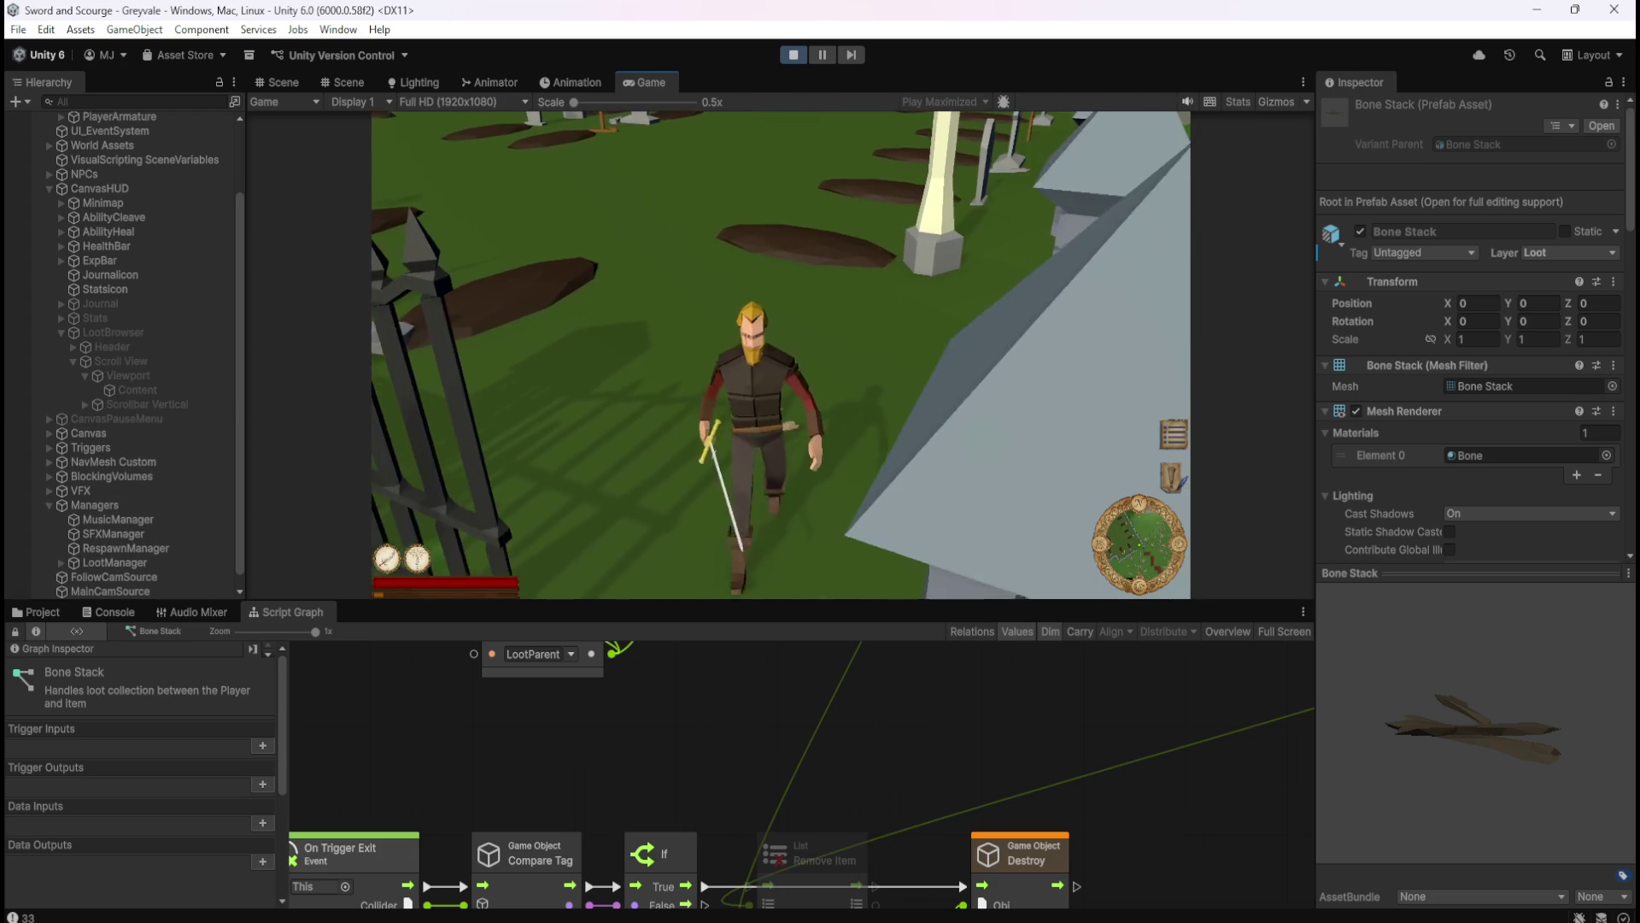
key(Escape)
click(793, 54)
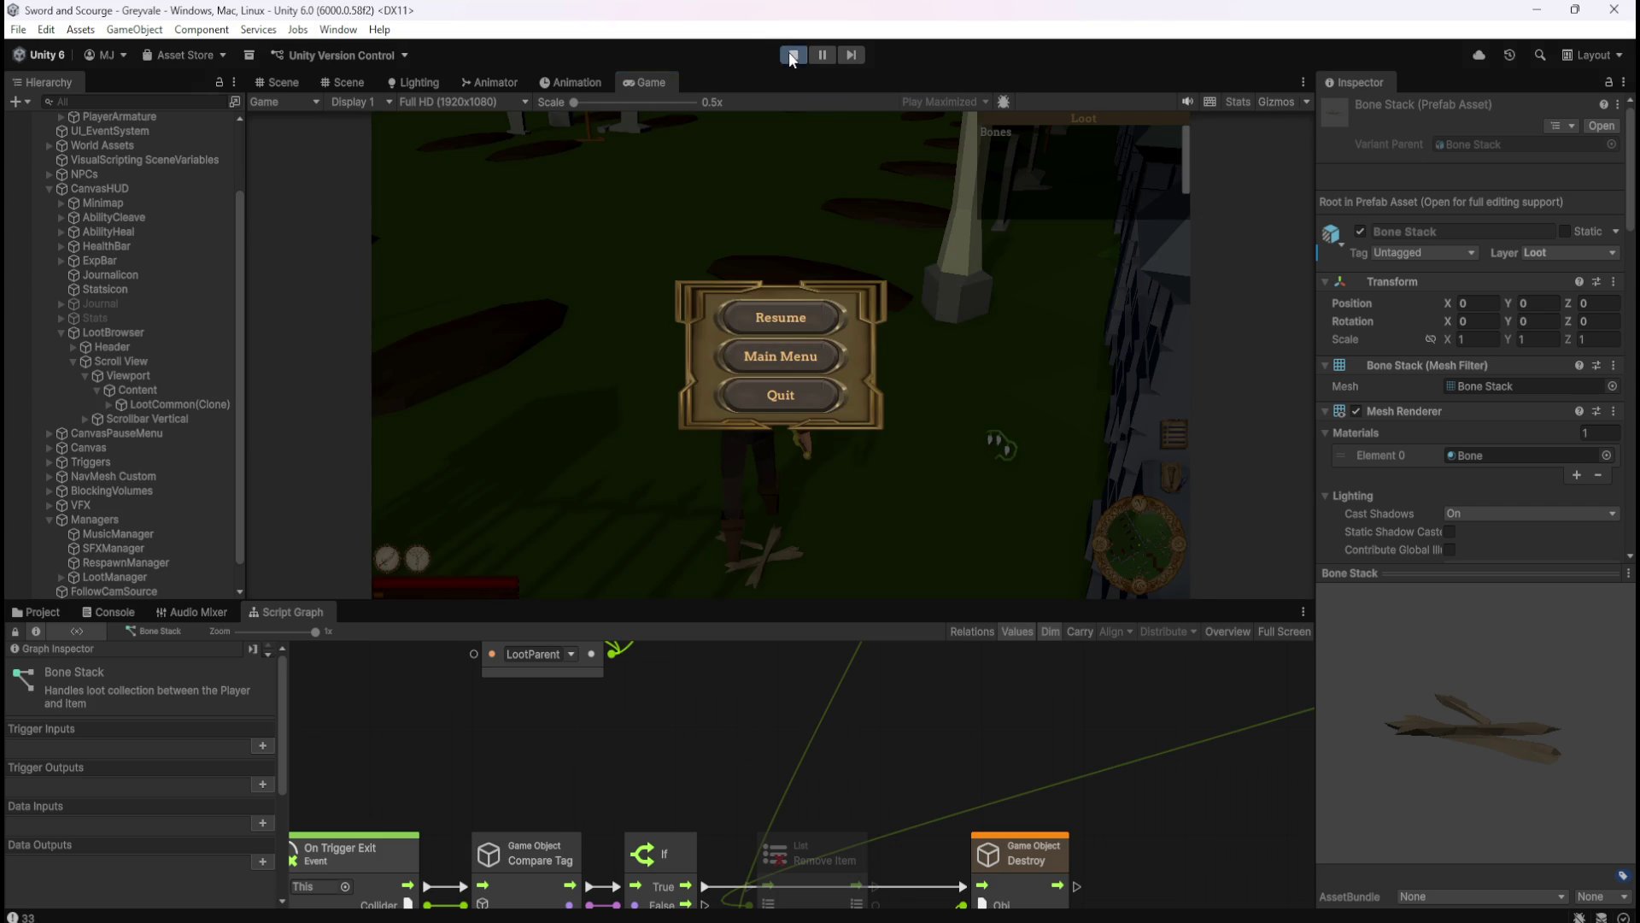
key(shift+space)
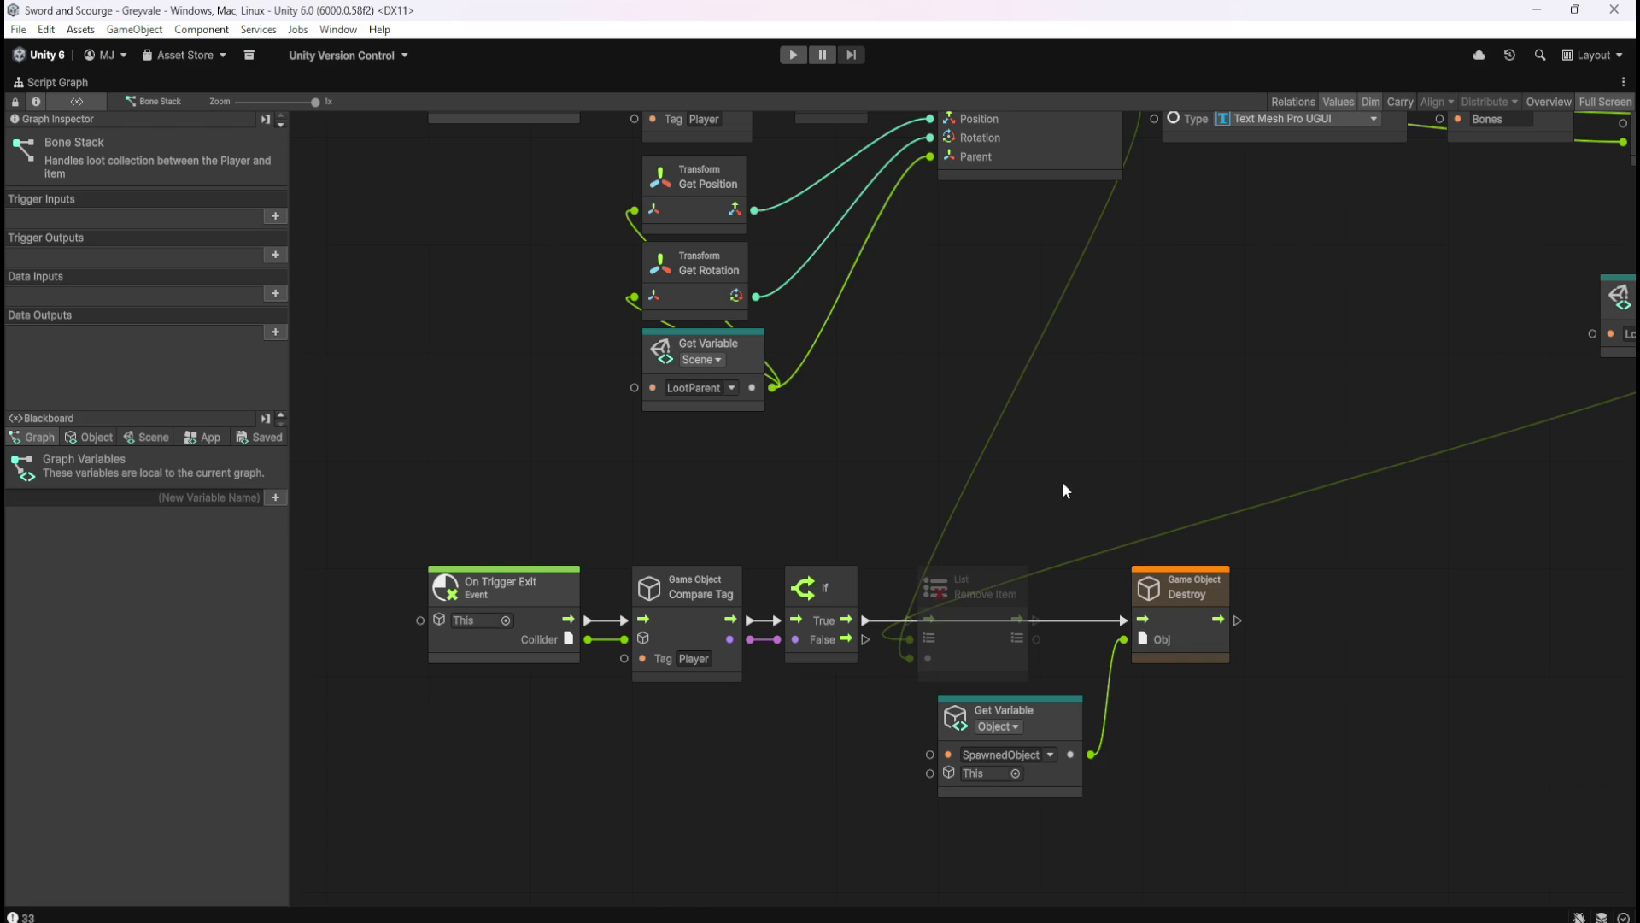
drag(1063, 480, 929, 470)
drag(786, 495, 947, 680)
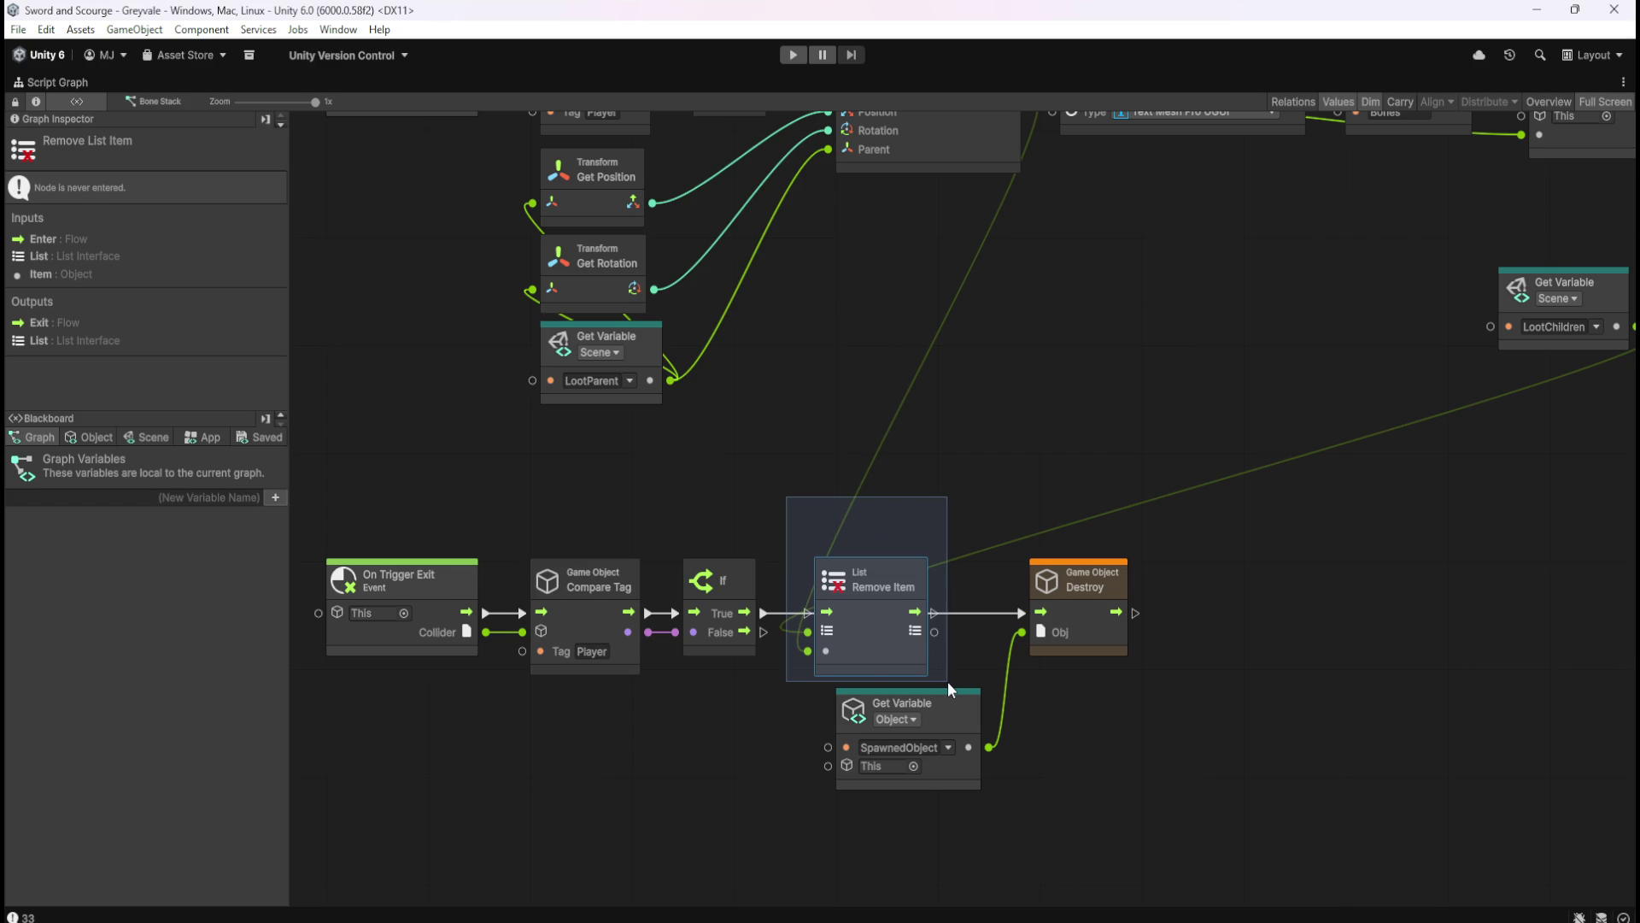
drag(946, 680, 947, 680)
click(1140, 446)
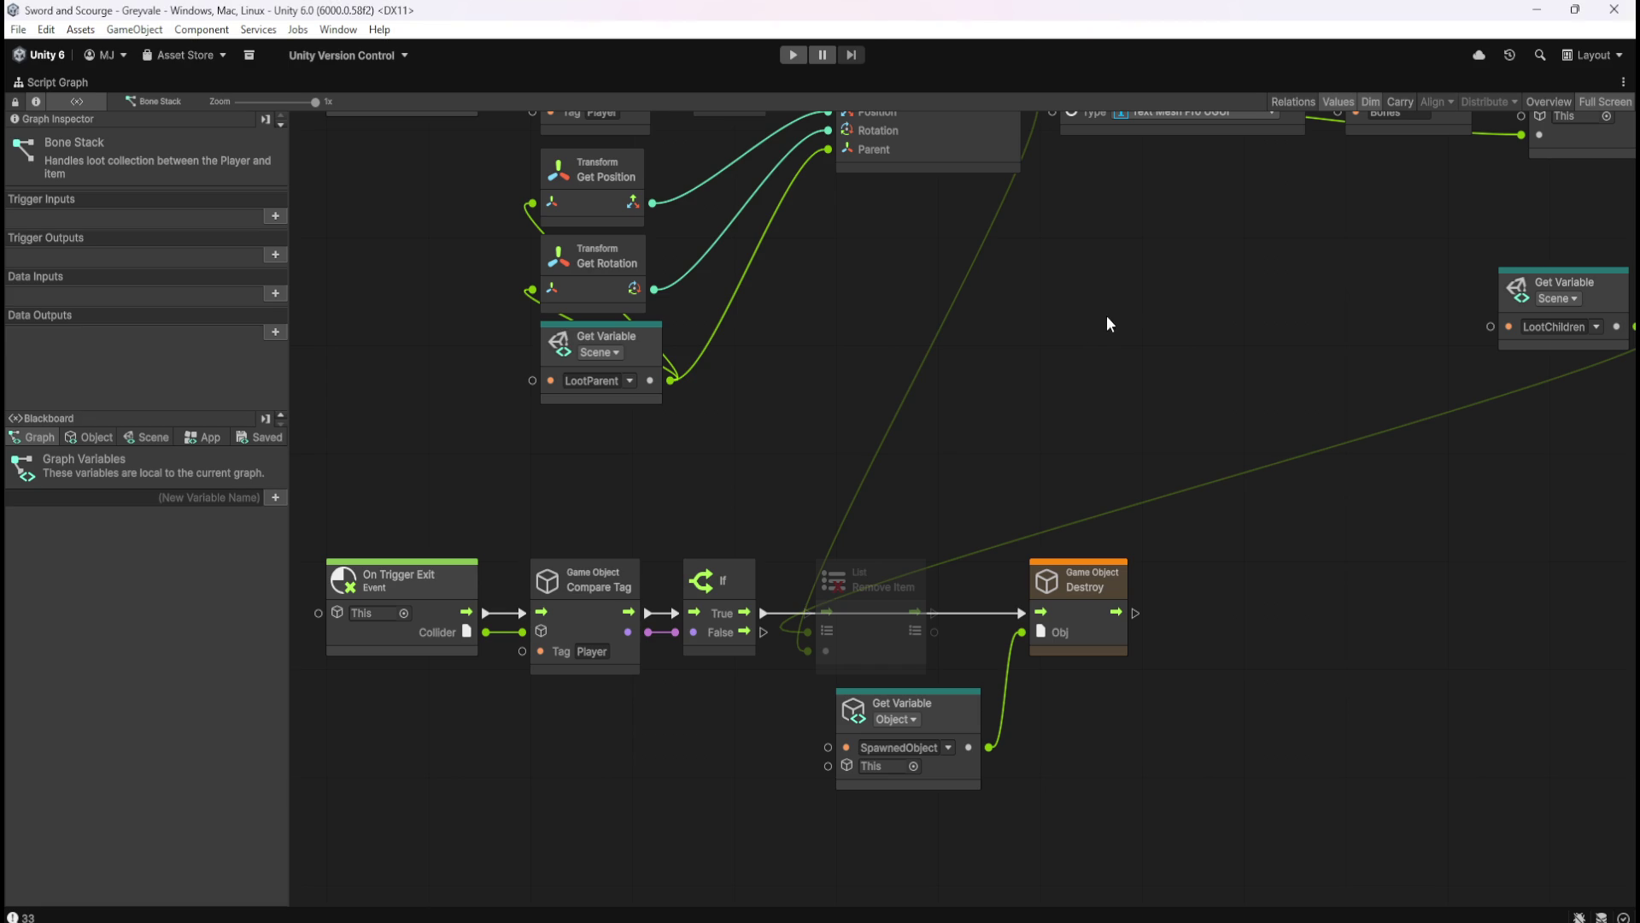
scroll(1145, 378, up, 10)
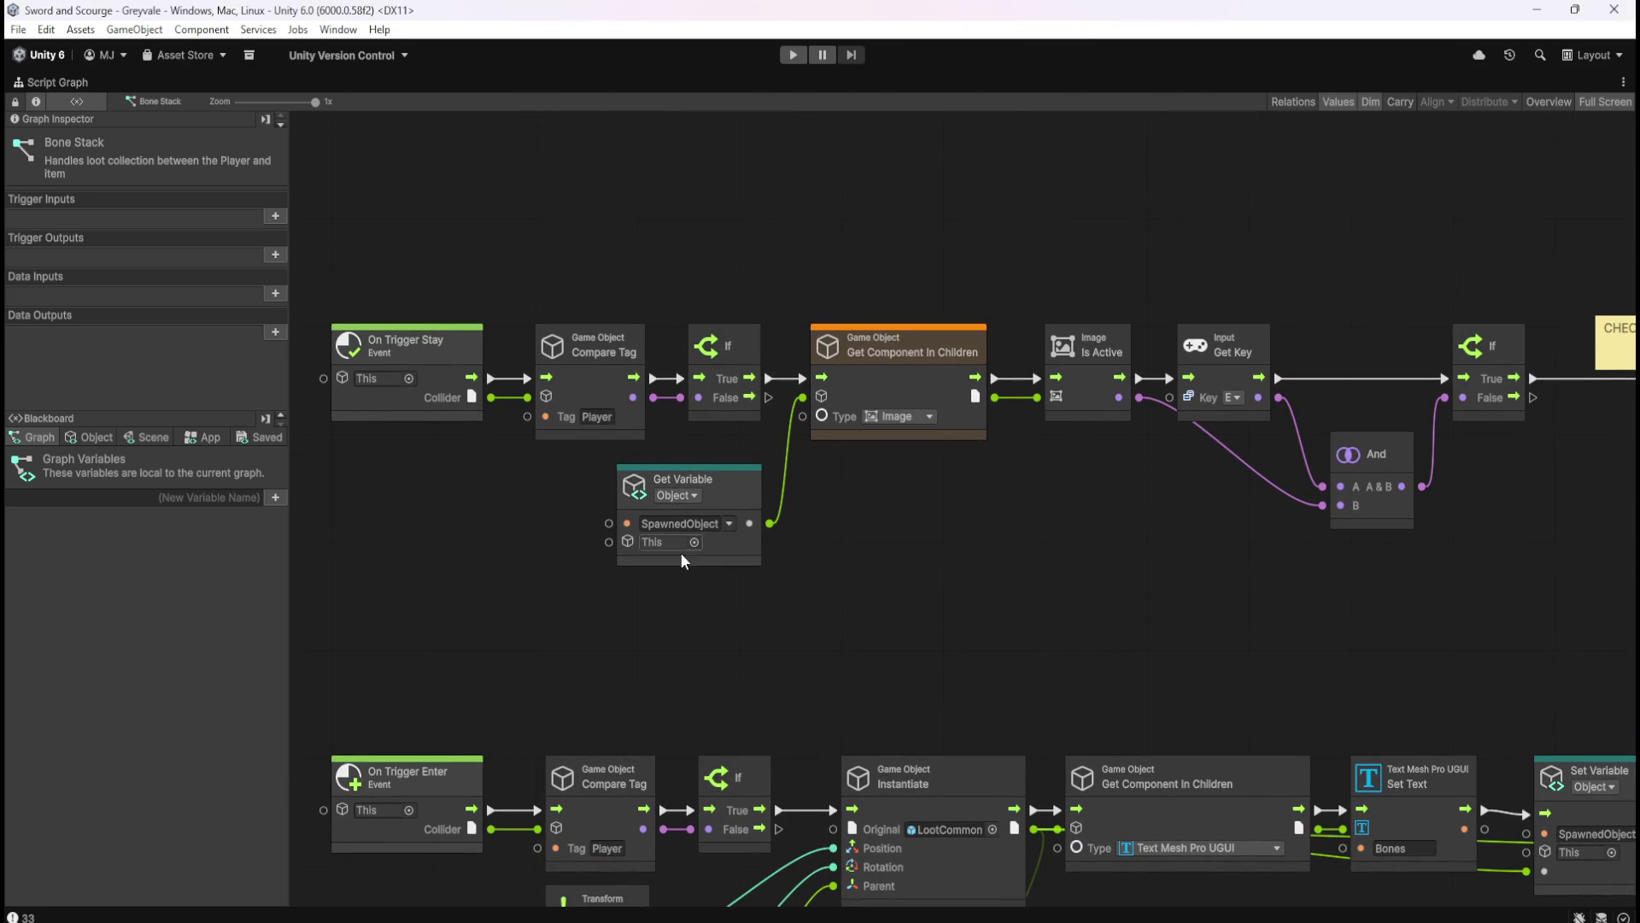
scroll(806, 601, right, 15)
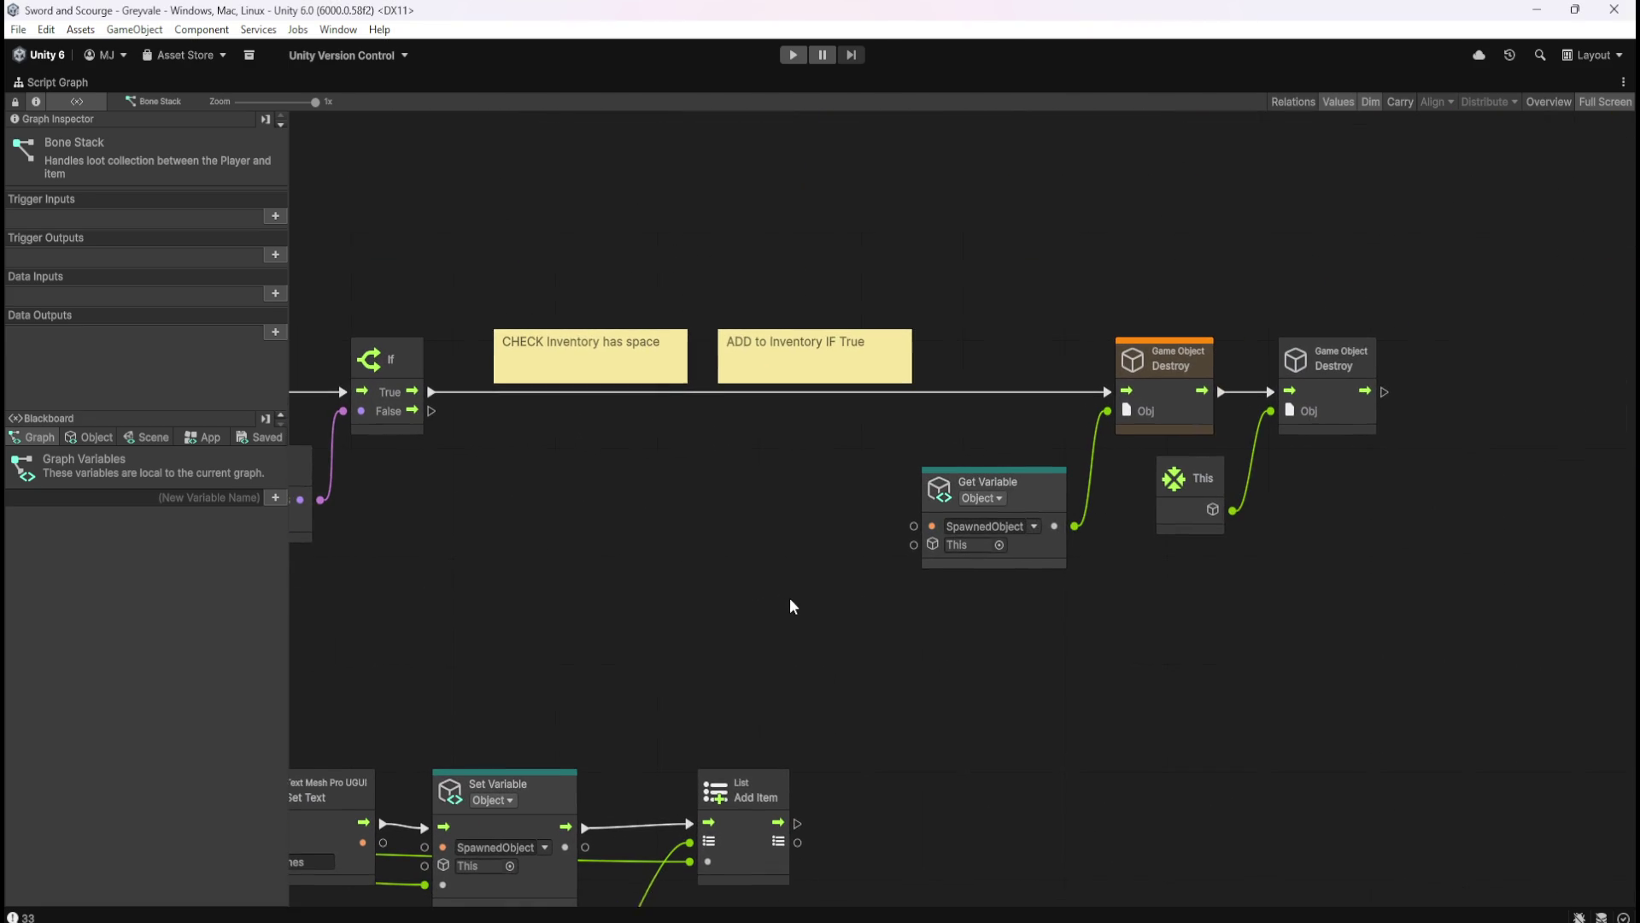
drag(983, 332, 1388, 598)
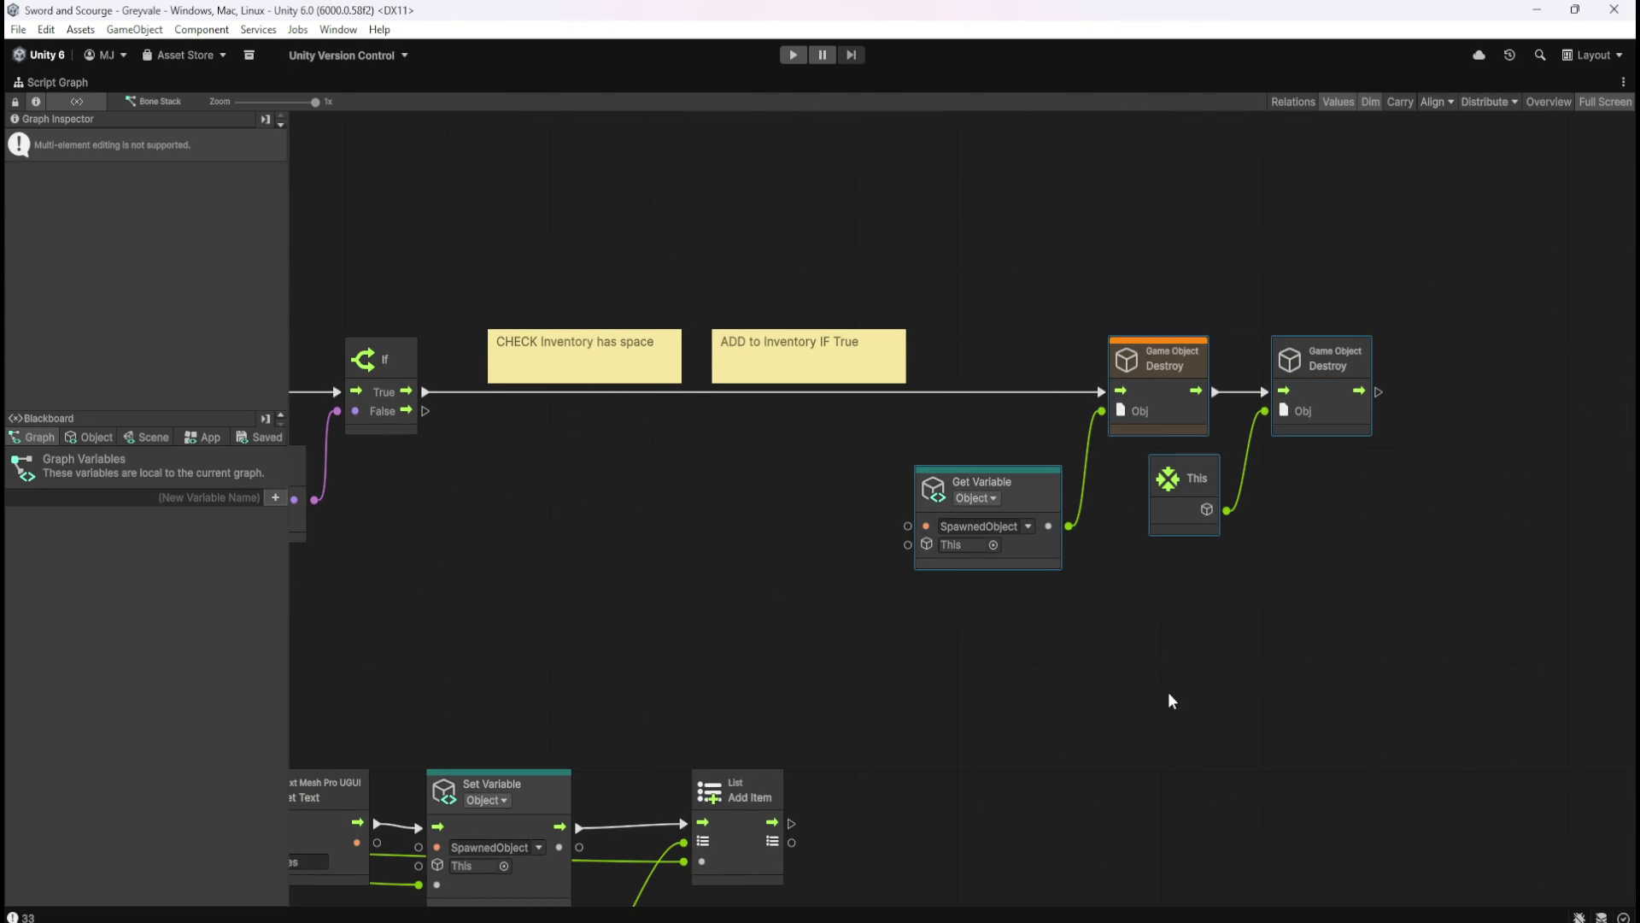
click(1003, 714)
scroll(1003, 714, down, 2)
scroll(1111, 613, down, 12)
scroll(1111, 613, left, 14)
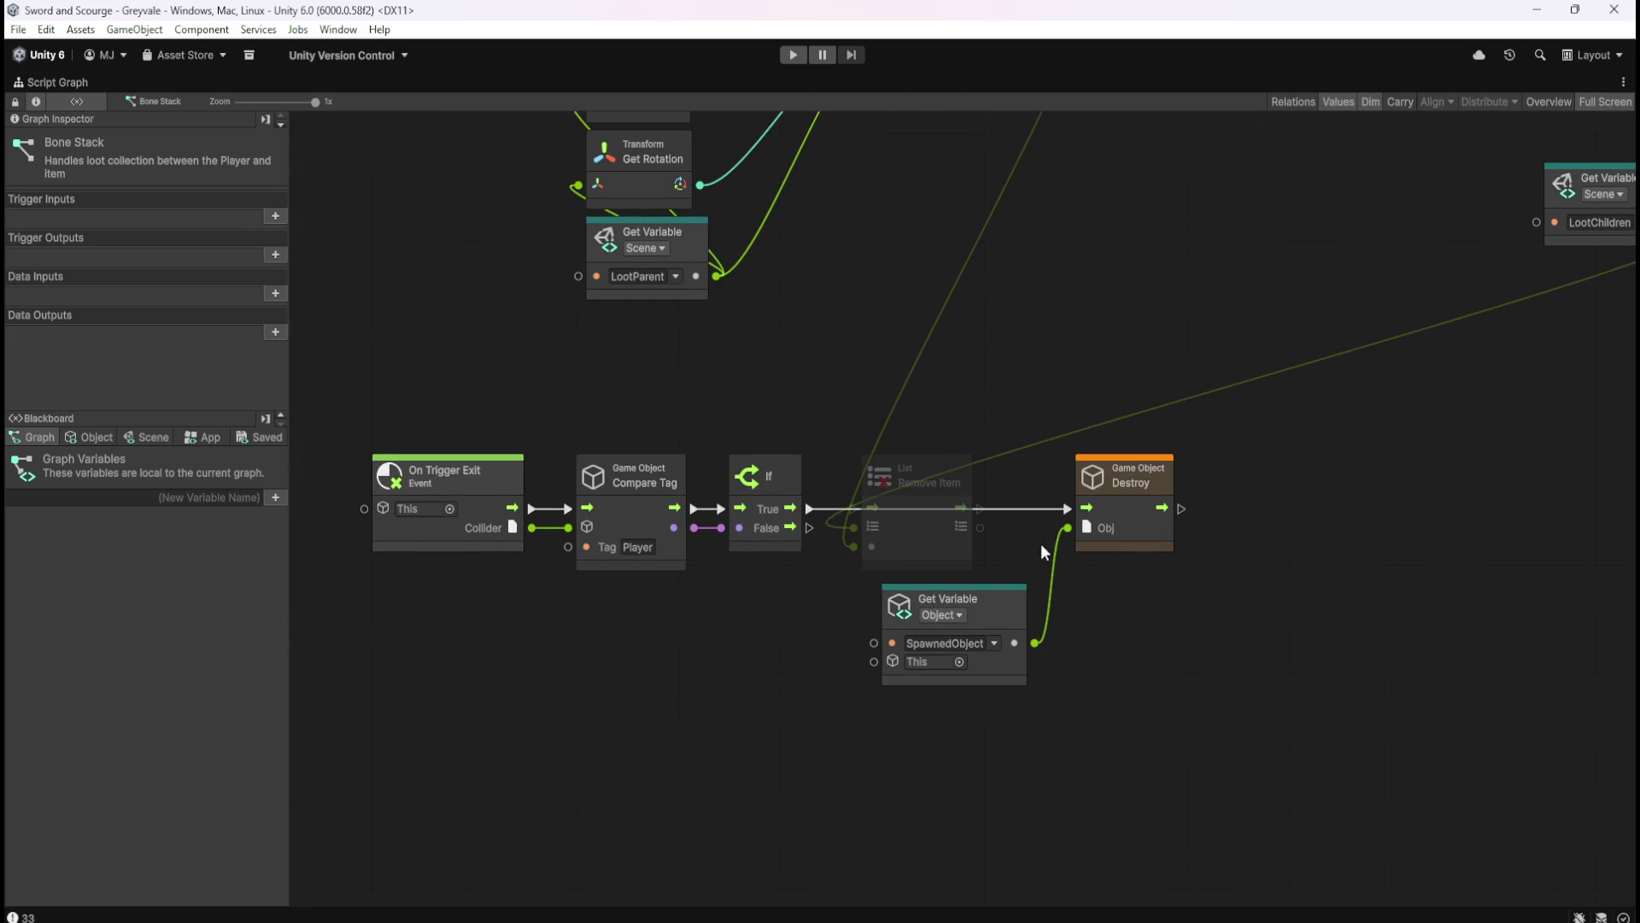
mouse_move(1213, 276)
mouse_down()
mouse_move(916, 574)
mouse_move(1058, 442)
mouse_move(1190, 410)
mouse_move(1179, 489)
mouse_up()
drag(953, 761, 1098, 851)
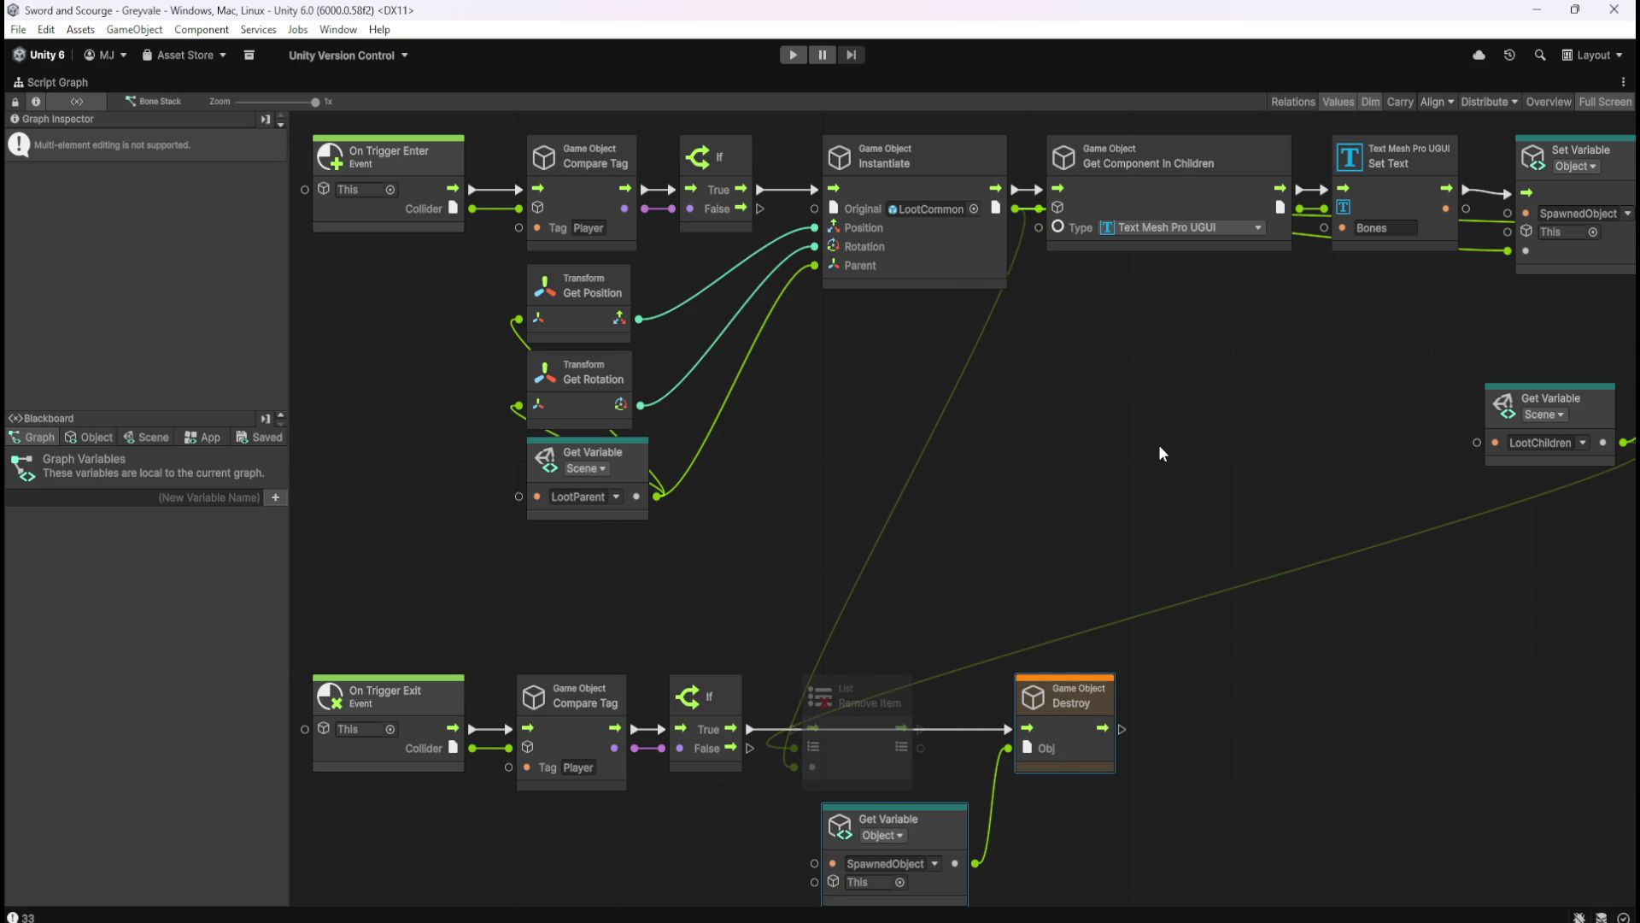
drag(1083, 478, 966, 447)
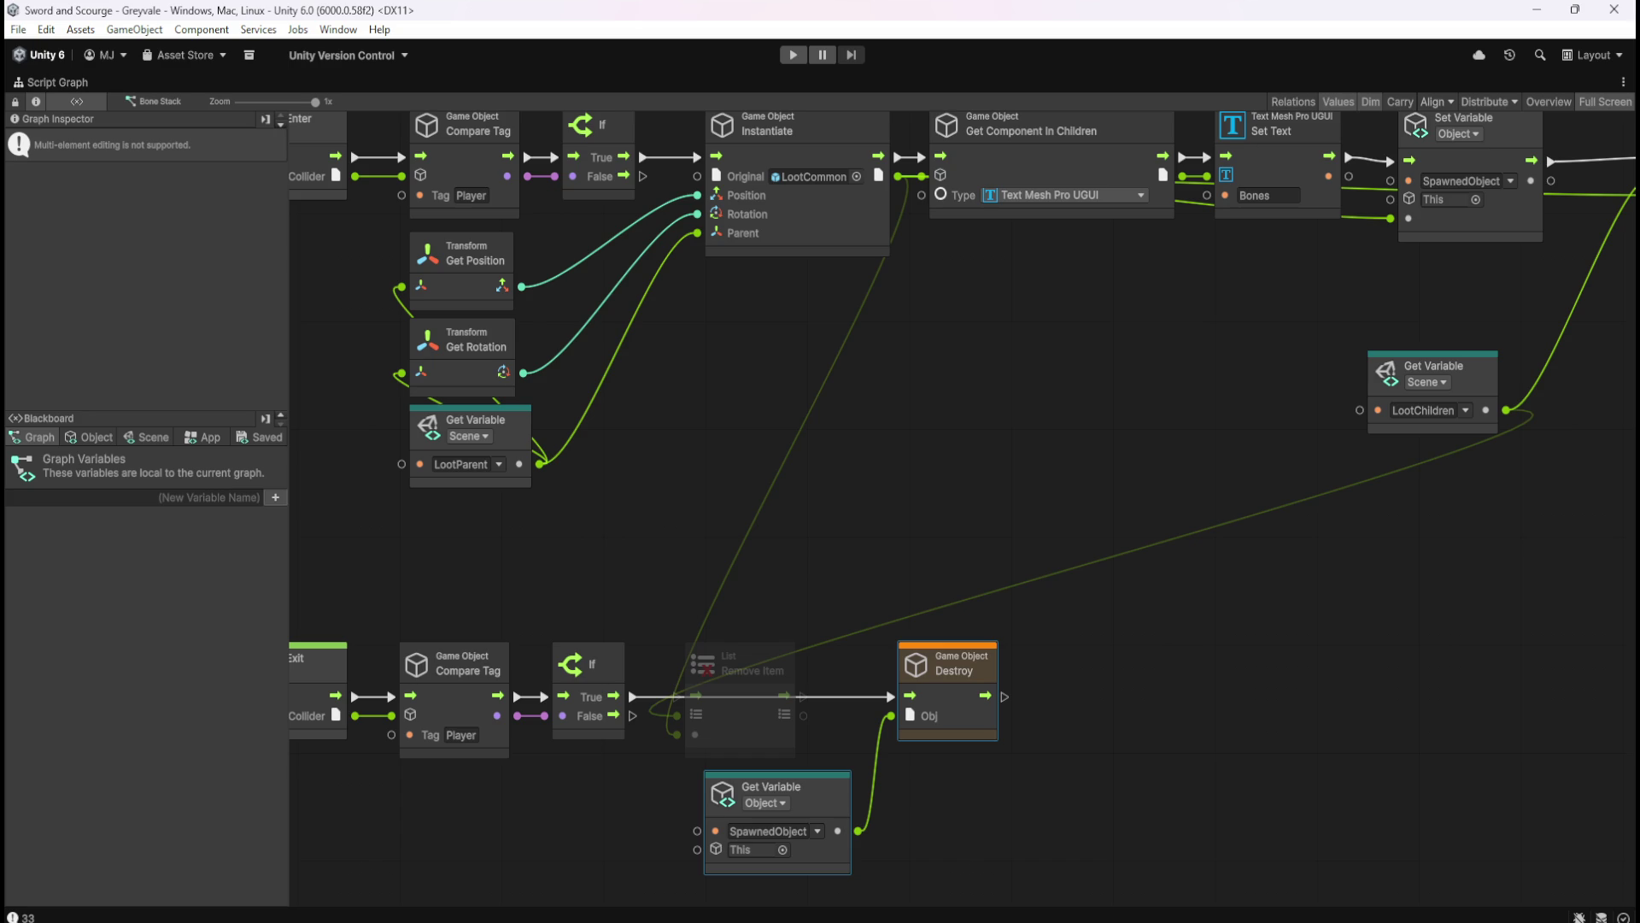
click(1116, 481)
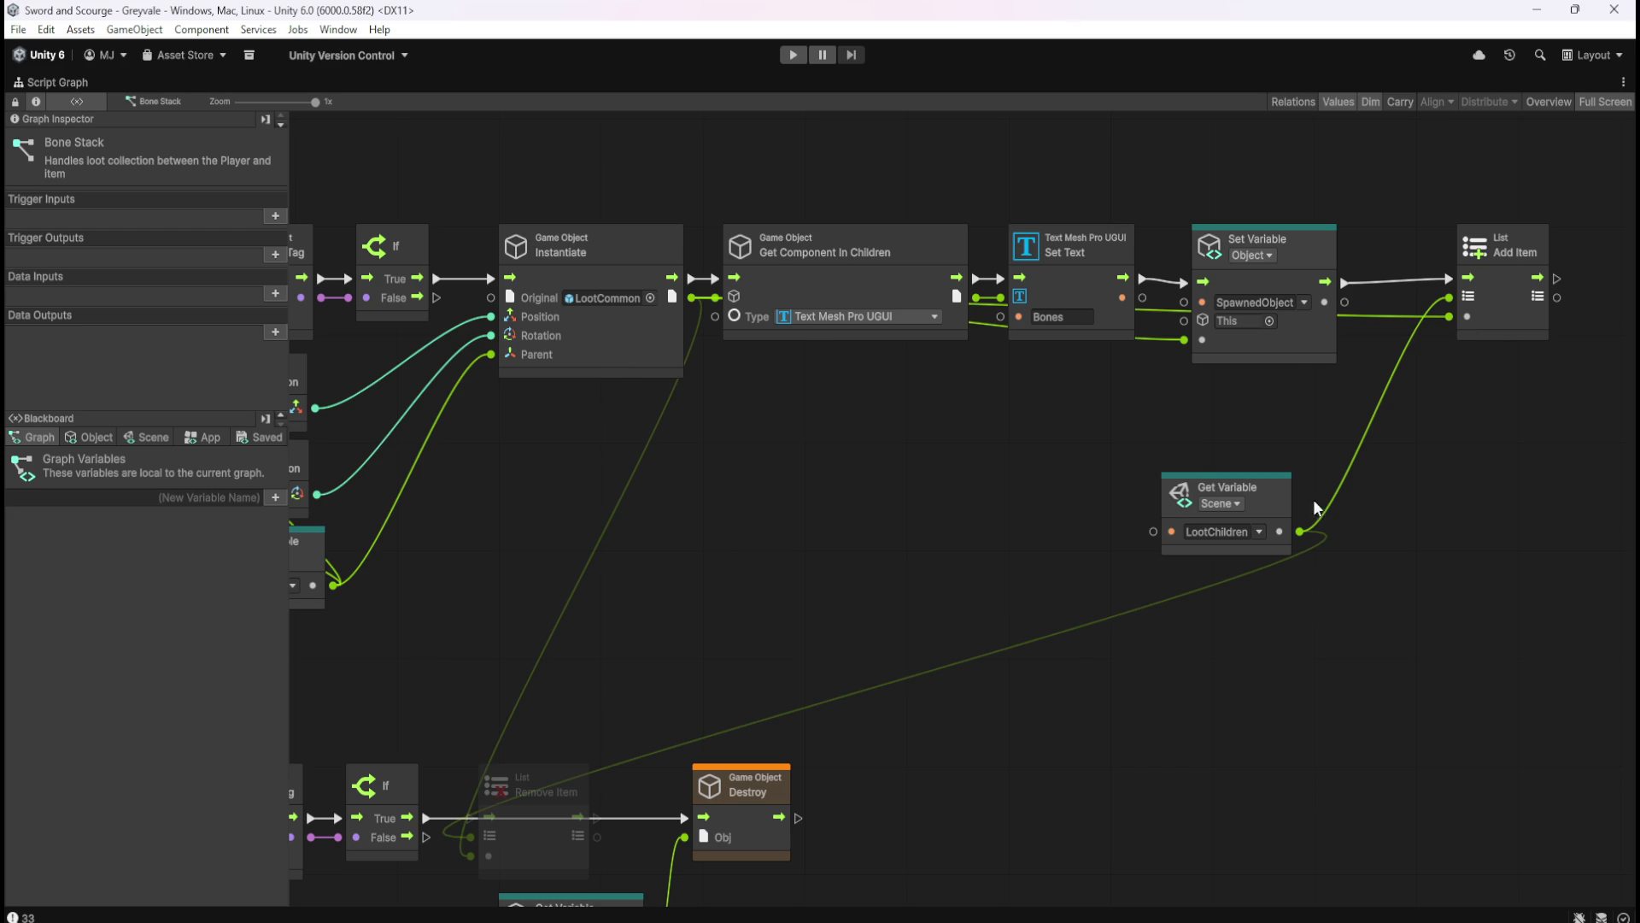
- Delete the SpawnedObject wire into List Add Item's item port, keeping LootChildren connected
drag(1397, 177, 1172, 400)
scroll(869, 534, down, 2)
scroll(972, 516, up, 2)
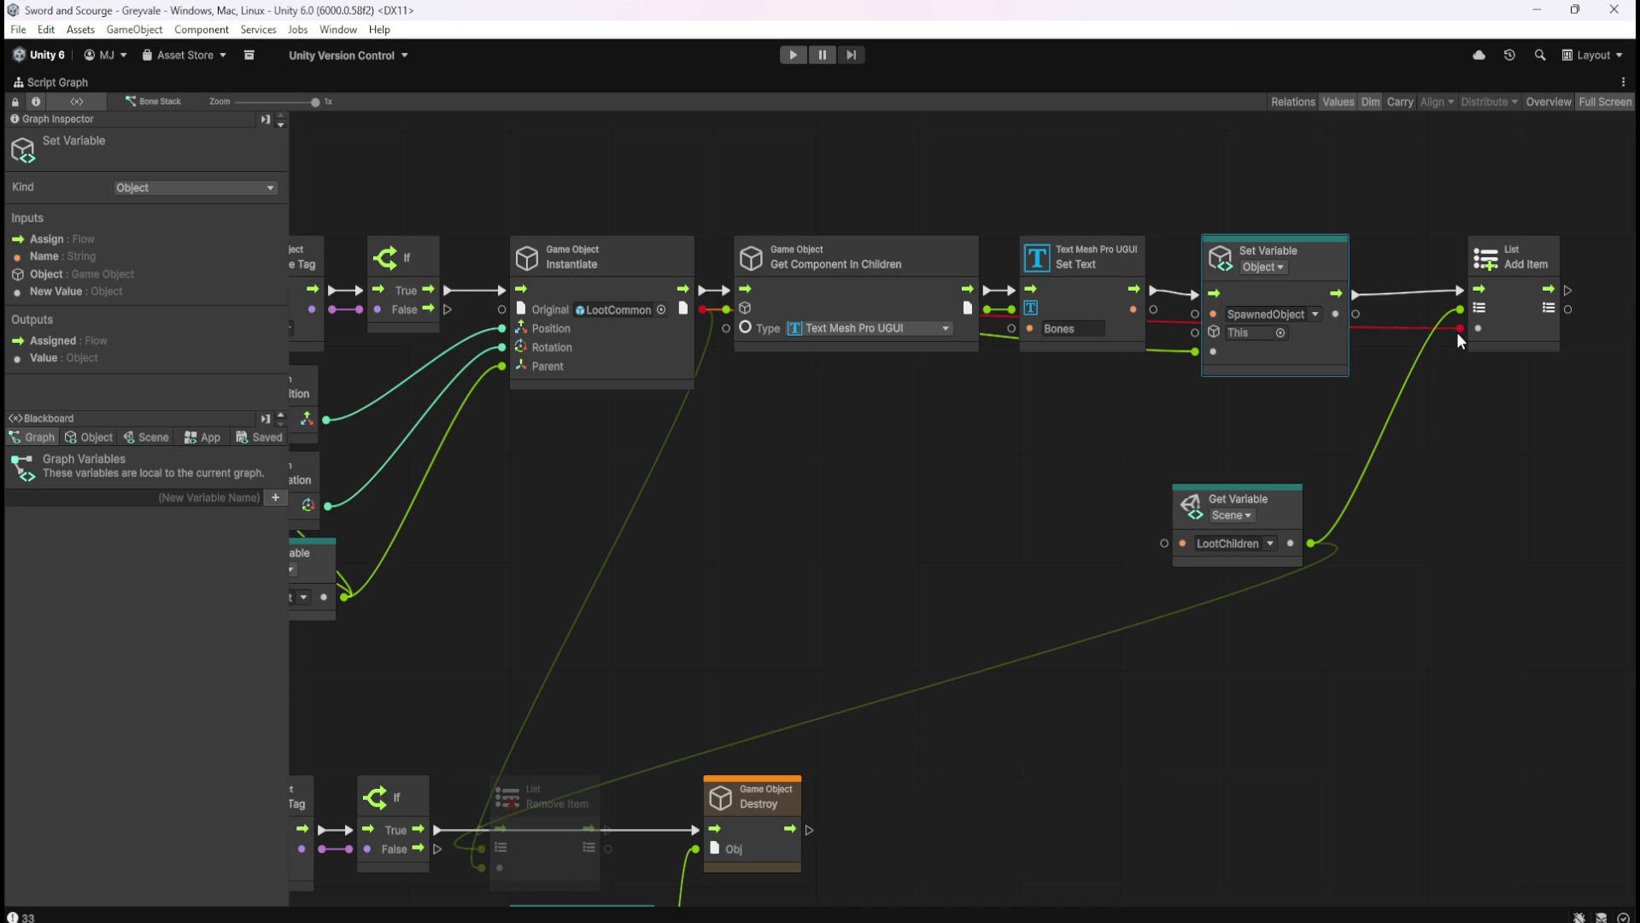
right_click(1457, 331)
mouse_move(993, 495)
mouse_down()
mouse_move(1237, 354)
mouse_move(911, 413)
mouse_up()
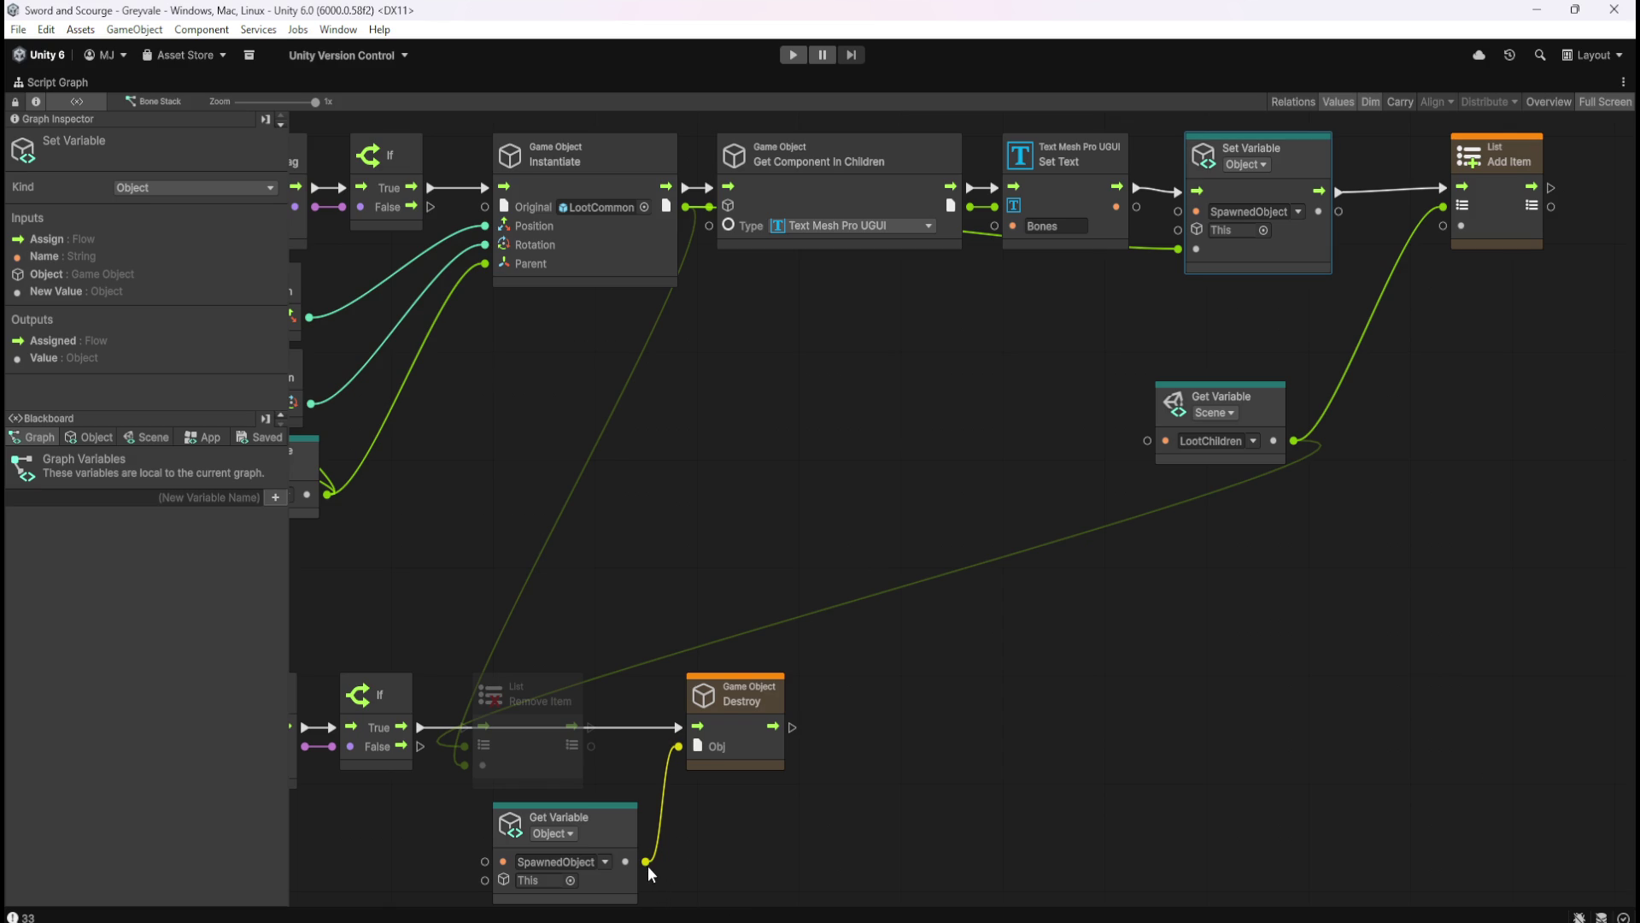
- Connect SpawnedObject to Add Item and Remove Item, and wire If True through Remove Item into Destroy
mouse_move(645, 861)
mouse_down()
mouse_move(688, 855)
mouse_move(1440, 233)
mouse_up()
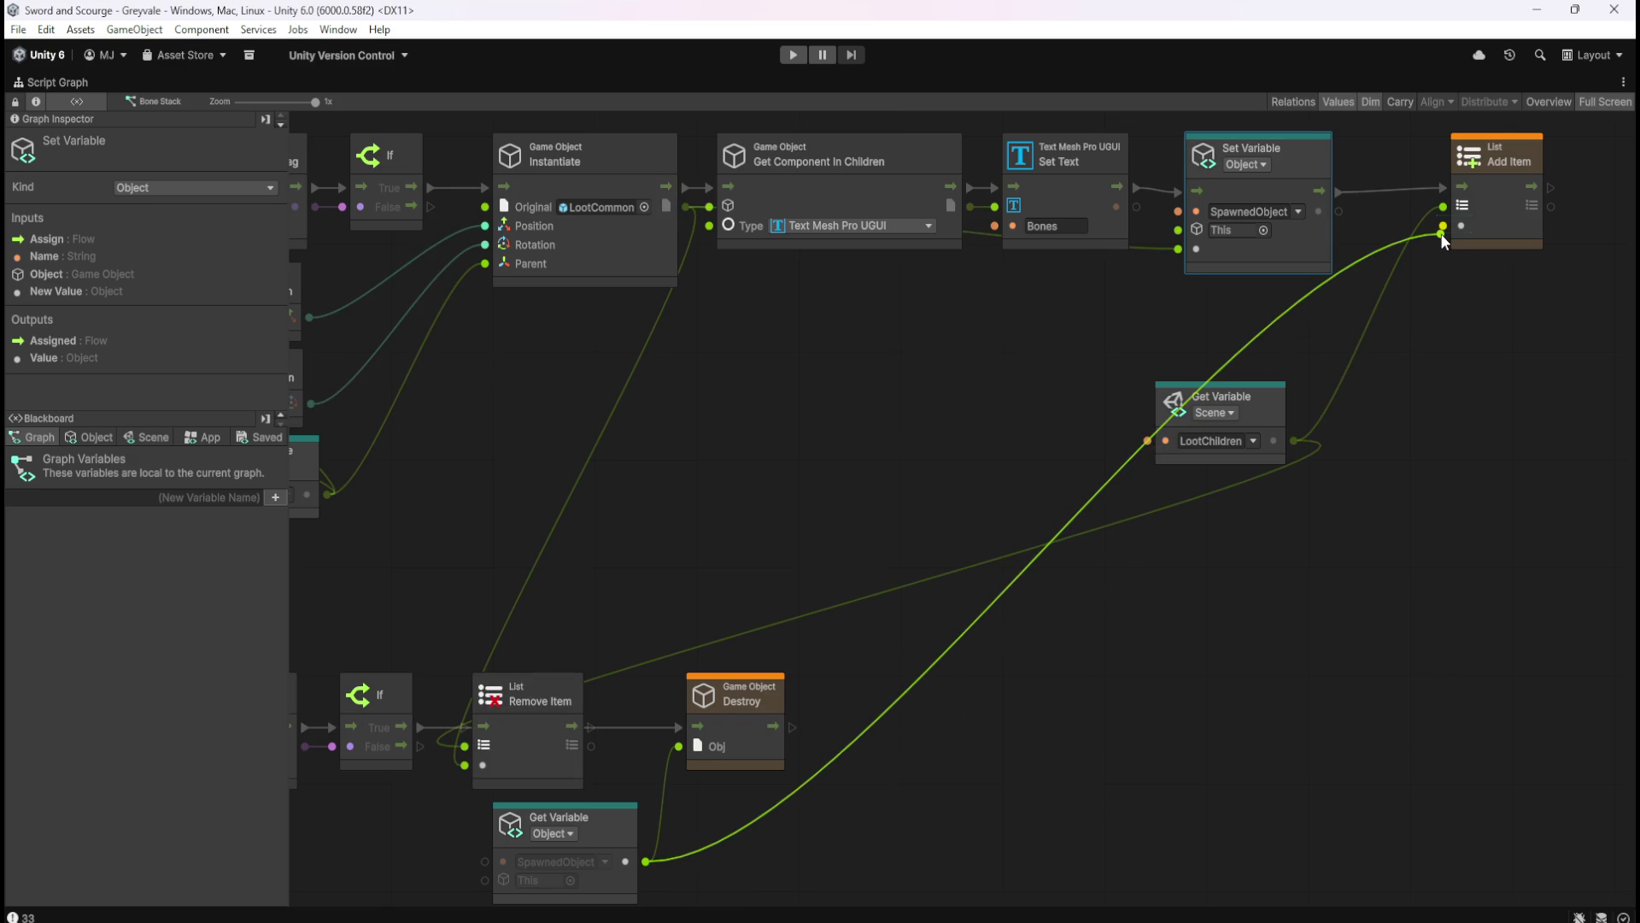
drag(808, 530, 1075, 461)
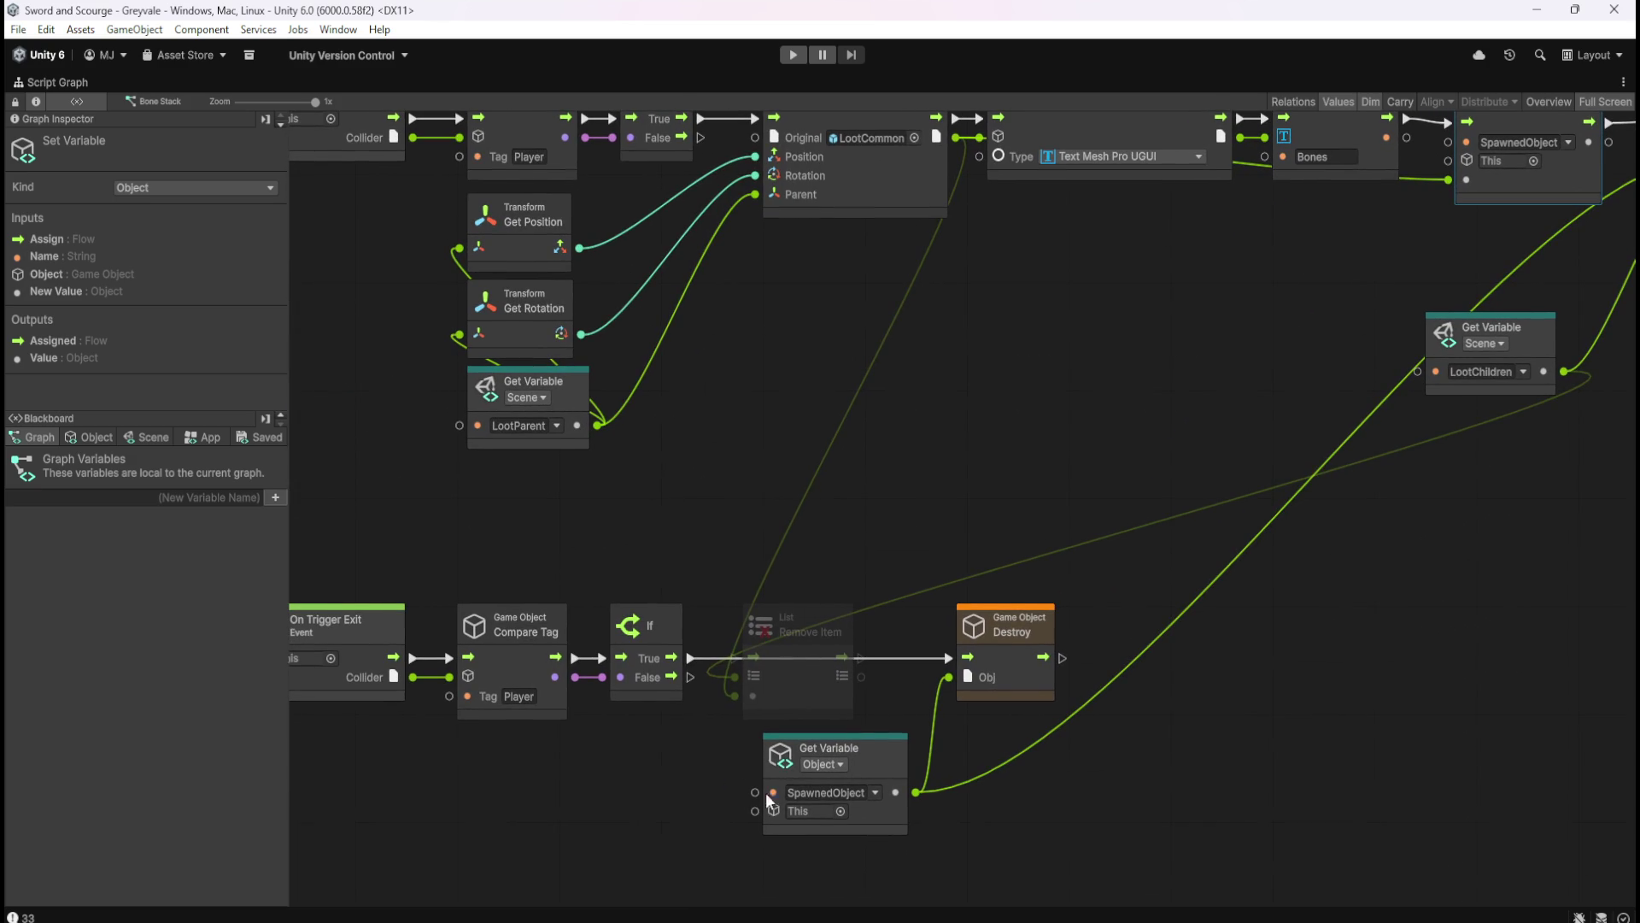
mouse_move(916, 792)
mouse_down()
mouse_move(733, 705)
mouse_move(734, 658)
mouse_up()
drag(861, 658, 950, 658)
click(1002, 477)
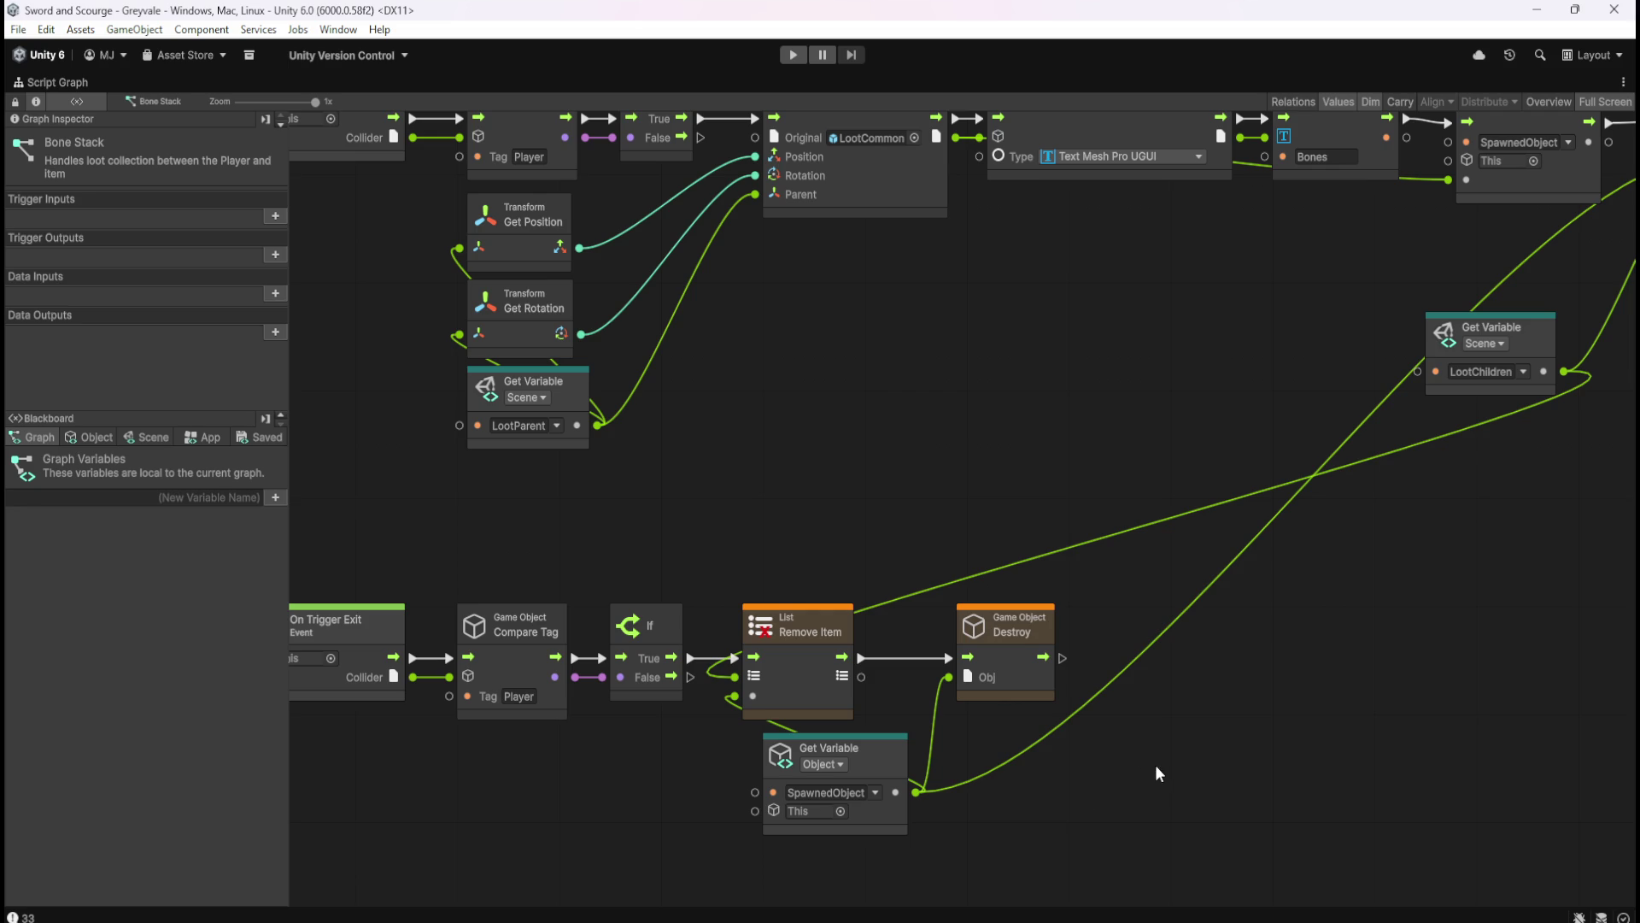
- Reposition the SpawnedObject node and review the Add Item node, getter and object variables
mouse_move(873, 757)
mouse_down()
mouse_move(631, 801)
mouse_move(643, 796)
mouse_up()
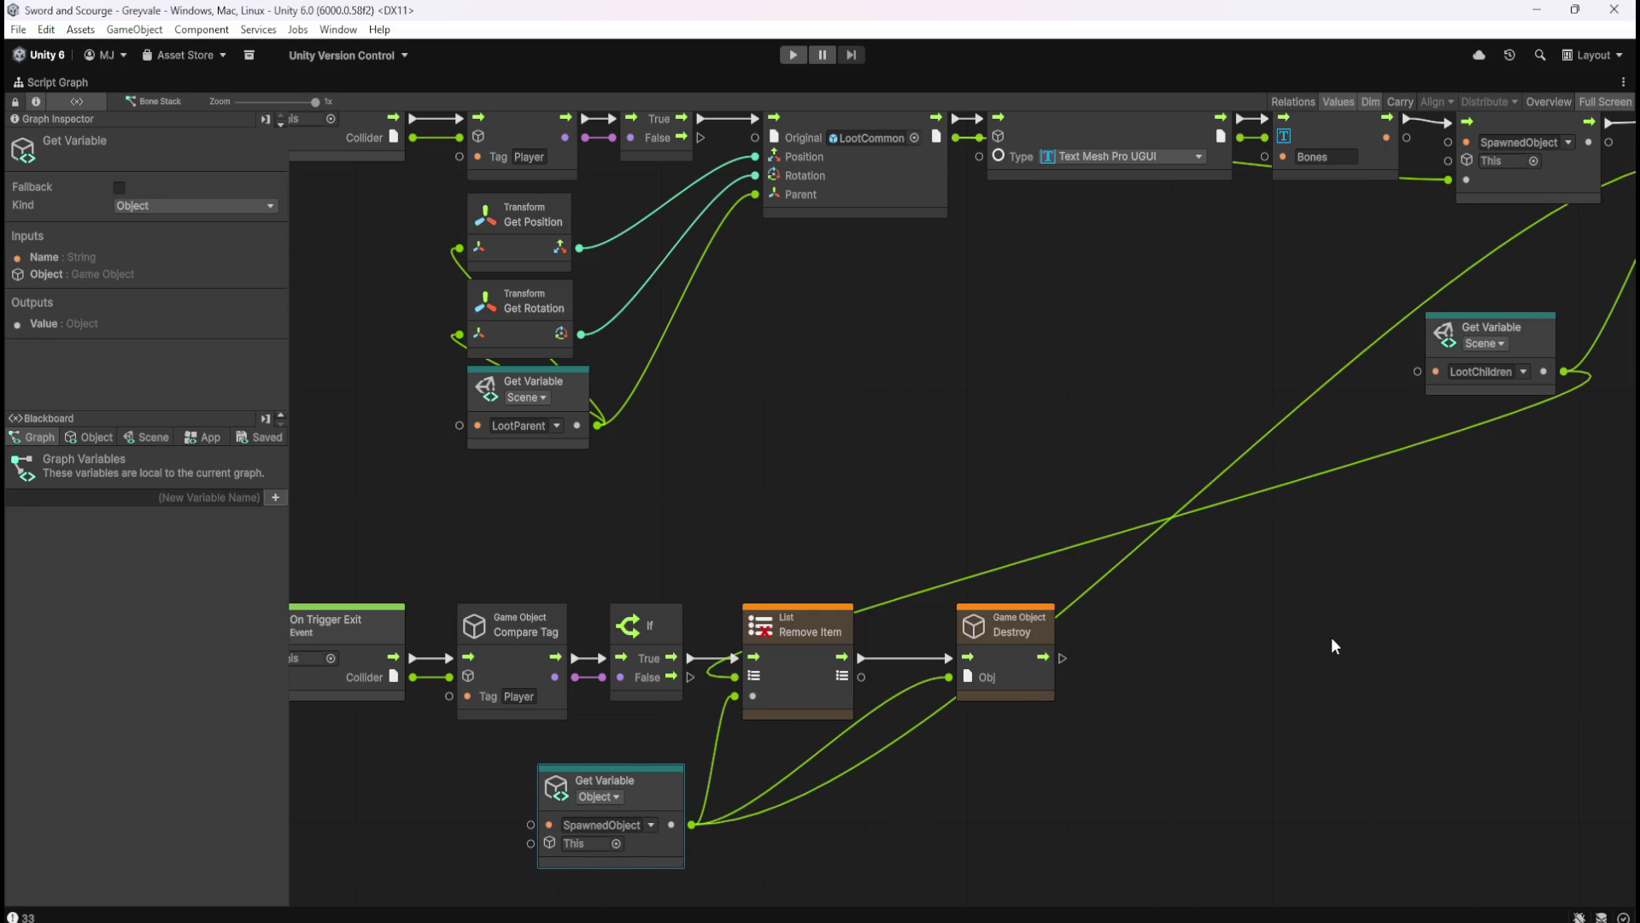
drag(1300, 634, 1212, 690)
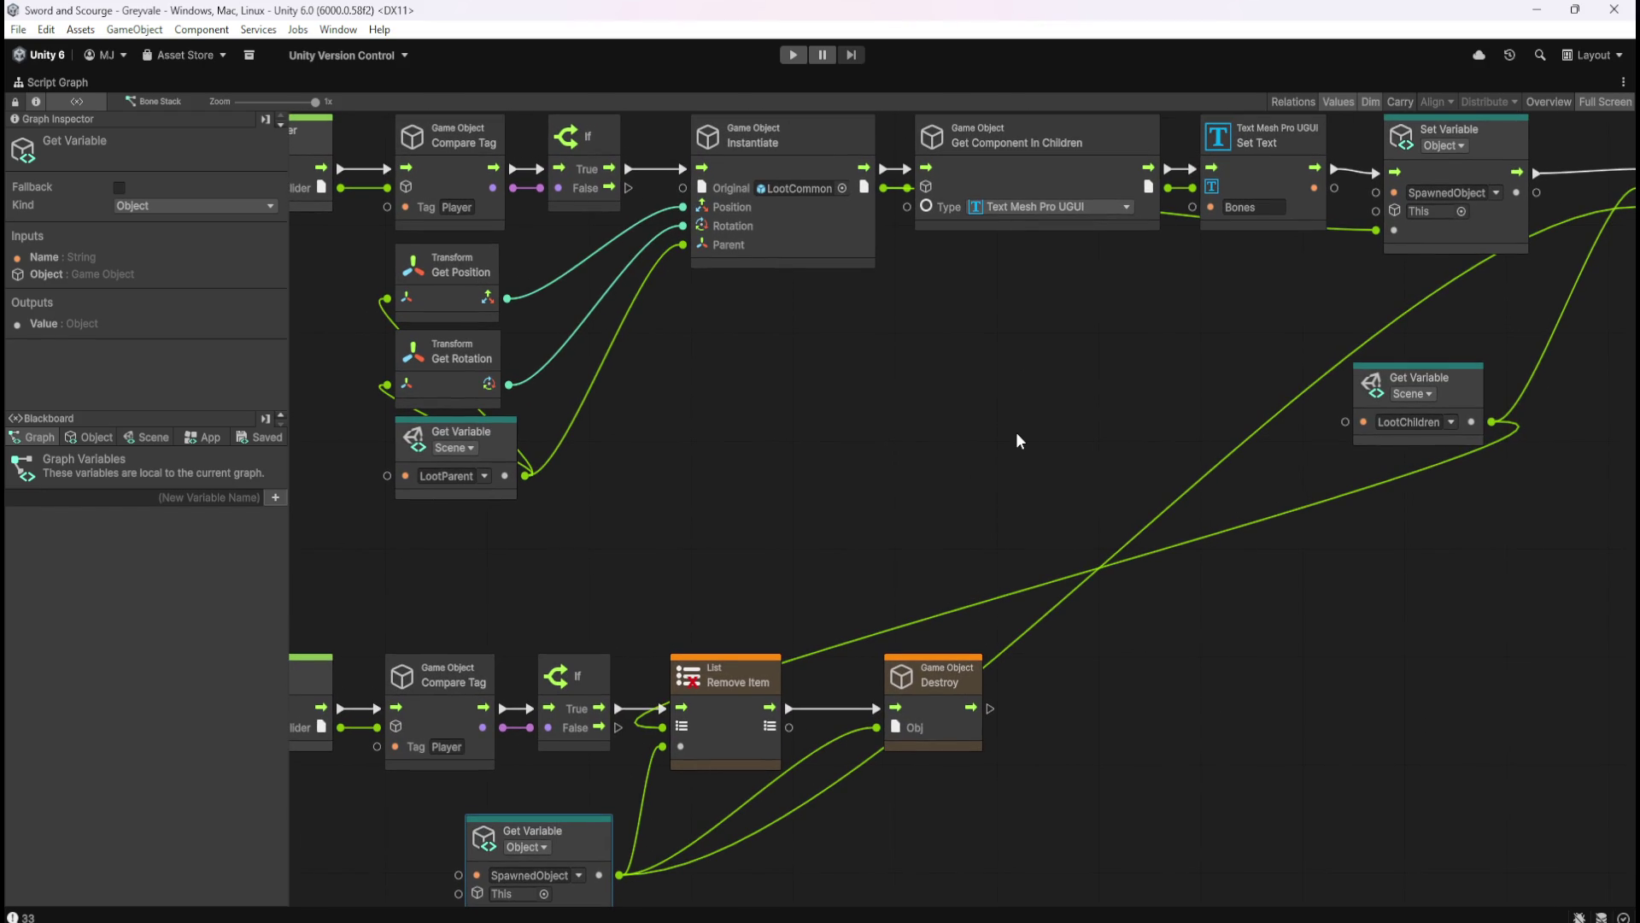
mouse_move(1017, 434)
mouse_down()
mouse_move(840, 525)
mouse_move(953, 399)
mouse_move(833, 500)
mouse_move(890, 453)
mouse_up()
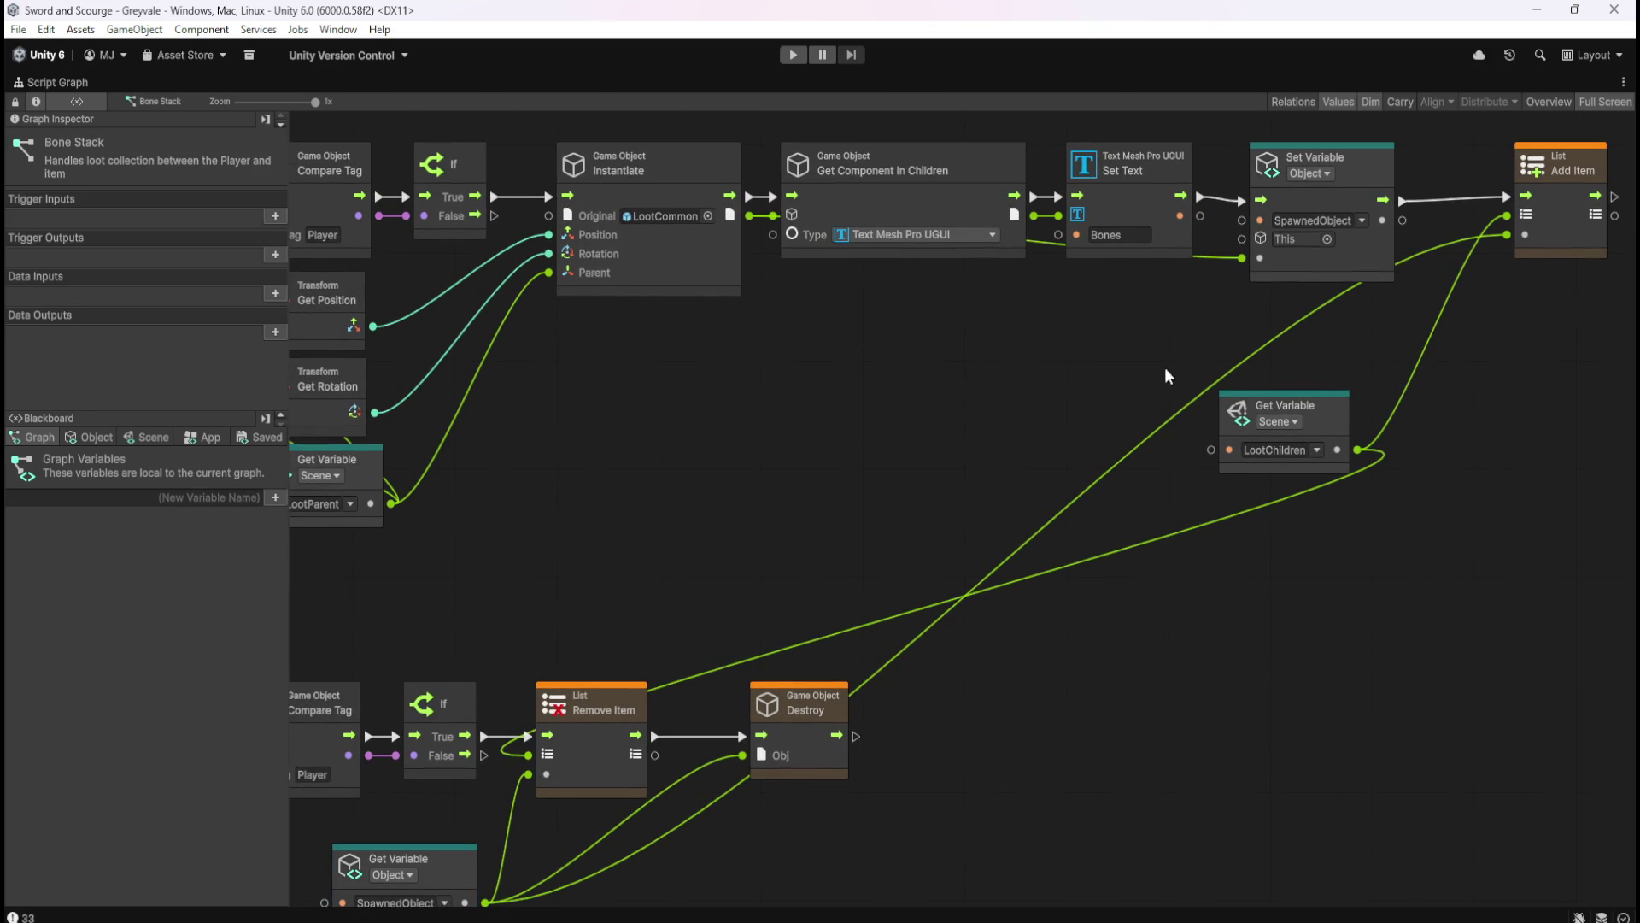
click(1562, 246)
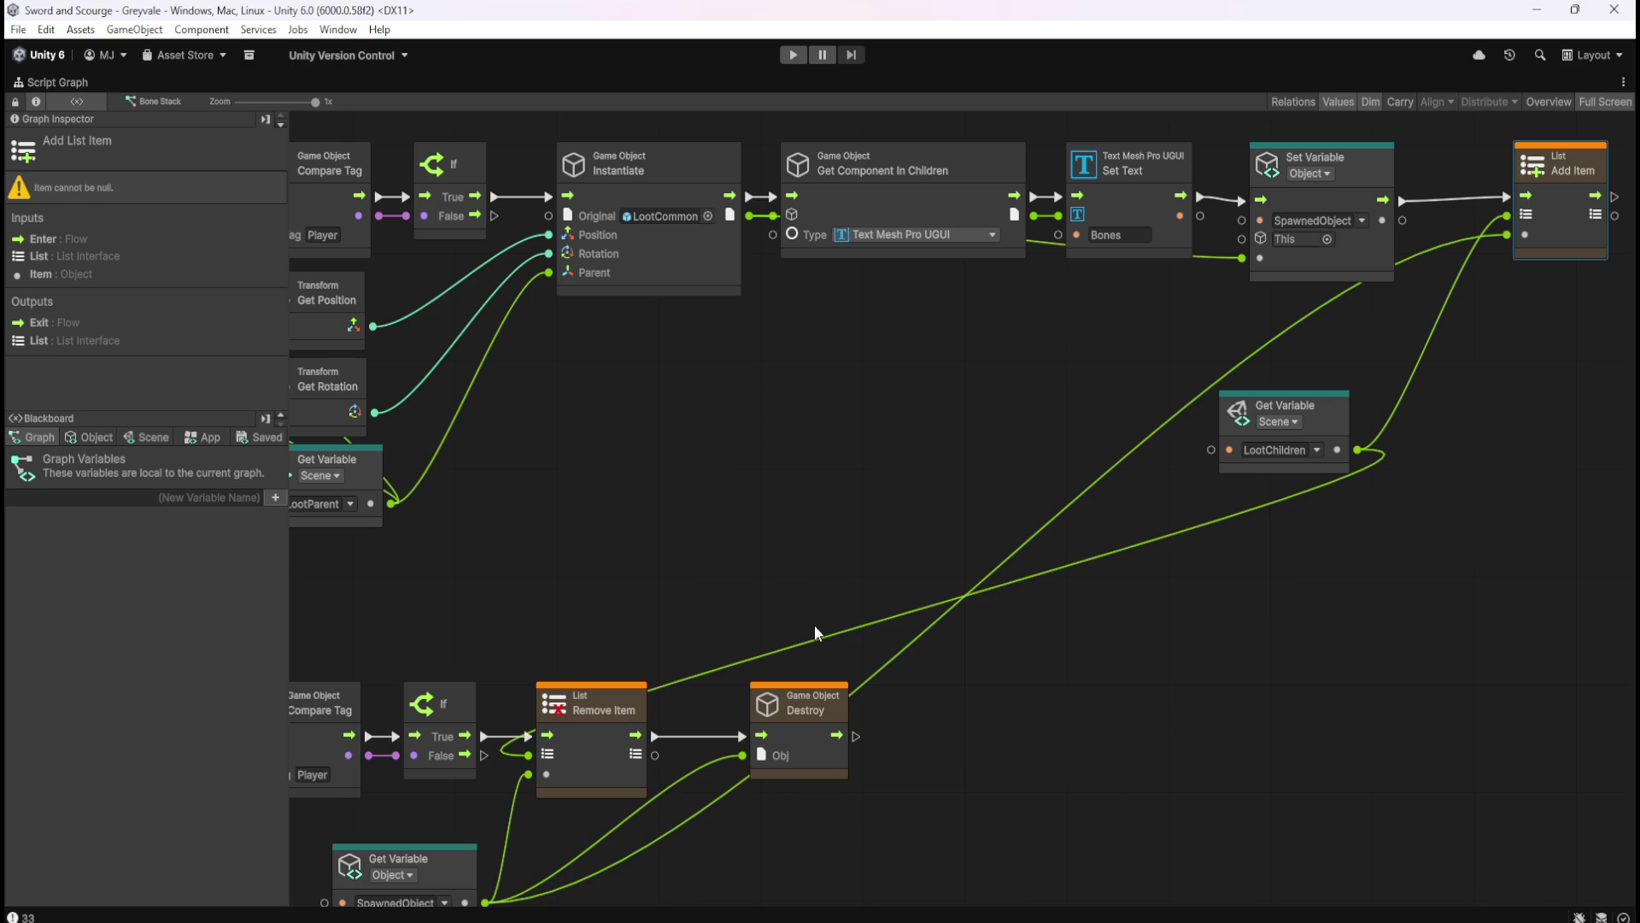
drag(825, 545, 991, 404)
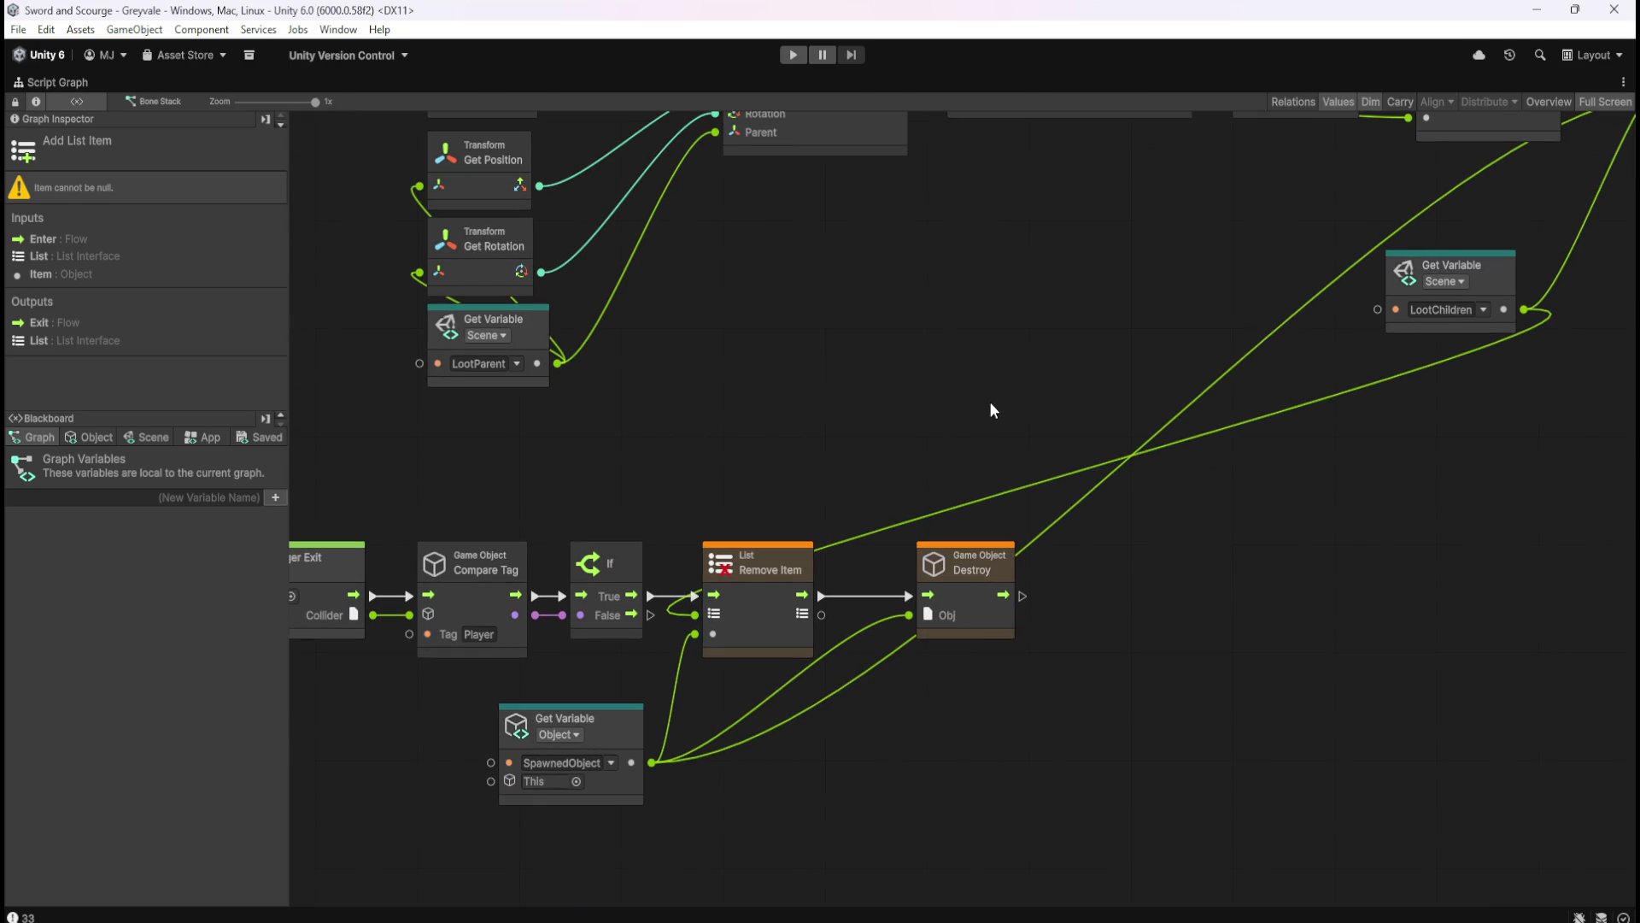
click(629, 736)
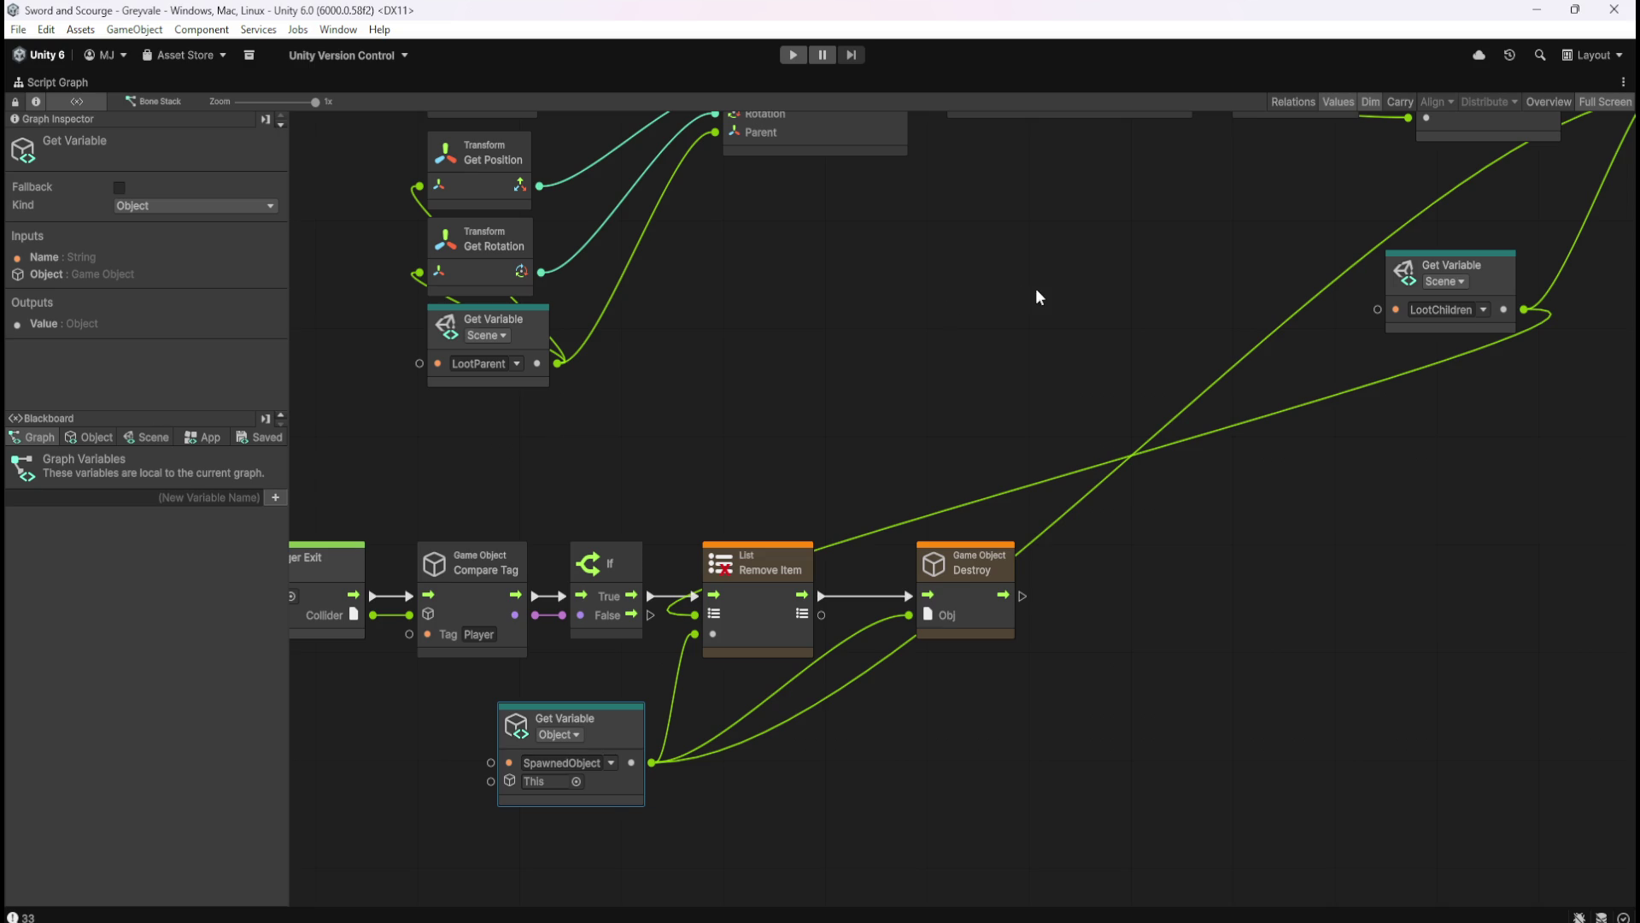
click(90, 437)
click(34, 437)
mouse_move(1137, 350)
mouse_down()
mouse_move(1022, 473)
mouse_move(844, 545)
mouse_move(960, 408)
mouse_move(864, 473)
mouse_move(963, 465)
mouse_up()
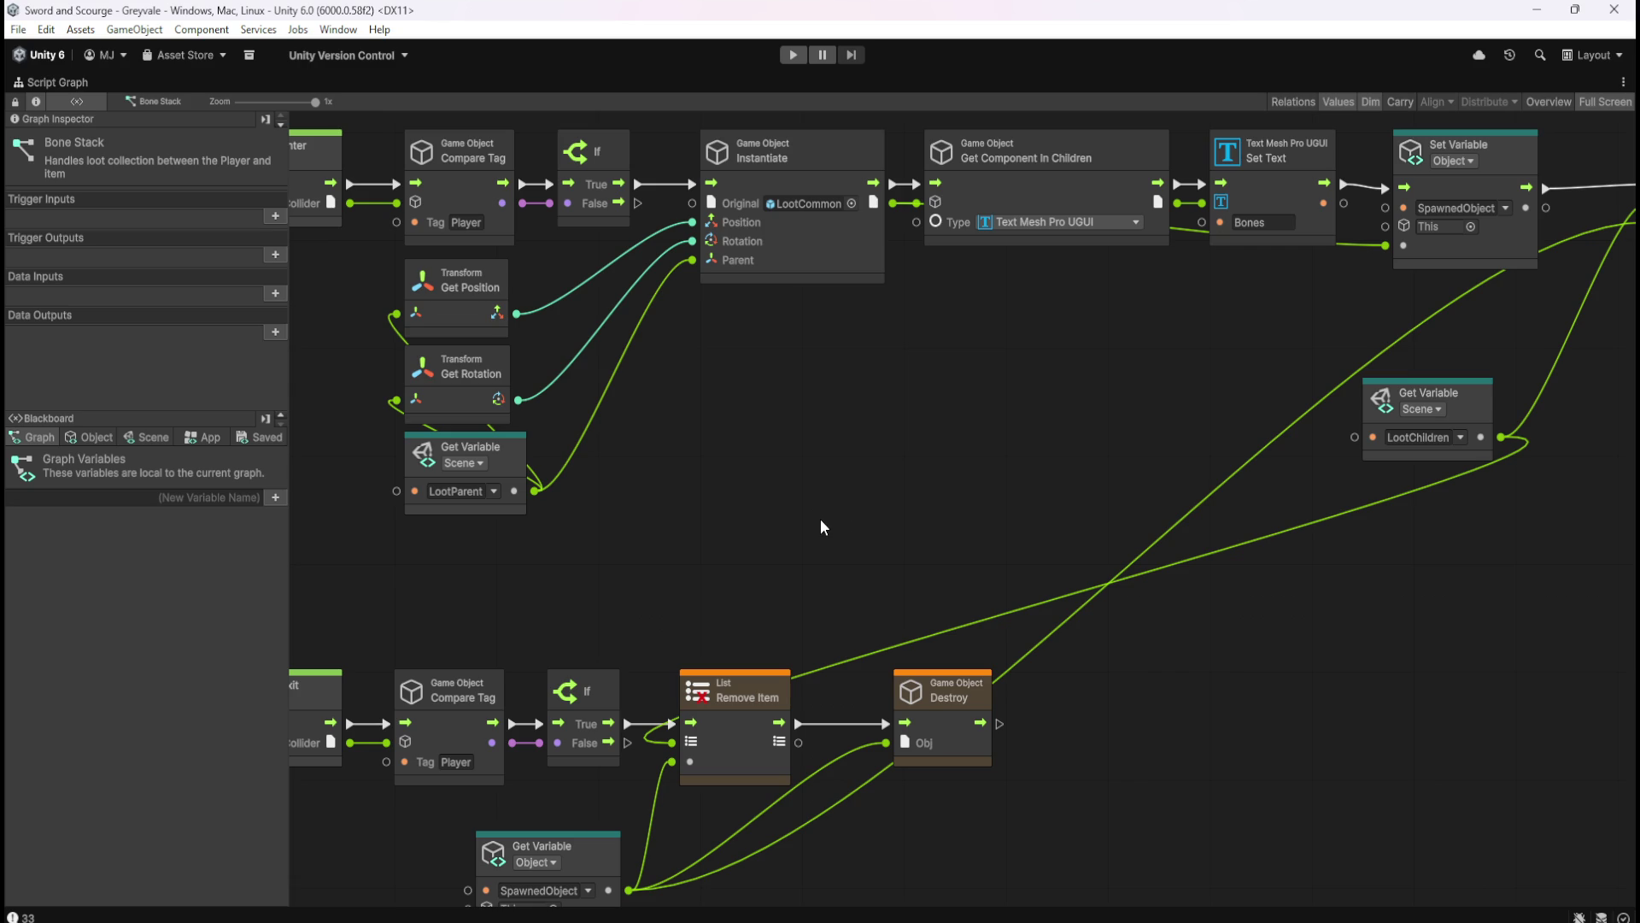
mouse_move(1013, 483)
mouse_down()
mouse_move(806, 549)
mouse_move(1097, 678)
mouse_move(1070, 791)
mouse_move(1116, 298)
mouse_move(925, 357)
mouse_move(916, 379)
mouse_up()
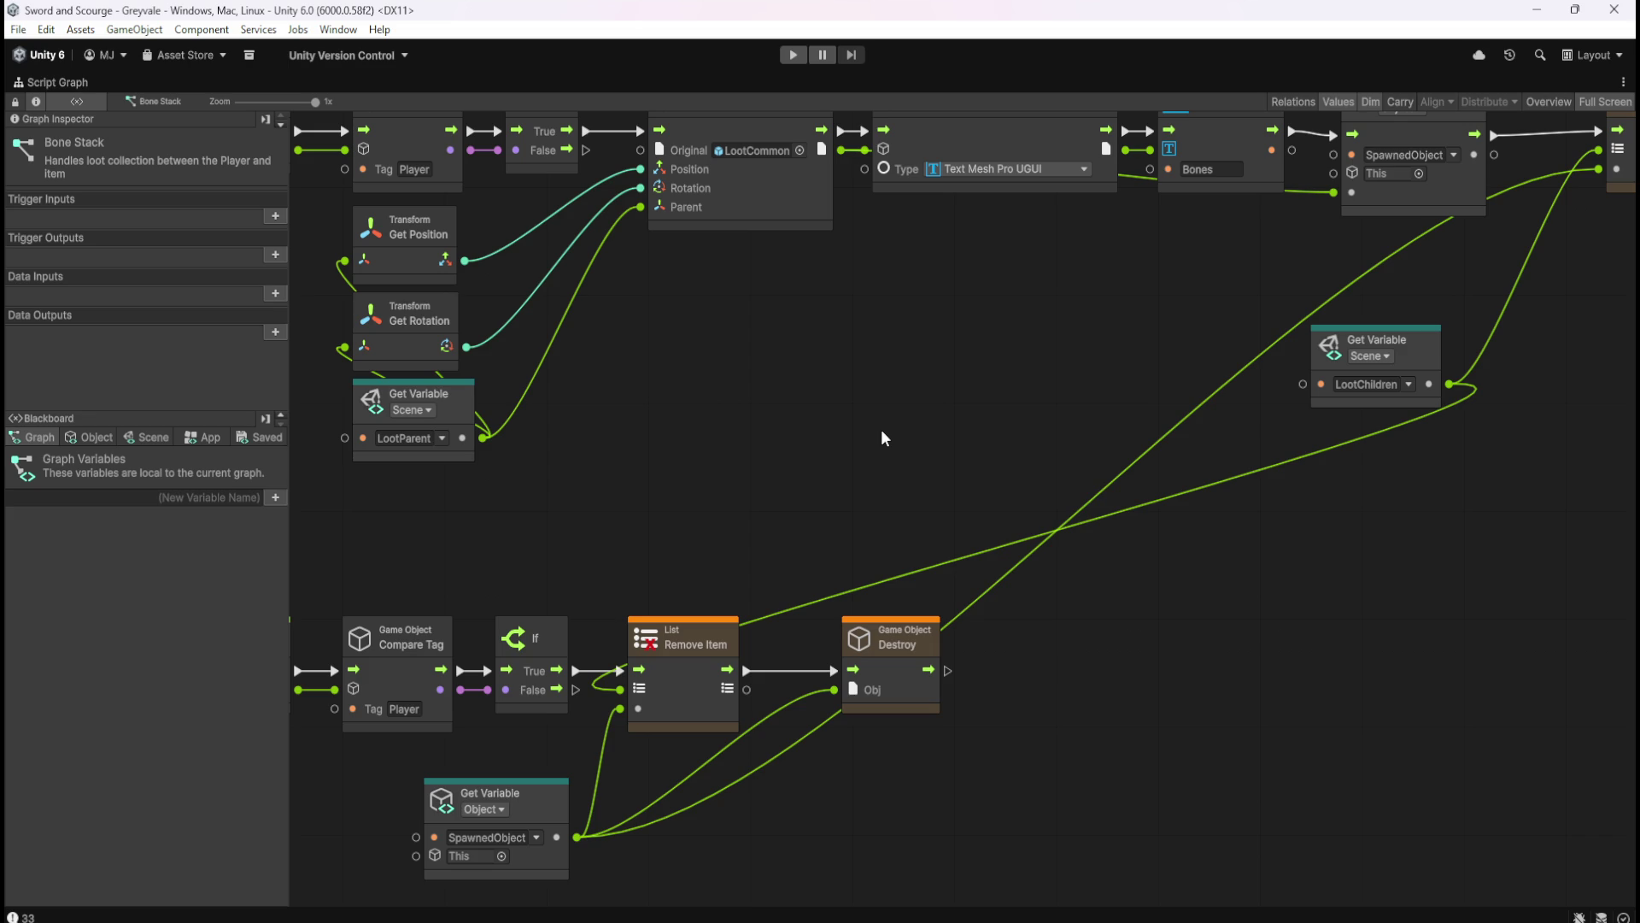
- Restore the Script Graph from full screen and start Play mode to test Bone Stack
key(shift+space)
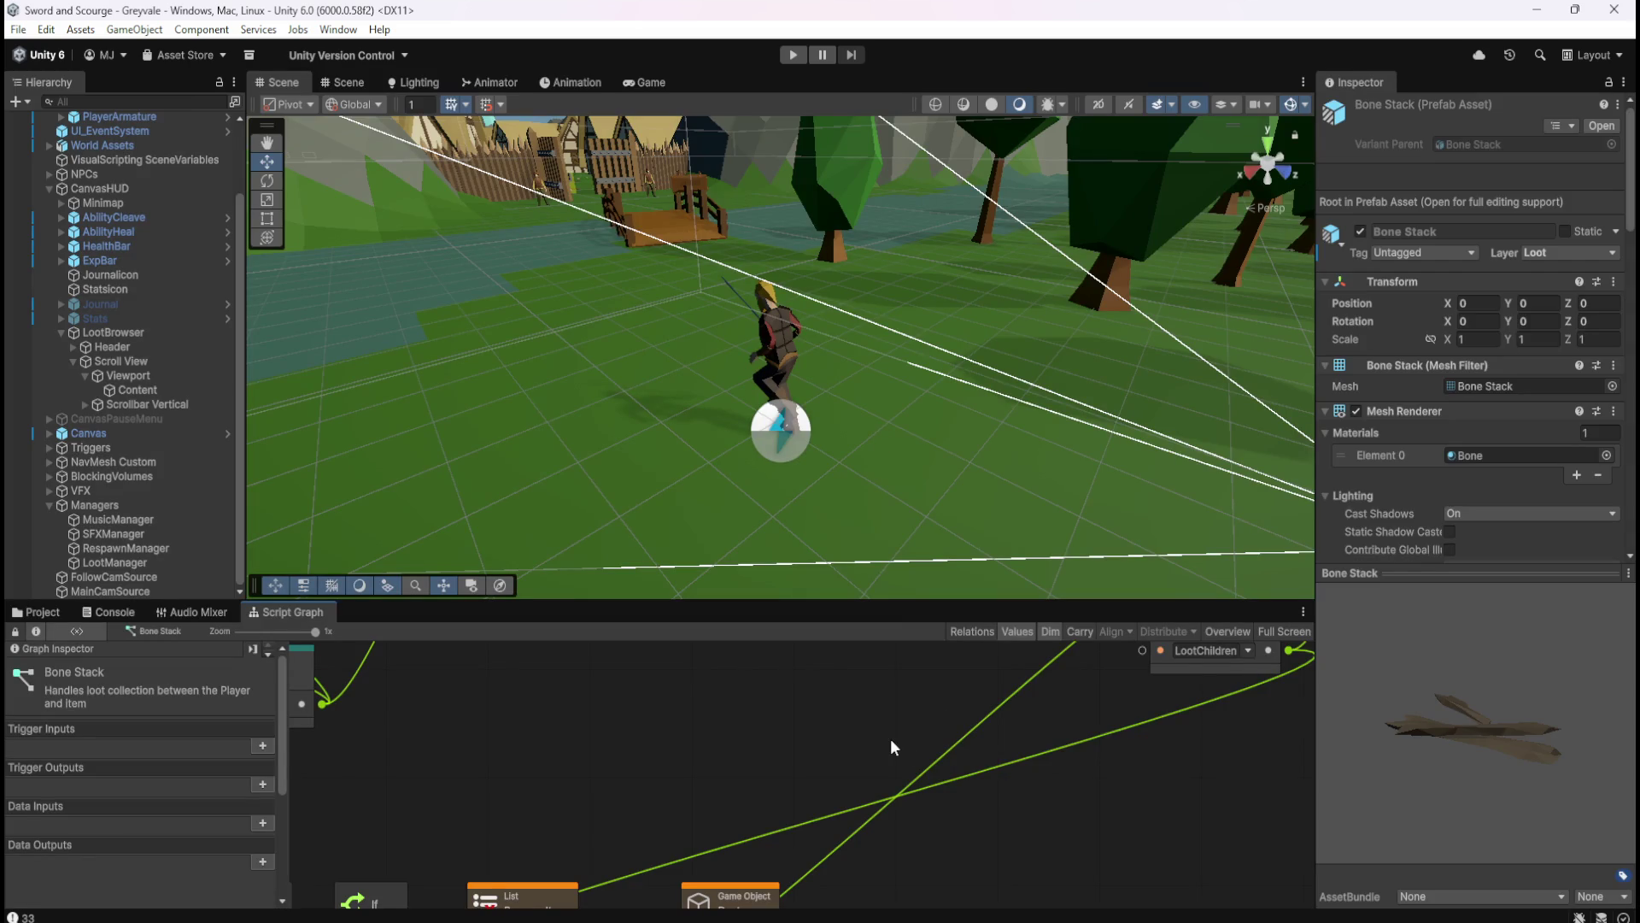
click(794, 55)
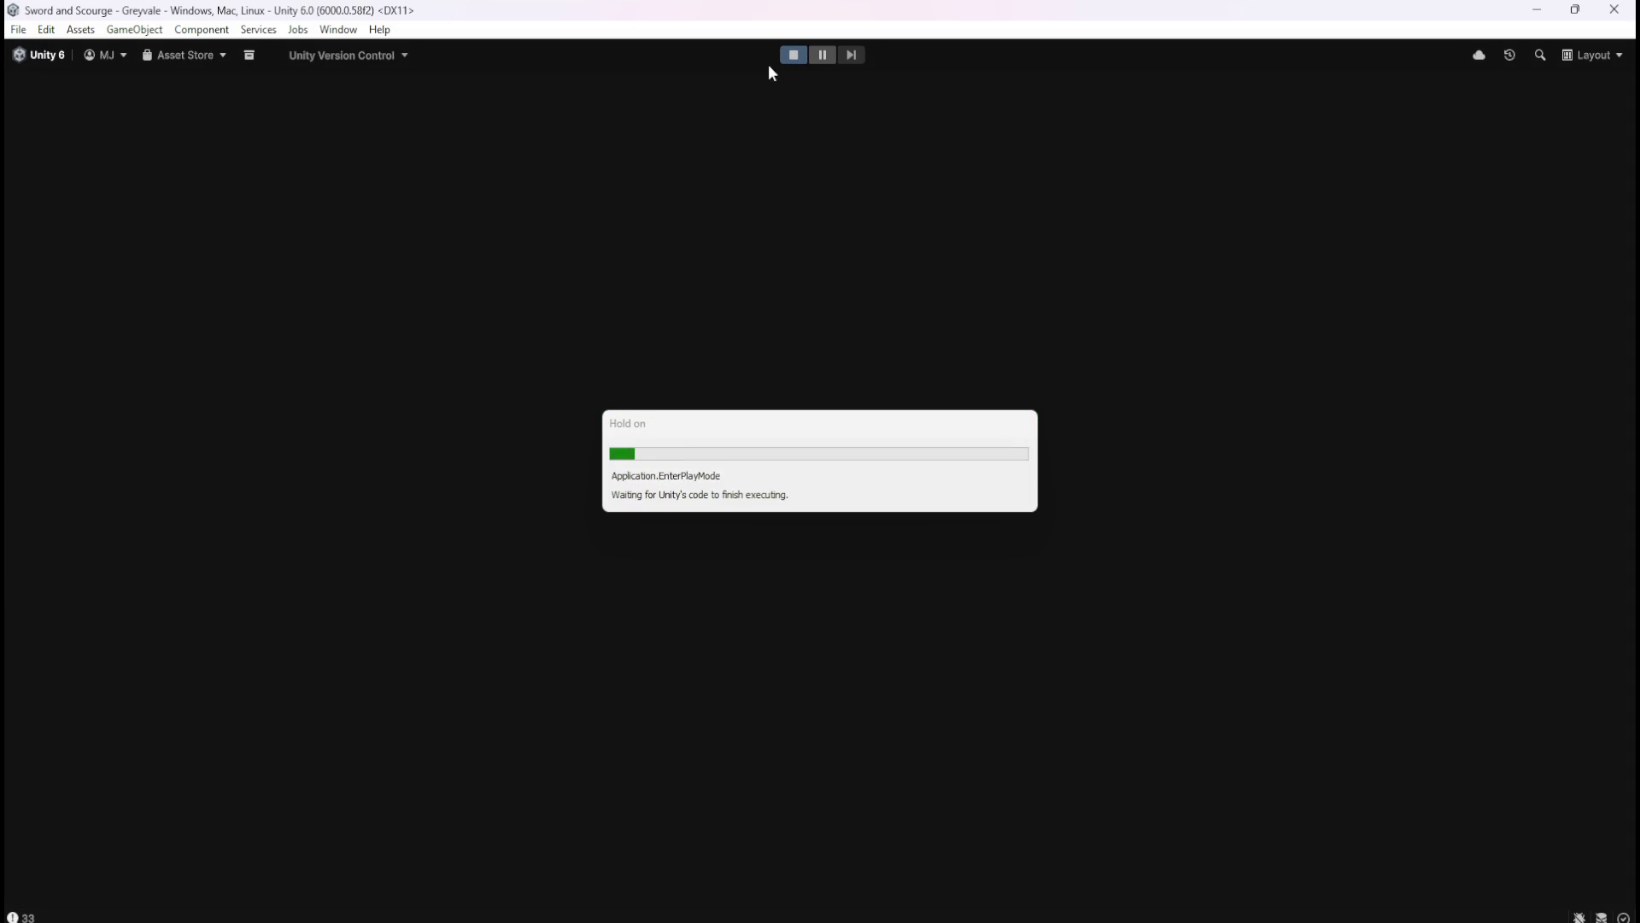
- Run the hero across the bridge, through the village and field, into the graveyard
key(w)
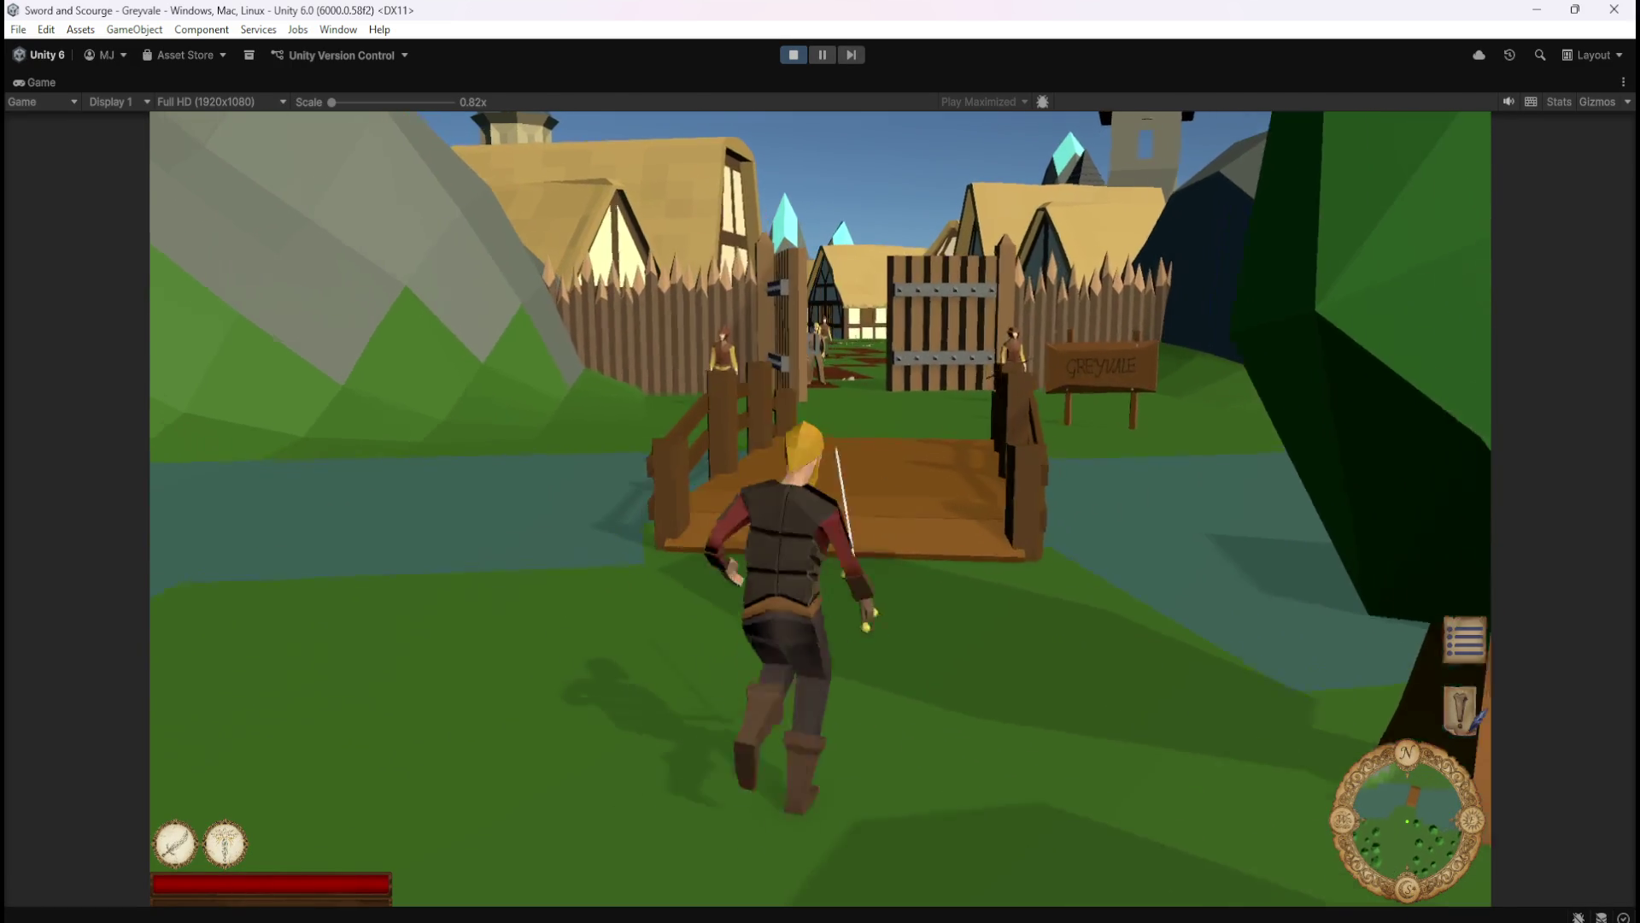
key(w)
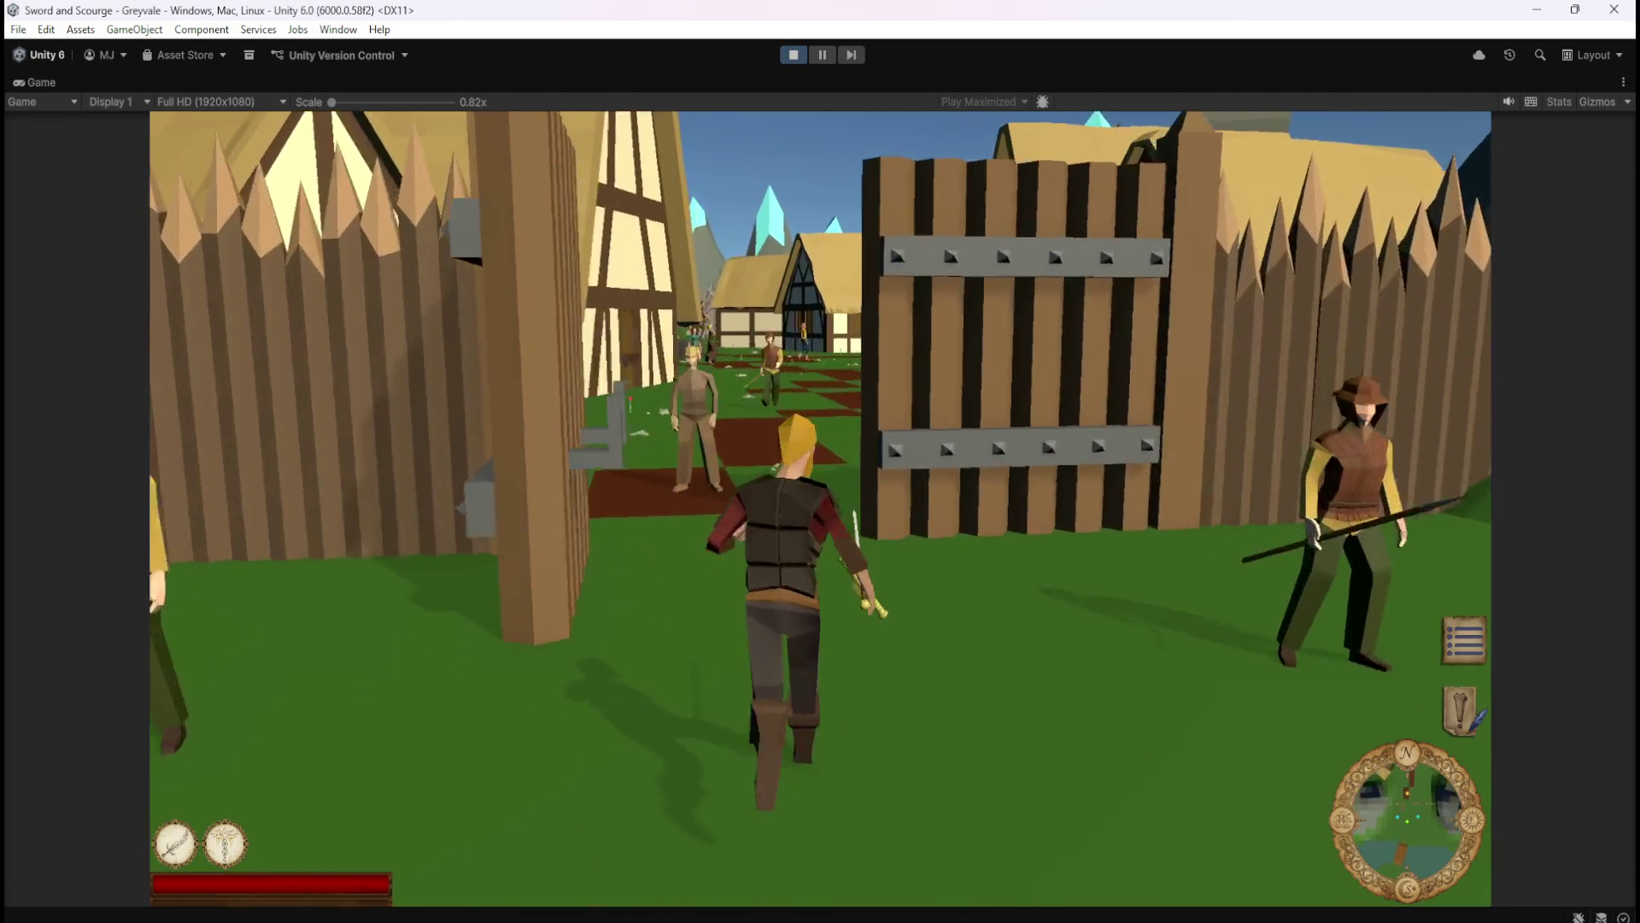
key(w)
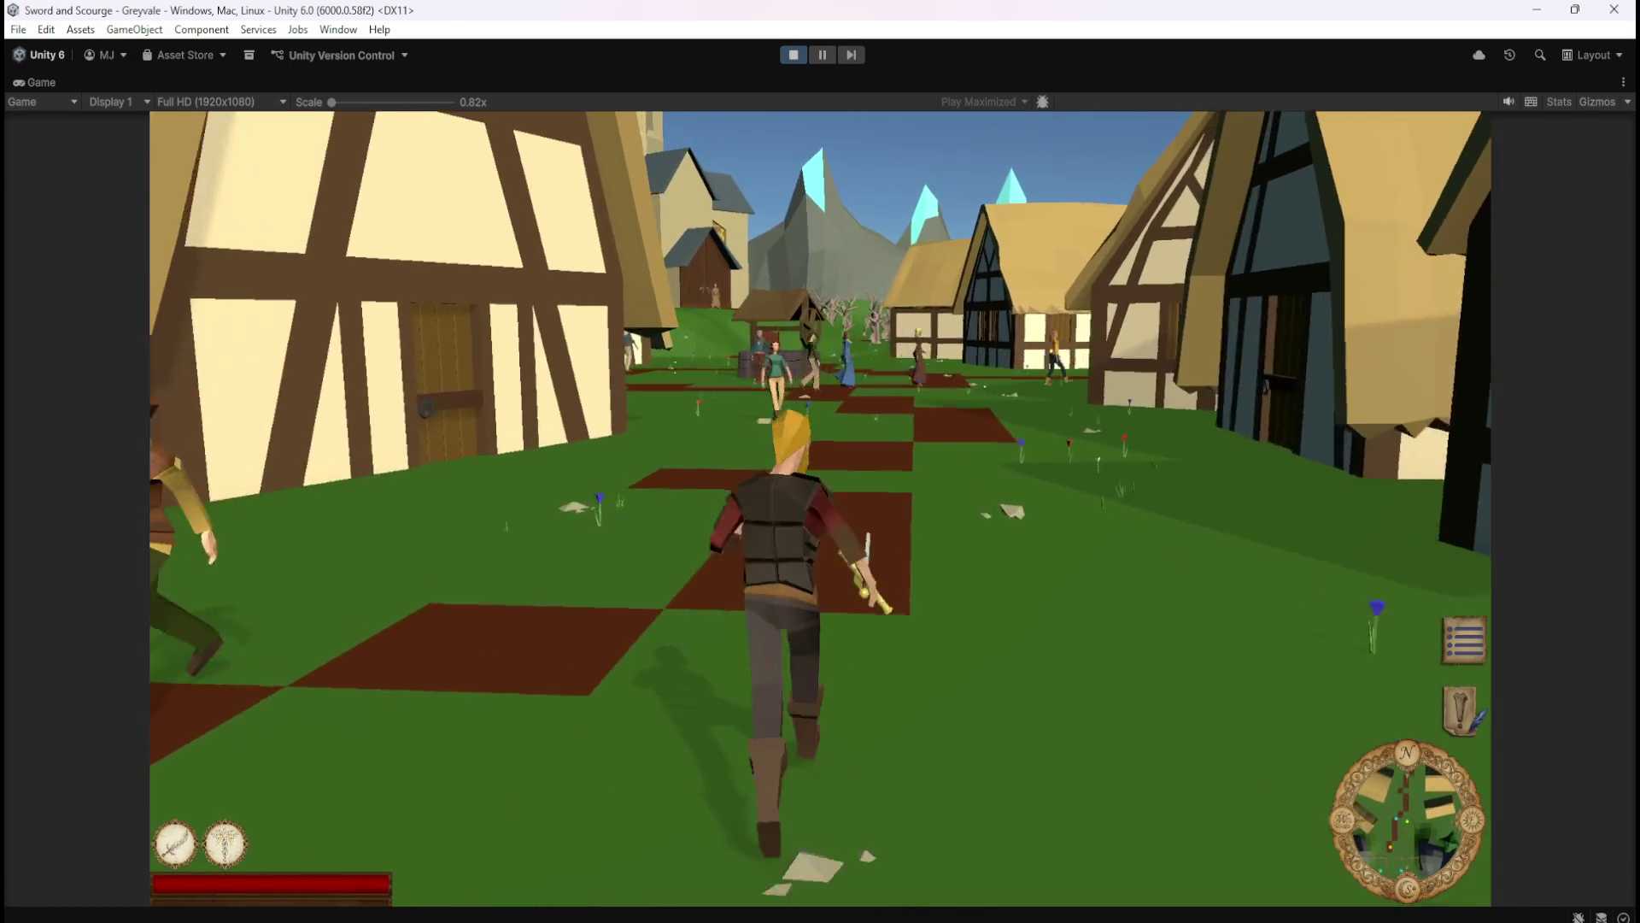
key(w)
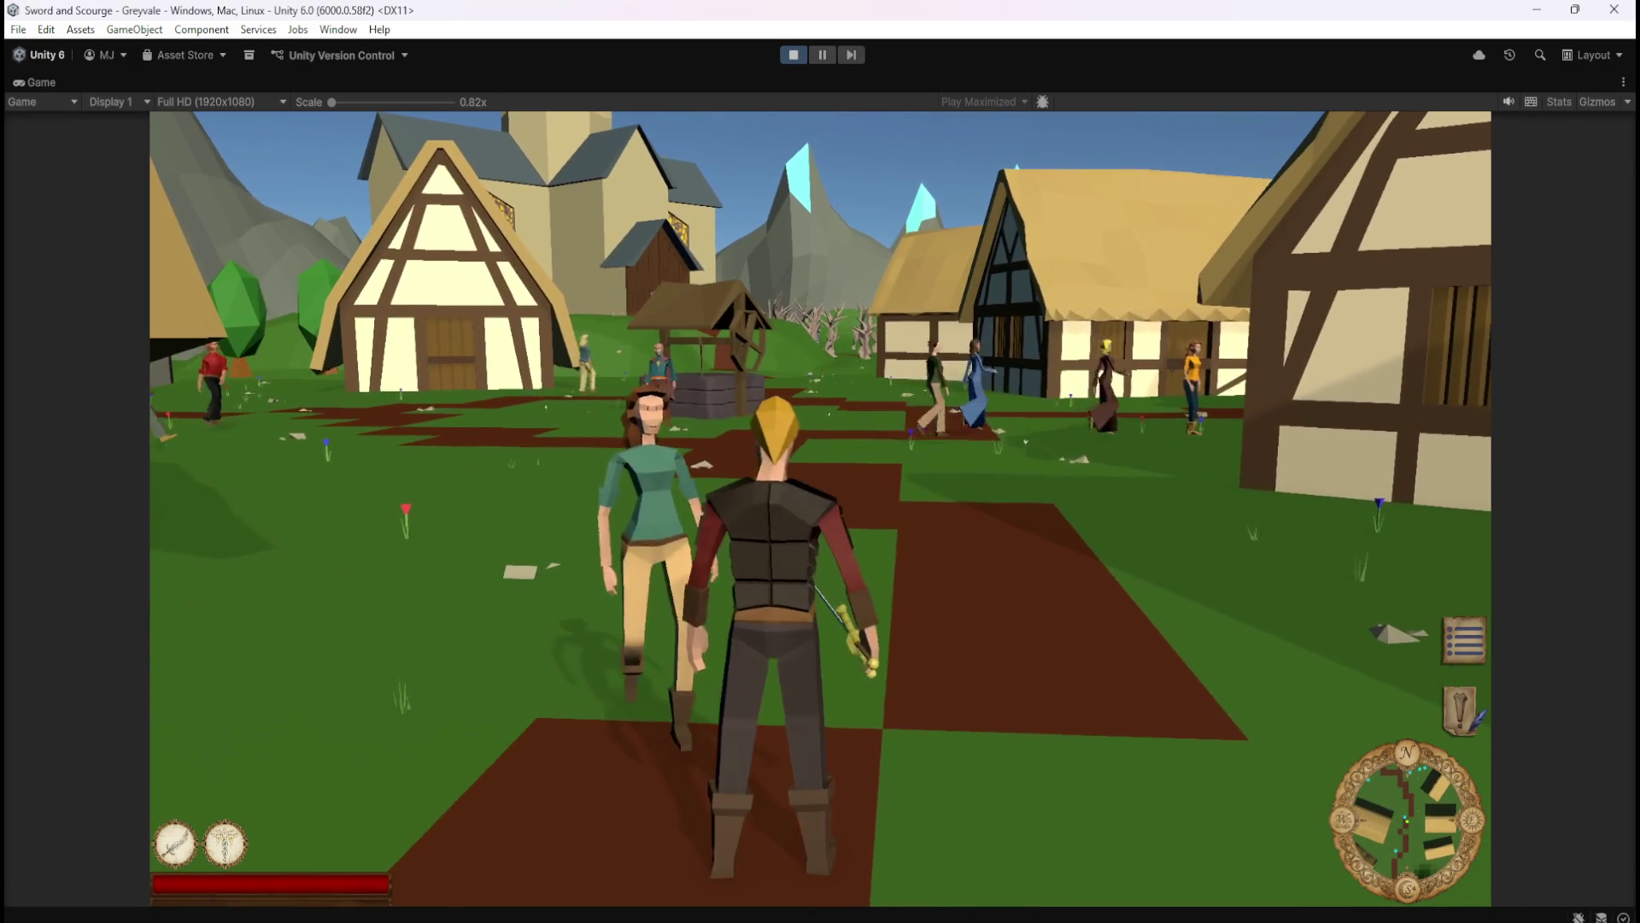
key(w)
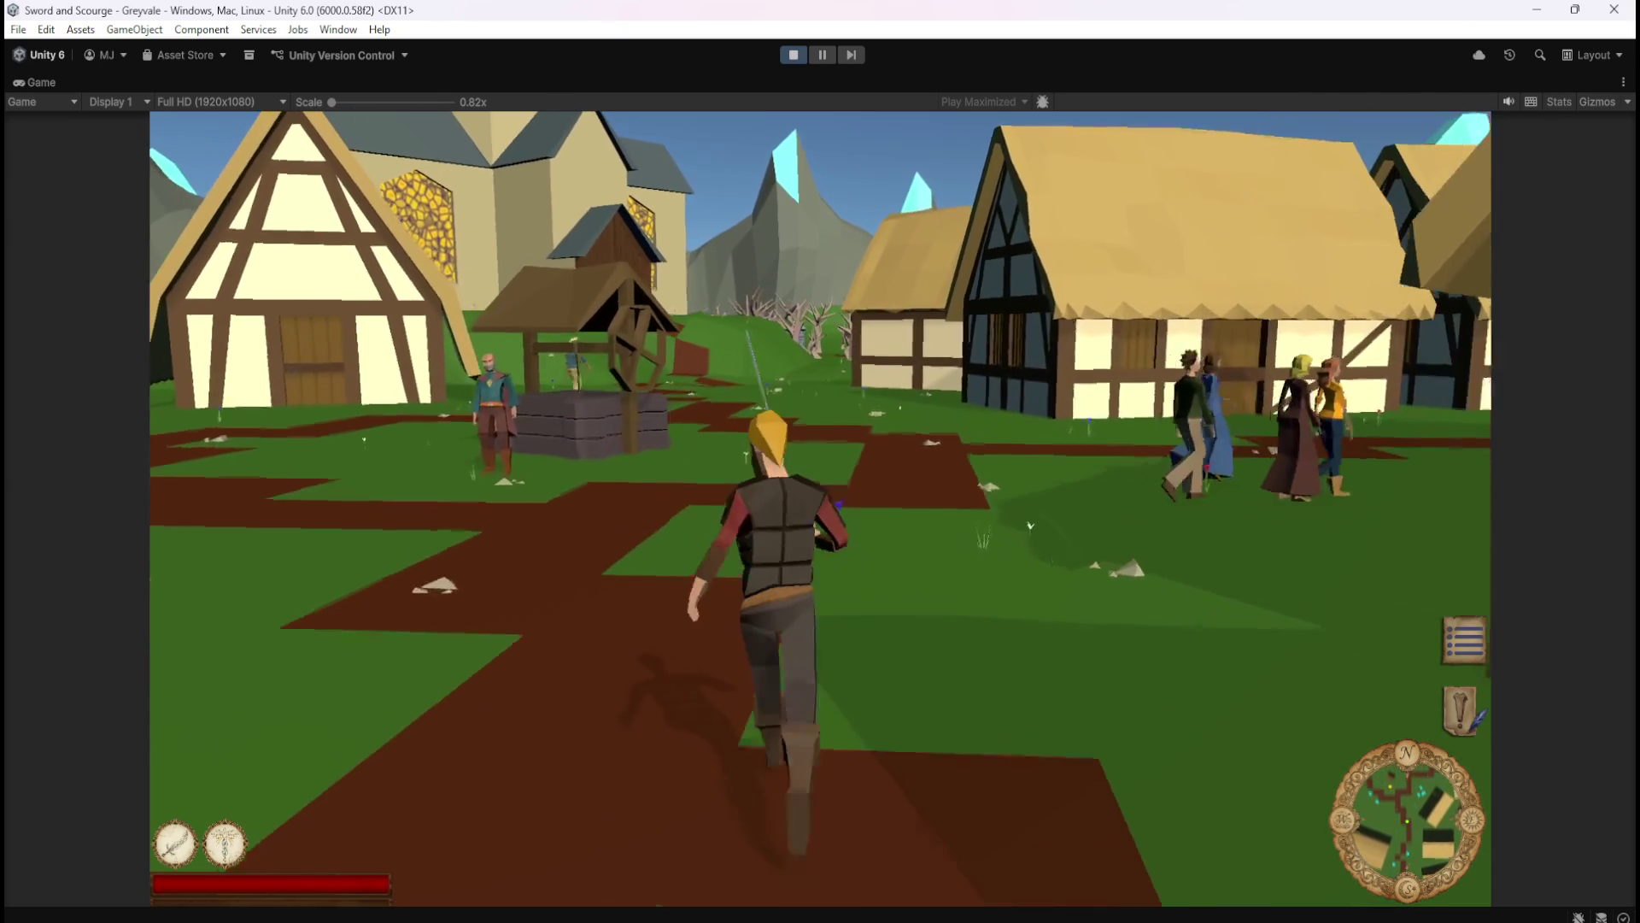
key(w)
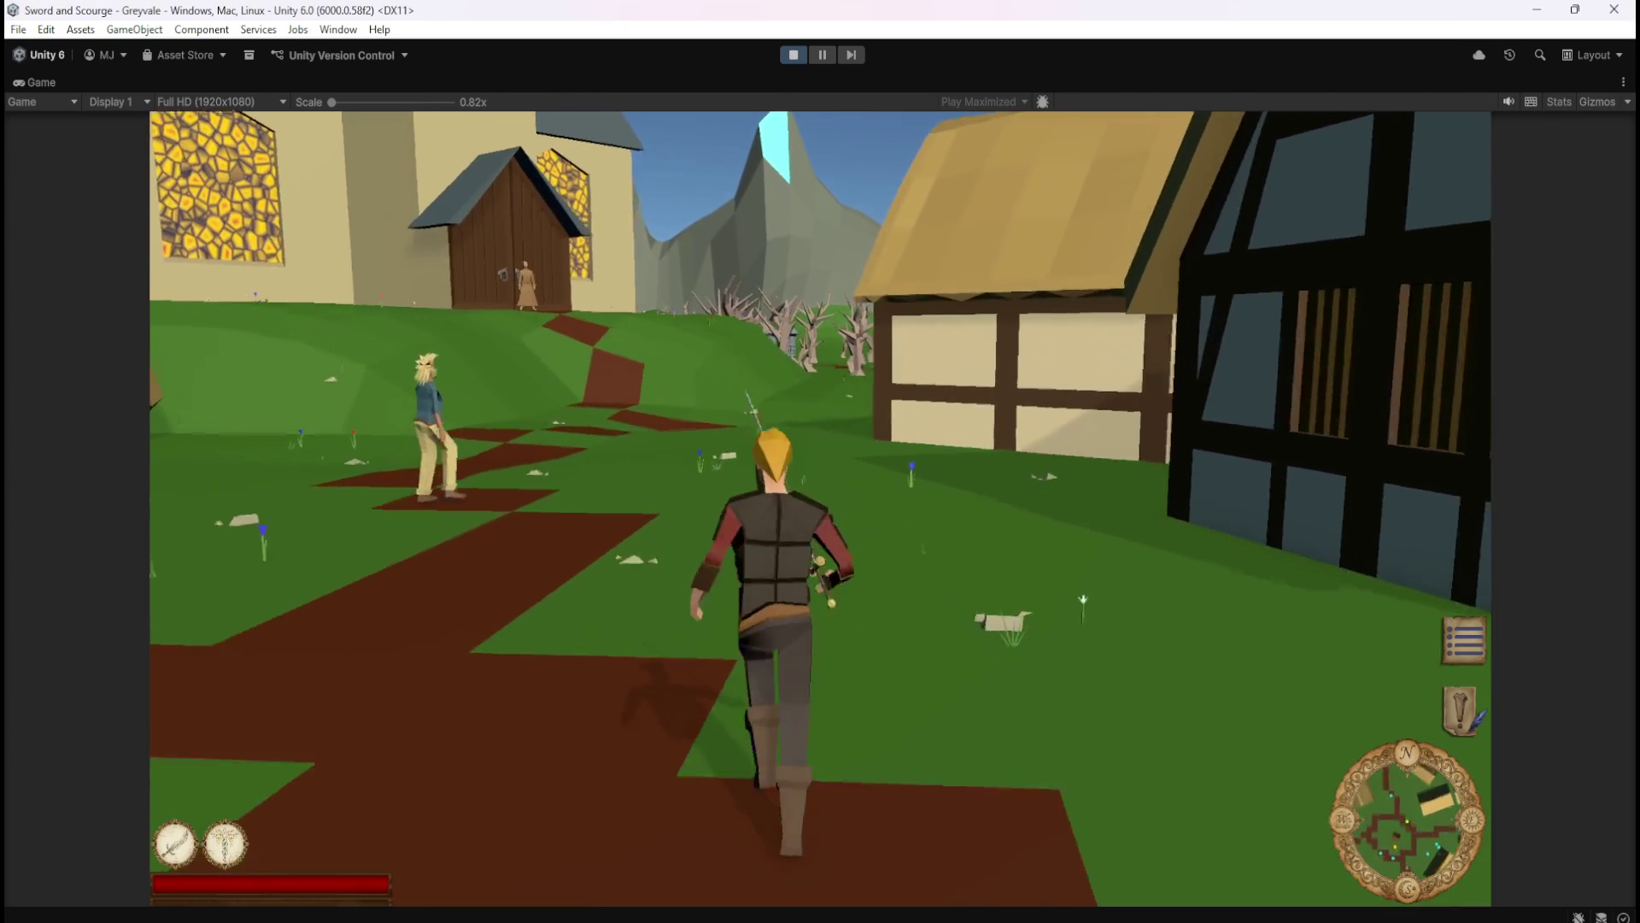
key(w)
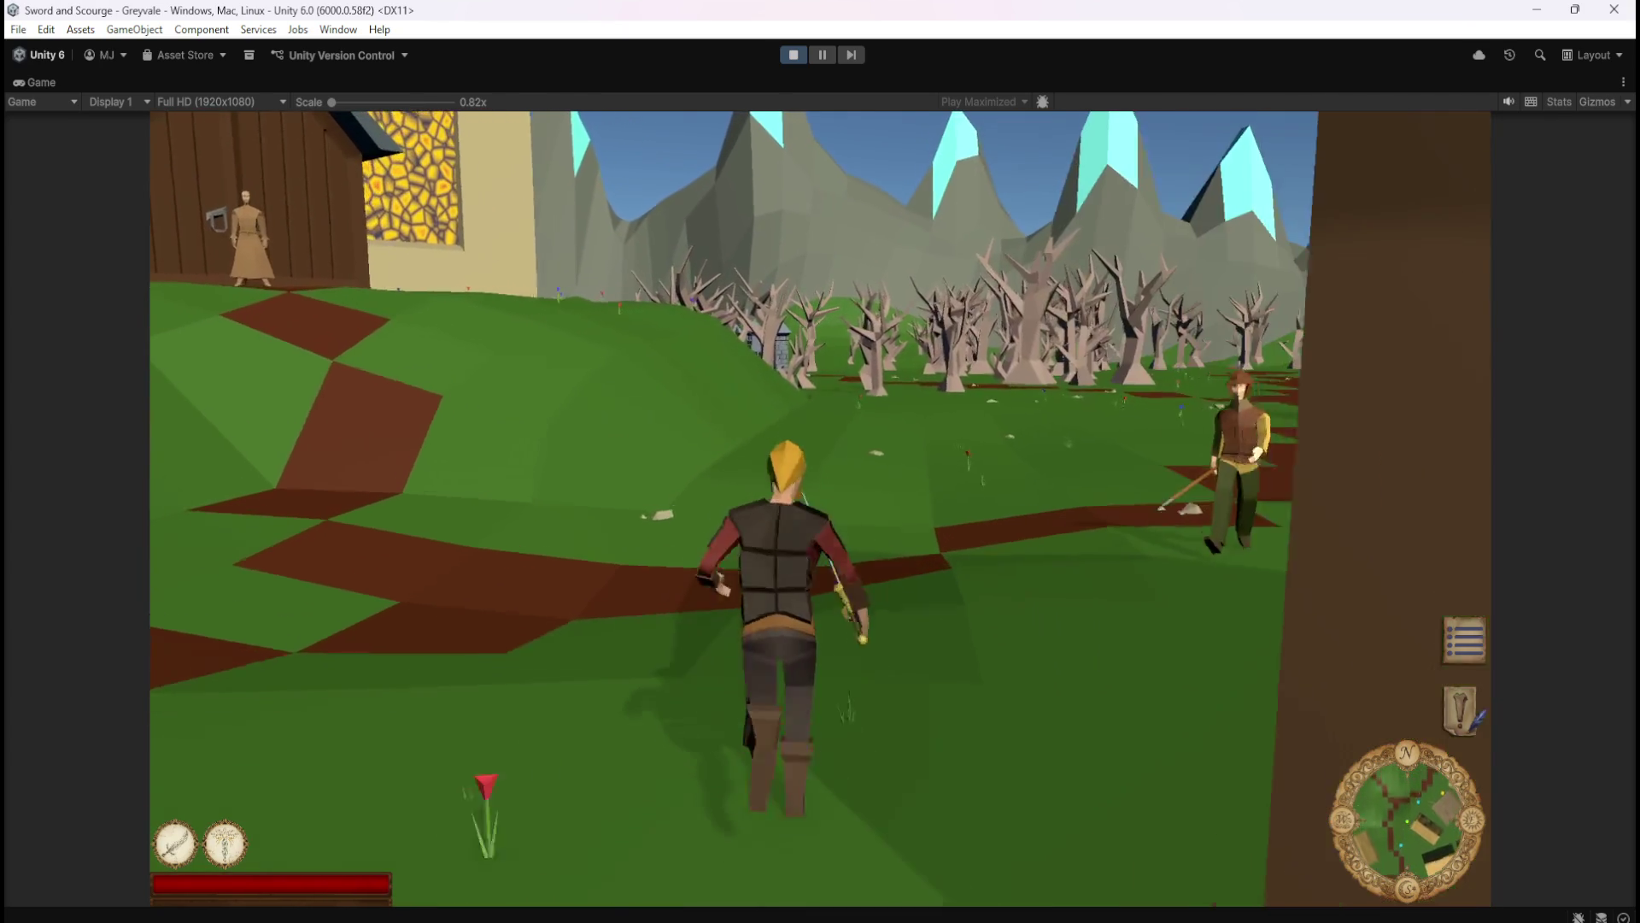
key(w)
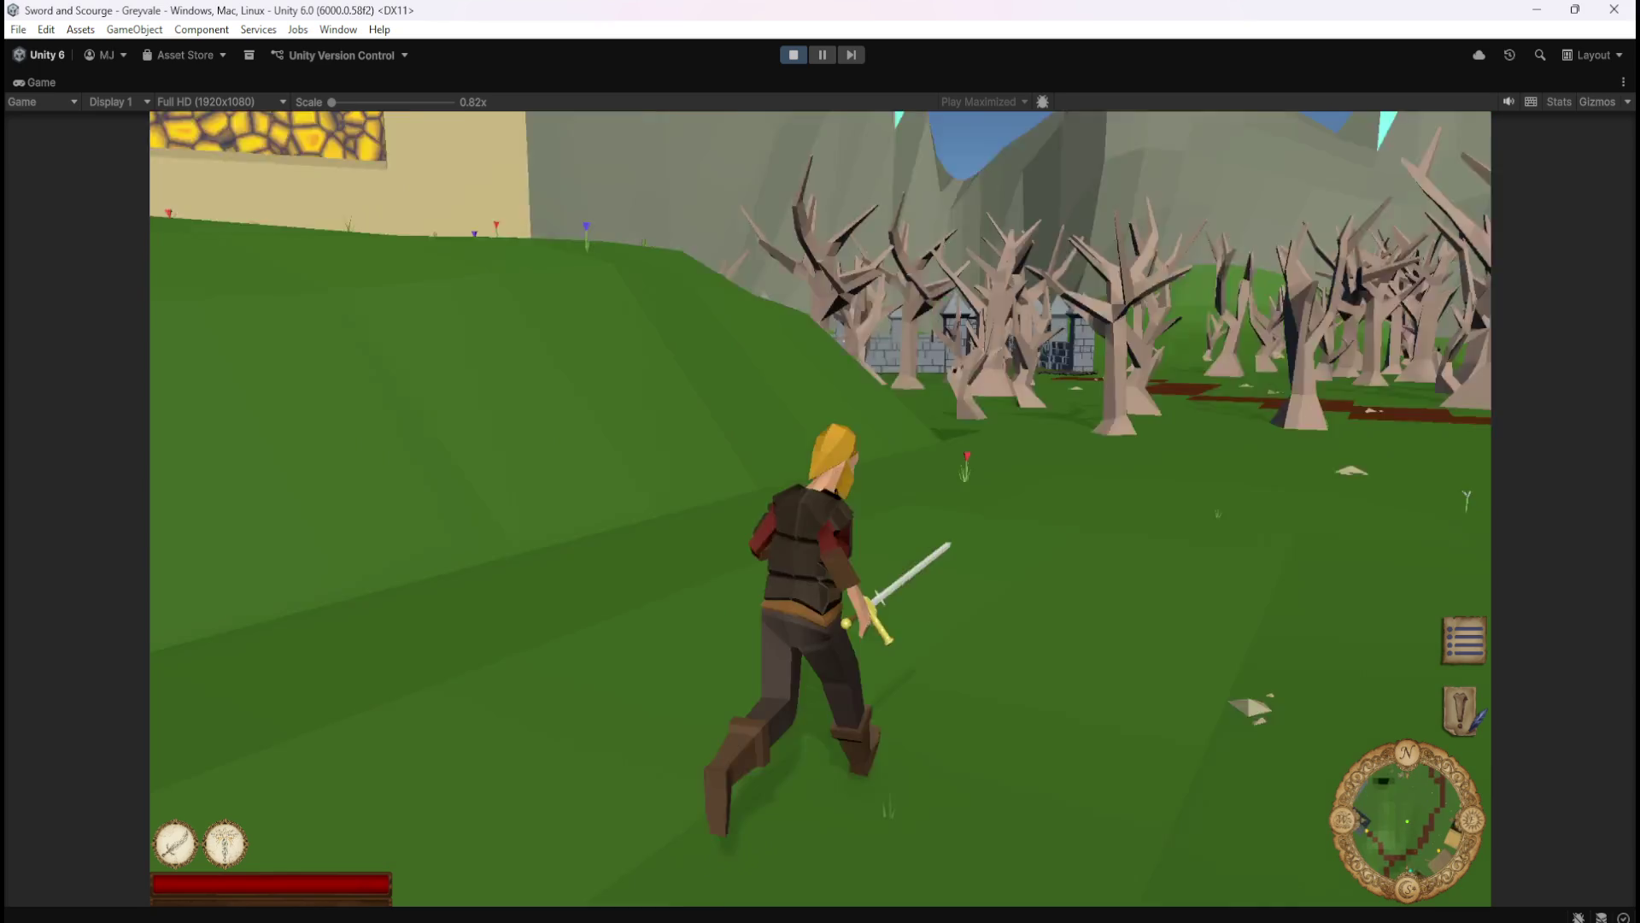
key(w)
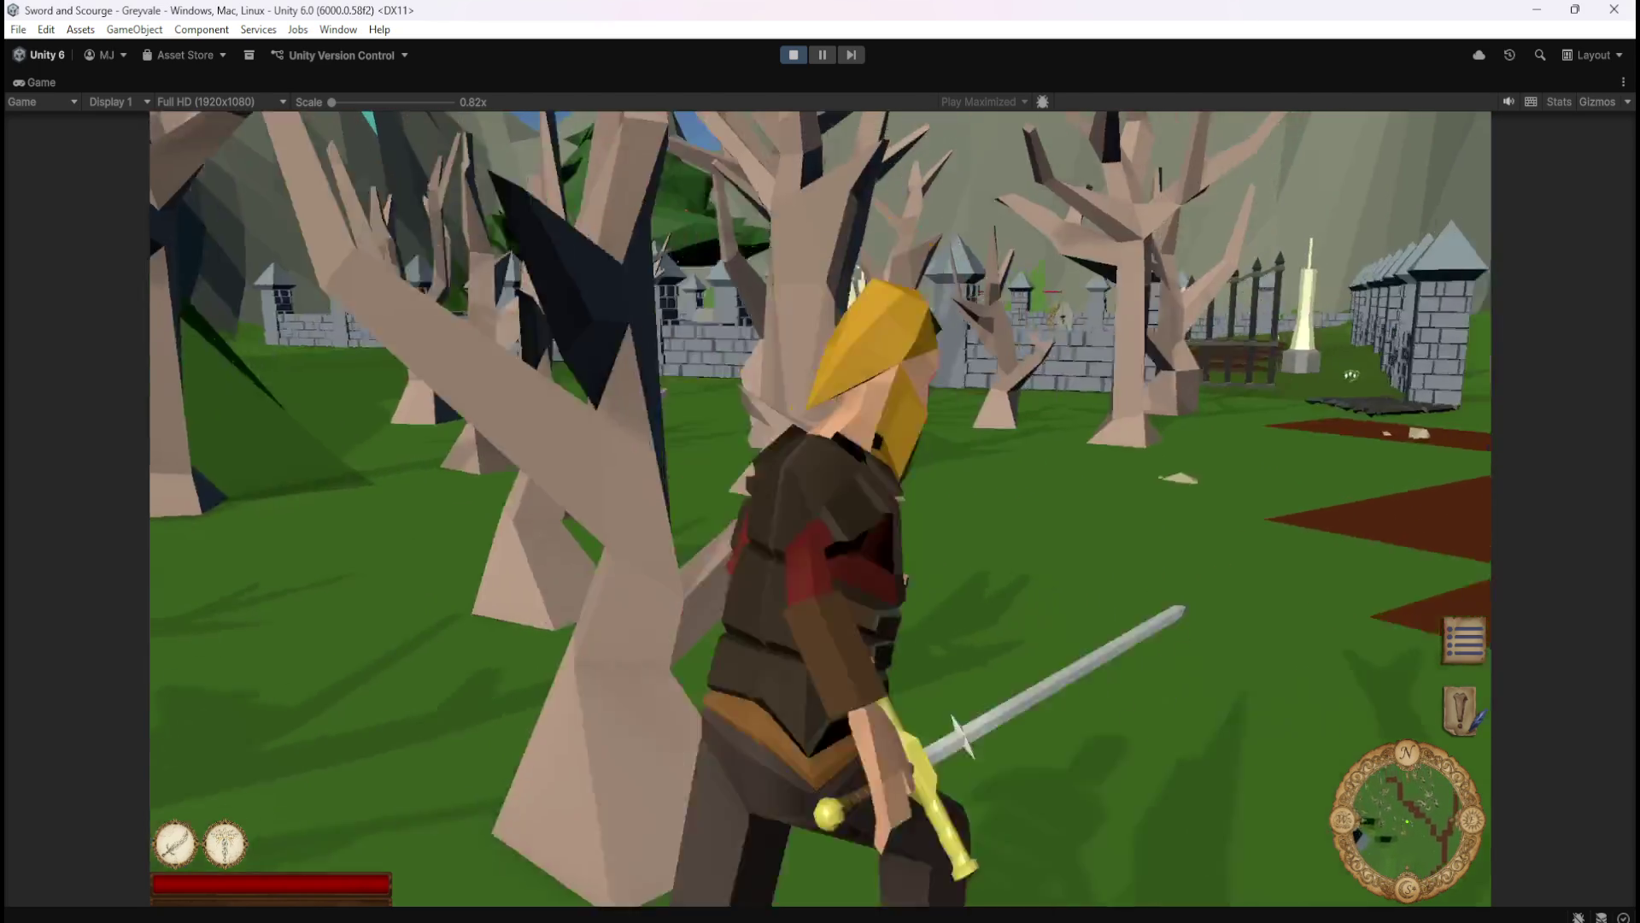
key(w)
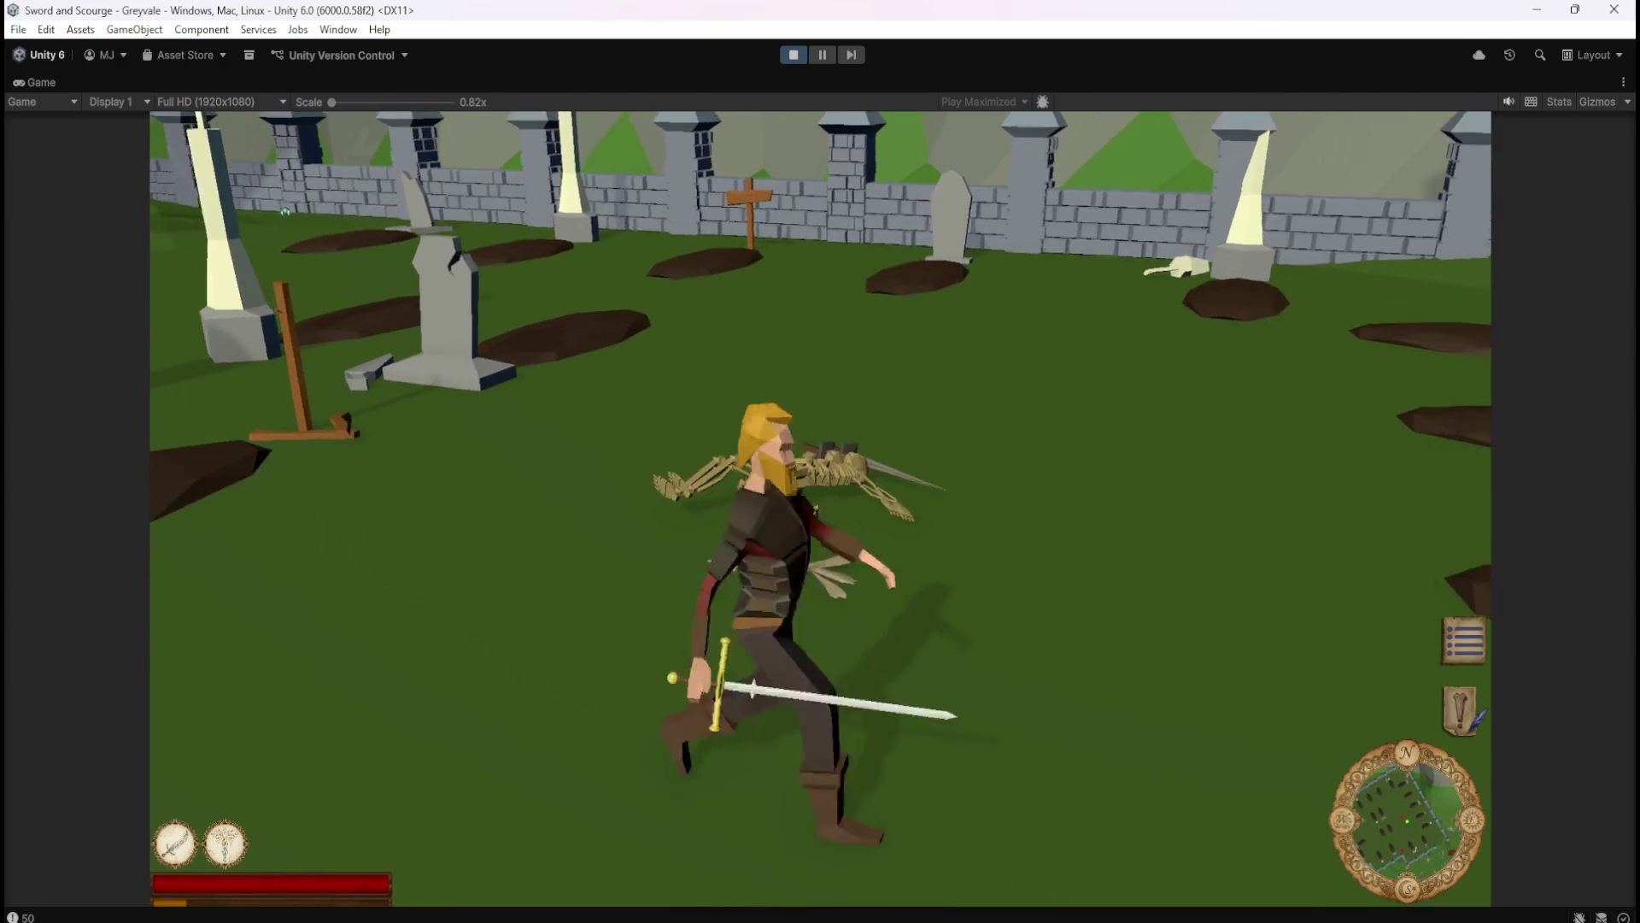
- Turn the hero around at the fallen skeleton, then exit Play Mode
key(s)
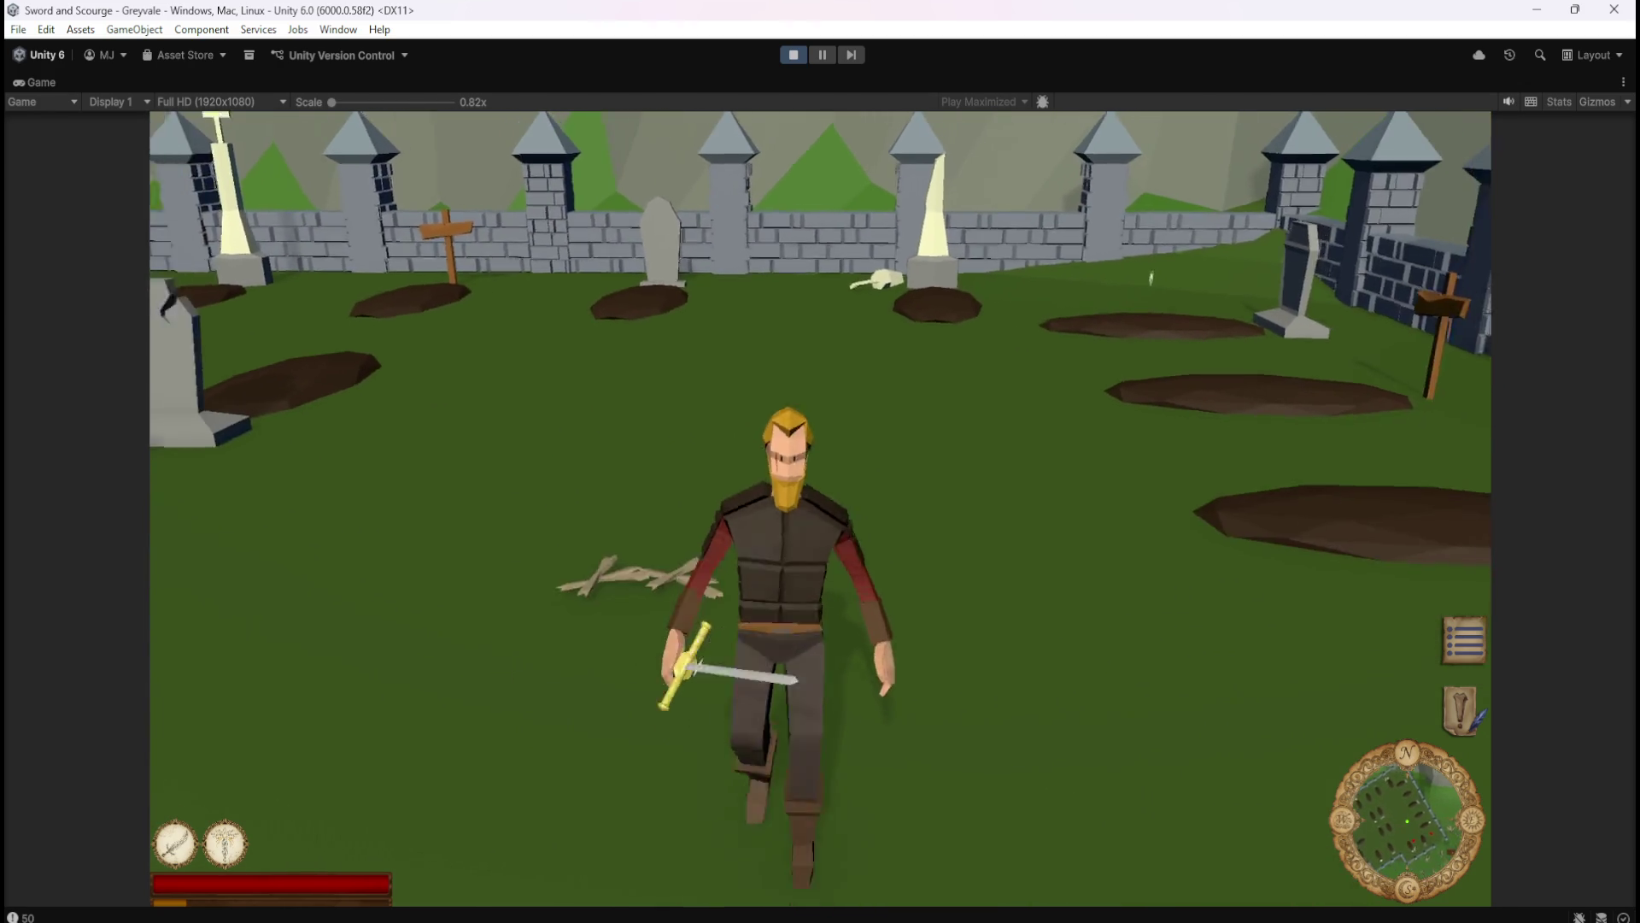
key(Escape)
click(793, 55)
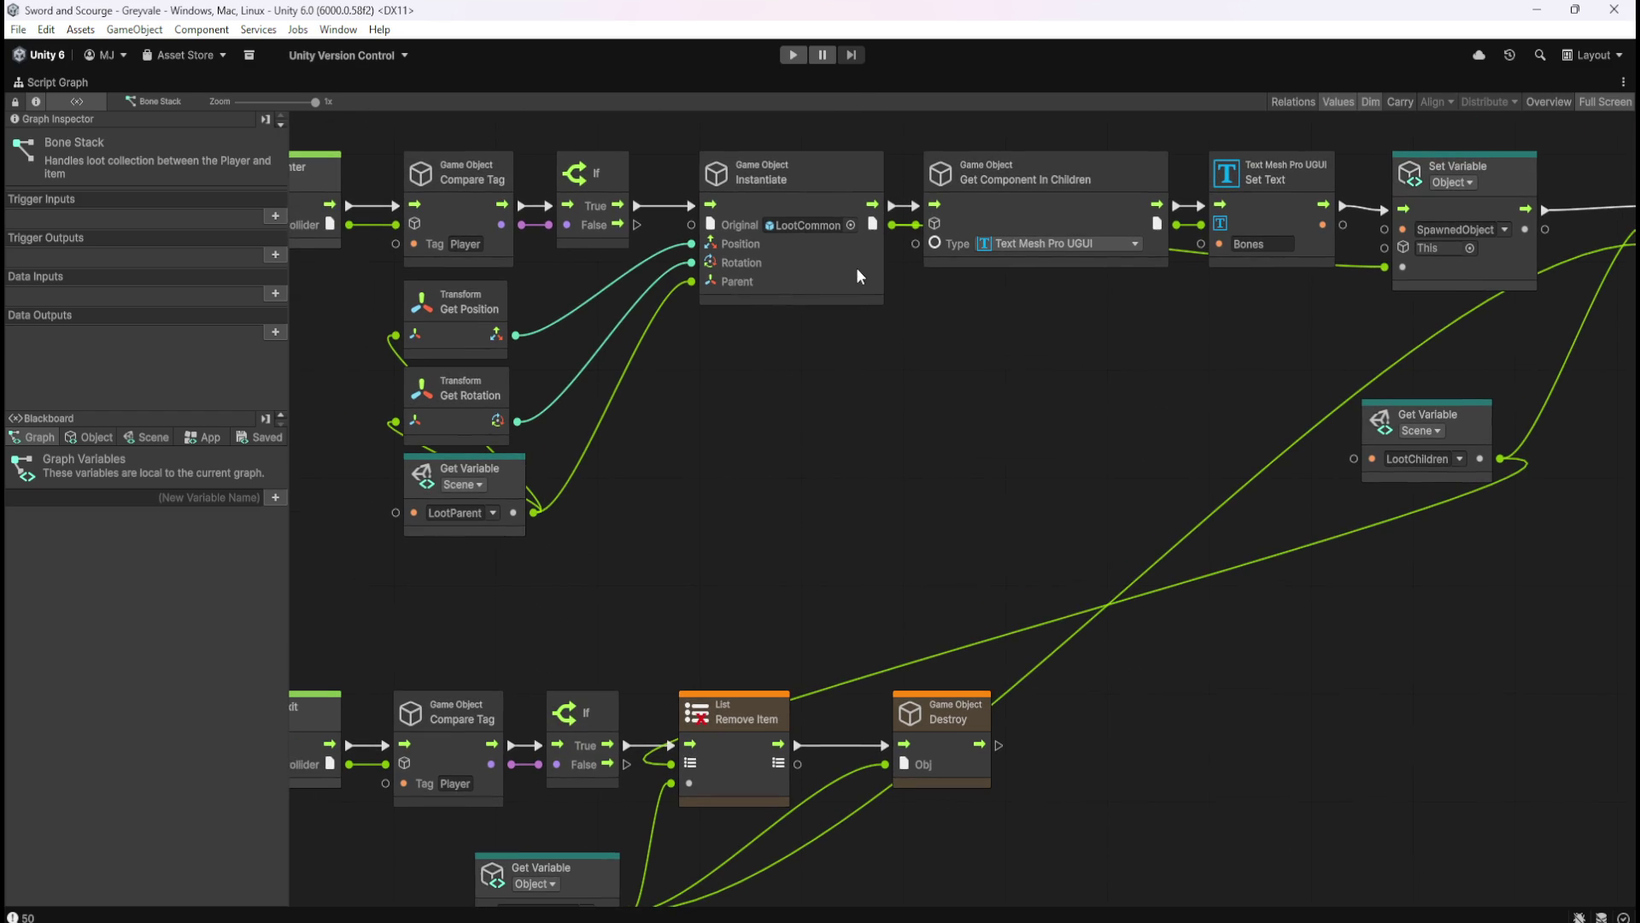
click(858, 268)
mouse_move(683, 133)
mouse_down()
mouse_move(872, 432)
mouse_move(899, 443)
mouse_up()
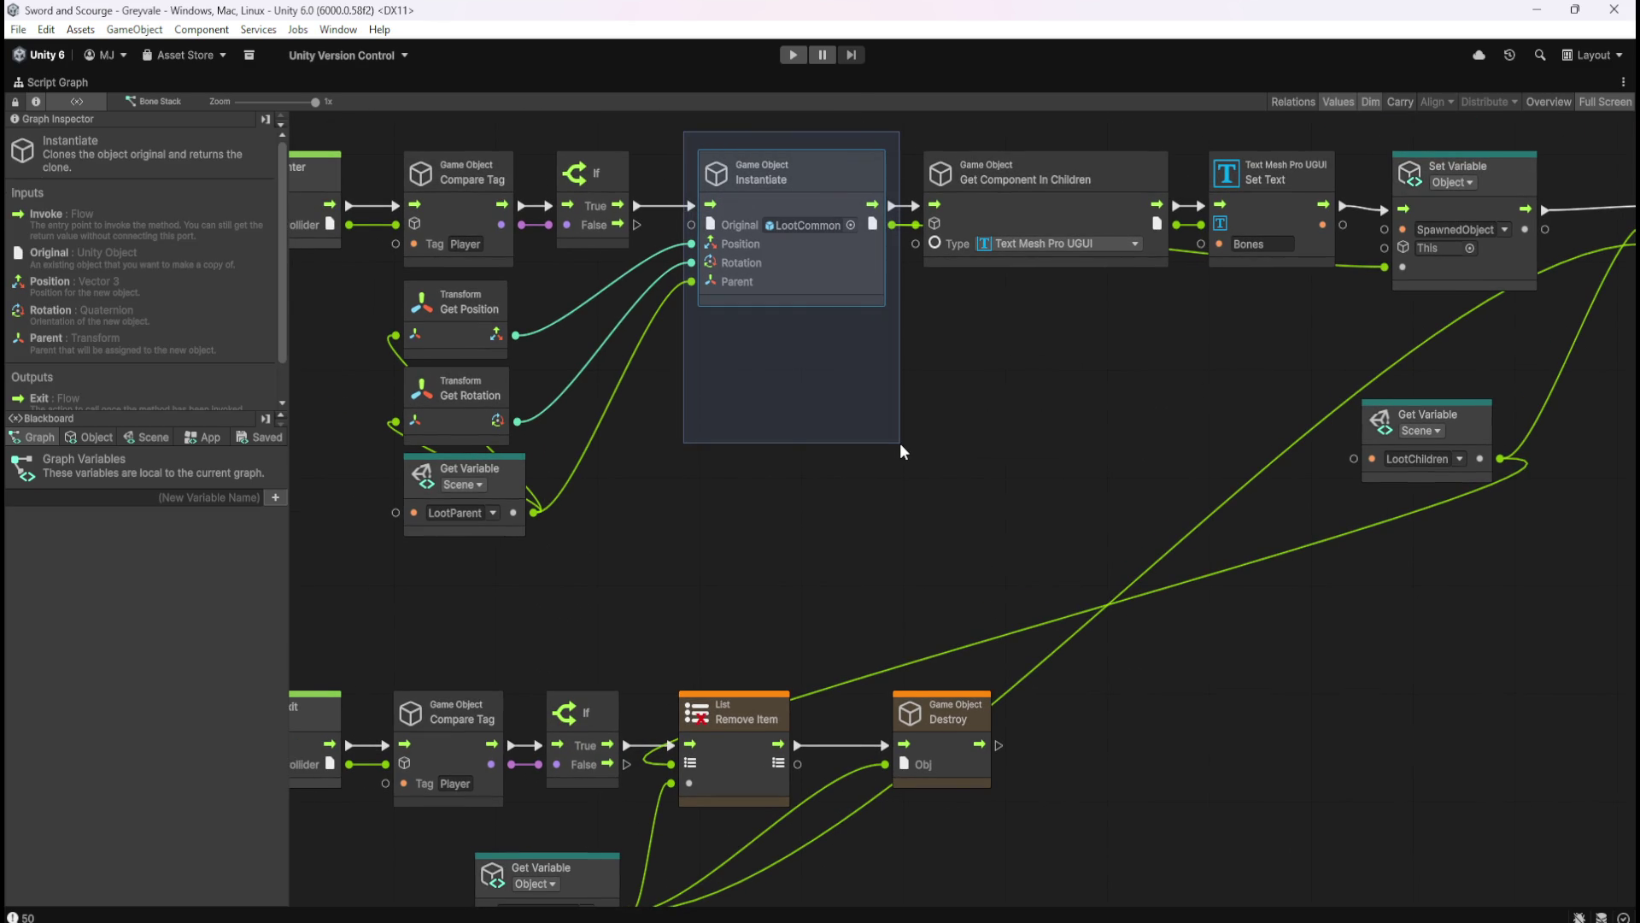
drag(900, 444, 899, 443)
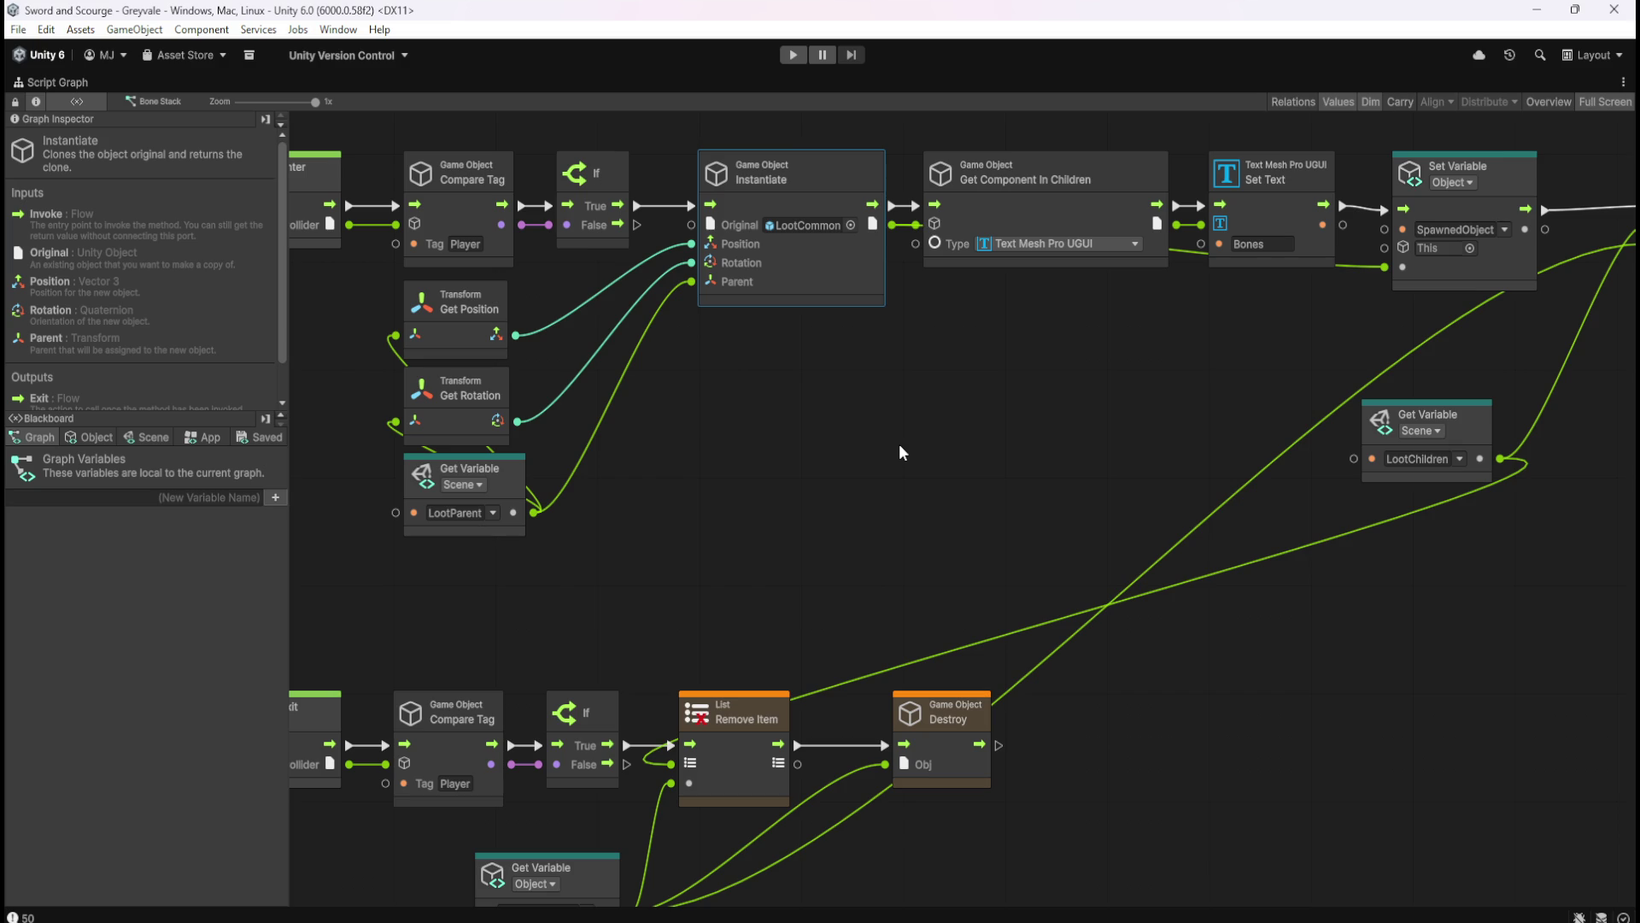
click(900, 447)
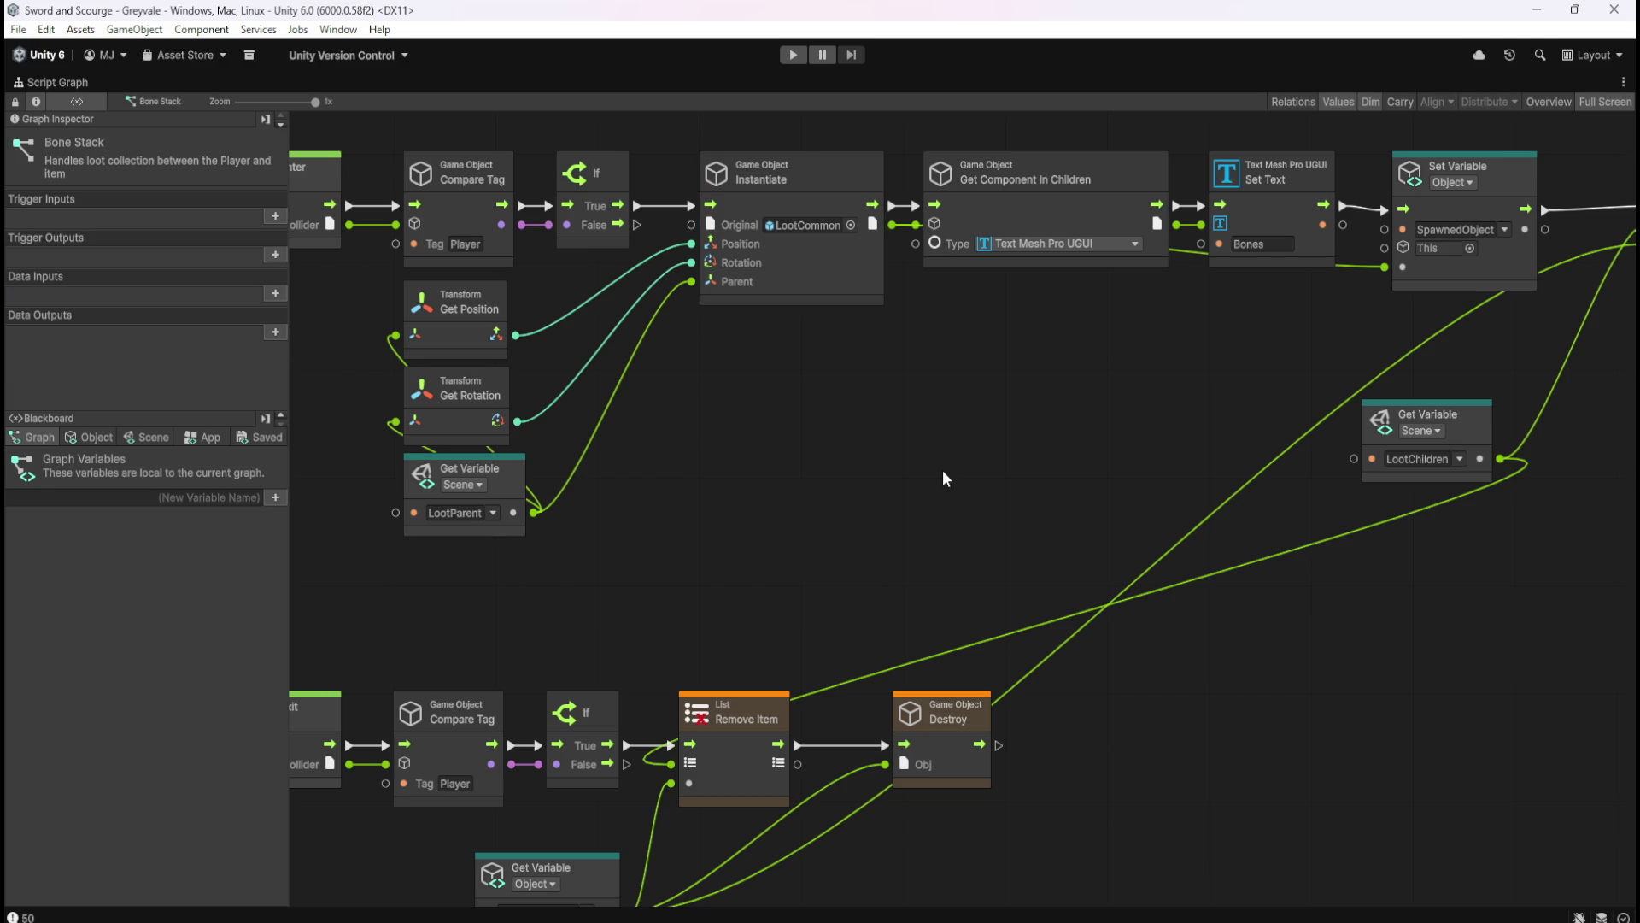
mouse_move(1028, 531)
mouse_down()
mouse_move(1048, 527)
mouse_move(850, 510)
mouse_move(1187, 420)
mouse_up()
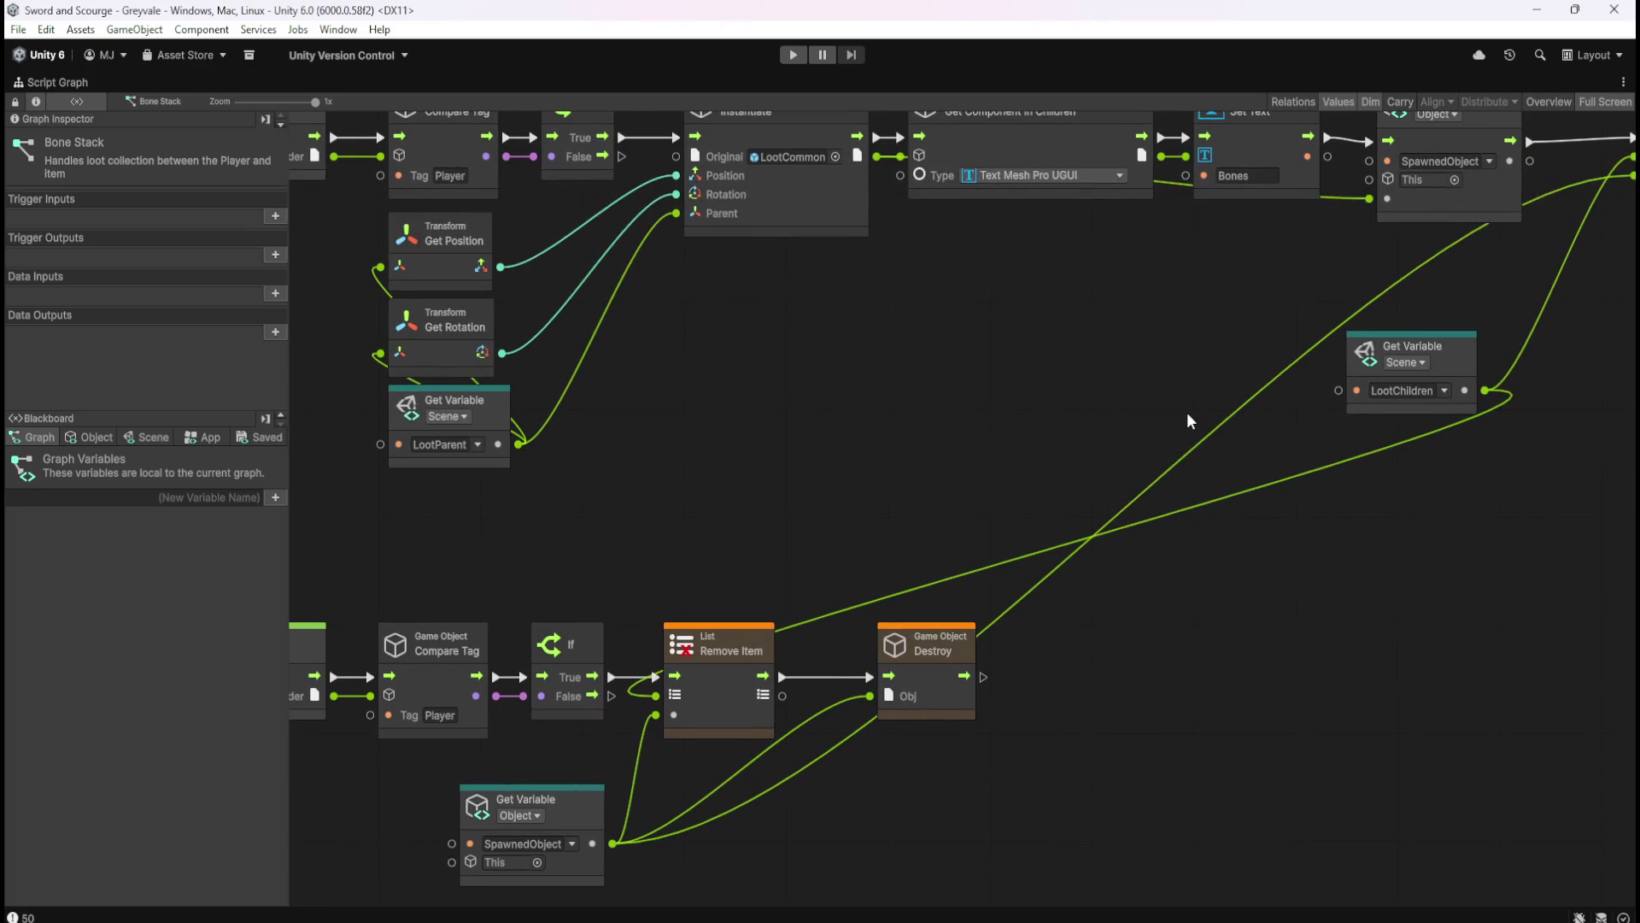
mouse_move(1006, 376)
mouse_down()
mouse_move(964, 436)
mouse_move(1052, 488)
mouse_up()
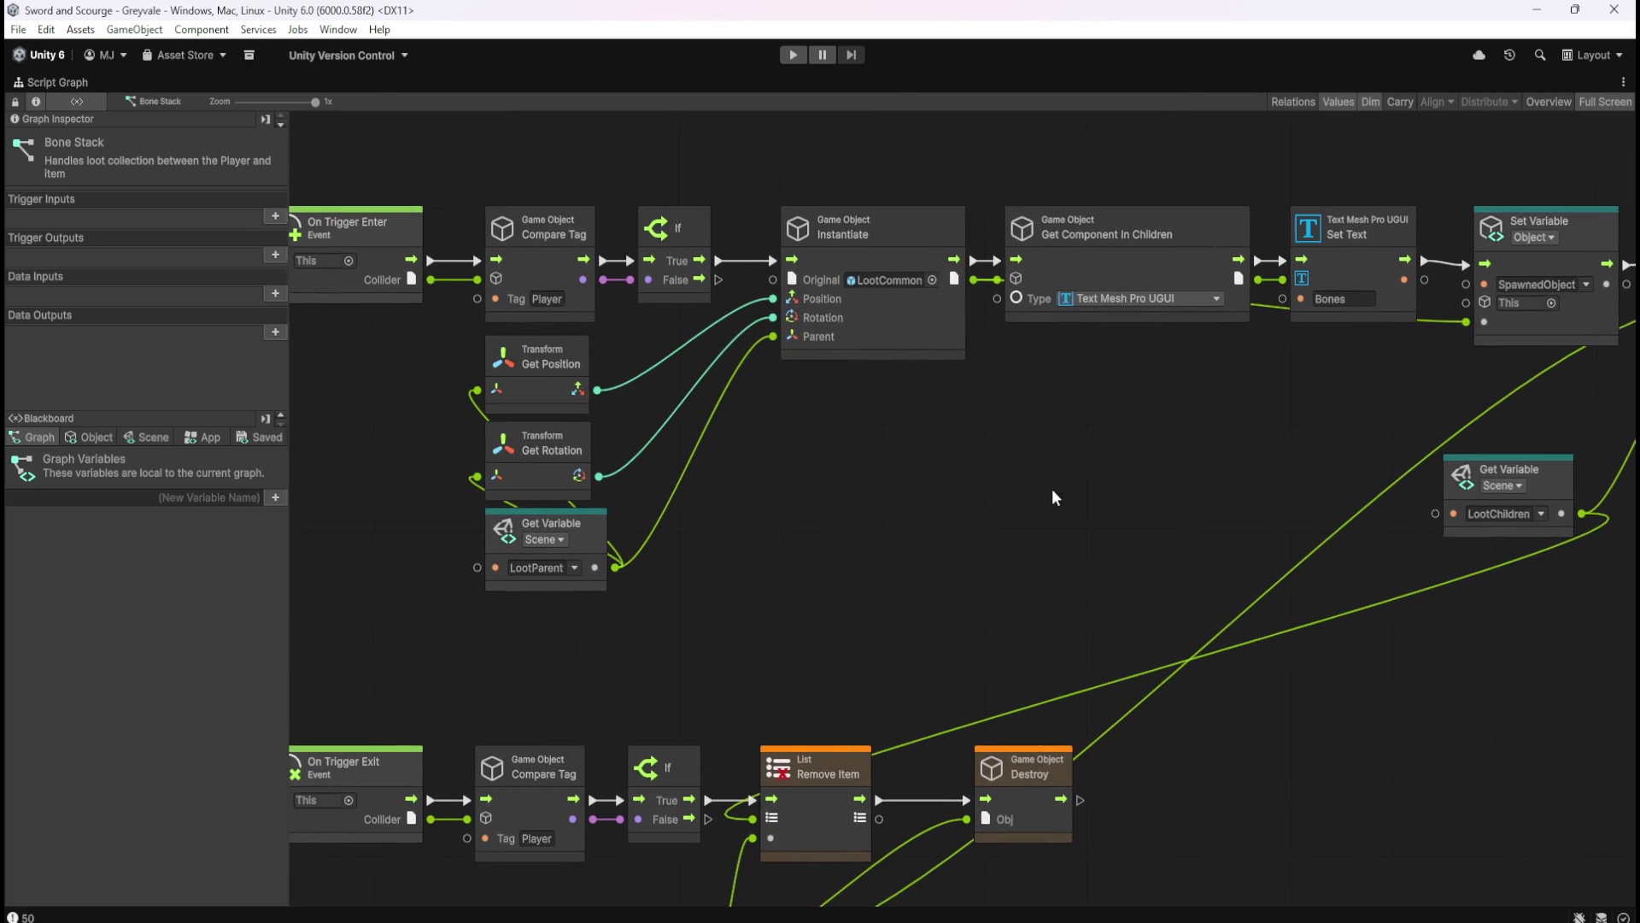
scroll(942, 466, down, 2)
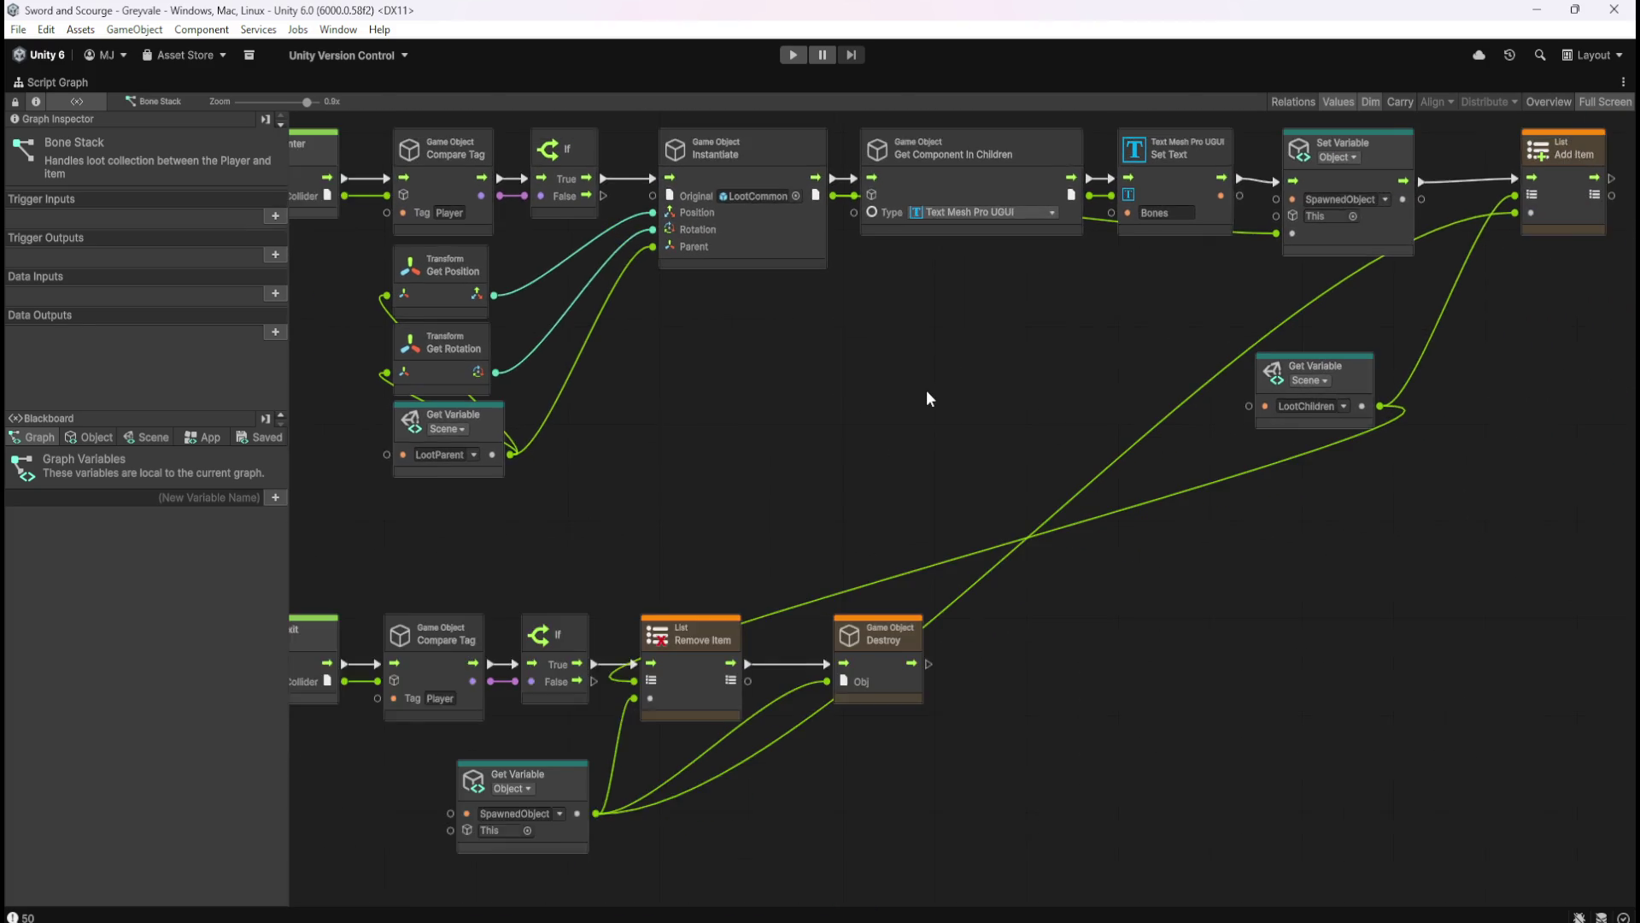
drag(920, 391, 941, 419)
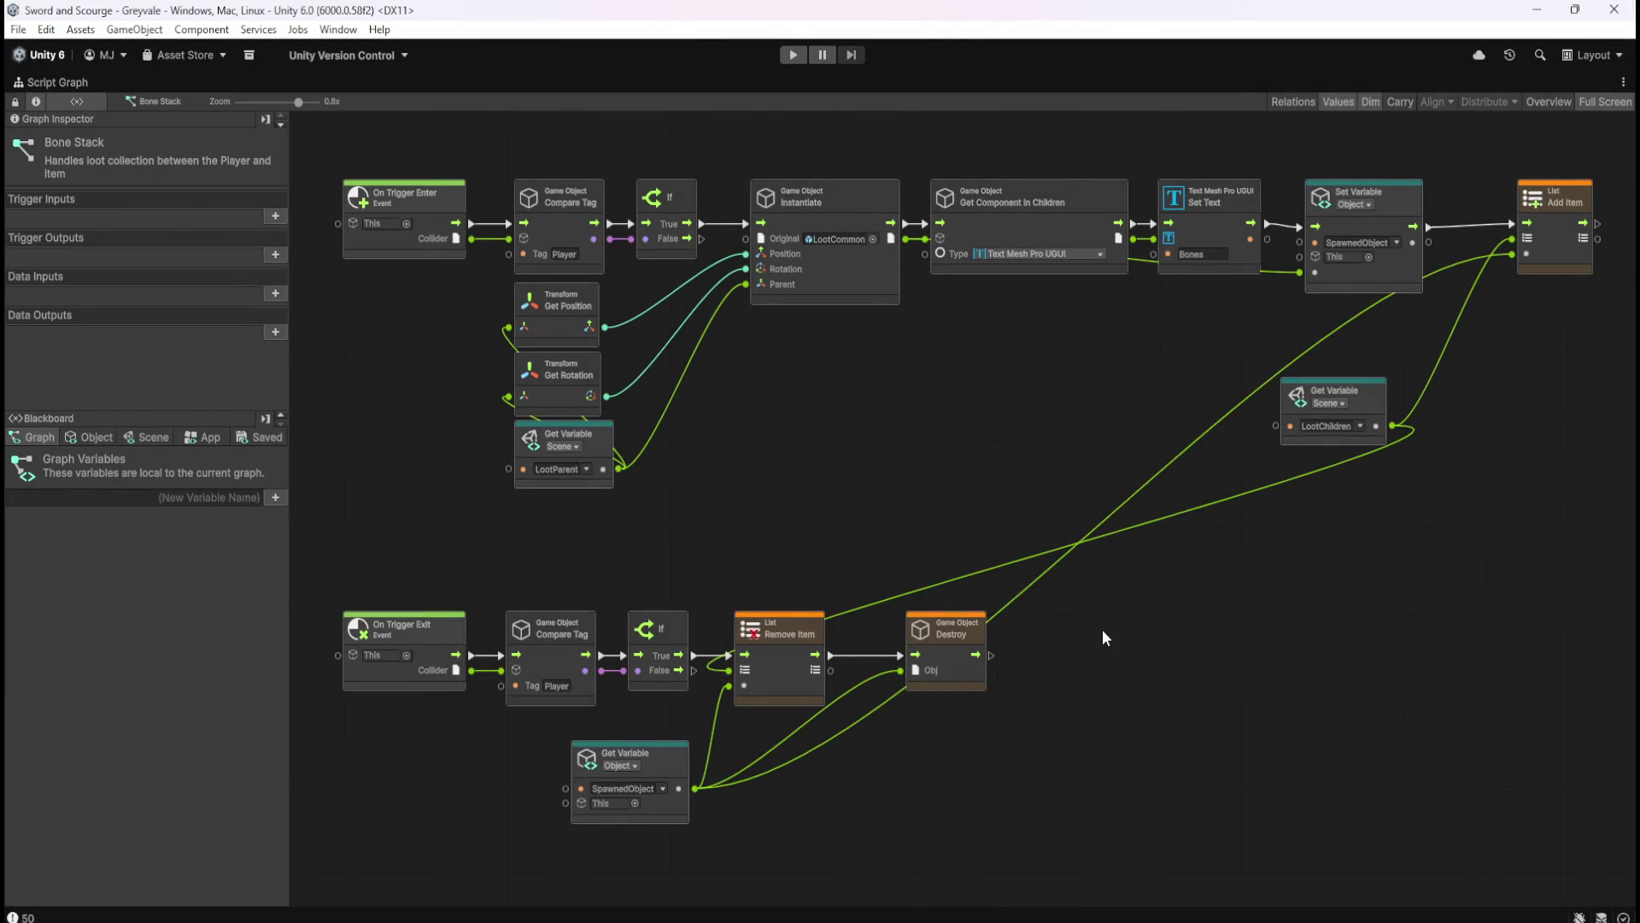
key(shift+space)
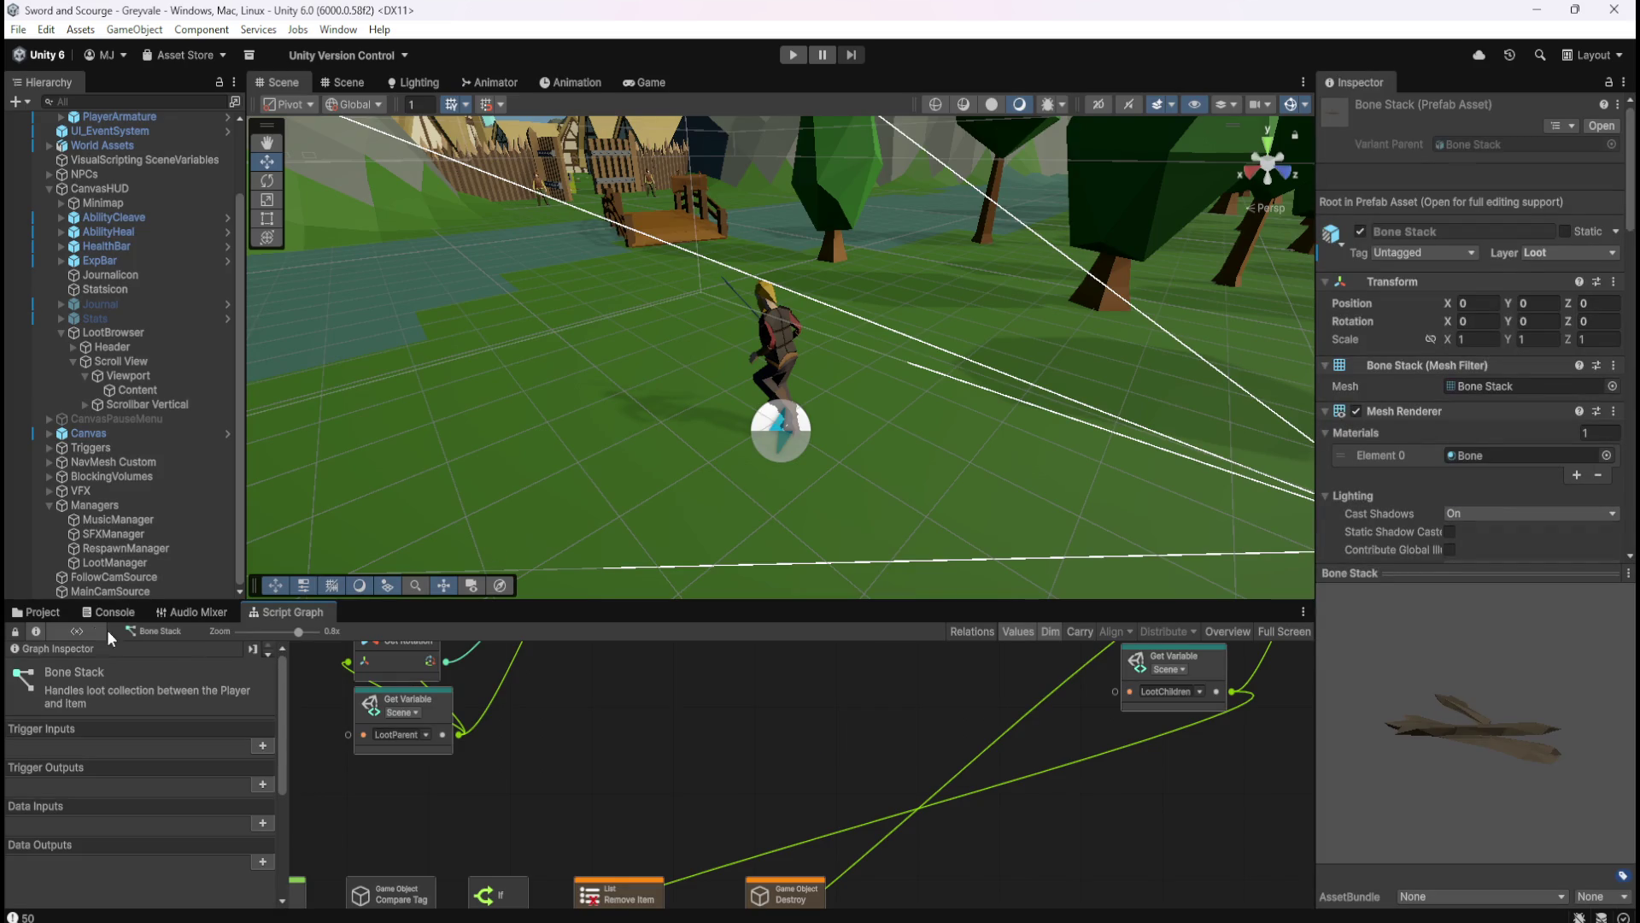
- Select the Gem Blood Ruby prefab and show its Script Graph
key(shift+space)
key(shift+space)
click(35, 613)
click(349, 704)
click(300, 608)
key(shift+space)
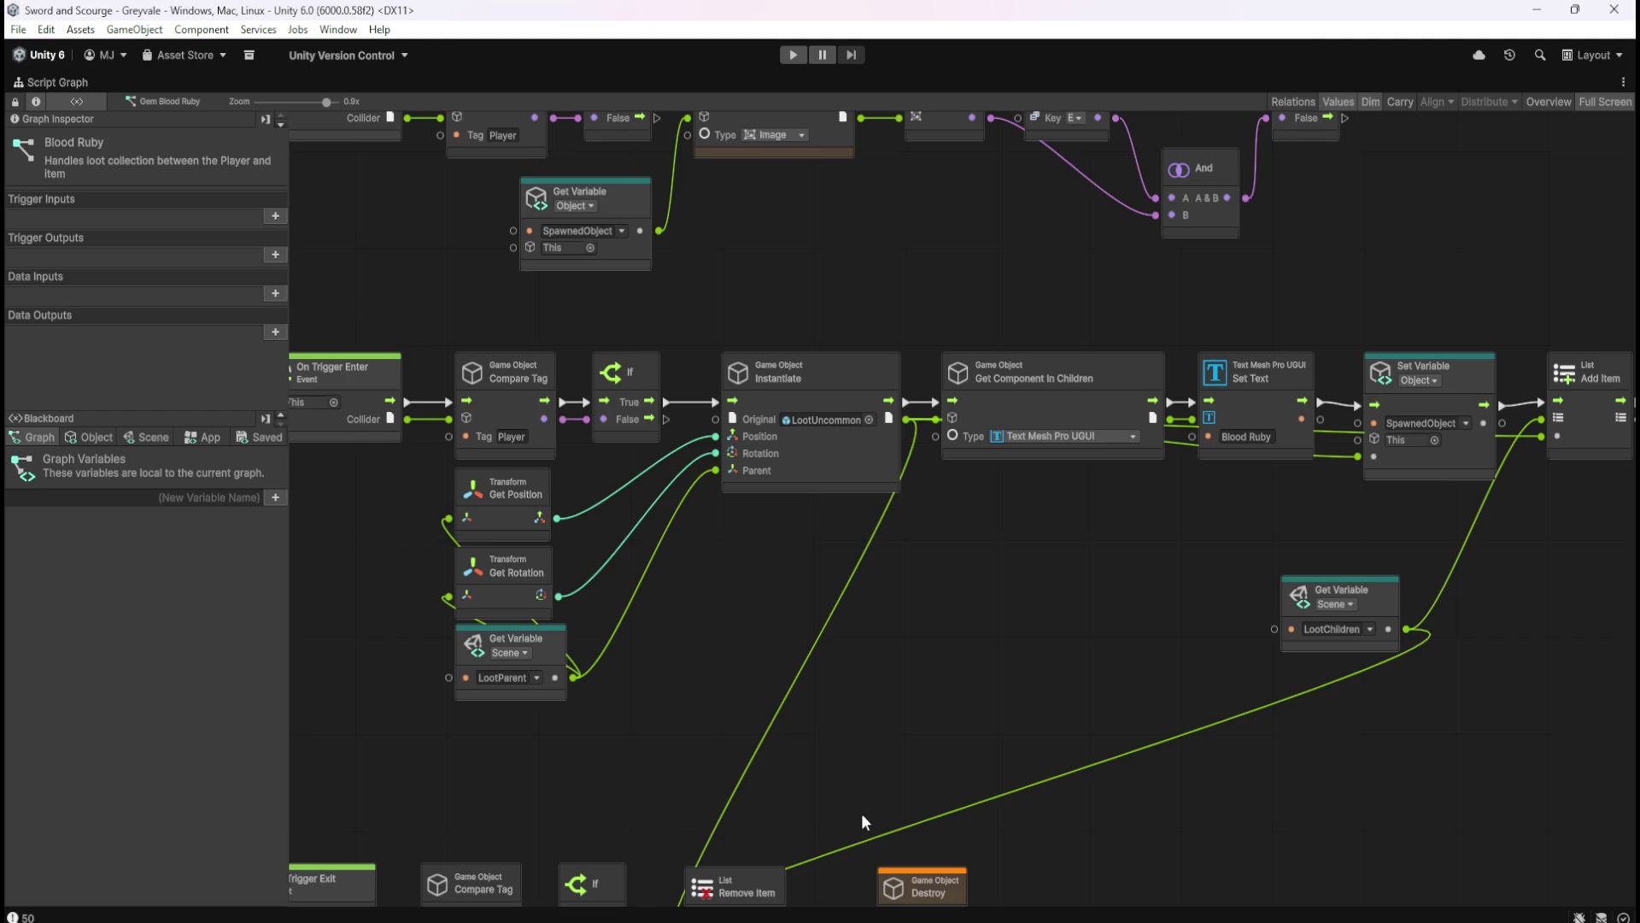
- Move the SpawnedObject node left and wire it into Remove Item's item input
mouse_move(1007, 657)
mouse_down()
mouse_move(905, 455)
mouse_move(1063, 388)
mouse_up()
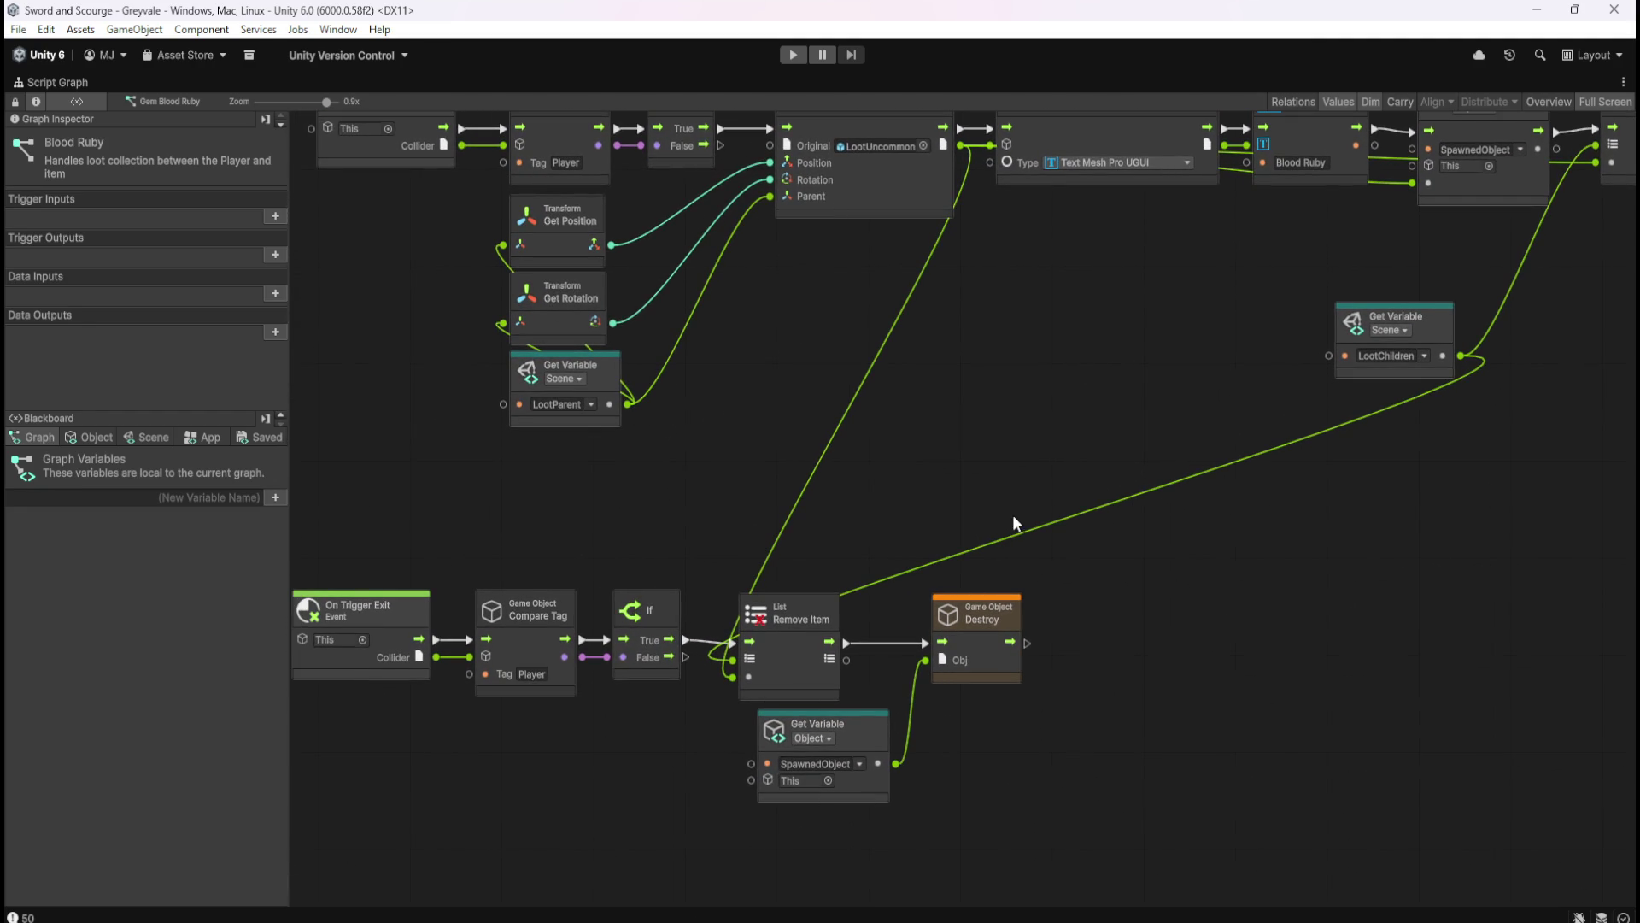
click(885, 733)
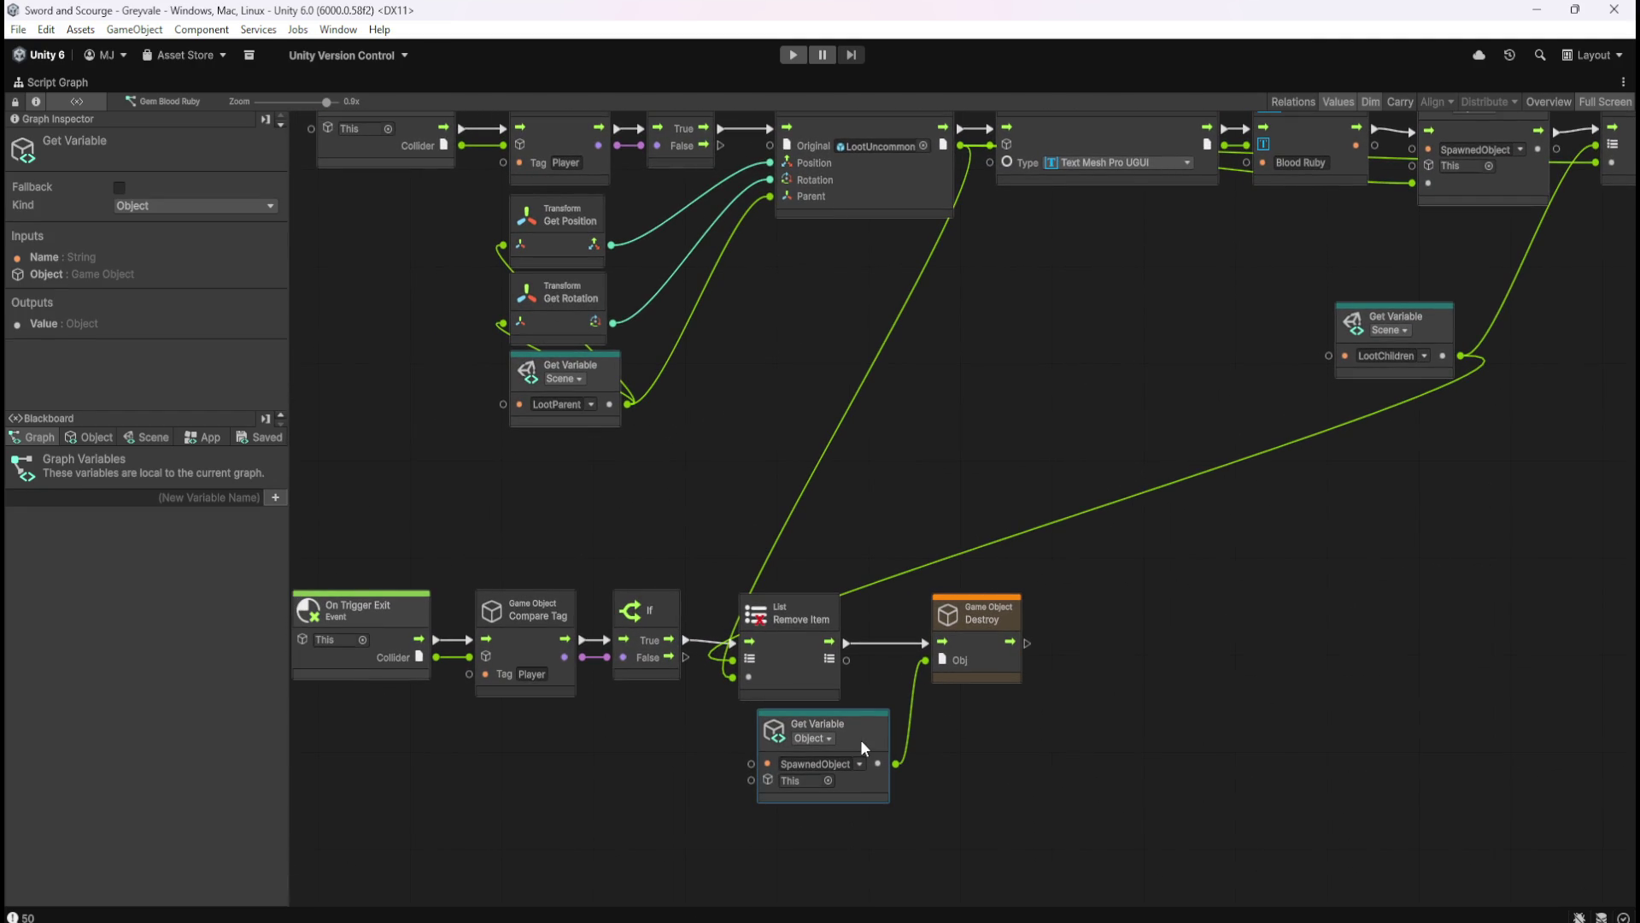
drag(863, 748, 659, 749)
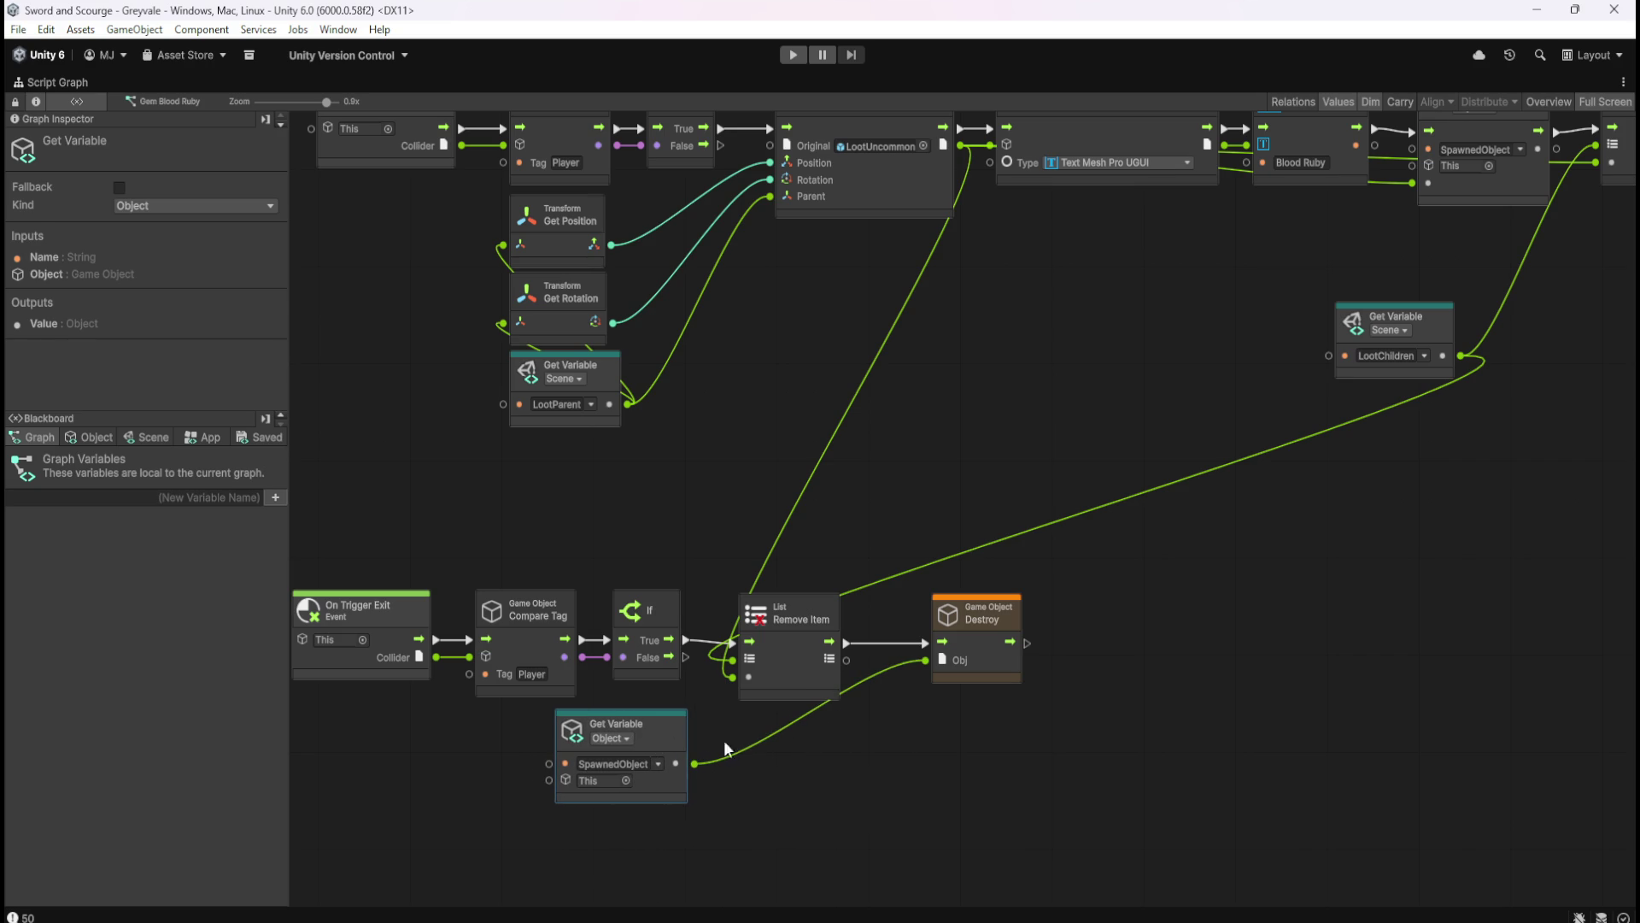
click(863, 731)
drag(919, 732, 962, 753)
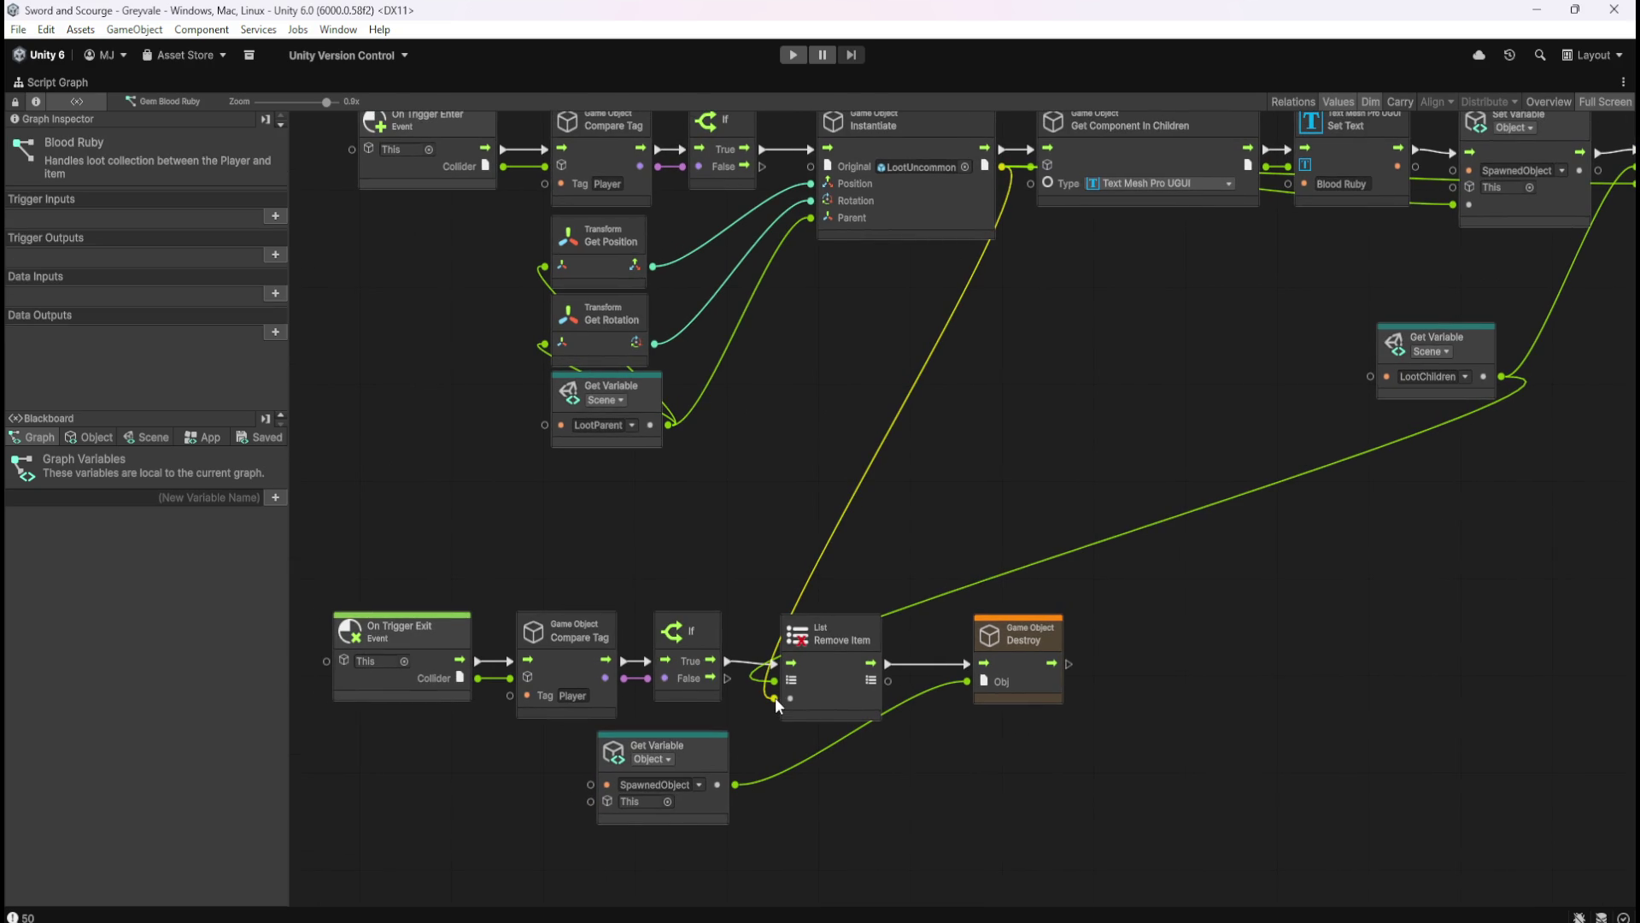
drag(774, 699, 735, 785)
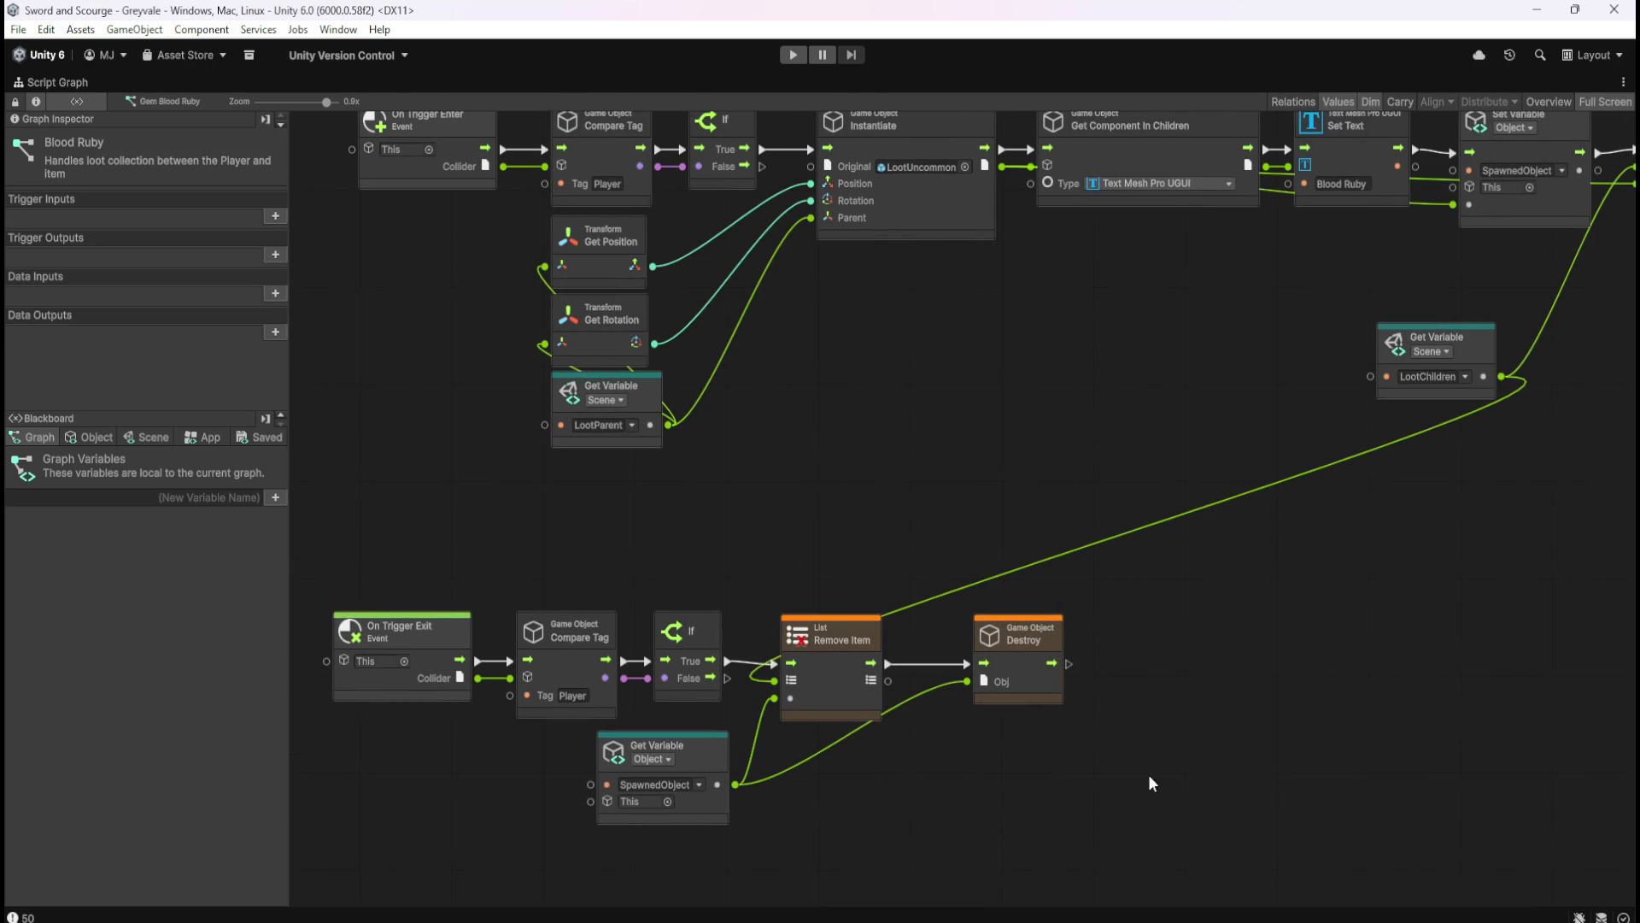
- Replace Add Item's Instantiate link with SpawnedObject, then restore the full editor layout
drag(1285, 596, 1070, 677)
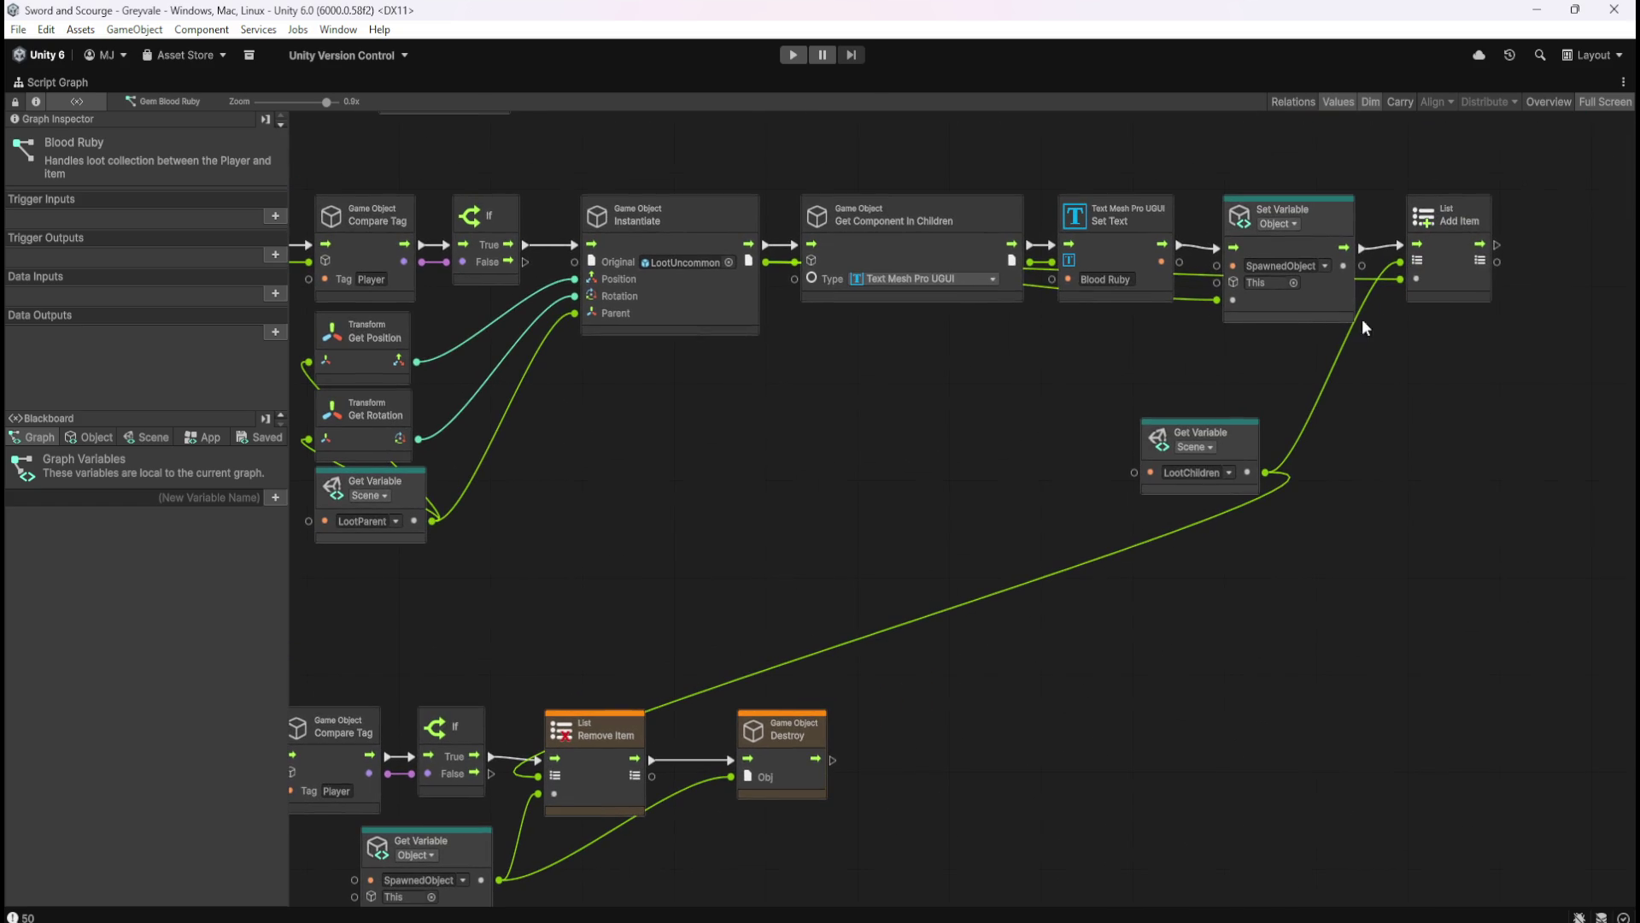
right_click(1402, 284)
drag(1017, 718, 1054, 679)
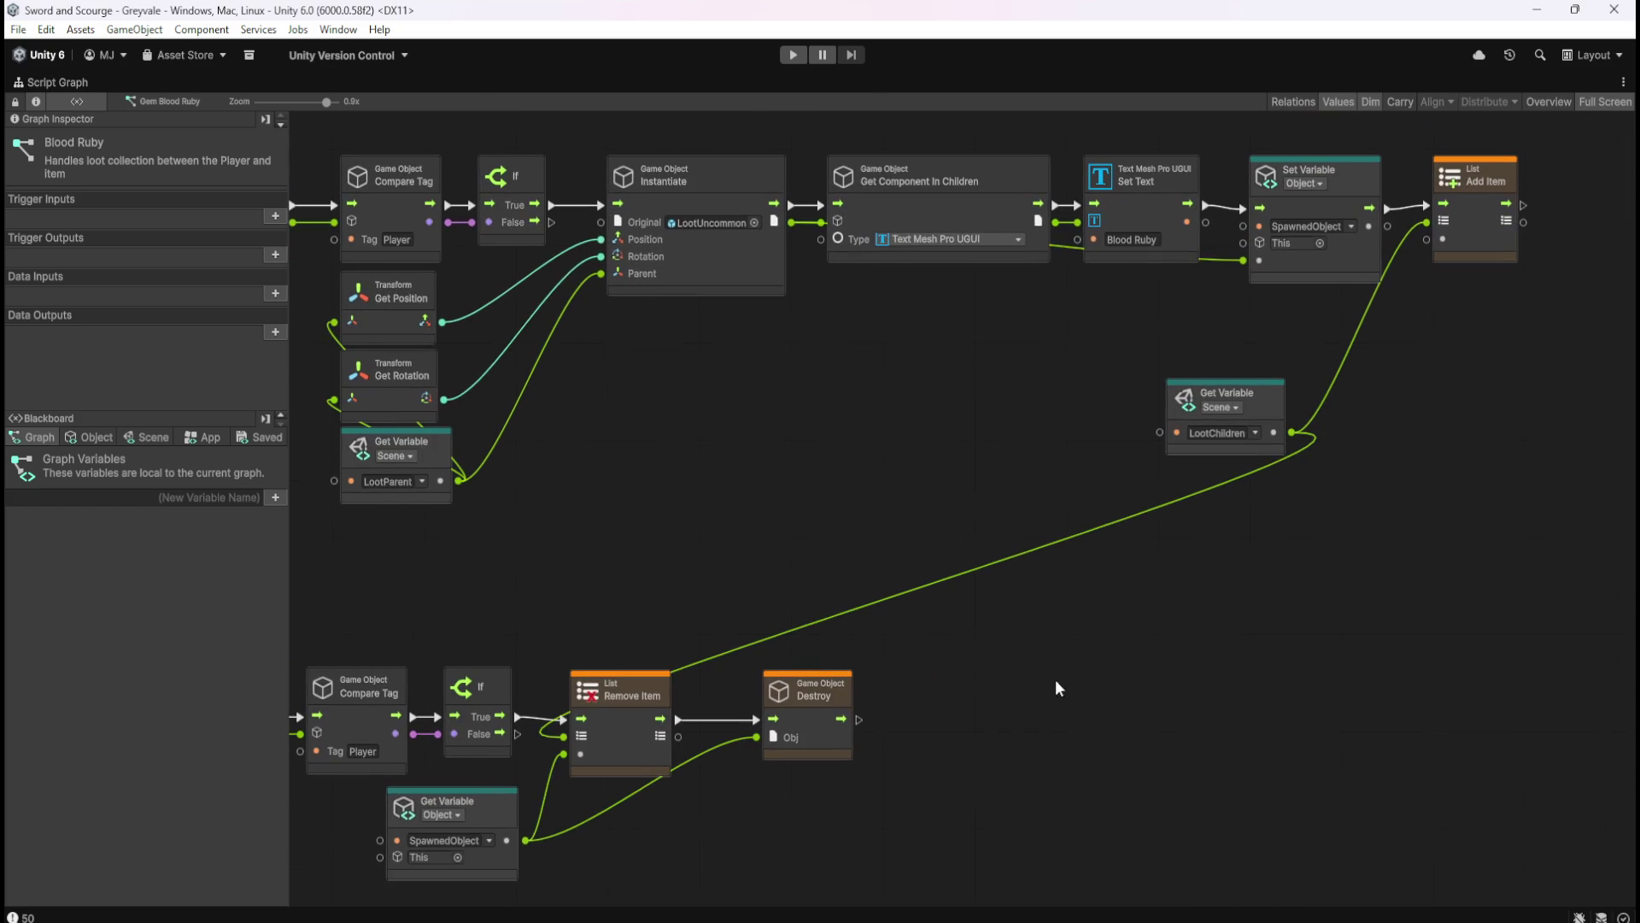
mouse_move(526, 839)
mouse_down()
mouse_move(1320, 382)
mouse_move(1429, 240)
mouse_up()
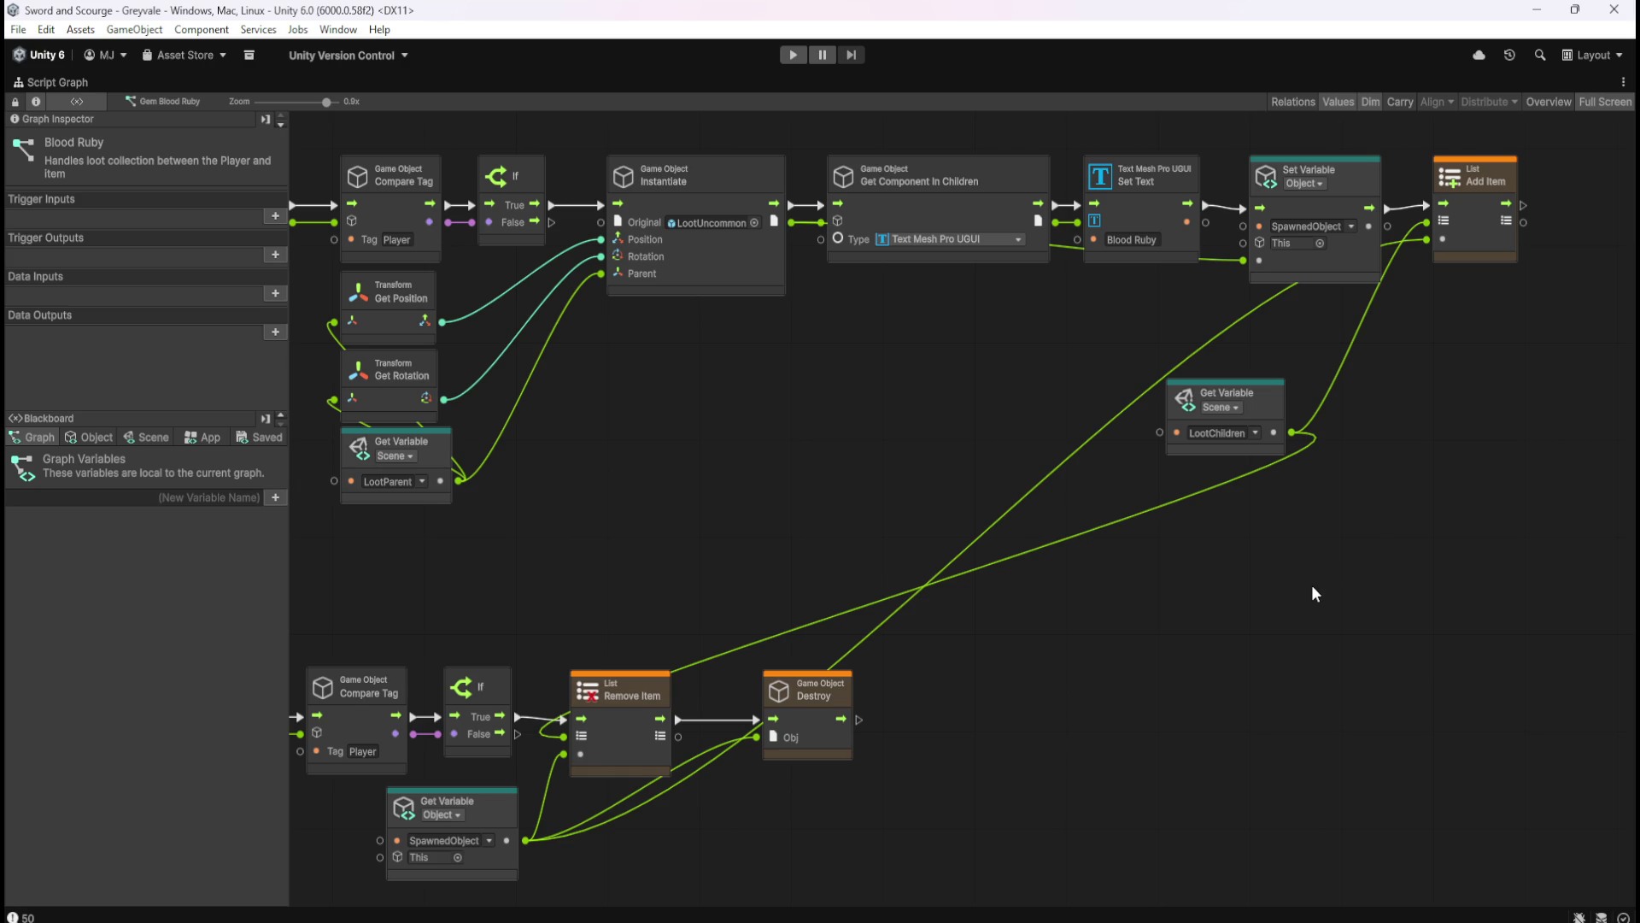
drag(1078, 655, 1183, 637)
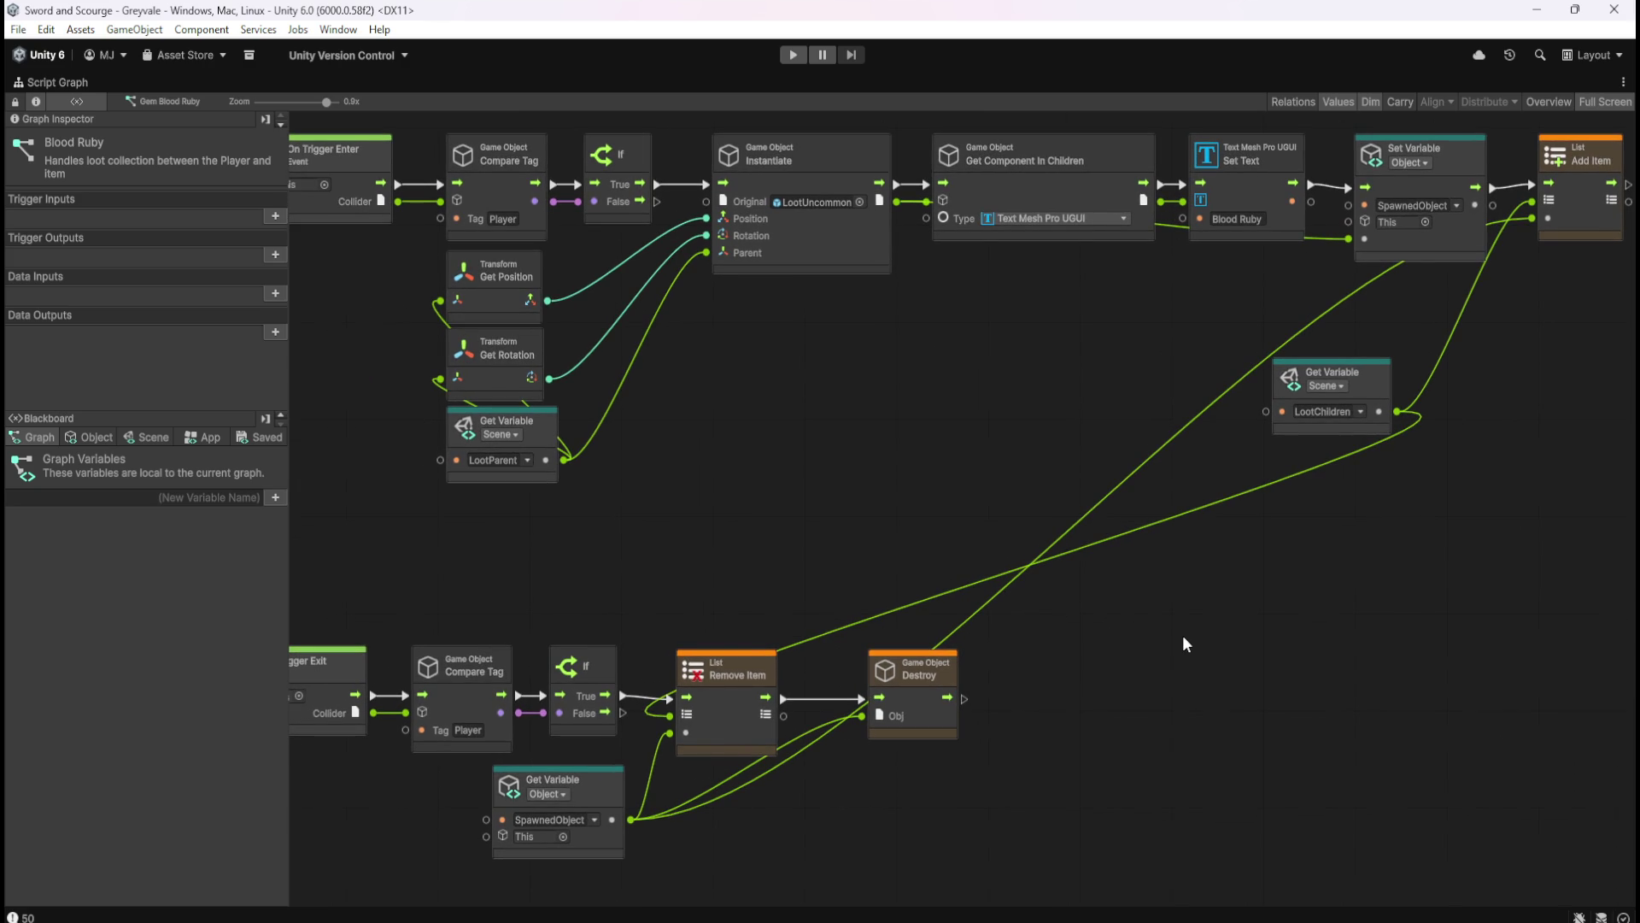
drag(1183, 637, 1176, 642)
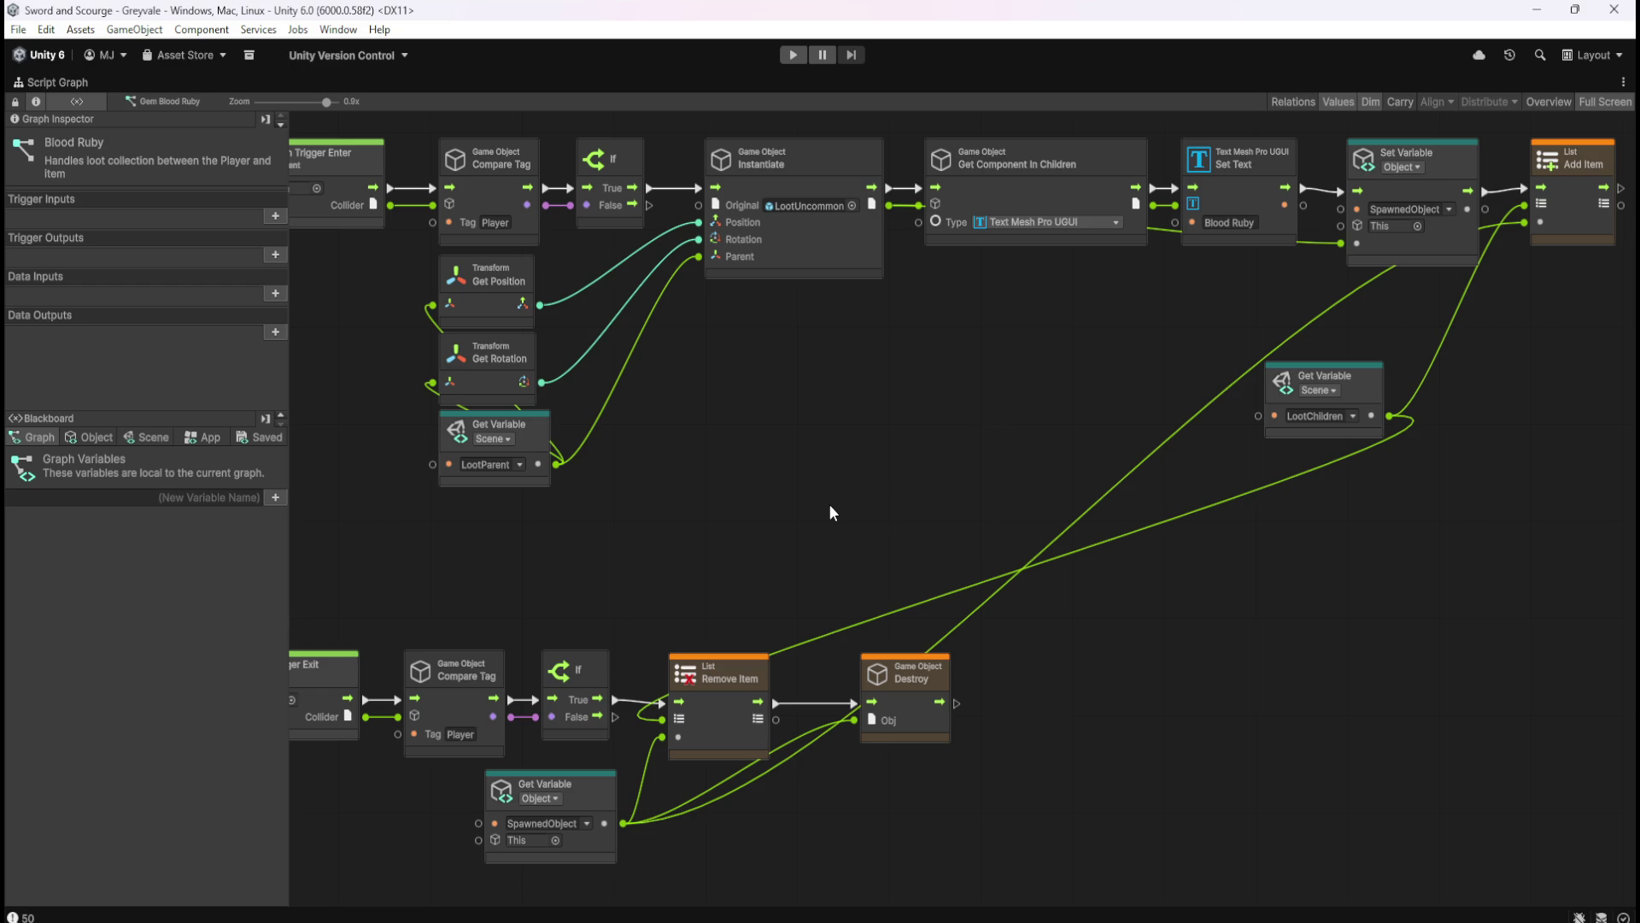
key(shift+space)
- Open the Gem Emerald prefab's Script Graph maximized
click(38, 612)
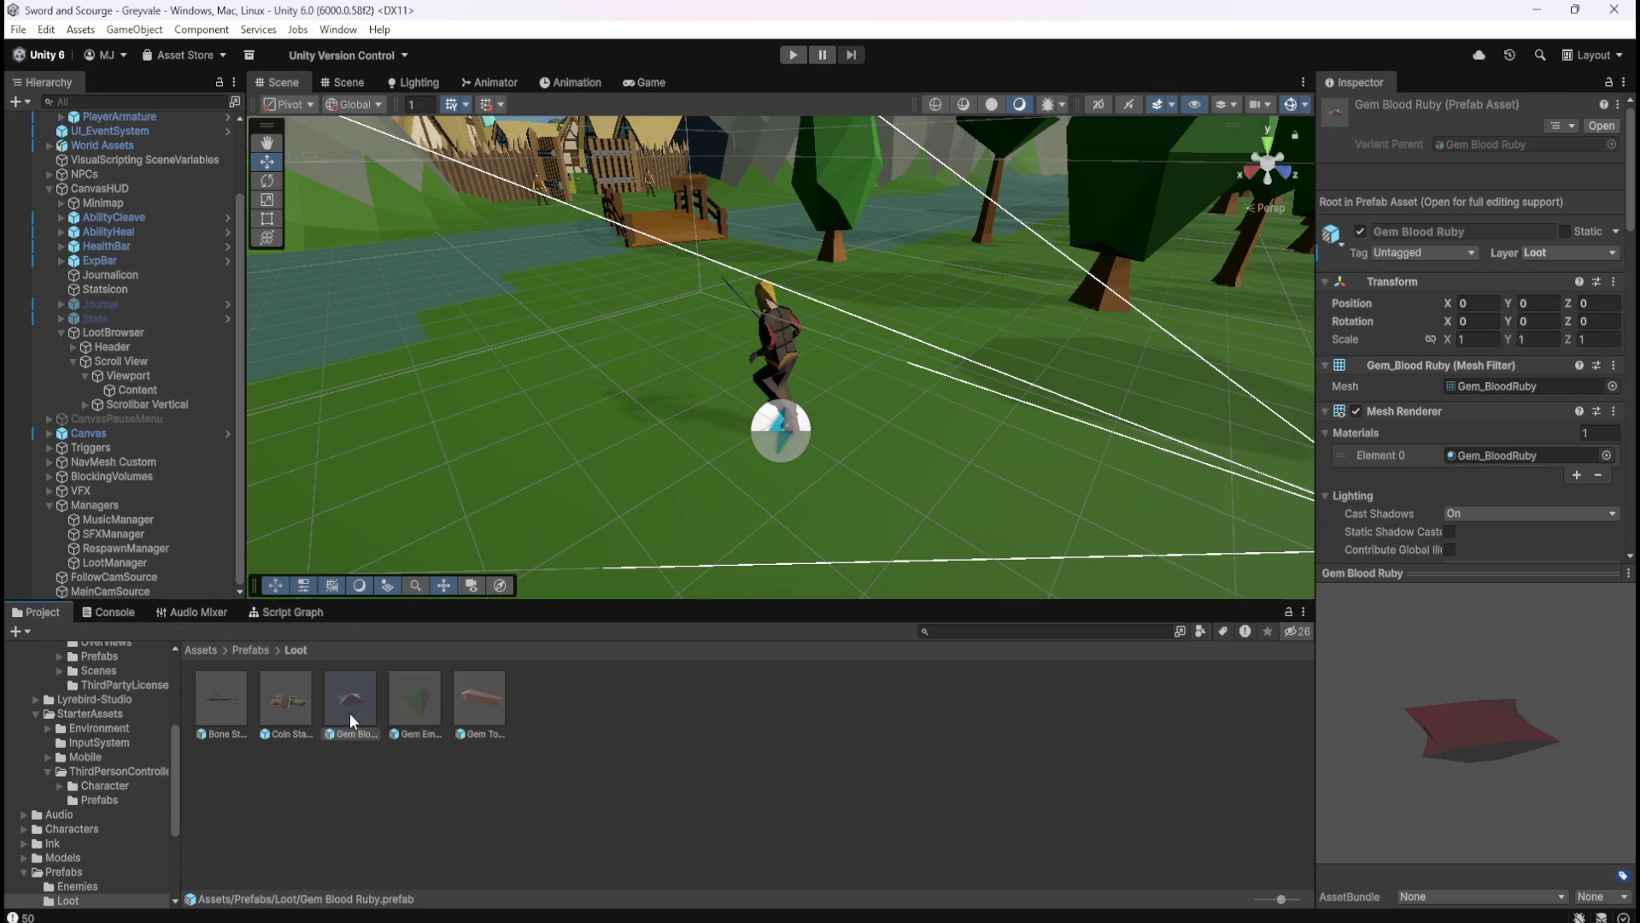
click(395, 700)
click(315, 616)
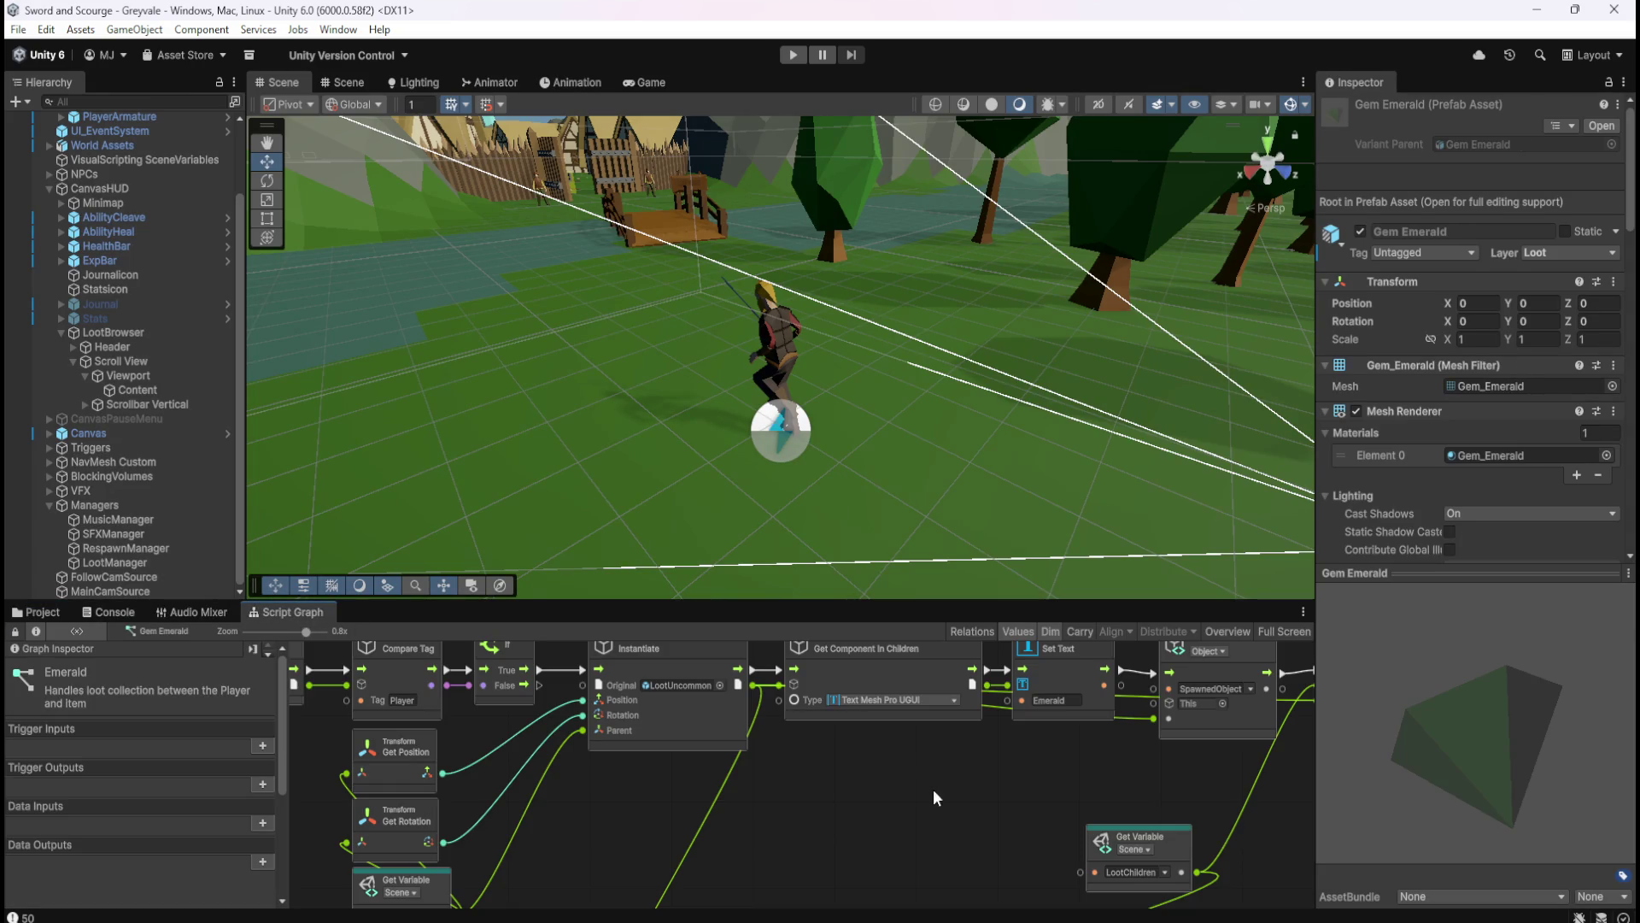
key(shift+space)
- Move SpawnedObject left and swap it in for Instantiate on Remove Item's item input
click(918, 728)
drag(889, 740, 718, 747)
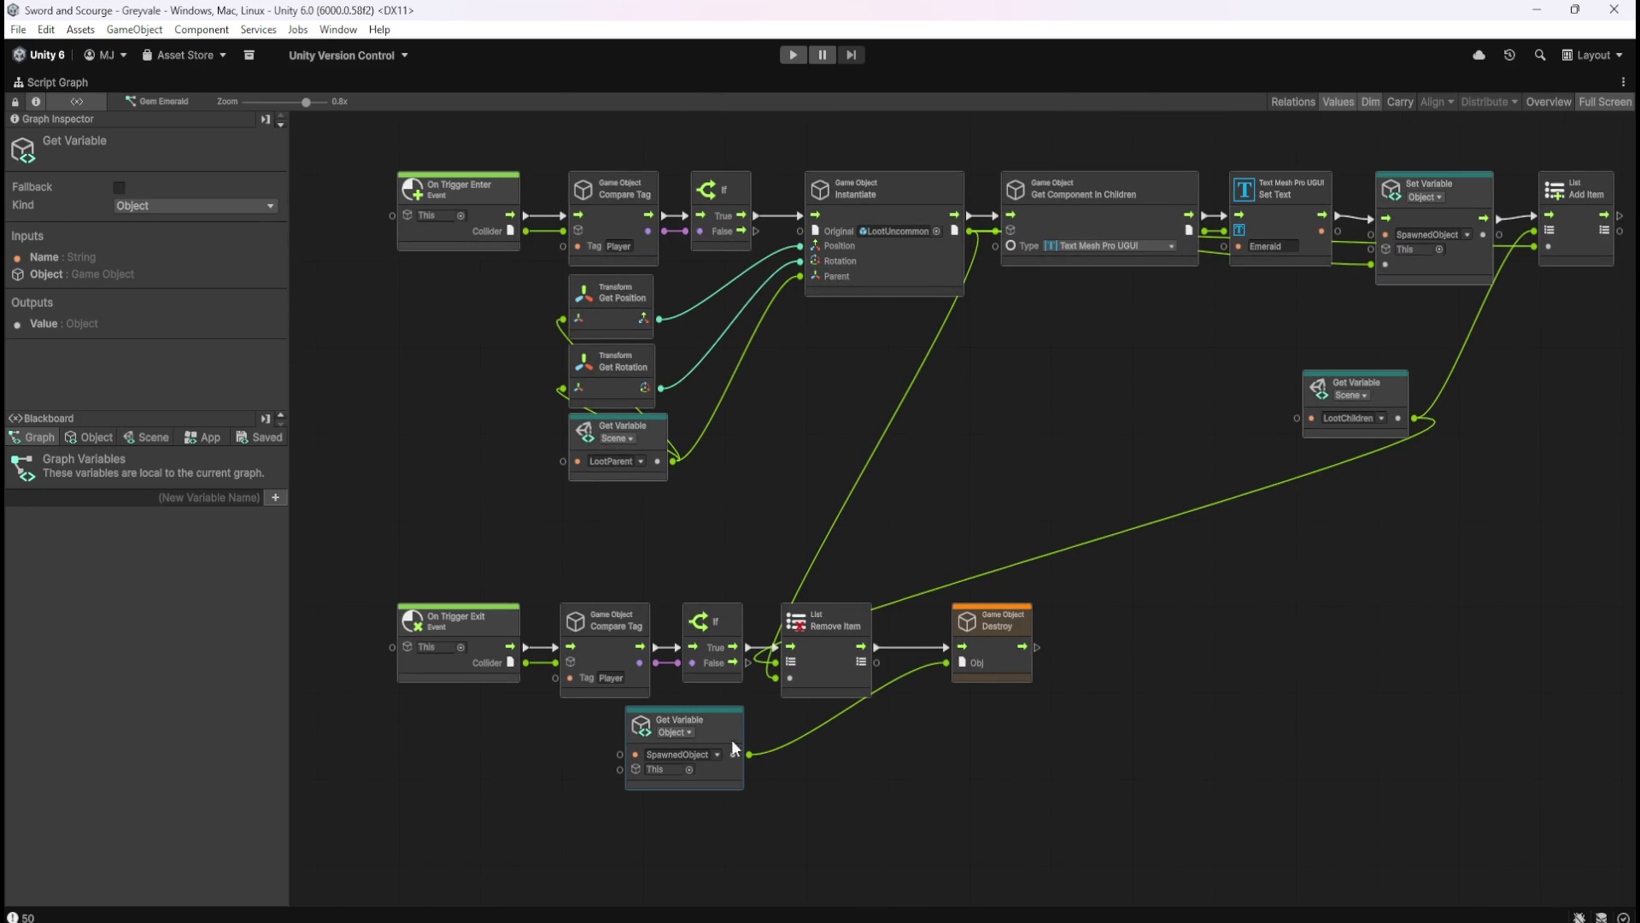
click(1058, 714)
key(Home)
right_click(706, 735)
drag(684, 809, 705, 736)
- Connect SpawnedObject to Add Item's item input and restore the full layout
click(1478, 317)
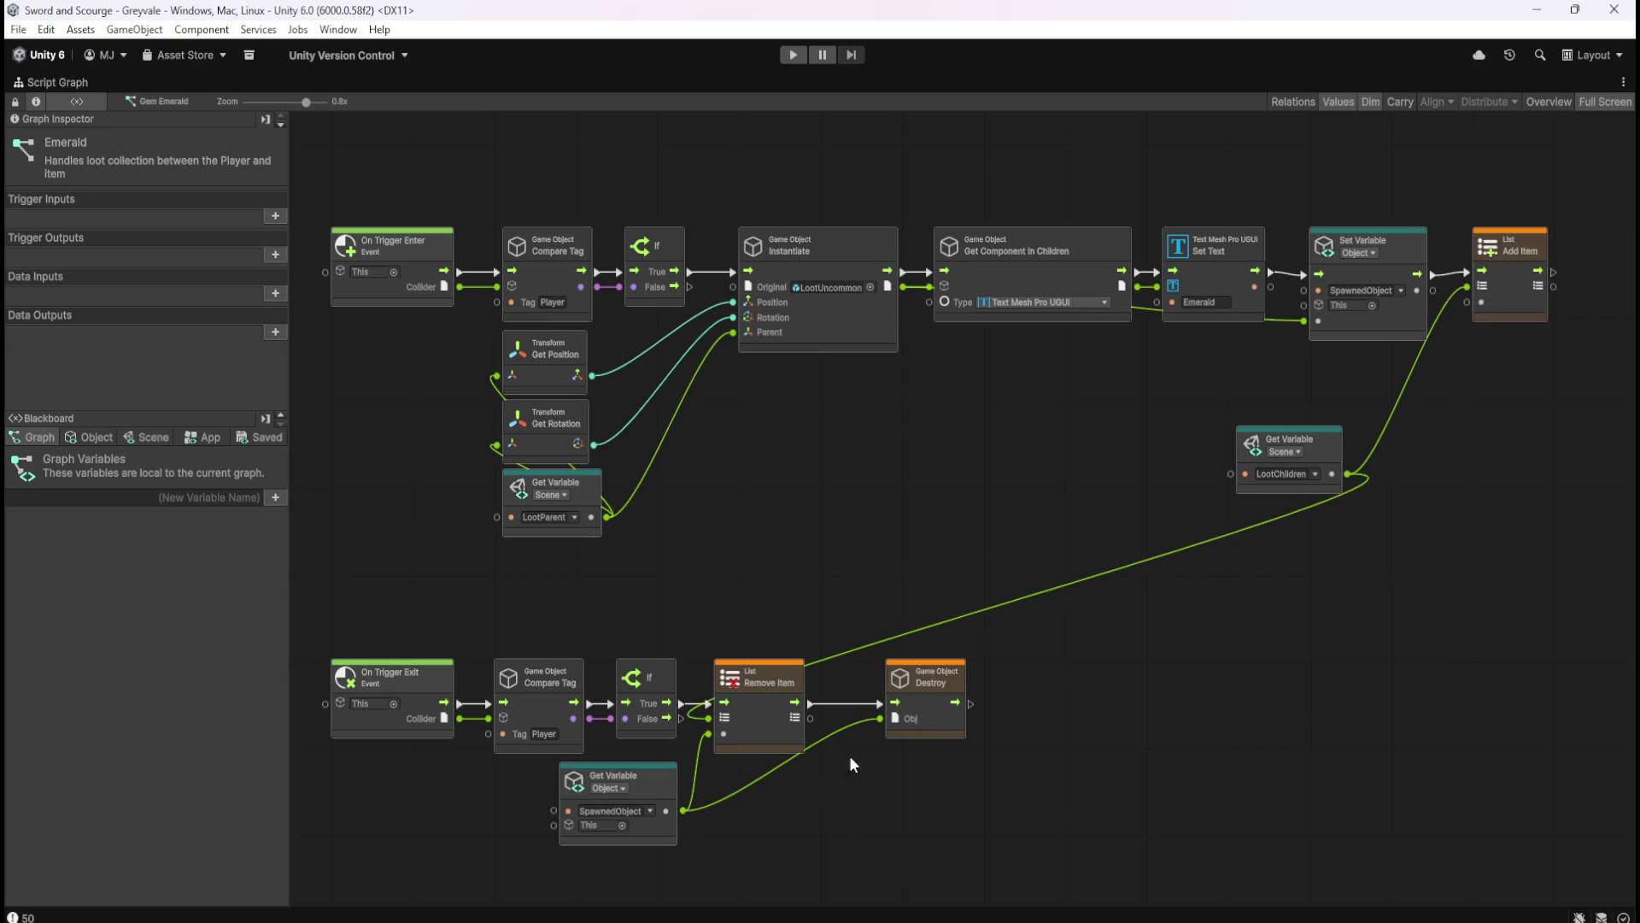
mouse_move(684, 809)
mouse_down()
mouse_move(831, 737)
mouse_move(1467, 302)
mouse_up()
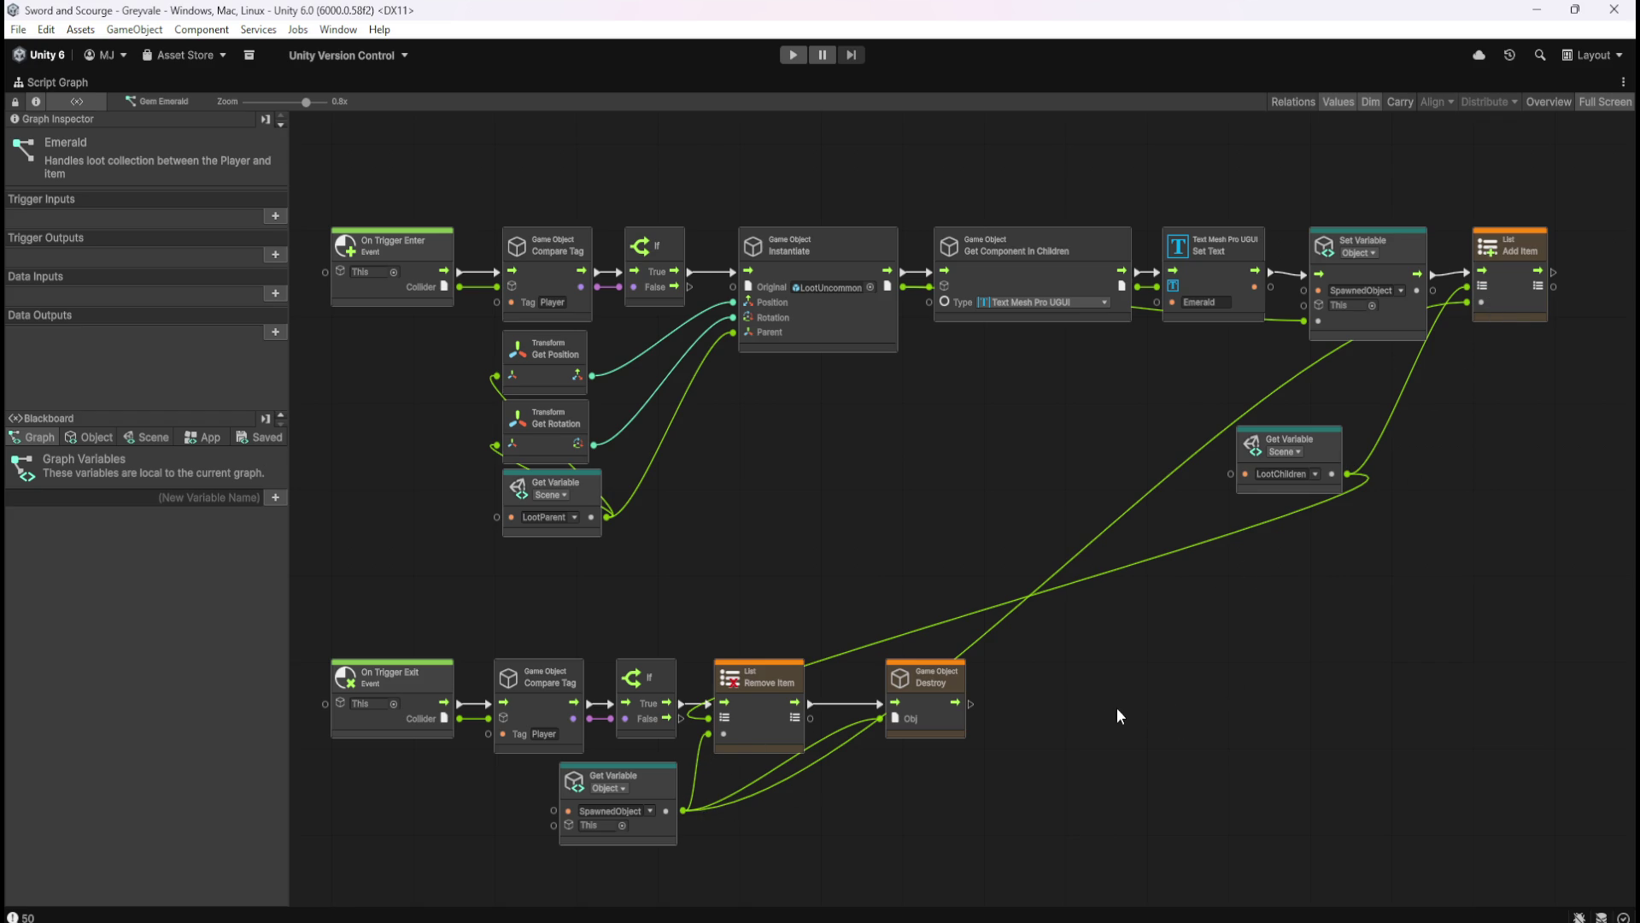
key(shift+space)
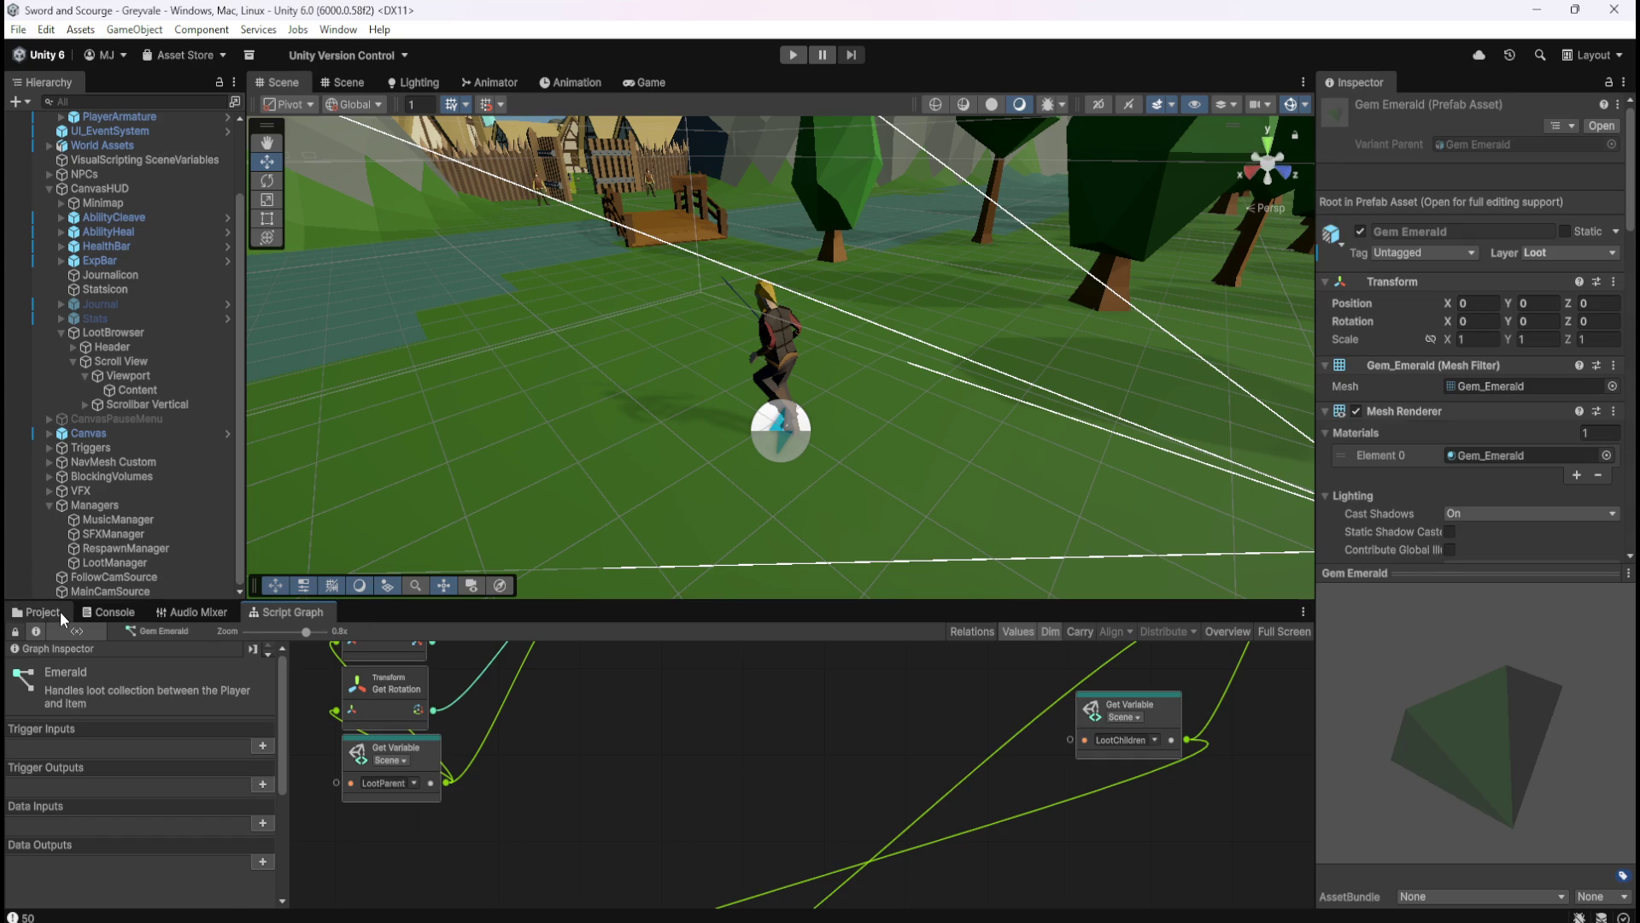
- Open the Gem Topaz prefab's Script Graph maximized
click(60, 611)
click(486, 697)
click(284, 612)
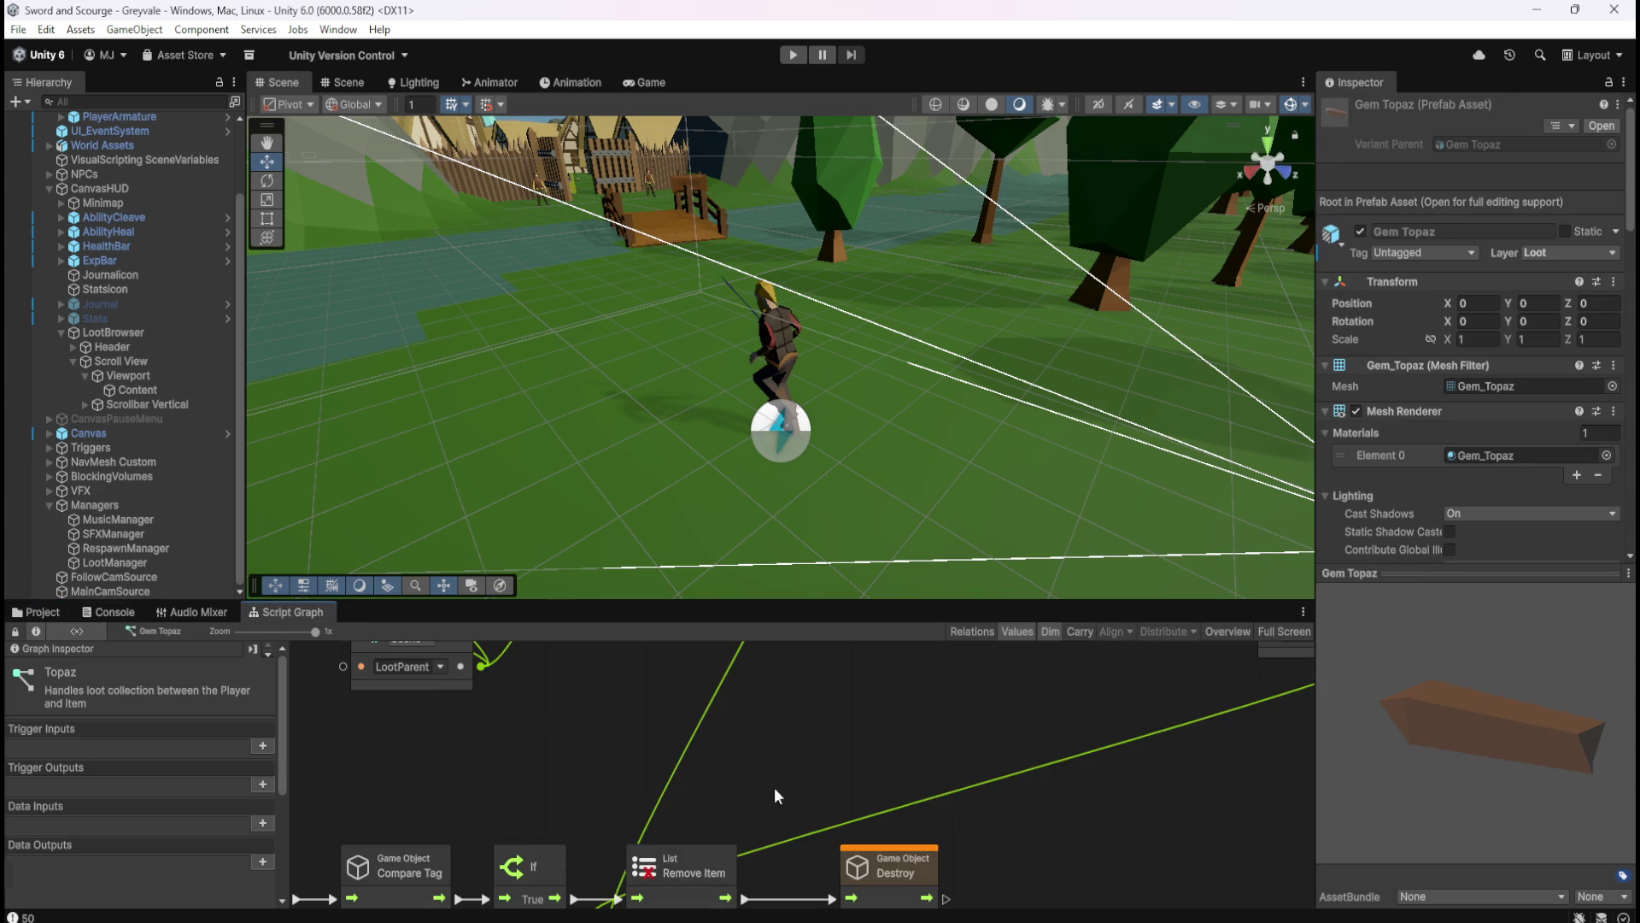
key(shift+space)
- Wire SpawnedObject into Remove Item's item and, replacing the old link, Add Item's item
drag(926, 733, 700, 733)
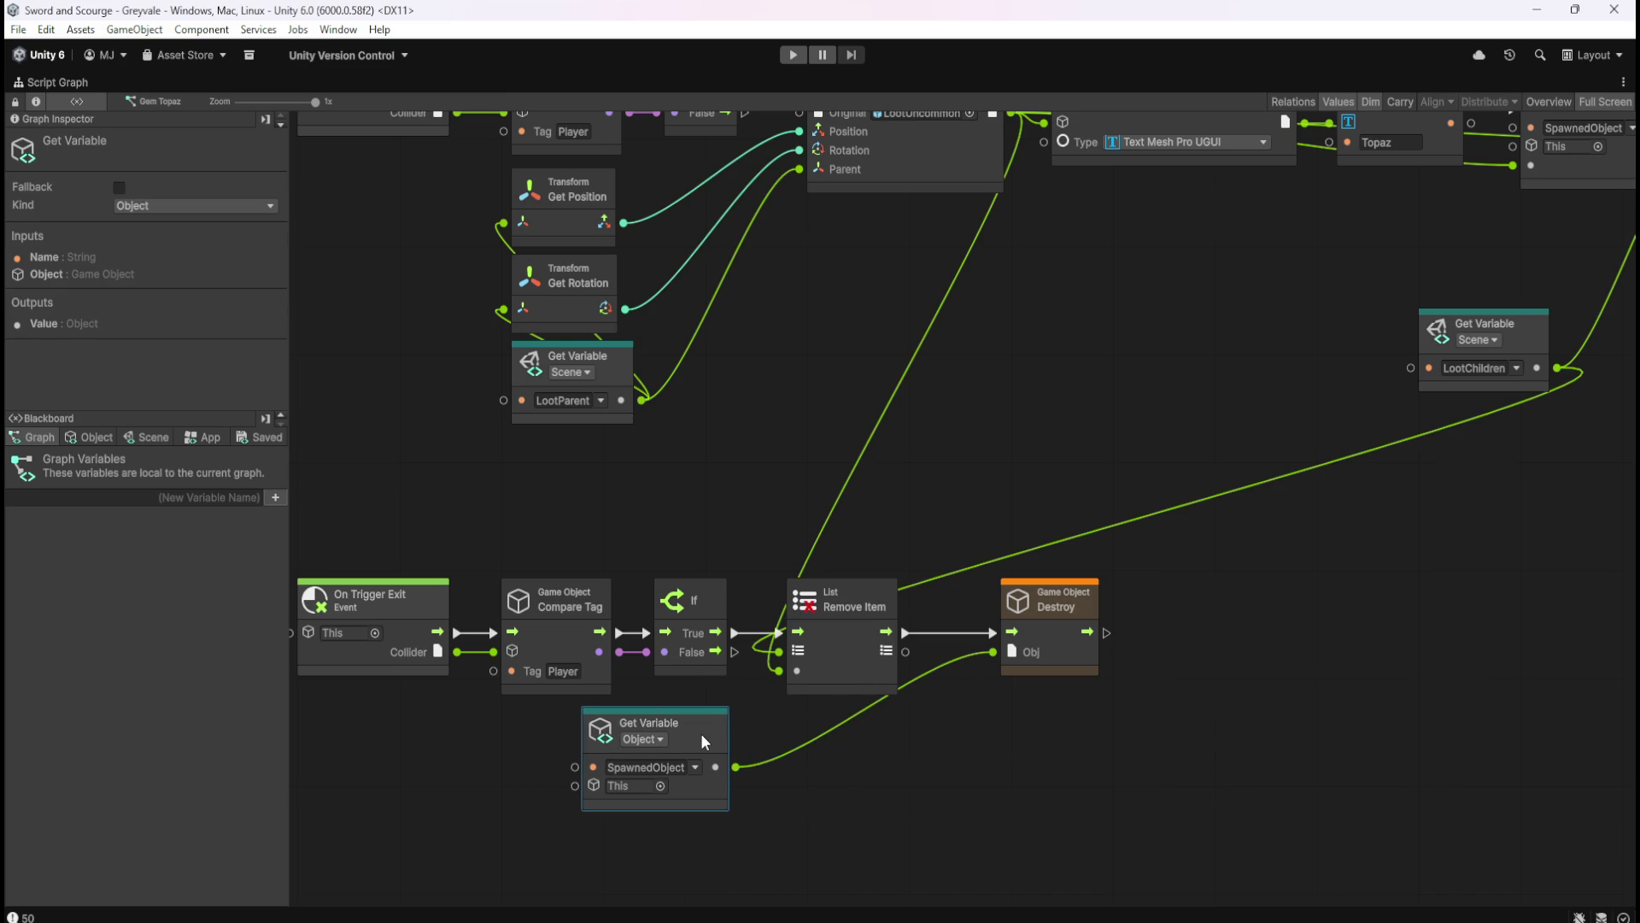
click(956, 744)
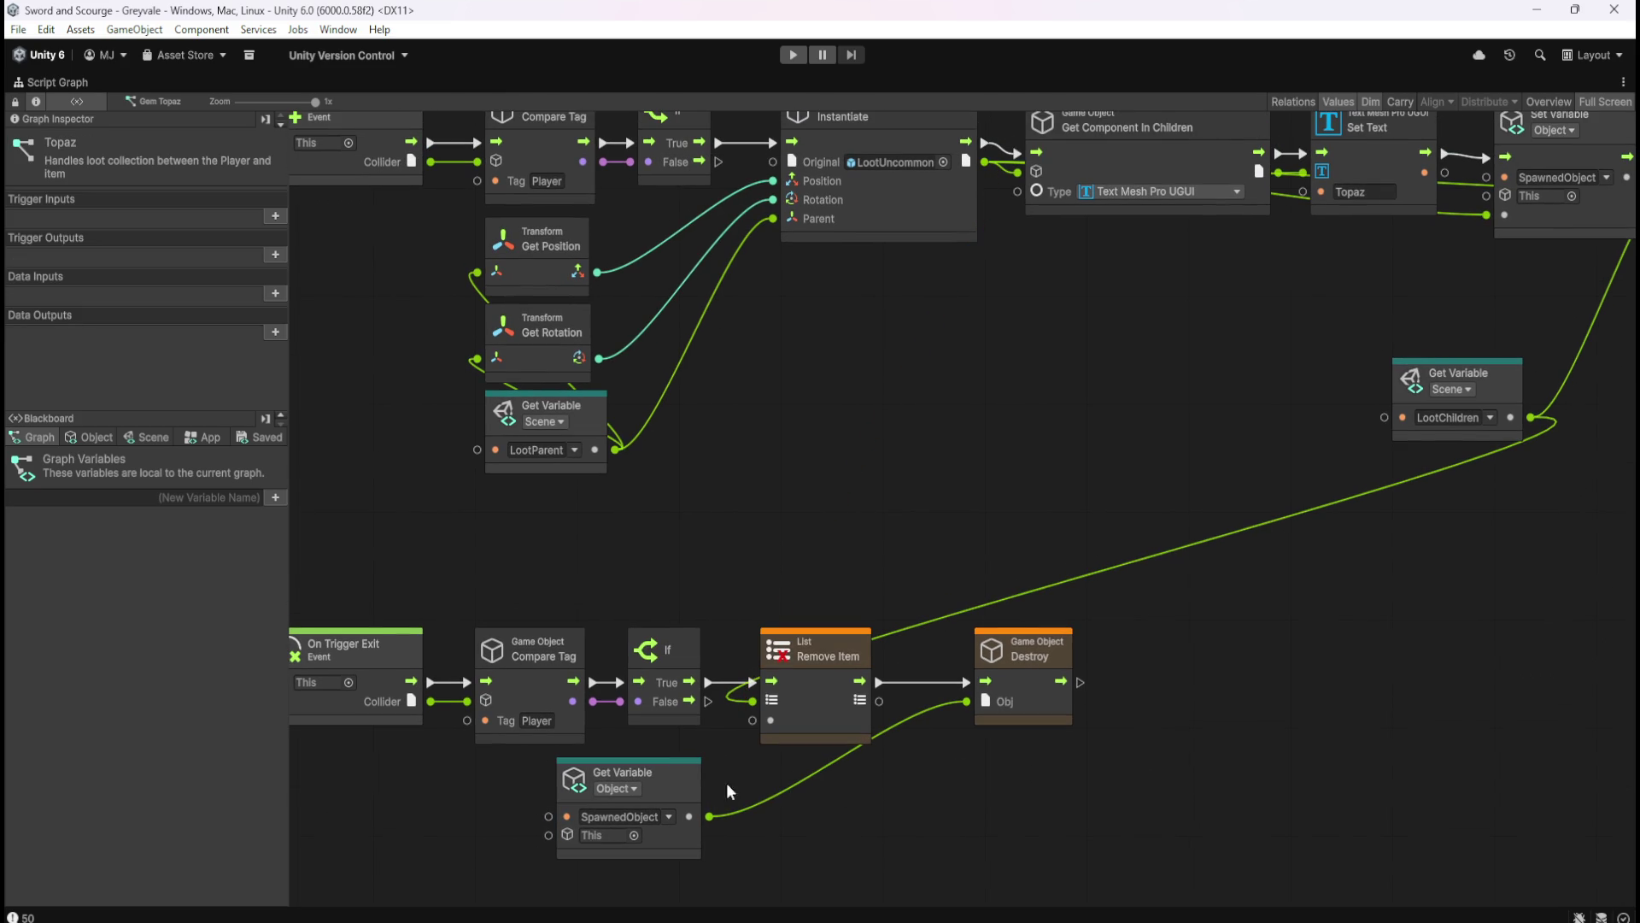
drag(710, 816, 752, 720)
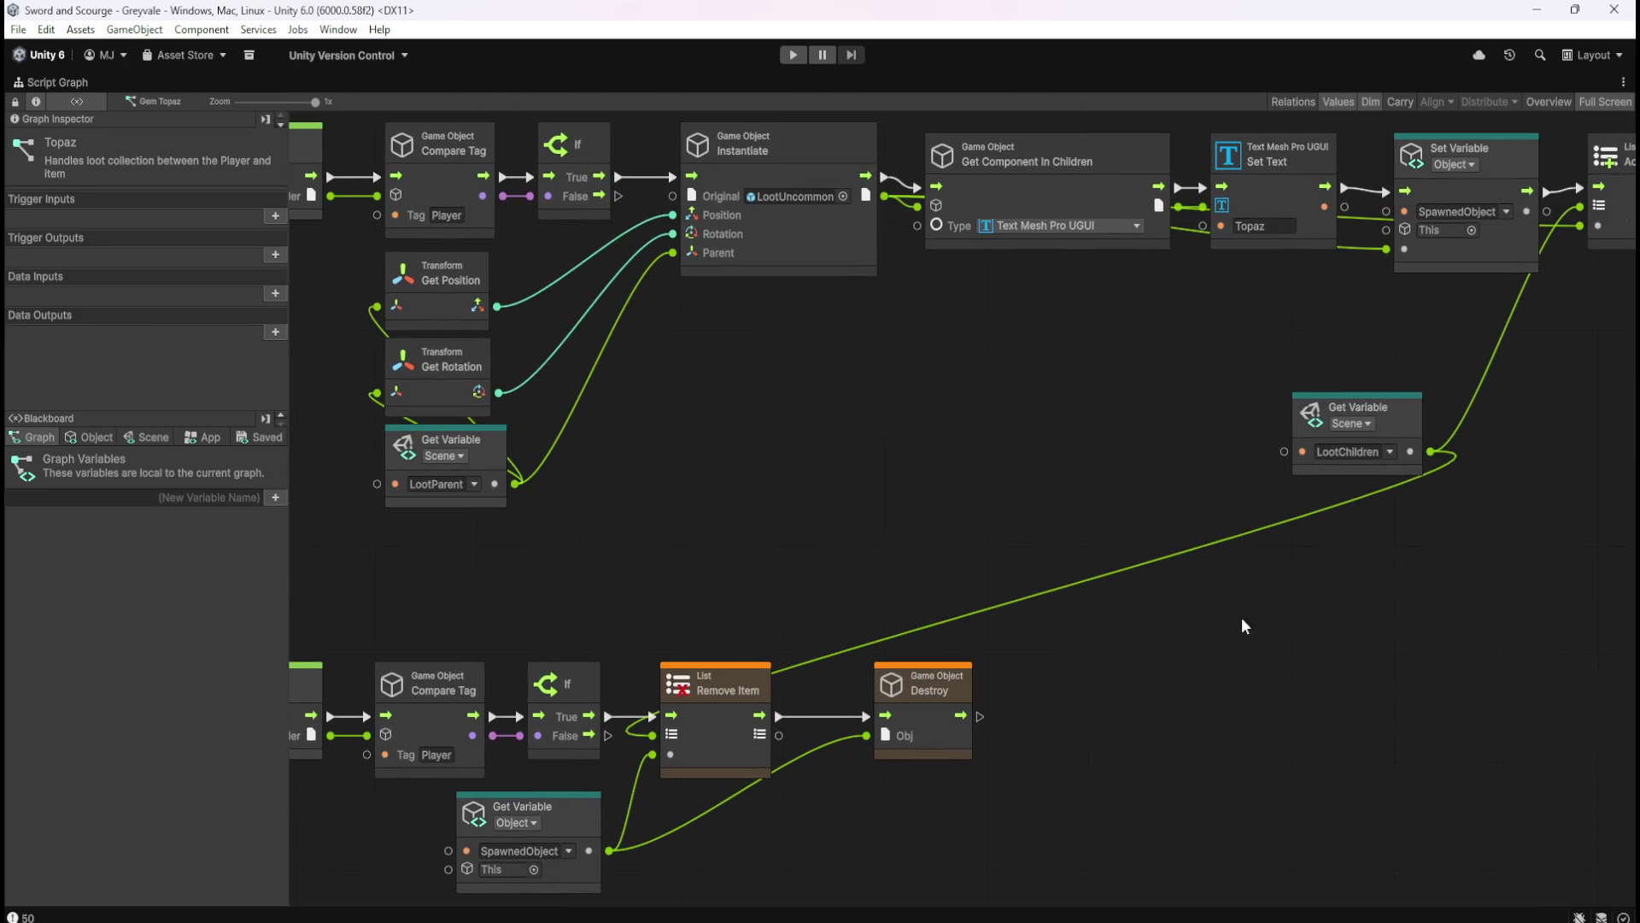
scroll(1541, 421, down, 1)
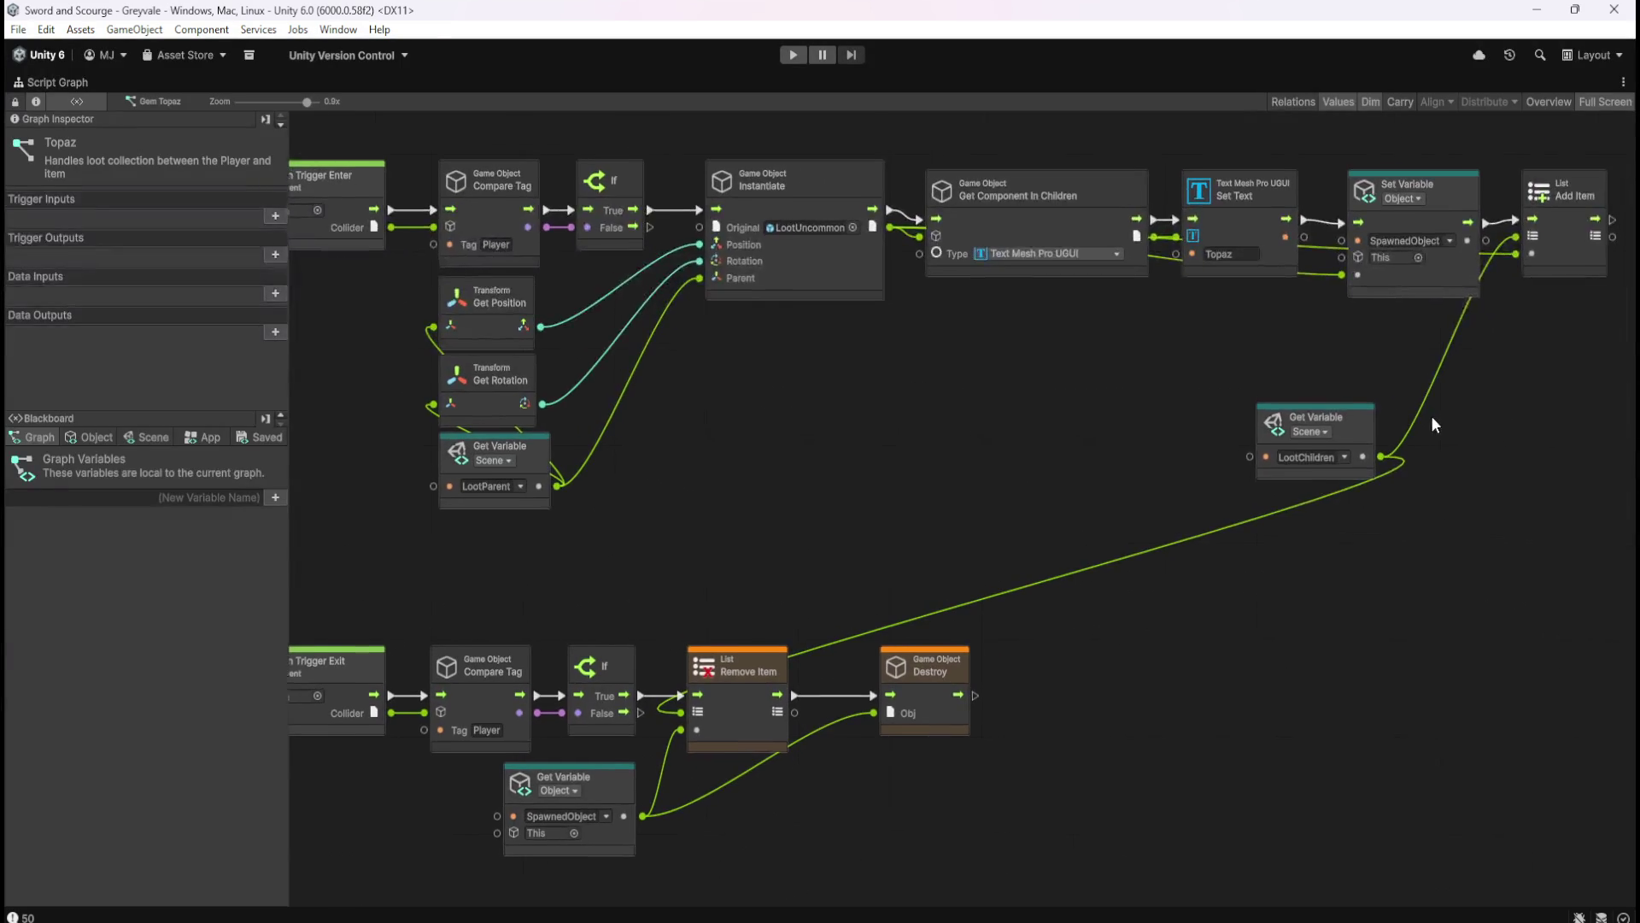
right_click(1510, 251)
drag(640, 813, 1507, 252)
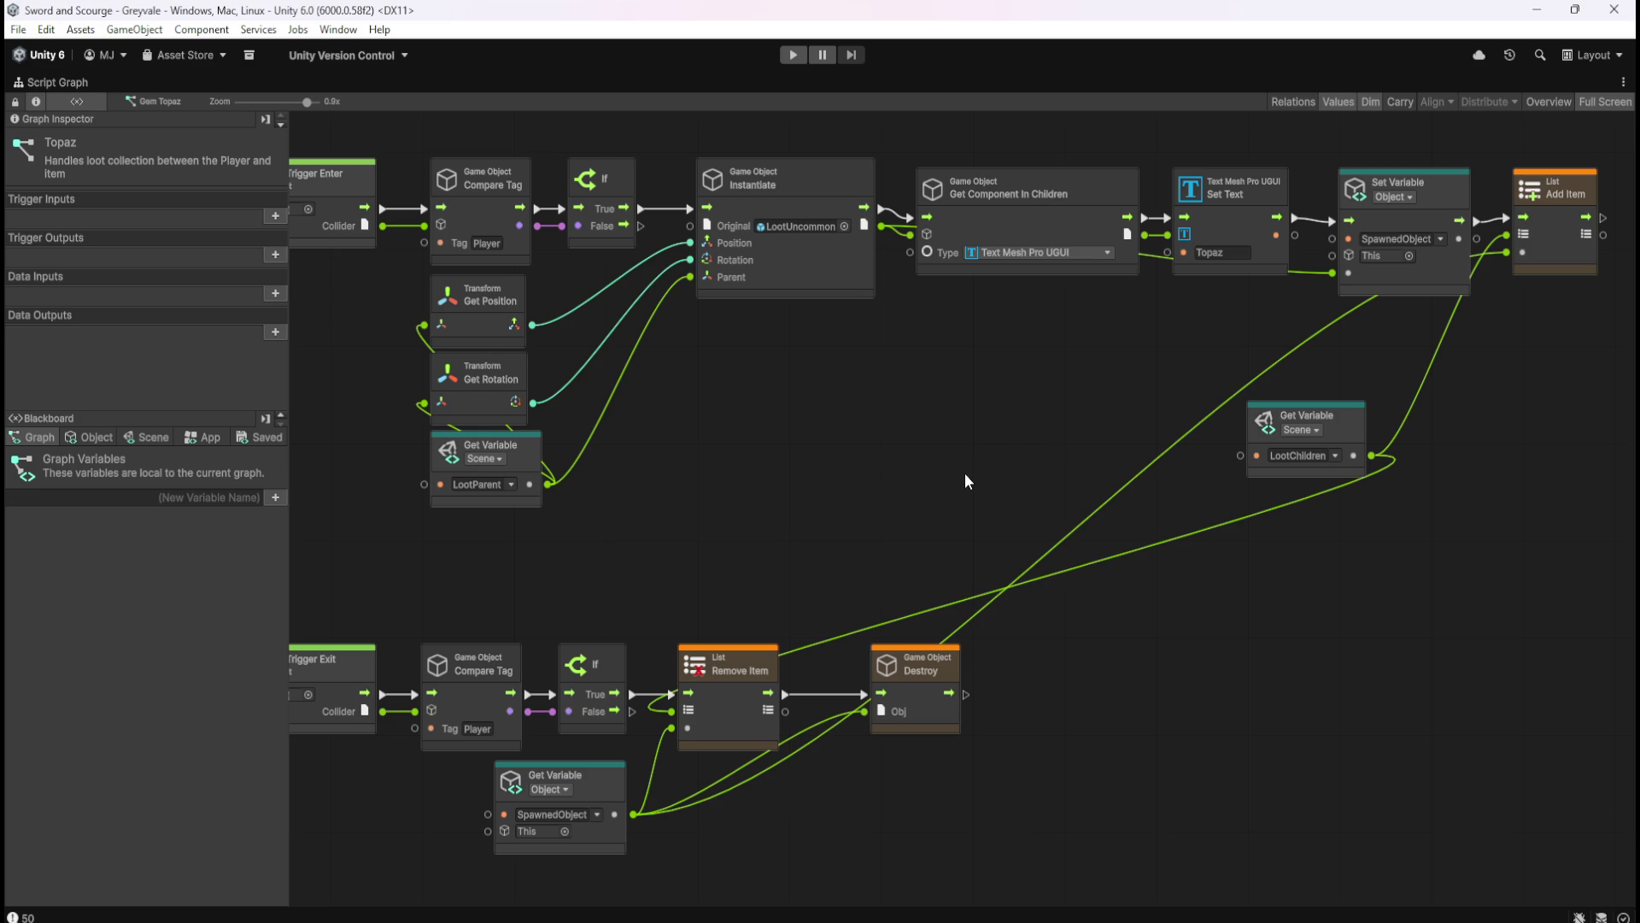
key(shift+space)
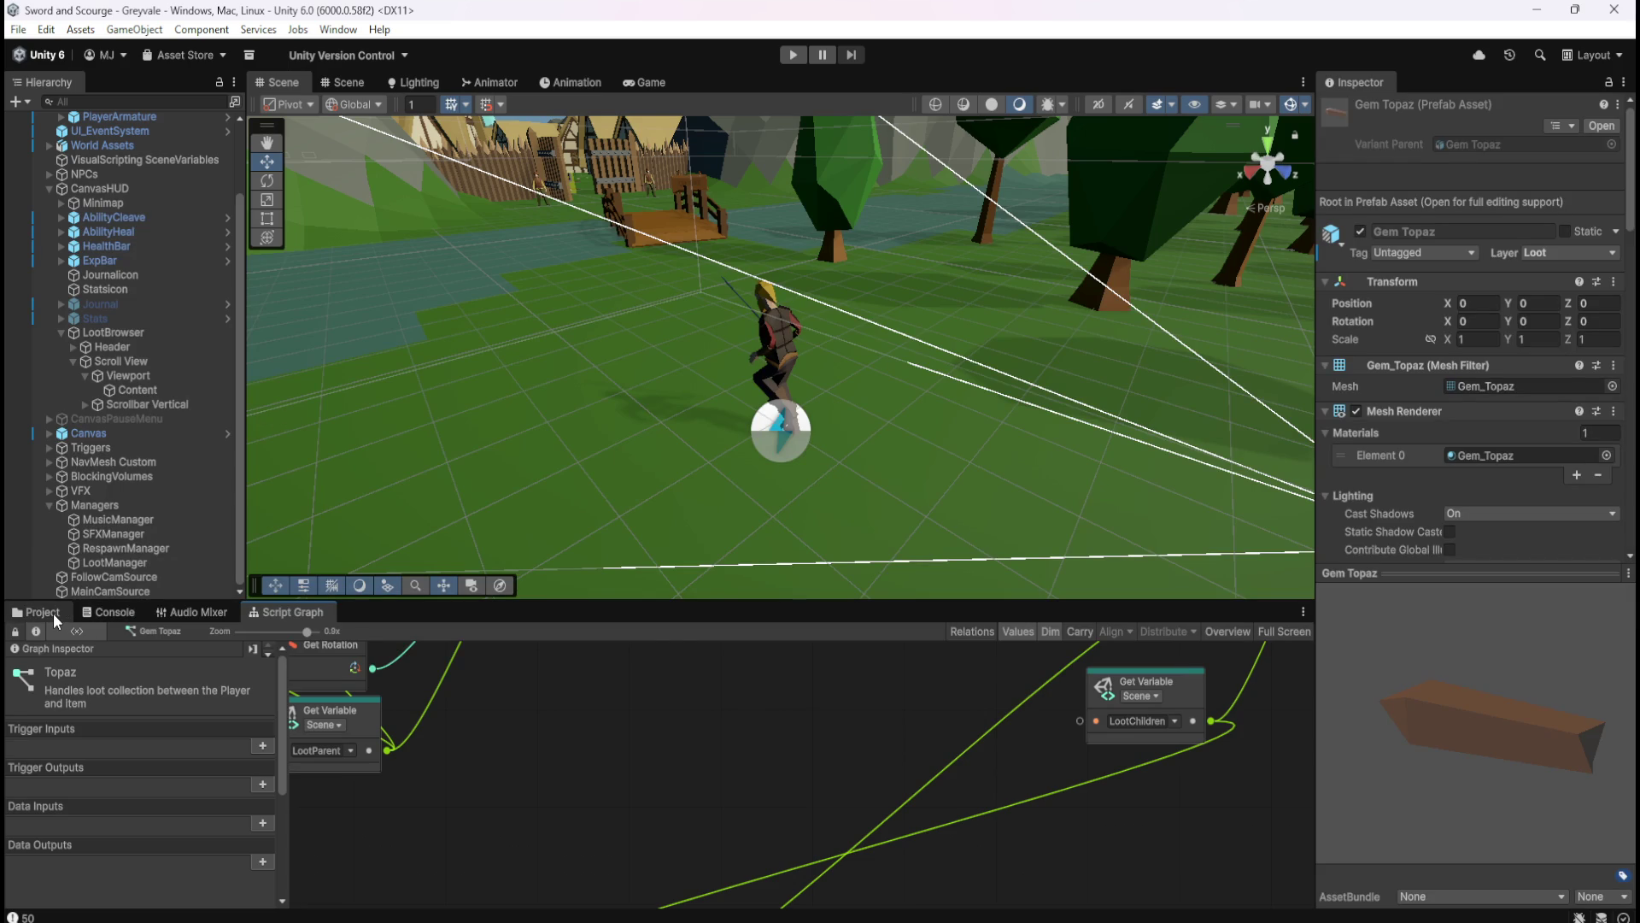
- Open the LootBrowser object's Script Graph maximized and frame the LootChildren node
click(135, 331)
key(shift+space)
mouse_move(955, 513)
mouse_down()
mouse_move(751, 627)
mouse_move(529, 543)
mouse_move(933, 513)
mouse_move(1202, 575)
mouse_move(1005, 665)
mouse_move(903, 541)
mouse_move(728, 460)
mouse_move(605, 489)
mouse_move(1058, 586)
mouse_move(752, 593)
mouse_move(969, 613)
mouse_up()
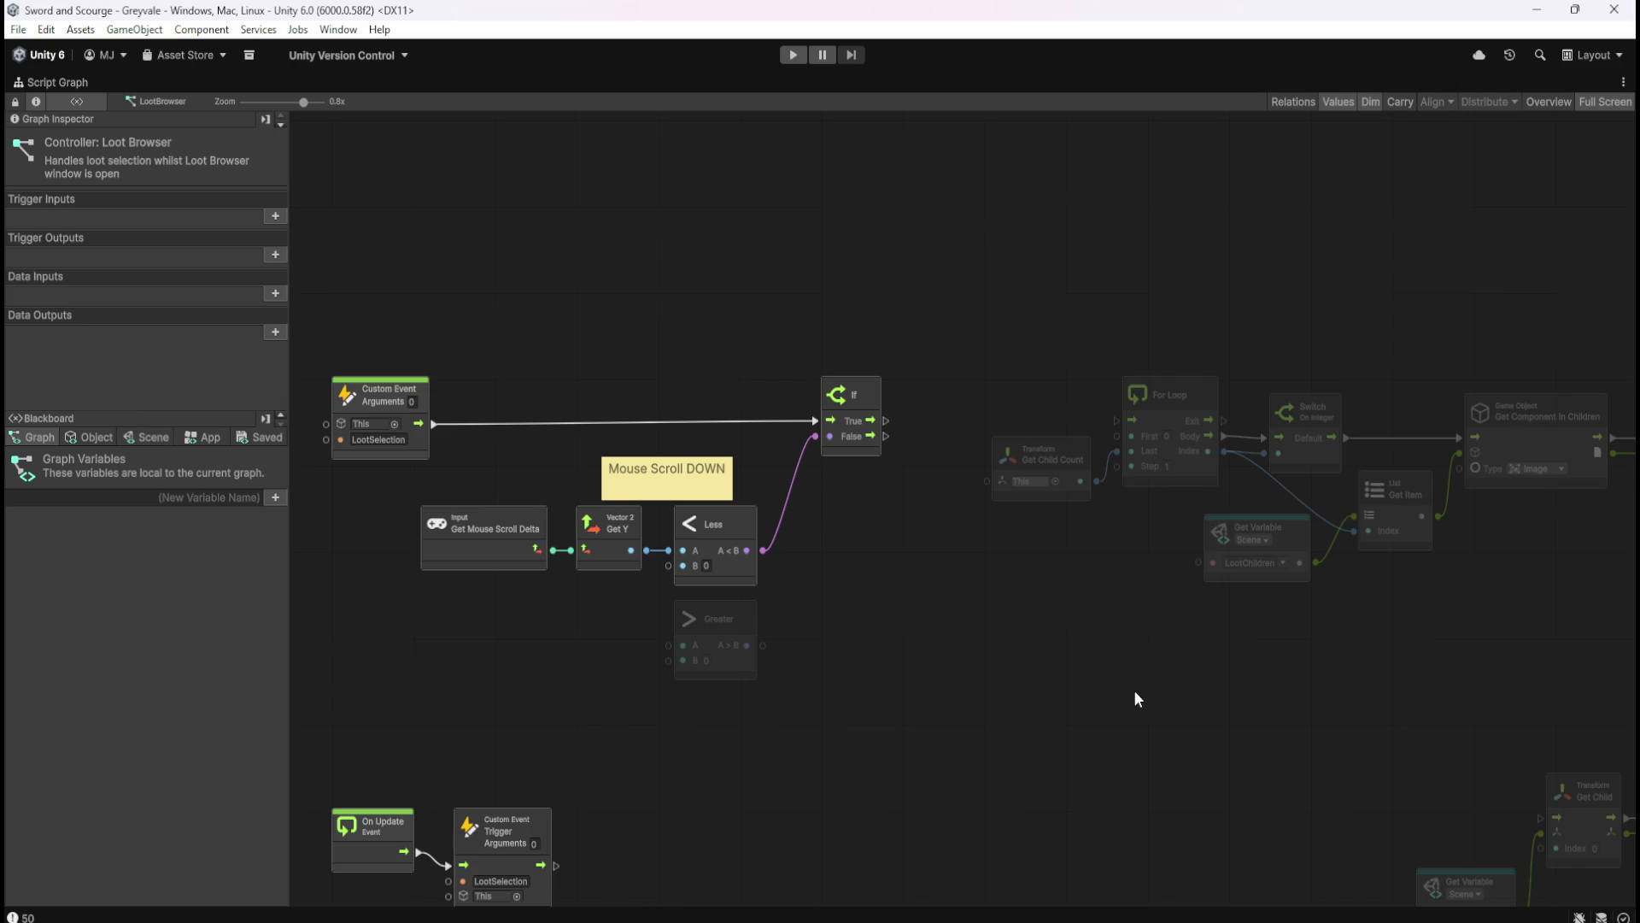
drag(1137, 699, 875, 615)
- Duplicate the LootChildren Get Variable node with Ctrl+D and place the copy below-left
click(1012, 458)
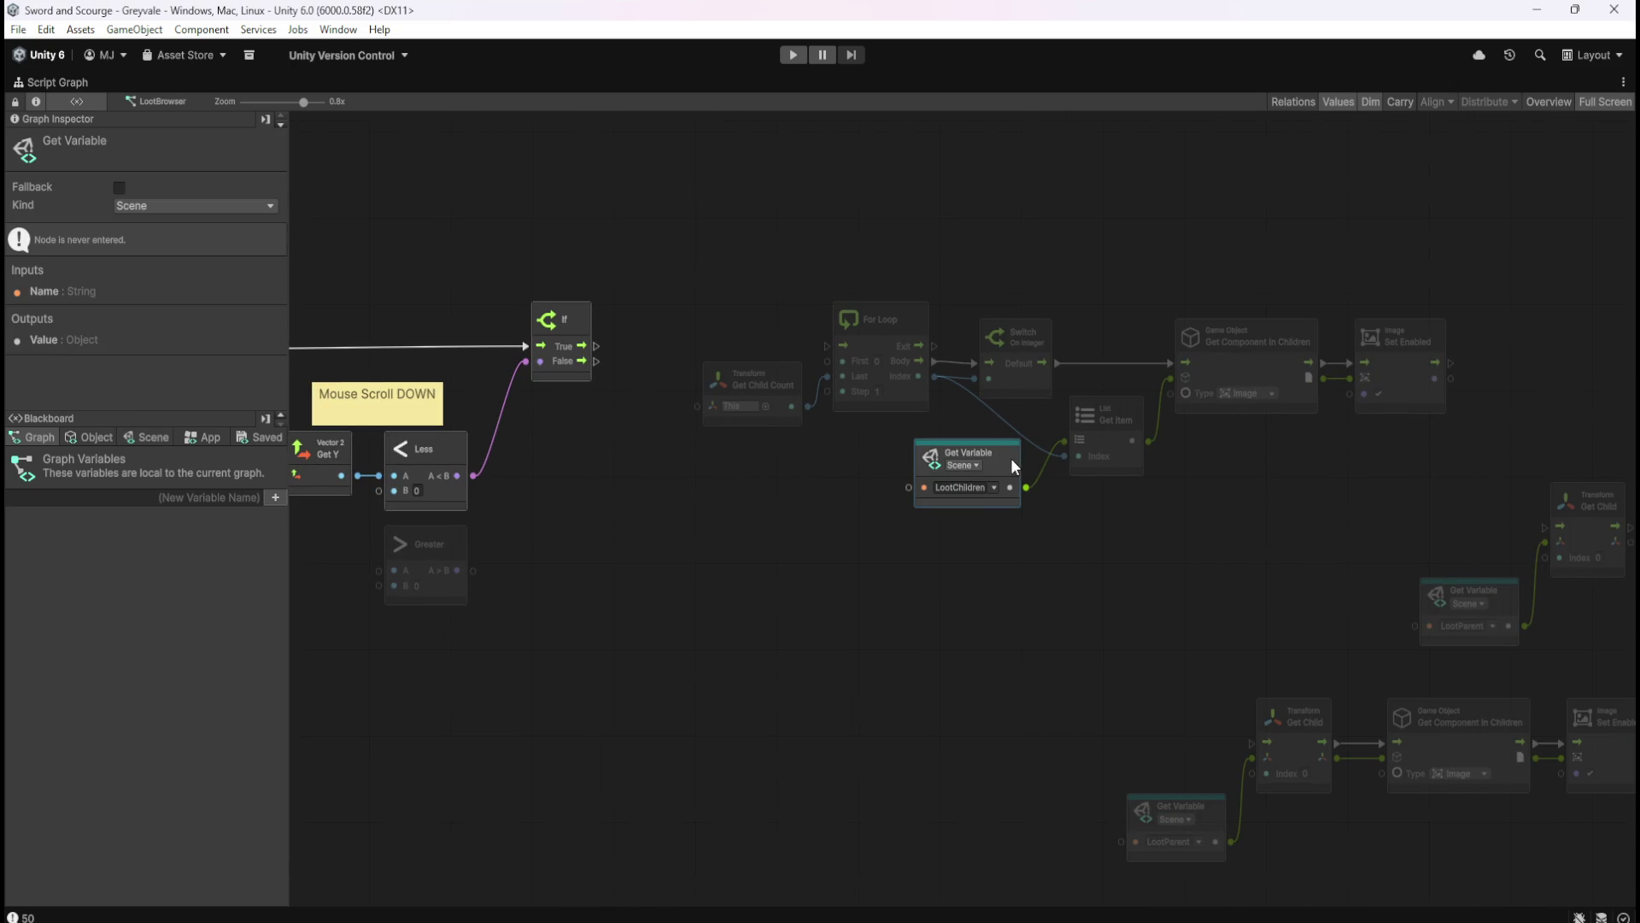
key(ctrl+d)
mouse_move(993, 500)
mouse_down()
mouse_move(781, 599)
mouse_move(684, 609)
mouse_up()
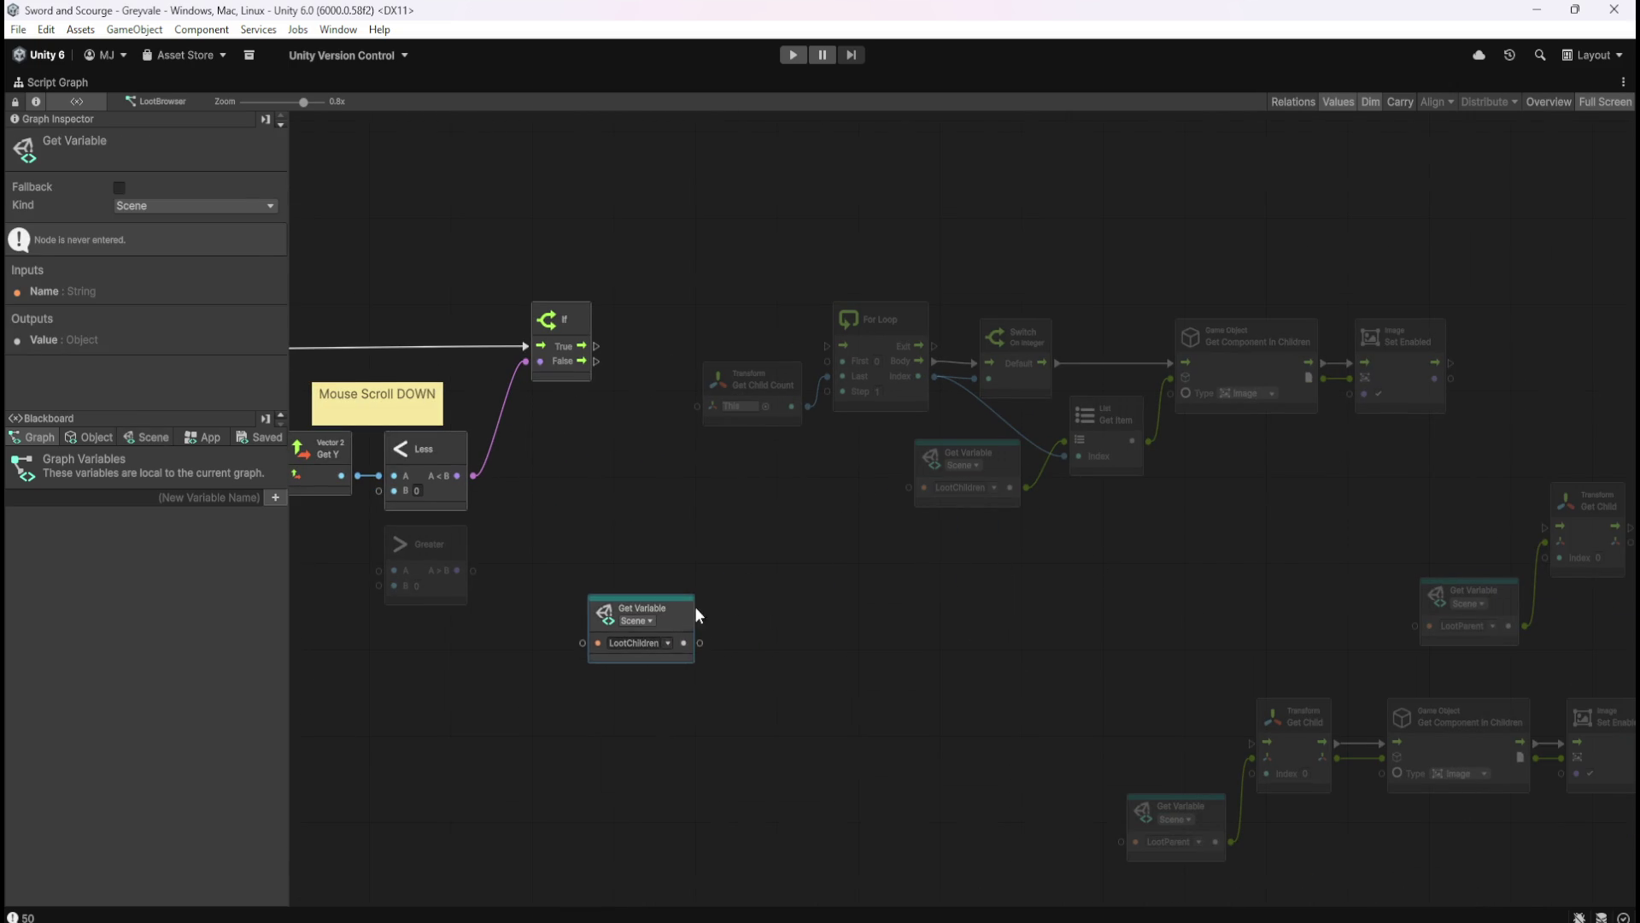
click(735, 612)
right_click(797, 615)
- Search the node finder for 'list qount', then 'get count', browsing the results
click(859, 626)
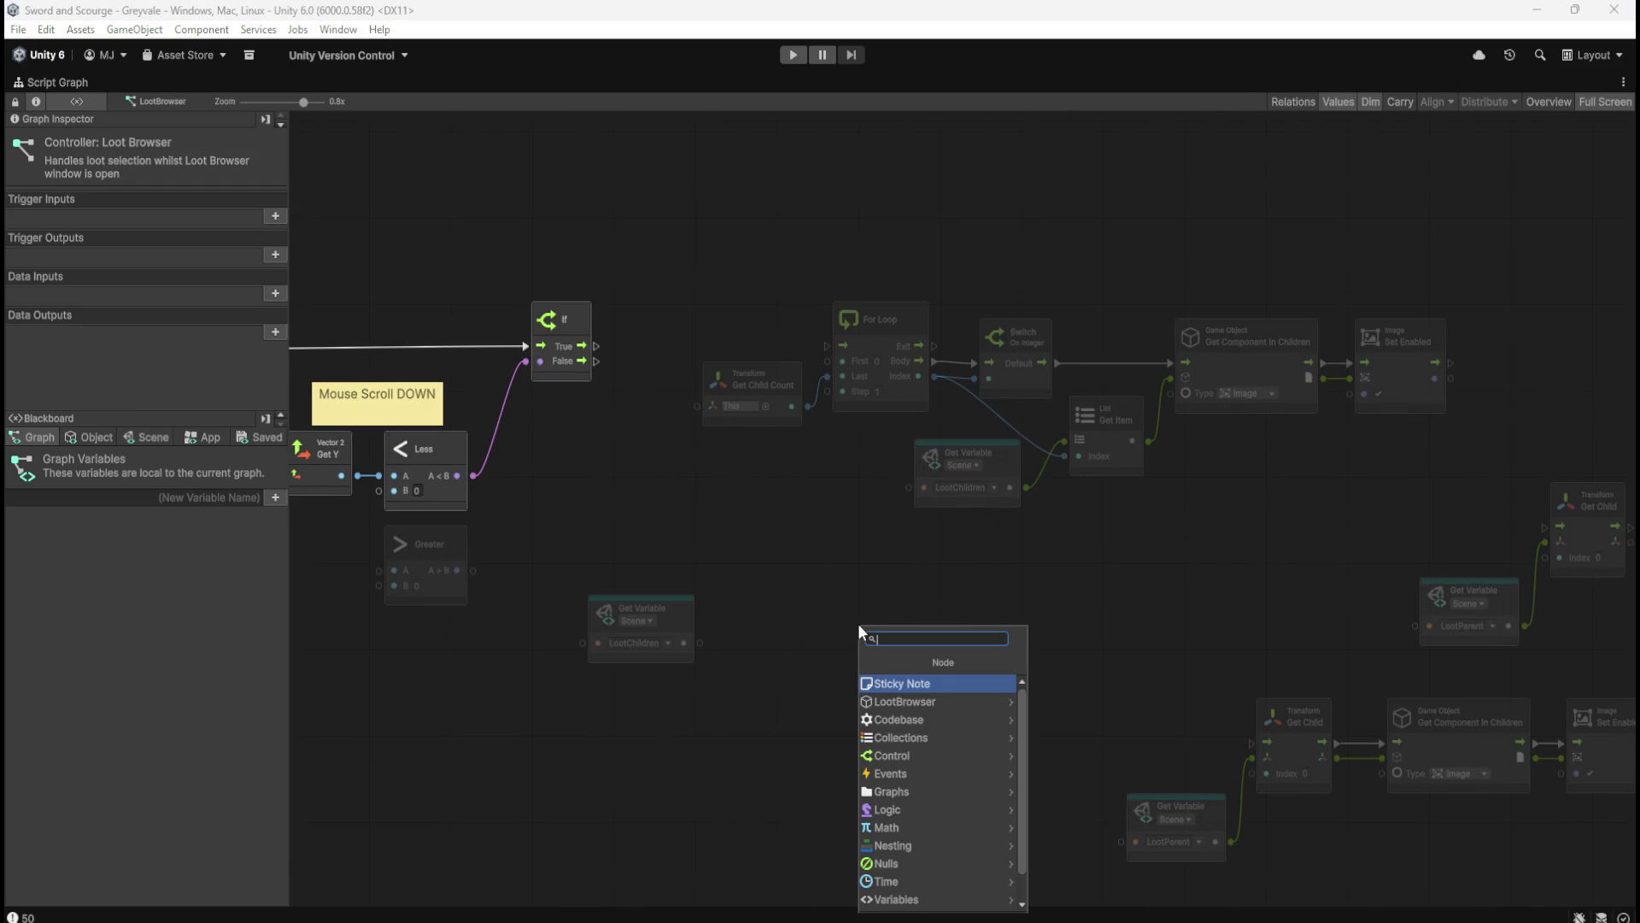
text(list q)
text(count)
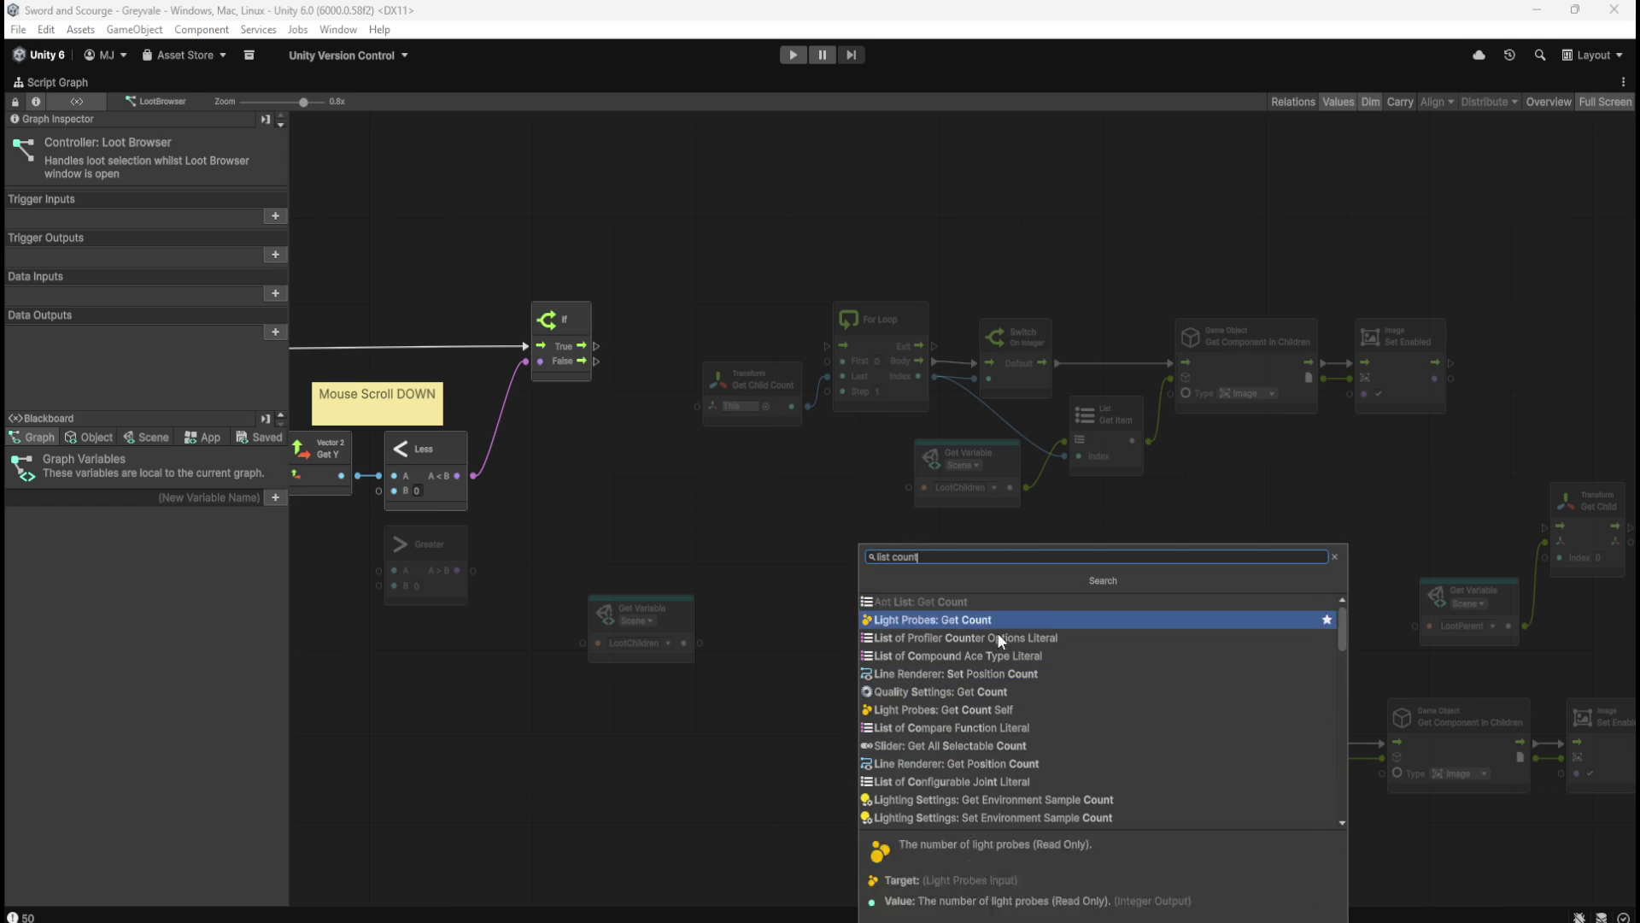
scroll(998, 655, down, 5)
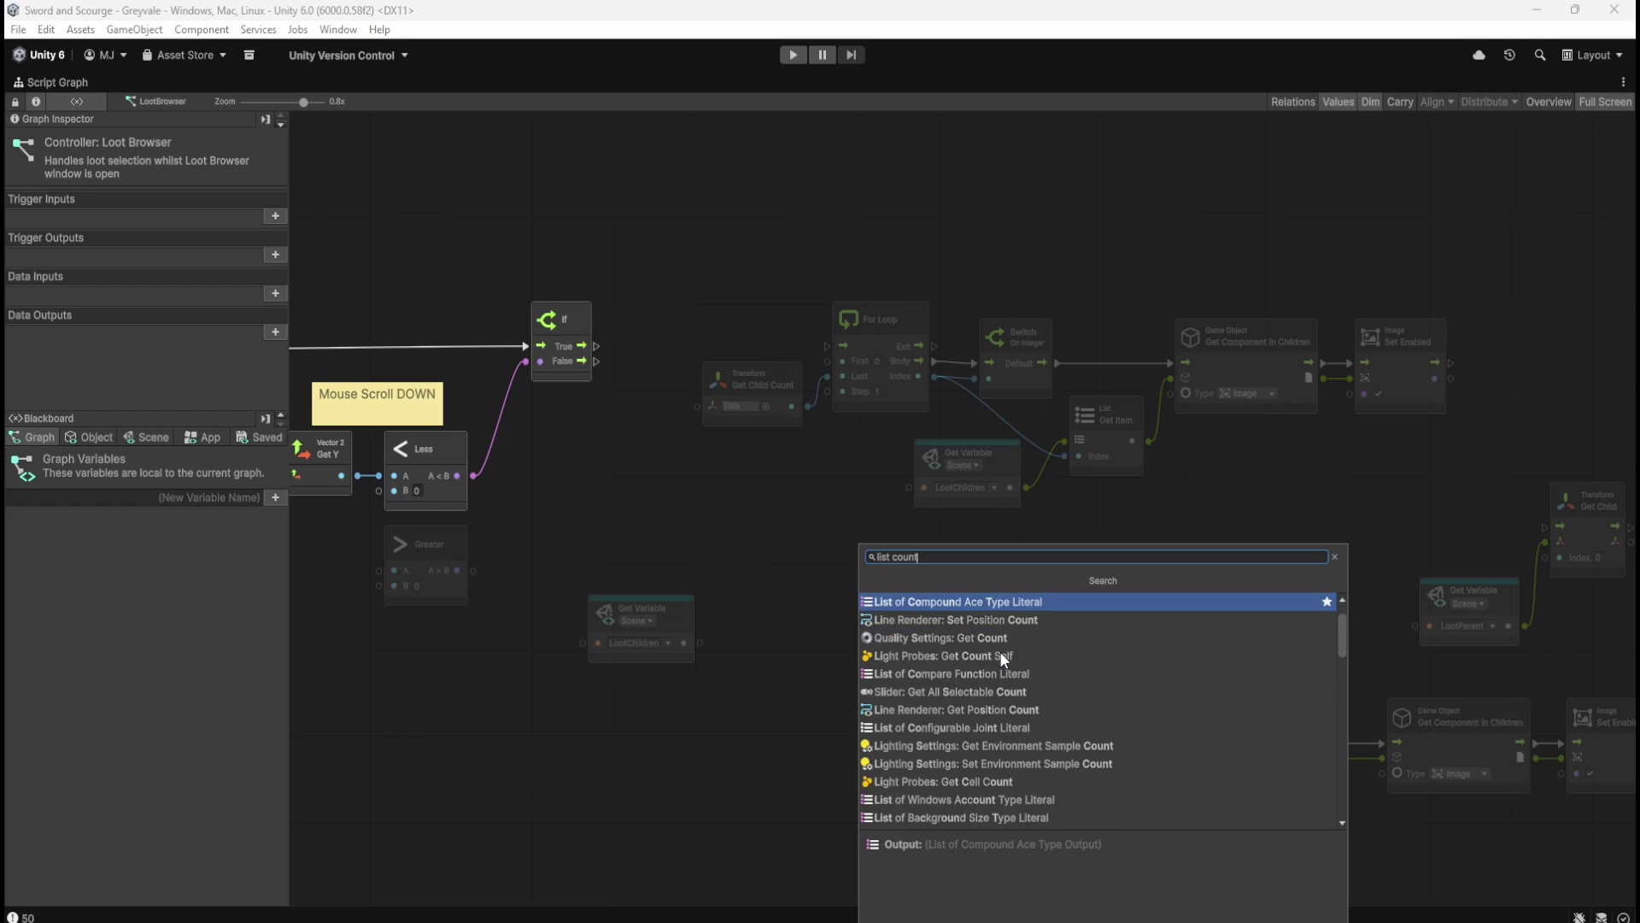
scroll(1003, 656, down, 8)
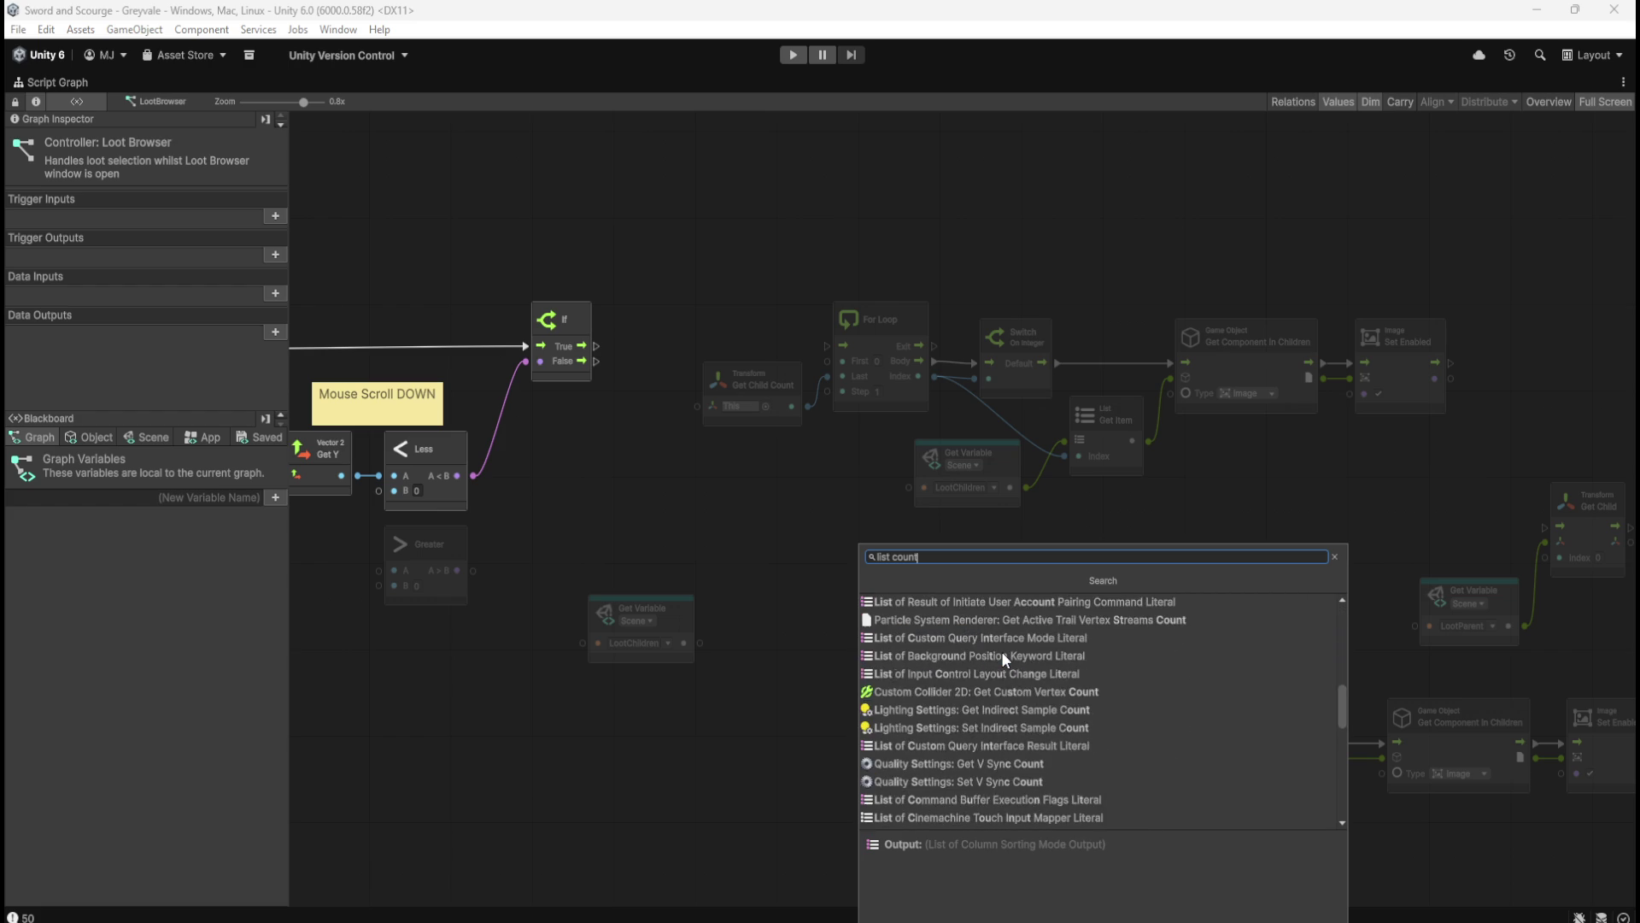
scroll(1001, 651, down, 5)
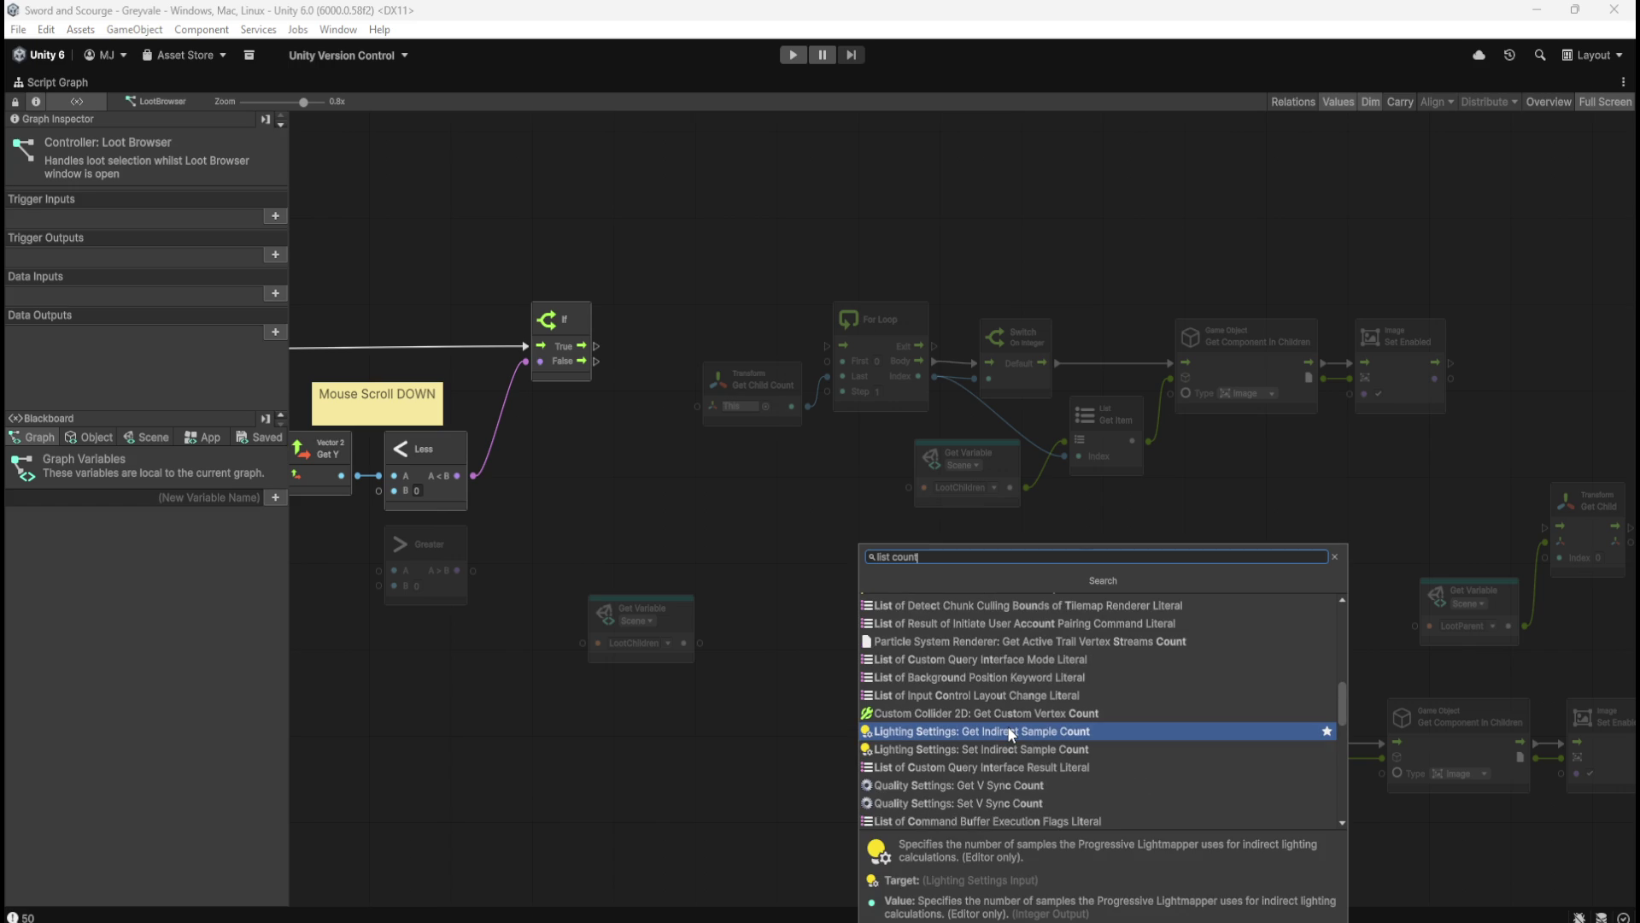
key(ctrl+a)
text(get count)
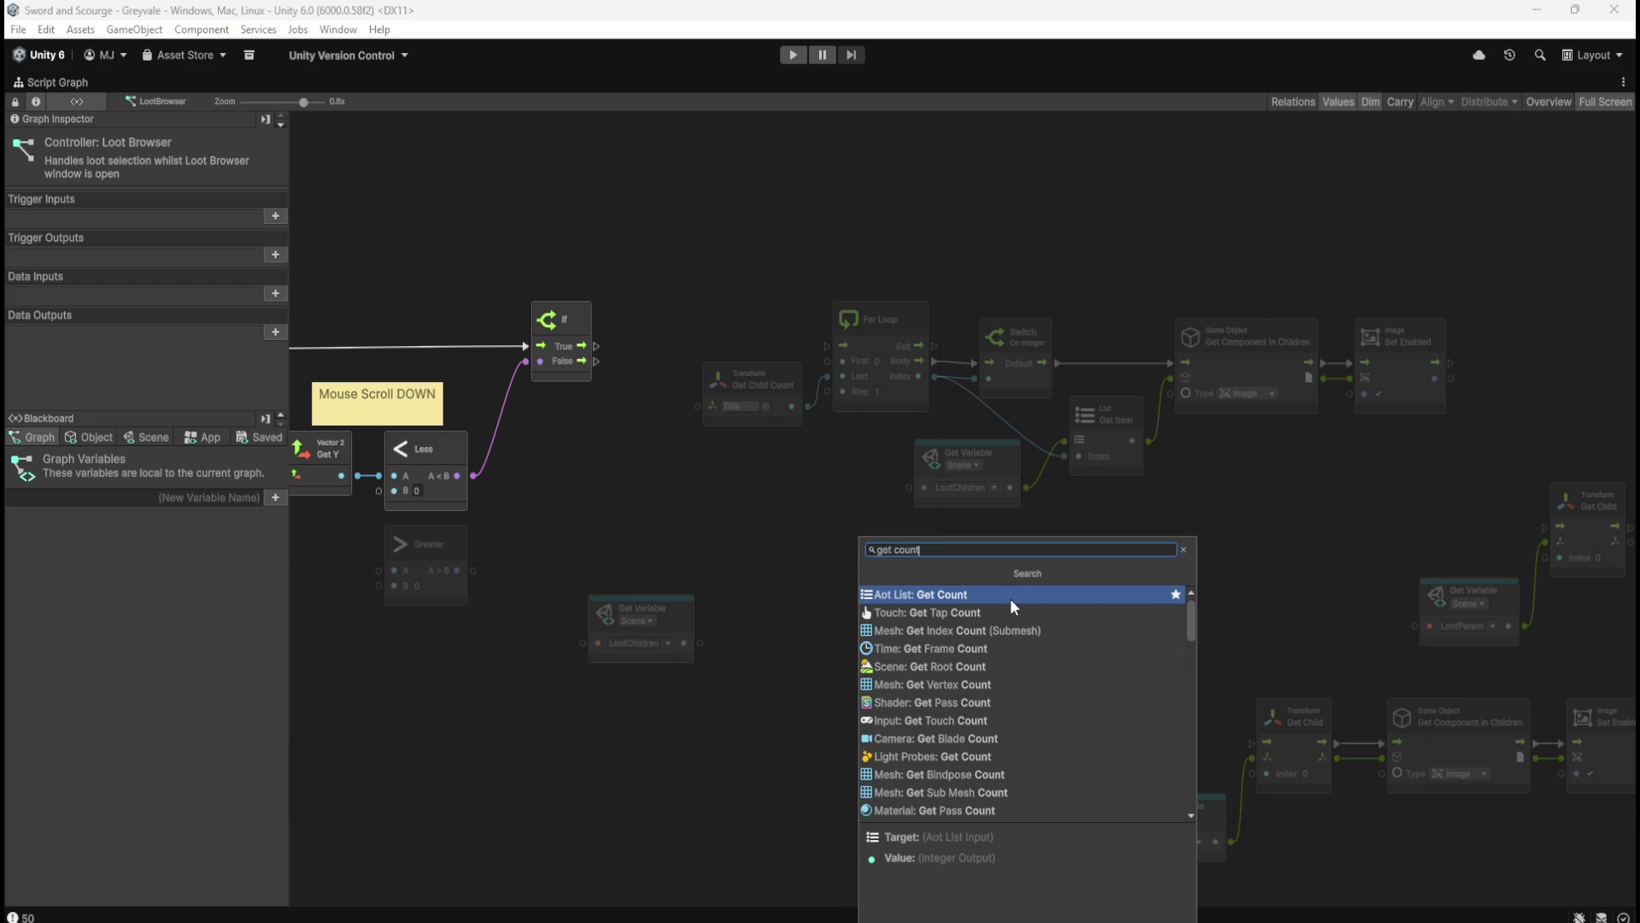
scroll(1010, 598, down, 3)
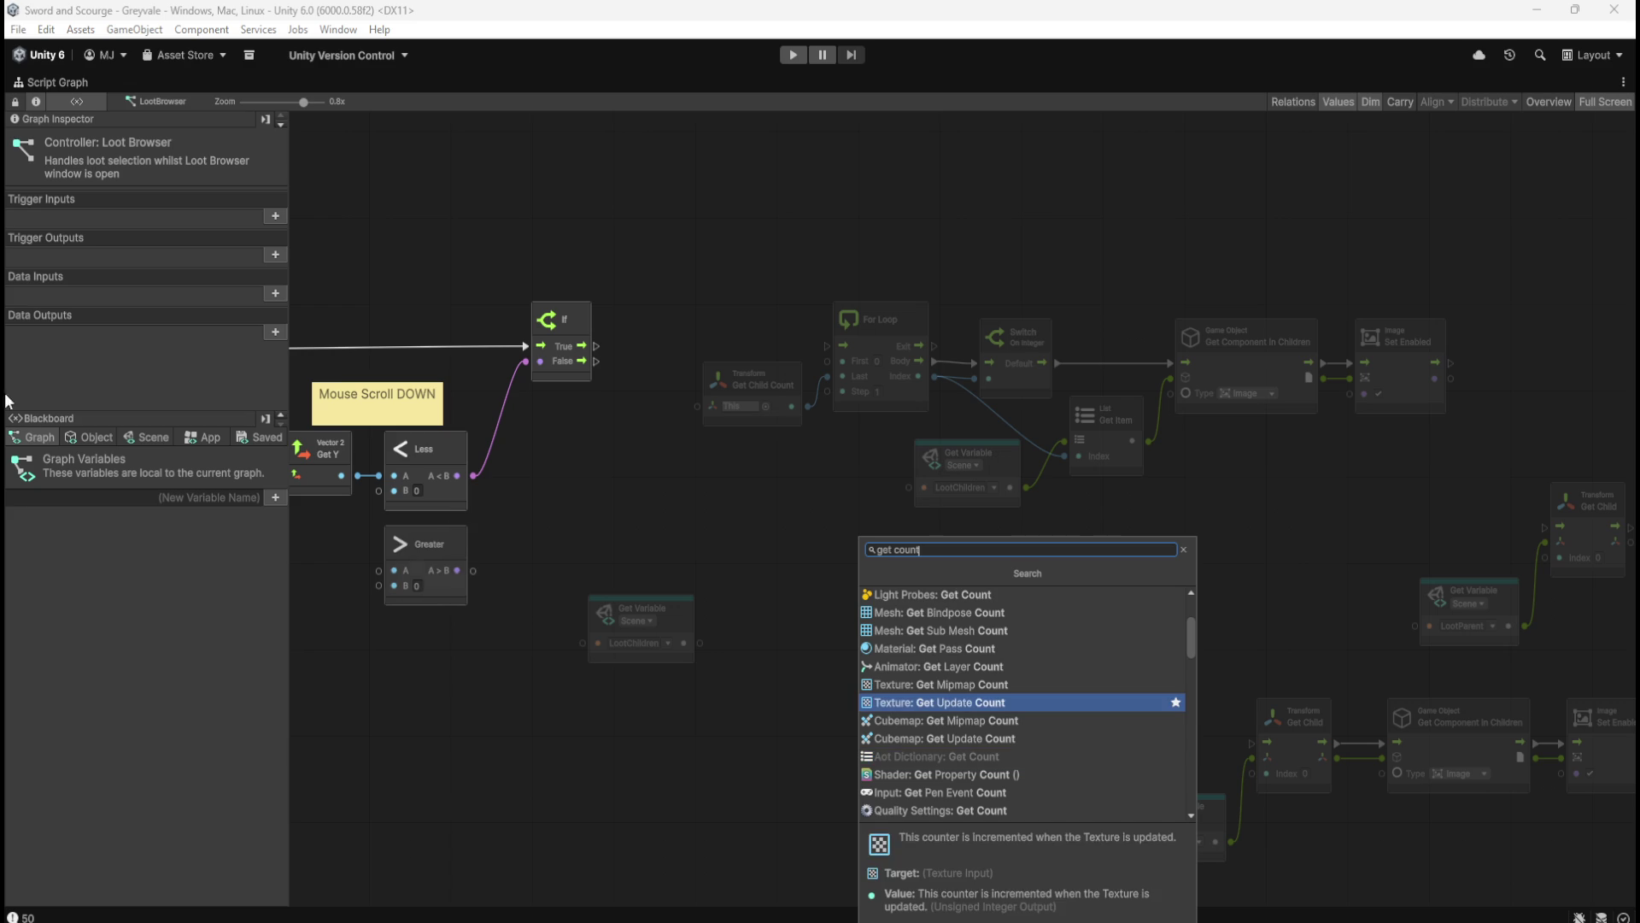
- Show the Blackboard's Scene variables, revealing LootChildren as a List of Game Object
click(145, 435)
drag(283, 478, 285, 900)
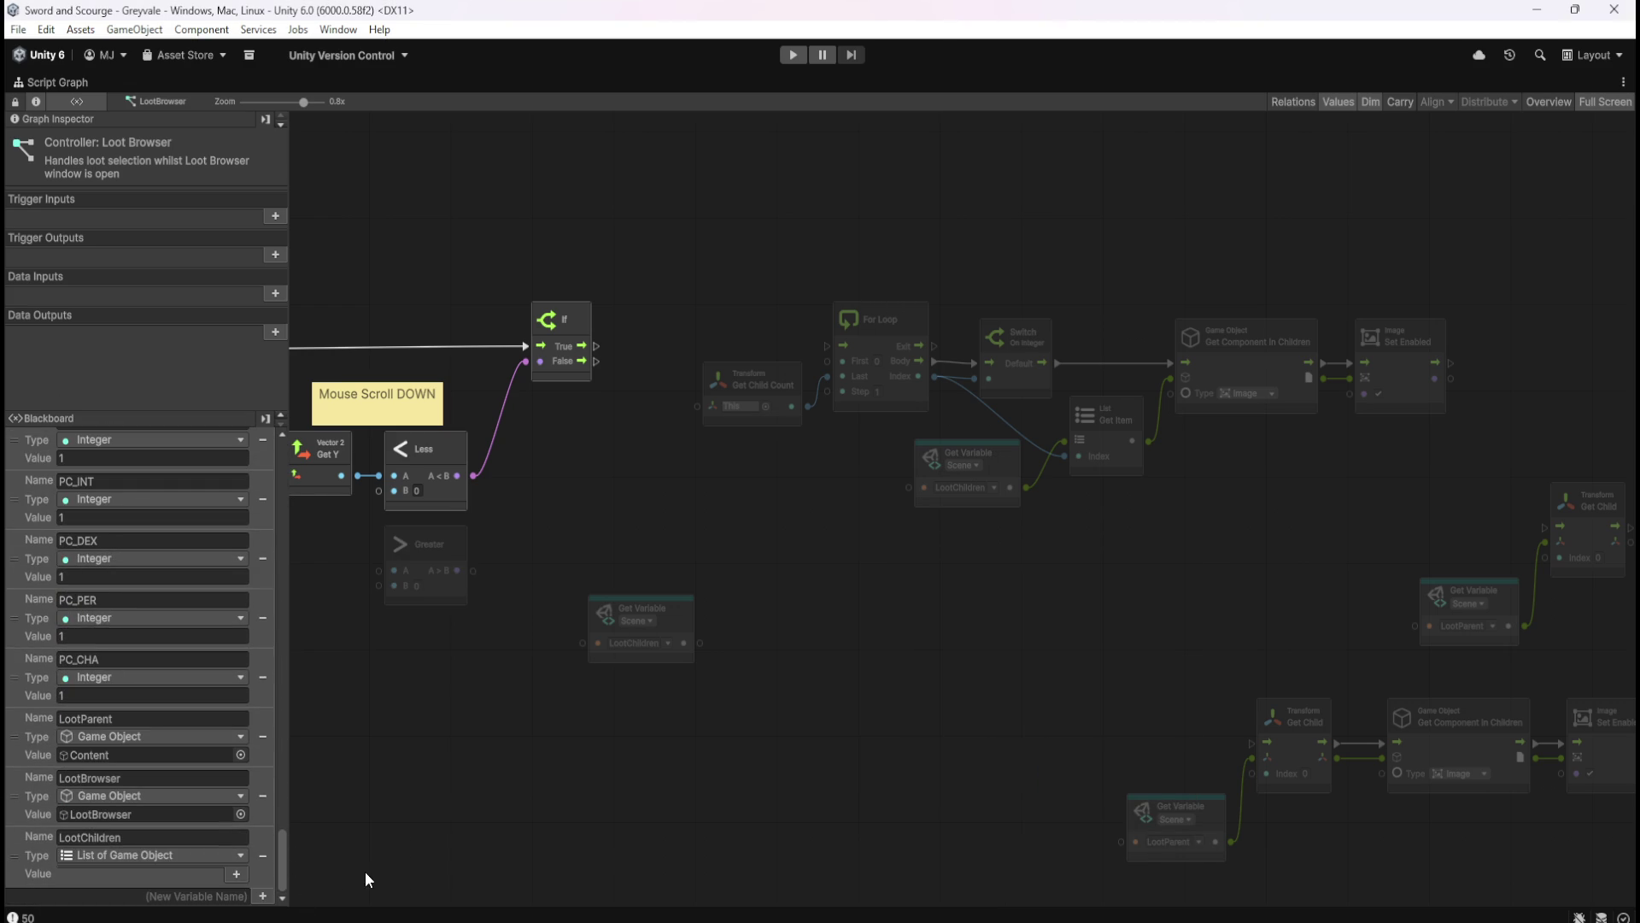
right_click(854, 616)
- Search the fuzzy finder for 'count' and scroll through the matching count nodes
click(909, 627)
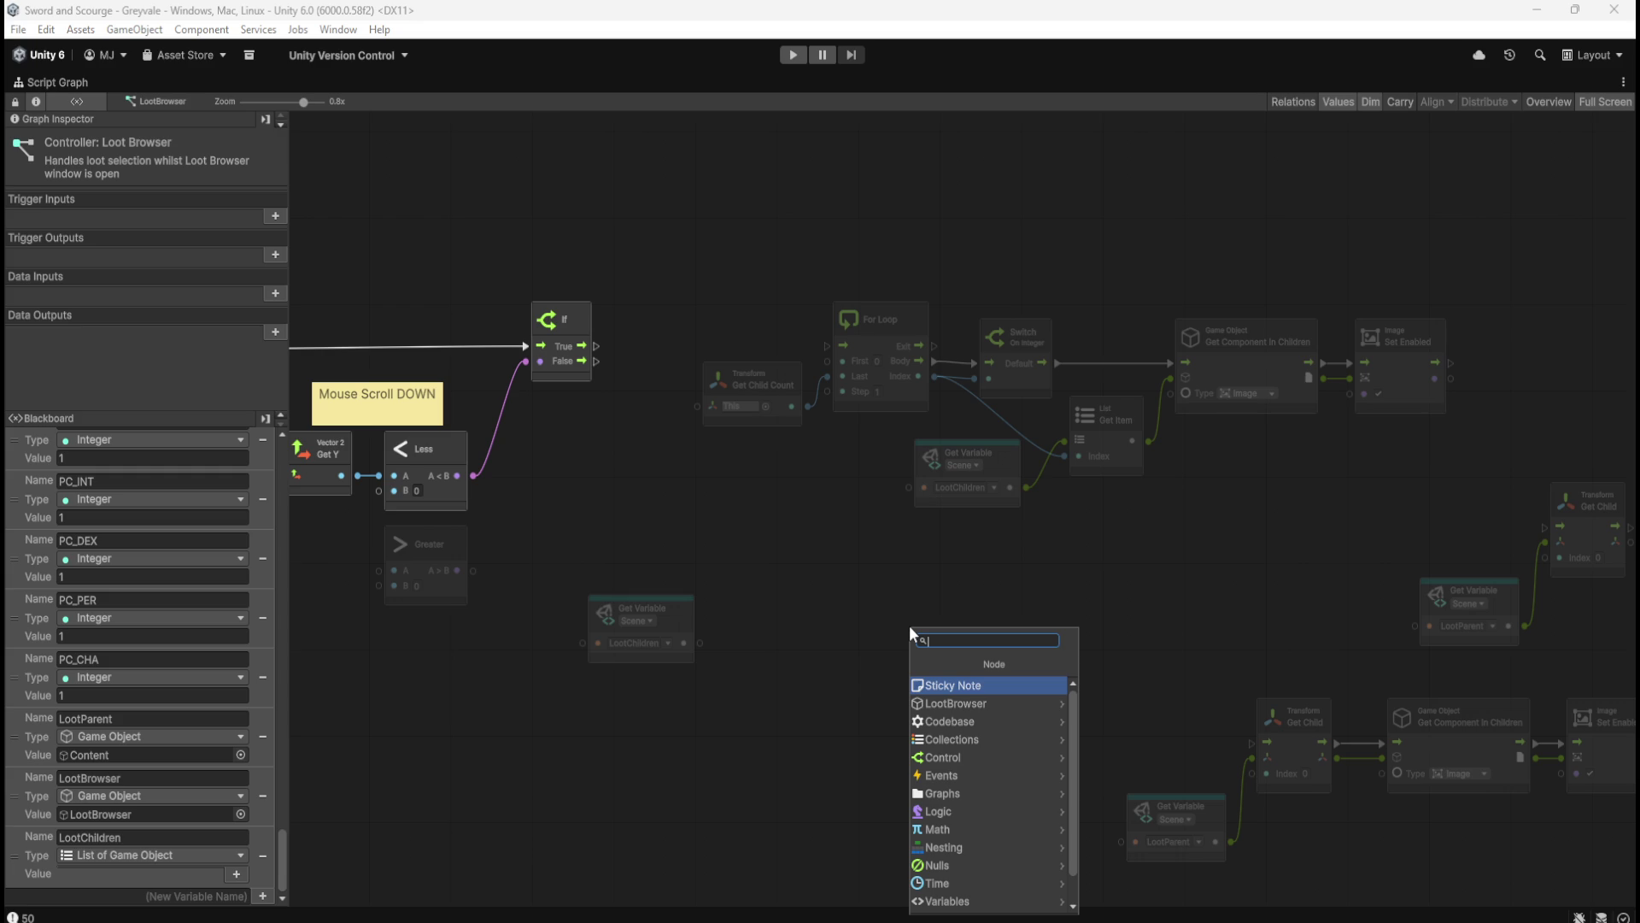
text(count lis)
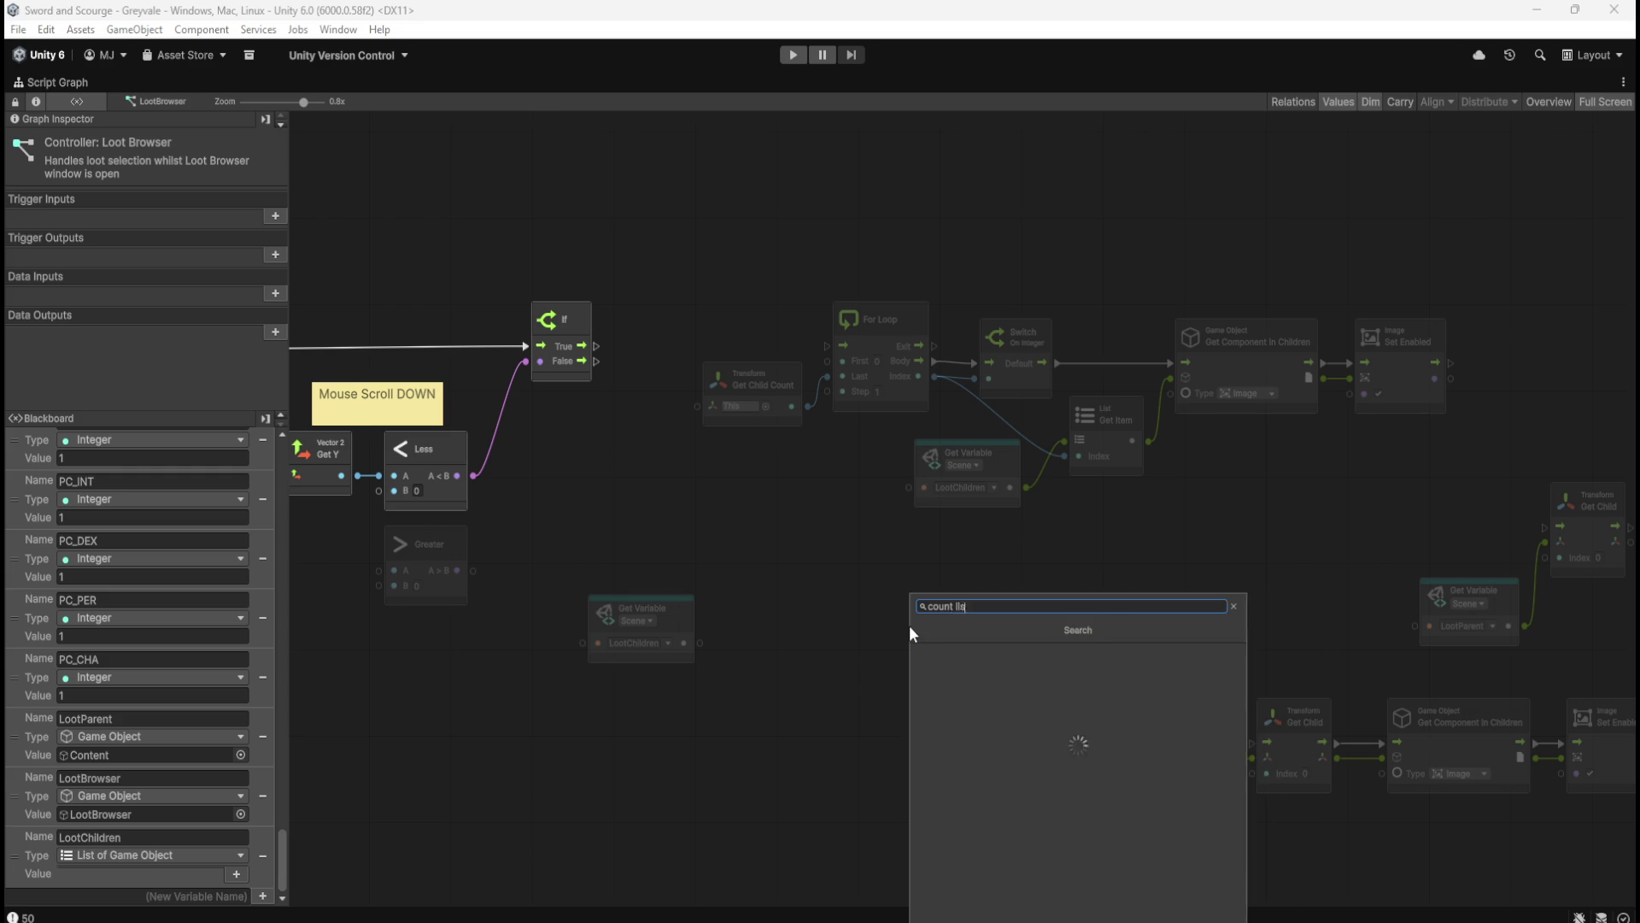
key(BackSpace)
key(BackSpace)
key(BackSpace)
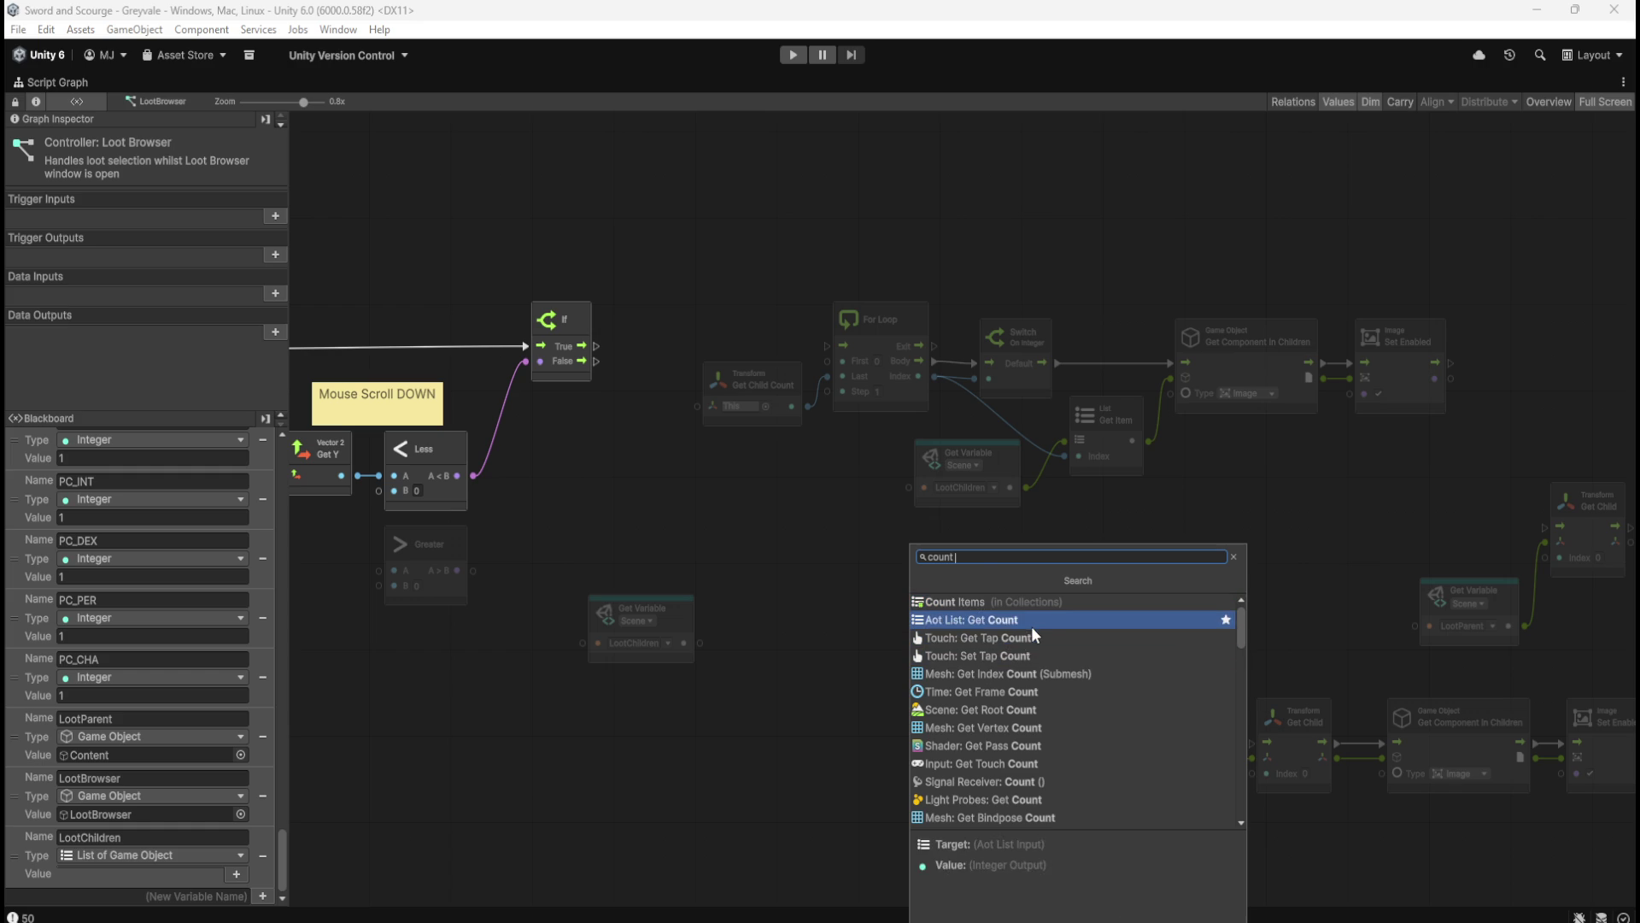
scroll(1073, 627, down, 6)
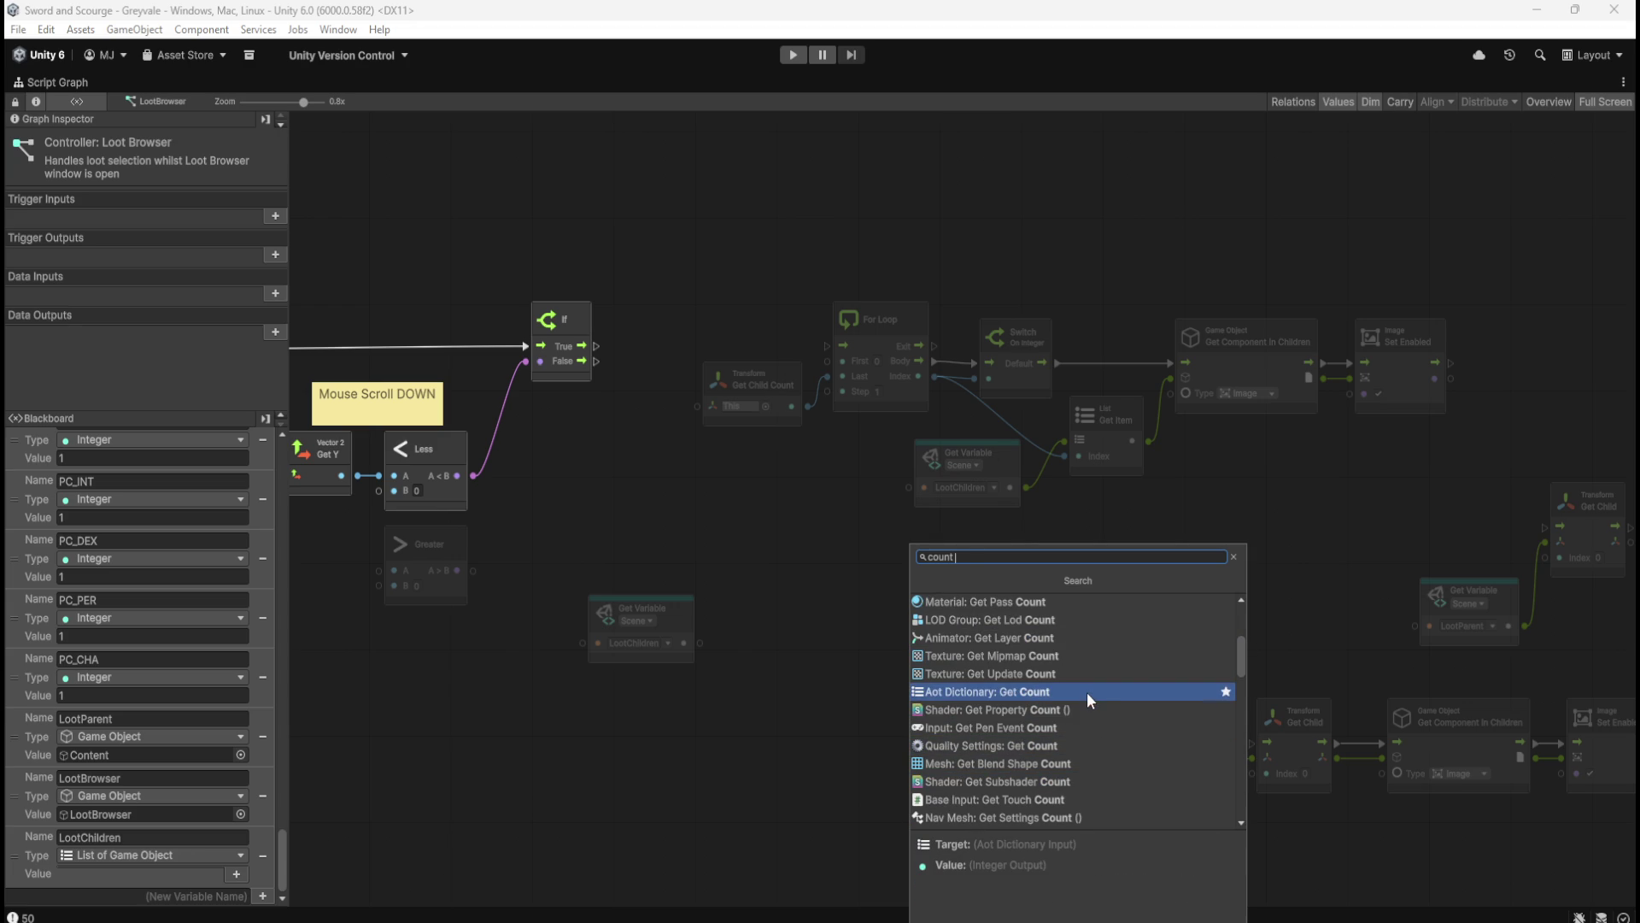
scroll(1086, 692, down, 2)
scroll(1087, 692, down, 4)
scroll(1087, 692, down, 10)
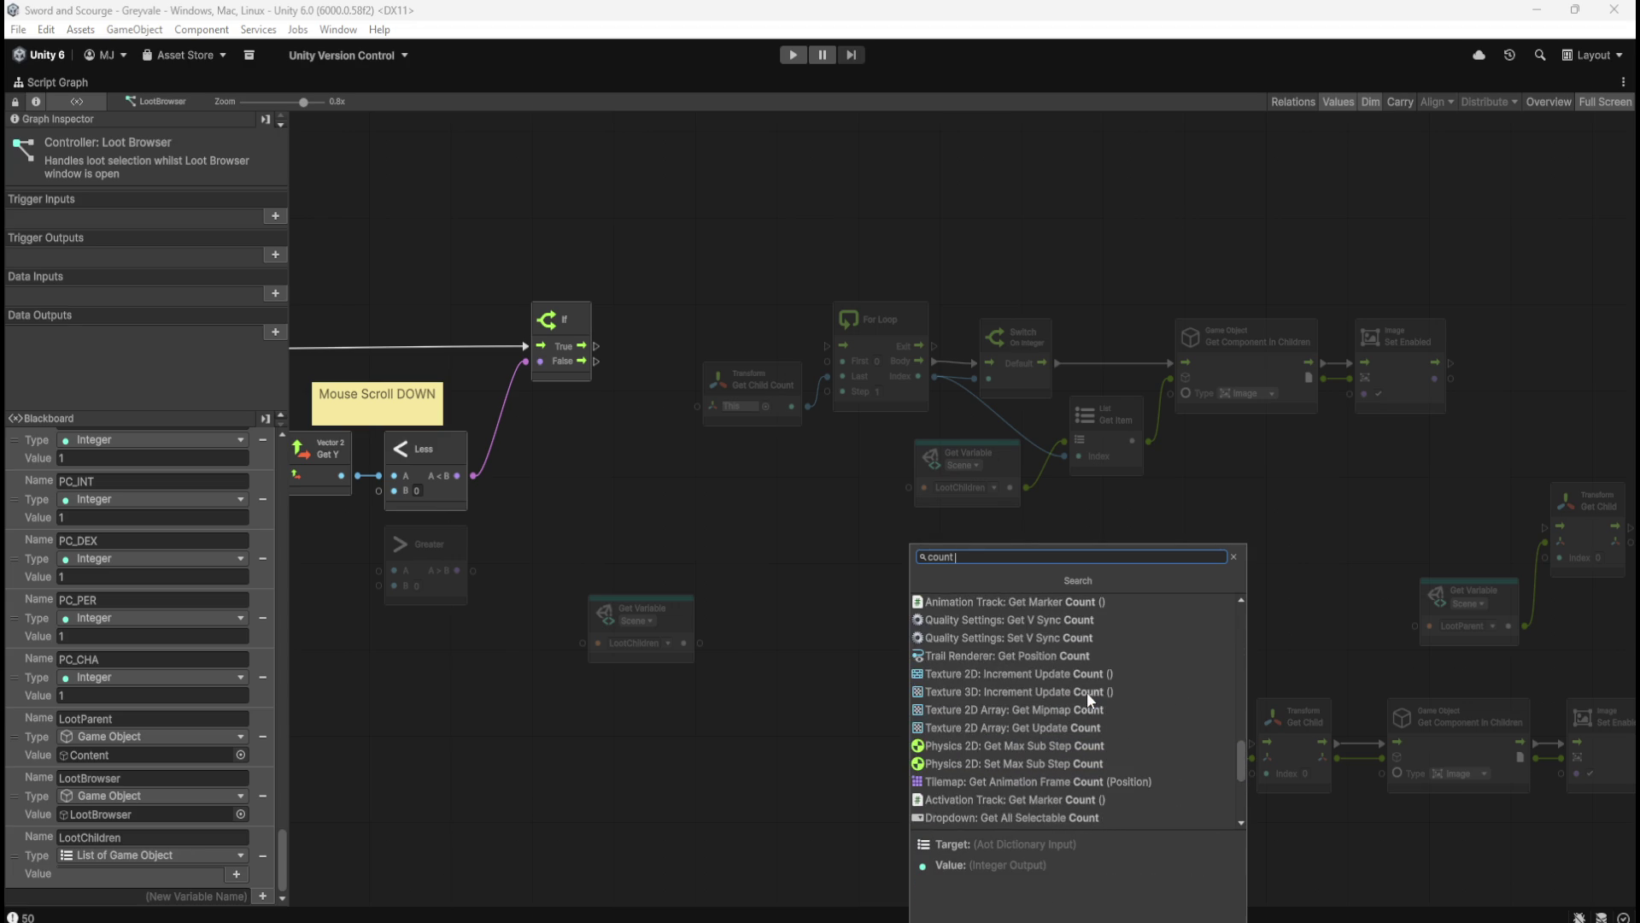
scroll(1086, 692, down, 3)
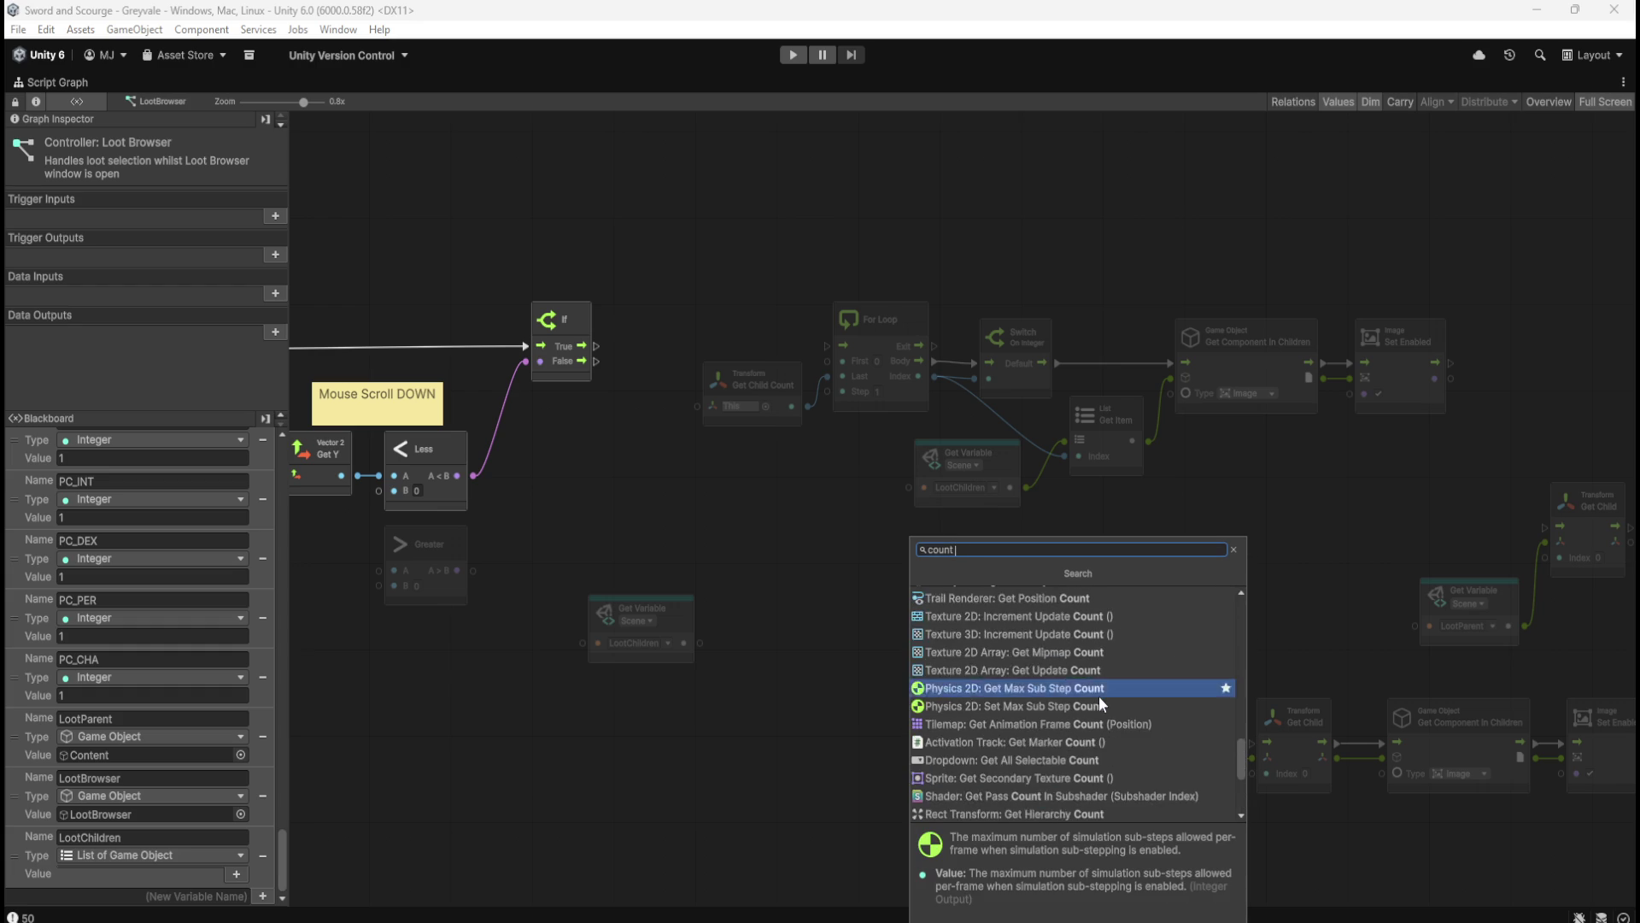
scroll(1099, 695, up, 12)
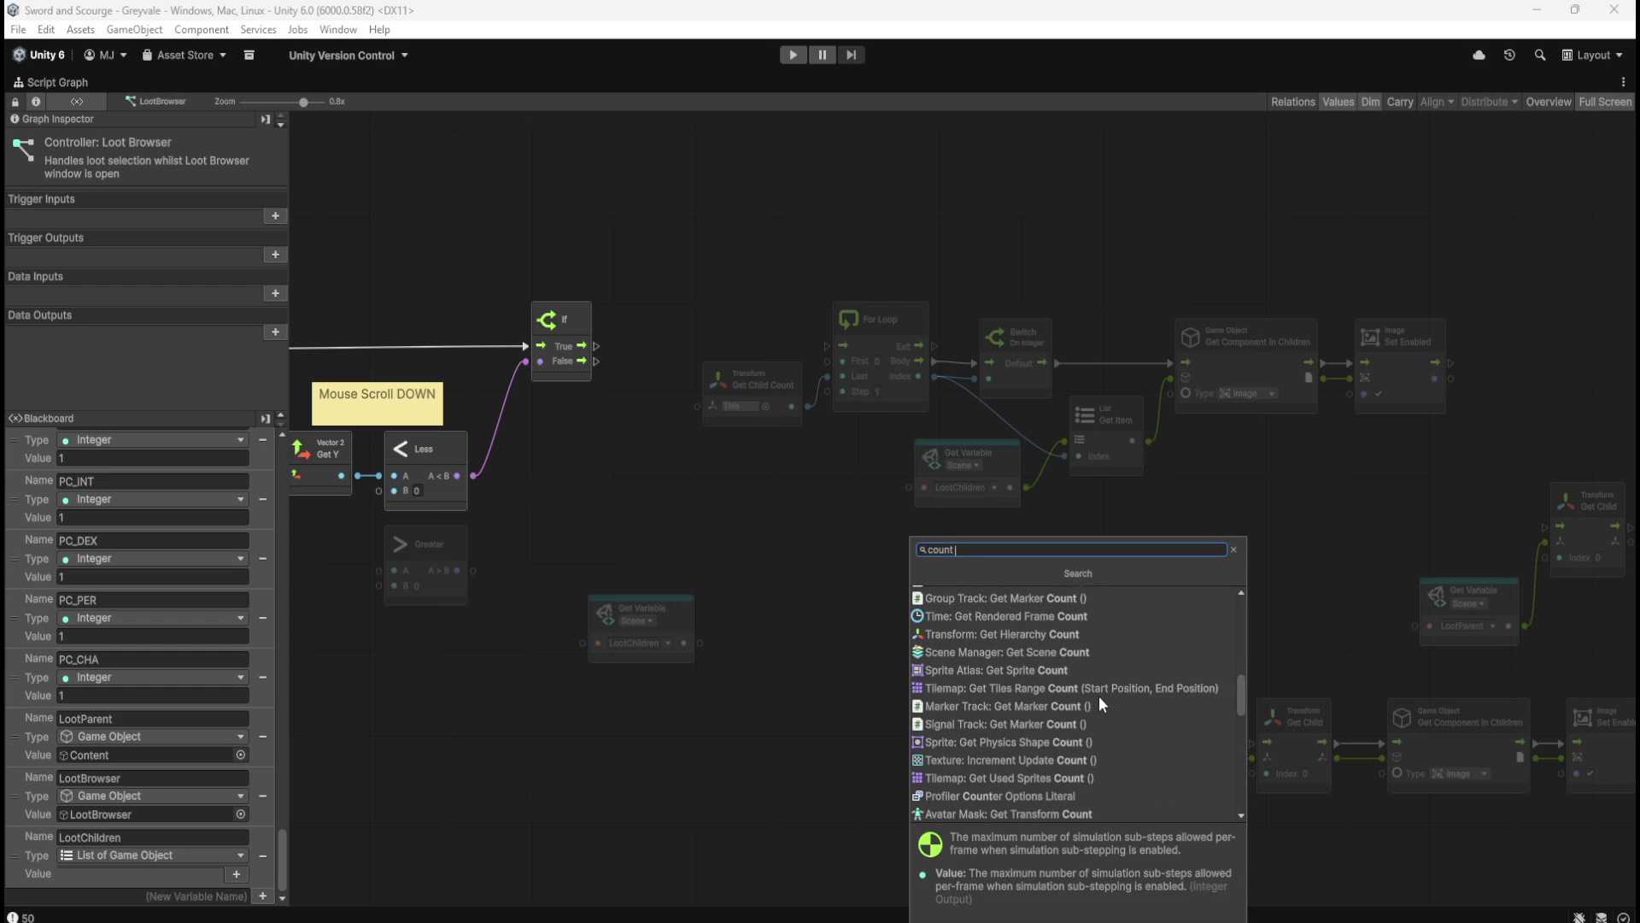
scroll(1093, 693, up, 5)
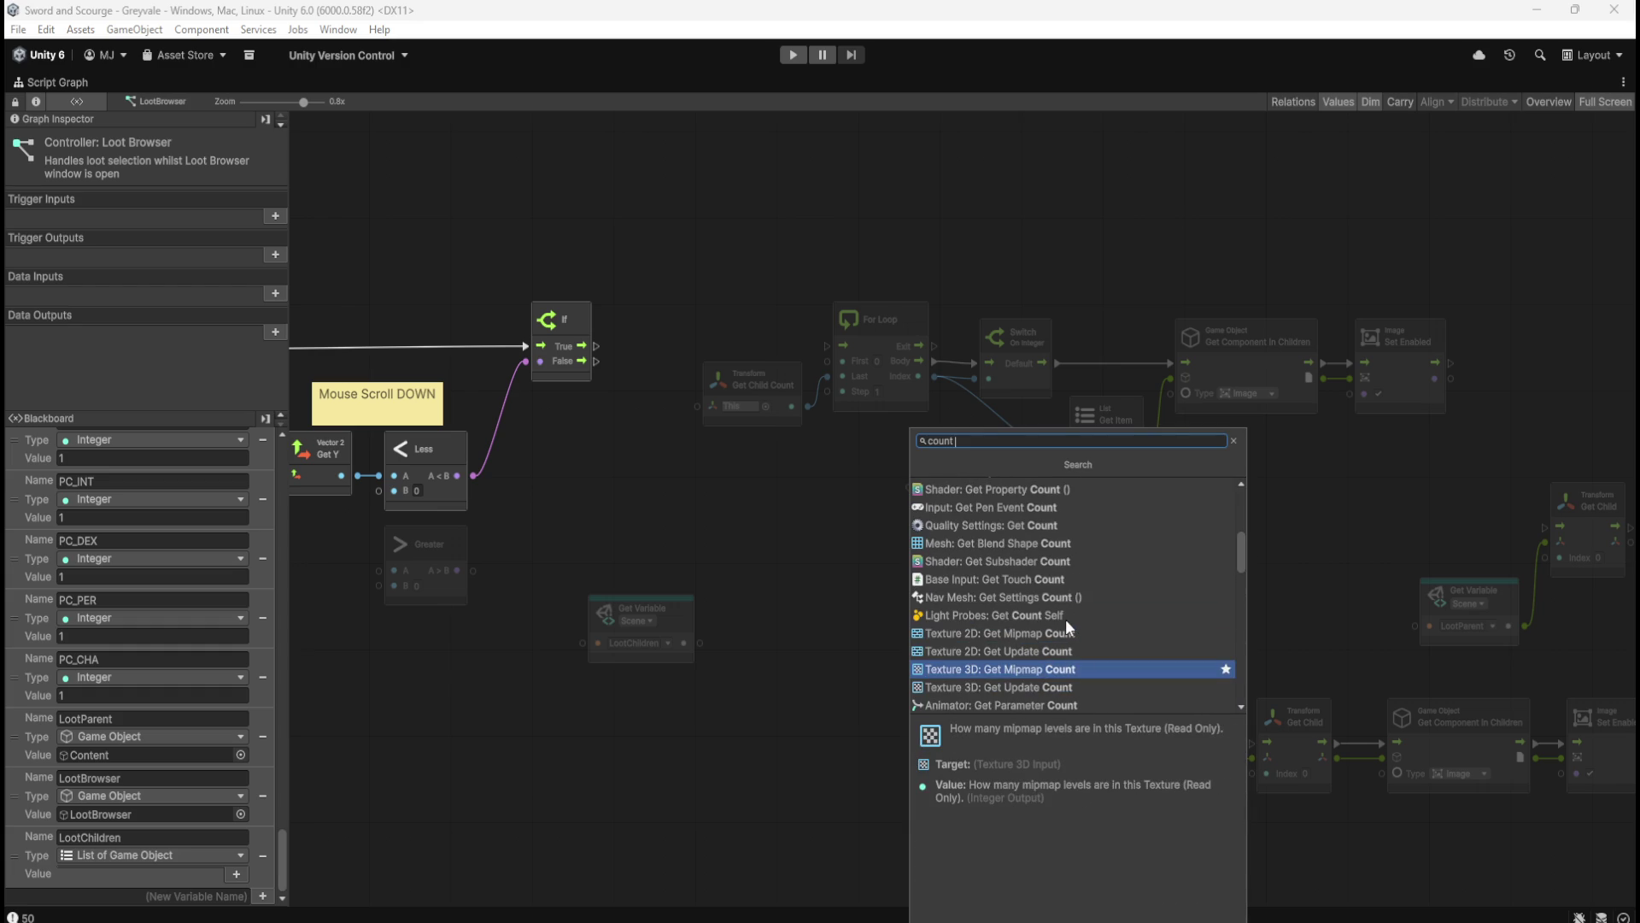
scroll(1066, 628, up, 6)
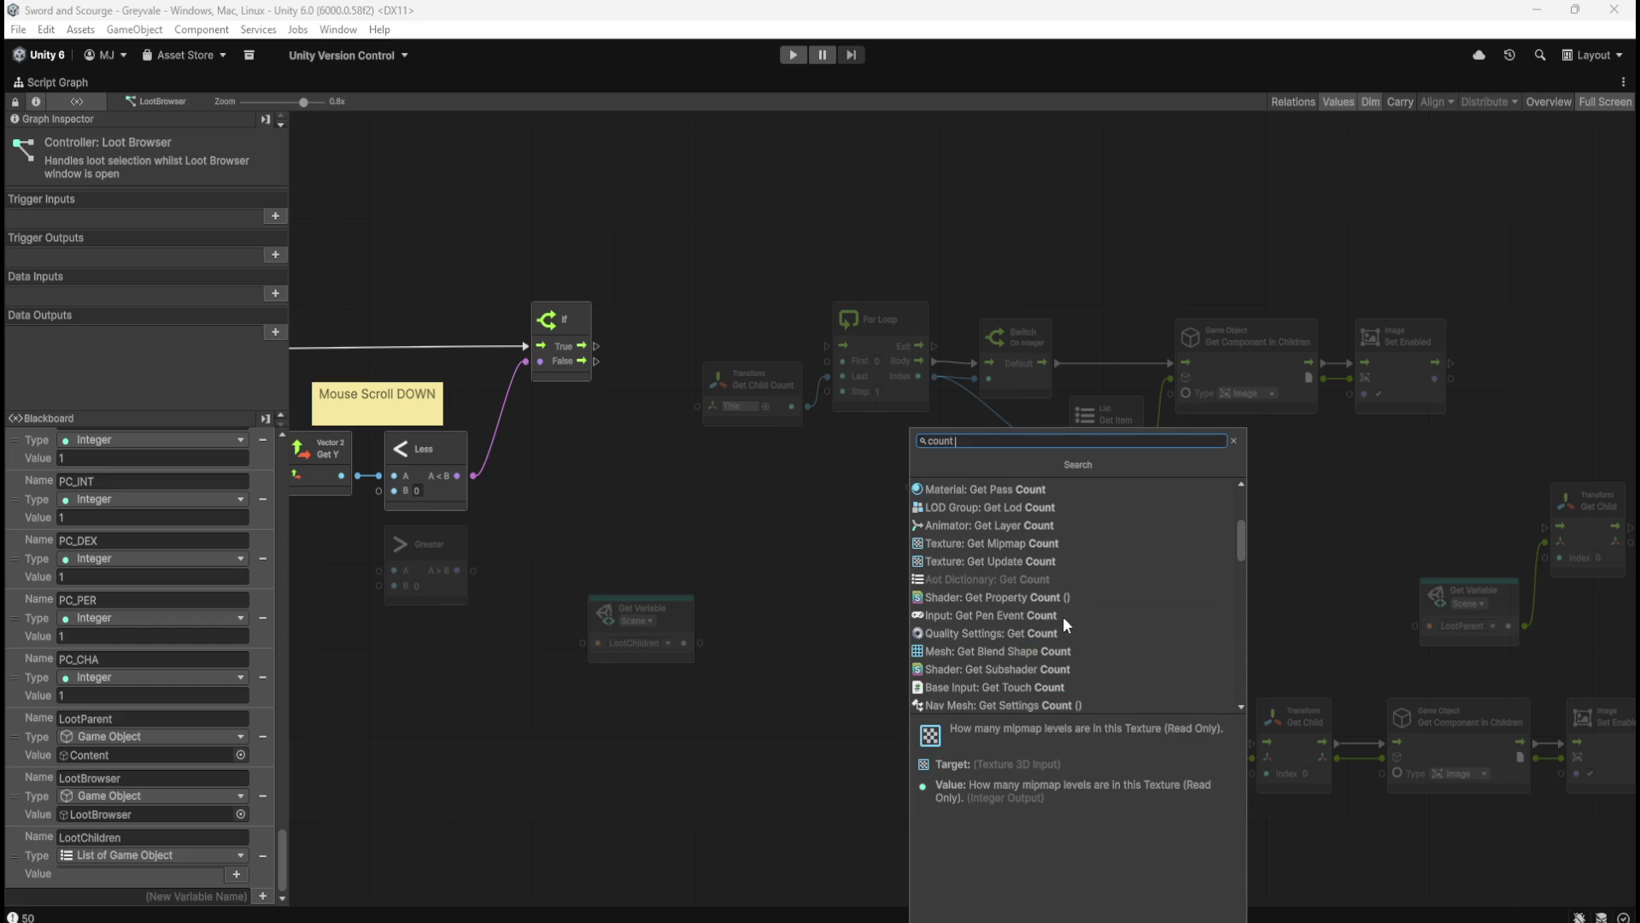